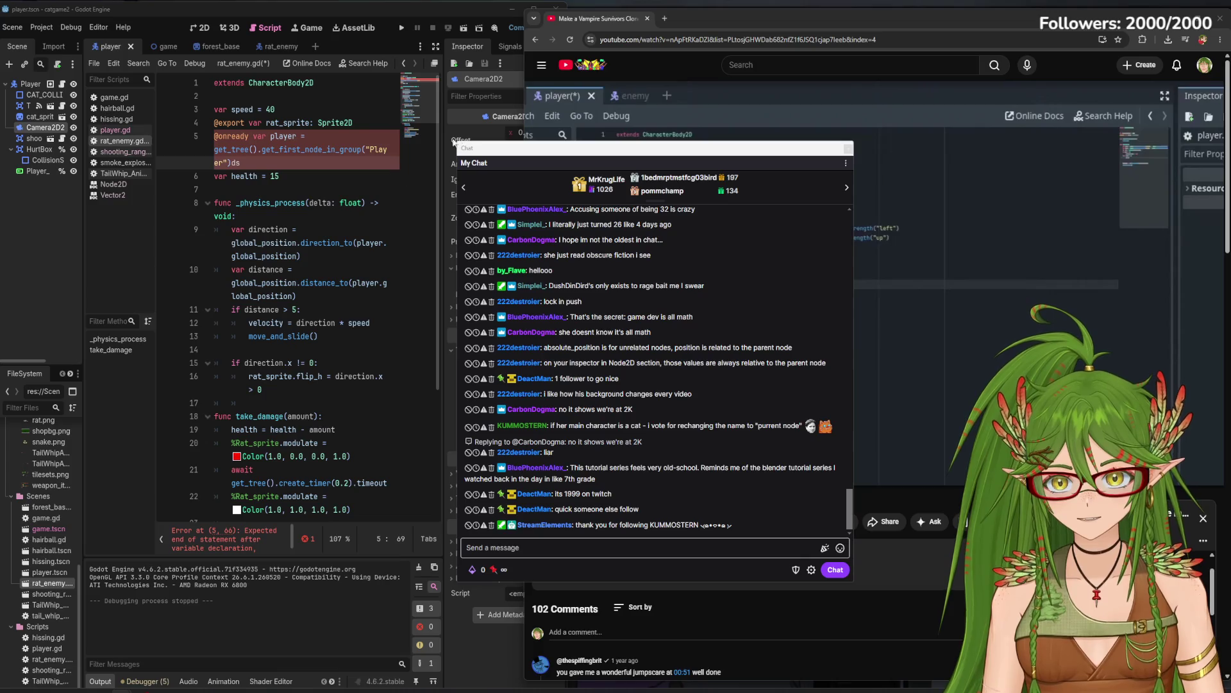
# - Drag the Twitch chat popup almost entirely off the left edge of the screen
pyautogui.moveTo(745, 152)
pyautogui.mouseDown()
pyautogui.moveTo(655, 126)
pyautogui.moveTo(0, 90)
pyautogui.mouseUp()
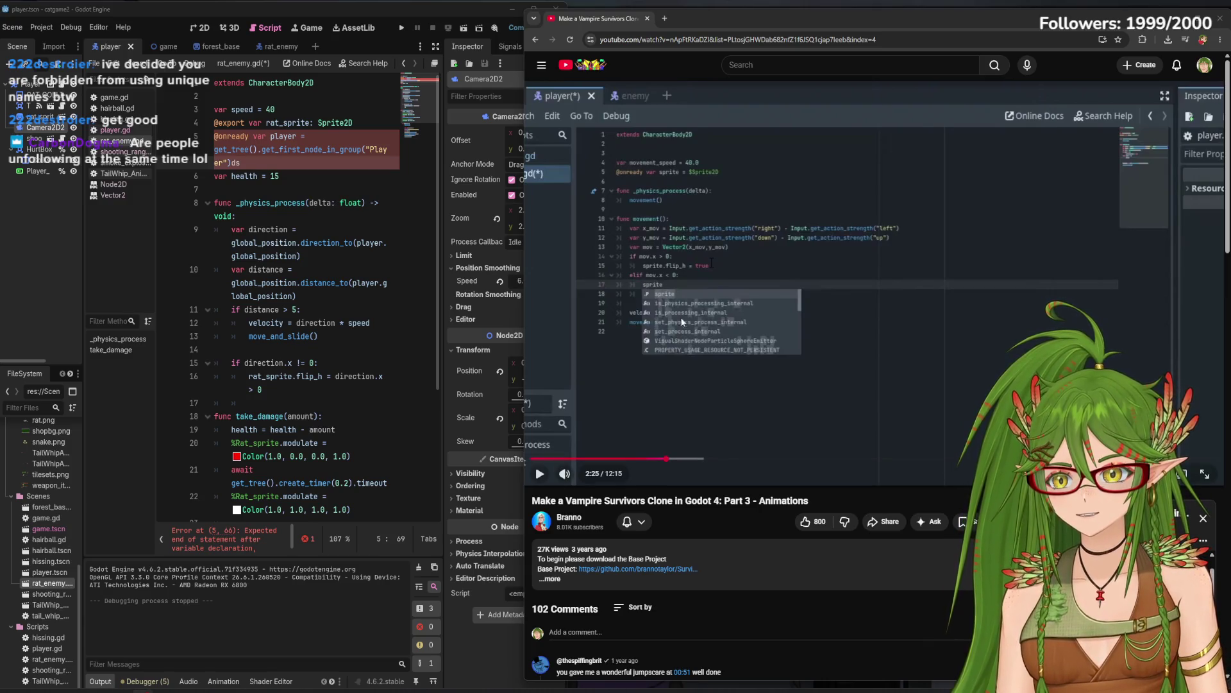
# - Start the tutorial and delete the stray character after the closing parenthesis on rat_enemy.gd line 5
pyautogui.click(744, 286)
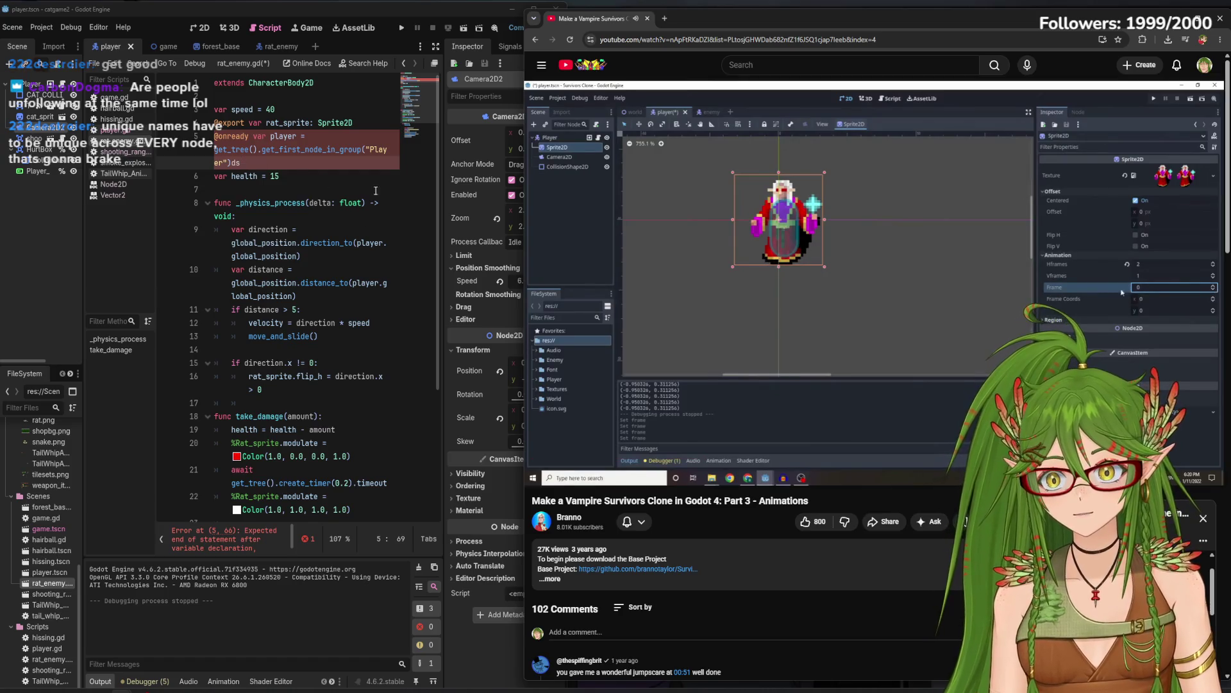
pyautogui.click(252, 158)
pyautogui.press('BackSpace')
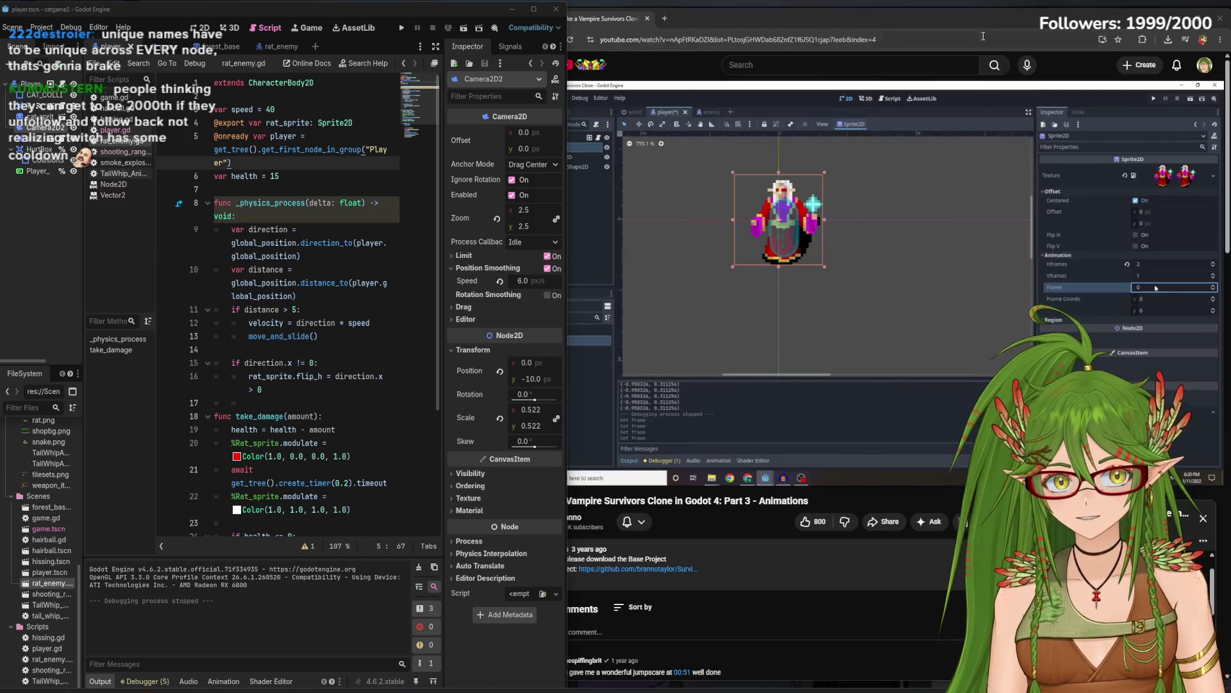
# - Return to the tutorial, resume it and pause at the Create New Node step
pyautogui.click(822, 14)
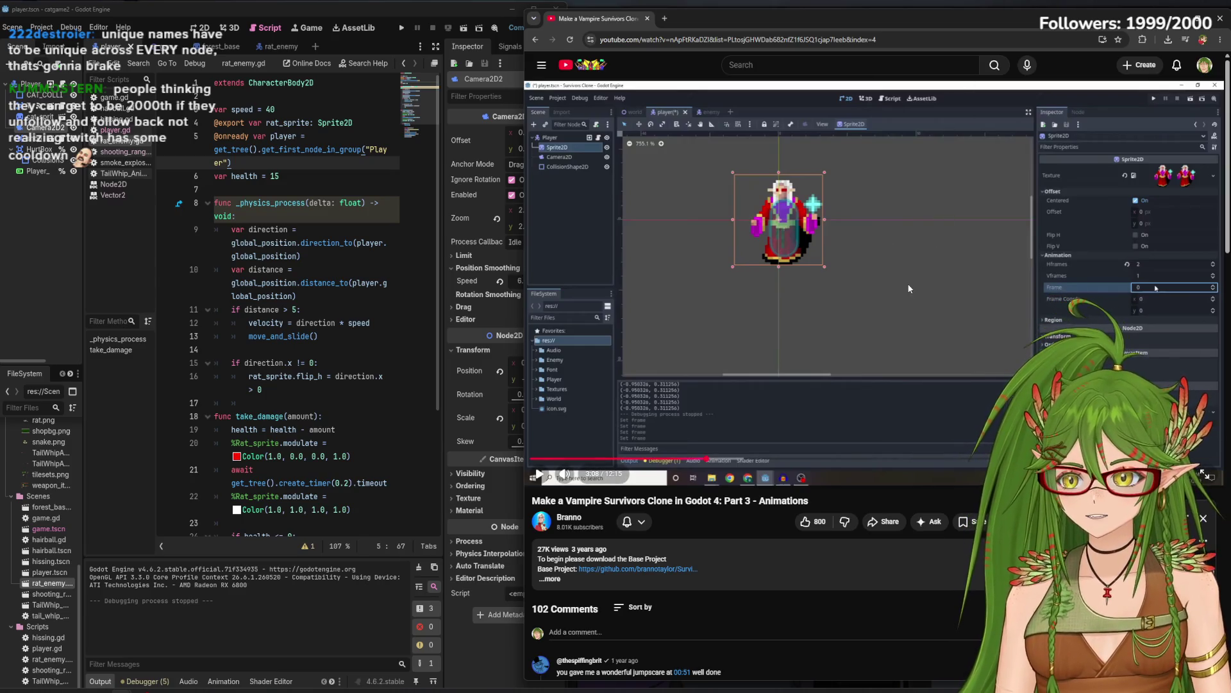
pyautogui.click(945, 273)
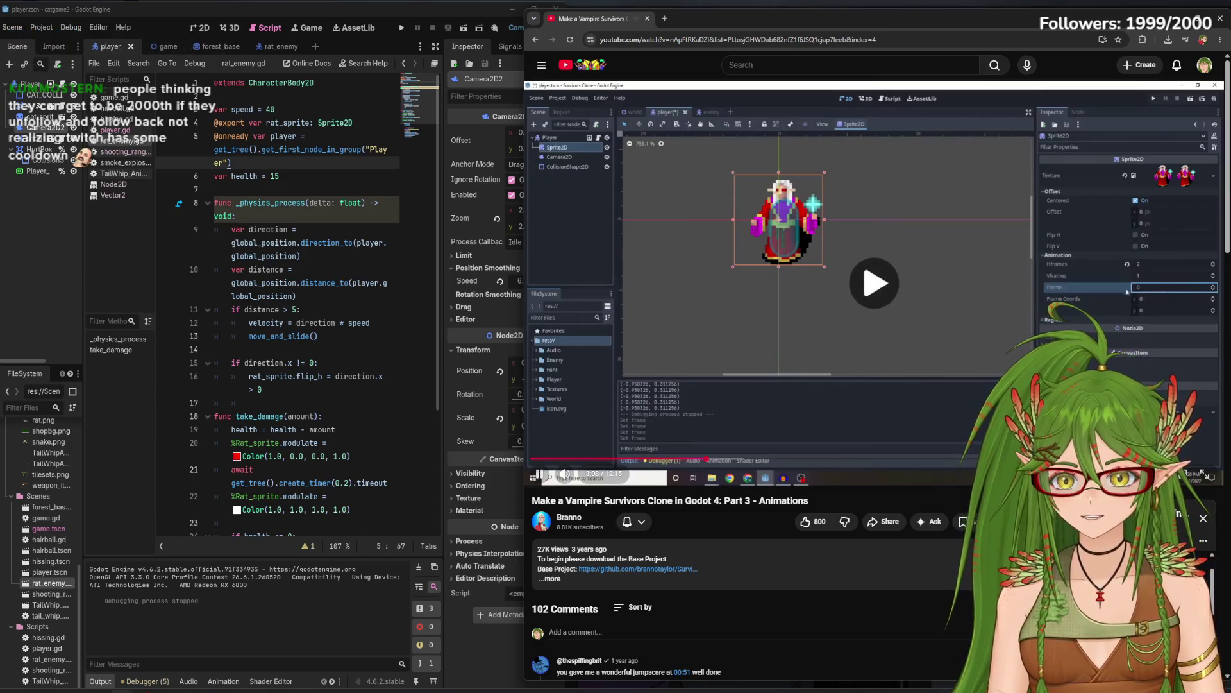
pyautogui.click(746, 227)
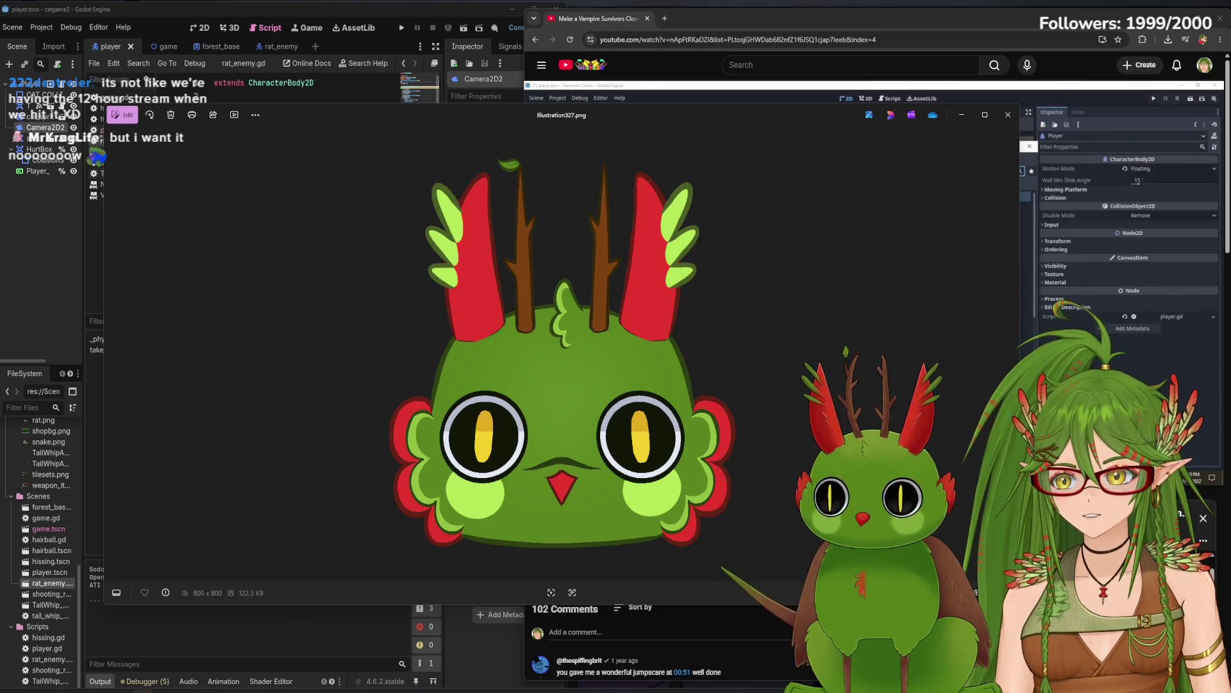
# - Close the Photos viewer showing Illustration327.png
pyautogui.moveTo(244, 686)
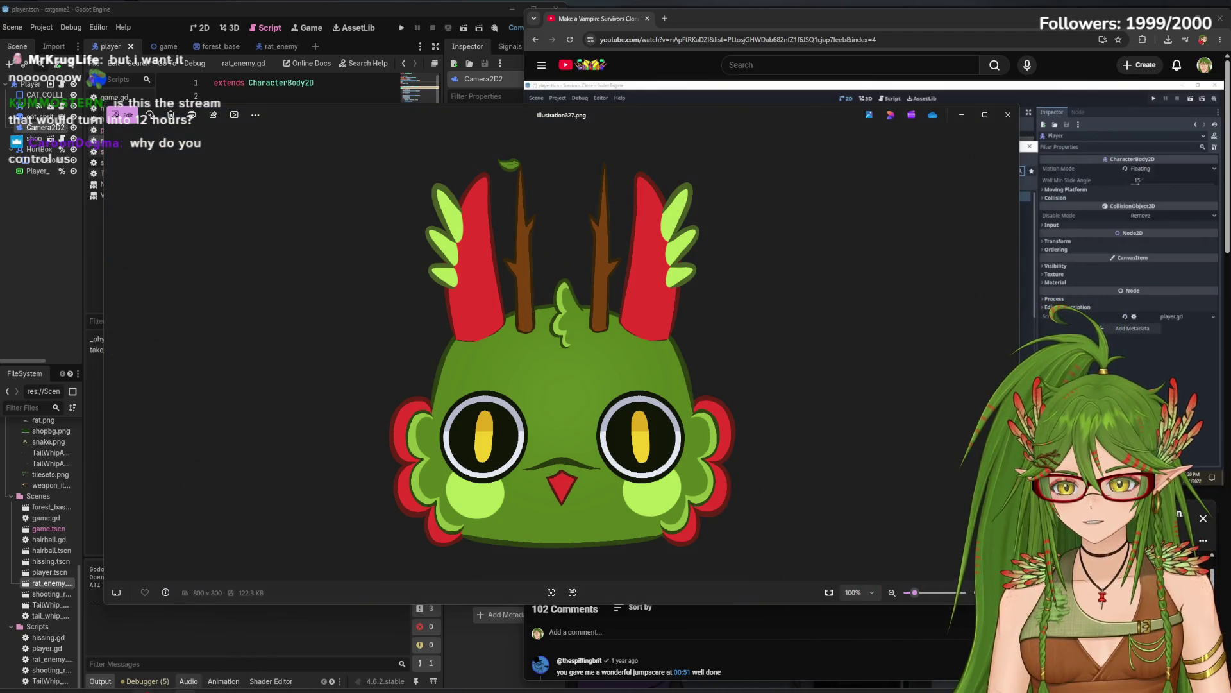
pyautogui.click(1008, 115)
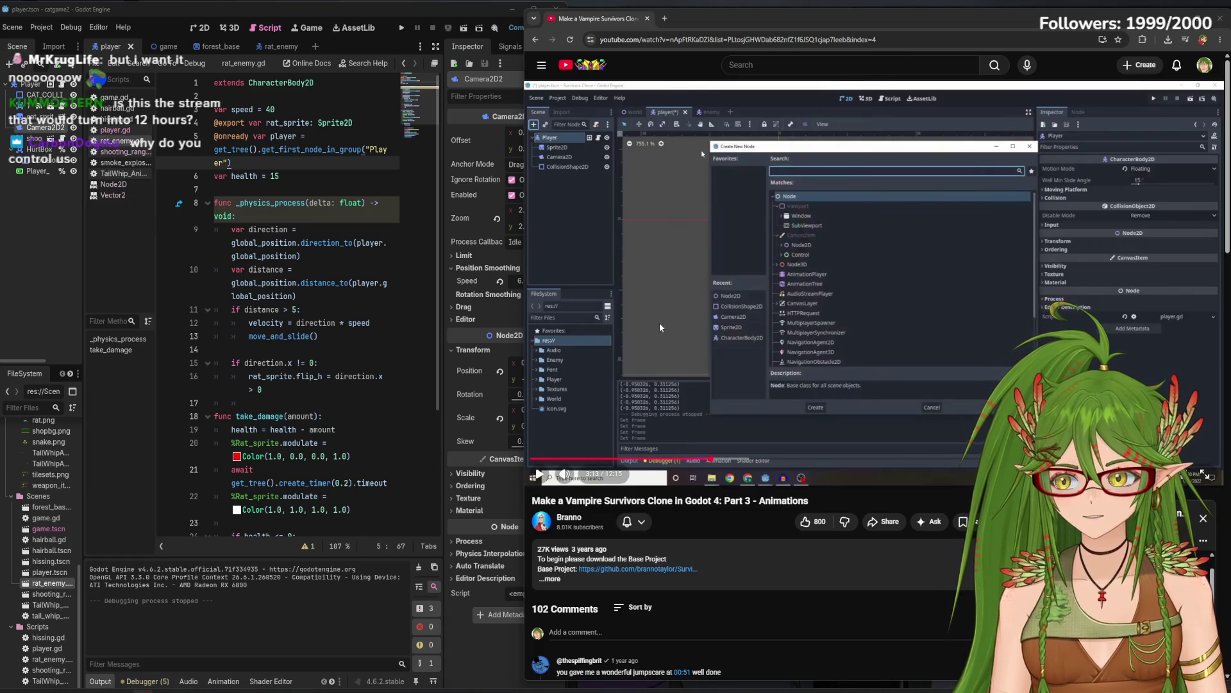
# - Resume the tutorial and watch it add a walkTimer with an is_stopped() check to player.gd
pyautogui.click(704, 299)
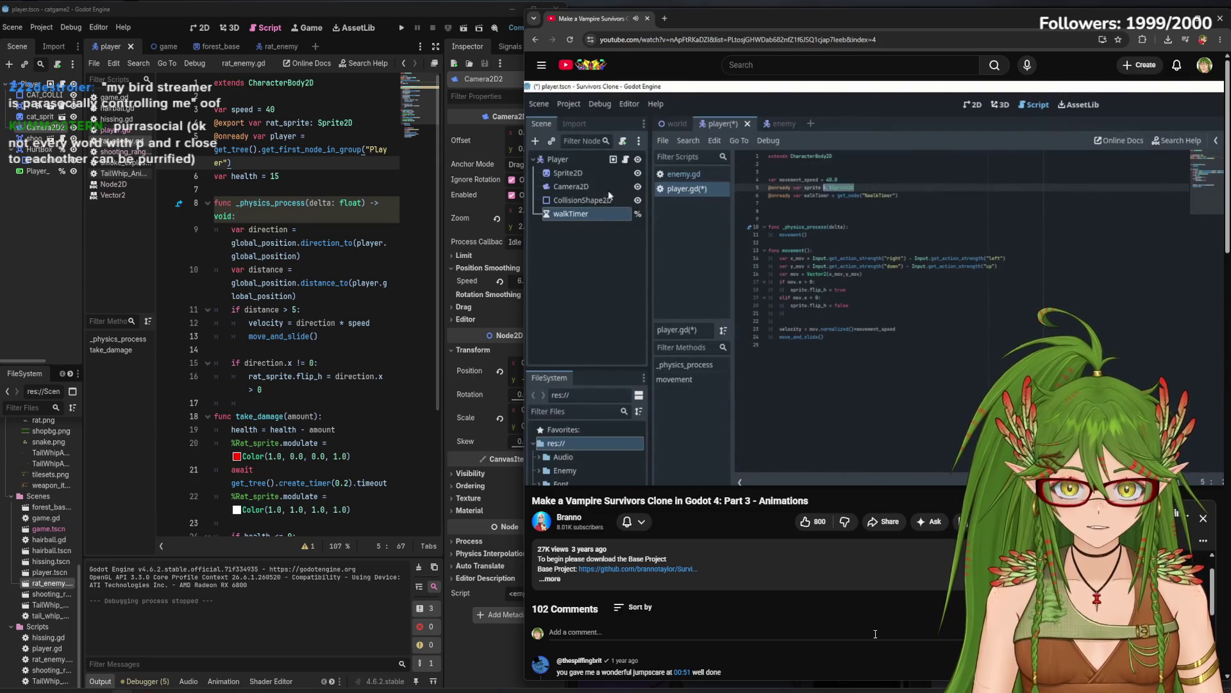
pyautogui.moveTo(872, 443)
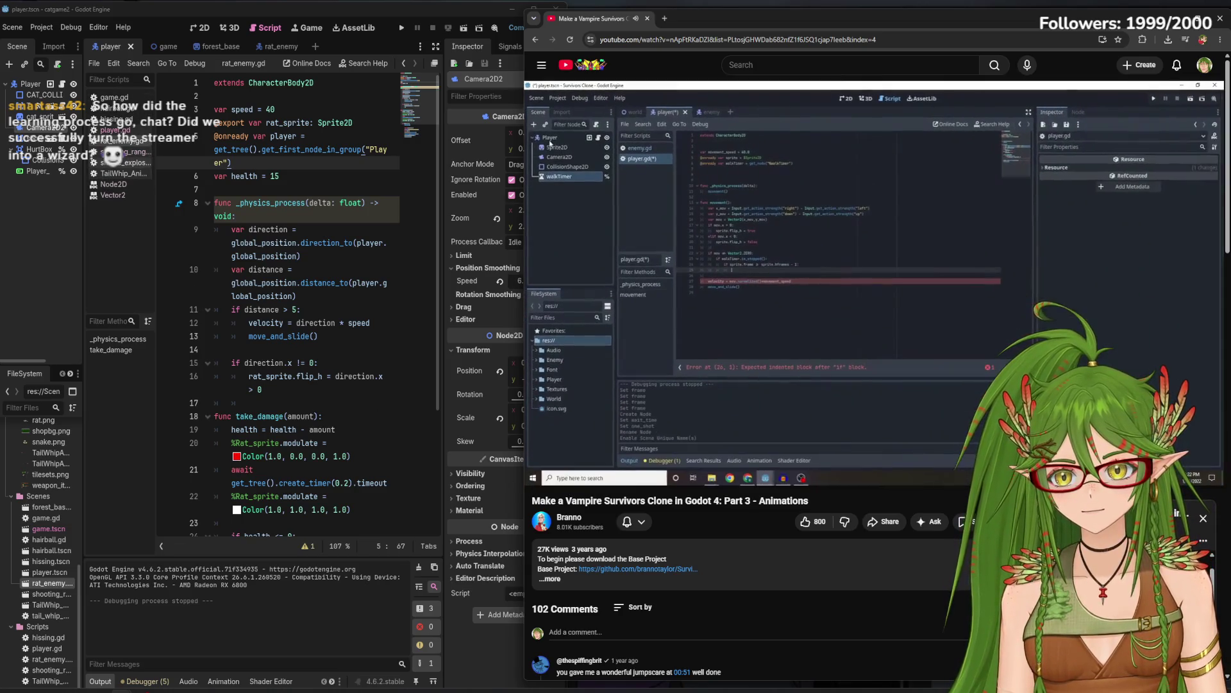
# - Open the TailWhip_Animation script and scroll through its code
pyautogui.click(123, 174)
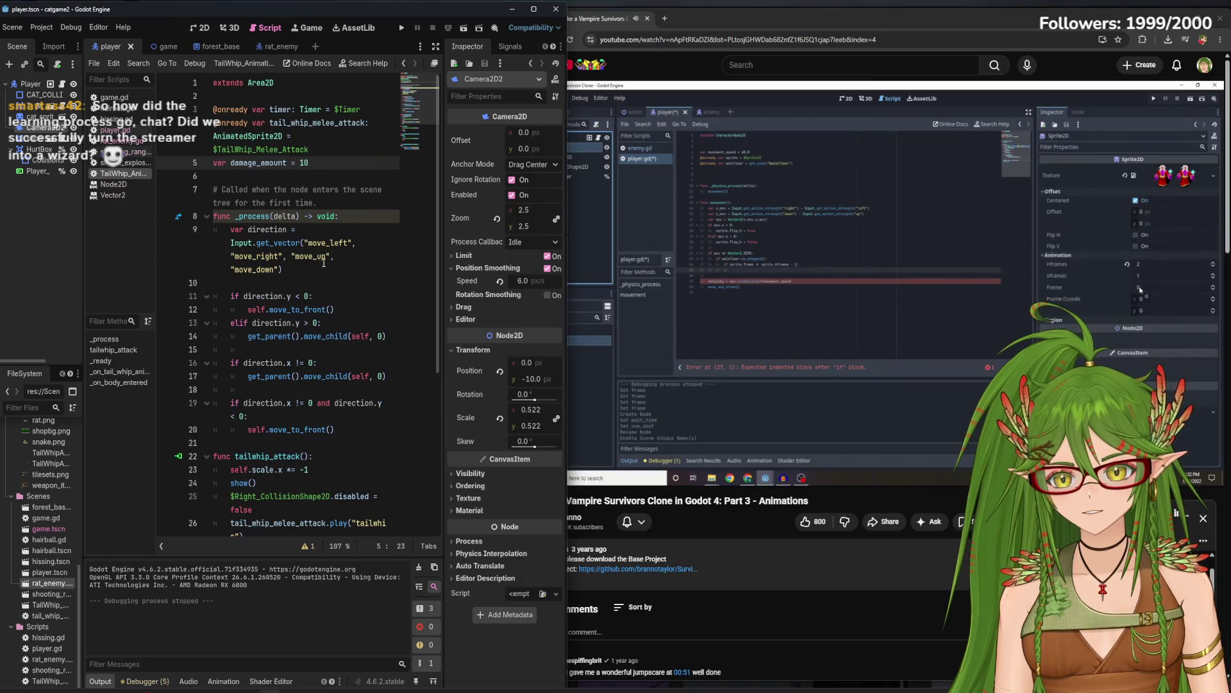
pyautogui.scroll(-5, 359, 383)
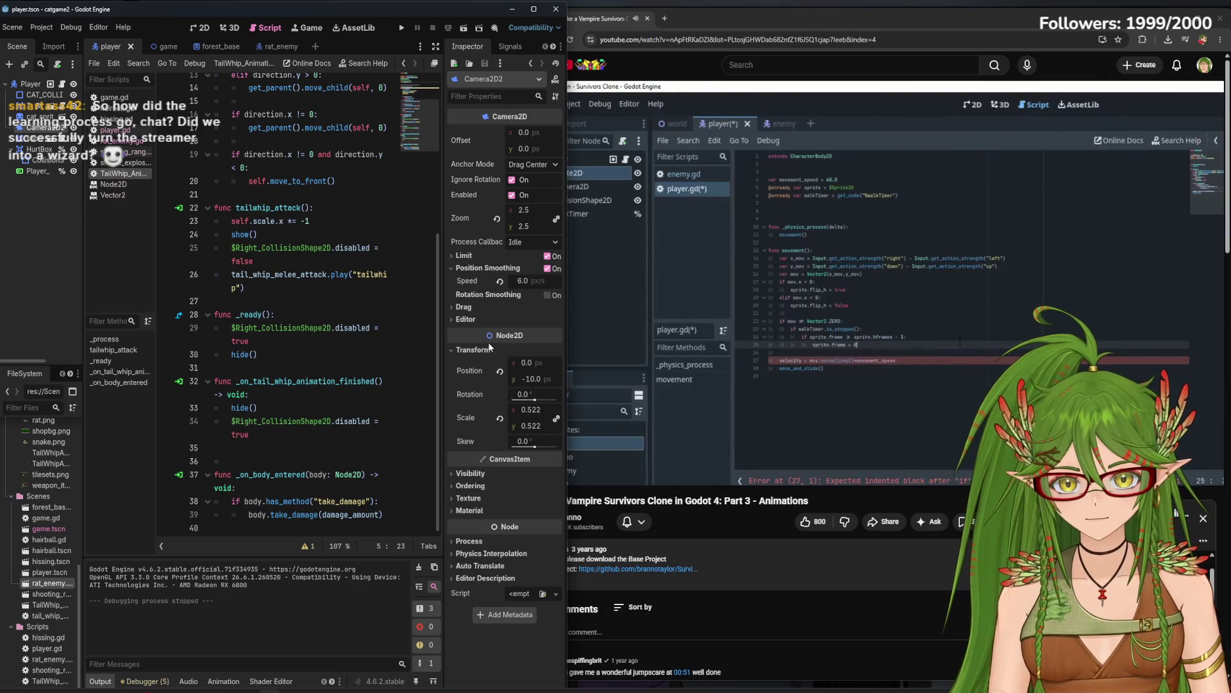
pyautogui.moveTo(622, 373)
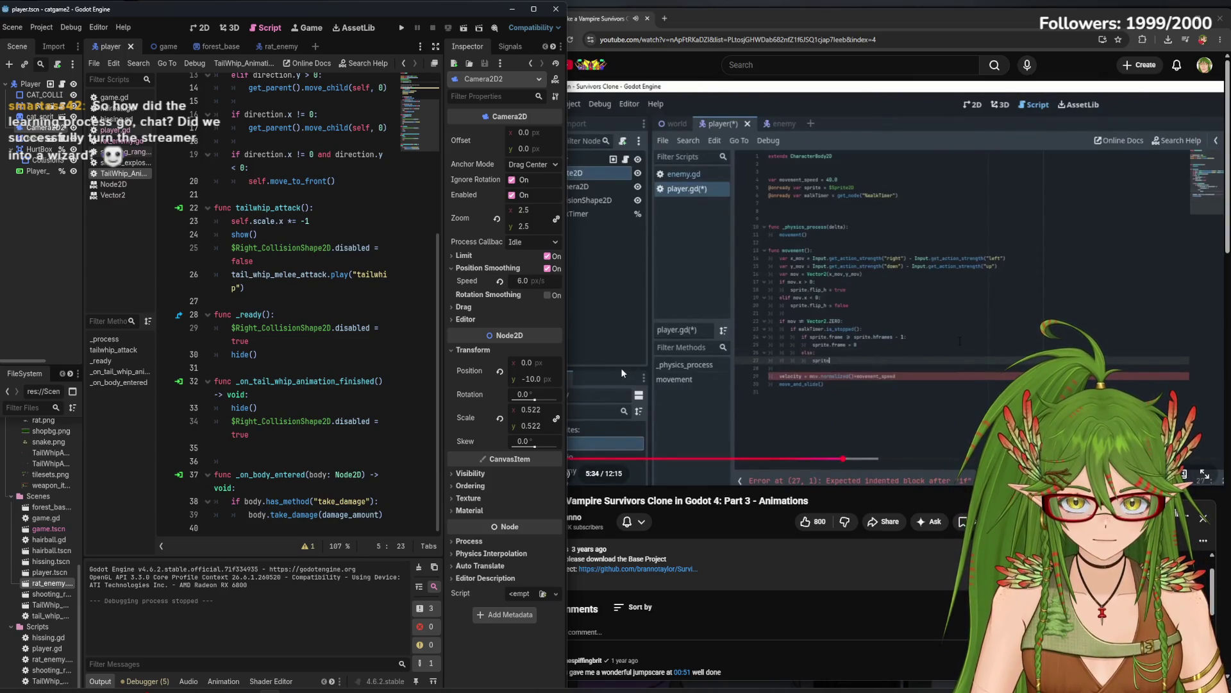
pyautogui.moveTo(809, 428)
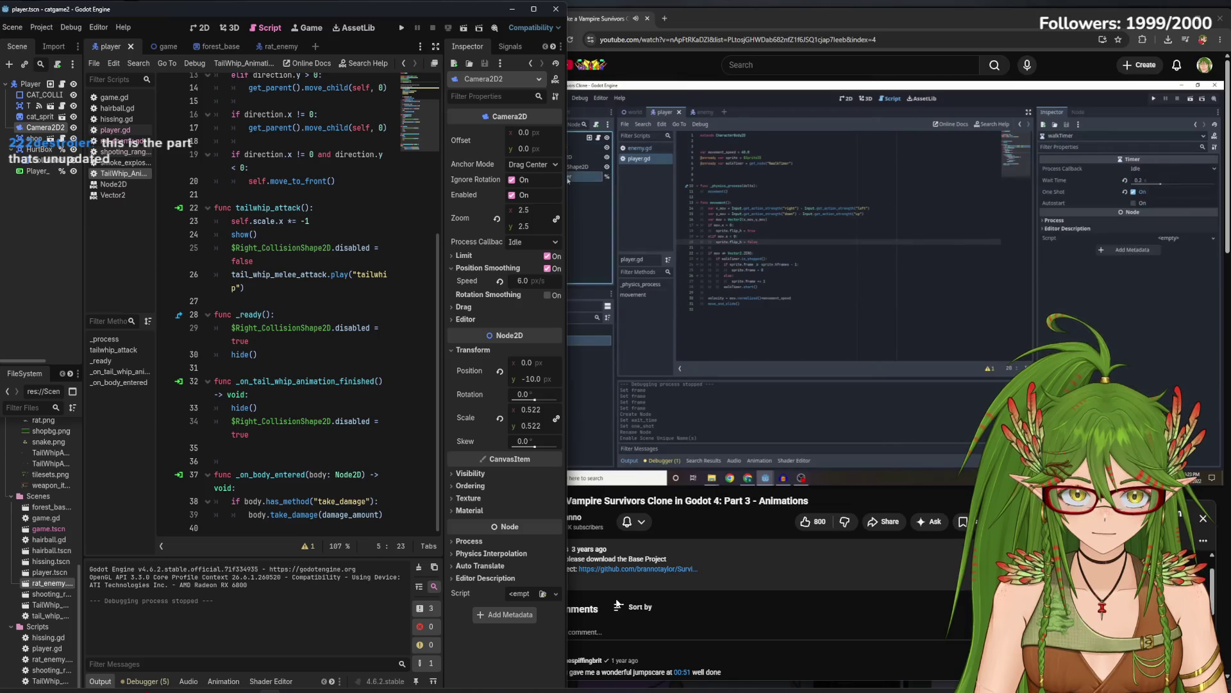
# - Pause and resume the tutorial, then scroll back up in the Godot script
pyautogui.click(898, 13)
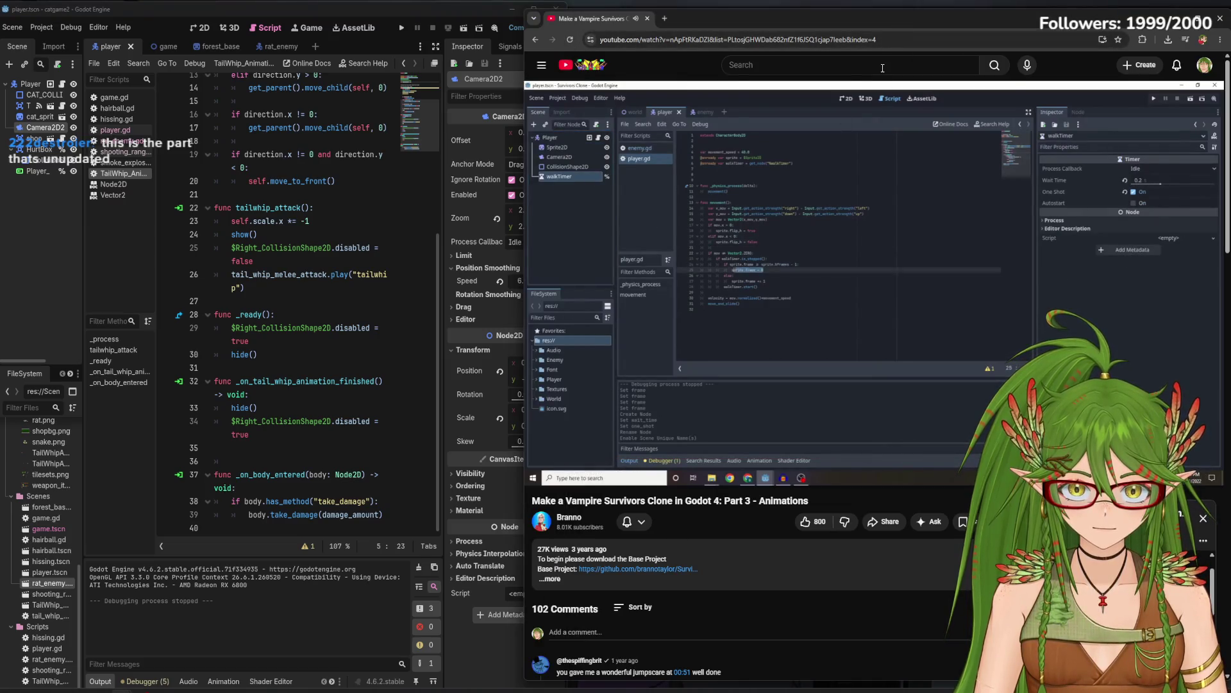
pyautogui.click(890, 248)
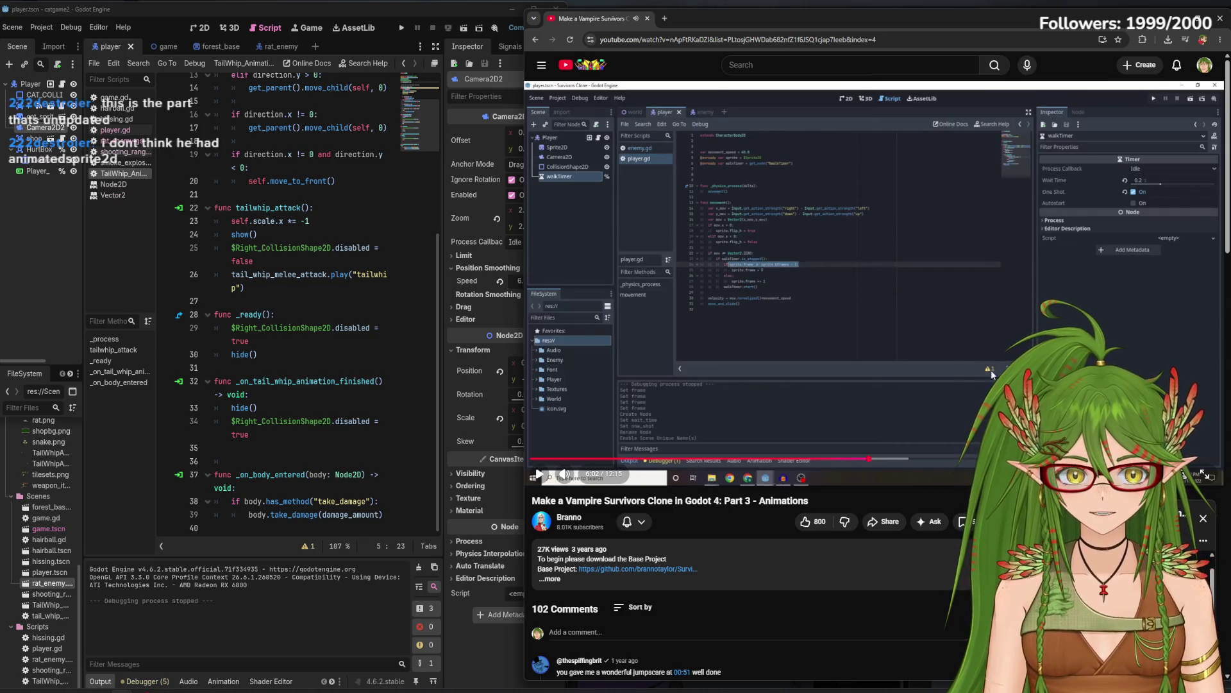
pyautogui.click(945, 347)
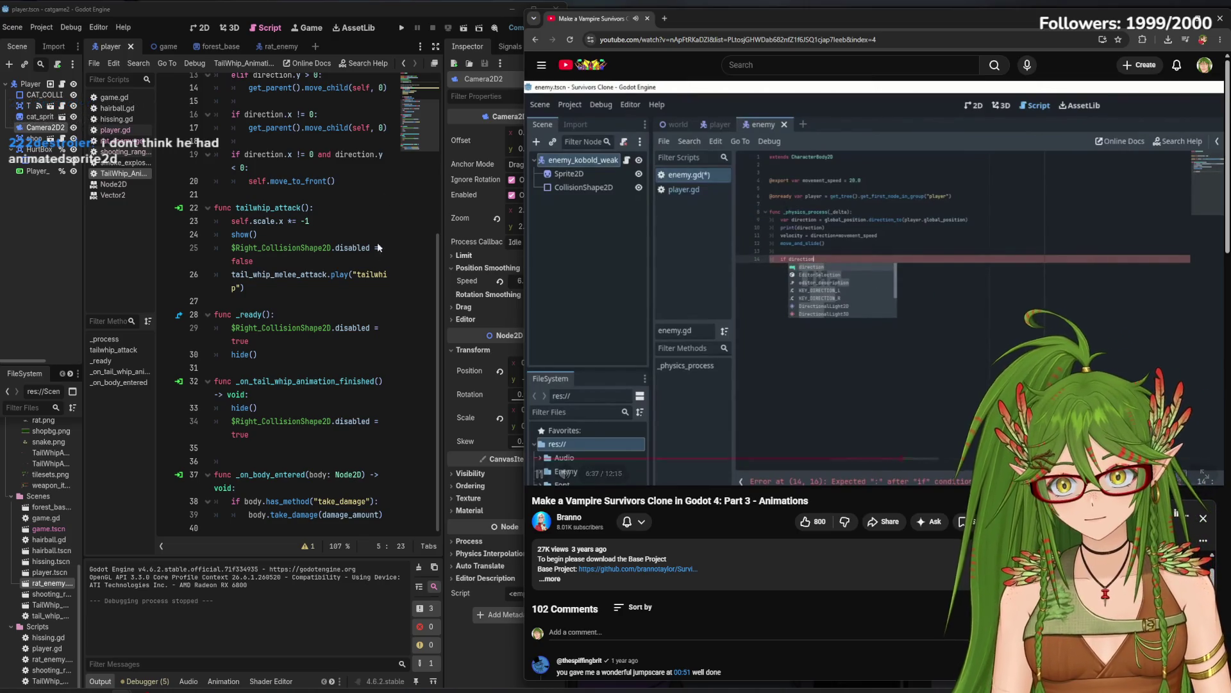
pyautogui.click(379, 205)
pyautogui.scroll(1, 379, 205)
pyautogui.scroll(2, 293, 316)
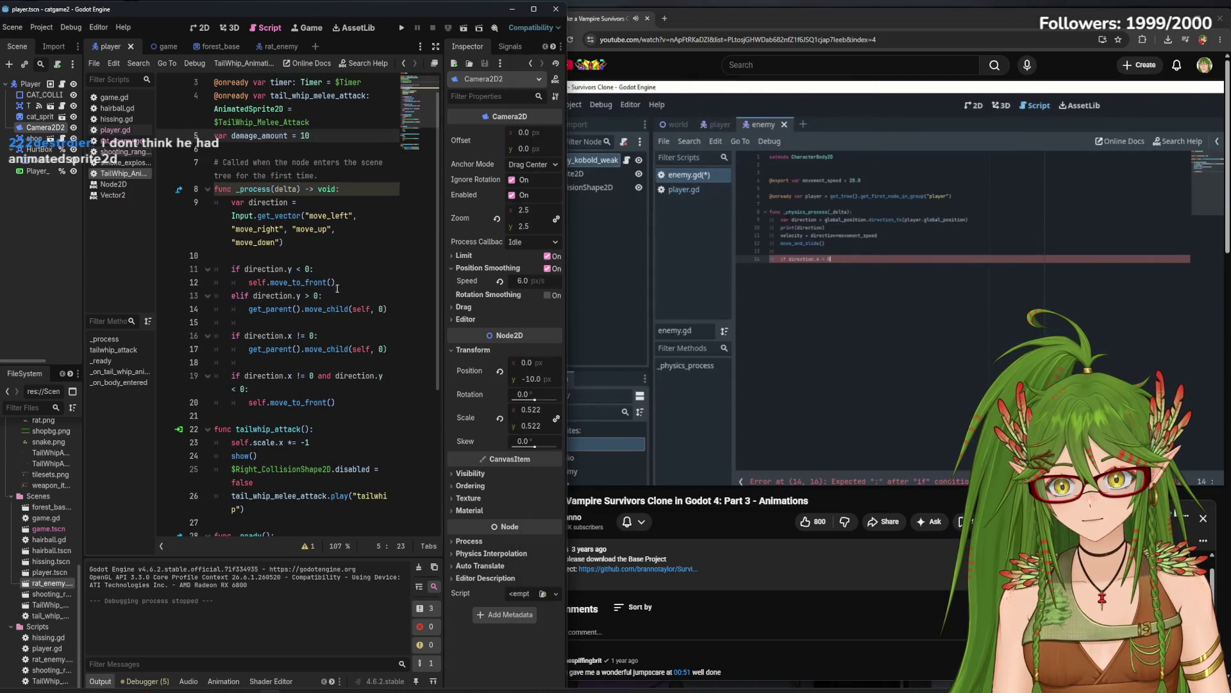
# - Narrow the browser window from its left edge and open rat_enemy.gd
pyautogui.click(929, 22)
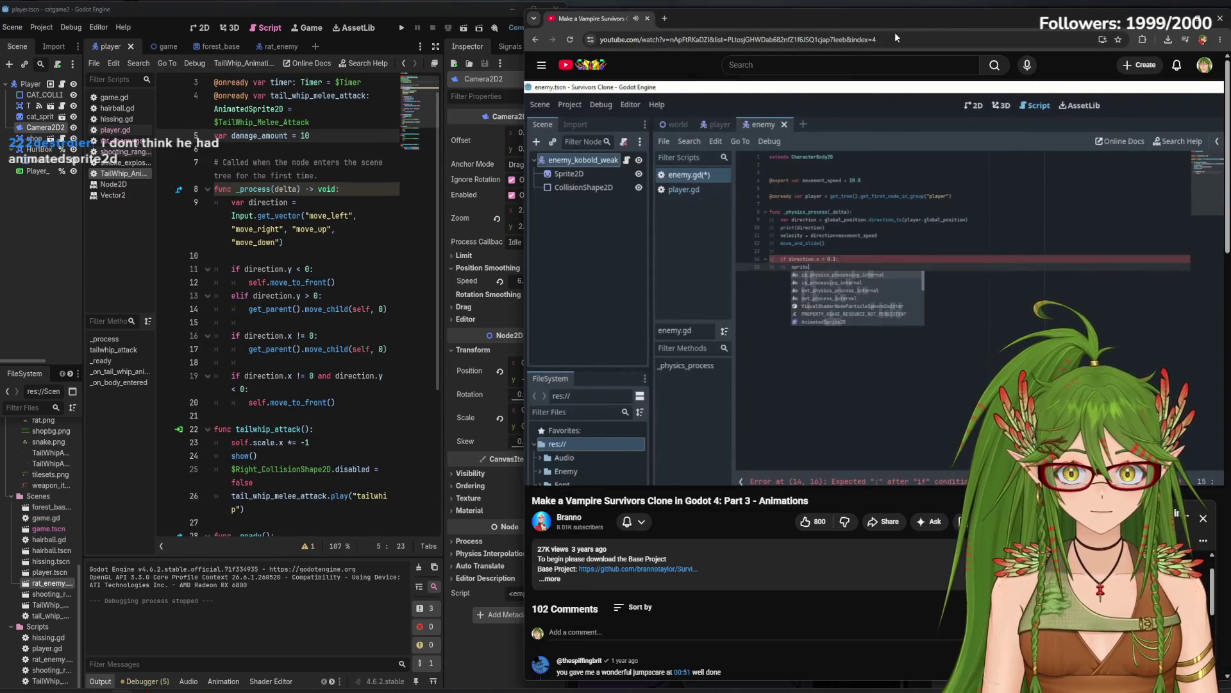
pyautogui.moveTo(526, 259); pyautogui.dragTo(563, 260)
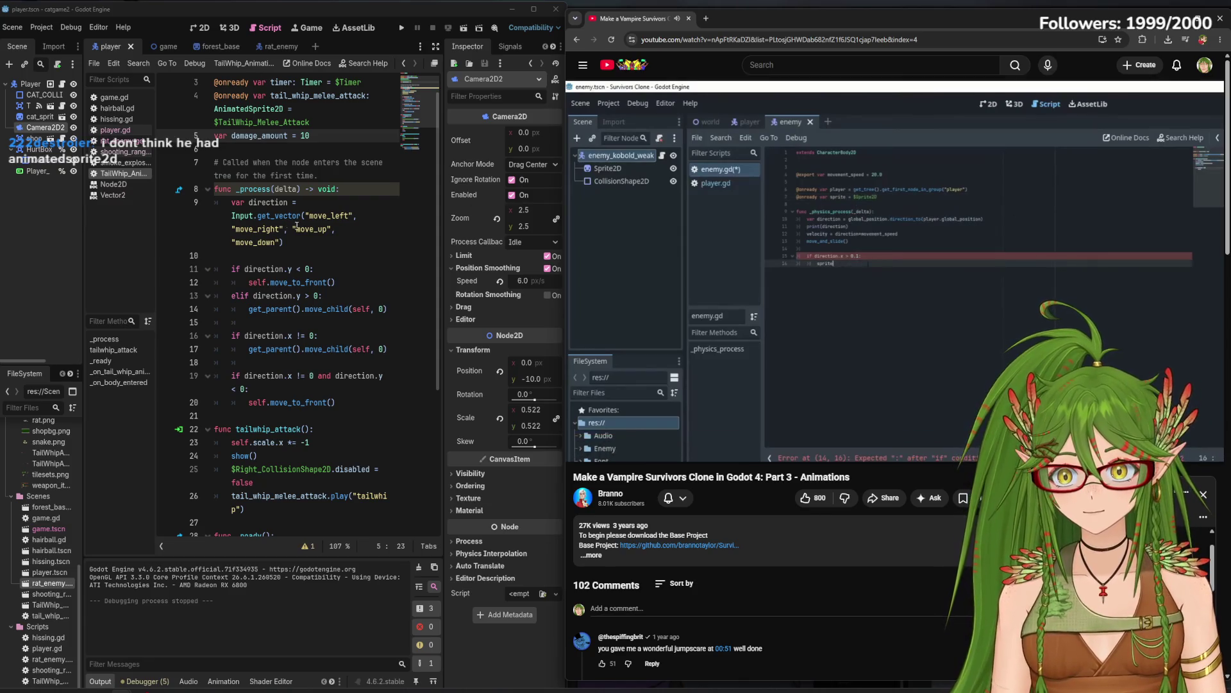
pyautogui.scroll(1, 436, 224)
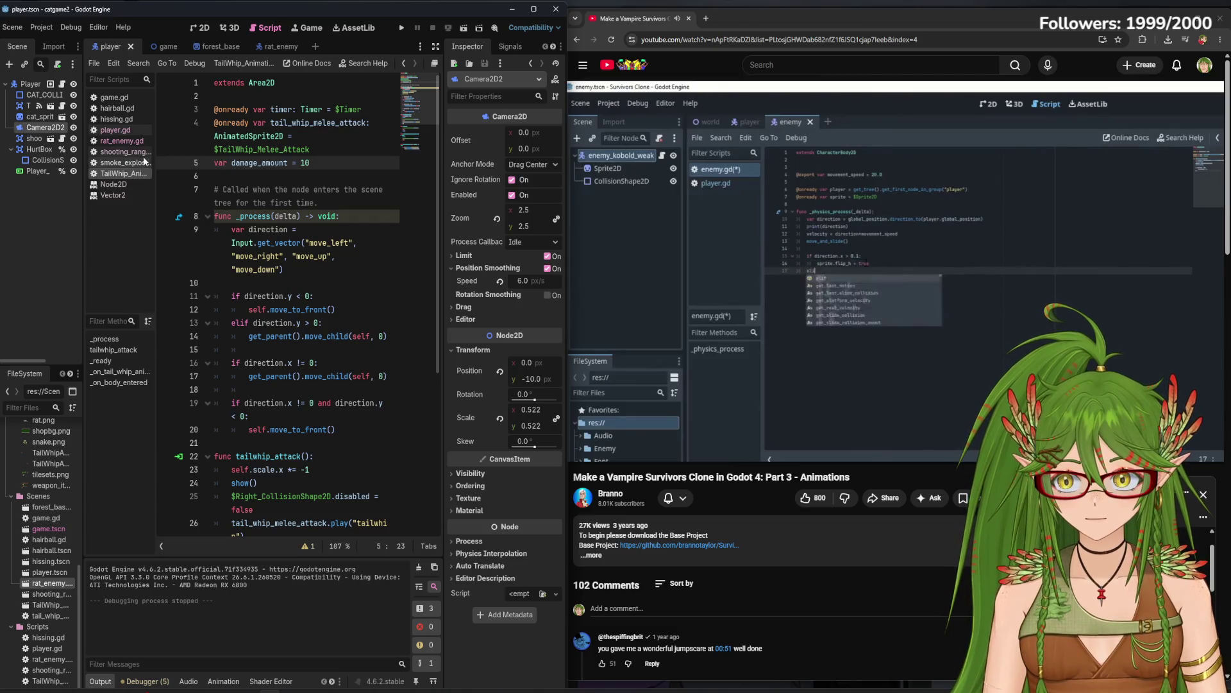
pyautogui.scroll(-1, 335, 427)
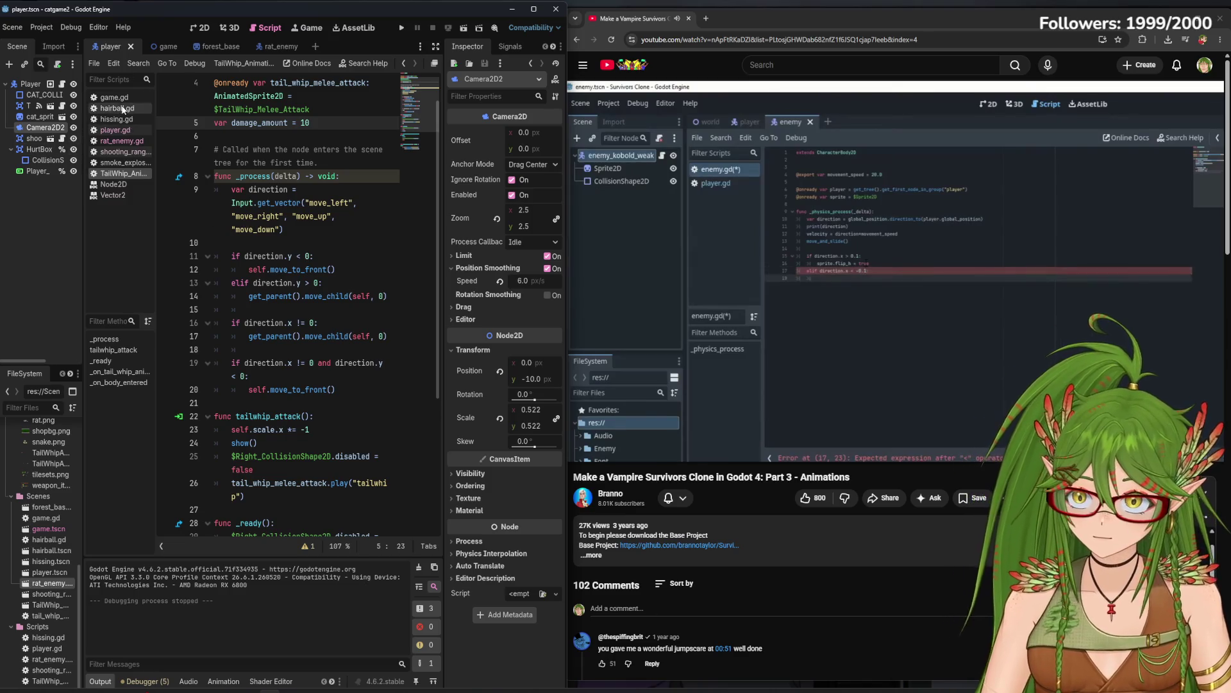
pyautogui.click(122, 140)
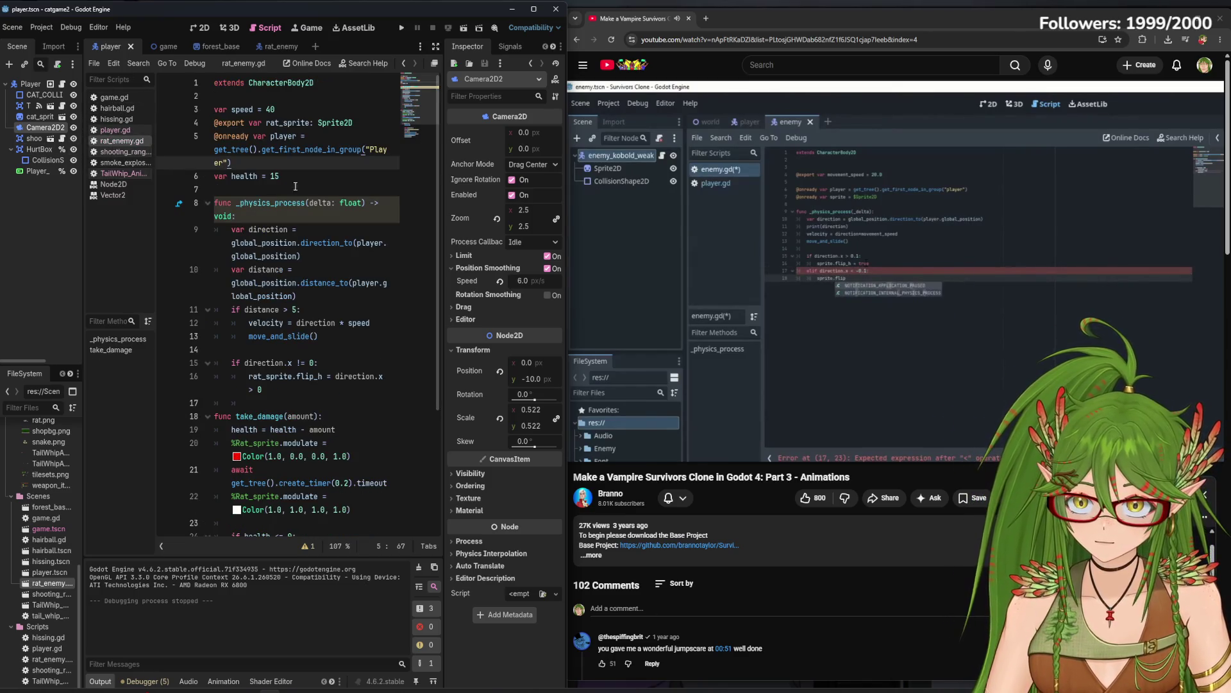
pyautogui.scroll(-2, 285, 301)
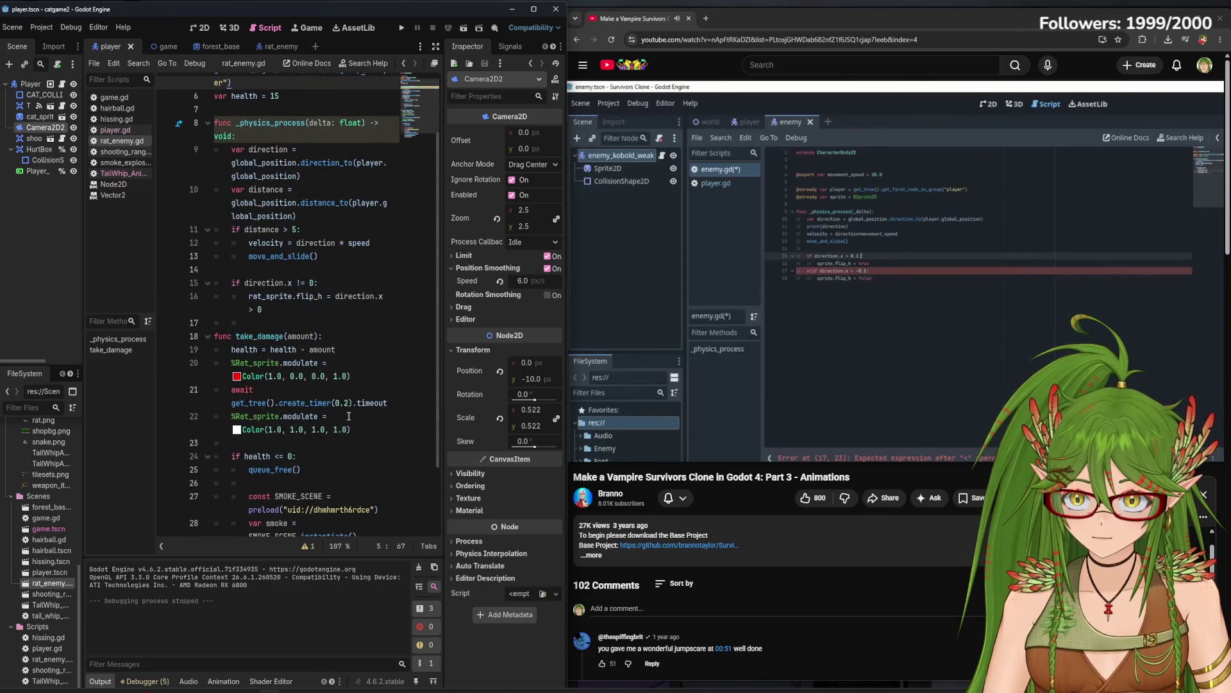
pyautogui.scroll(2, 295, 281)
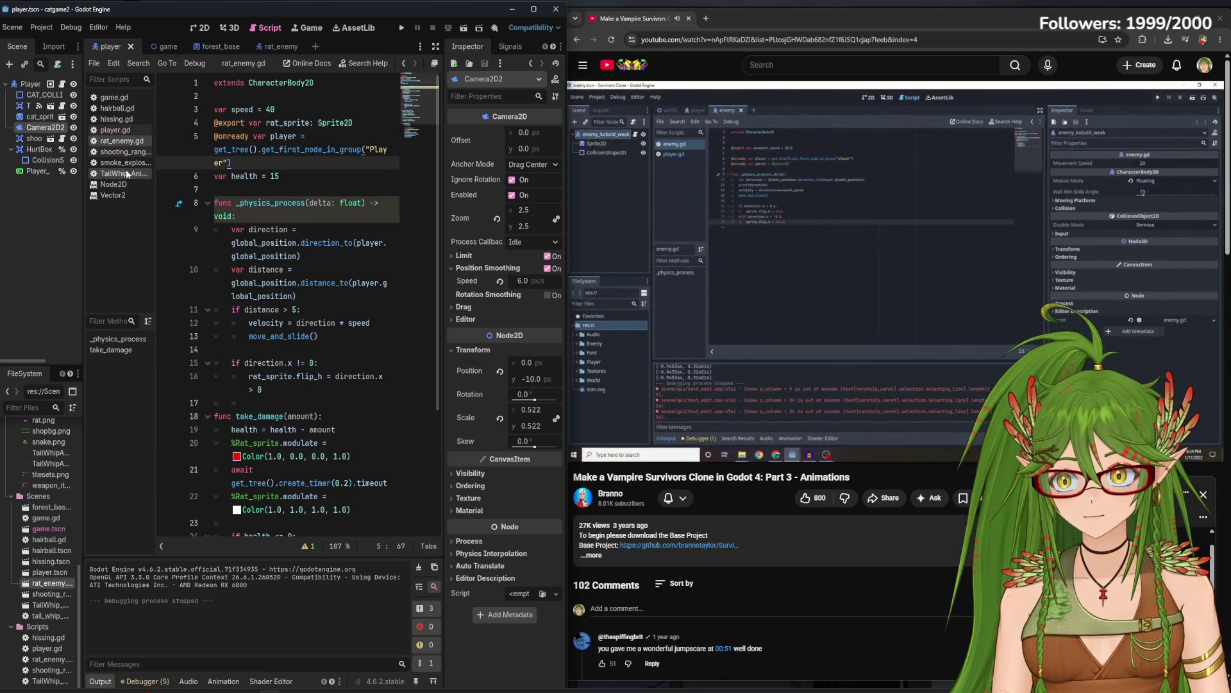
pyautogui.scroll(-4, 358, 361)
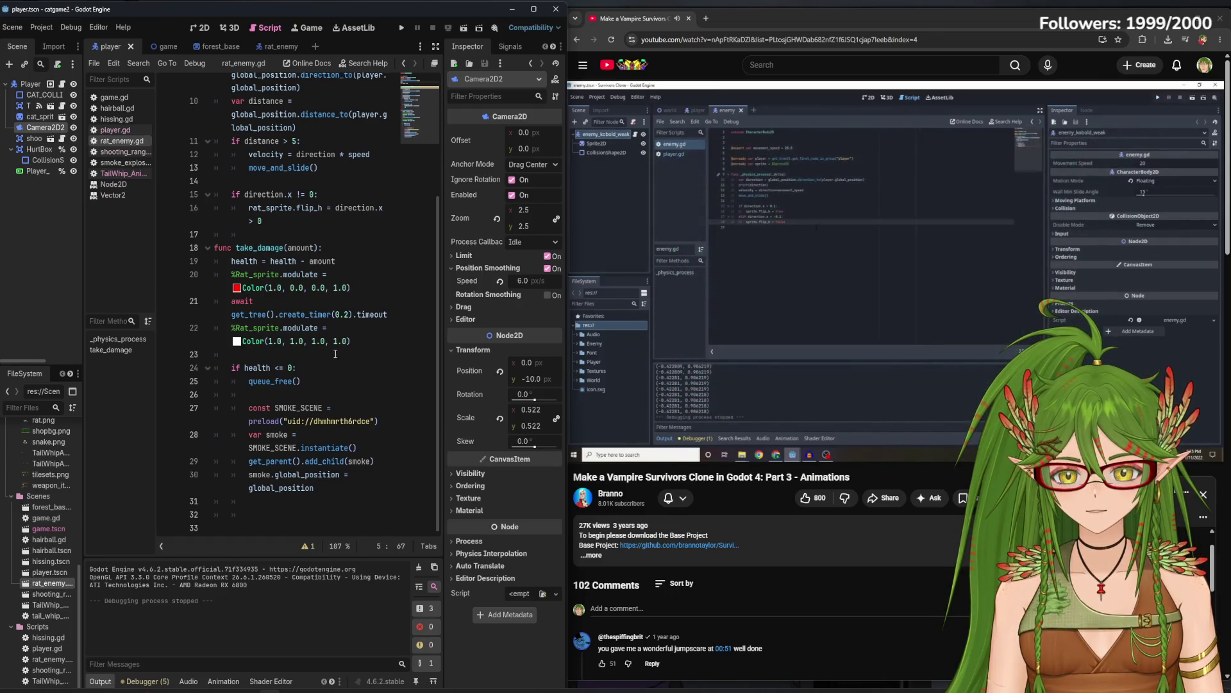
pyautogui.scroll(3, 334, 352)
pyautogui.scroll(2, 263, 301)
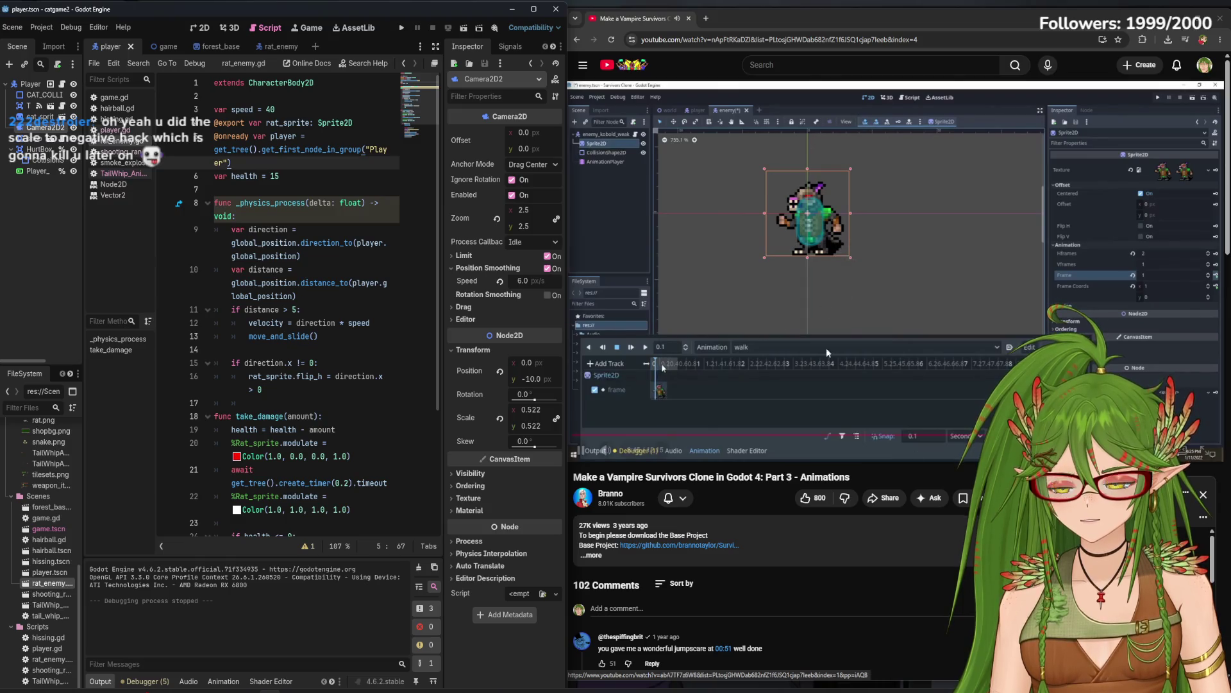
# - Pause and resume the tutorial while checking the direction.x condition on line 15
pyautogui.click(821, 272)
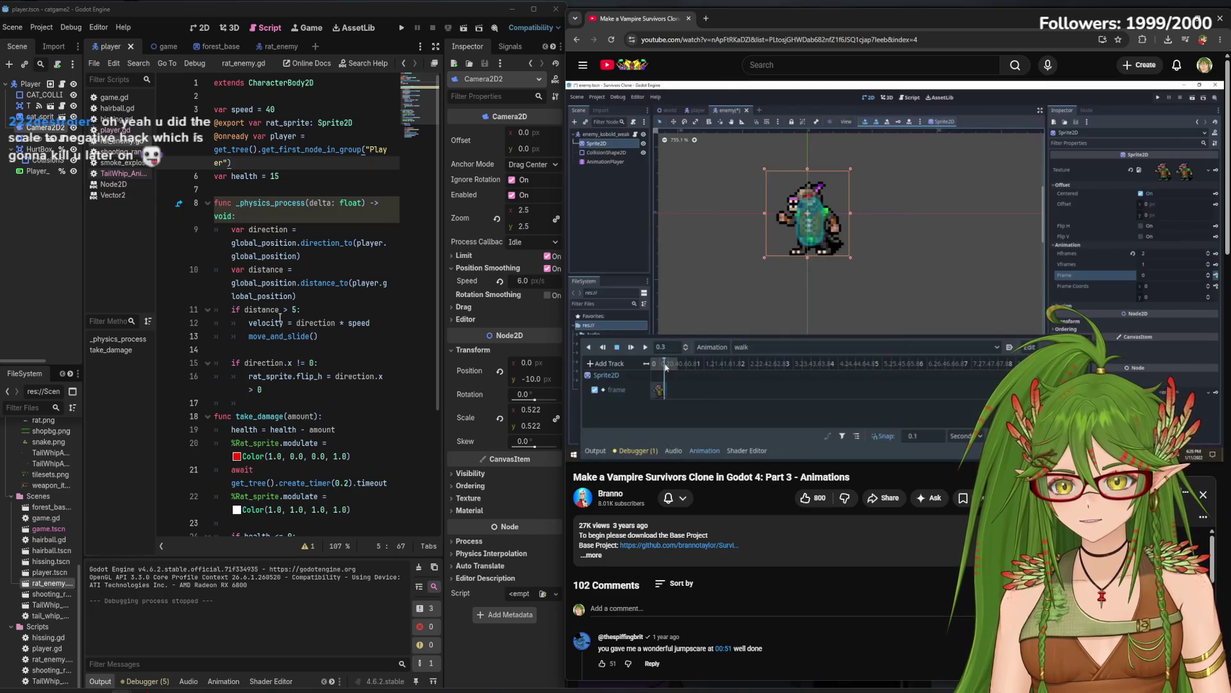
pyautogui.click(883, 280)
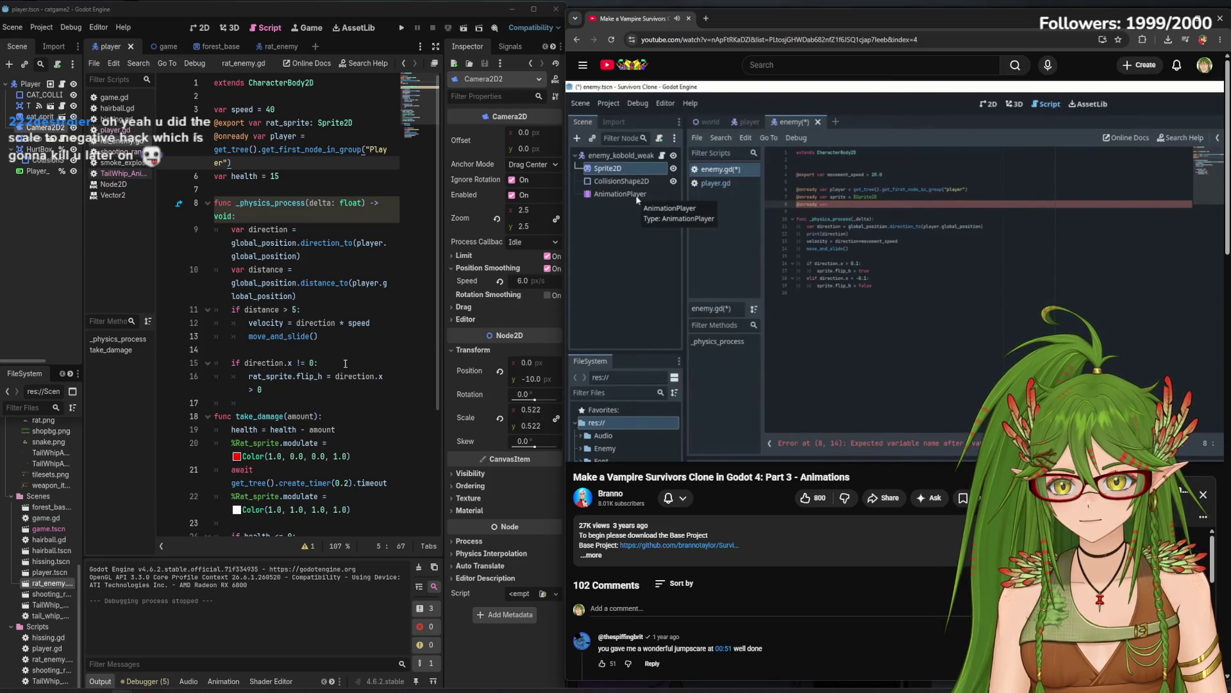
pyautogui.click(339, 364)
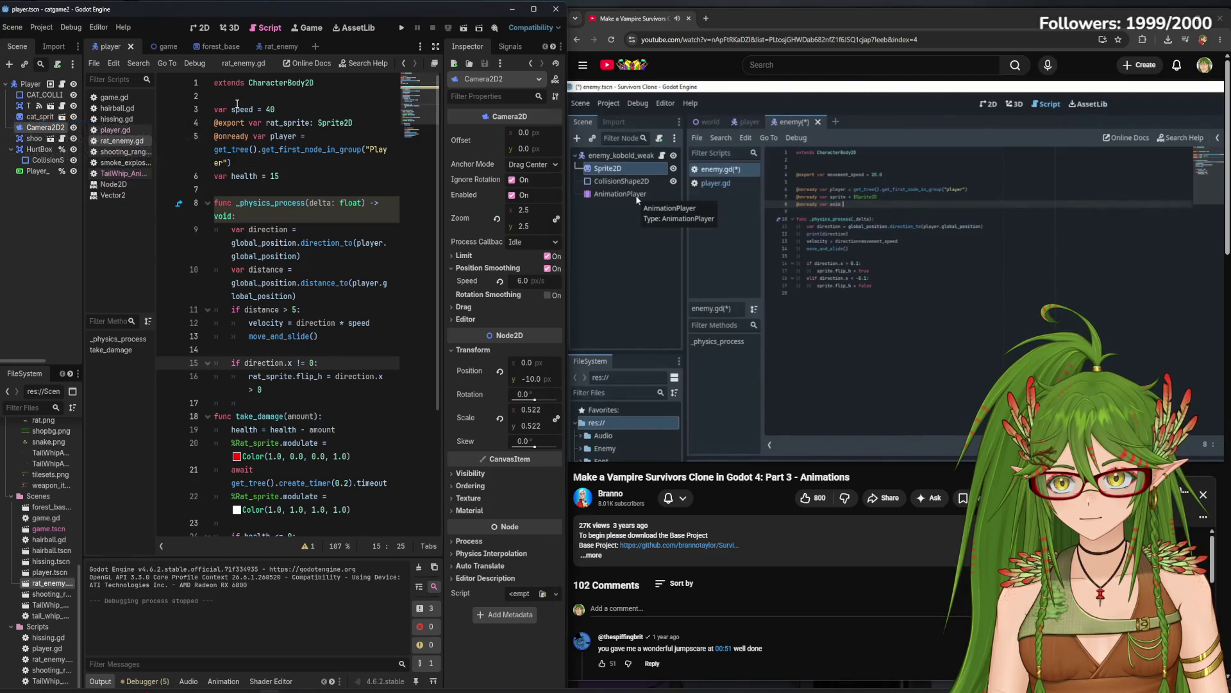
pyautogui.scroll(-4, 293, 303)
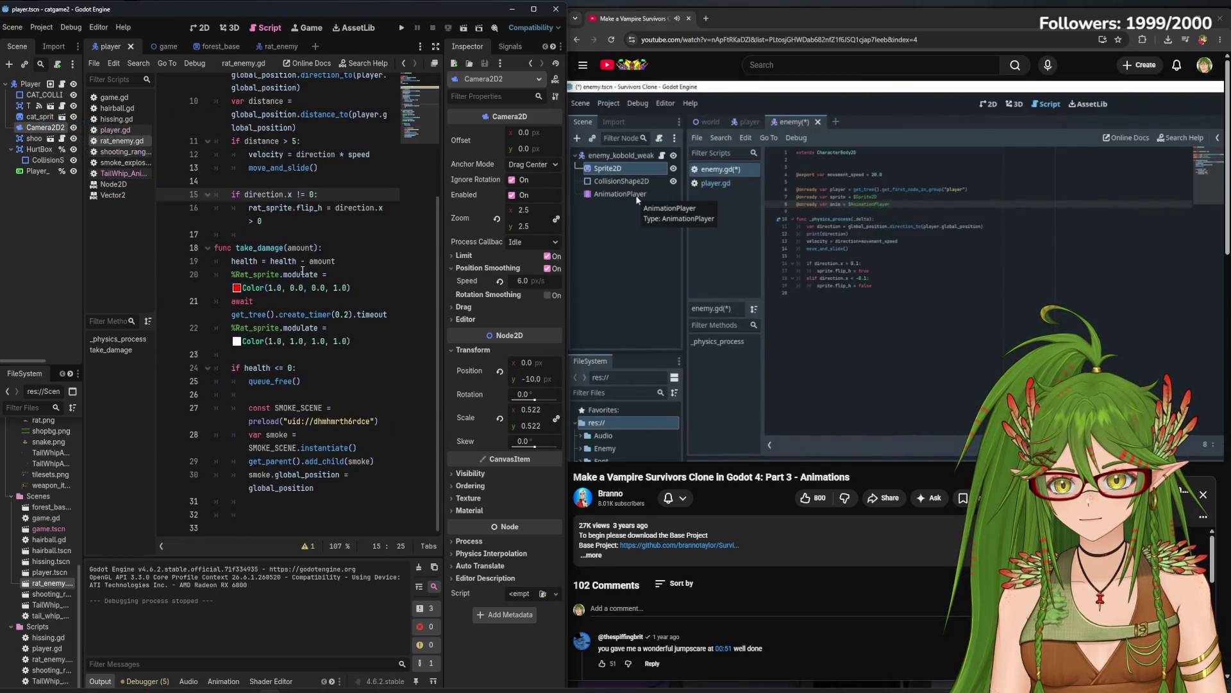
pyautogui.scroll(4, 299, 475)
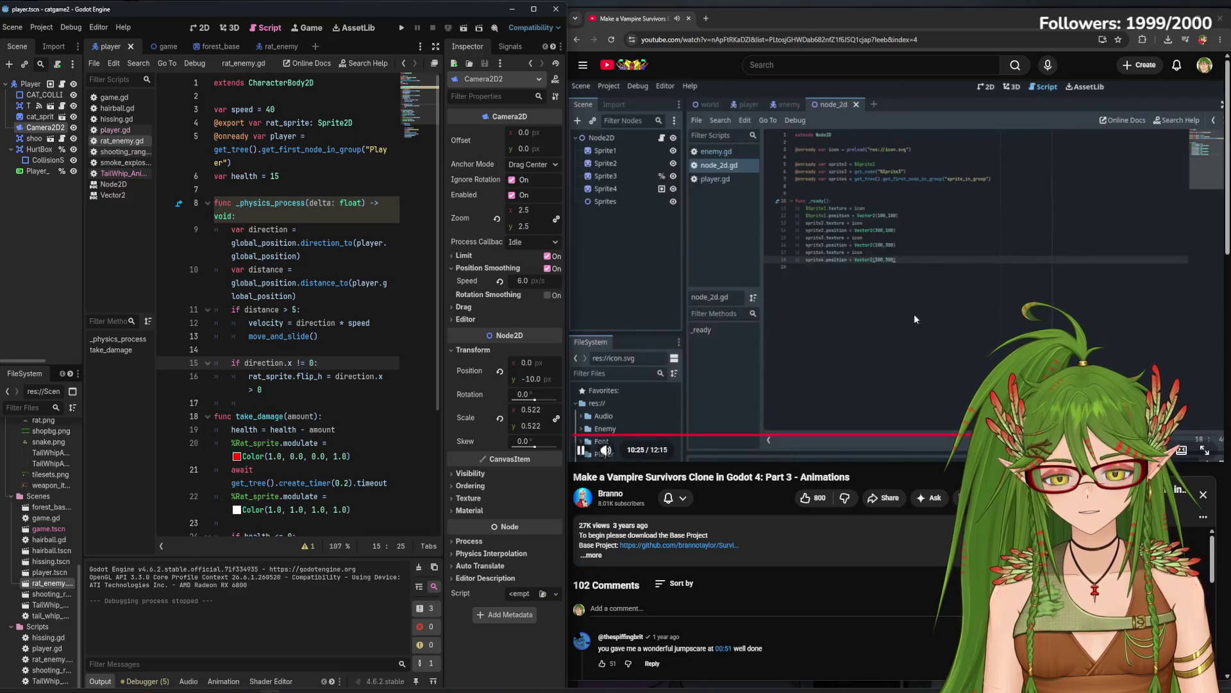
# - Rewind the tutorial five seconds and pause on the running game with the animated enemy
pyautogui.click(930, 316)
pyautogui.press('Left')
pyautogui.click(910, 298)
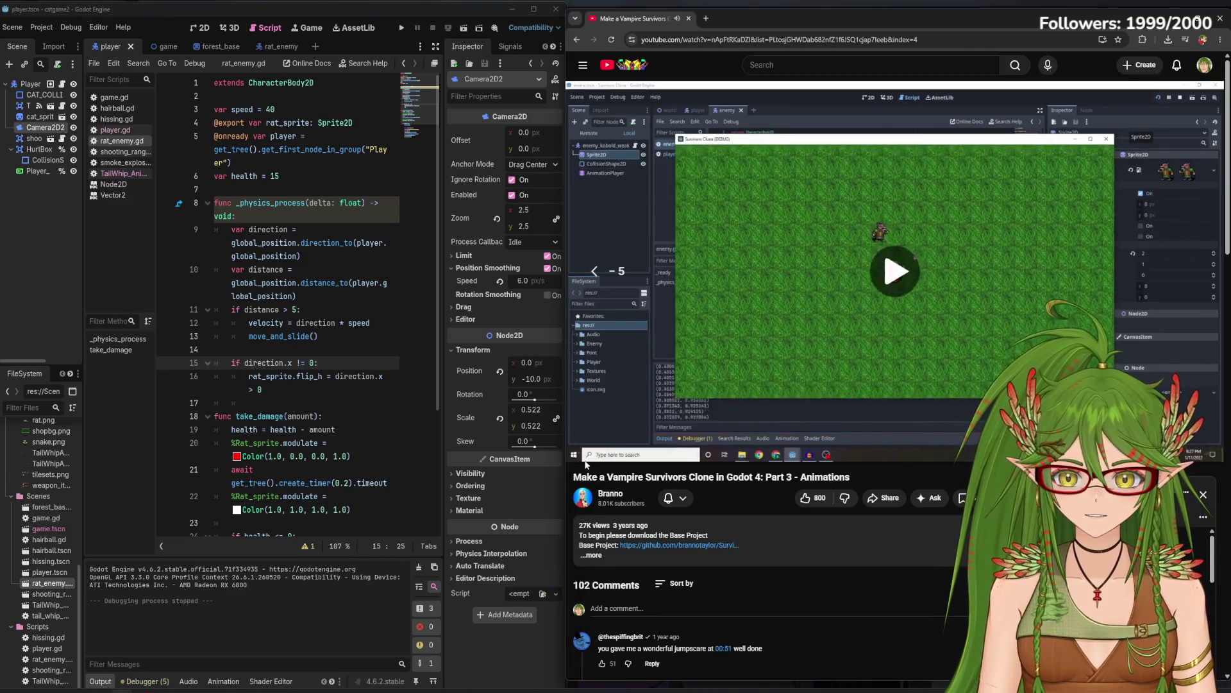
pyautogui.click(895, 244)
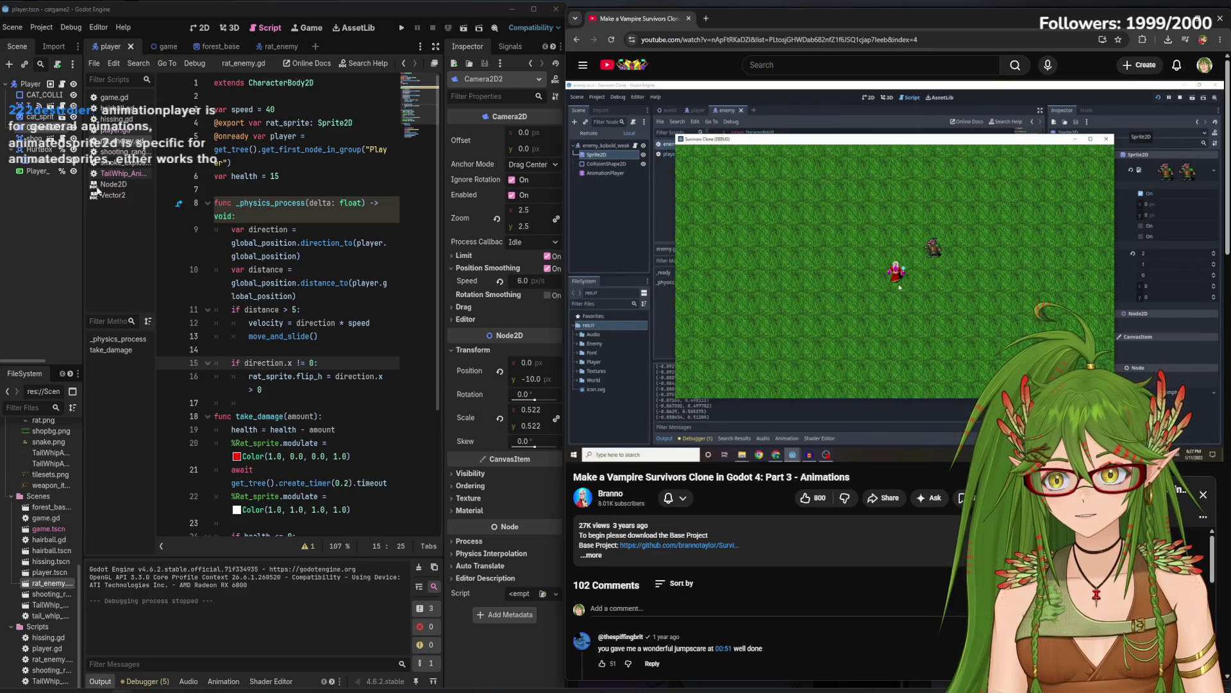
# - Open the TailWhip attack script, briefly play the tutorial, then show the player scene in 2D
pyautogui.click(122, 174)
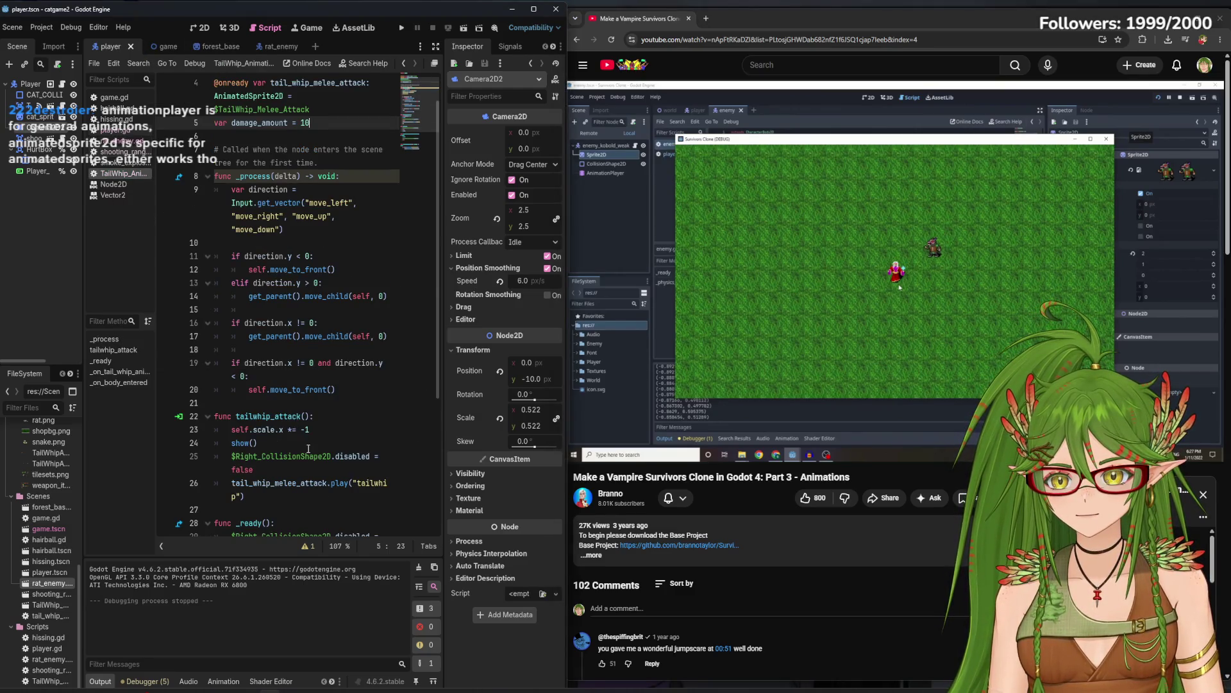
pyautogui.press('XF86AudioPlay')
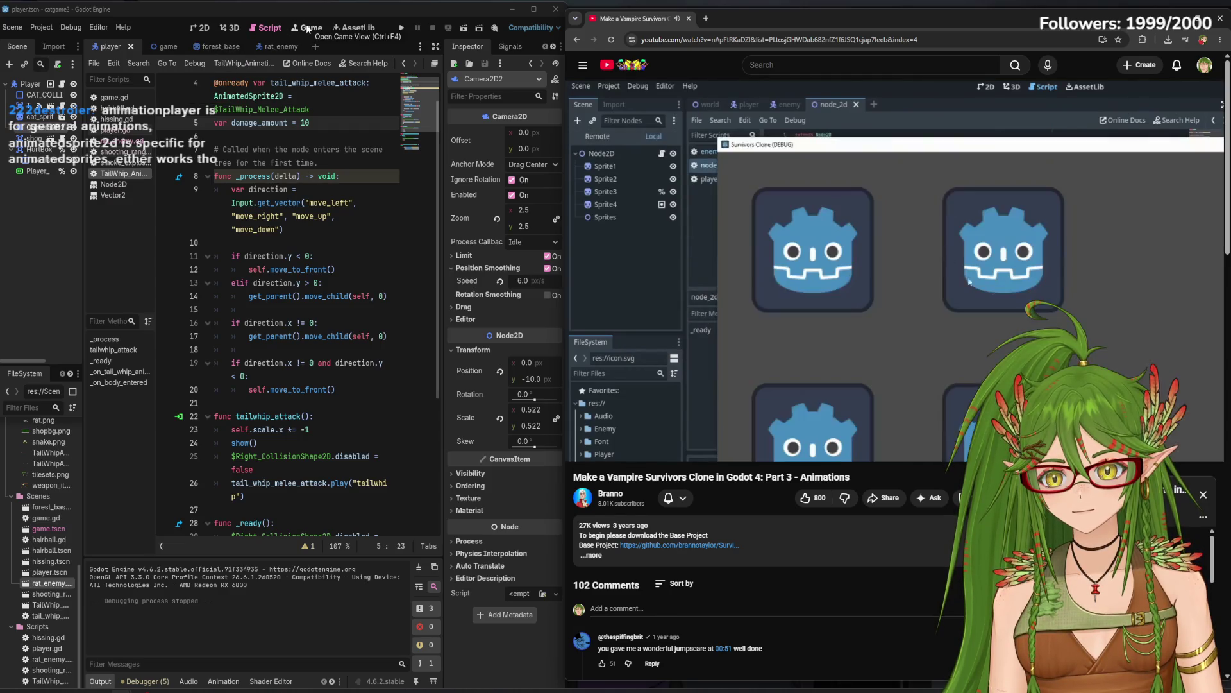
pyautogui.press('XF86AudioPlay')
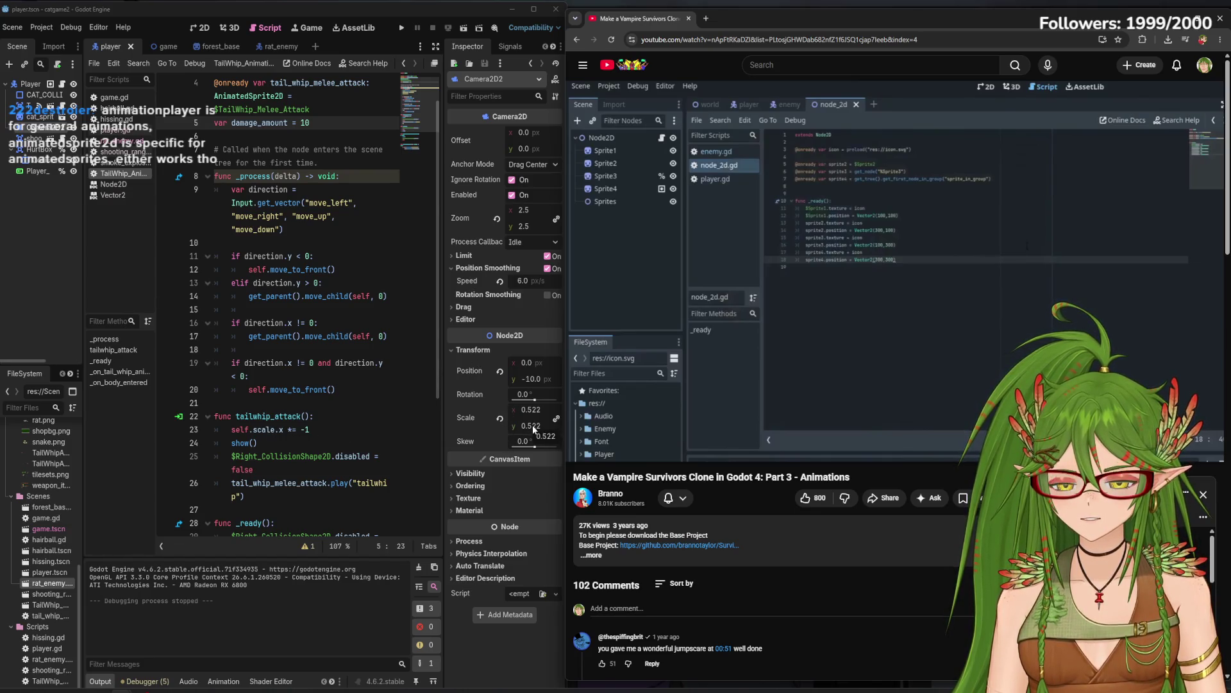
pyautogui.click(200, 28)
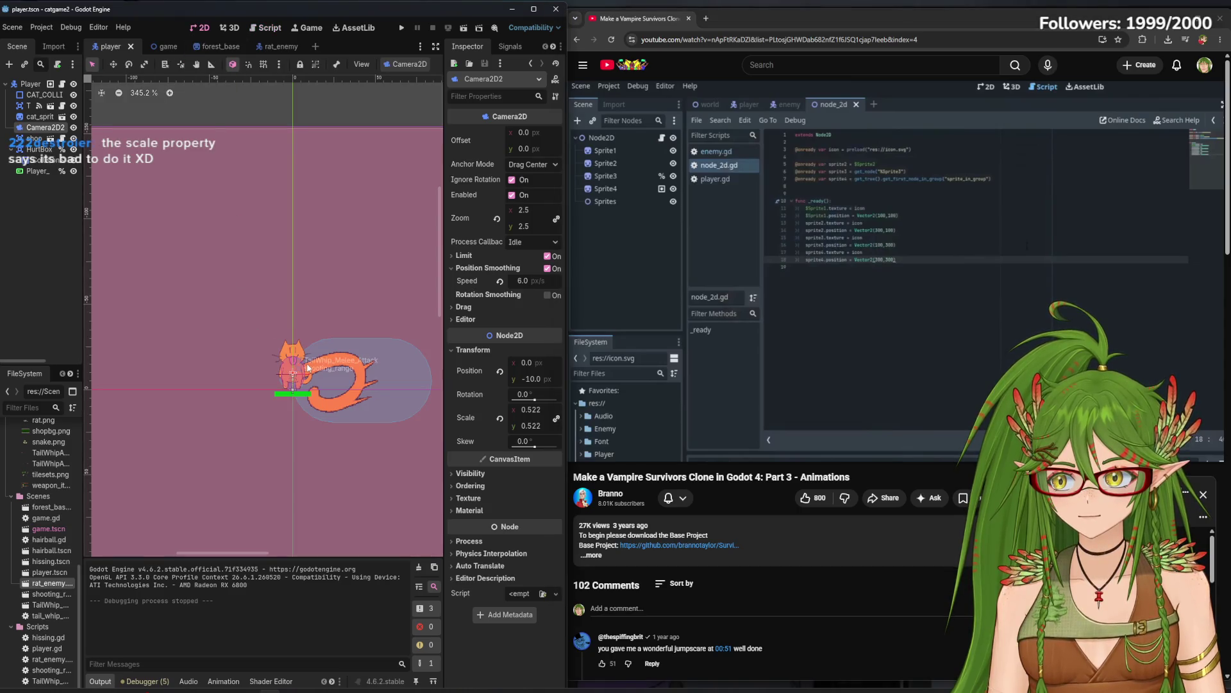
# - Try adjusting the Camera2D Scale (left at 0.522) and open the TailWhip_Melee_Attack scene
pyautogui.moveTo(340, 387); pyautogui.dragTo(282, 377)
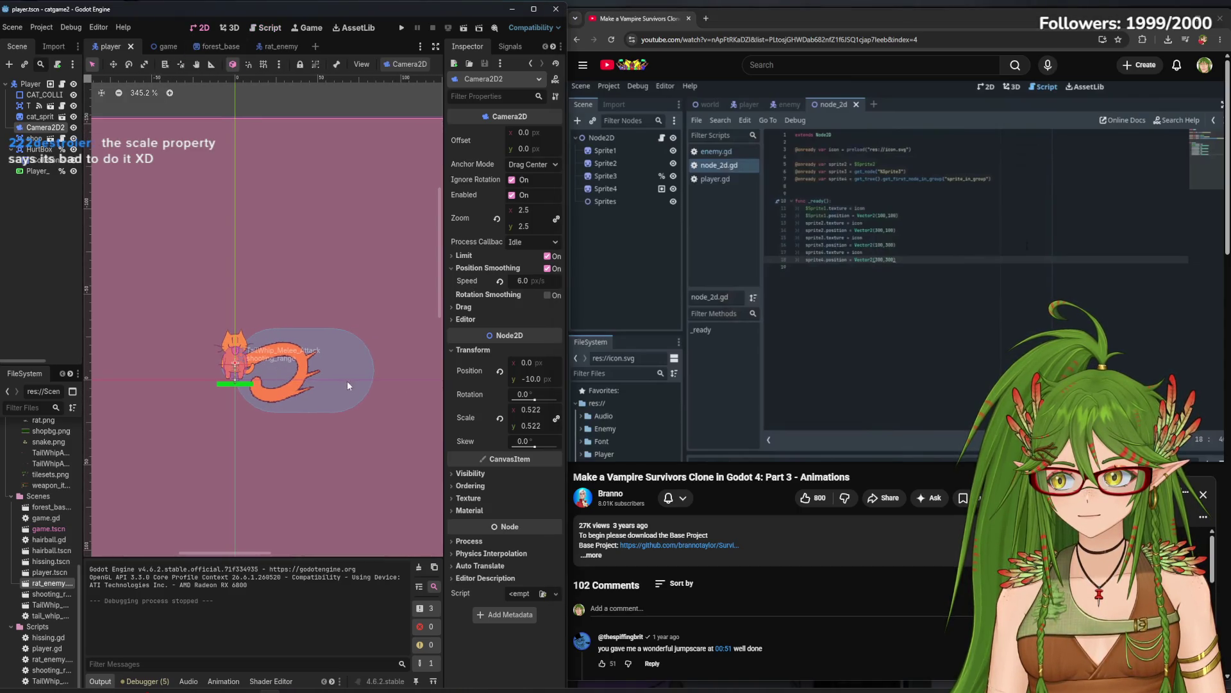
pyautogui.moveTo(530, 431); pyautogui.dragTo(558, 428)
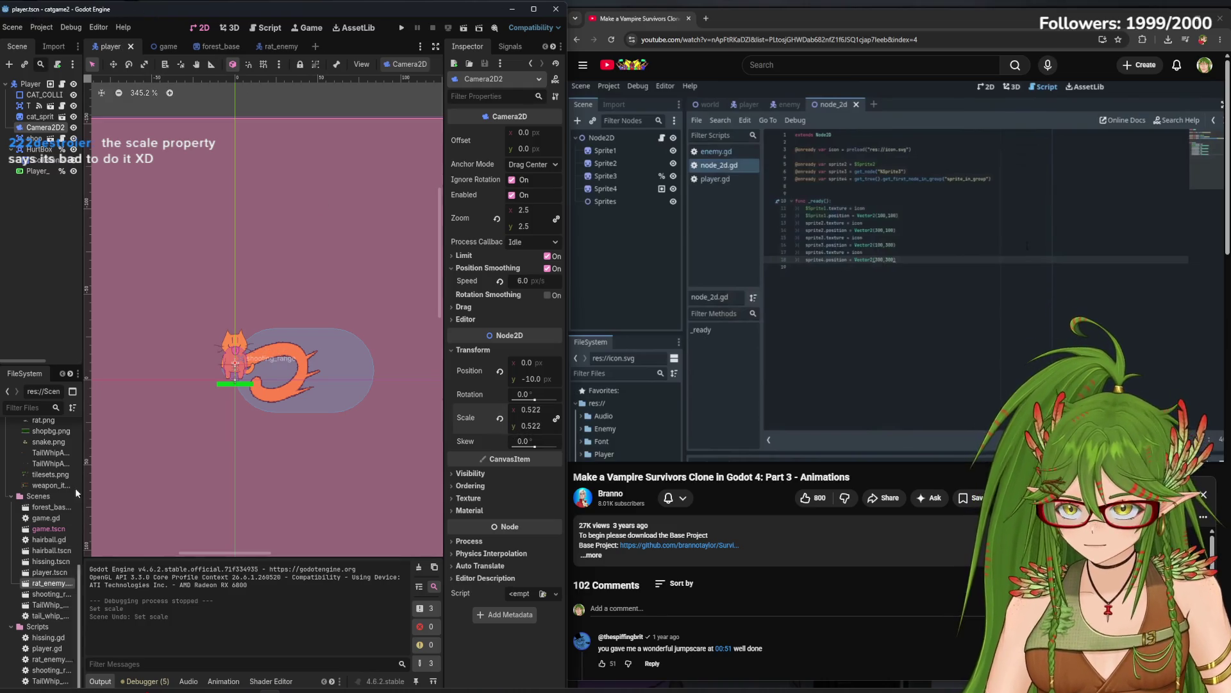
pyautogui.doubleClick(45, 604)
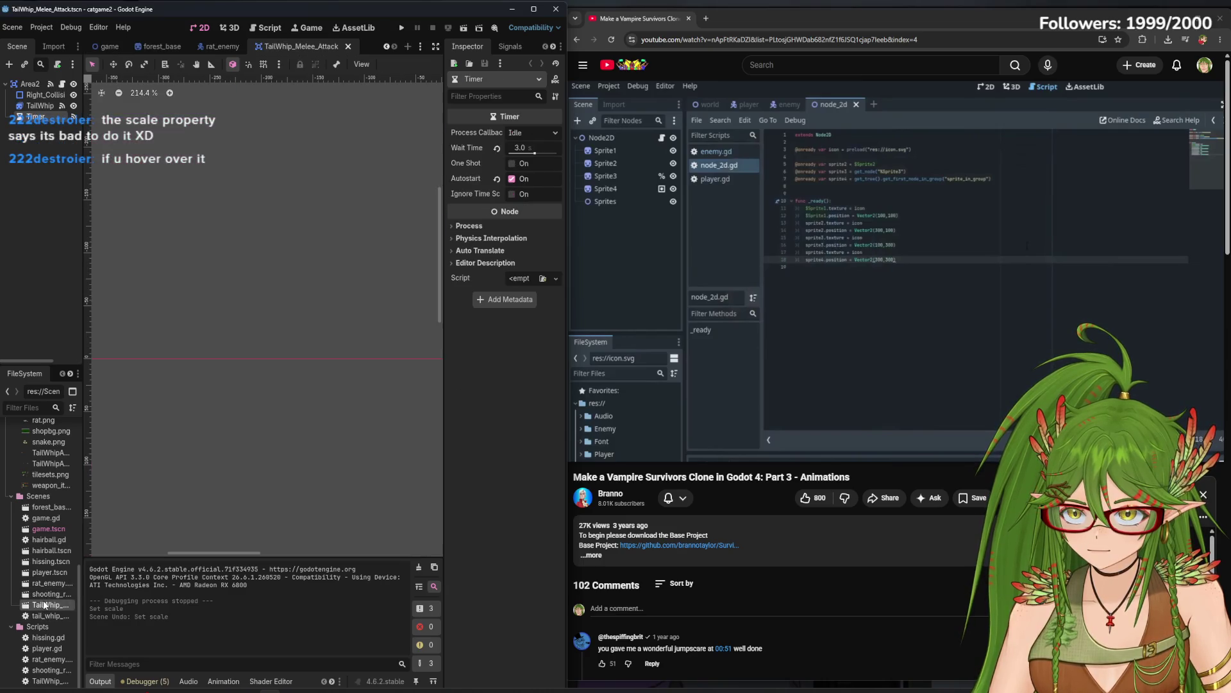
pyautogui.scroll(3, 212, 308)
pyautogui.hscroll(-6, 236, 170)
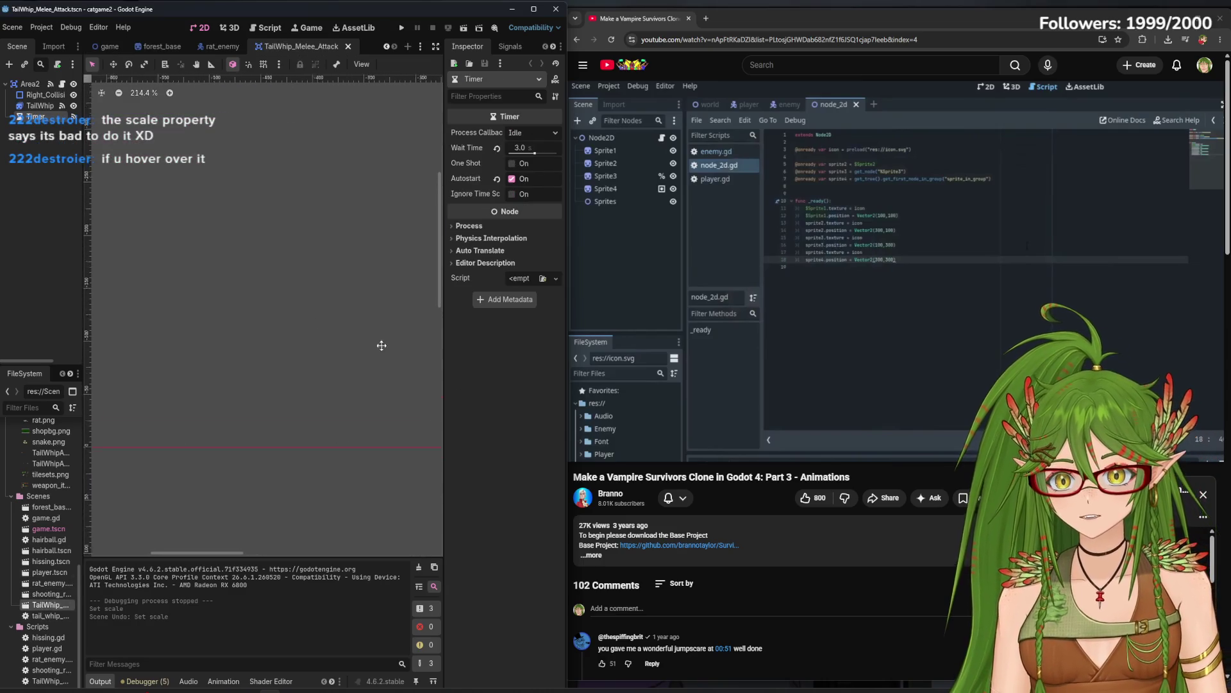
# - View the TailWhip_Melee_Attack script, resume the tutorial, and switch to the game scene
pyautogui.click(265, 28)
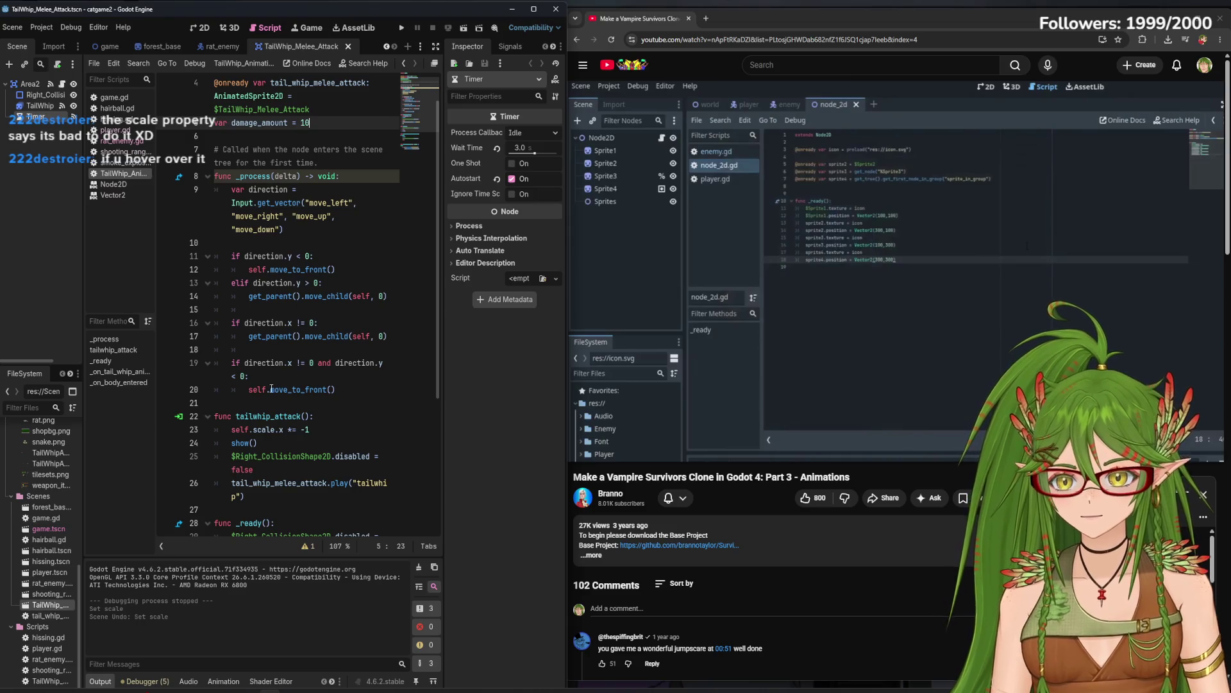
pyautogui.moveTo(262, 429)
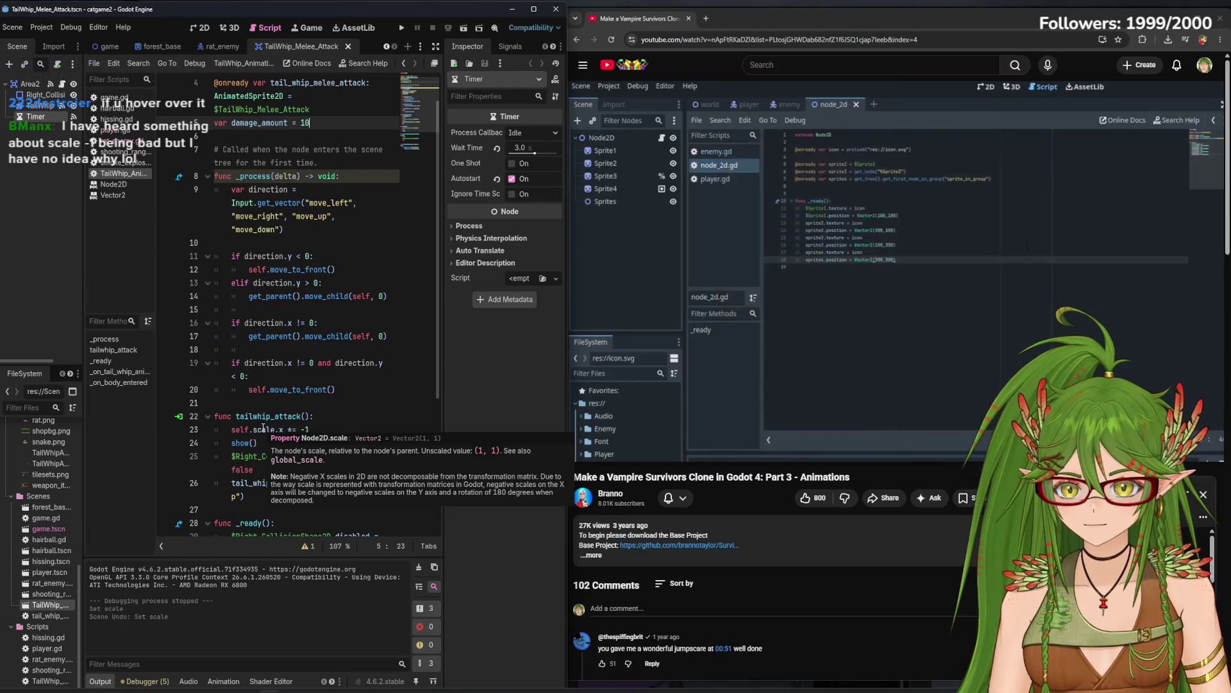
pyautogui.click(802, 289)
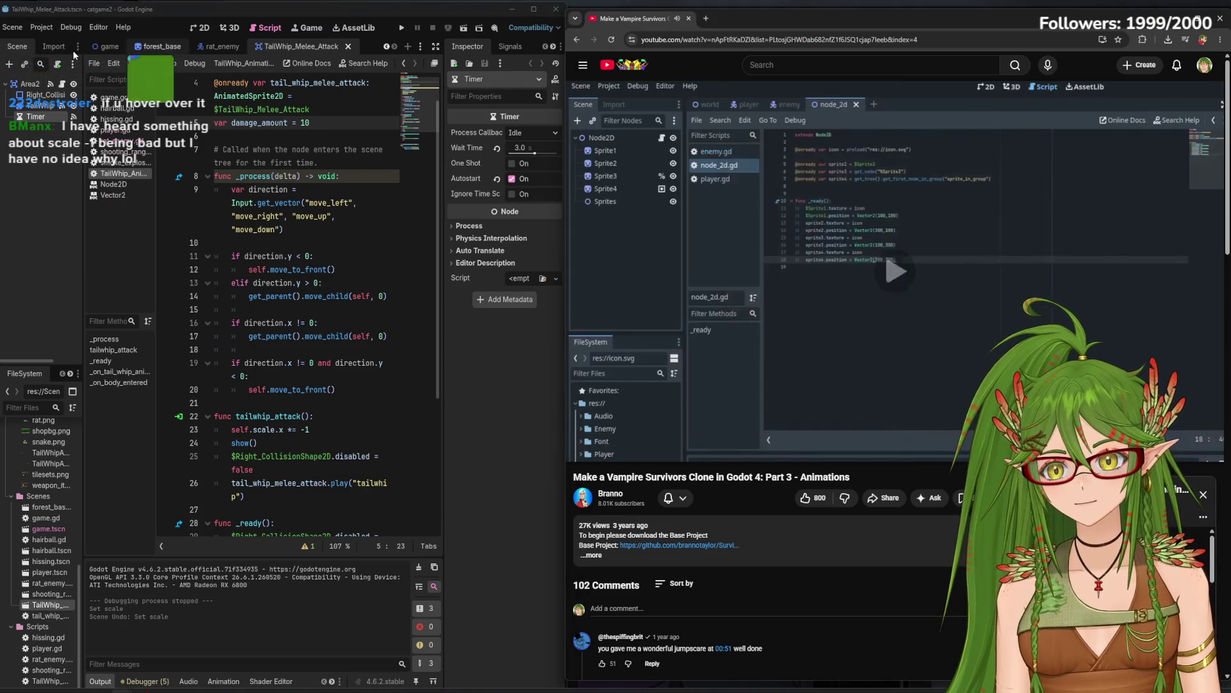
pyautogui.click(102, 46)
# - Show the game scene in the 2D canvas and pan to the map's left side
pyautogui.click(200, 27)
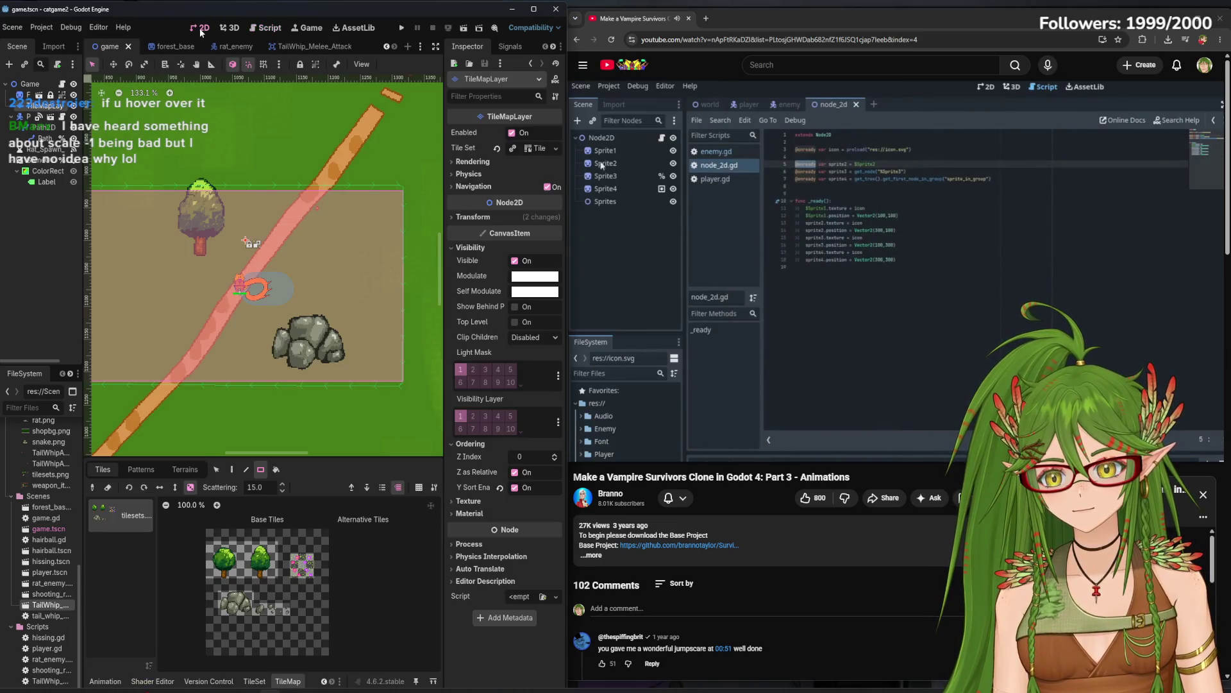
pyautogui.scroll(-3, 245, 349)
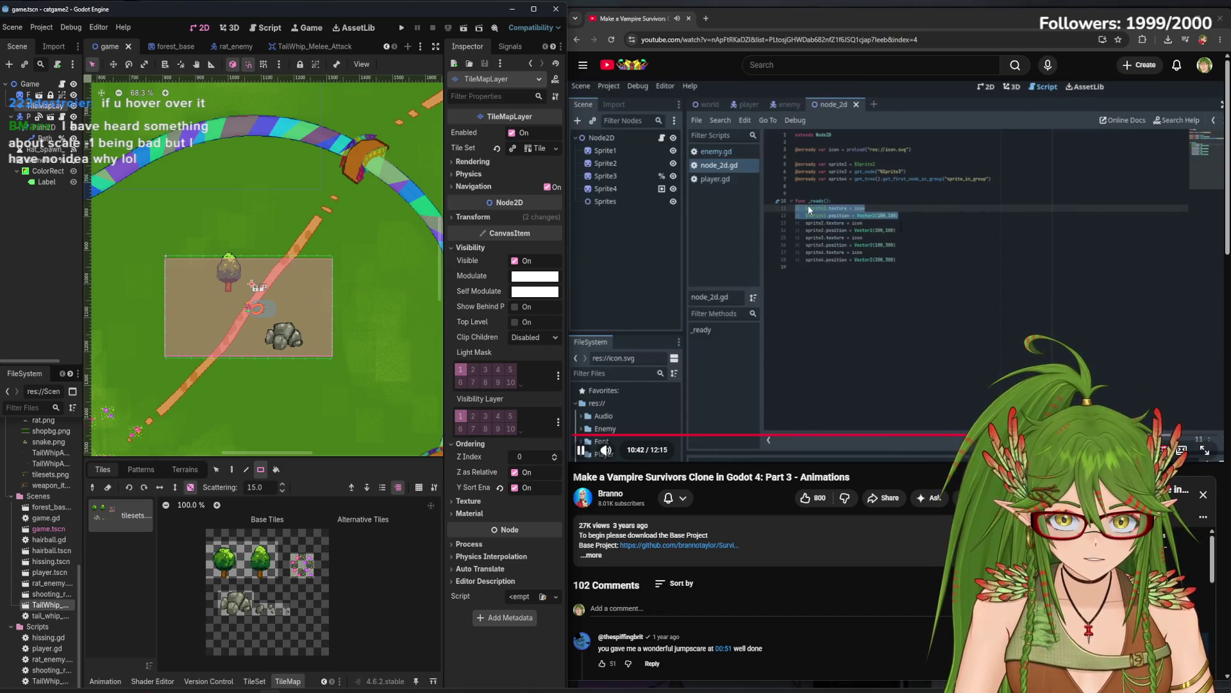
pyautogui.moveTo(188, 444)
pyautogui.mouseDown()
pyautogui.moveTo(365, 354)
pyautogui.moveTo(365, 314)
pyautogui.mouseUp()
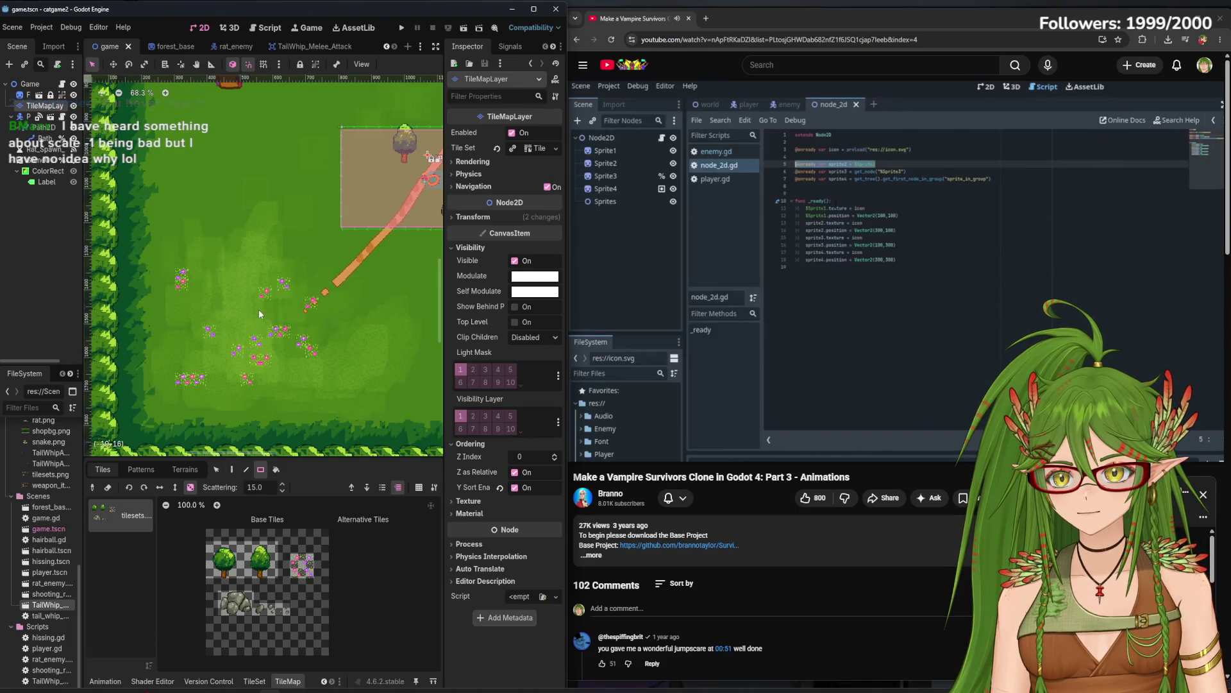
pyautogui.hscroll(2, 259, 309)
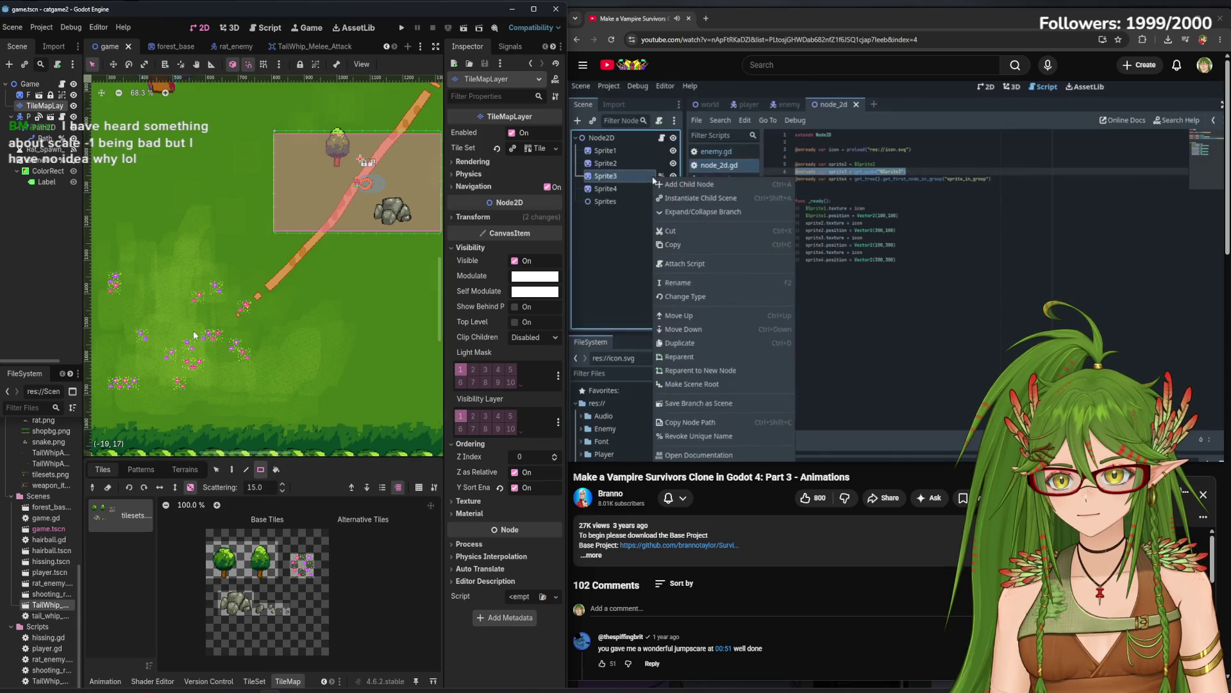
pyautogui.scroll(-1, 195, 335)
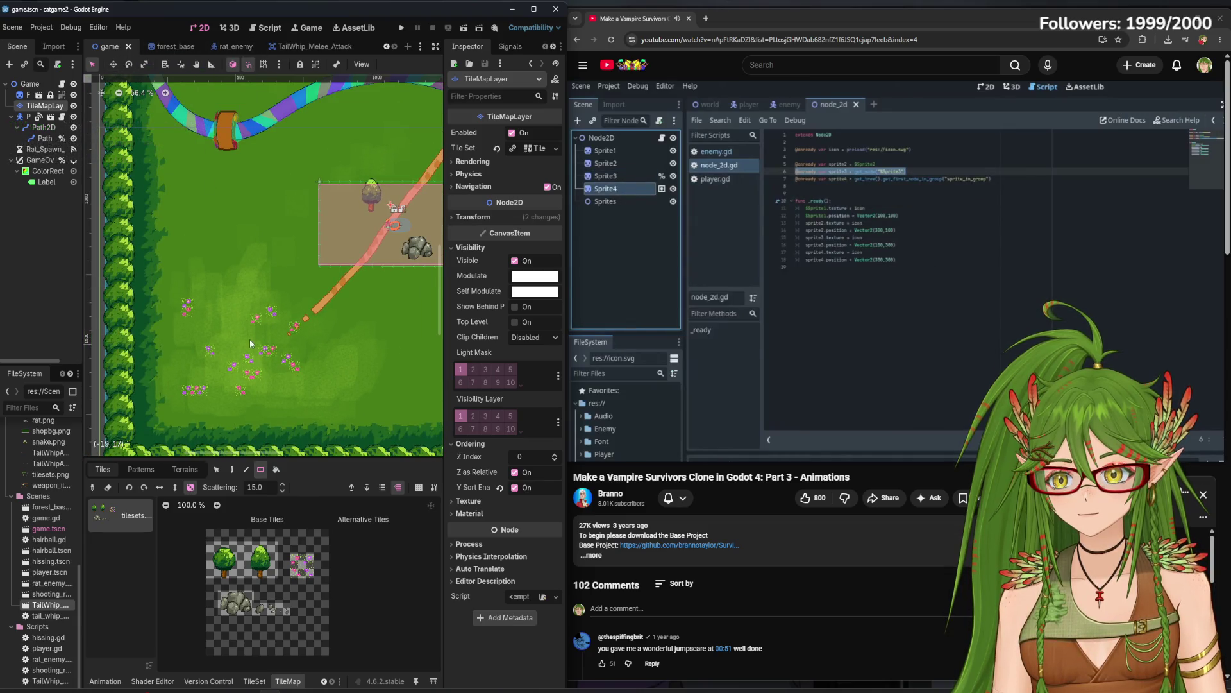
# - Paint pink flower tiles across patches of the lower-left grass
pyautogui.click(299, 564)
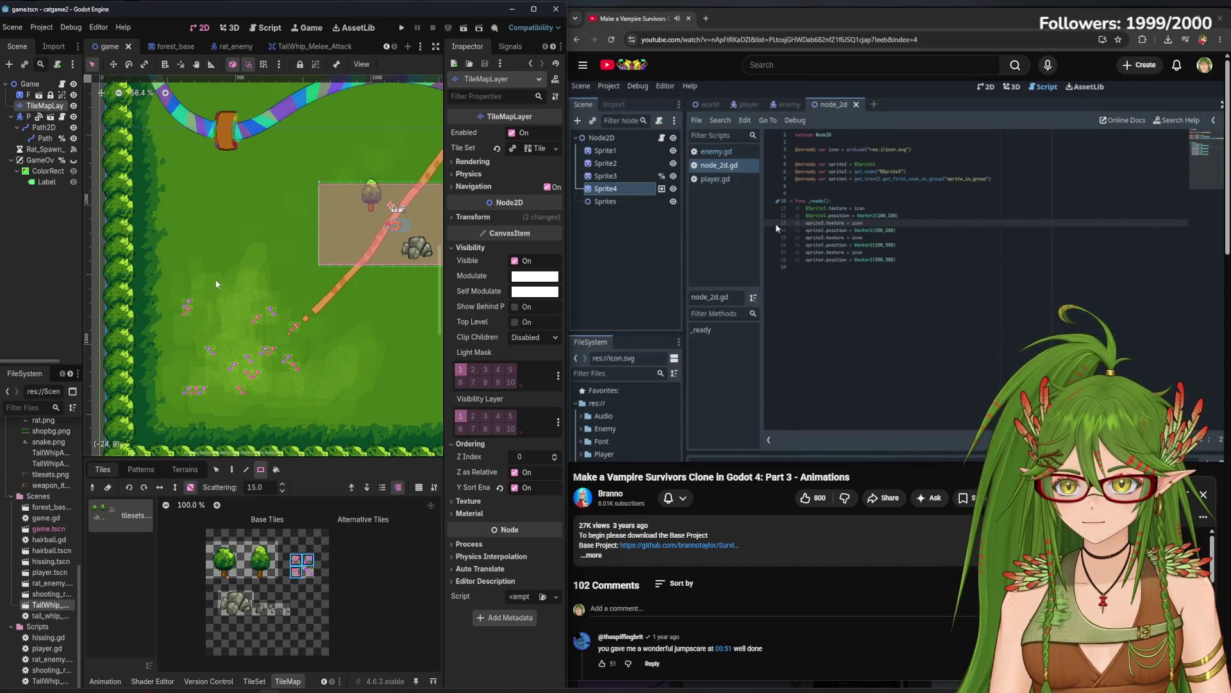
pyautogui.moveTo(216, 284)
pyautogui.mouseDown()
pyautogui.moveTo(218, 340)
pyautogui.moveTo(259, 314)
pyautogui.moveTo(295, 369)
pyautogui.moveTo(340, 399)
pyautogui.mouseUp()
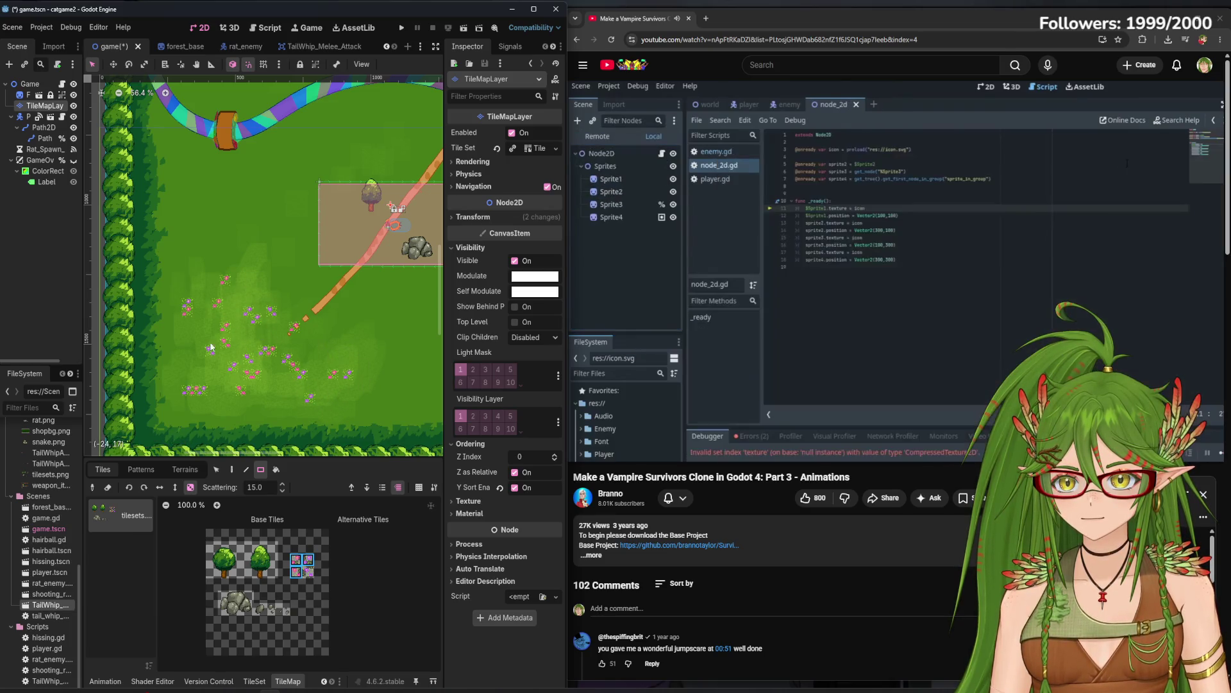
pyautogui.moveTo(212, 350)
pyautogui.mouseDown()
pyautogui.moveTo(353, 404)
pyautogui.moveTo(345, 398)
pyautogui.mouseUp()
pyautogui.moveTo(336, 337)
pyautogui.mouseDown()
pyautogui.moveTo(205, 407)
pyautogui.moveTo(127, 403)
pyautogui.mouseUp()
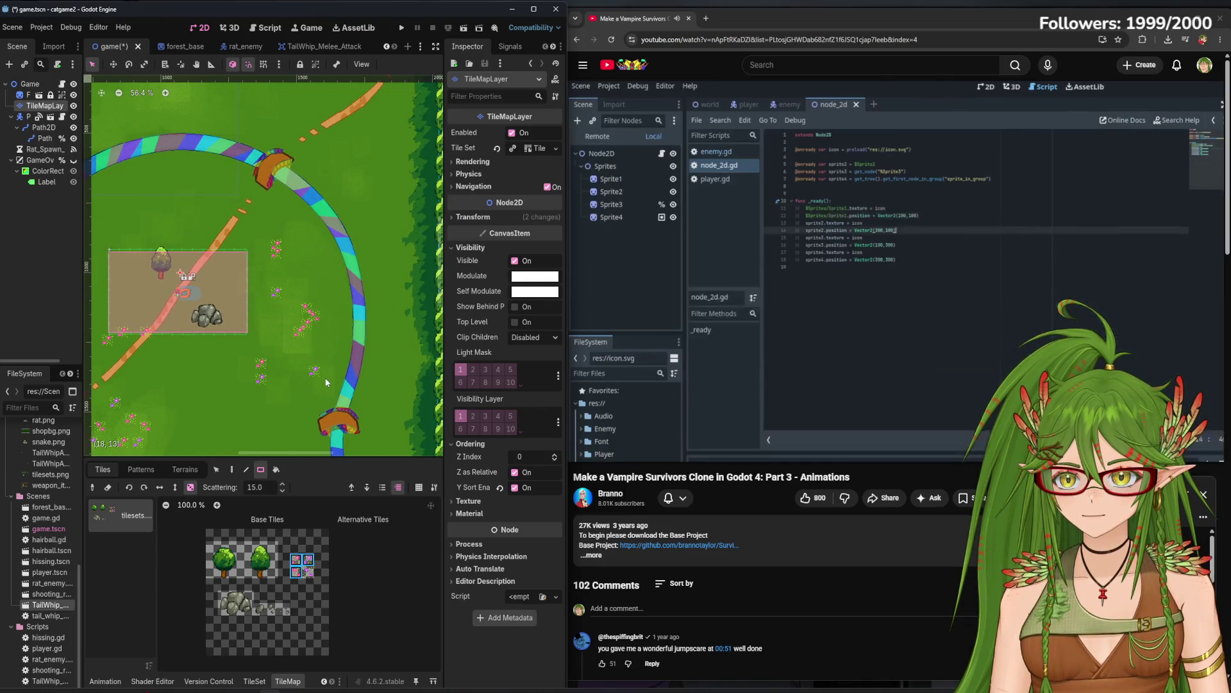
pyautogui.moveTo(310, 271)
pyautogui.mouseDown()
pyautogui.moveTo(321, 324)
pyautogui.moveTo(281, 337)
pyautogui.mouseUp()
pyautogui.scroll(5, 276, 258)
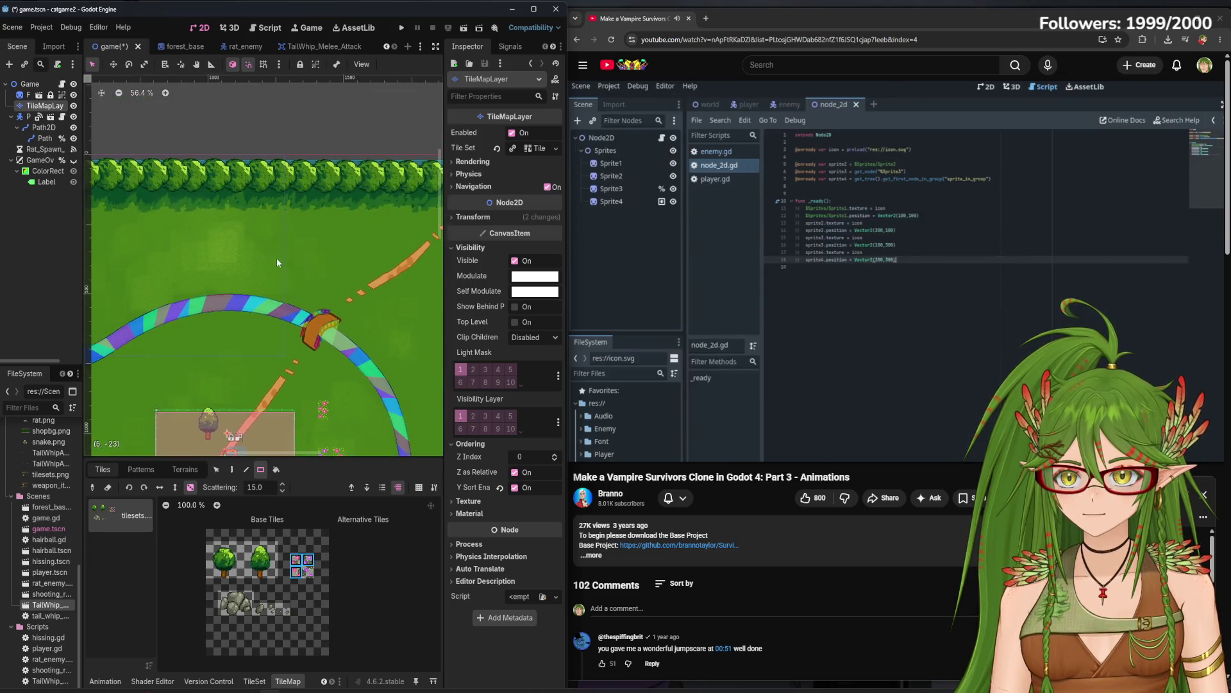
pyautogui.moveTo(196, 260); pyautogui.dragTo(356, 307)
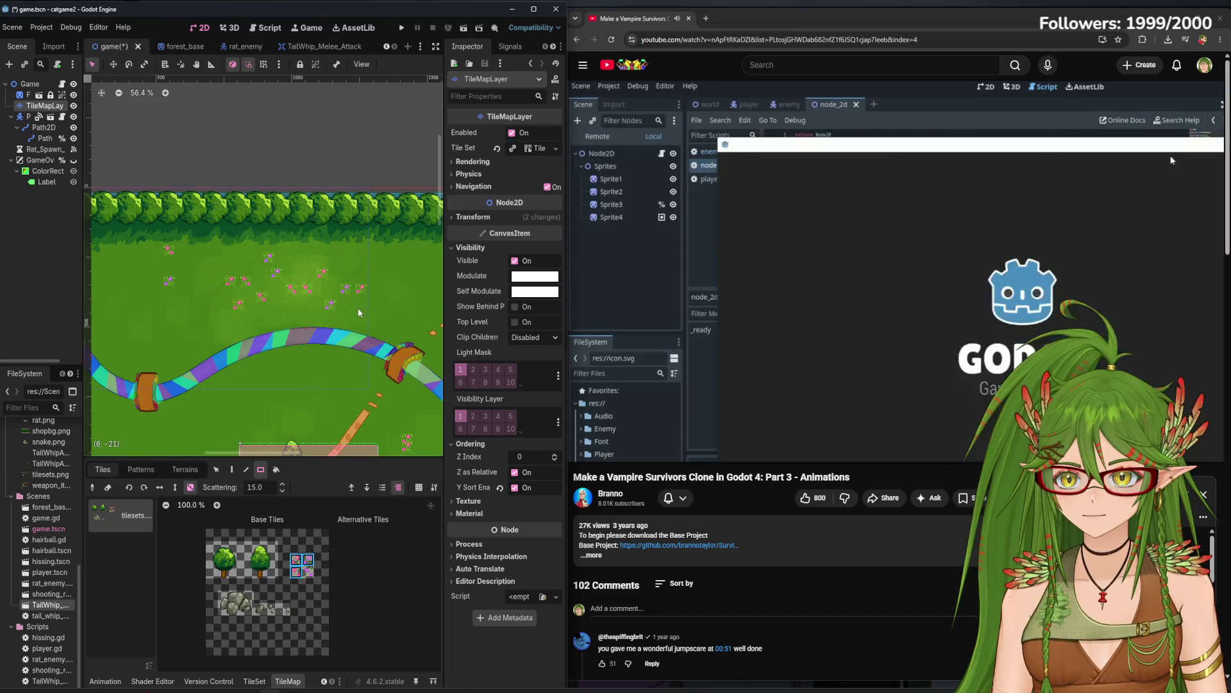
pyautogui.moveTo(299, 275); pyautogui.dragTo(330, 319)
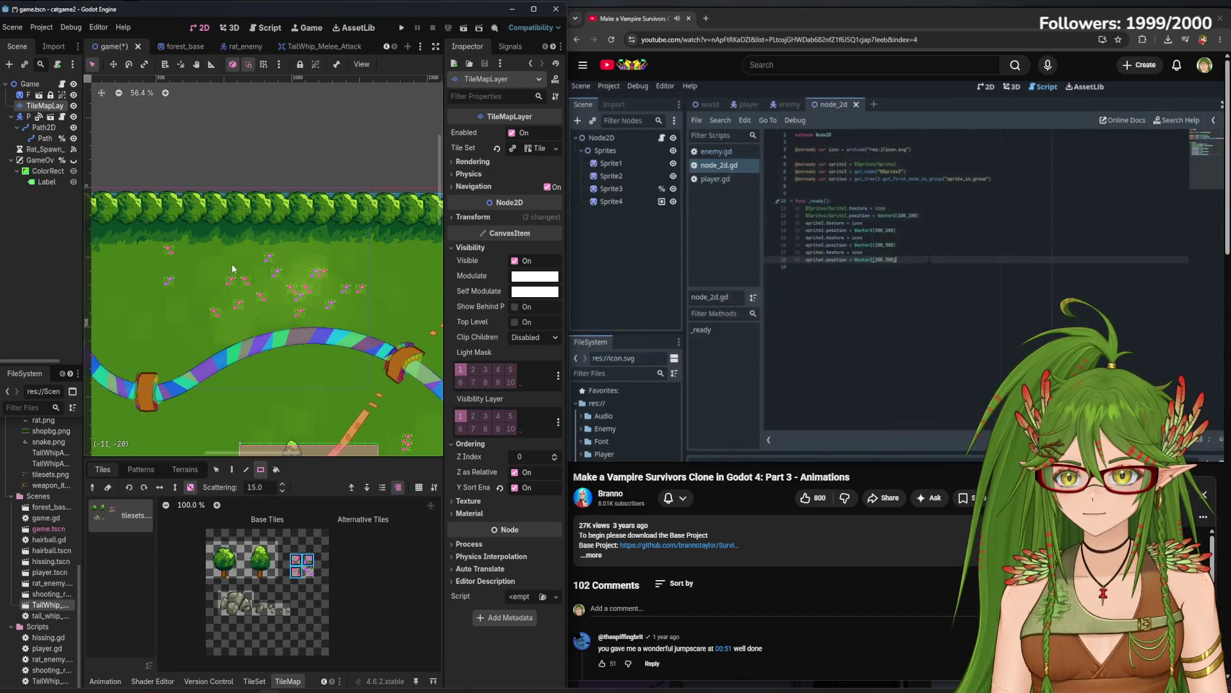
# - Fill a small rectangle of the map with flower tiles
pyautogui.scroll(-3, 297, 315)
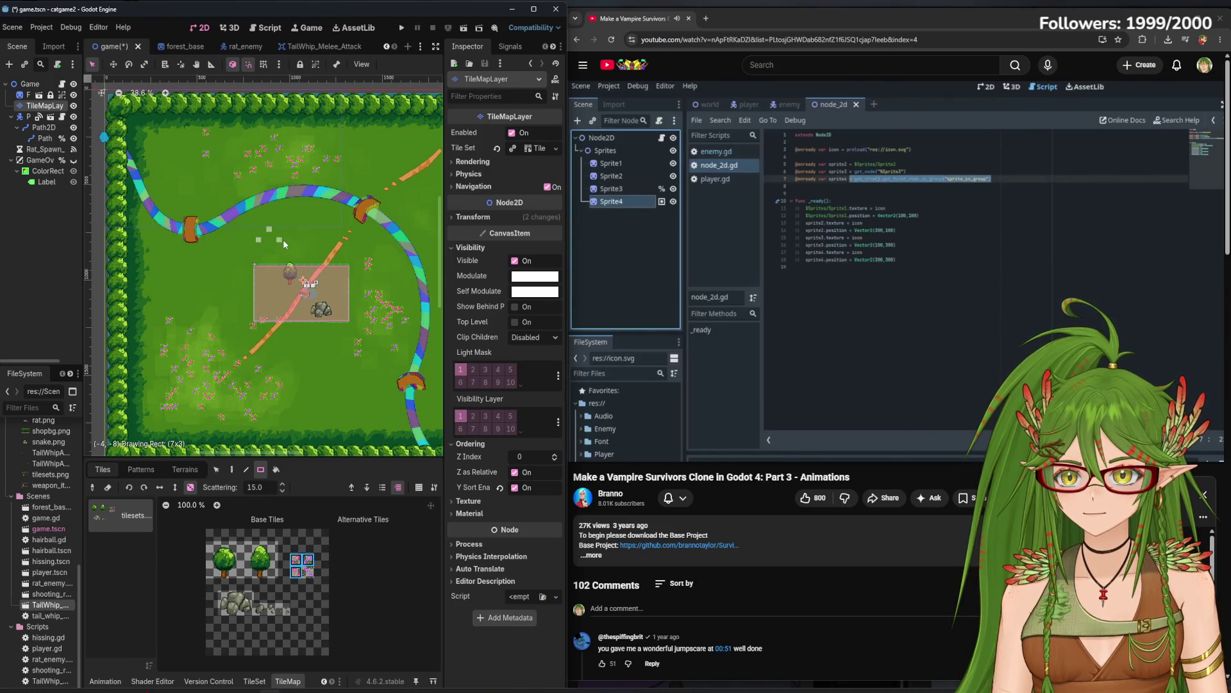
pyautogui.hscroll(4, 283, 244)
pyautogui.scroll(-2, 283, 244)
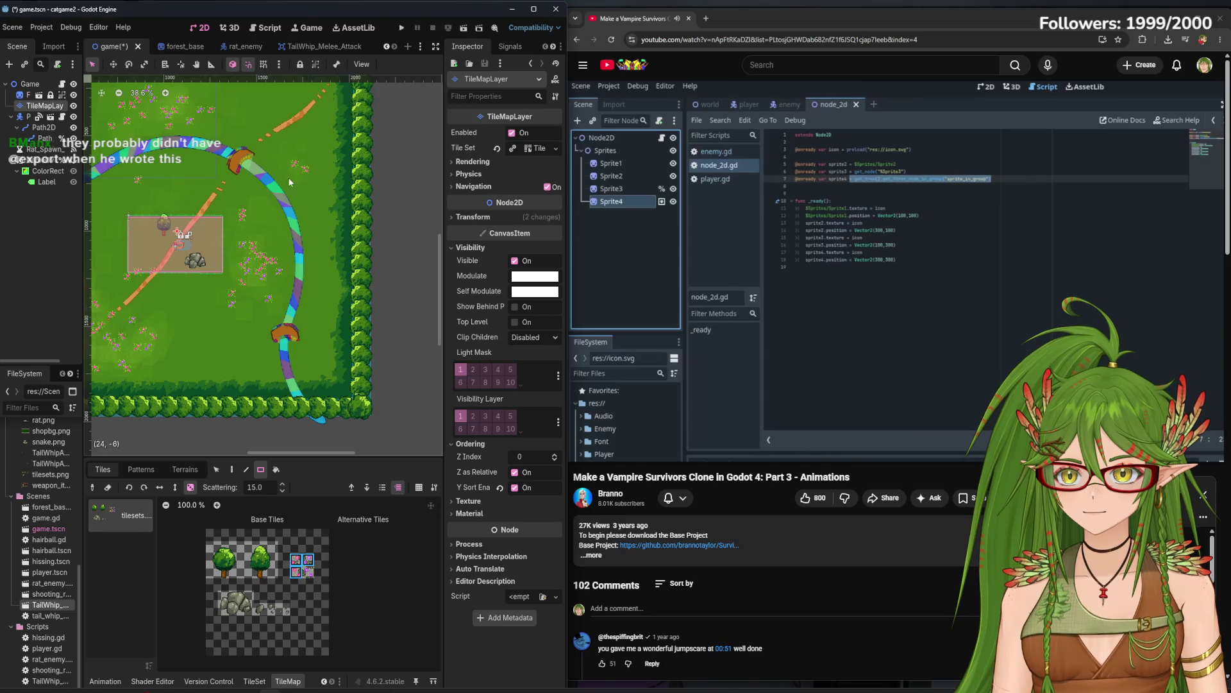
pyautogui.scroll(4, 287, 331)
pyautogui.hscroll(-4, 287, 331)
pyautogui.scroll(-3, 287, 332)
pyautogui.hscroll(-2, 286, 332)
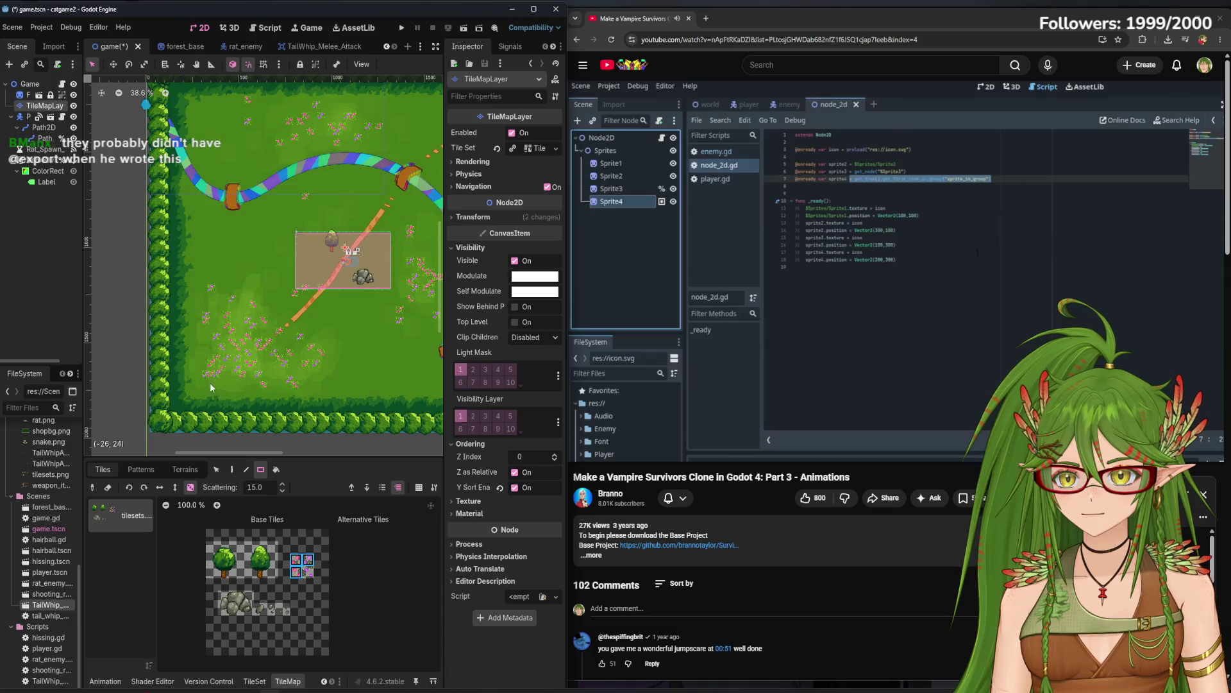
pyautogui.moveTo(242, 386); pyautogui.dragTo(238, 391)
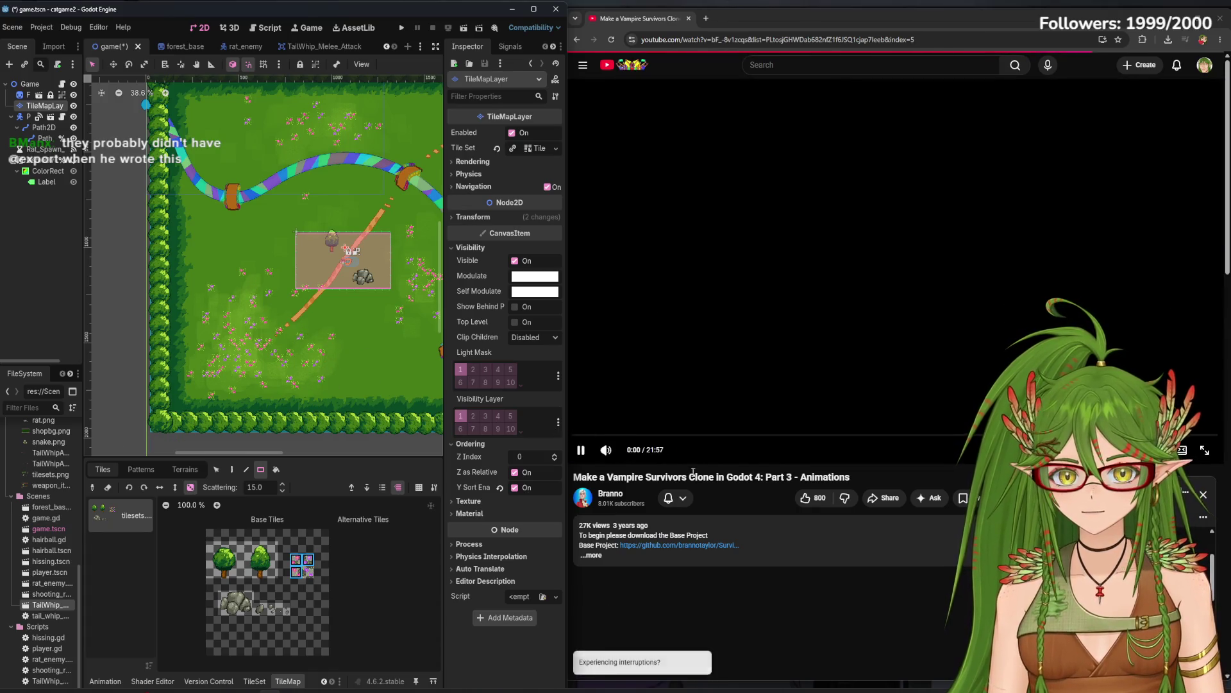
# - Save the game scene and pick the second tree tile from the tileset atlas
pyautogui.hscroll(2, 318, 390)
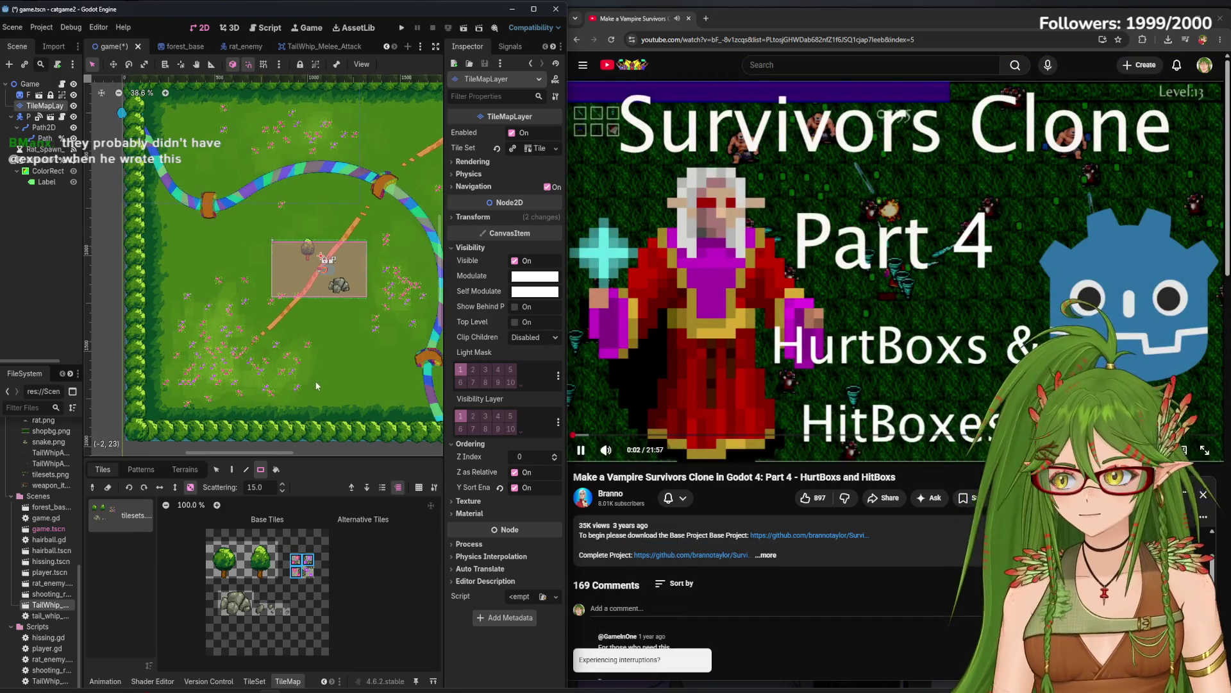
pyautogui.hotkey('ctrl', 's')
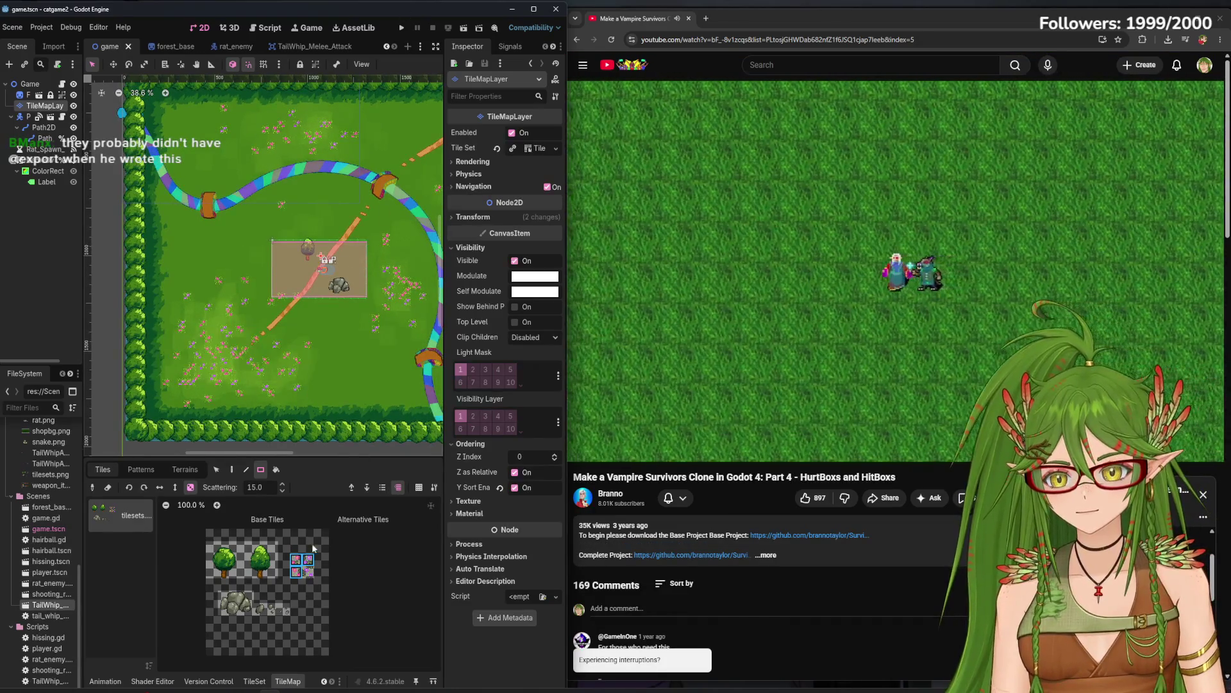
pyautogui.click(216, 469)
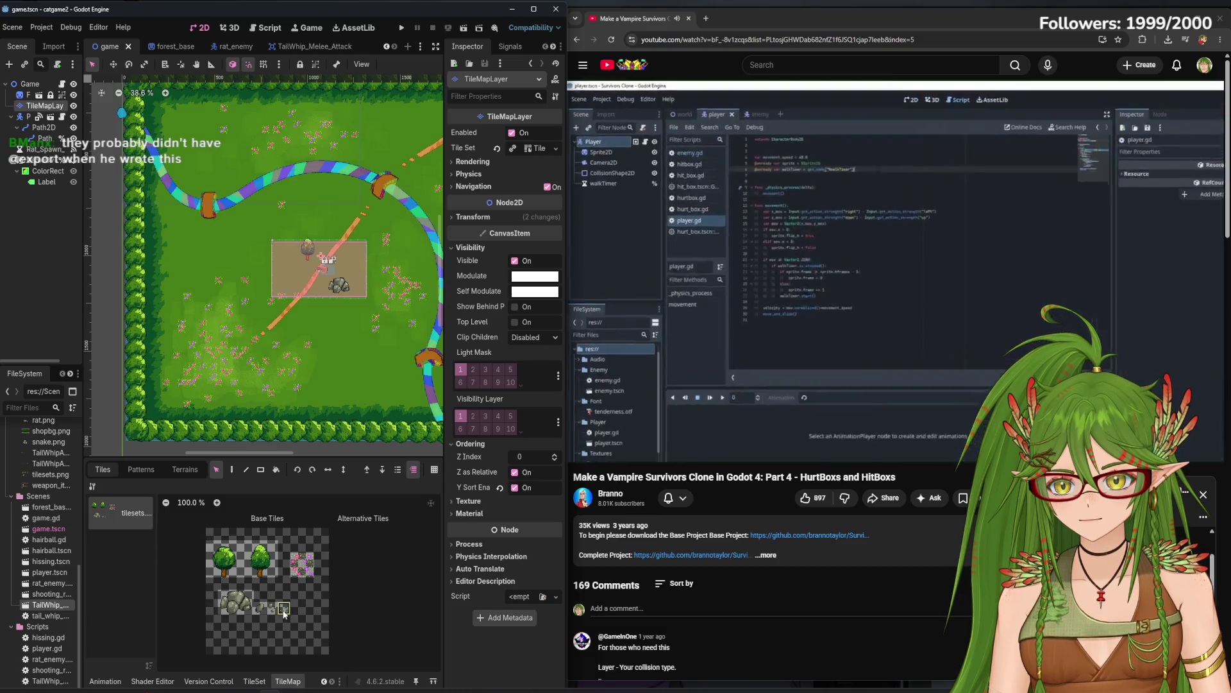
pyautogui.click(284, 612)
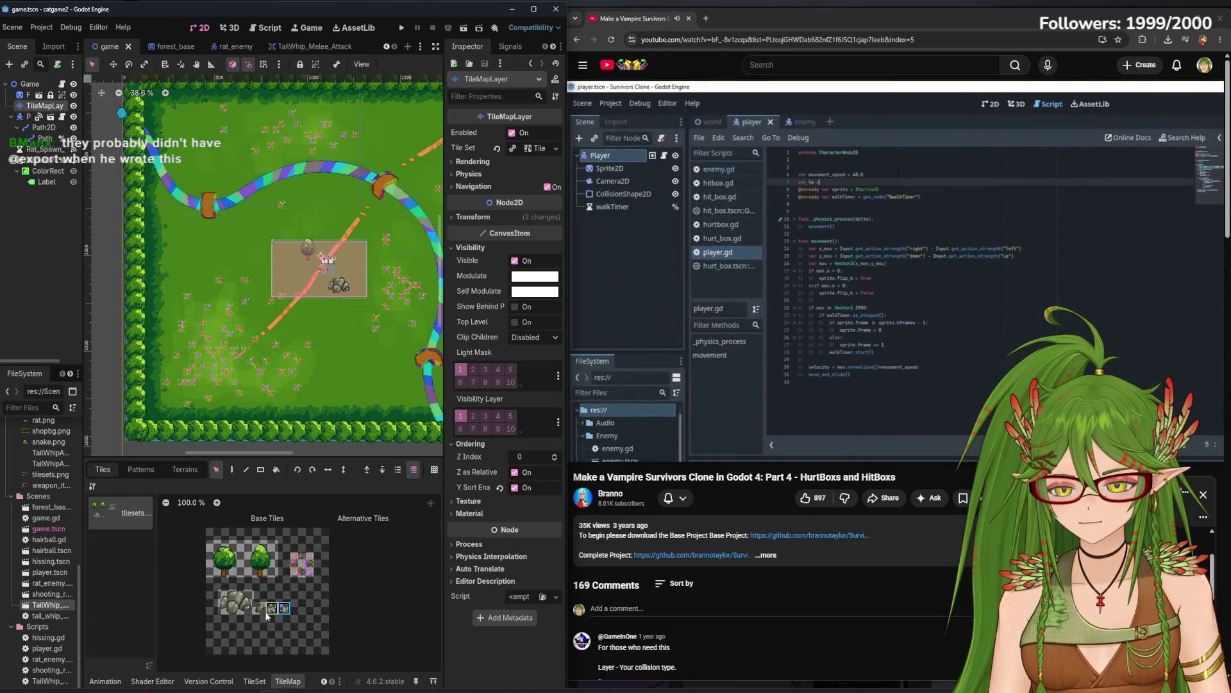
pyautogui.moveTo(260, 609); pyautogui.dragTo(287, 616)
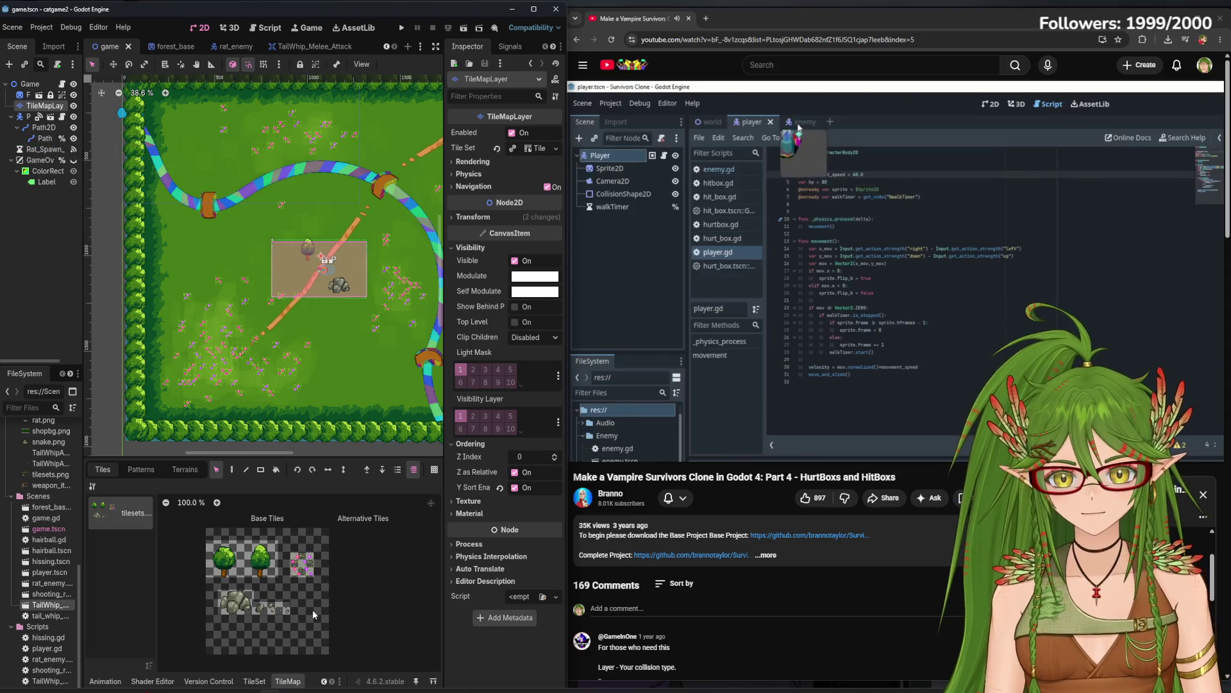
pyautogui.click(343, 626)
pyautogui.click(259, 558)
pyautogui.scroll(5, 320, 289)
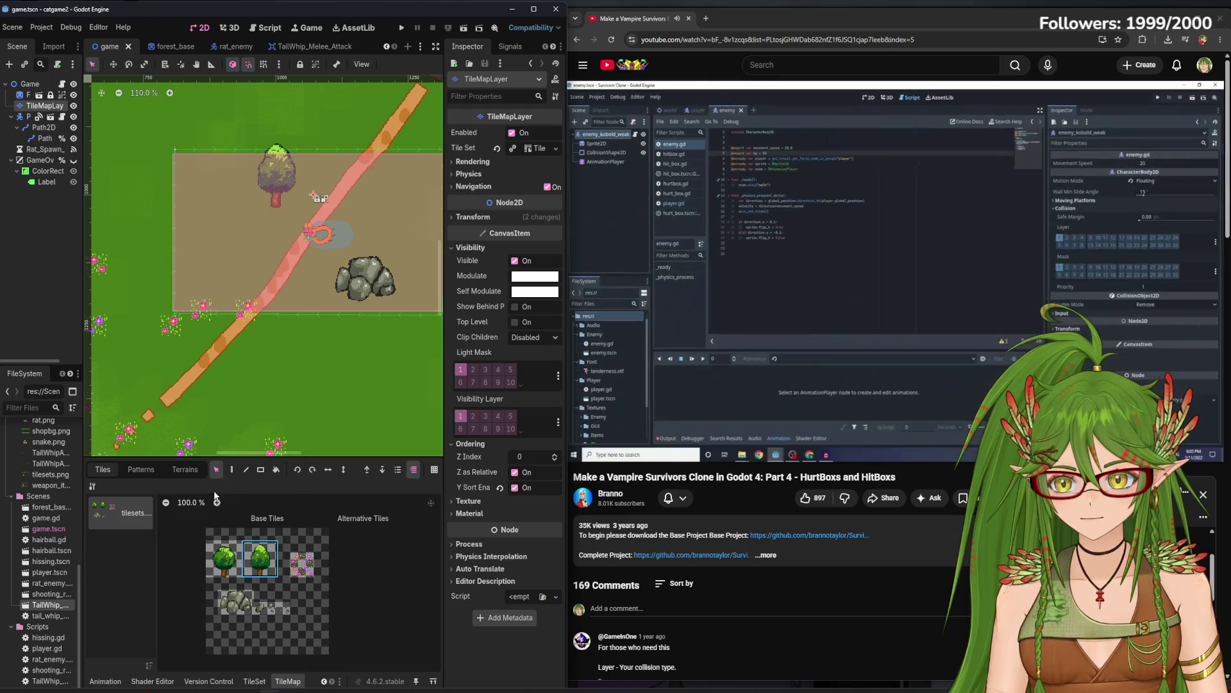
# - Paint the first tree tile at several spots in the dirt area and grass, undoing one placement
pyautogui.click(232, 473)
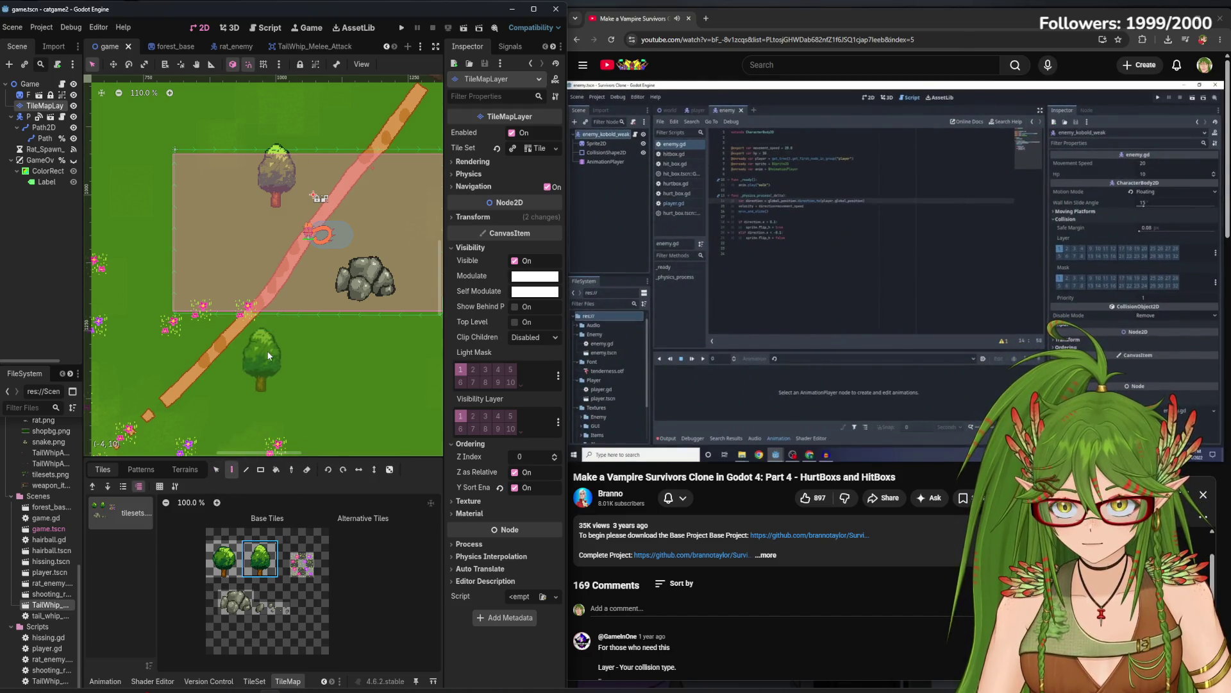
pyautogui.click(268, 354)
pyautogui.scroll(5, 329, 268)
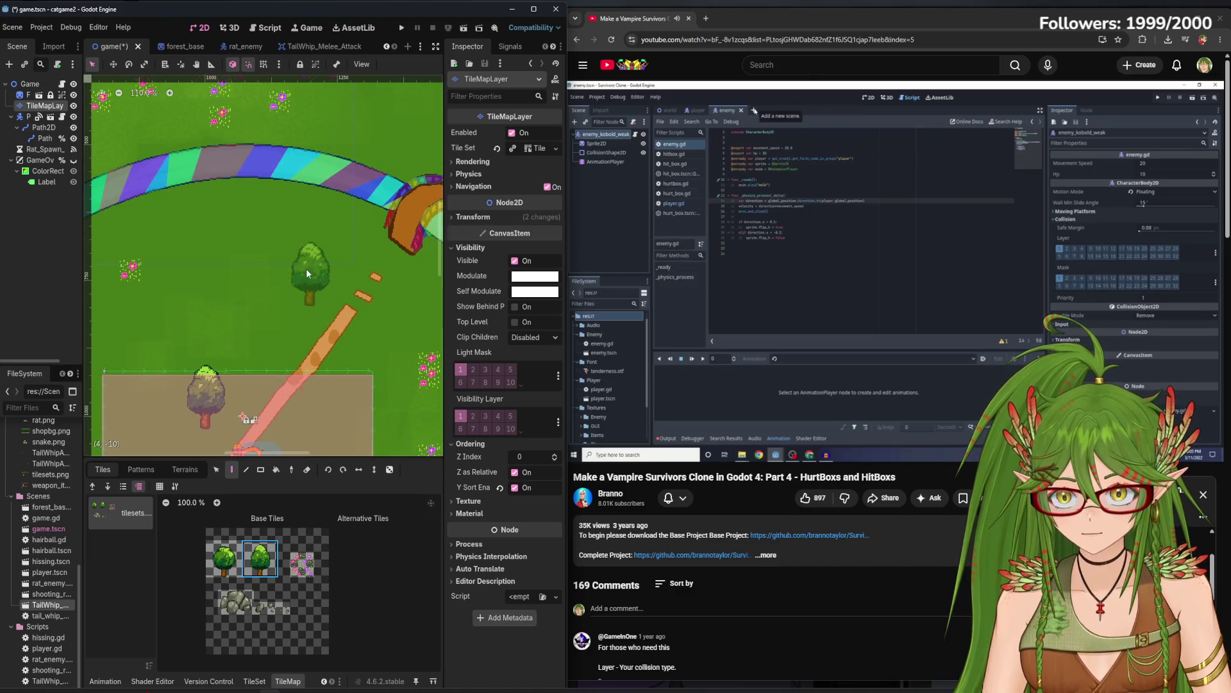
pyautogui.click(223, 558)
pyautogui.scroll(-3, 276, 305)
pyautogui.hscroll(2, 276, 305)
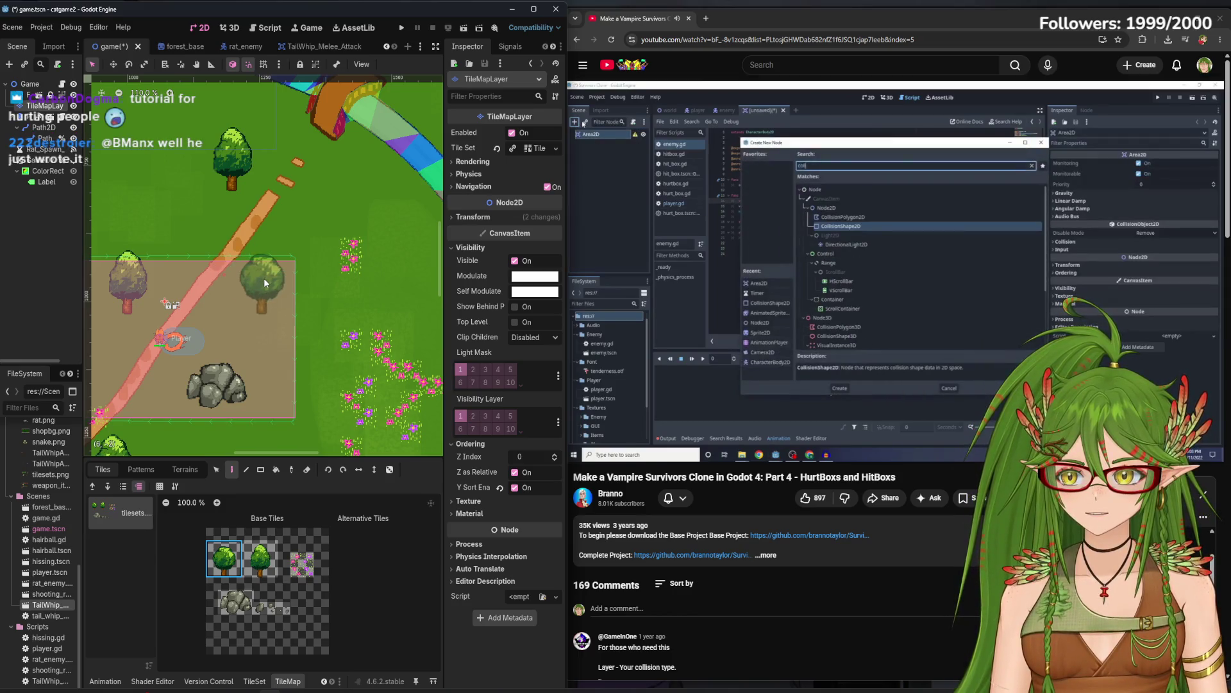
pyautogui.click(268, 280)
pyautogui.scroll(-2, 268, 280)
pyautogui.hscroll(3, 268, 280)
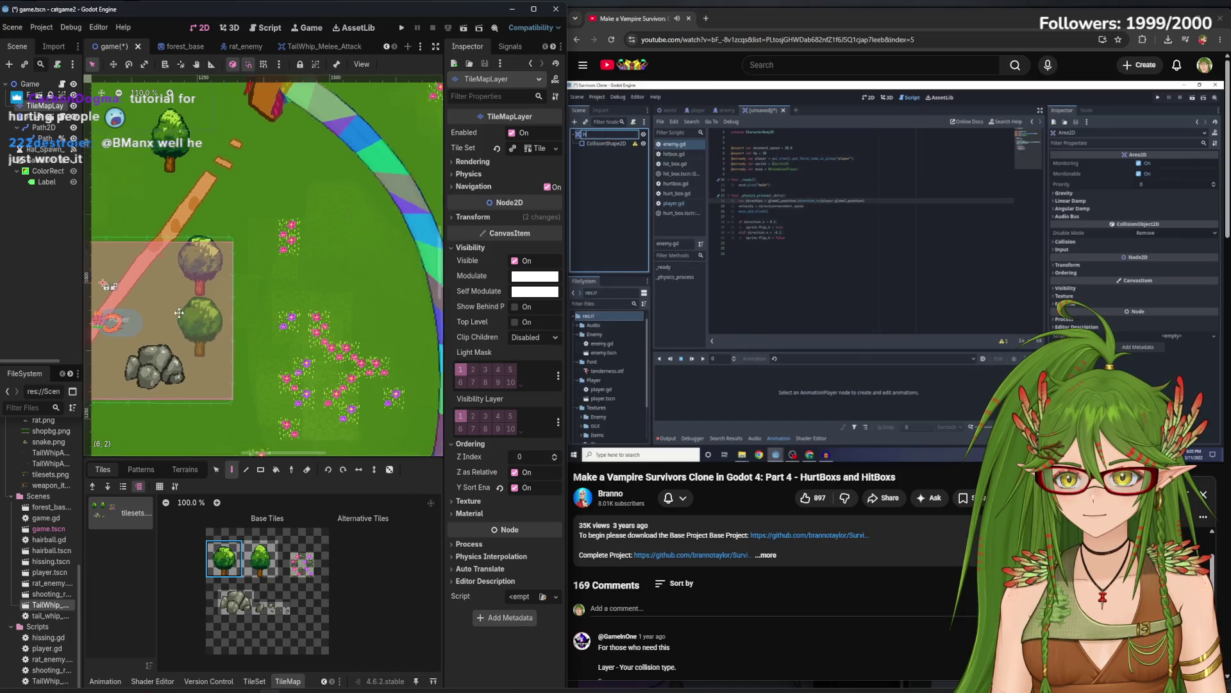
pyautogui.click(297, 259)
pyautogui.scroll(-2, 297, 260)
pyautogui.hscroll(1, 297, 260)
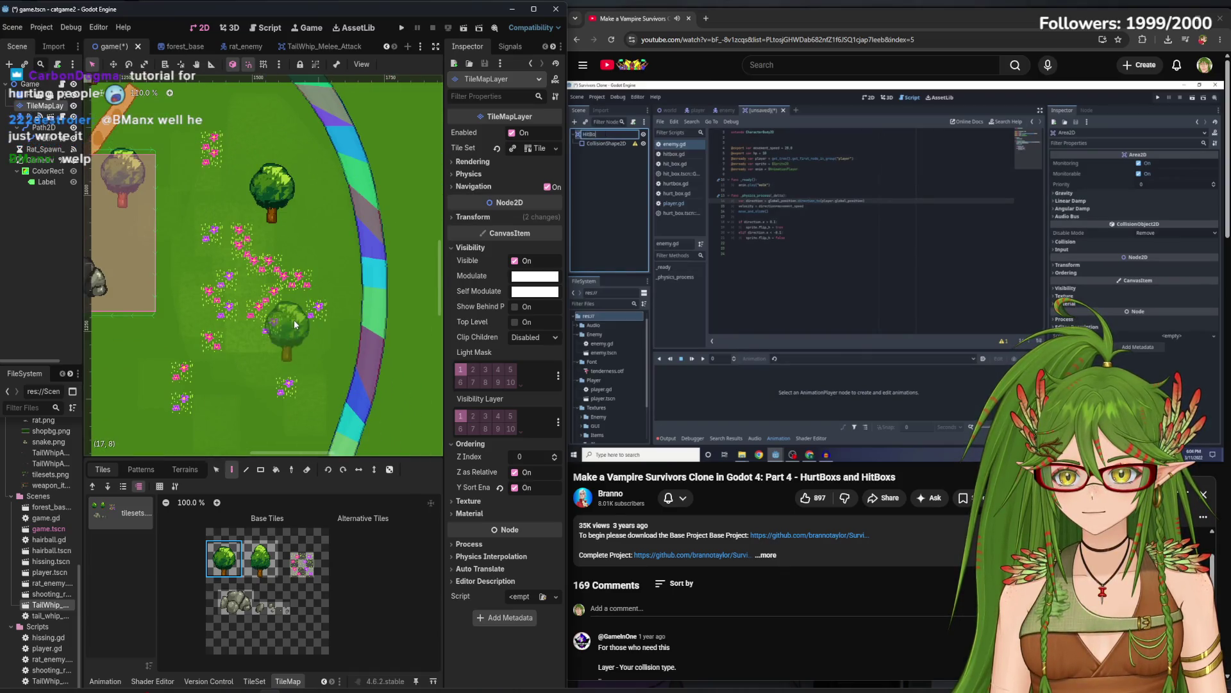
pyautogui.click(310, 326)
pyautogui.hotkey('ctrl', 'z')
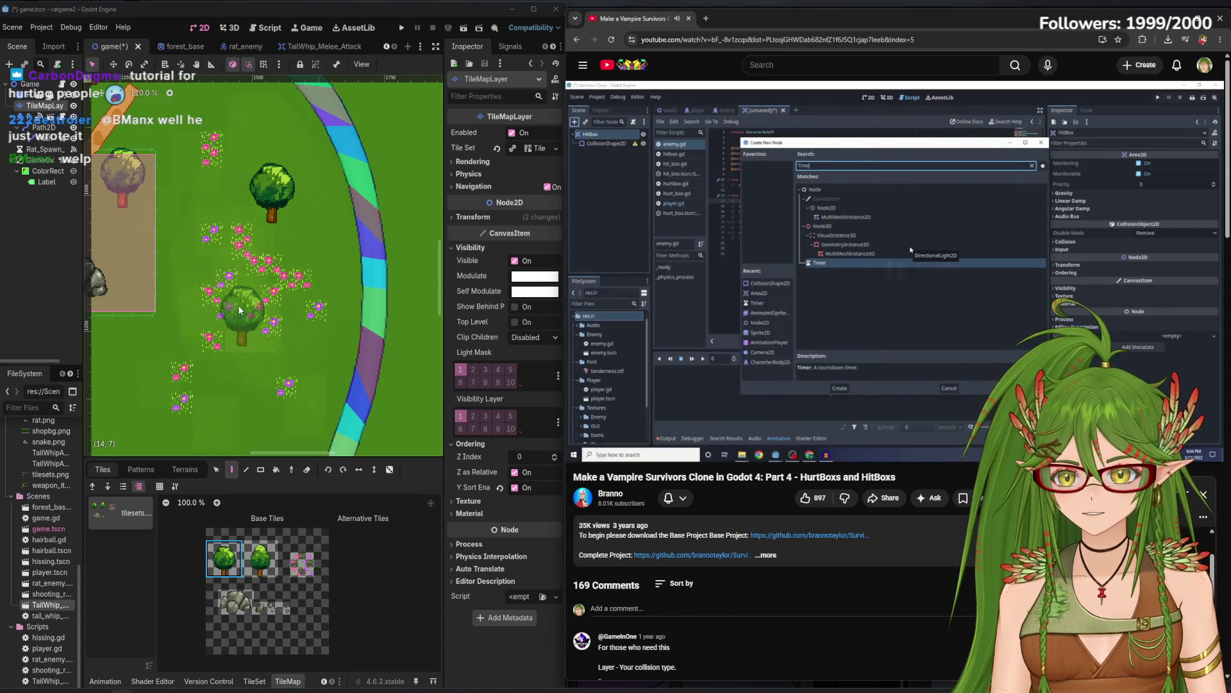
pyautogui.click(239, 307)
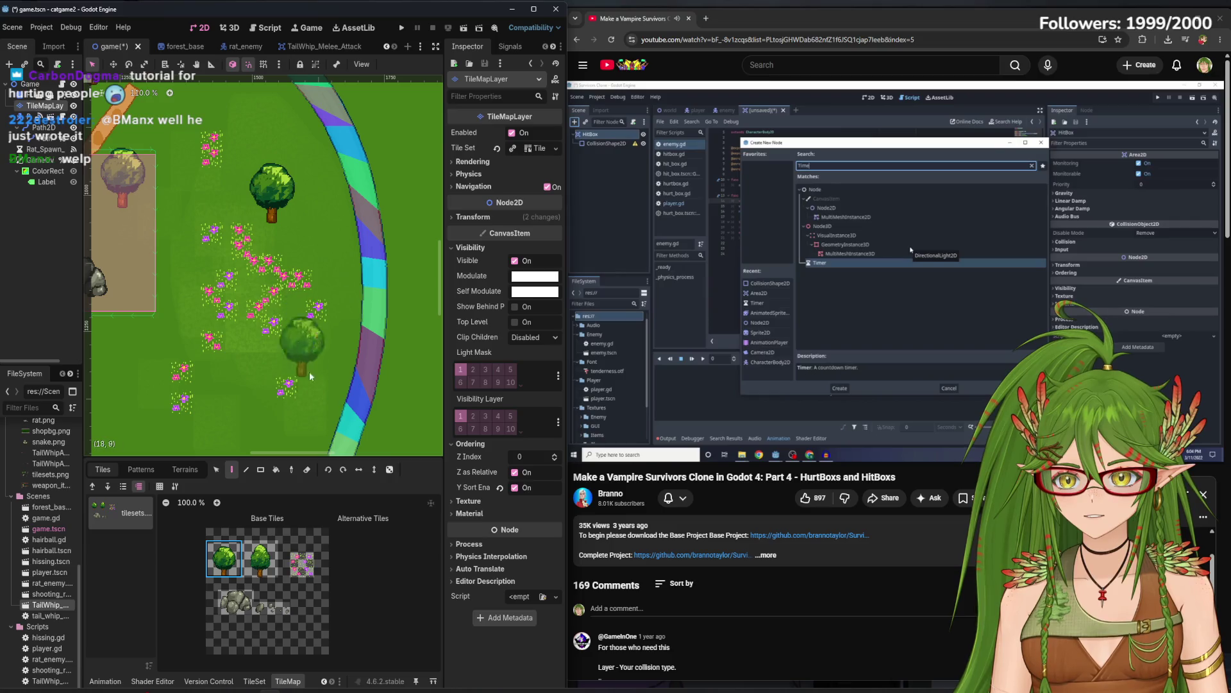
# - Pan toward the dirt area, undo the last two trees, and repaint a tree on the grass
pyautogui.click(259, 557)
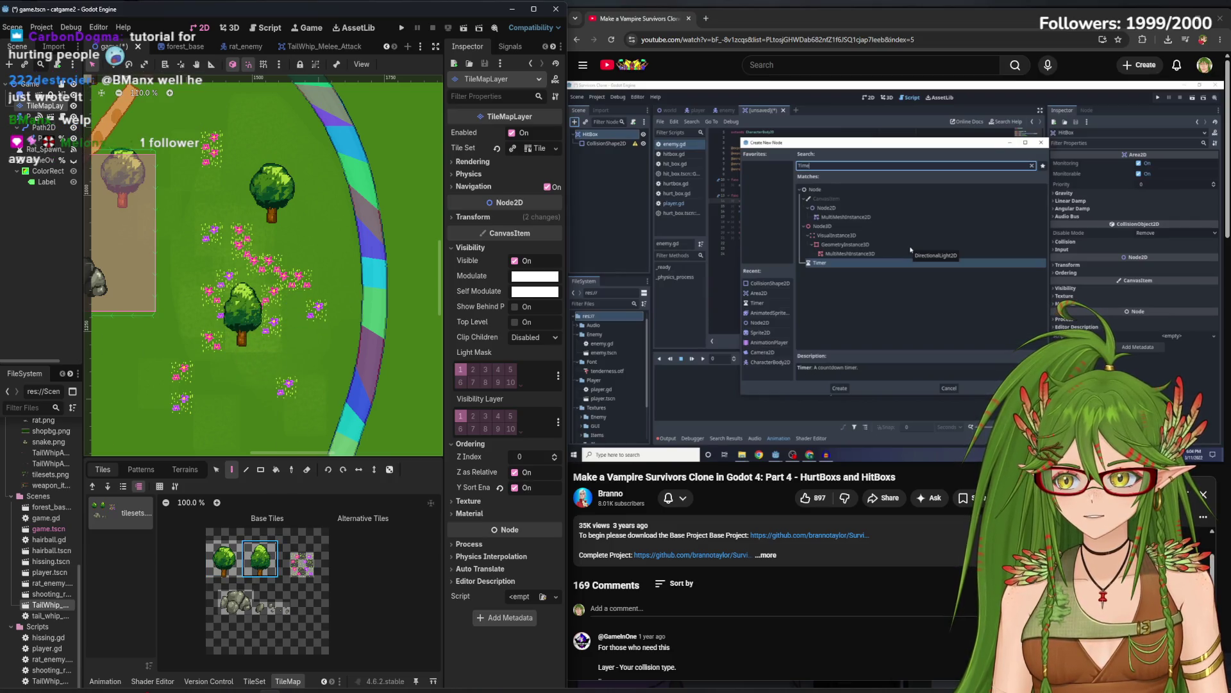
pyautogui.click(224, 556)
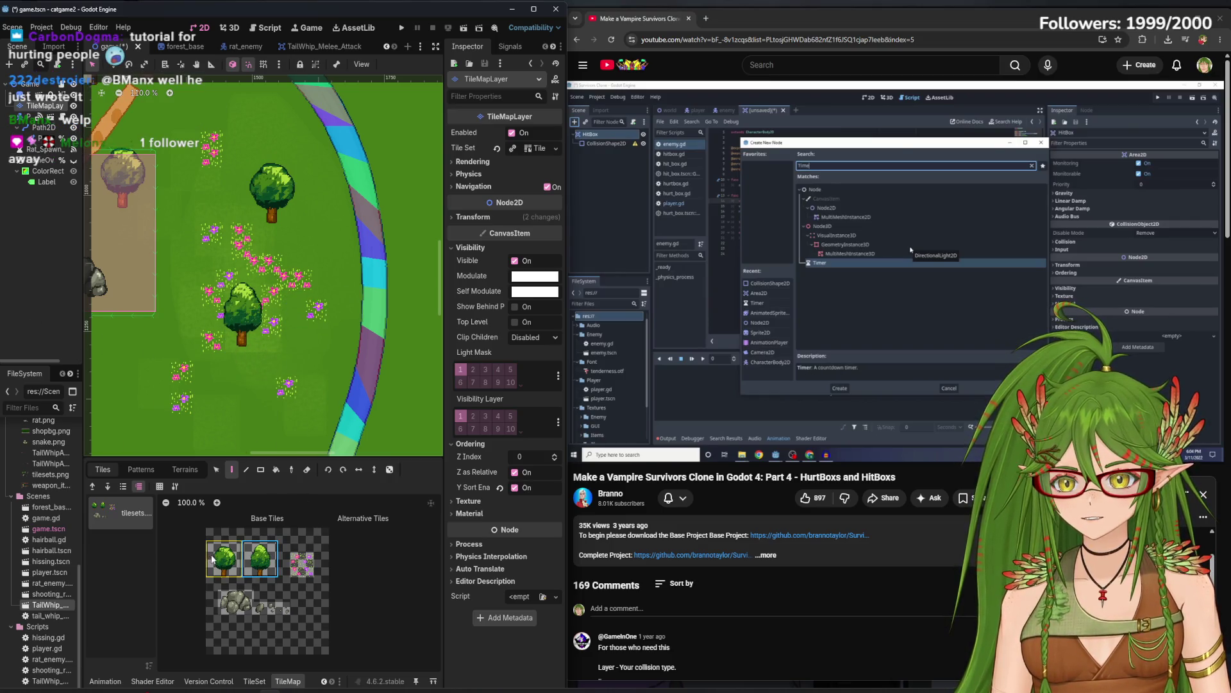
pyautogui.moveTo(257, 378); pyautogui.dragTo(218, 292)
pyautogui.moveTo(287, 238); pyautogui.dragTo(92, 324)
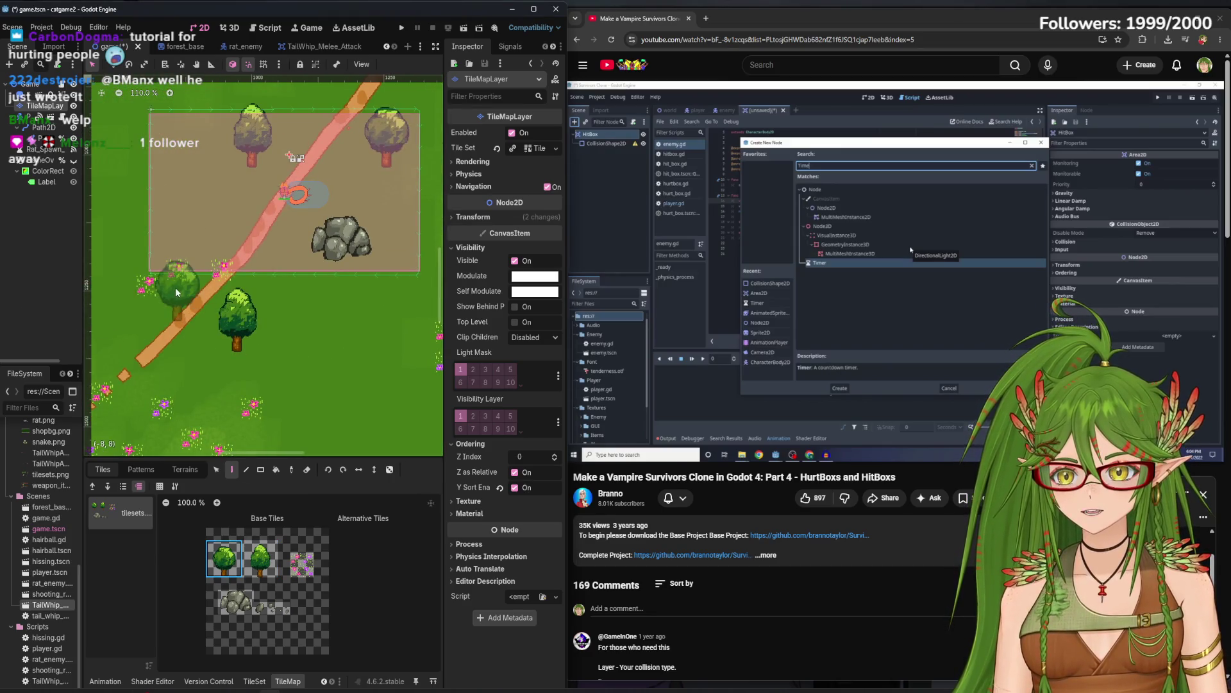
pyautogui.moveTo(175, 287)
pyautogui.mouseDown()
pyautogui.moveTo(284, 298)
pyautogui.moveTo(256, 275)
pyautogui.mouseUp()
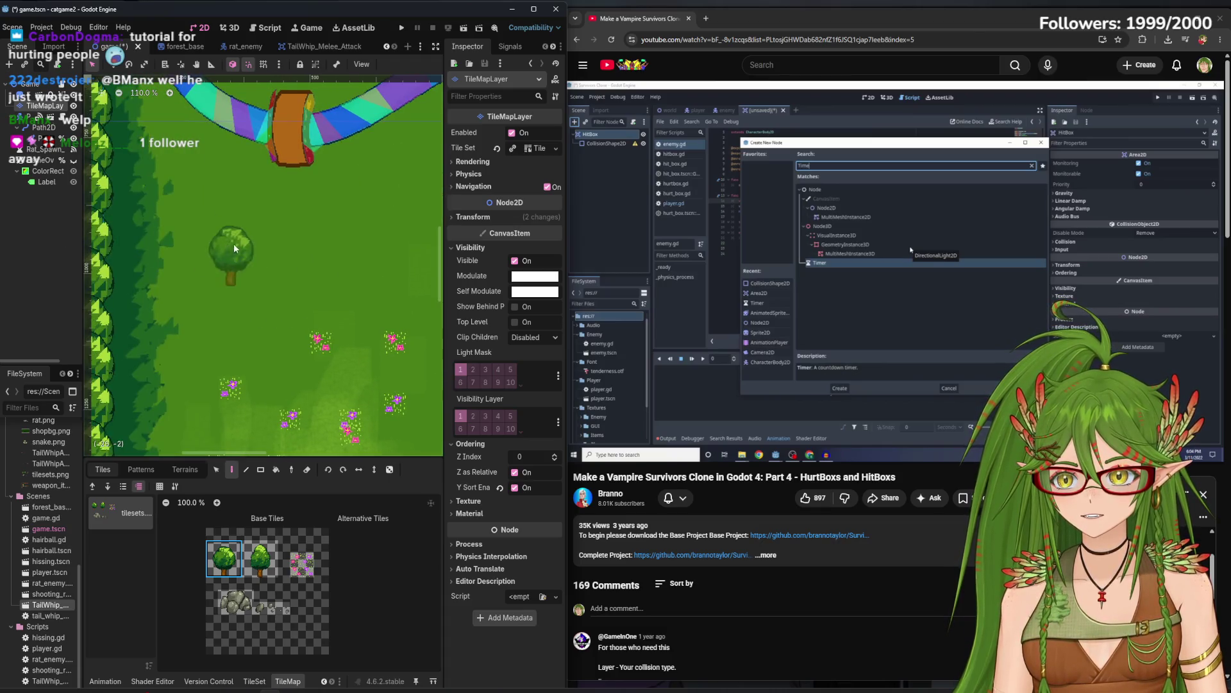
pyautogui.scroll(2, 225, 243)
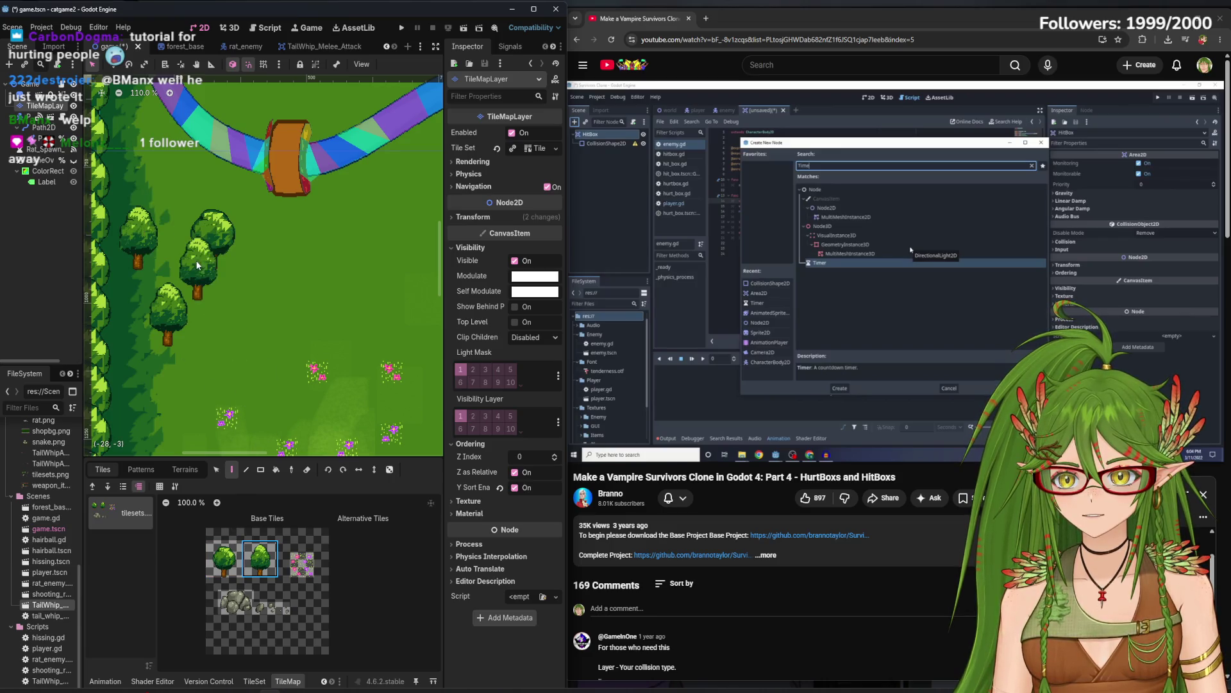
pyautogui.hotkey('ctrl', 'z')
pyautogui.hotkey('ctrl', 'z')
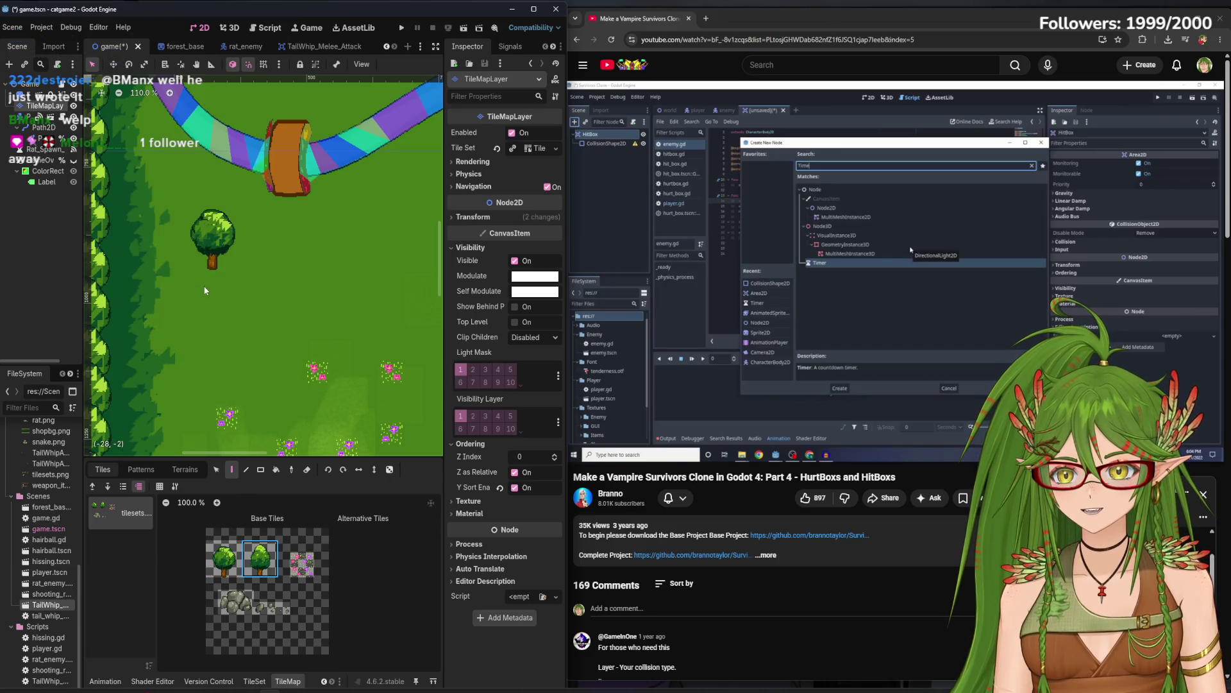
pyautogui.scroll(-8, 202, 286)
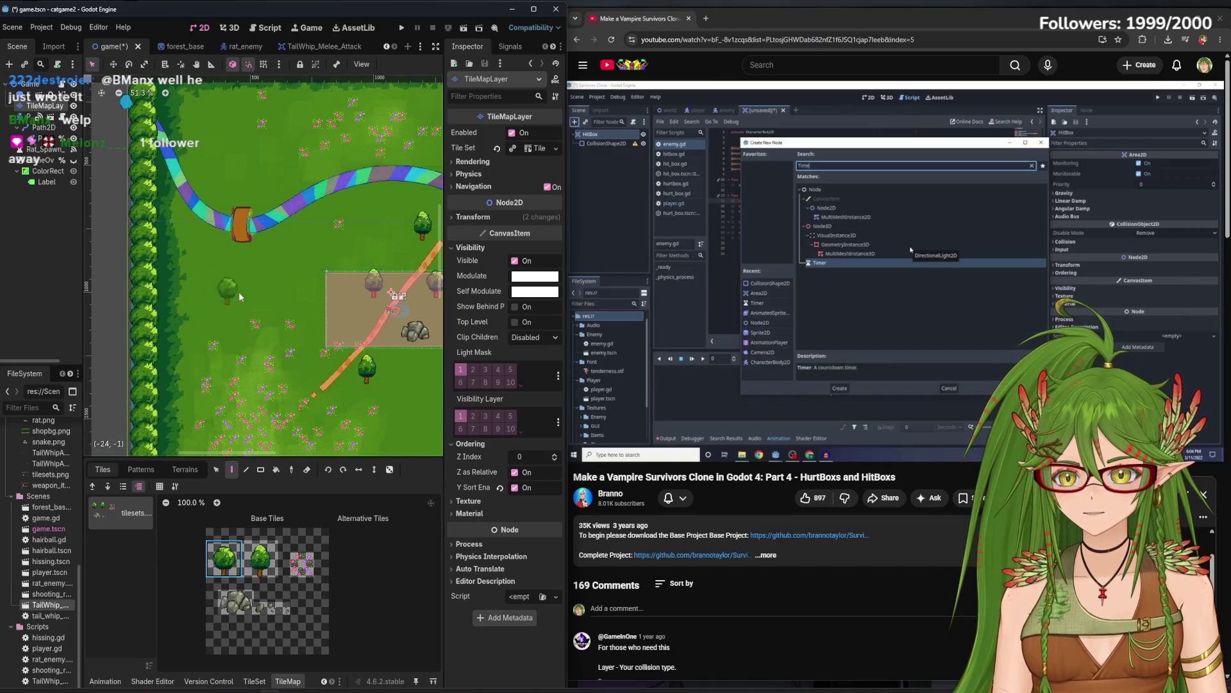
pyautogui.hscroll(6, 295, 359)
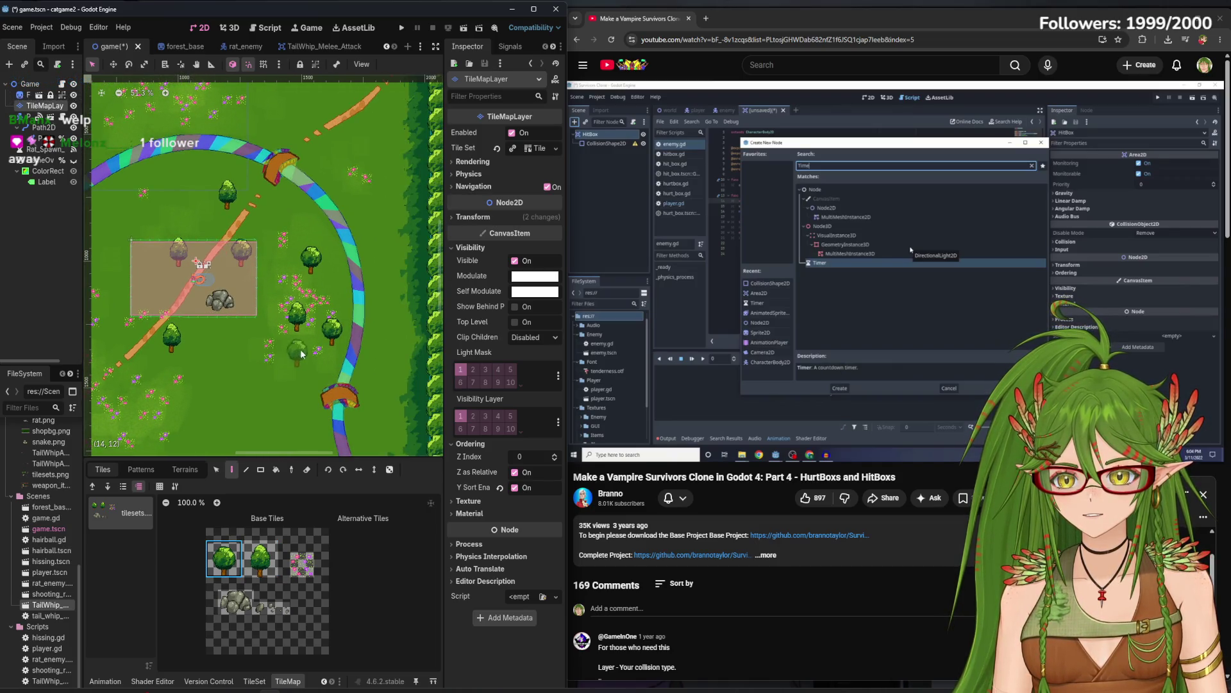
pyautogui.click(320, 351)
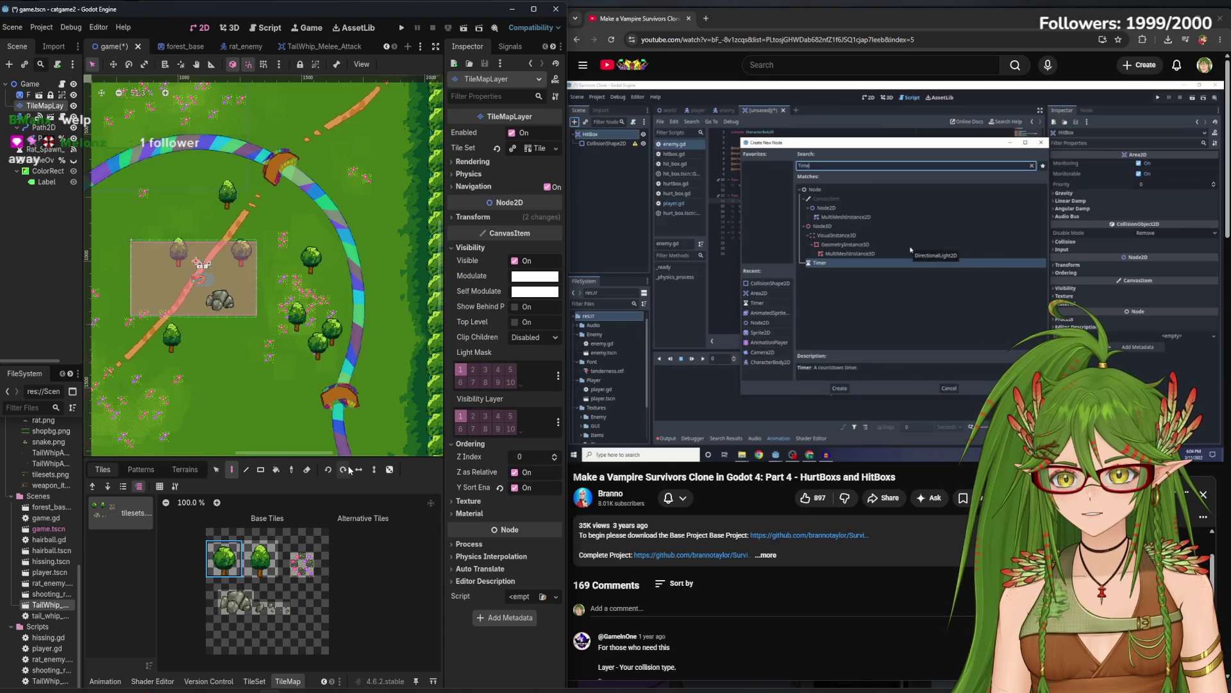
# - Zoom in, select the second tree tile, then zoom the canvas back out
pyautogui.scroll(3, 375, 290)
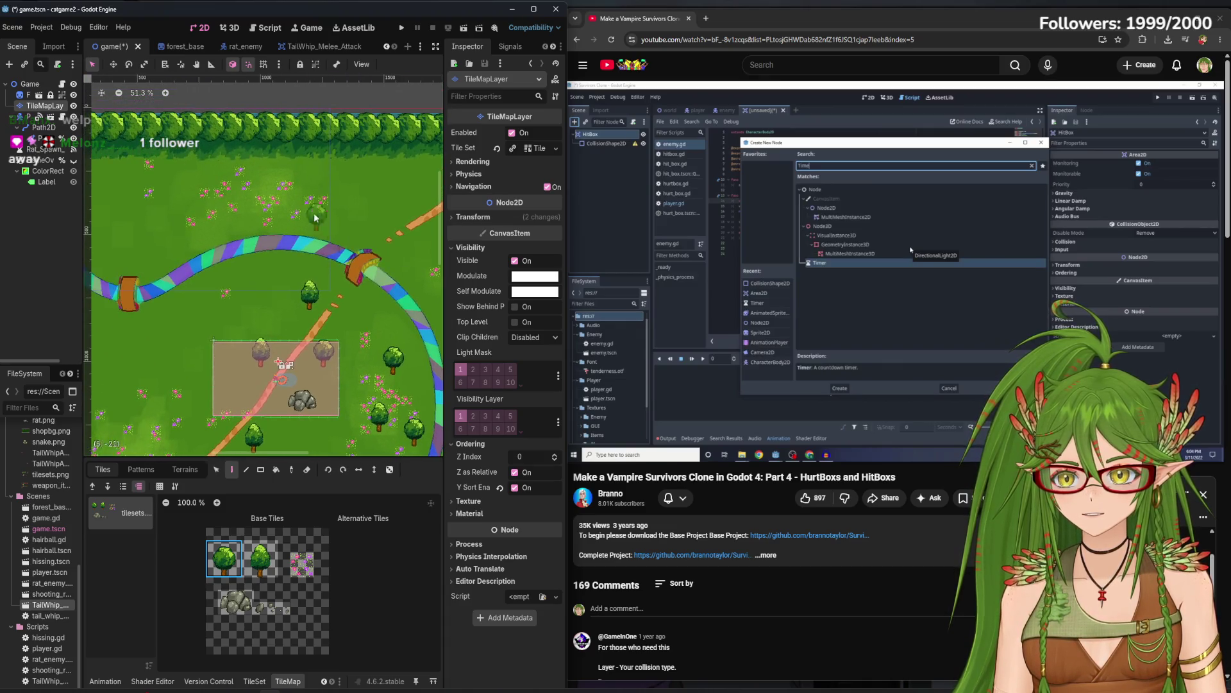
pyautogui.scroll(-1, 275, 267)
pyautogui.scroll(4, 275, 267)
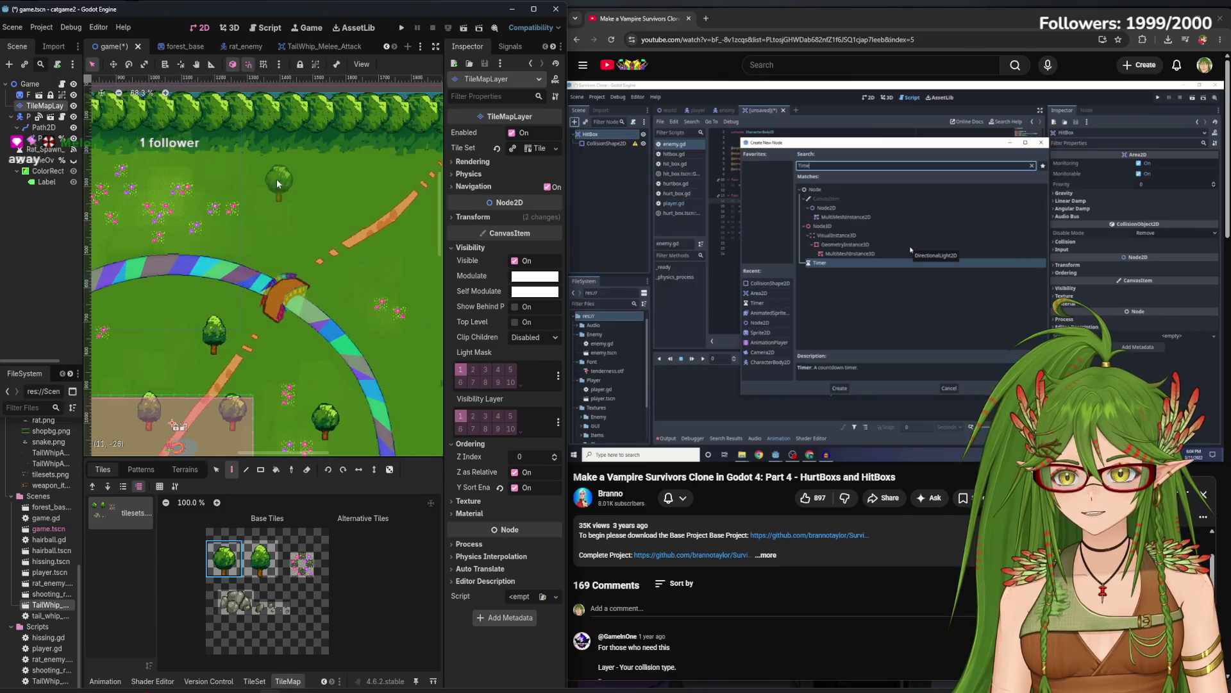
pyautogui.scroll(6, 298, 193)
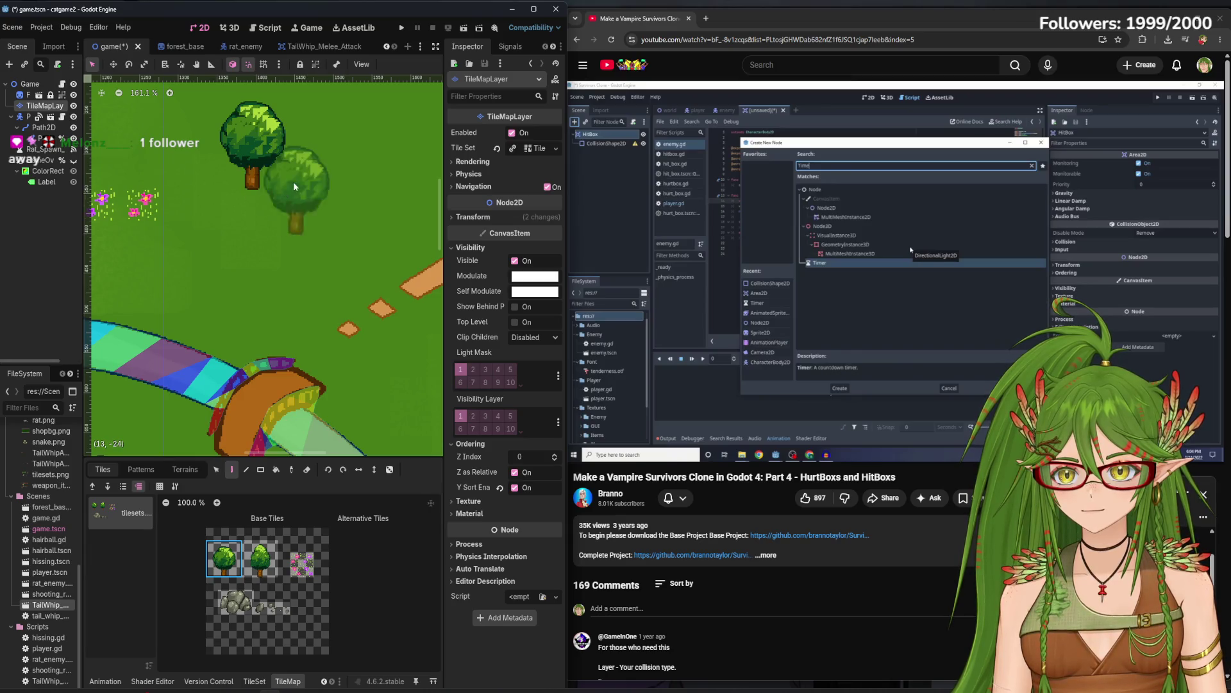
pyautogui.moveTo(235, 241); pyautogui.dragTo(378, 290)
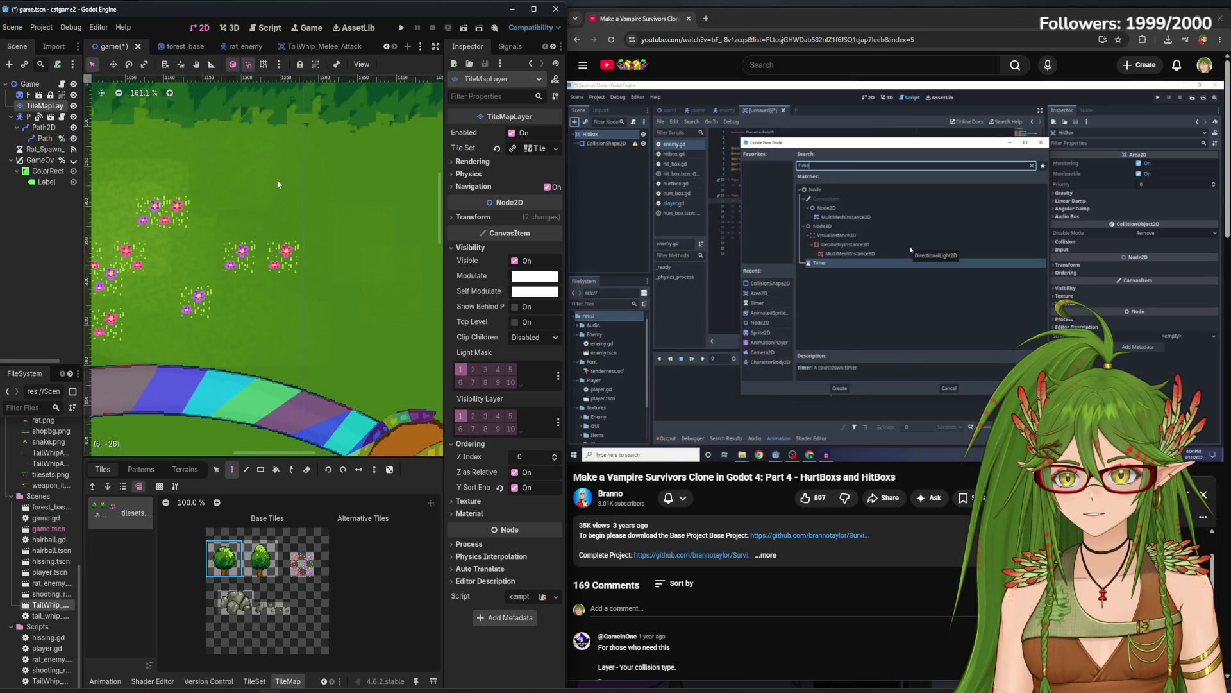
pyautogui.click(260, 558)
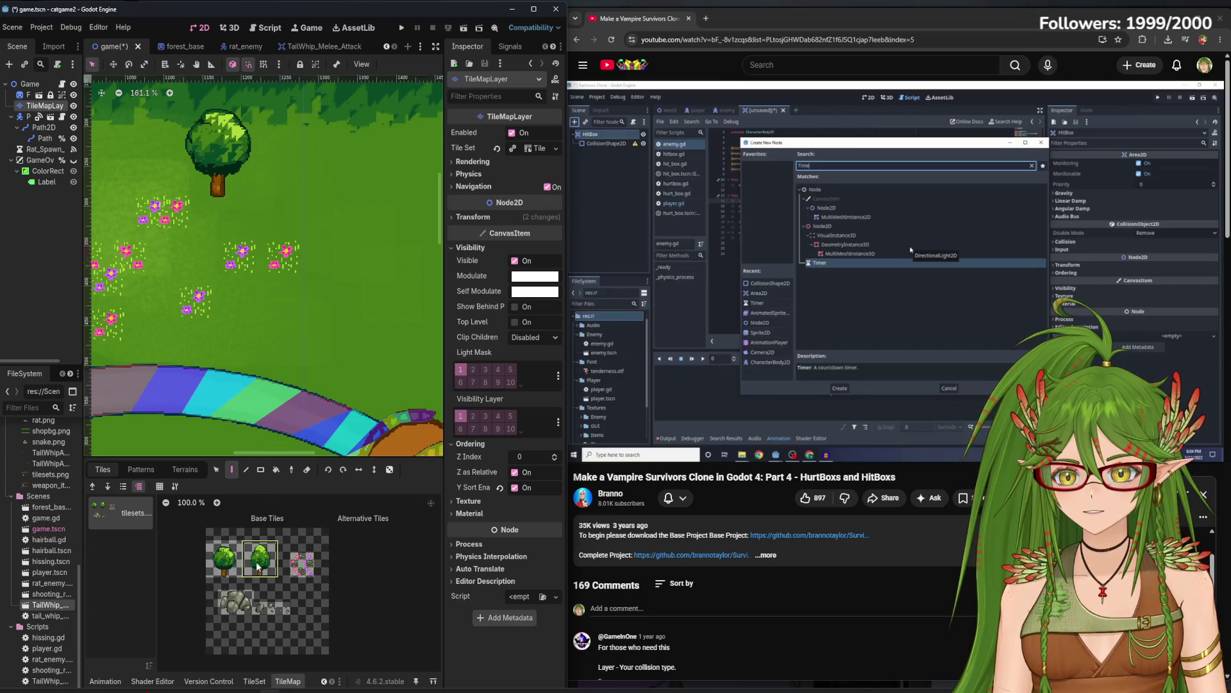
pyautogui.scroll(-3, 269, 291)
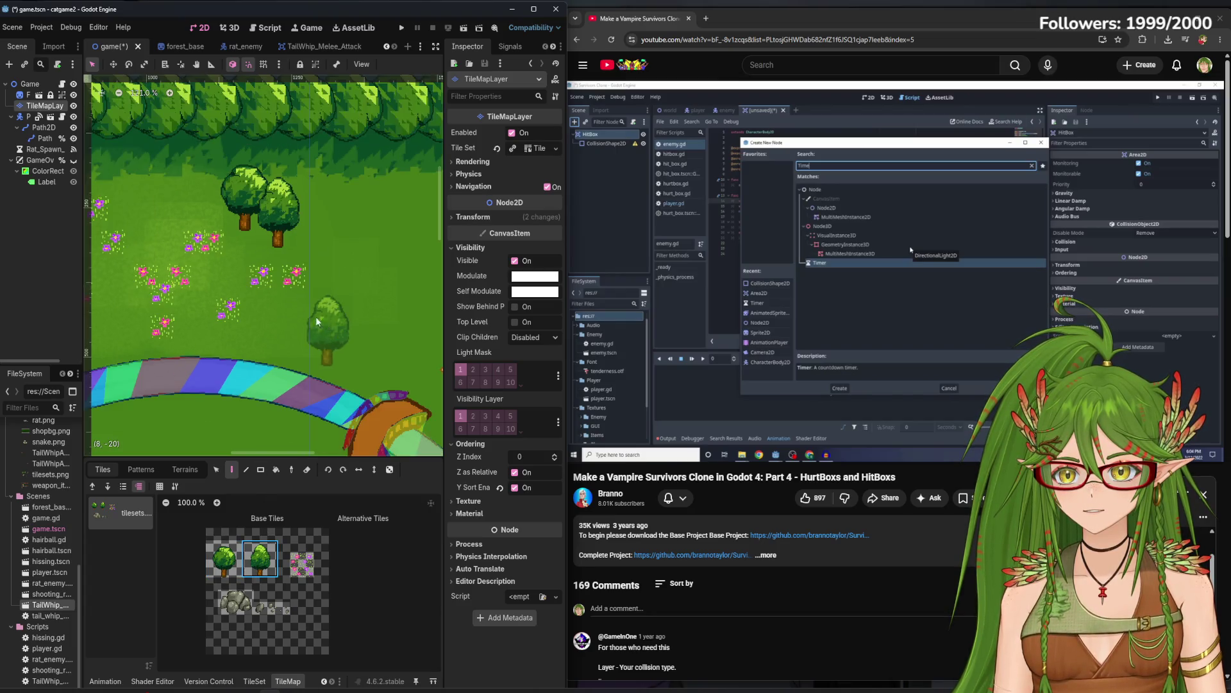
pyautogui.scroll(-10, 222, 254)
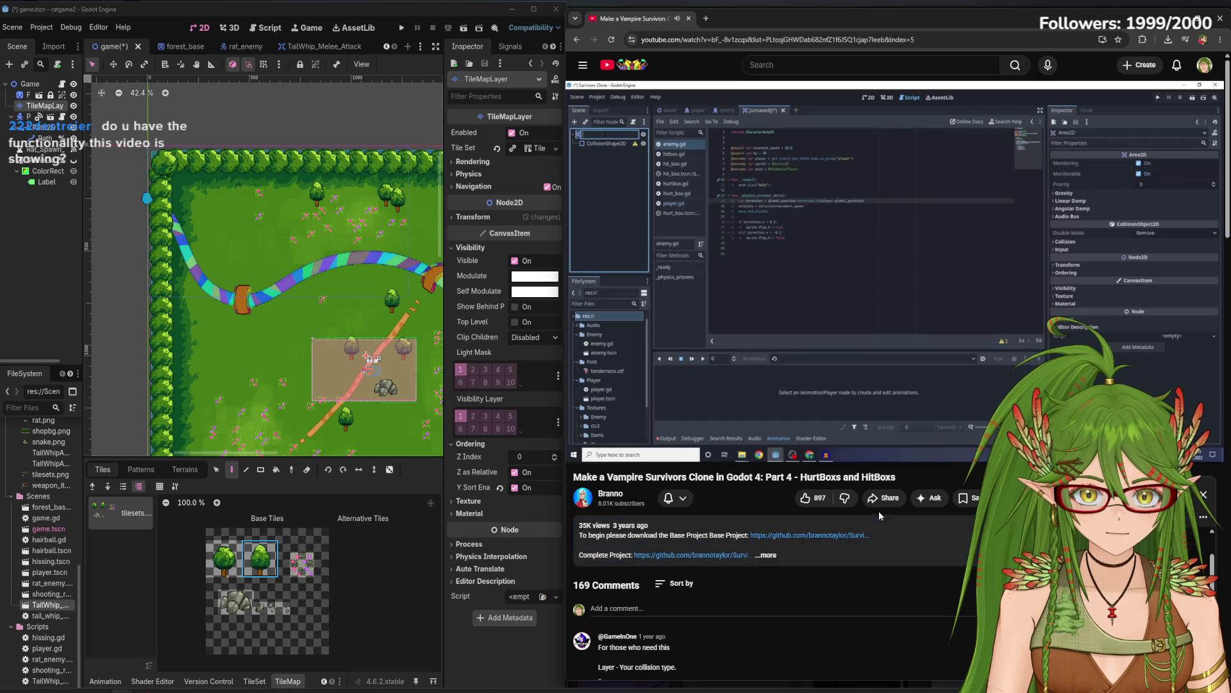
# - Paint tree tiles at four grass spots, including the lower left, panning between areas
pyautogui.click(264, 264)
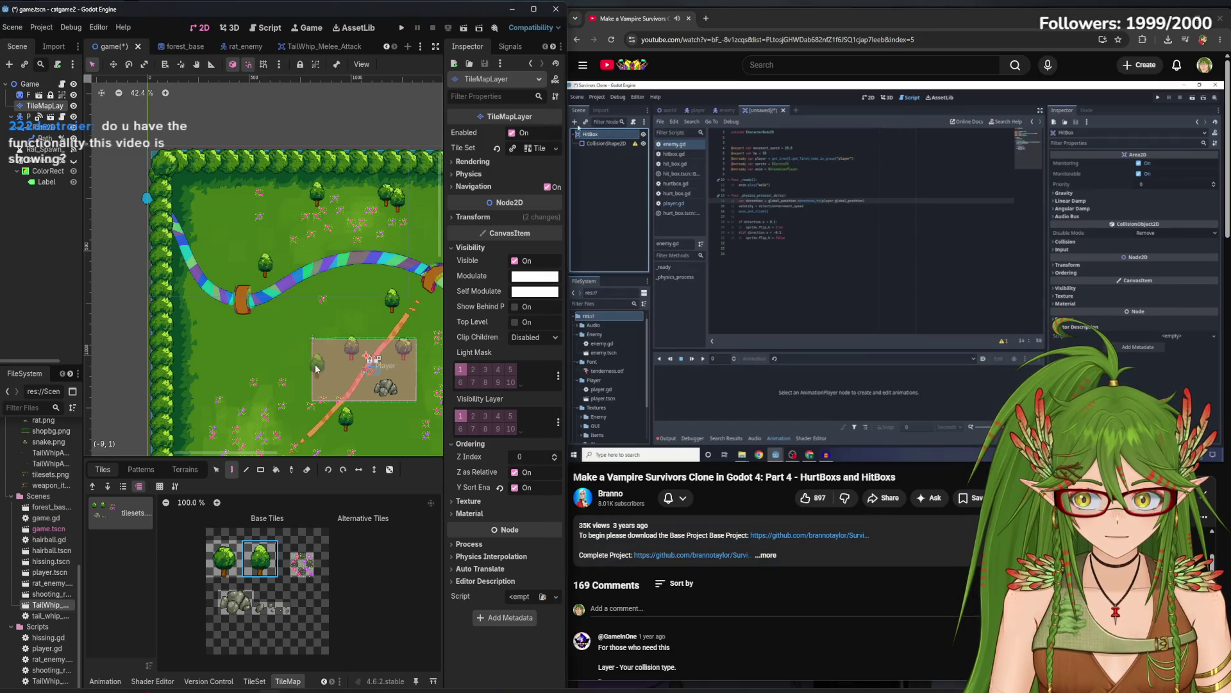
pyautogui.click(231, 562)
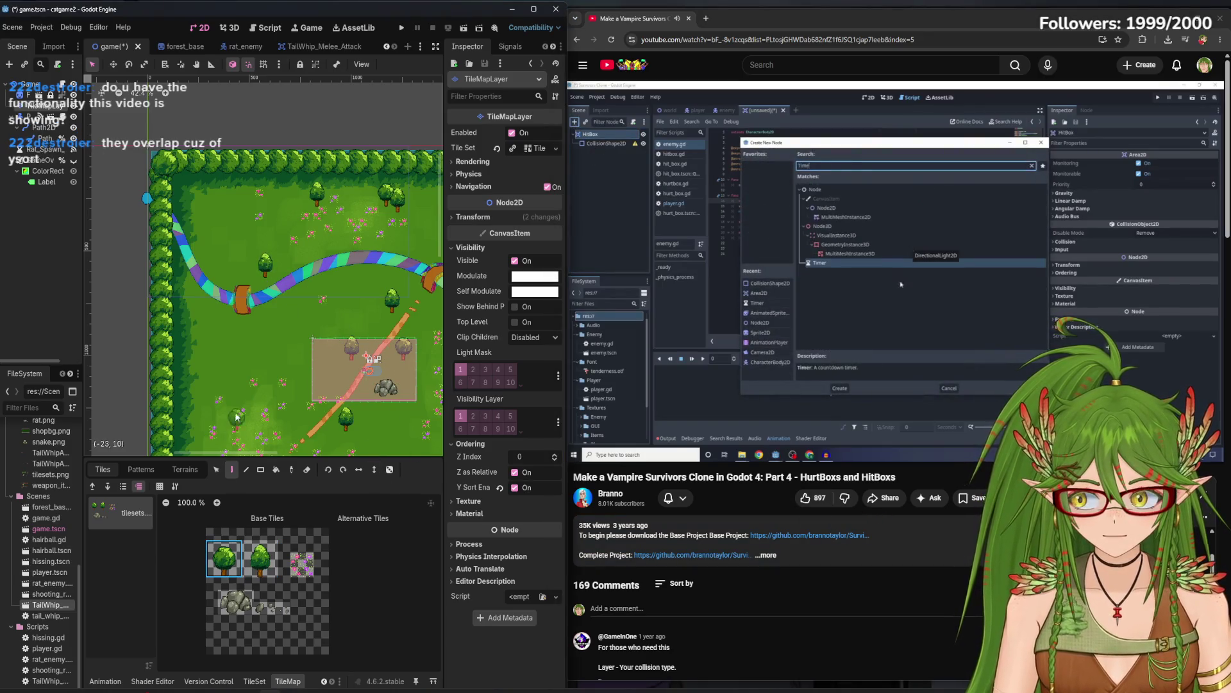
pyautogui.click(207, 314)
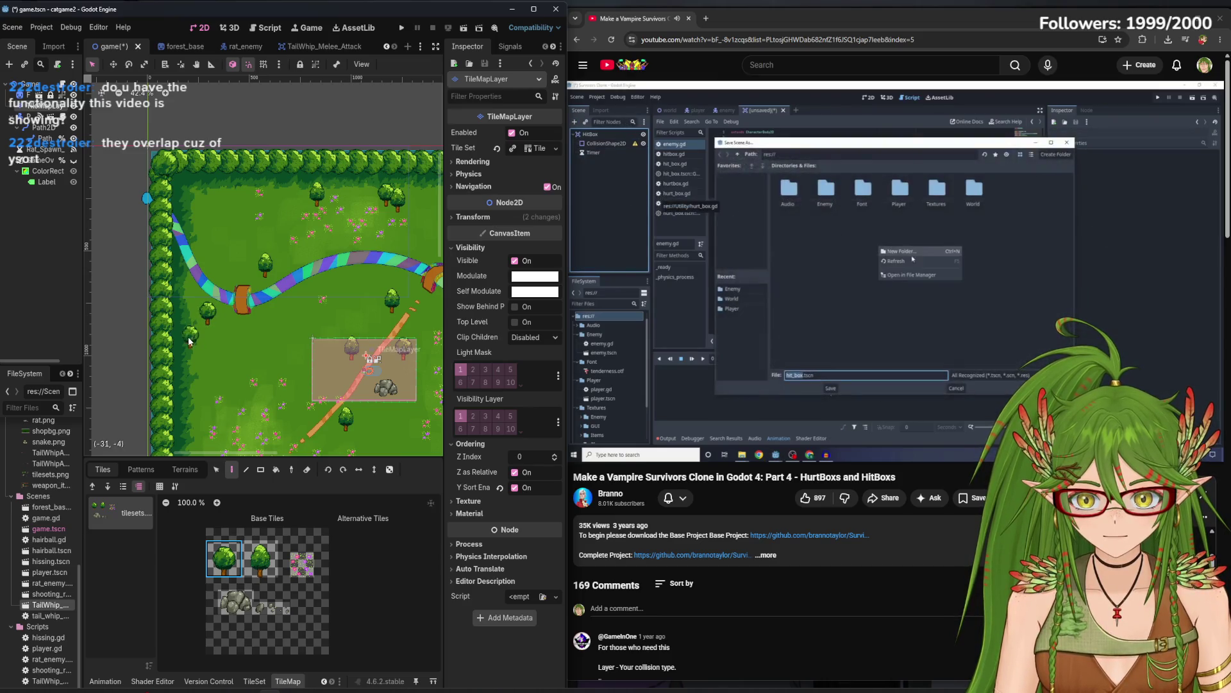
pyautogui.moveTo(236, 397); pyautogui.dragTo(134, 296)
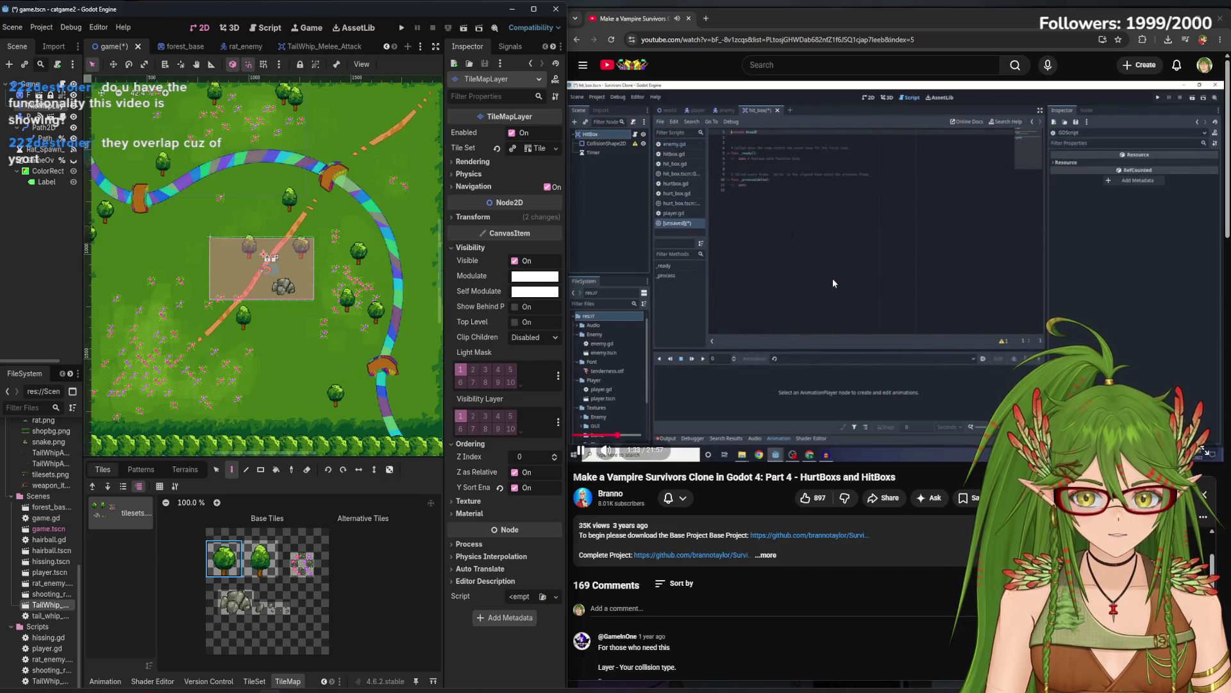
pyautogui.click(410, 403)
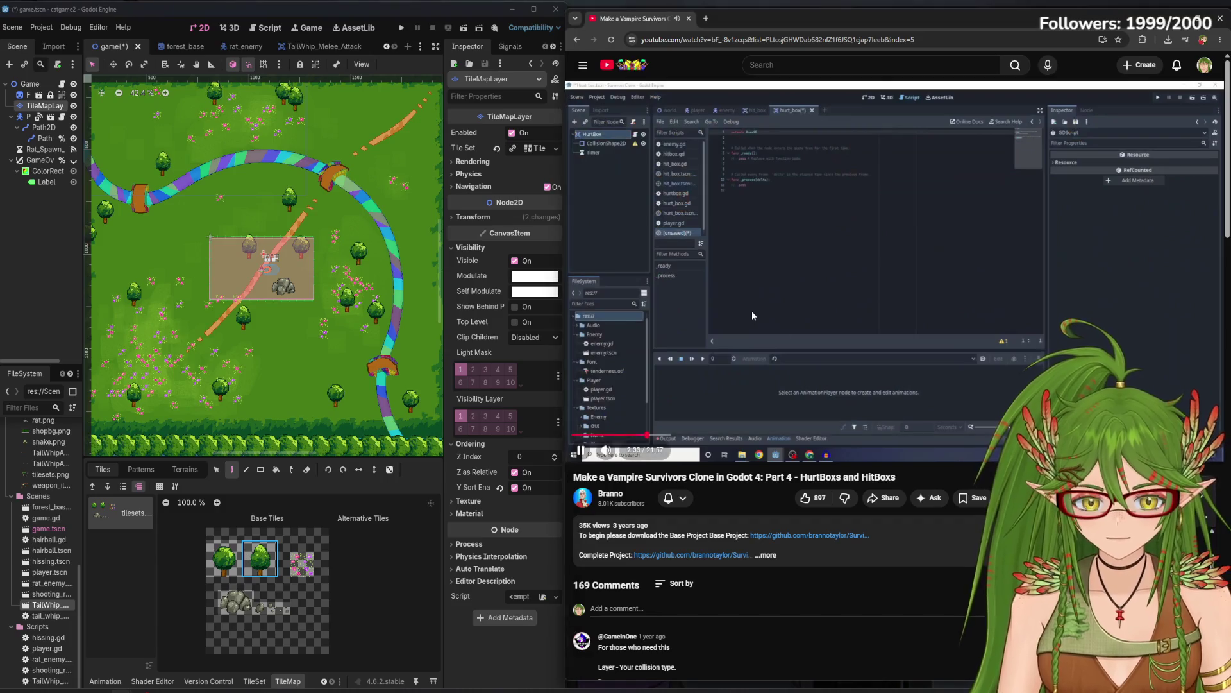
# - Pause the tutorial video, rewind it a few seconds, and resume playback
pyautogui.click(752, 310)
pyautogui.press('Left')
pyautogui.click(582, 452)
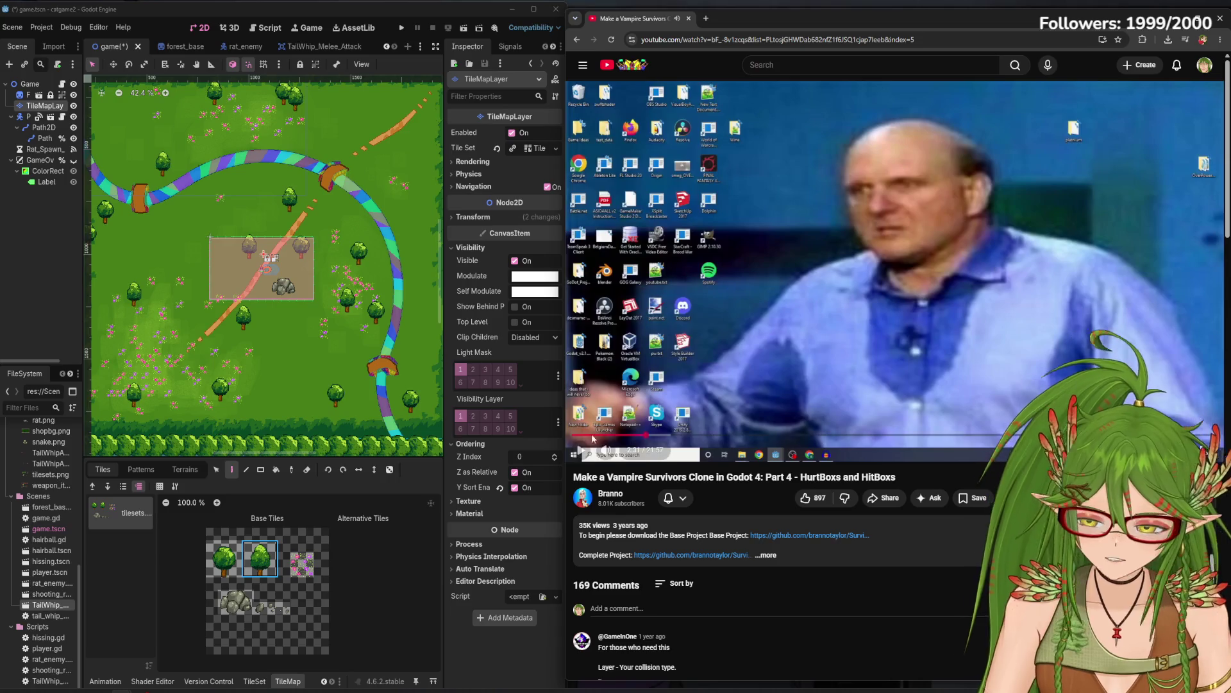
pyautogui.click(846, 293)
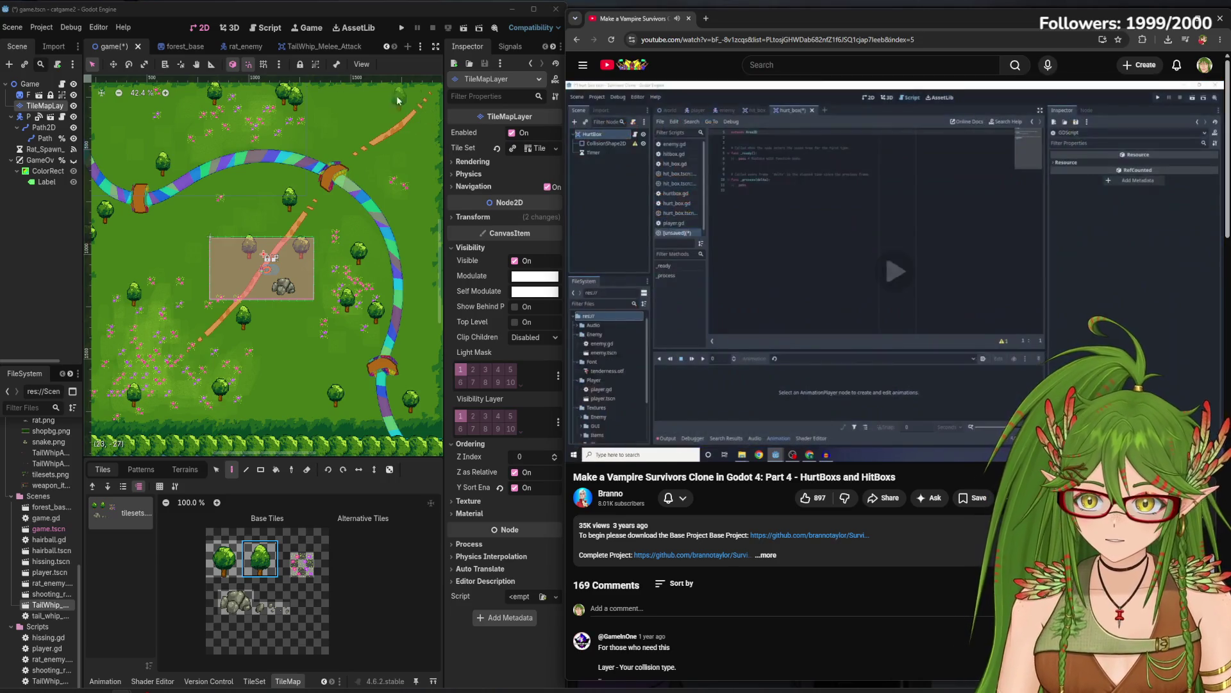
# - Select the second tree tile for painting and pause the tutorial
pyautogui.click(223, 558)
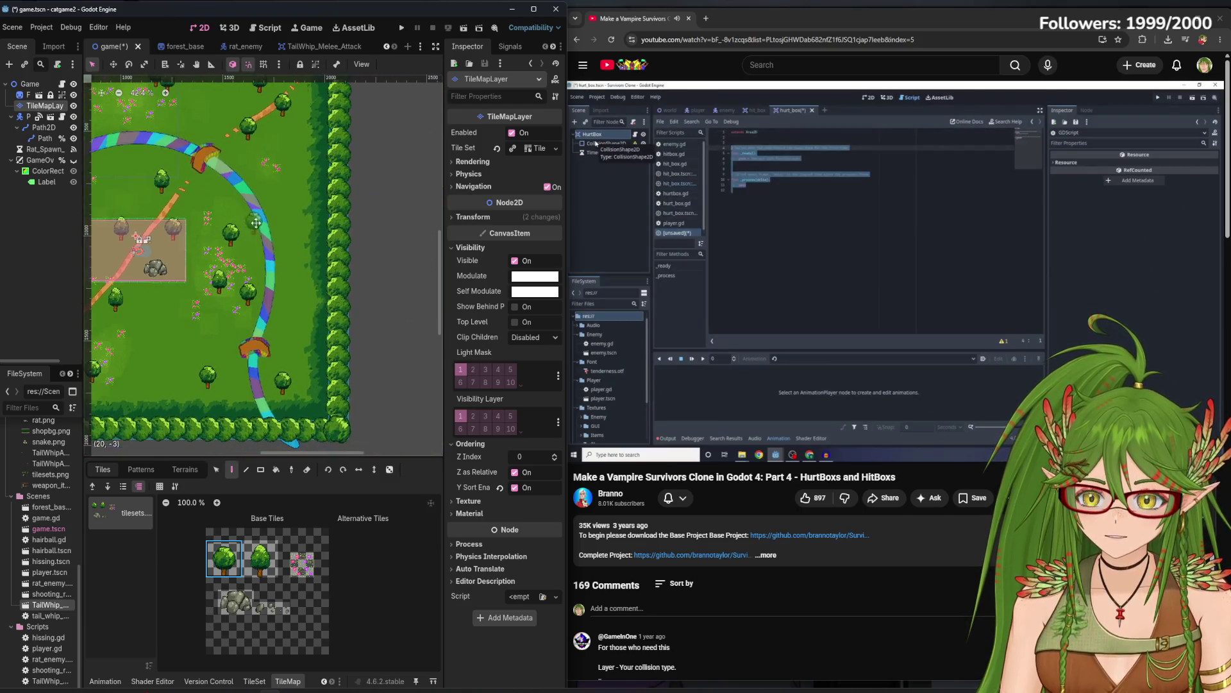
pyautogui.hscroll(4, 309, 286)
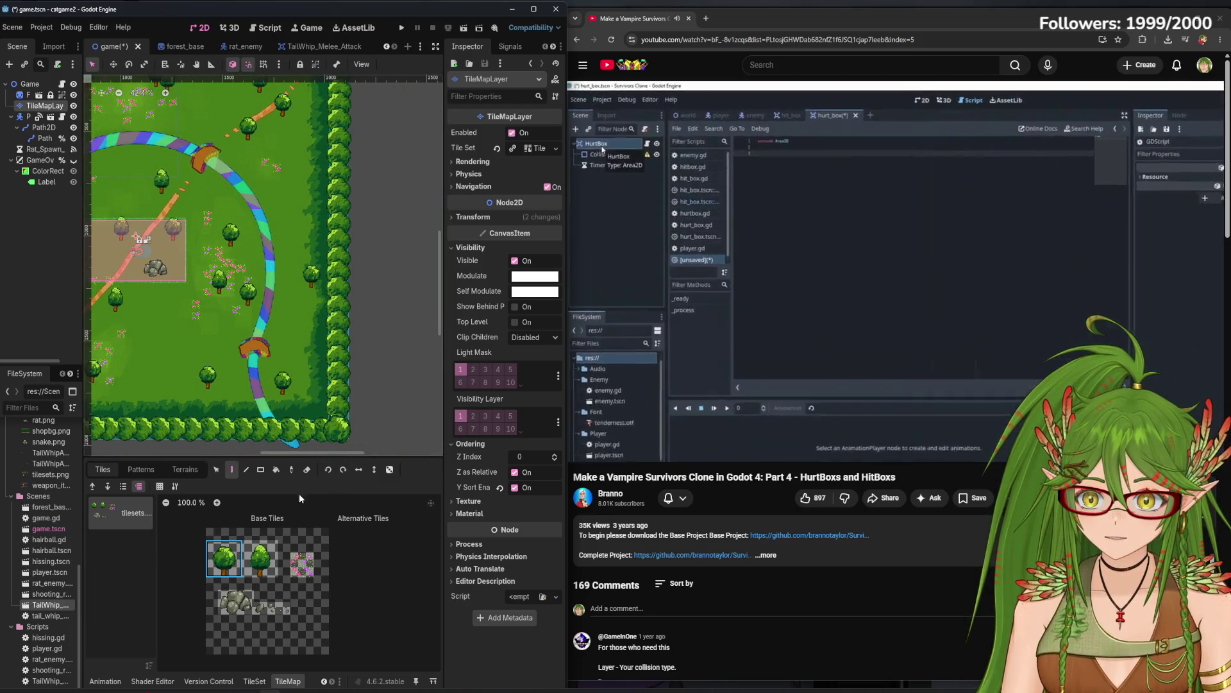
pyautogui.keyDown('ctrl'); pyautogui.click(310, 392); pyautogui.keyUp('ctrl')
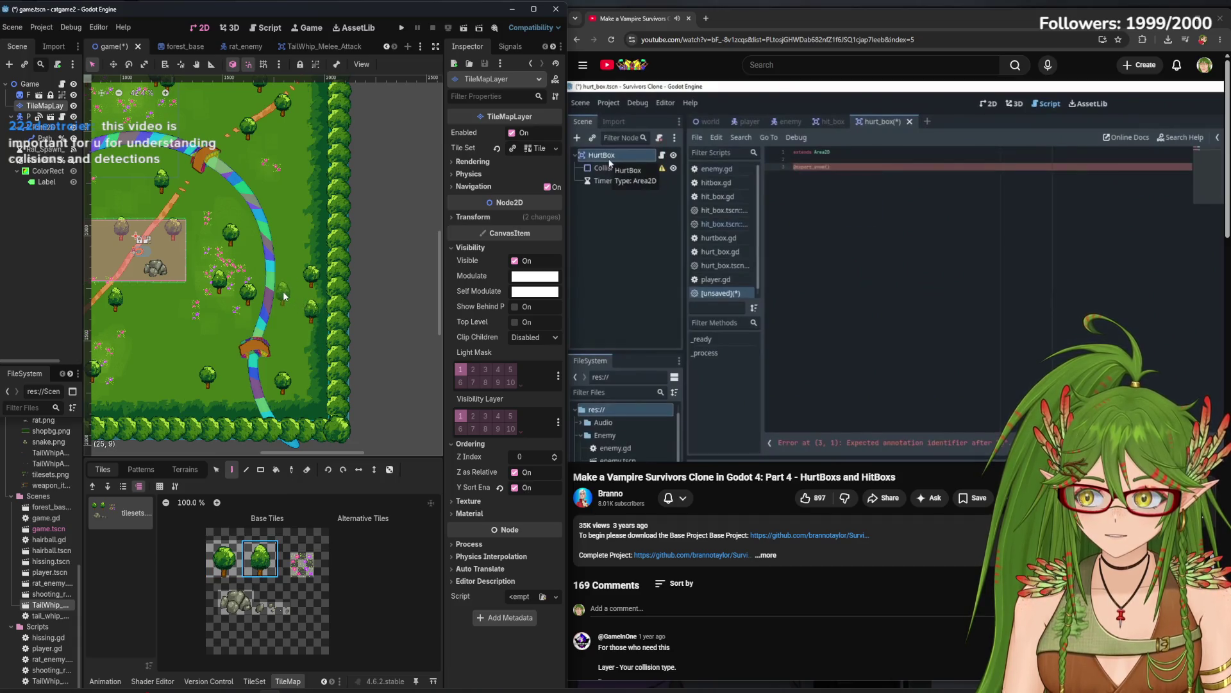
pyautogui.click(599, 255)
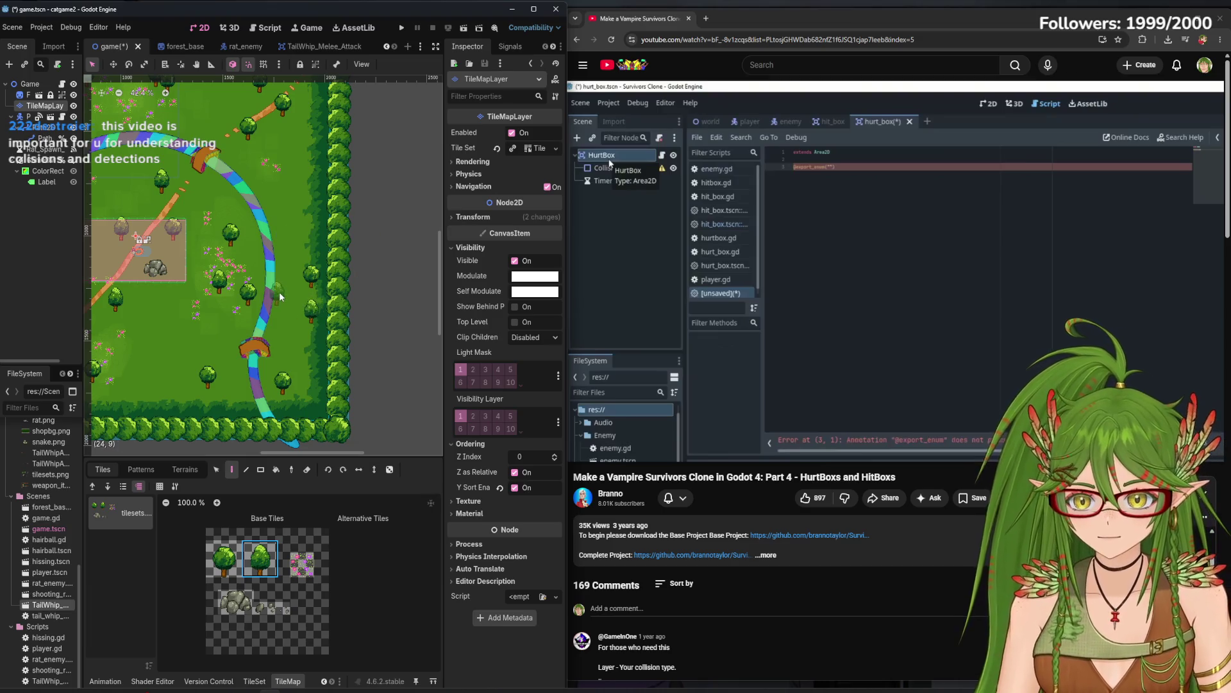
# - Paint one more tree near the dirt clearing and save the game scene
pyautogui.click(280, 248)
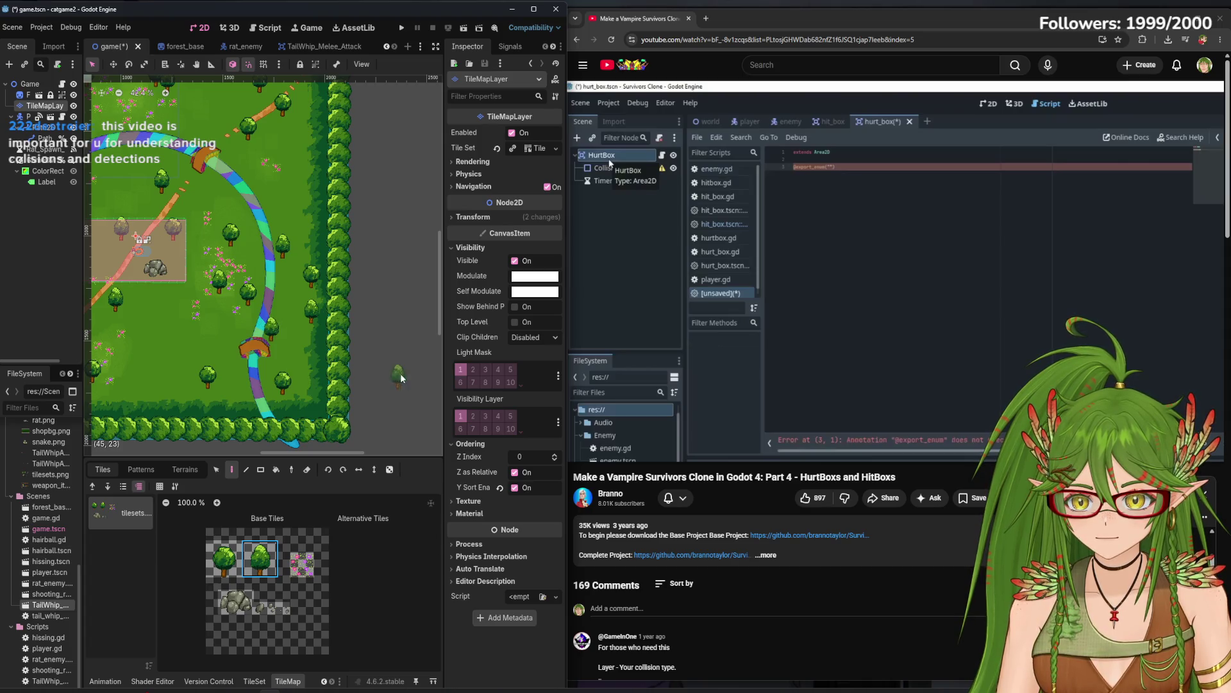
pyautogui.moveTo(128, 239); pyautogui.dragTo(328, 307)
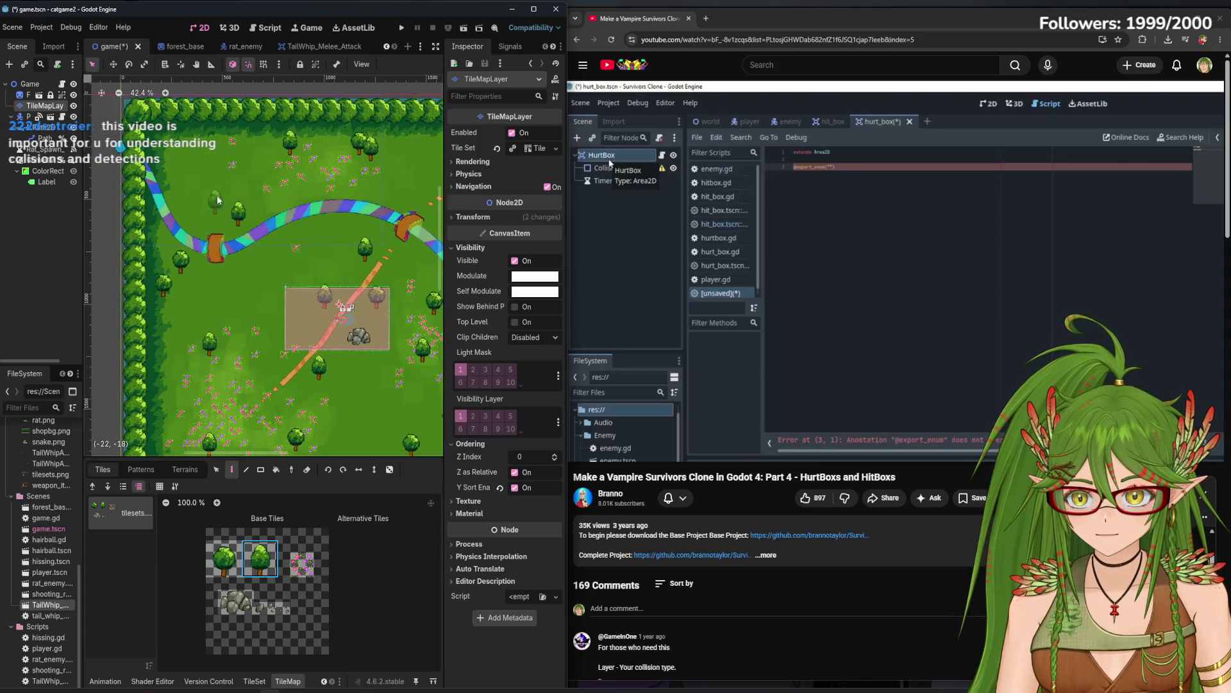
pyautogui.hotkey('ctrl', 's')
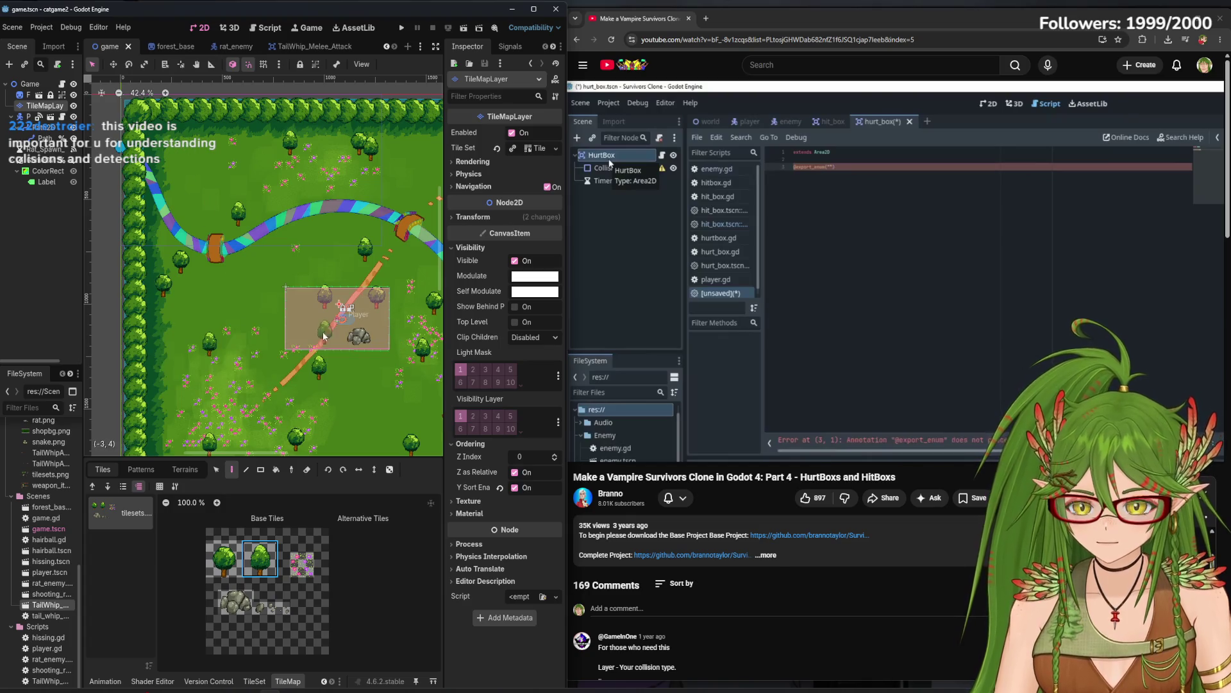
pyautogui.moveTo(249, 335); pyautogui.dragTo(144, 295)
pyautogui.click(836, 291)
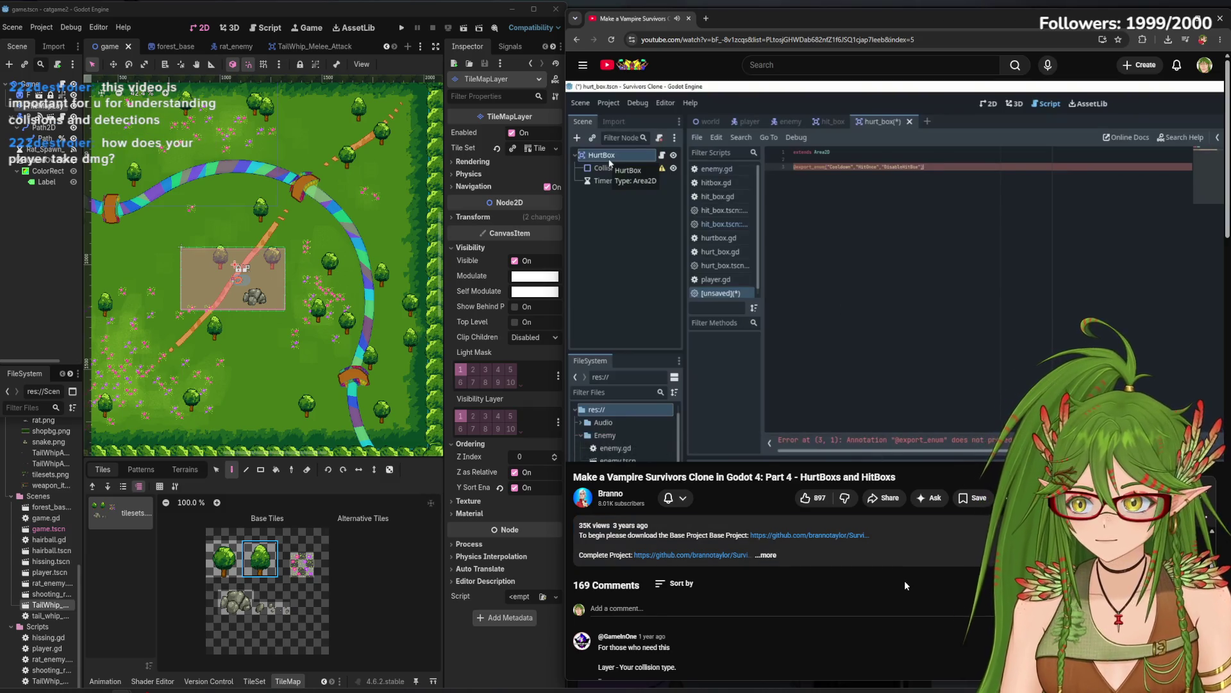
pyautogui.click(818, 178)
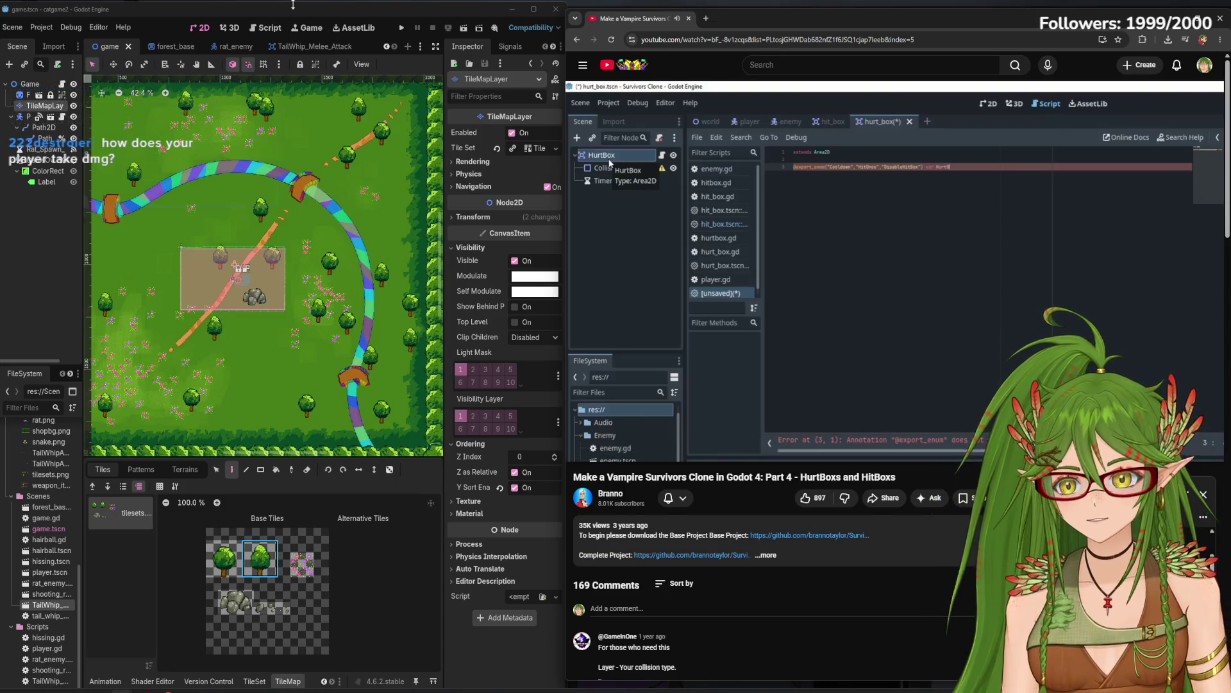
# - Open player.gd in the Script workspace and switch to the hidden player scene tab
pyautogui.click(235, 46)
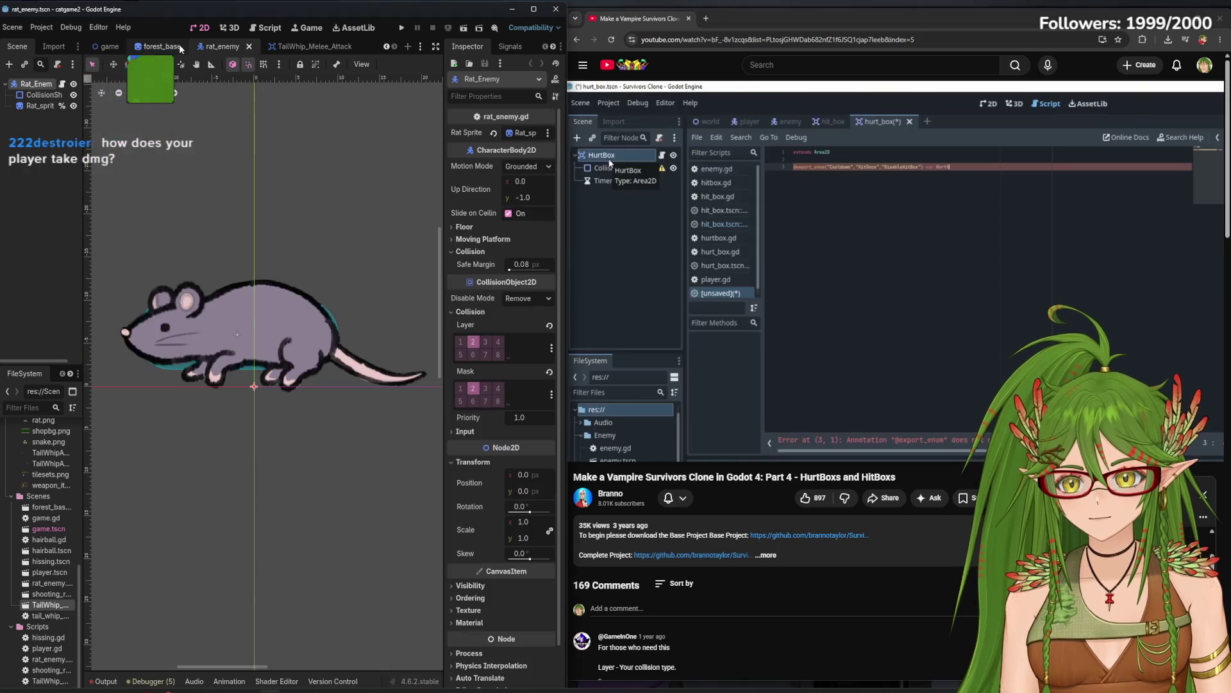
pyautogui.click(265, 28)
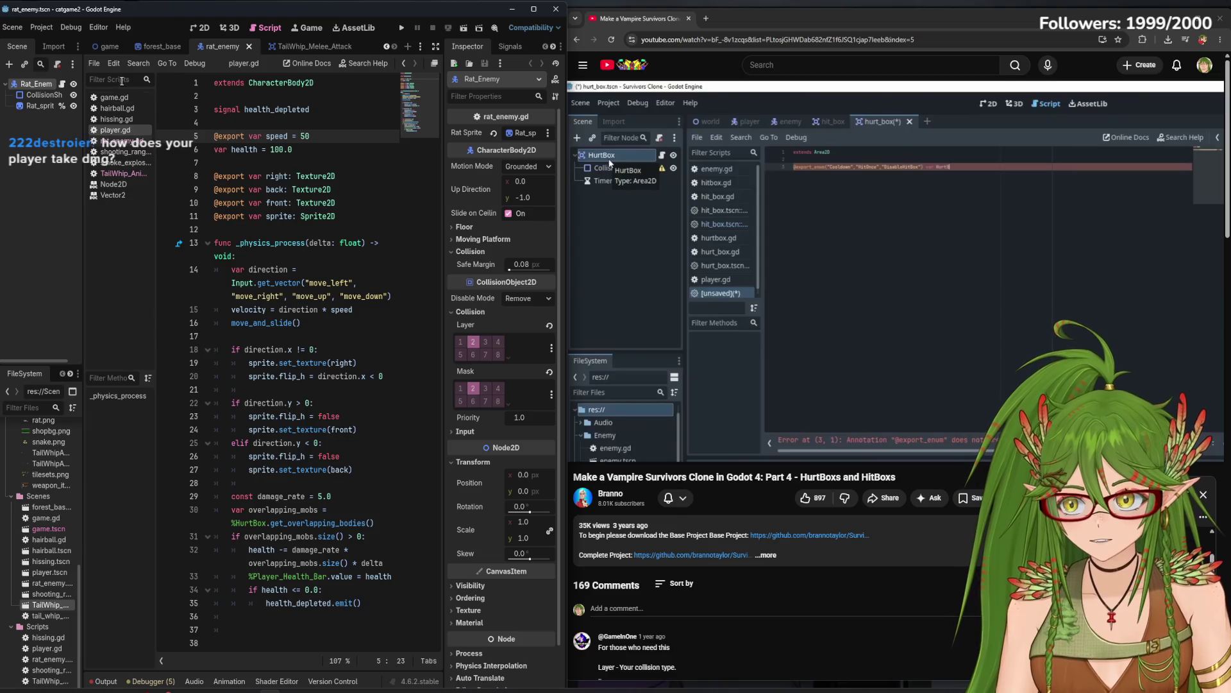
pyautogui.moveTo(160, 47)
pyautogui.mouseDown()
pyautogui.moveTo(128, 57)
pyautogui.moveTo(376, 54)
pyautogui.mouseUp()
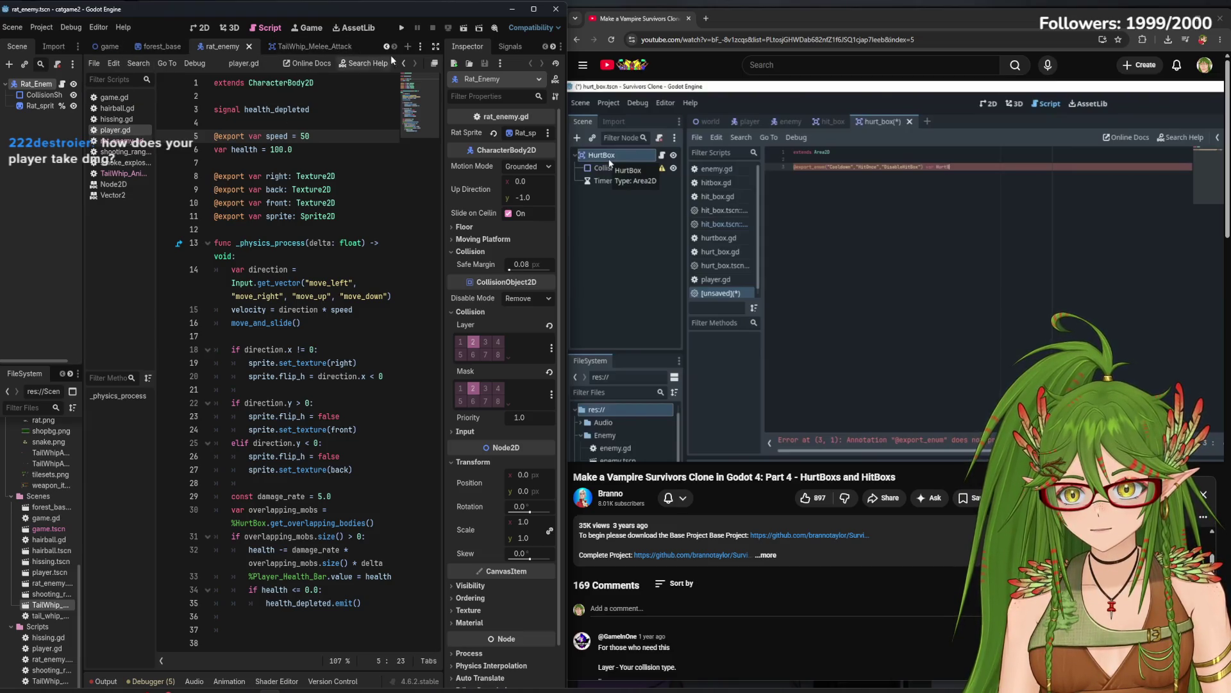
pyautogui.click(387, 46)
pyautogui.click(111, 46)
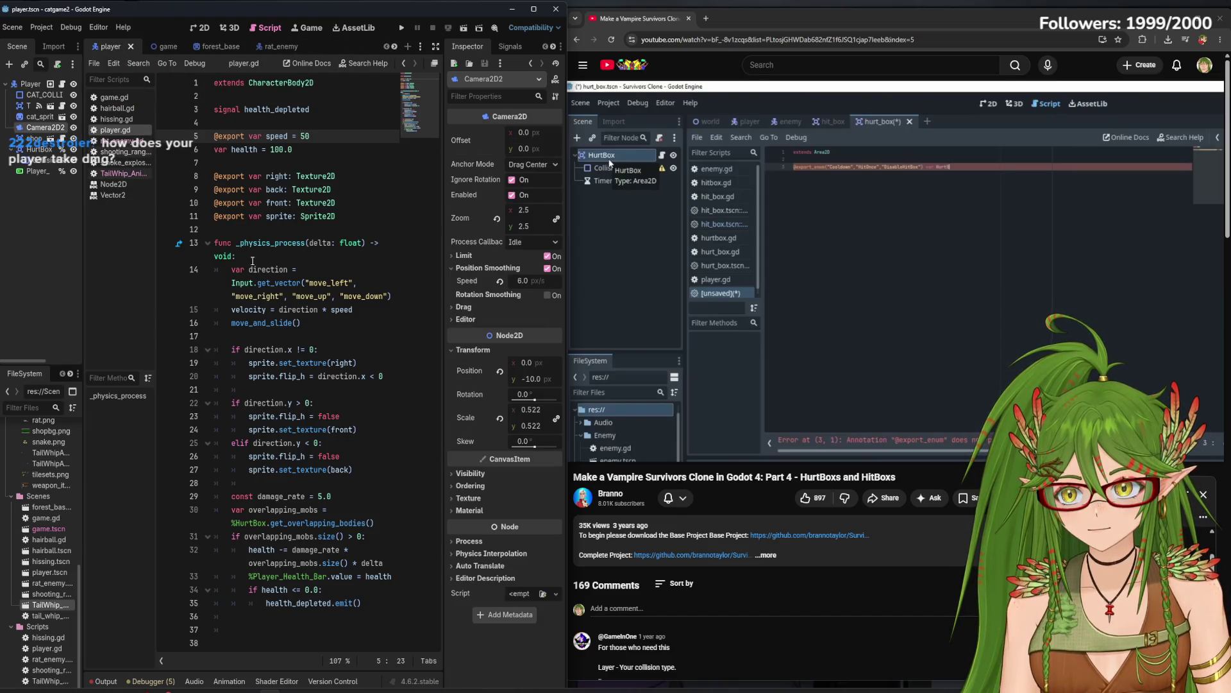
# - Inspect the player's HurtBox node in the 2D view, widening the dock and toggling its collision overlay
pyautogui.click(38, 151)
pyautogui.click(199, 27)
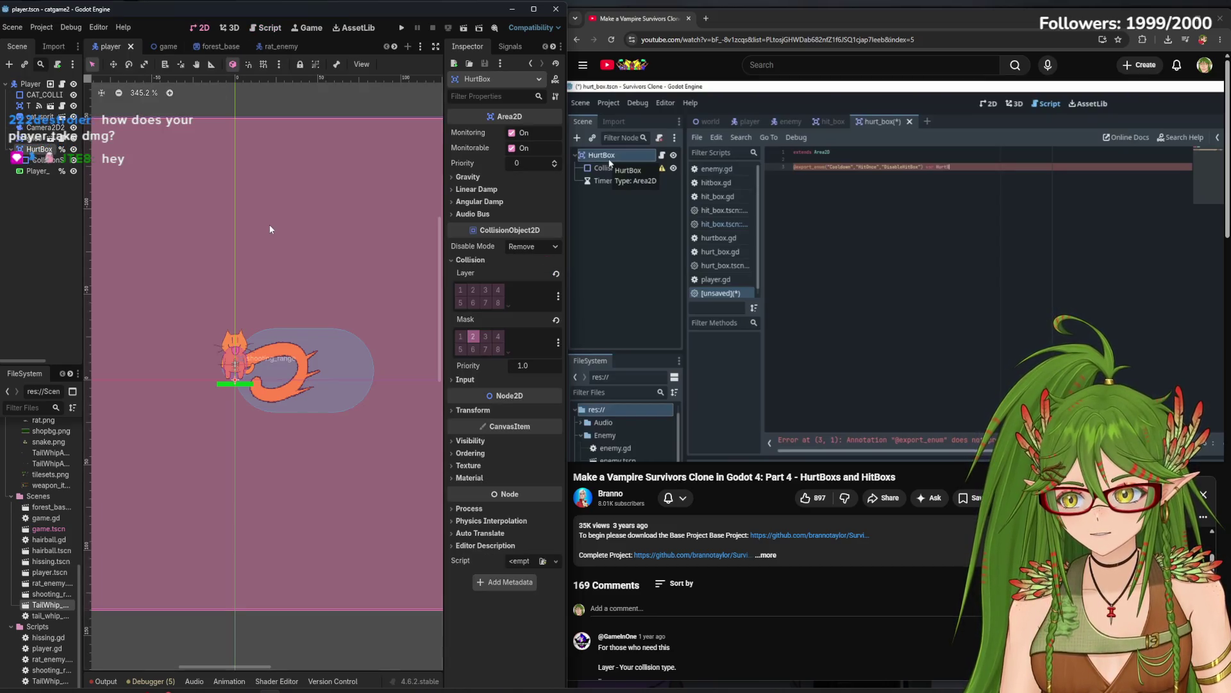
pyautogui.scroll(-3, 314, 401)
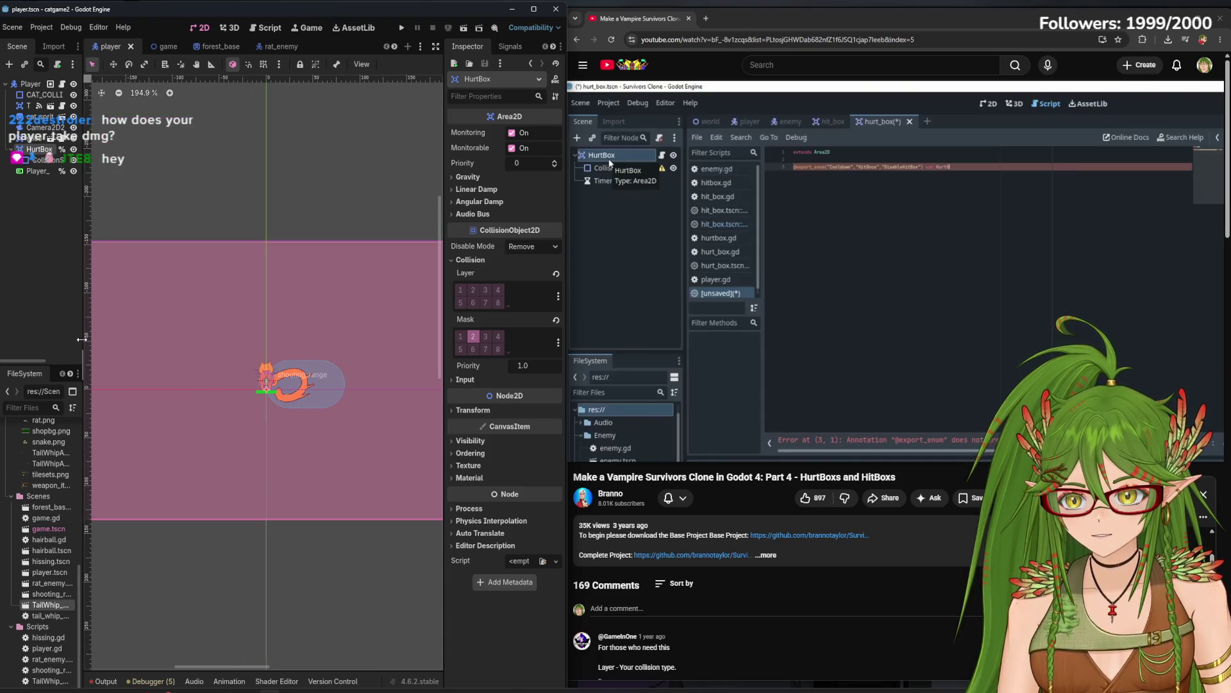
pyautogui.moveTo(81, 339)
pyautogui.mouseDown()
pyautogui.moveTo(190, 342)
pyautogui.moveTo(144, 347)
pyautogui.mouseUp()
pyautogui.scroll(8, 328, 383)
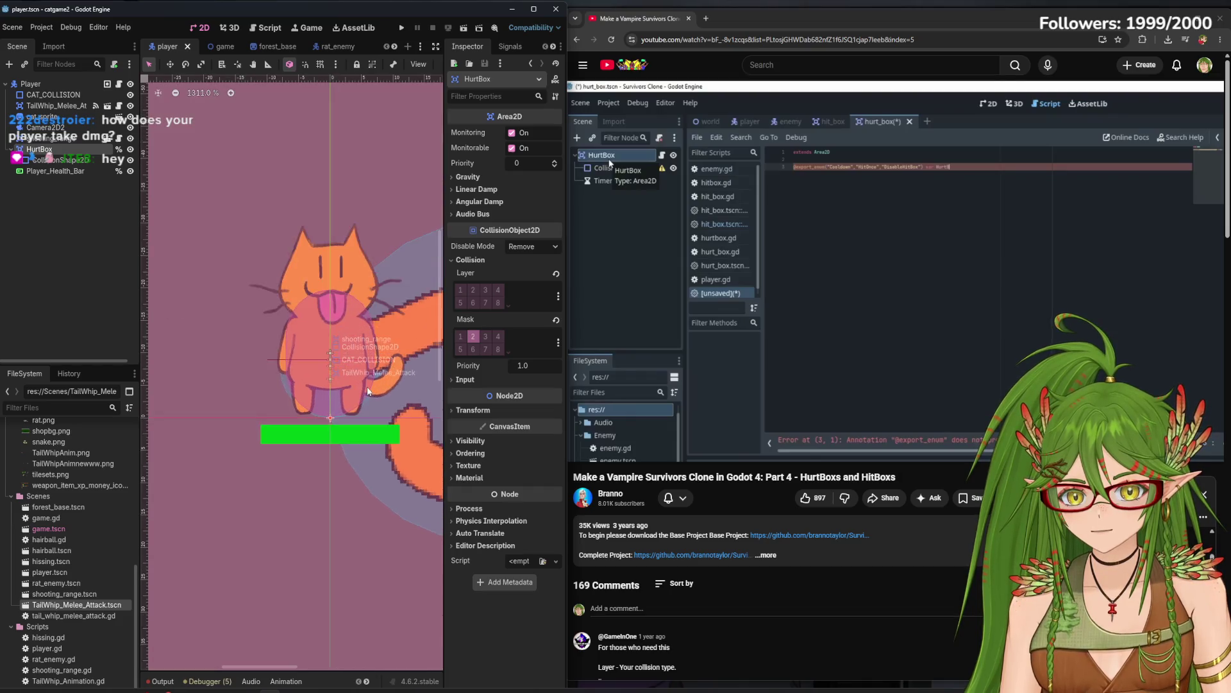
pyautogui.scroll(1, 369, 391)
pyautogui.click(131, 148)
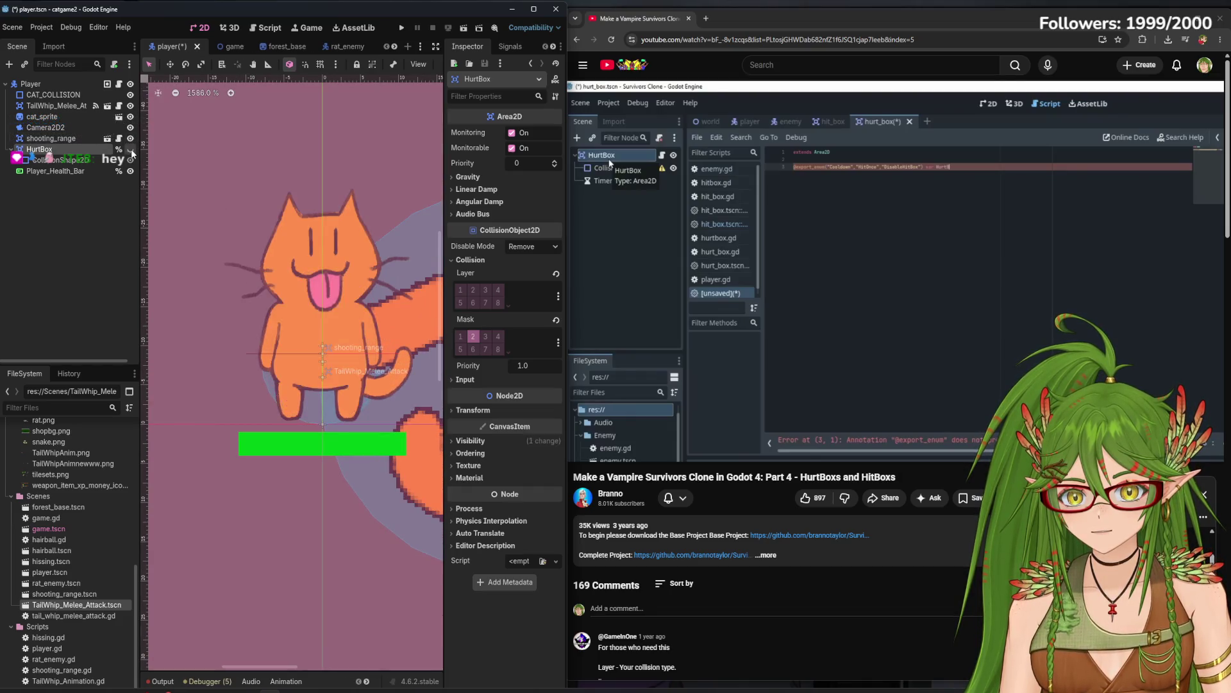
pyautogui.click(131, 149)
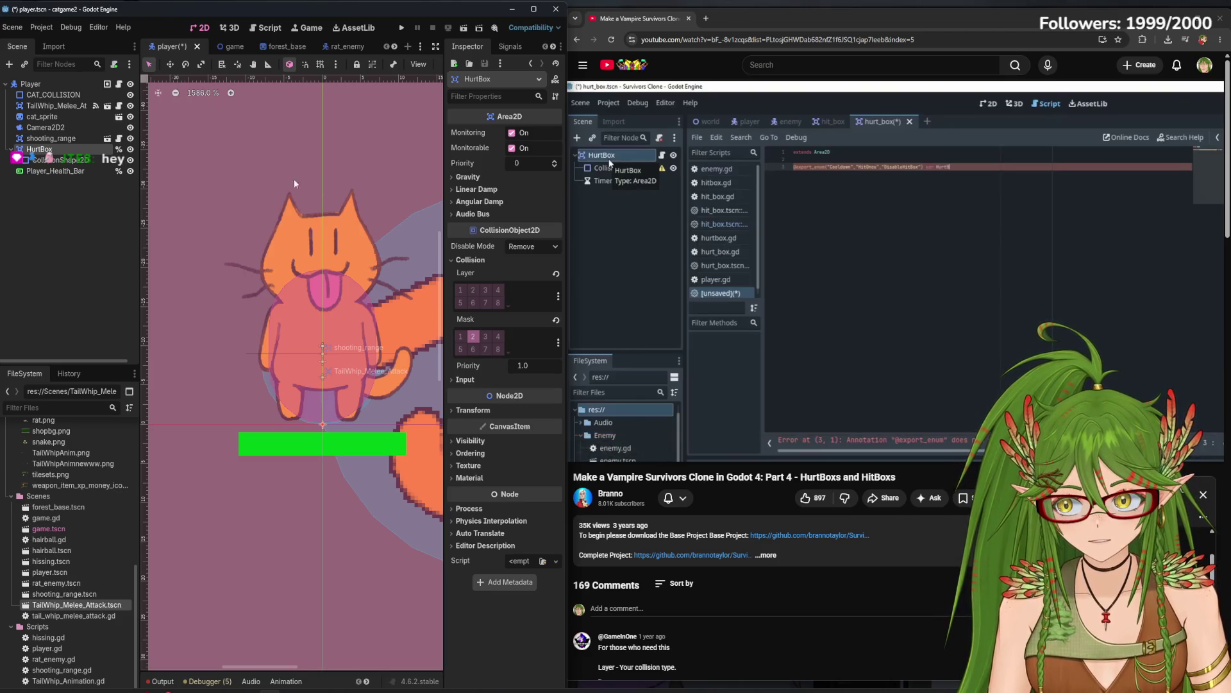
# - Clear the selection, recentre the view on the cat, and save player.tscn
pyautogui.click(91, 225)
pyautogui.scroll(-2, 321, 323)
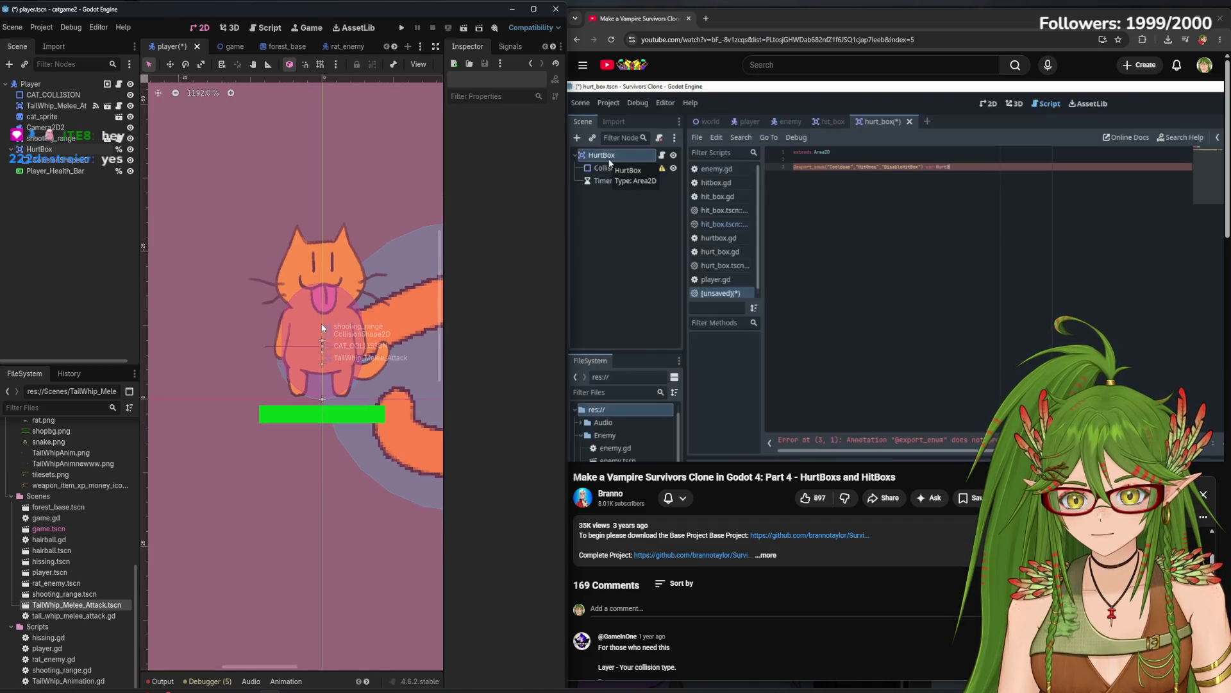
pyautogui.moveTo(381, 352); pyautogui.dragTo(282, 323)
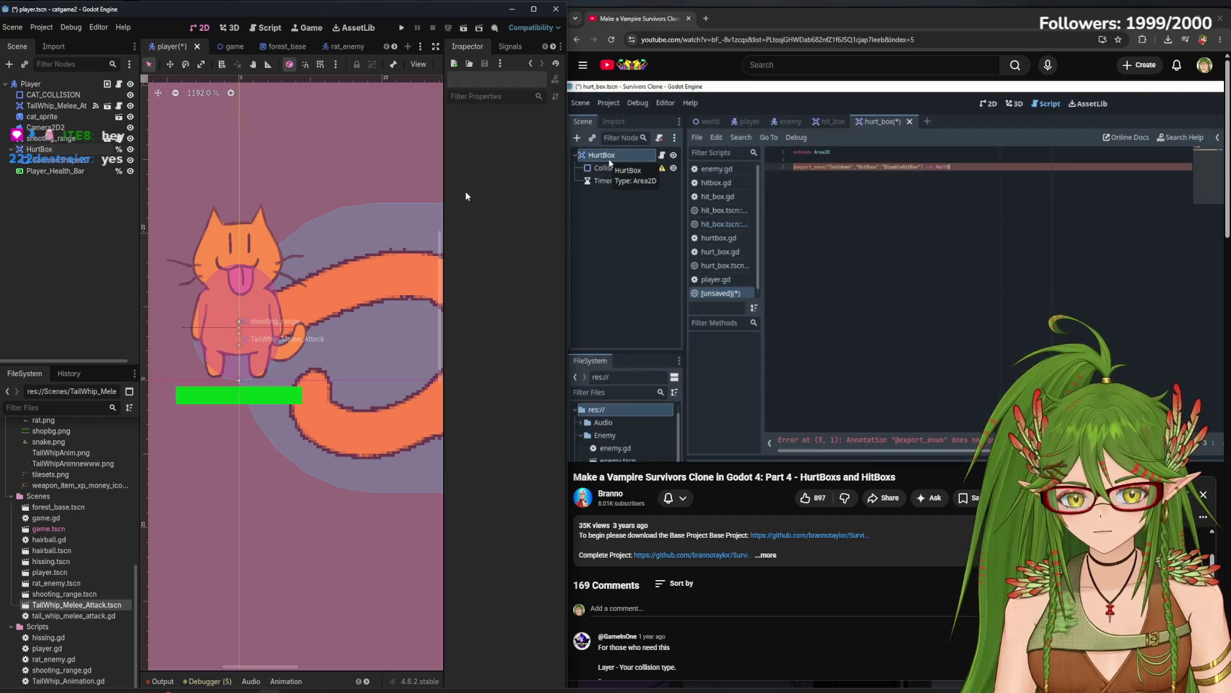
pyautogui.hotkey('ctrl', 's')
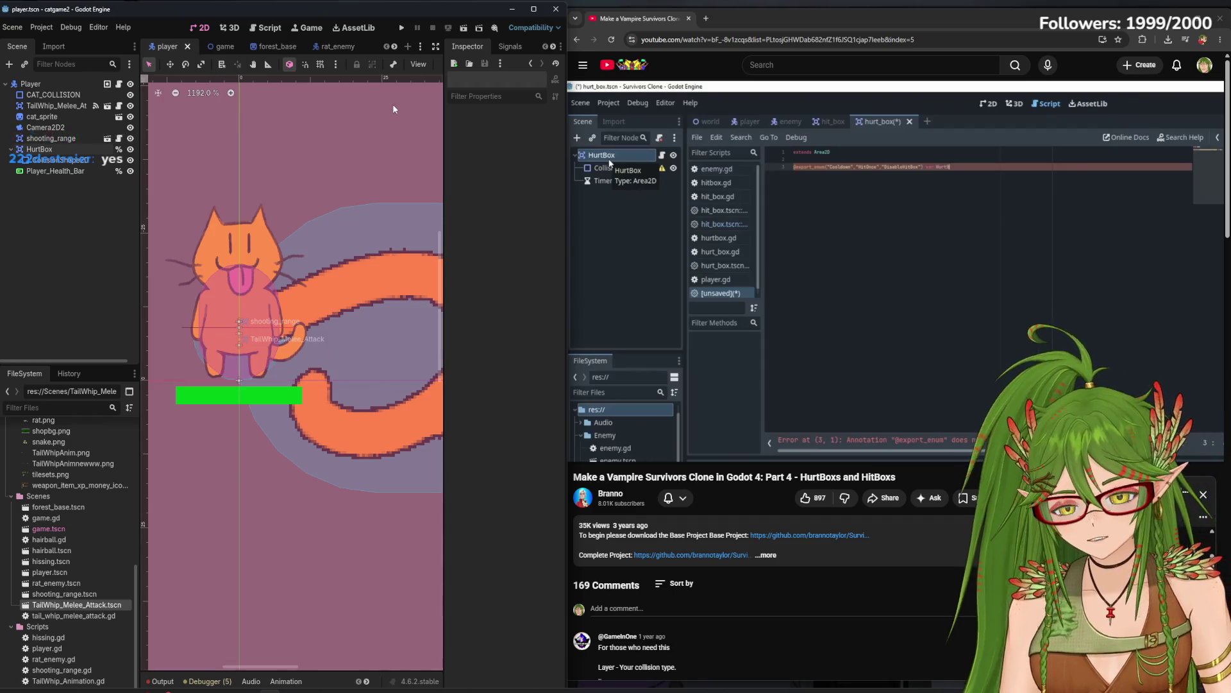
# - Seek the tutorial back near 2:03, then forward to 2:16 for the HurtBox settings
pyautogui.hotkey('ctrl', 'shift', 'w')
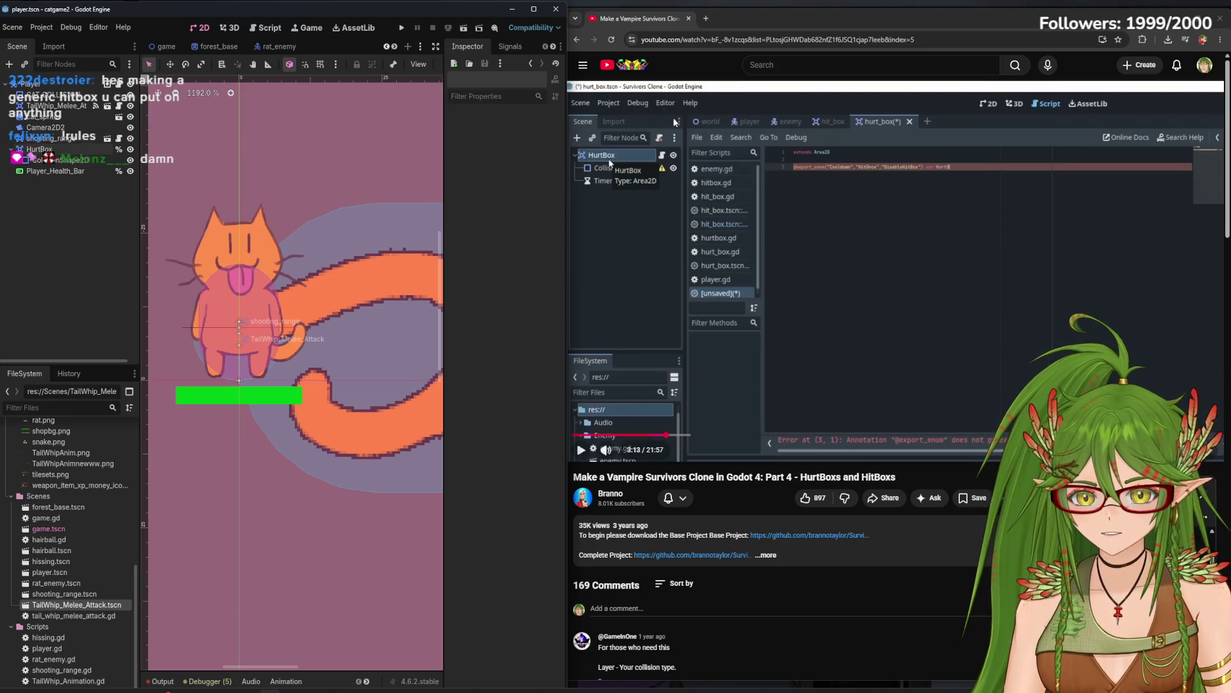
pyautogui.moveTo(668, 114)
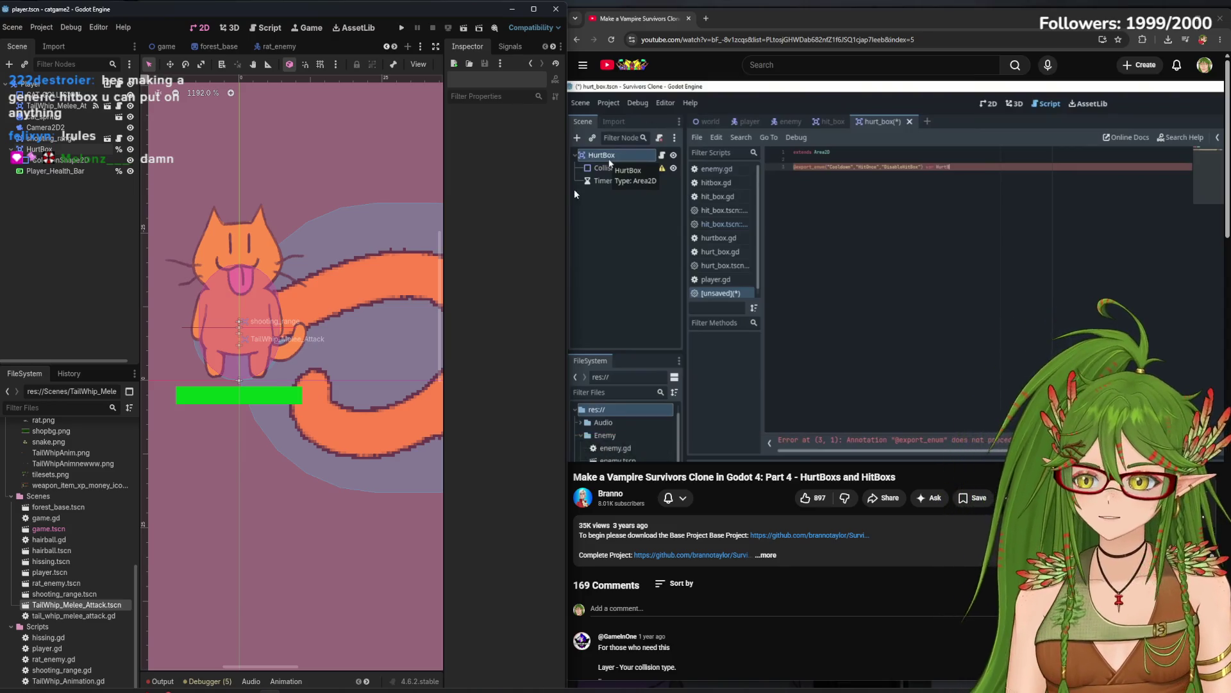
pyautogui.click(637, 436)
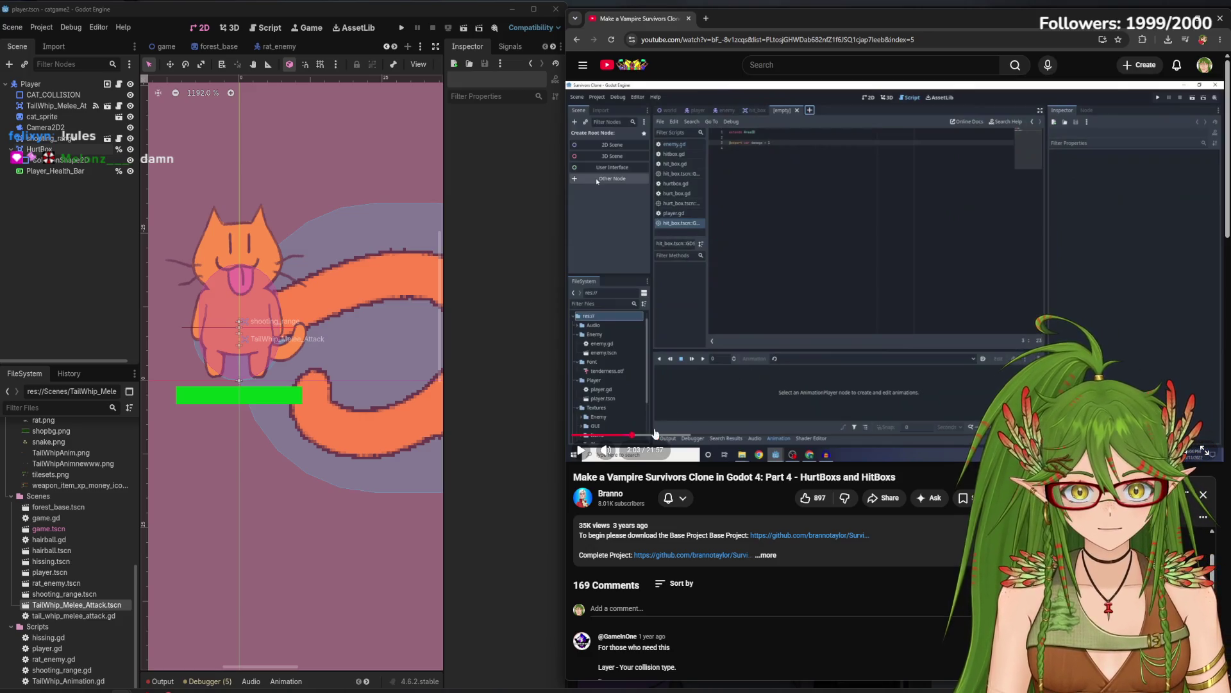
pyautogui.click(642, 436)
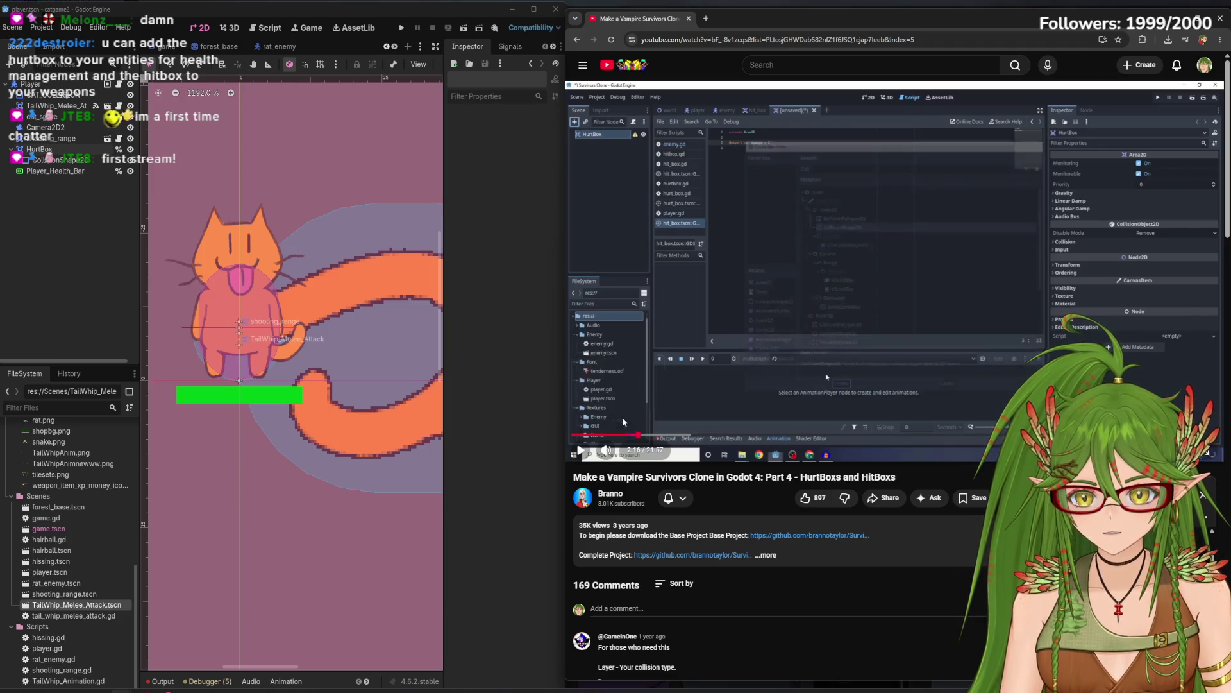
# - Pan the player canvas to recentre the cat and its tail whip attack
pyautogui.scroll(-1, 393, 313)
pyautogui.scroll(-6, 393, 313)
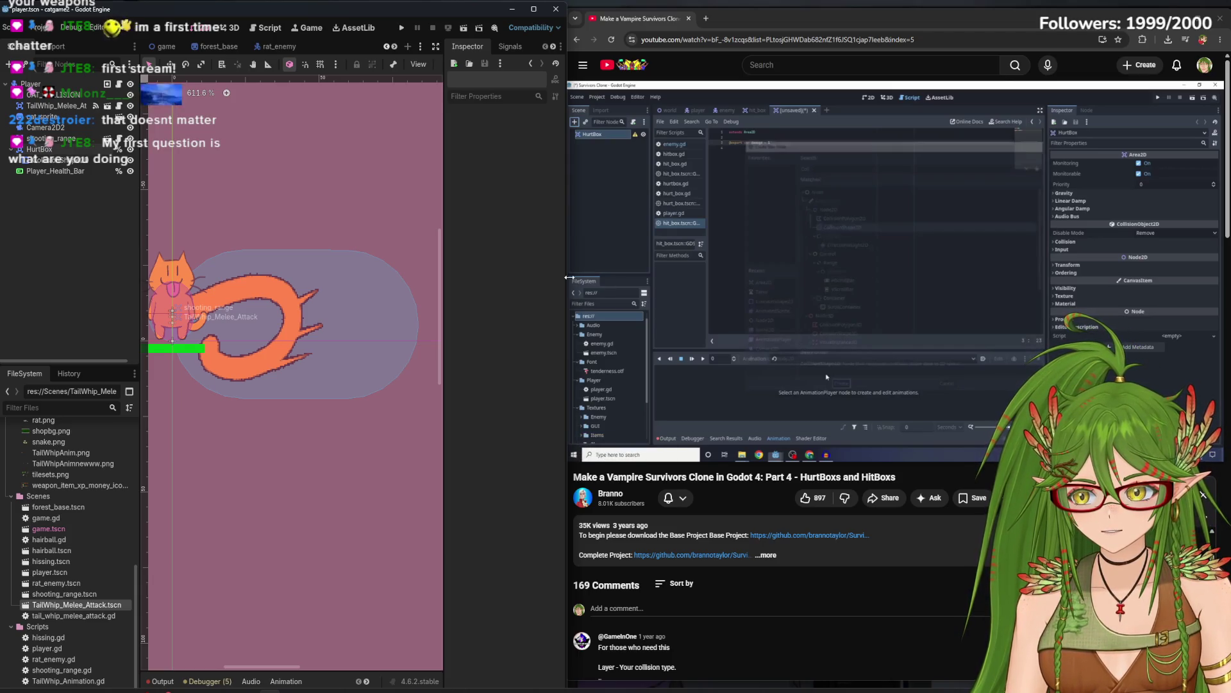
pyautogui.hscroll(-2, 299, 237)
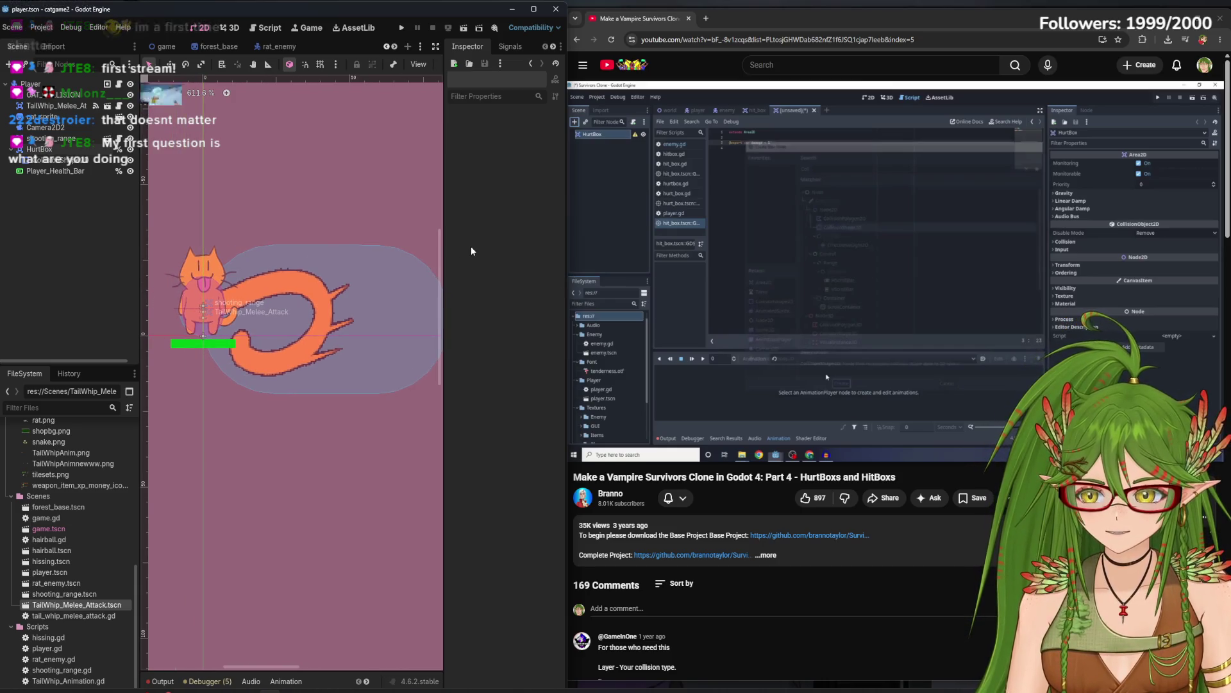
pyautogui.moveTo(367, 253); pyautogui.dragTo(357, 286)
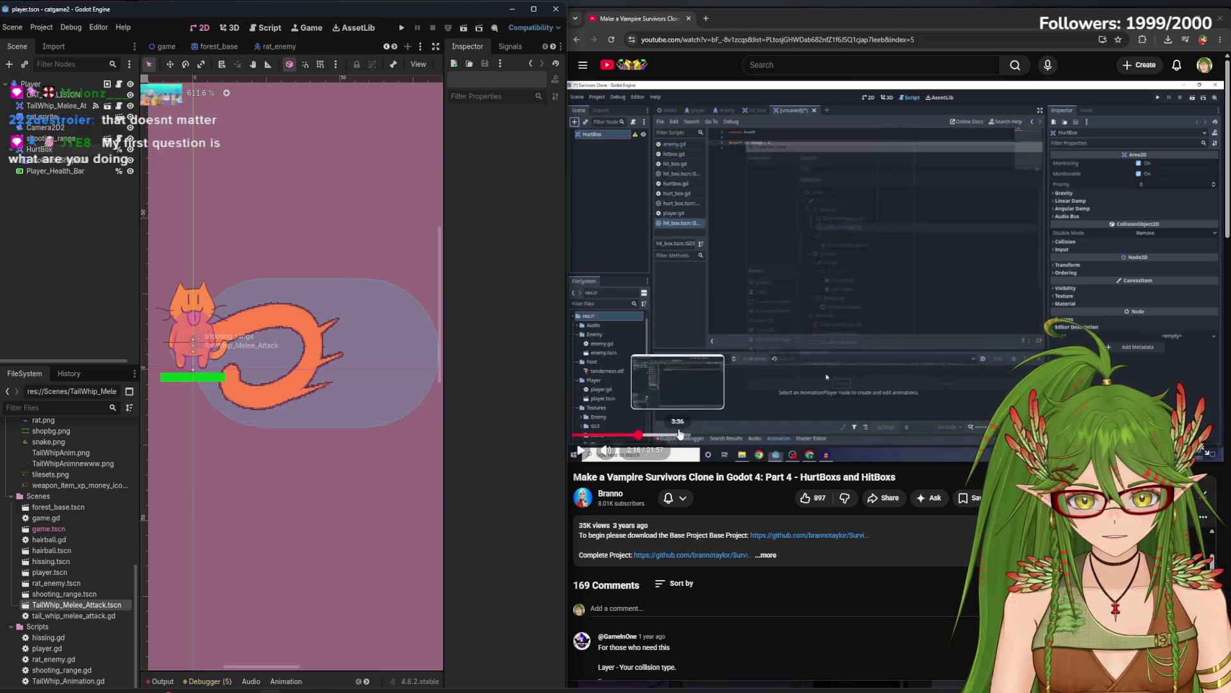
pyautogui.scroll(-3, 778, 412)
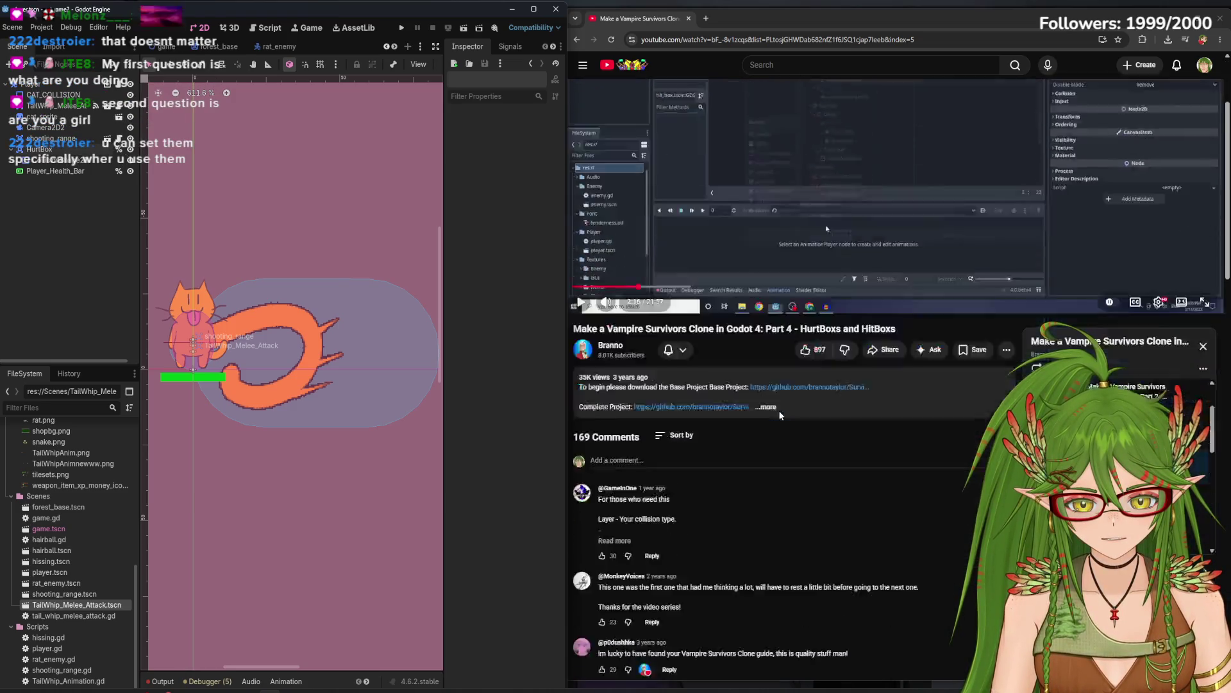
pyautogui.scroll(-2, 781, 414)
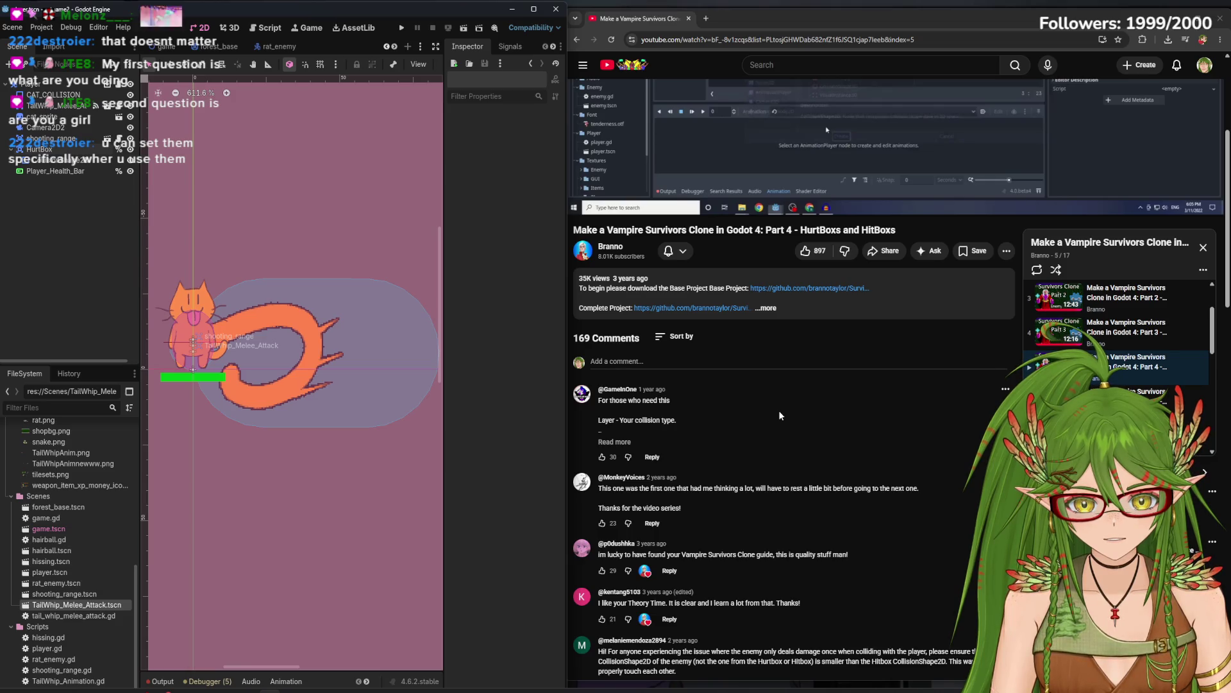
pyautogui.scroll(-1, 780, 416)
pyautogui.scroll(-1, 781, 415)
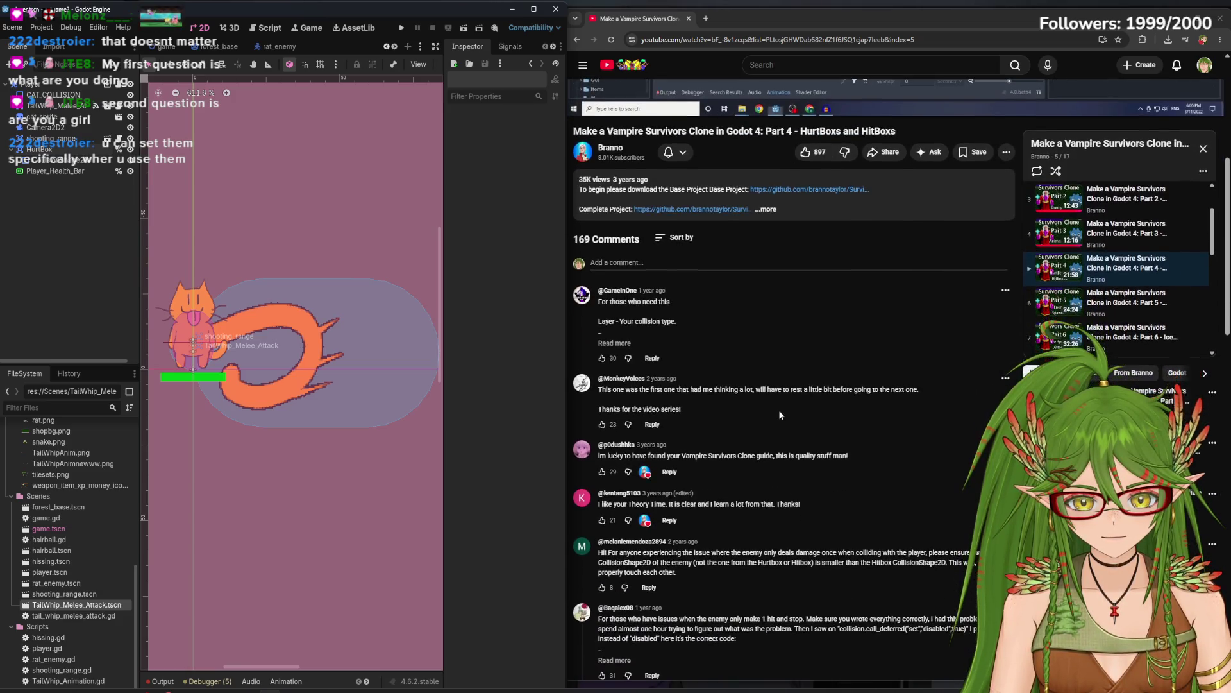
pyautogui.scroll(-1, 781, 415)
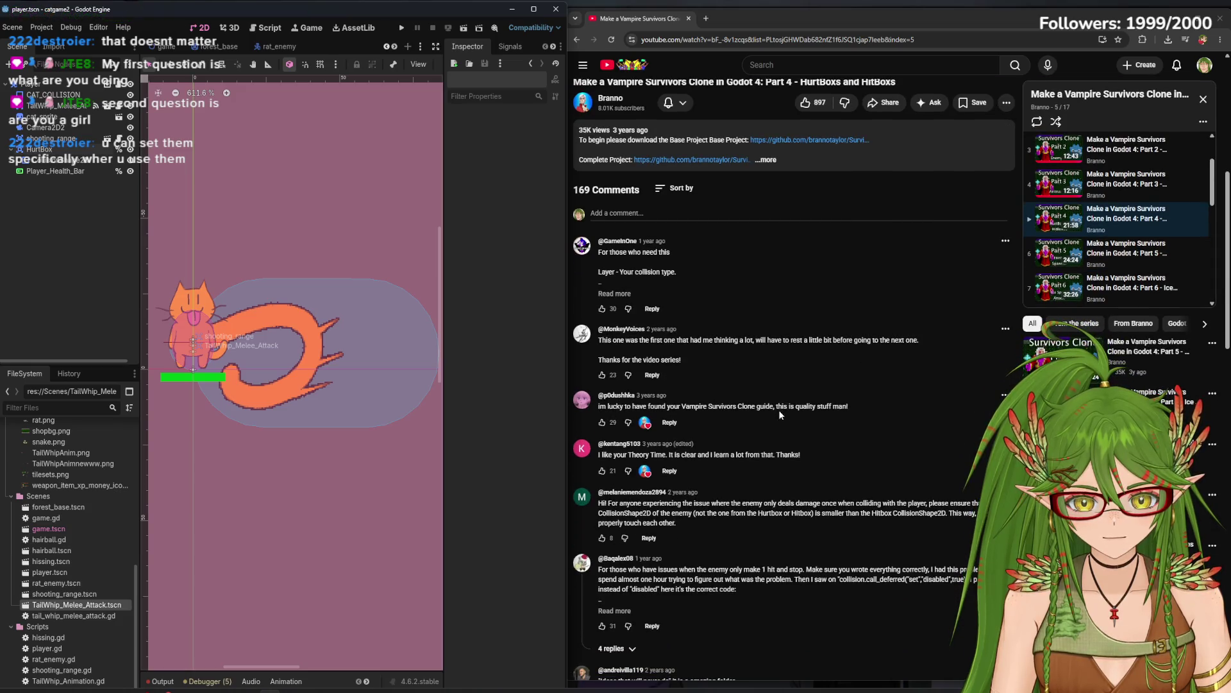
pyautogui.scroll(-2, 780, 415)
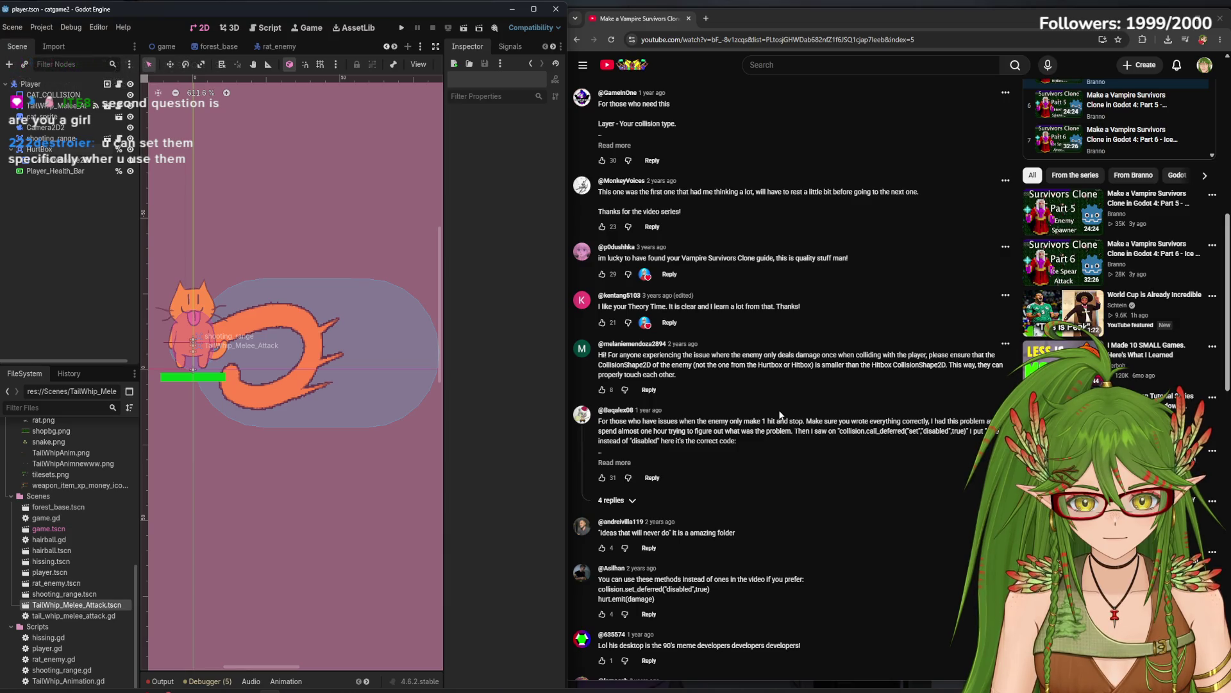
pyautogui.scroll(7, 781, 415)
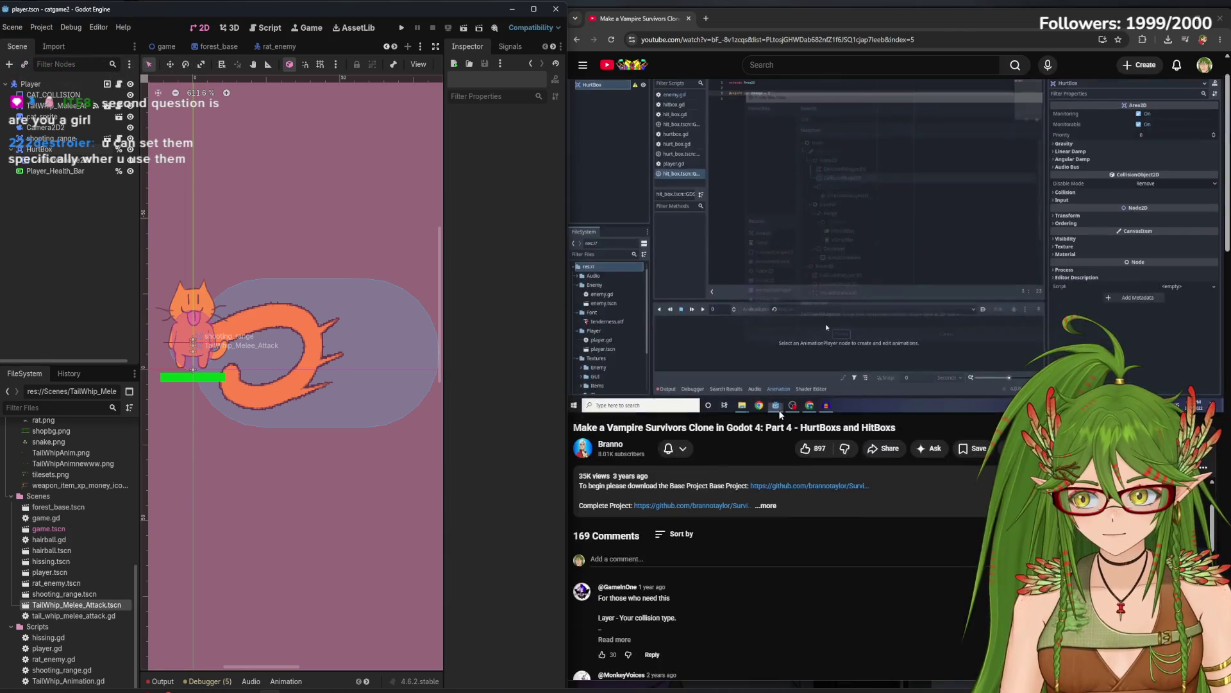
pyautogui.scroll(1, 780, 415)
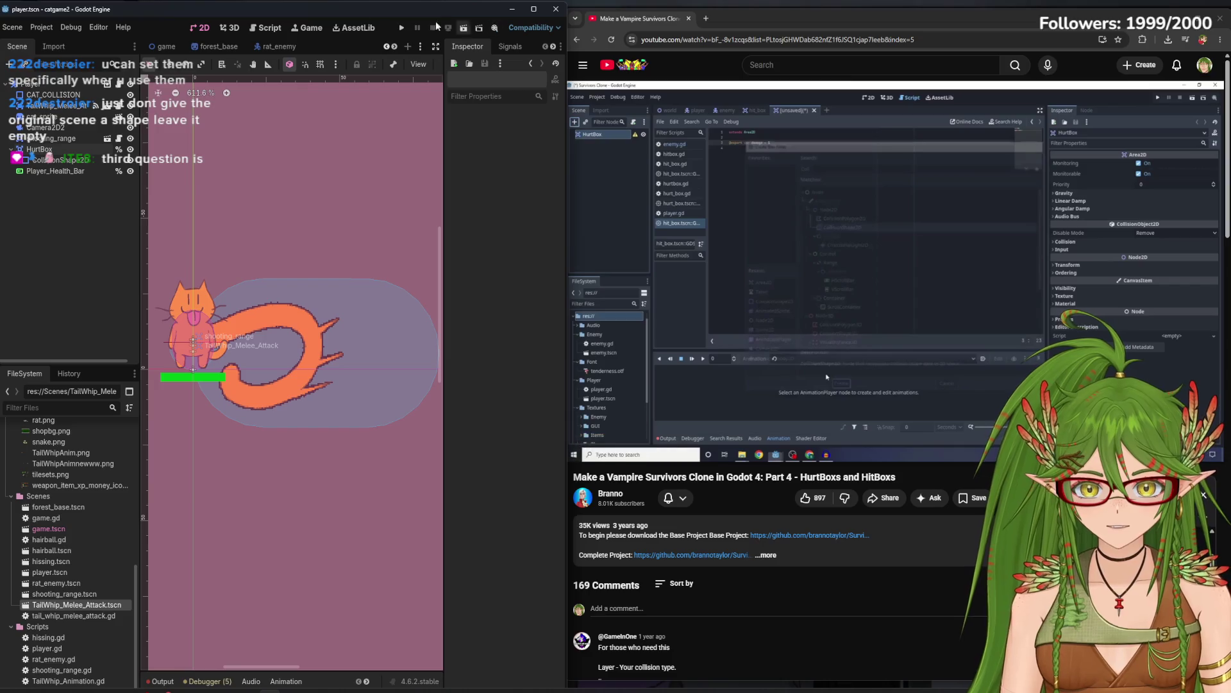
# - Select the player's HurtBox, review player.gd with a narrowed left dock, and return to 2D
pyautogui.click(269, 29)
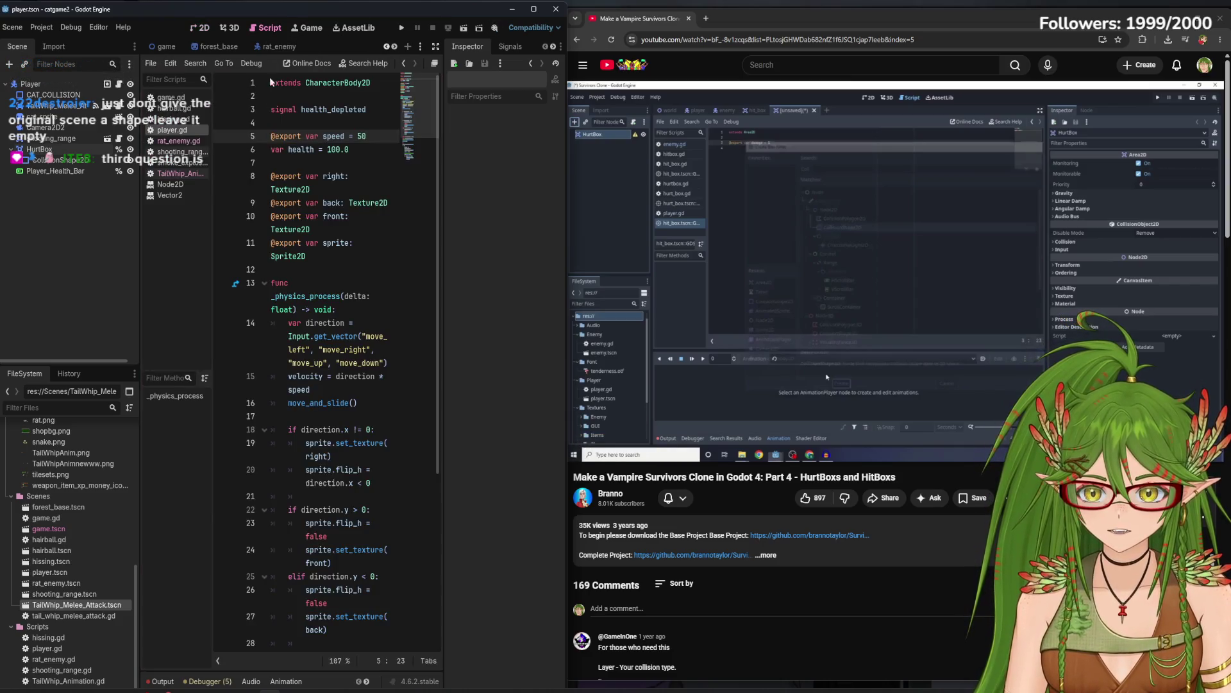
pyautogui.click(201, 29)
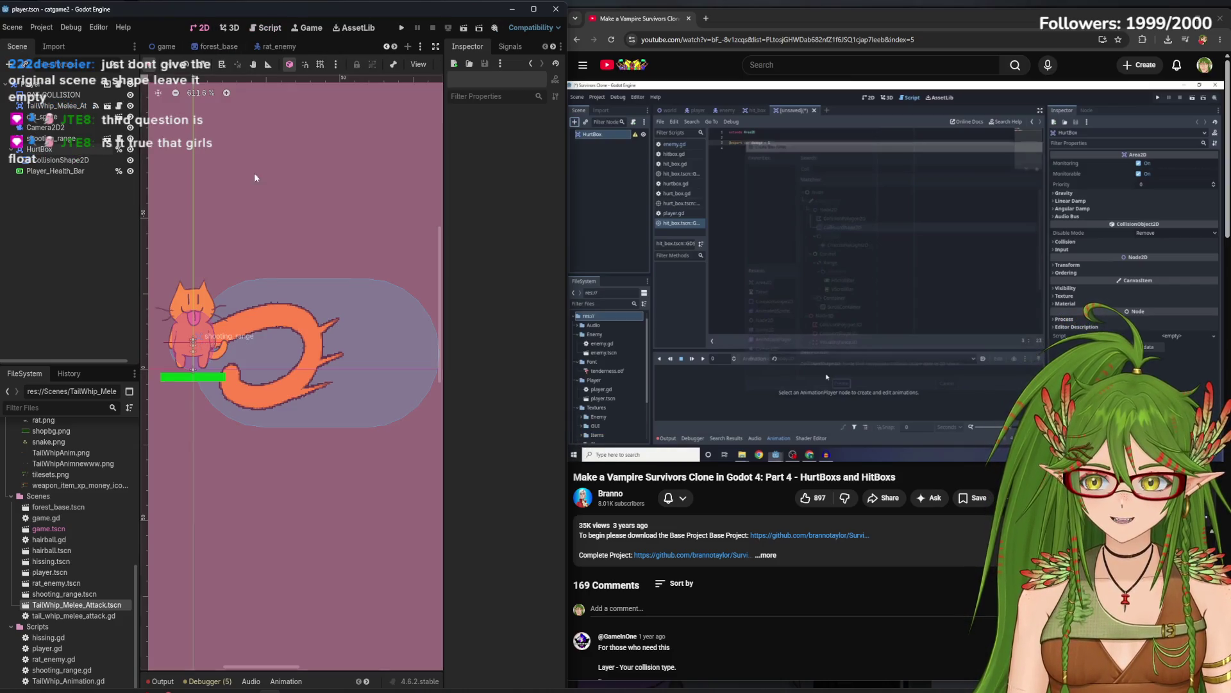
pyautogui.click(72, 148)
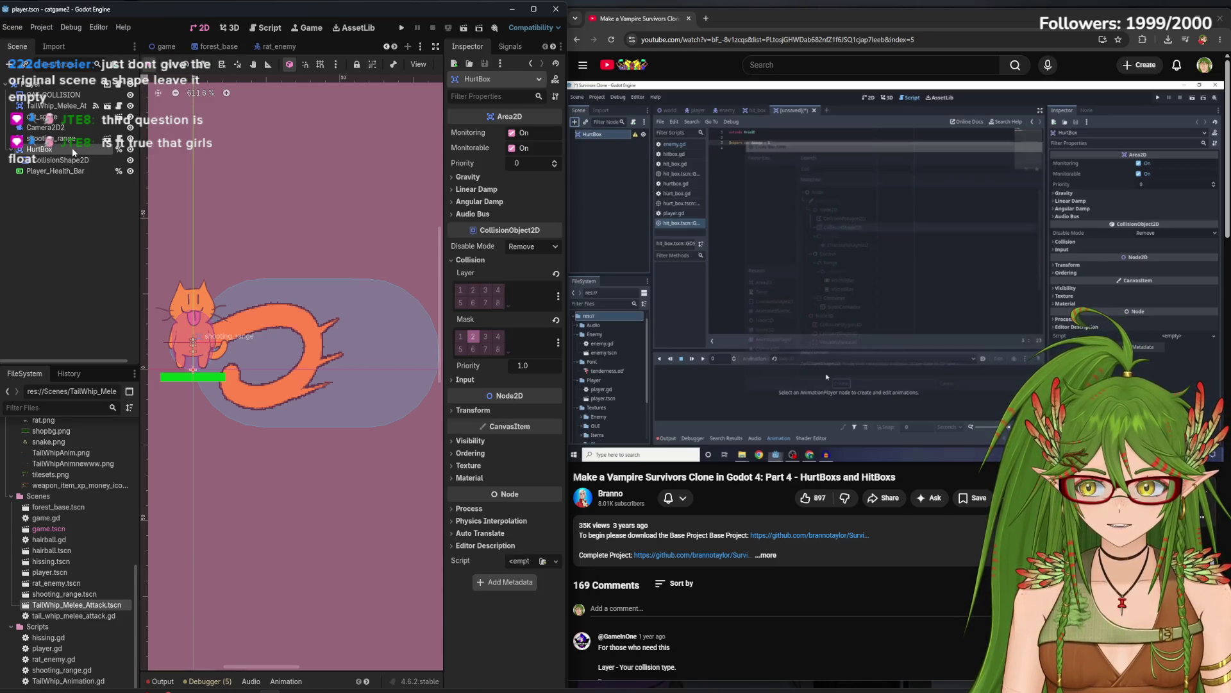
pyautogui.click(256, 27)
pyautogui.scroll(-5, 316, 400)
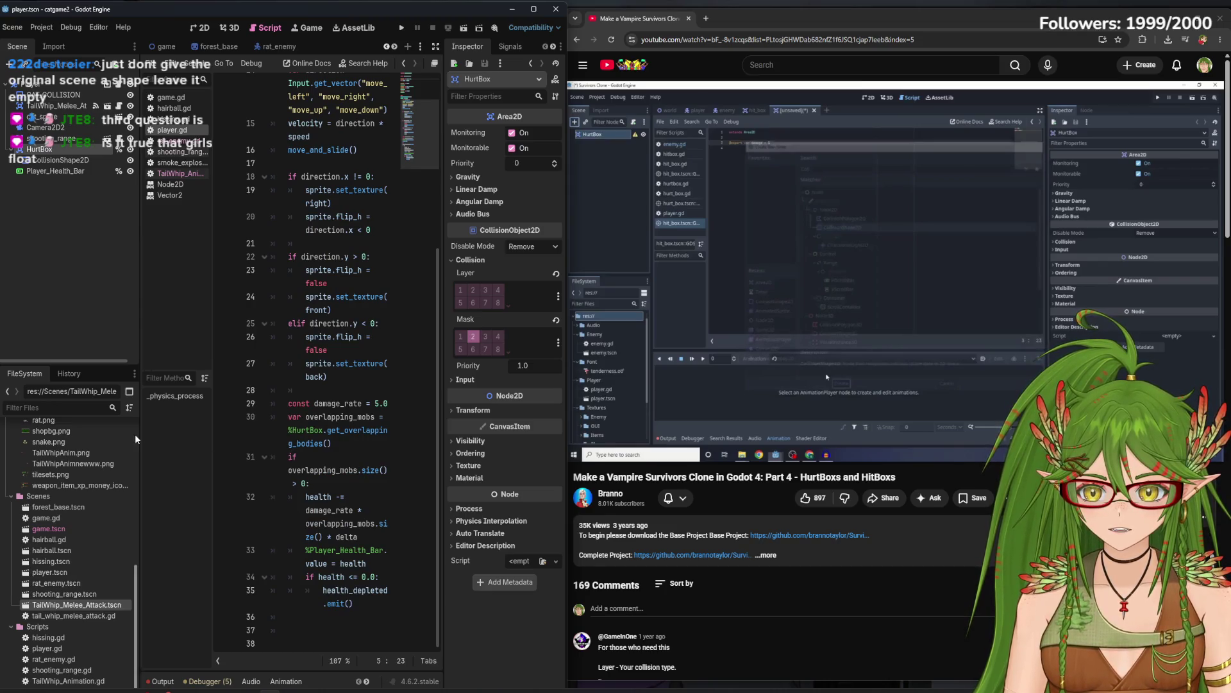
pyautogui.moveTo(139, 439); pyautogui.dragTo(68, 431)
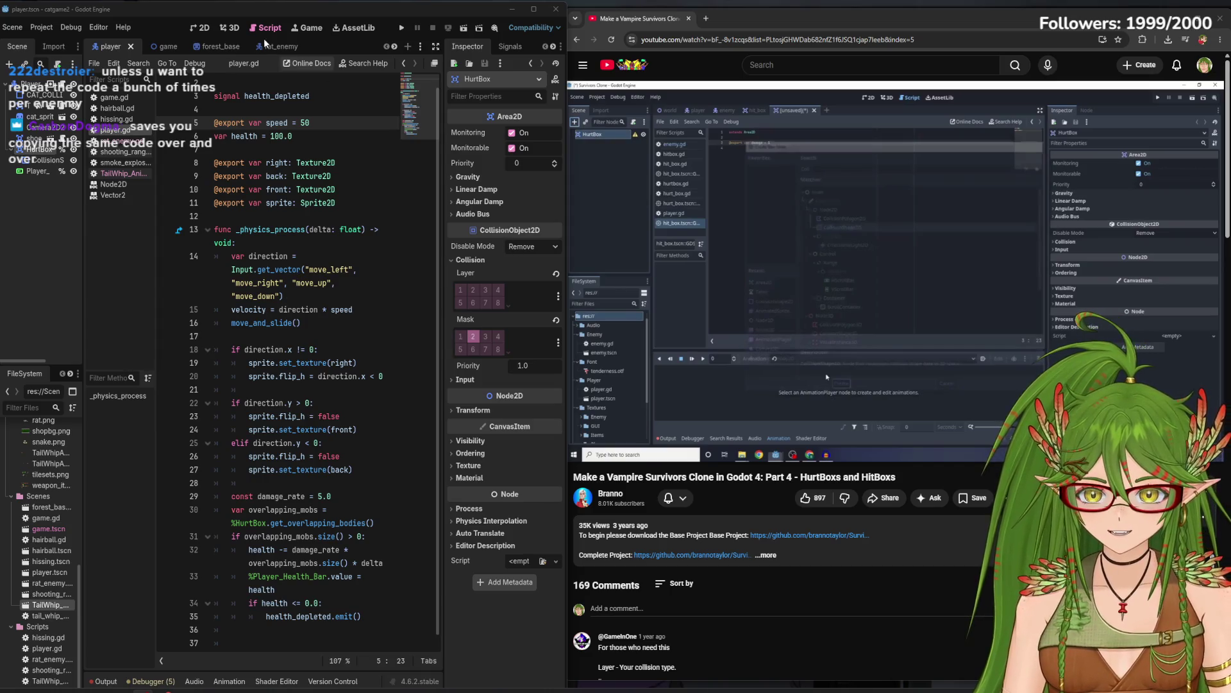
pyautogui.click(199, 28)
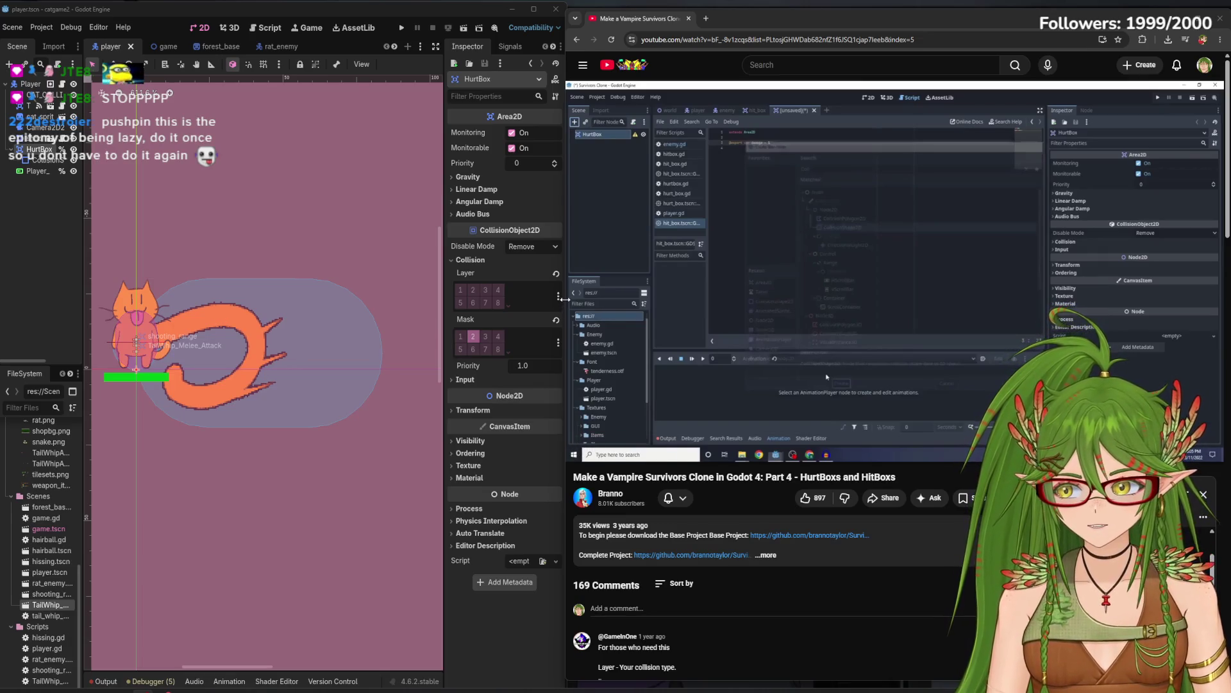
# - Narrow the browser, widen the Godot editor, and start a new empty scene
pyautogui.moveTo(564, 298)
pyautogui.mouseDown()
pyautogui.moveTo(728, 305)
pyautogui.moveTo(650, 309)
pyautogui.mouseUp()
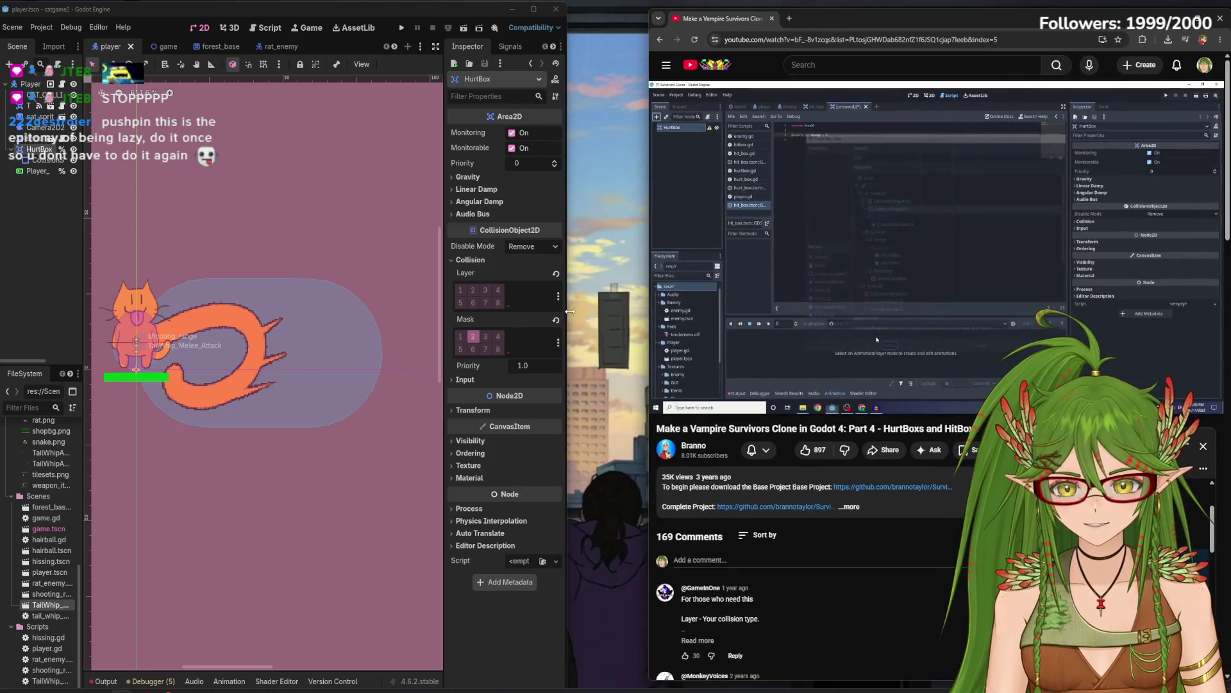
pyautogui.moveTo(568, 309); pyautogui.dragTo(646, 309)
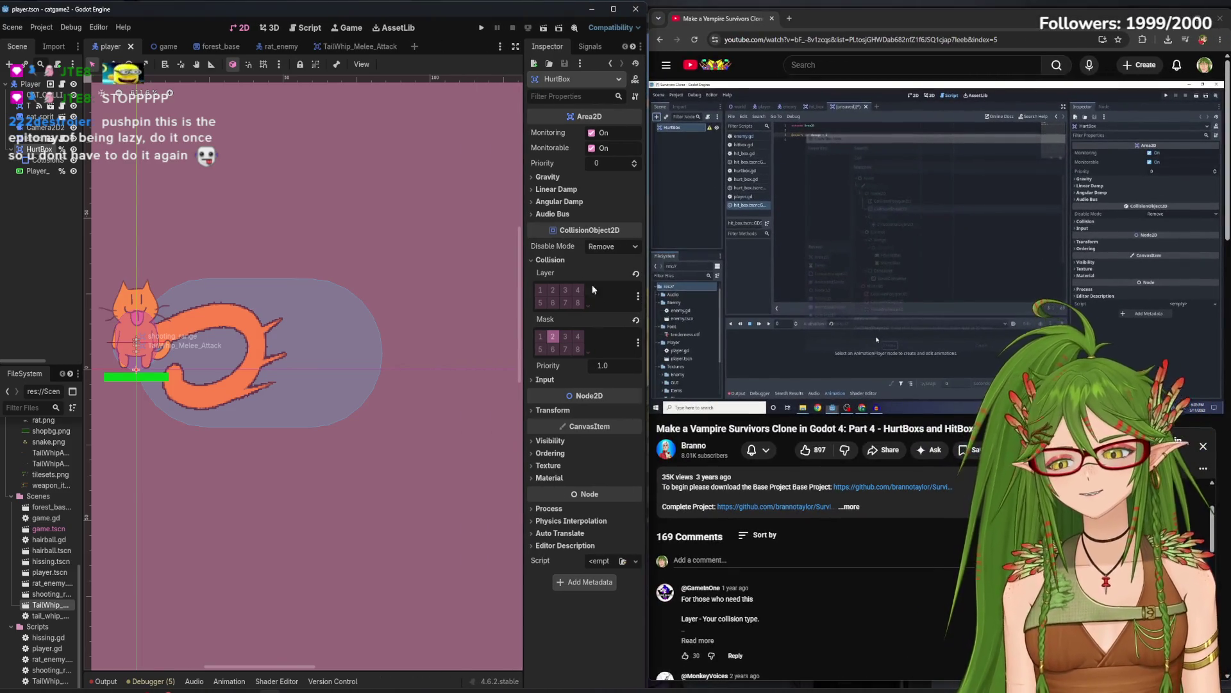
pyautogui.click(414, 46)
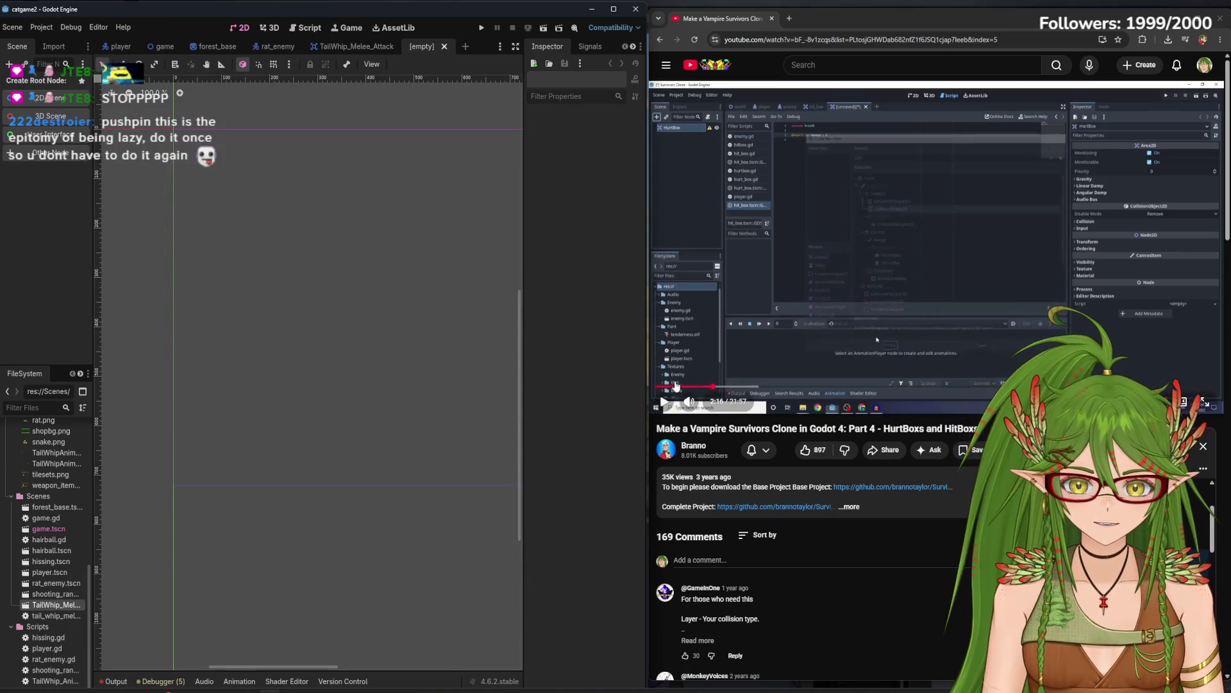
# - Rewind the tutorial to the node-creation part and resume playback
pyautogui.click(688, 385)
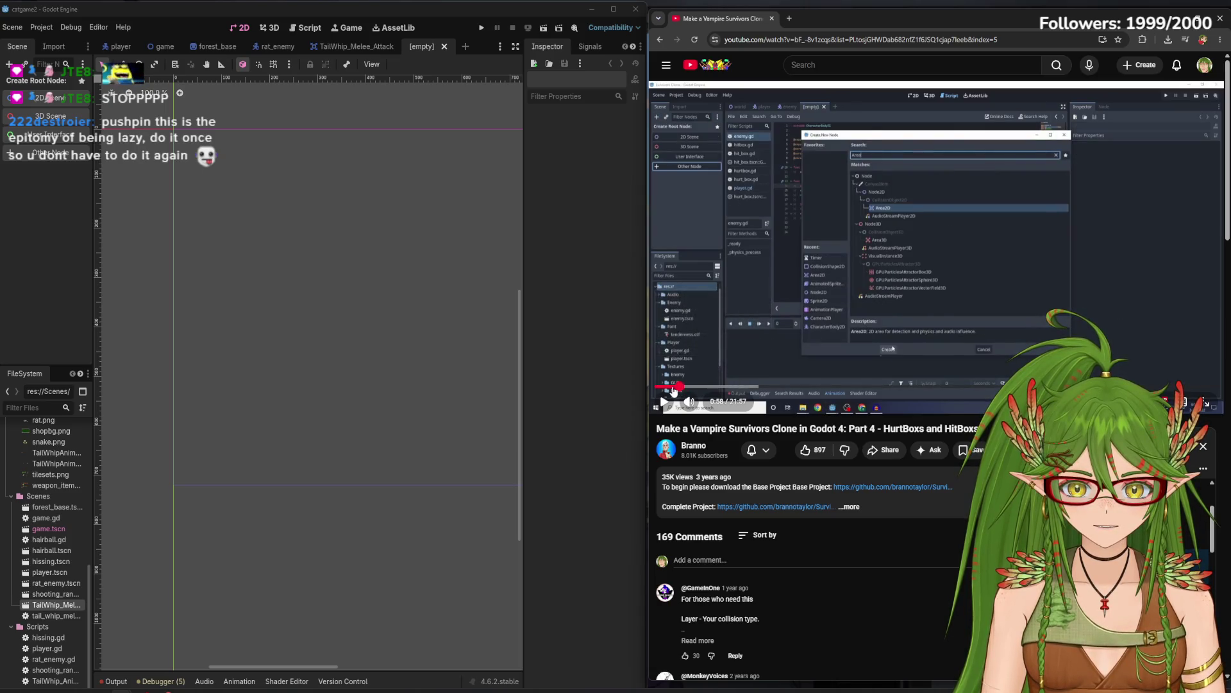
pyautogui.click(673, 386)
pyautogui.click(662, 411)
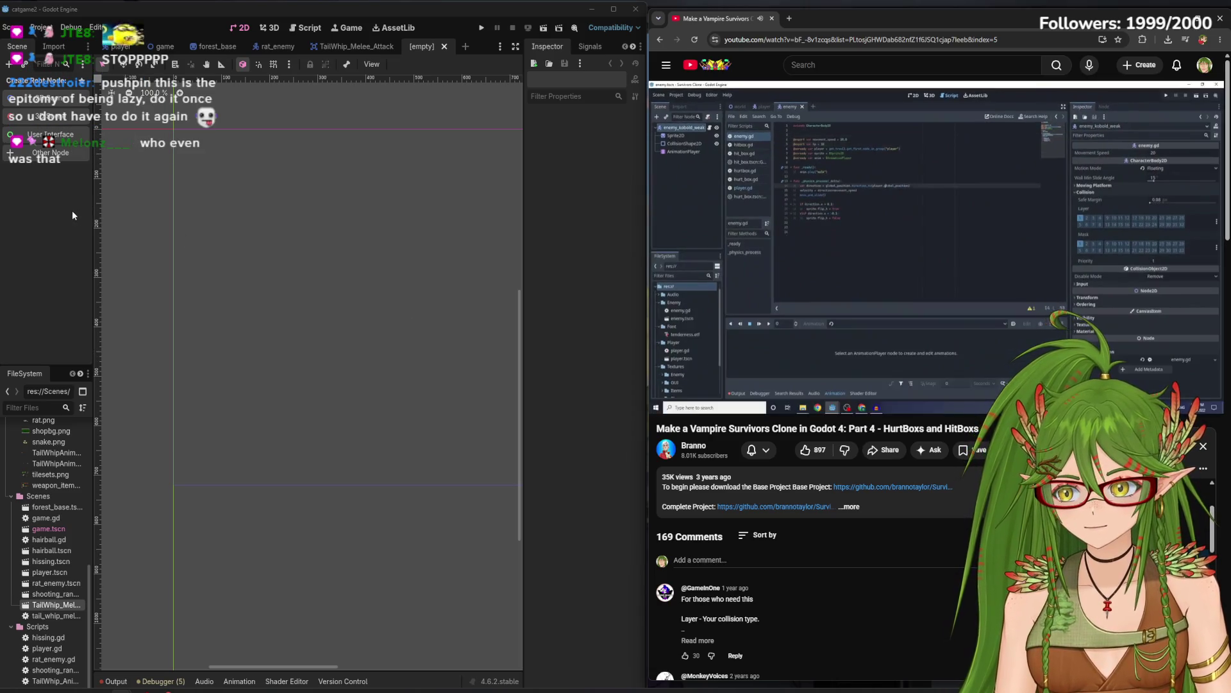
# - Create an Area2D root node and add a CollisionShape2D child under it
pyautogui.click(46, 157)
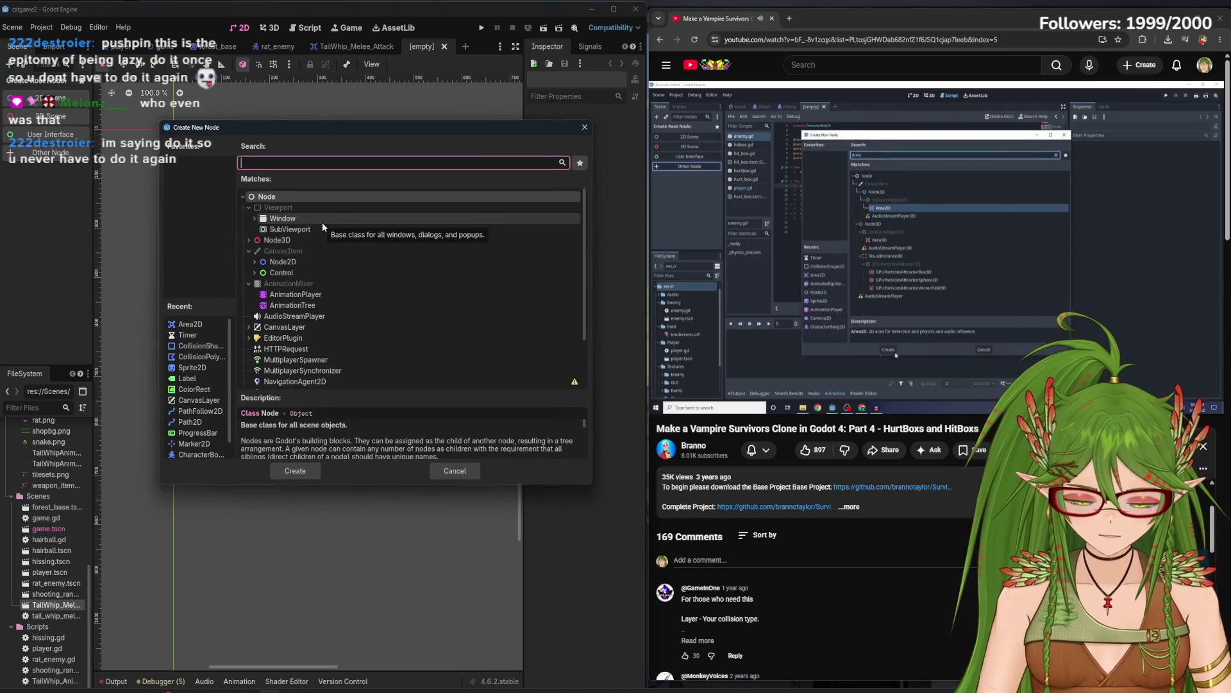
pyautogui.write('area')
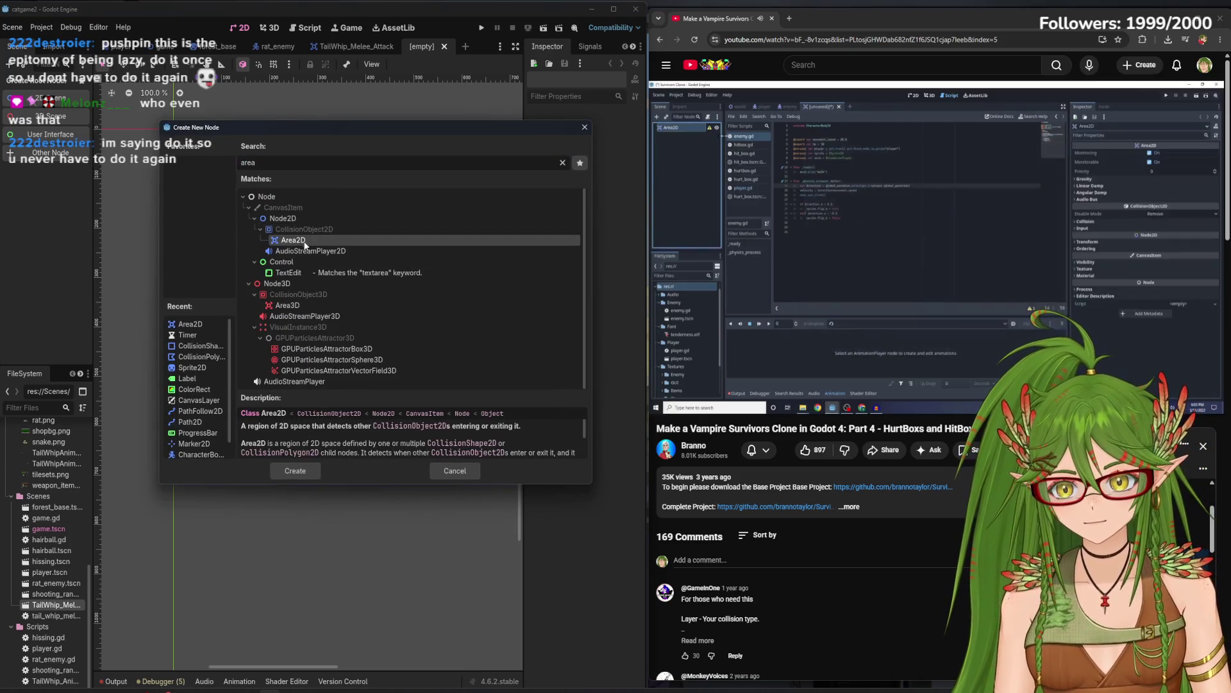
pyautogui.click(305, 471)
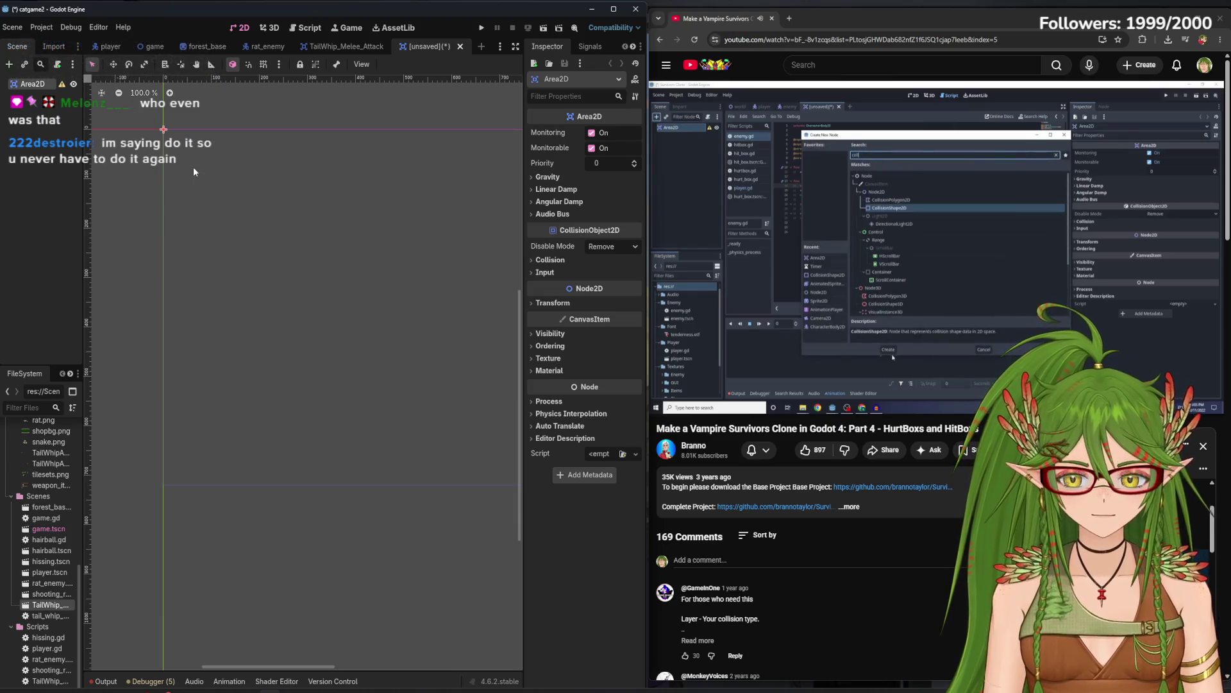
pyautogui.hotkey('ctrl', 'a')
pyautogui.write('colliss')
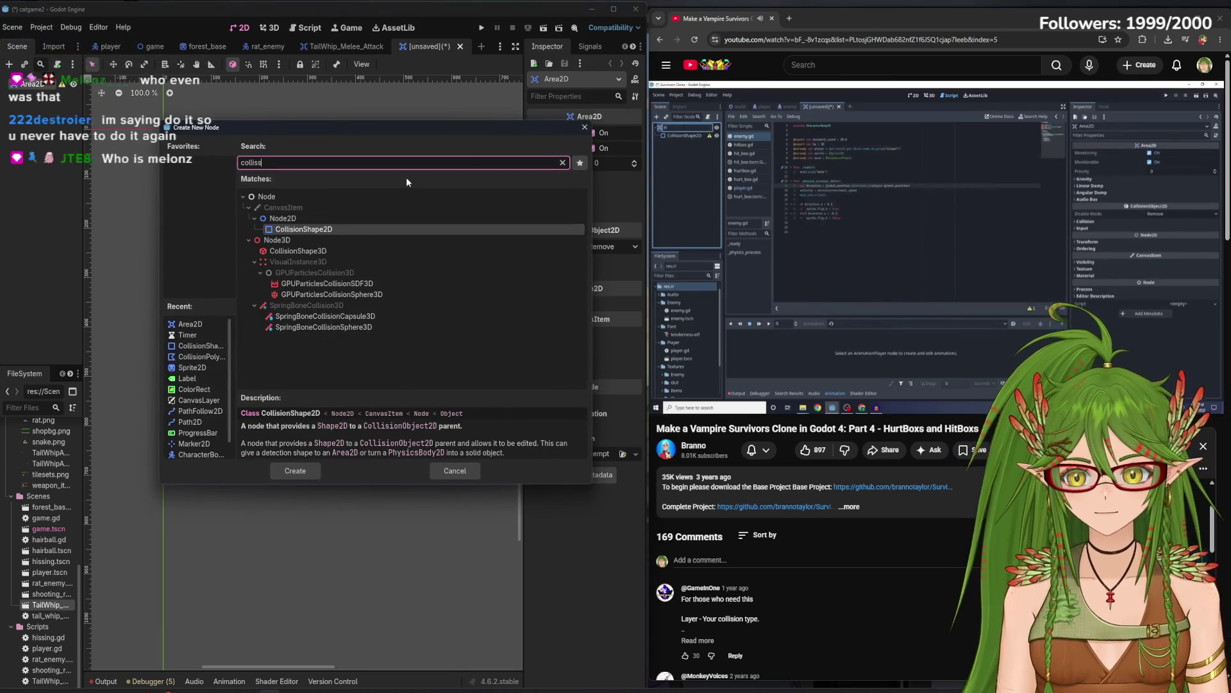
pyautogui.click(304, 470)
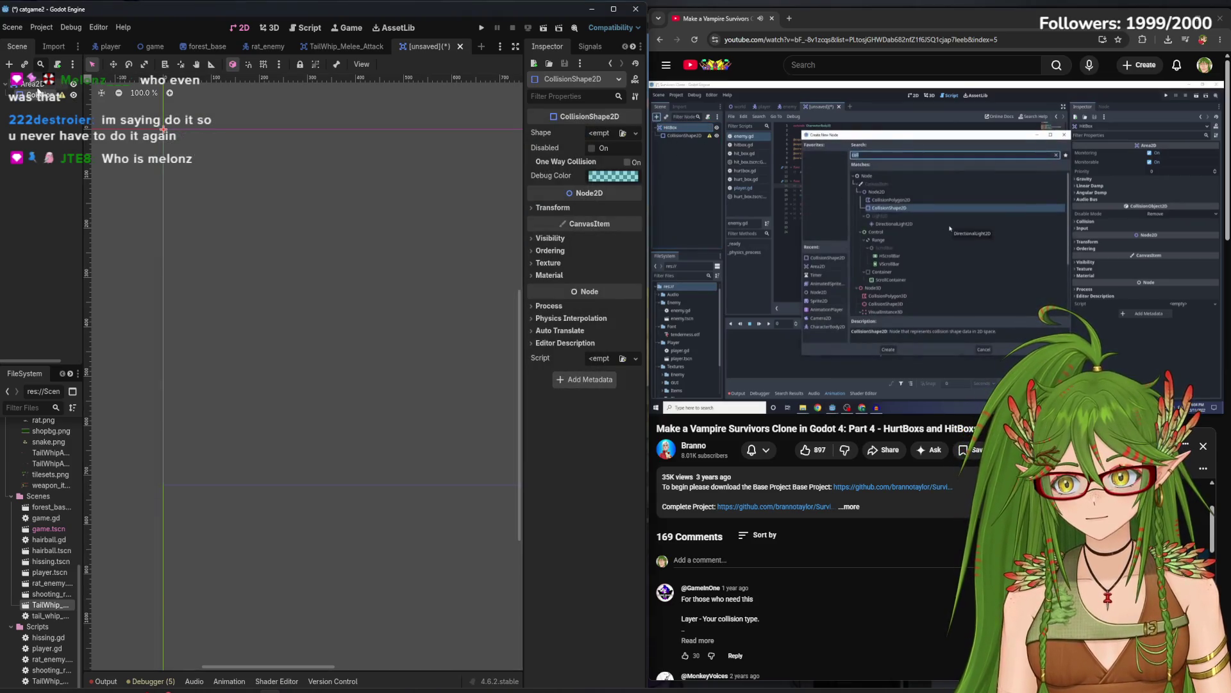
# - Rename the Area2D root to HitBox and add a Timer child node
pyautogui.doubleClick(38, 85)
pyautogui.write('Hi')
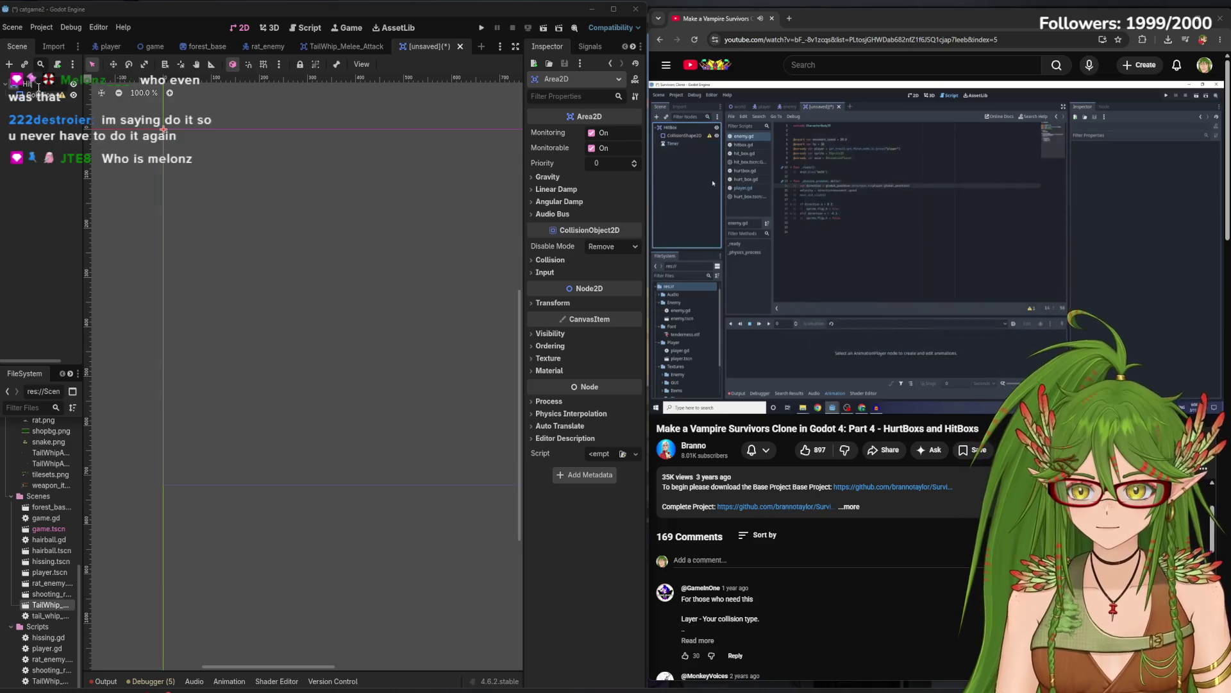
pyautogui.write('tBox')
pyautogui.press('Return')
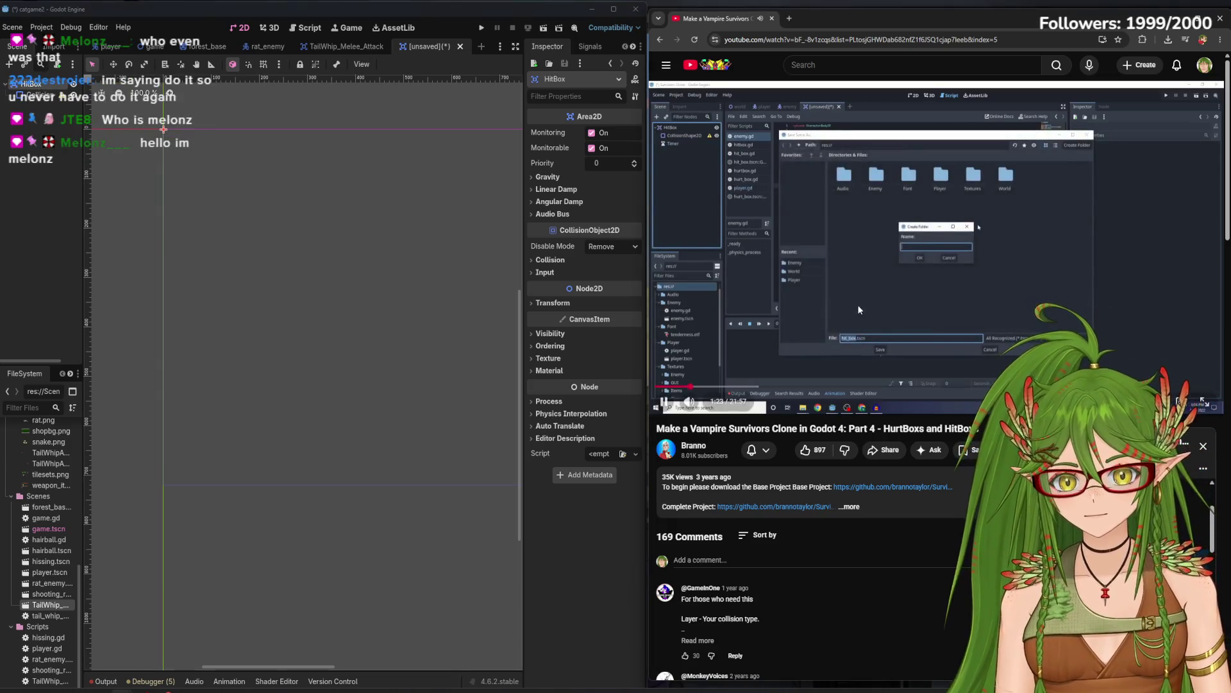
pyautogui.click(859, 310)
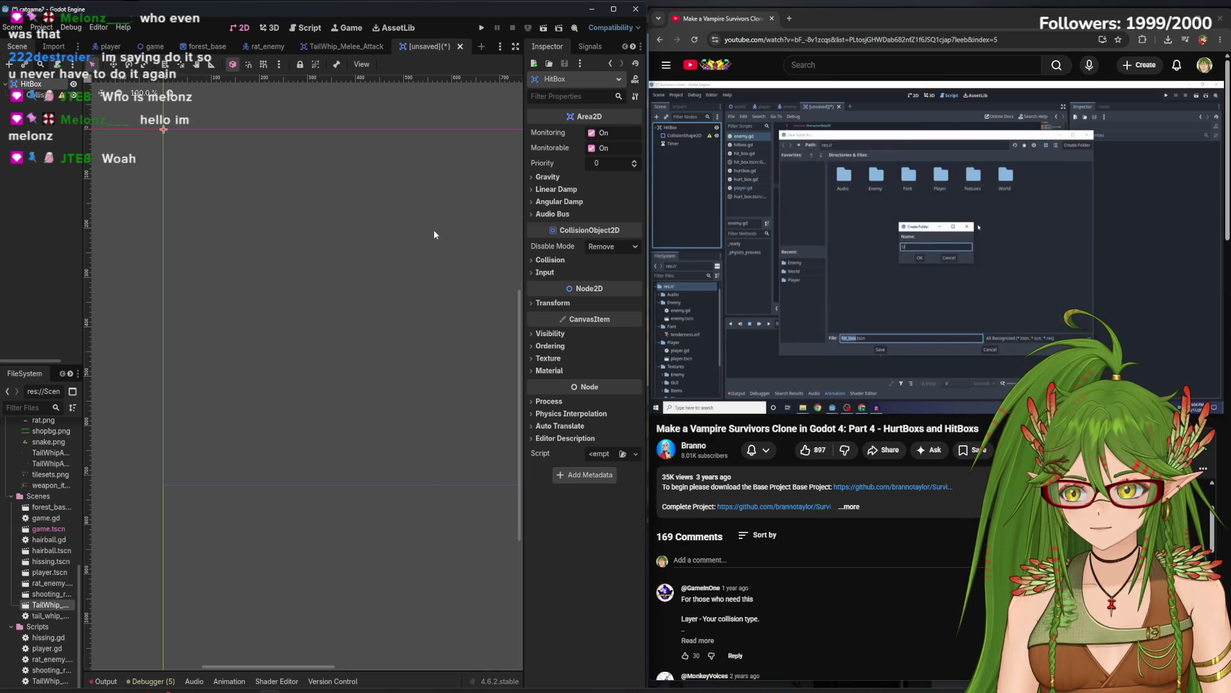
pyautogui.hotkey('ctrl', 'a')
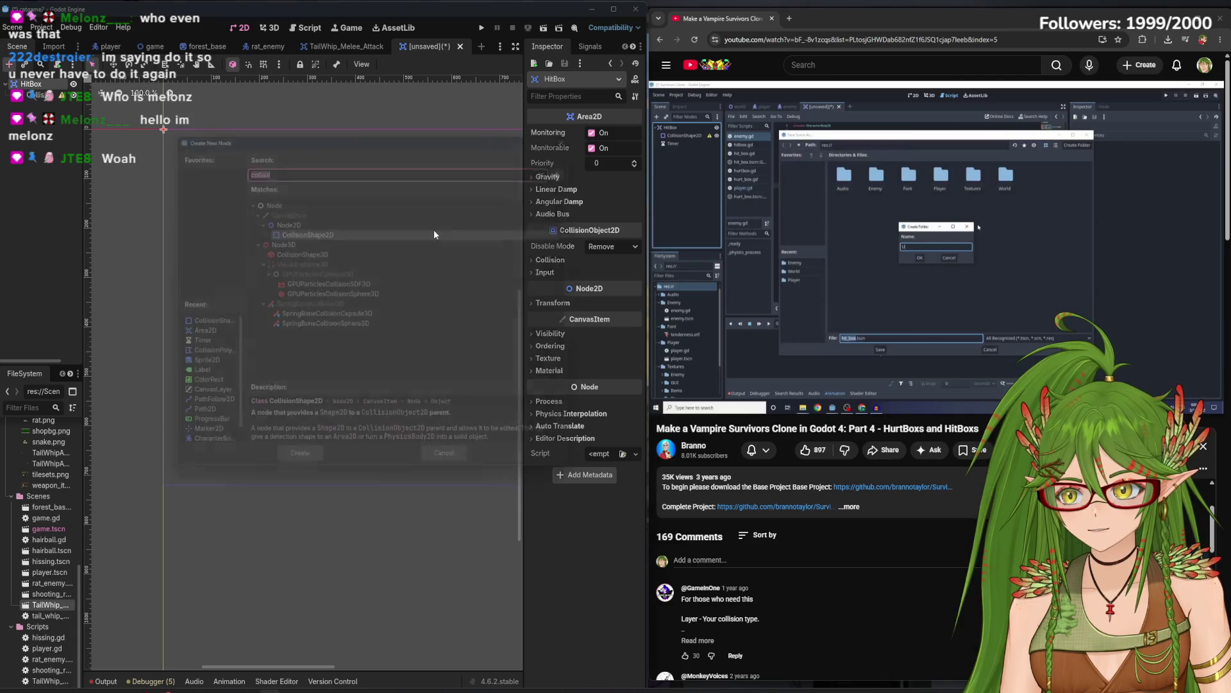
pyautogui.write('timer')
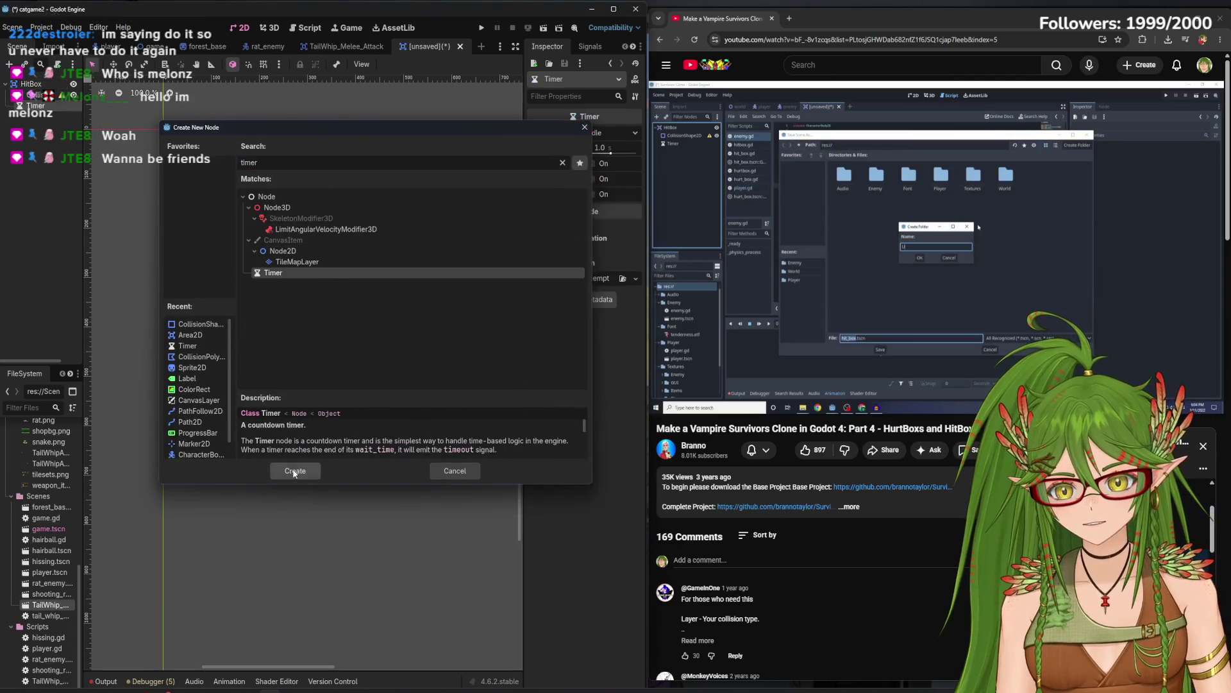
pyautogui.click(294, 470)
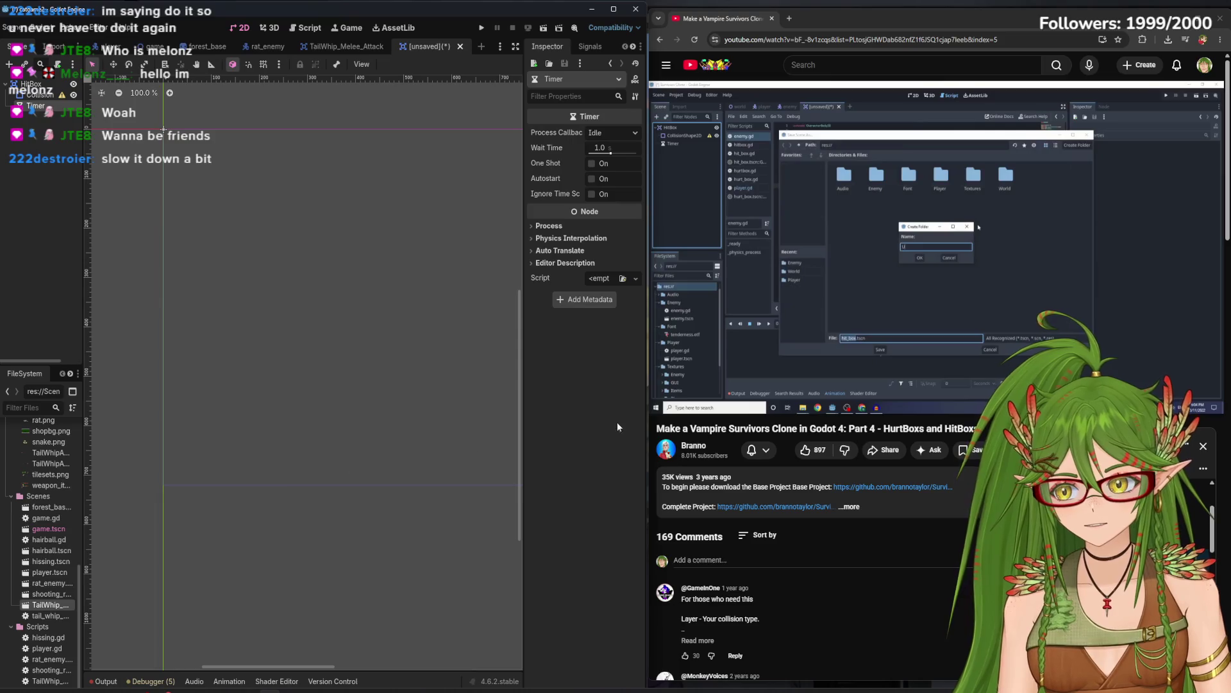
# - Set the tutorial video's playback speed to 1.5x
pyautogui.click(1164, 402)
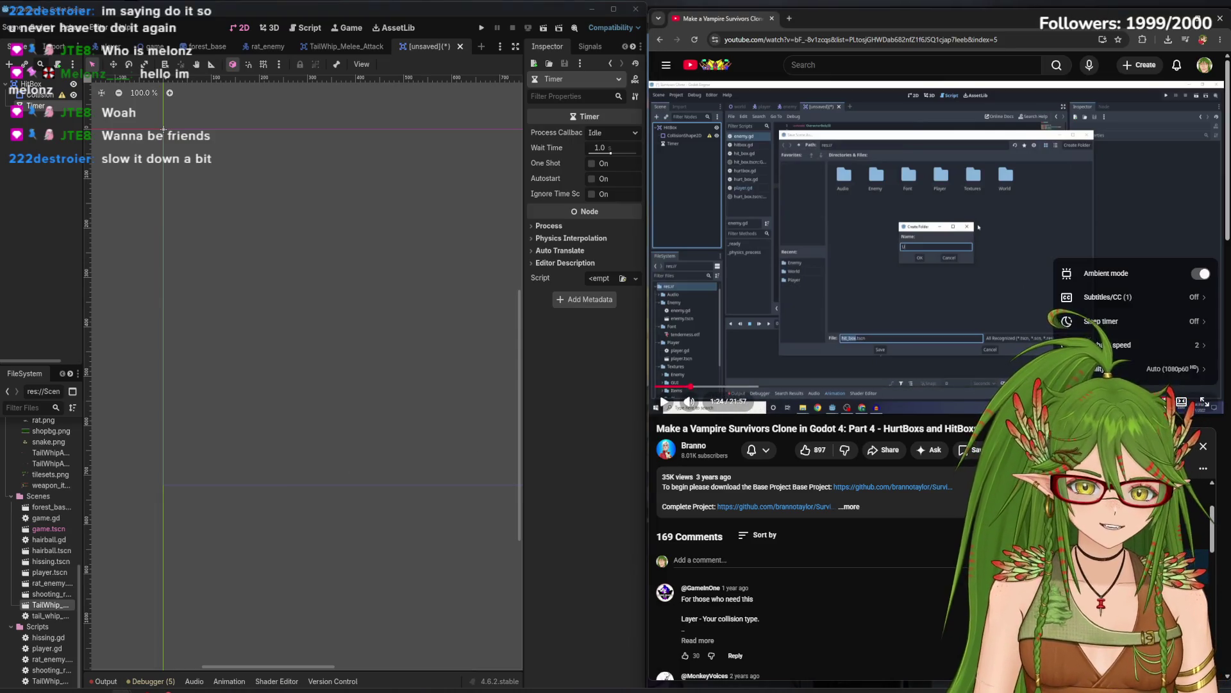
pyautogui.click(1122, 345)
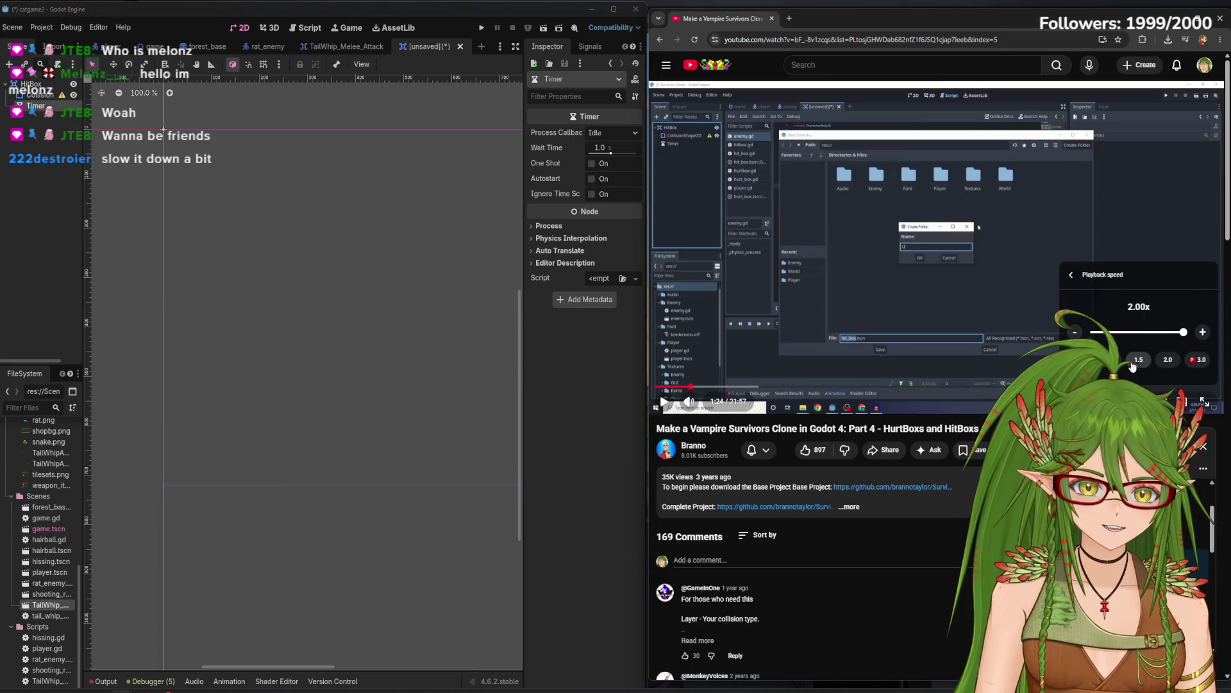
pyautogui.click(1134, 361)
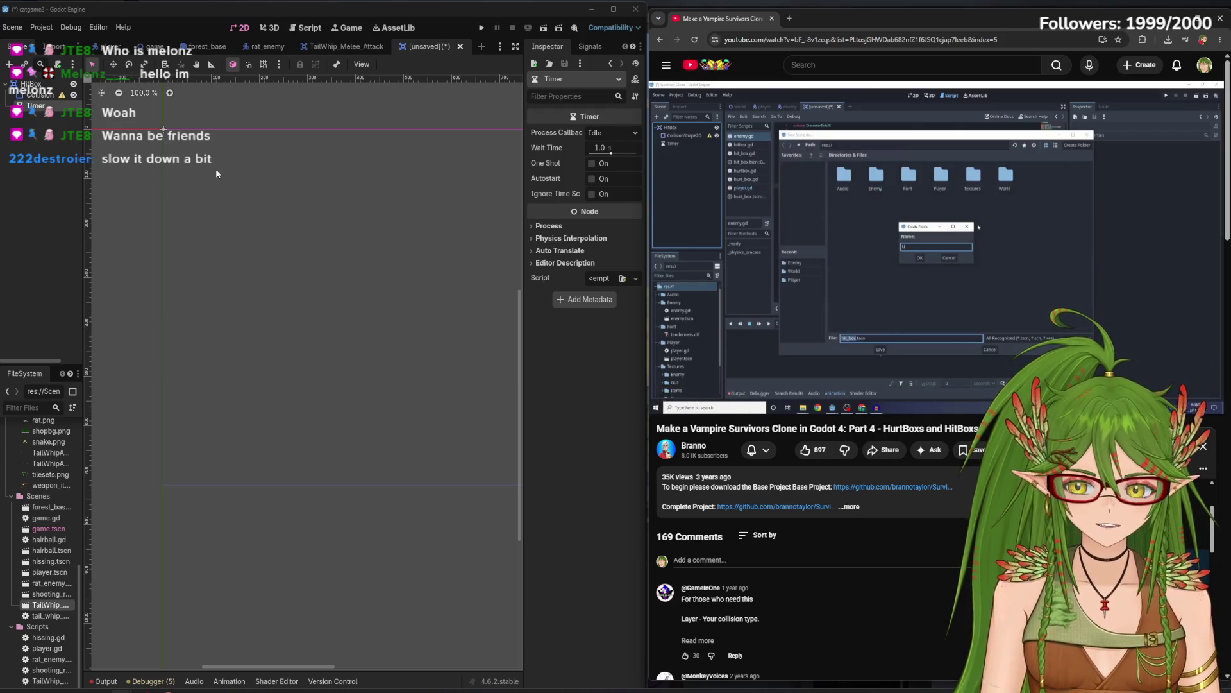
pyautogui.click(814, 243)
pyautogui.click(813, 244)
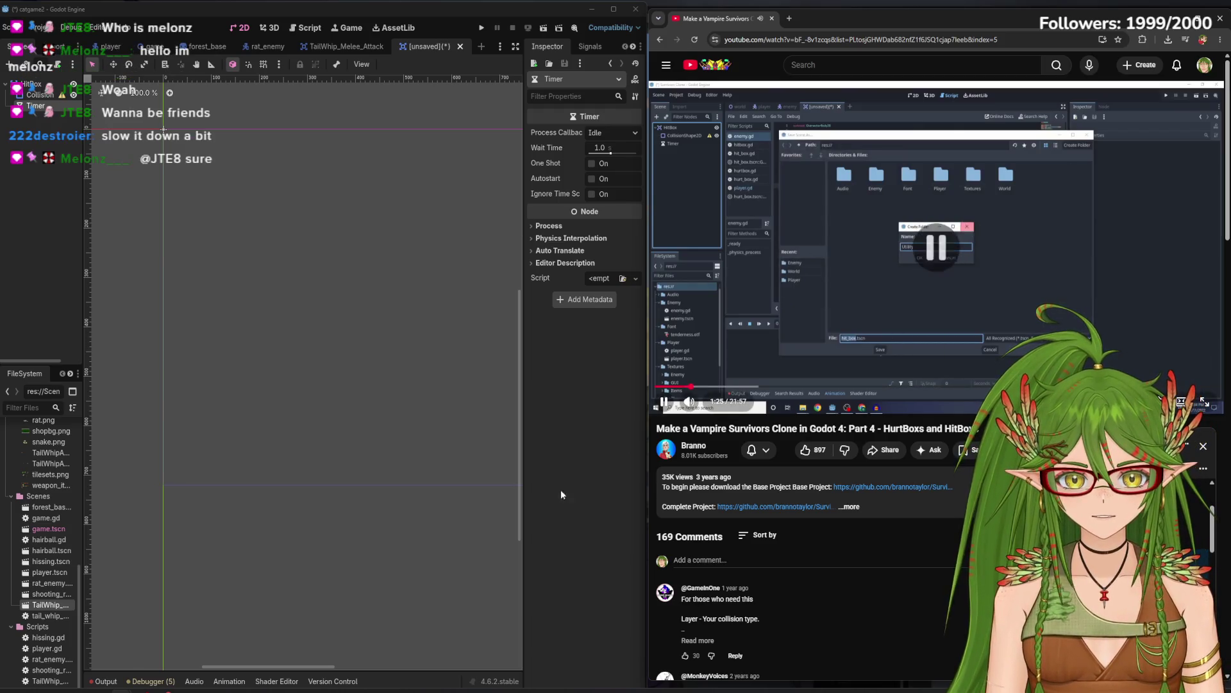
# - Deselect the Timer and adjust the left dock's view
pyautogui.click(55, 193)
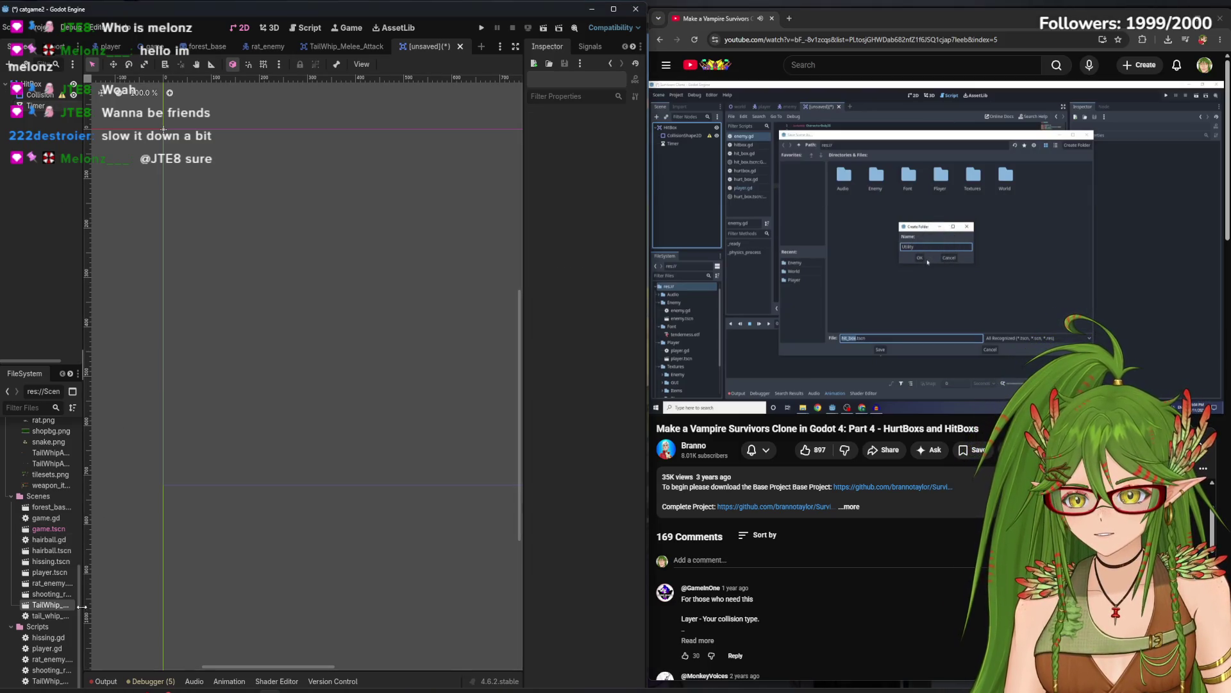
pyautogui.scroll(15, 51, 545)
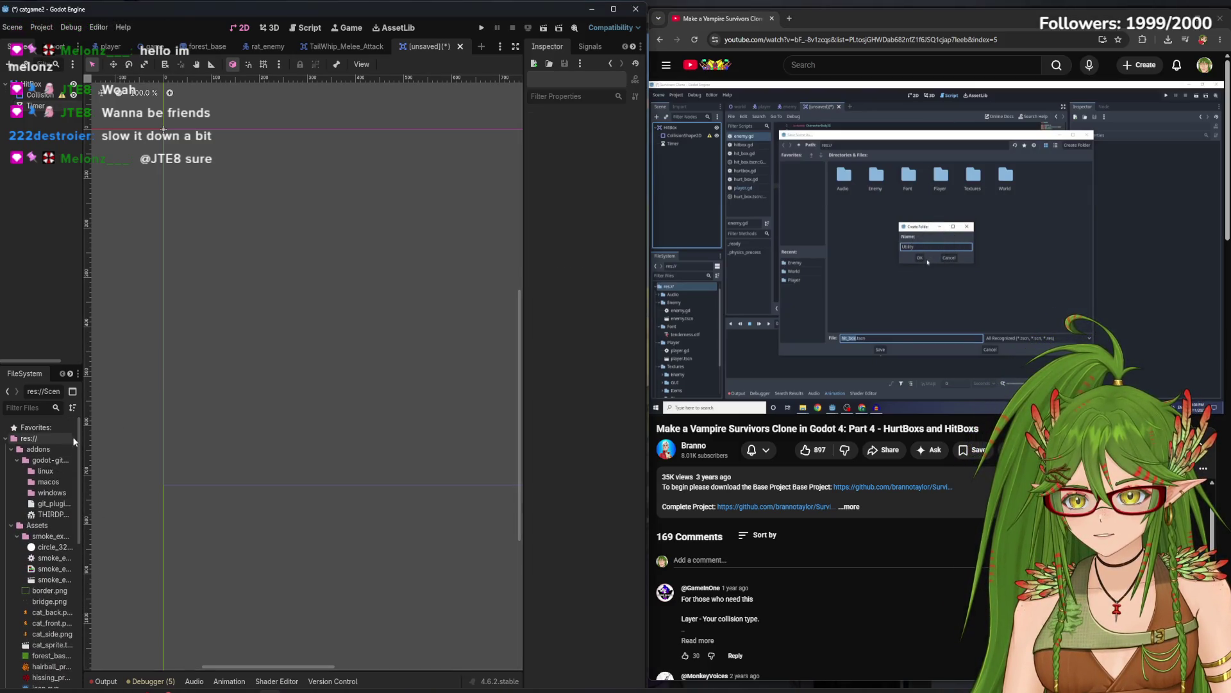
pyautogui.moveTo(78, 497); pyautogui.dragTo(114, 639)
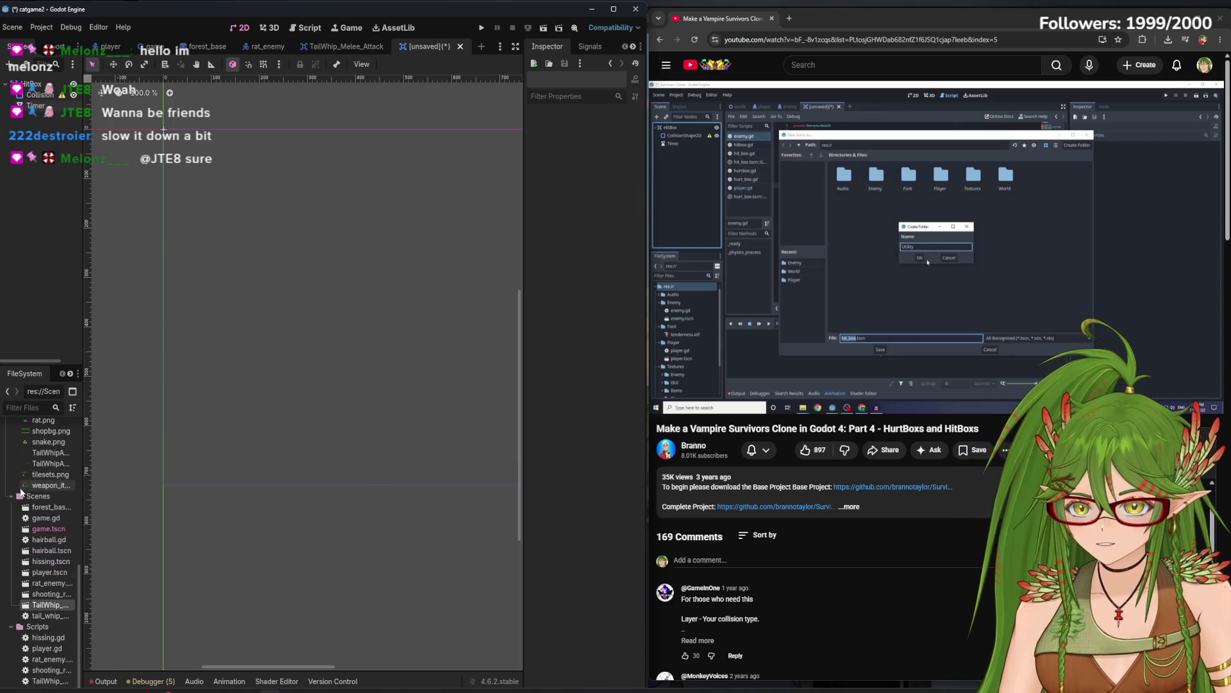
pyautogui.scroll(15, 21, 492)
# - Create a new 'Utility' folder inside res:// in the FileSystem dock
pyautogui.click(5, 438)
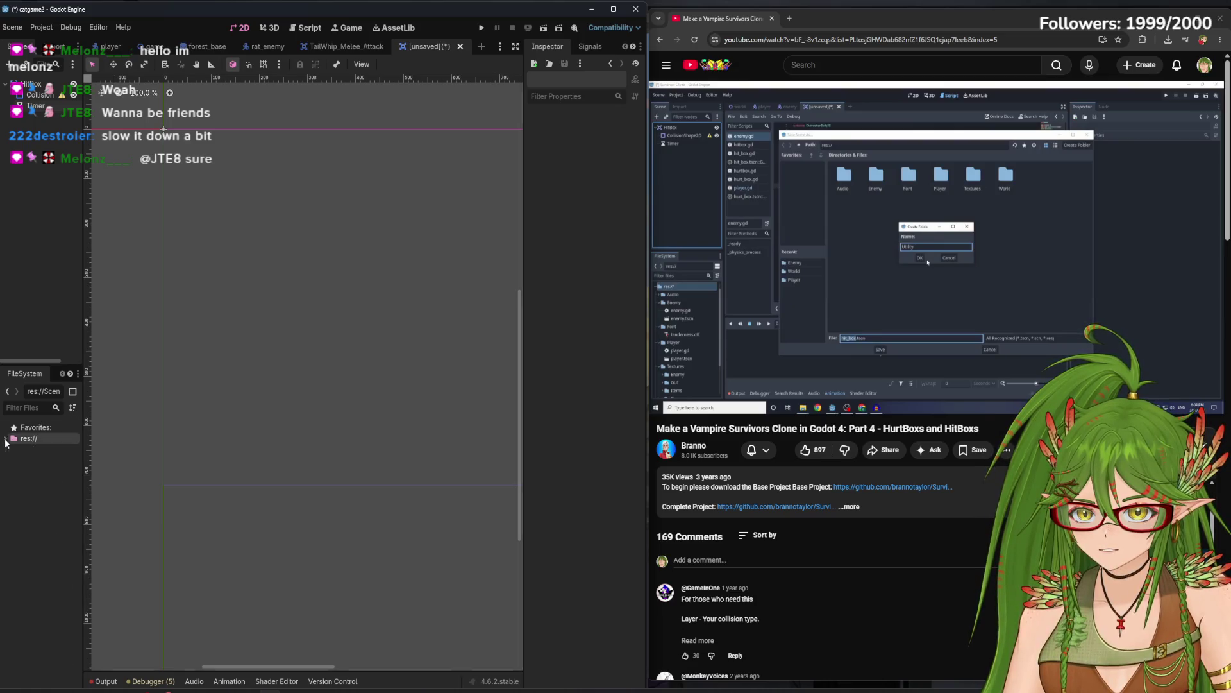
pyautogui.rightClick(37, 495)
pyautogui.click(70, 501)
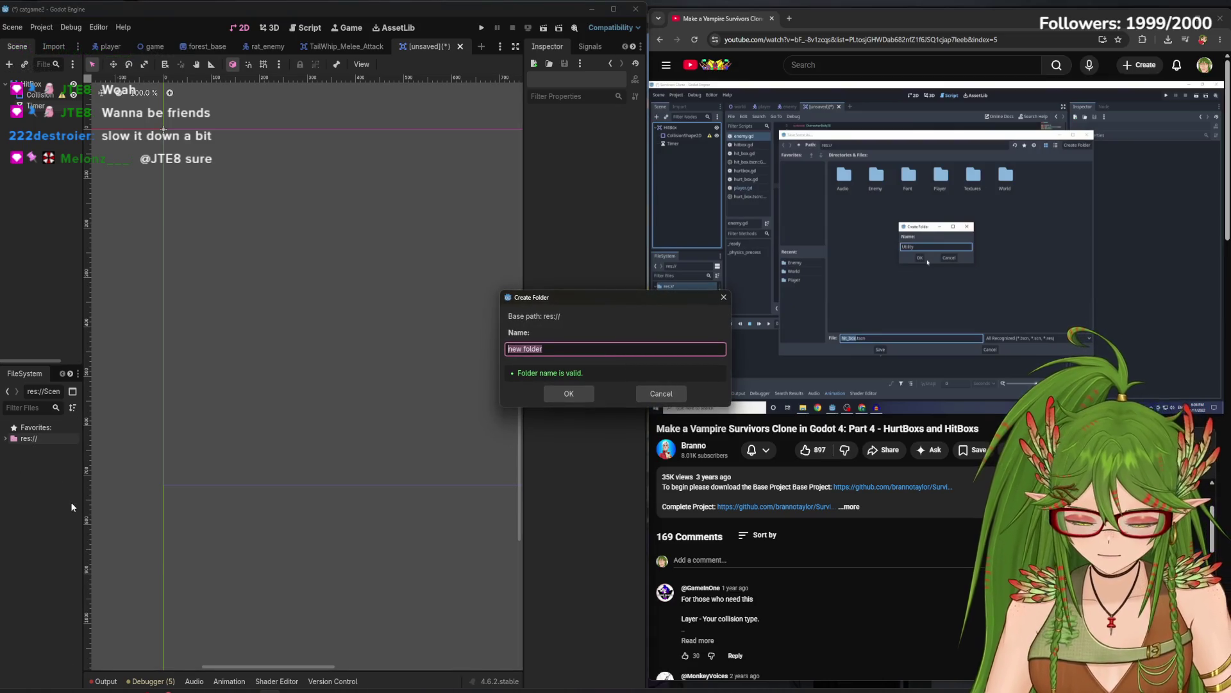
pyautogui.write('ility')
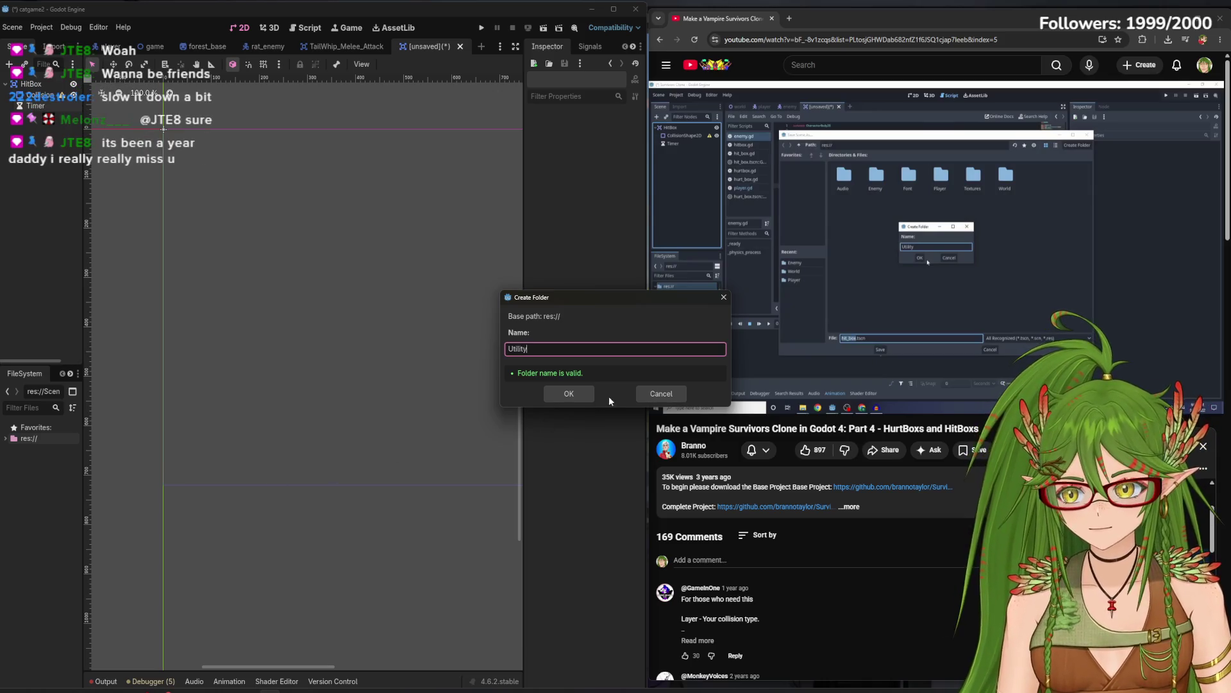
pyautogui.click(580, 391)
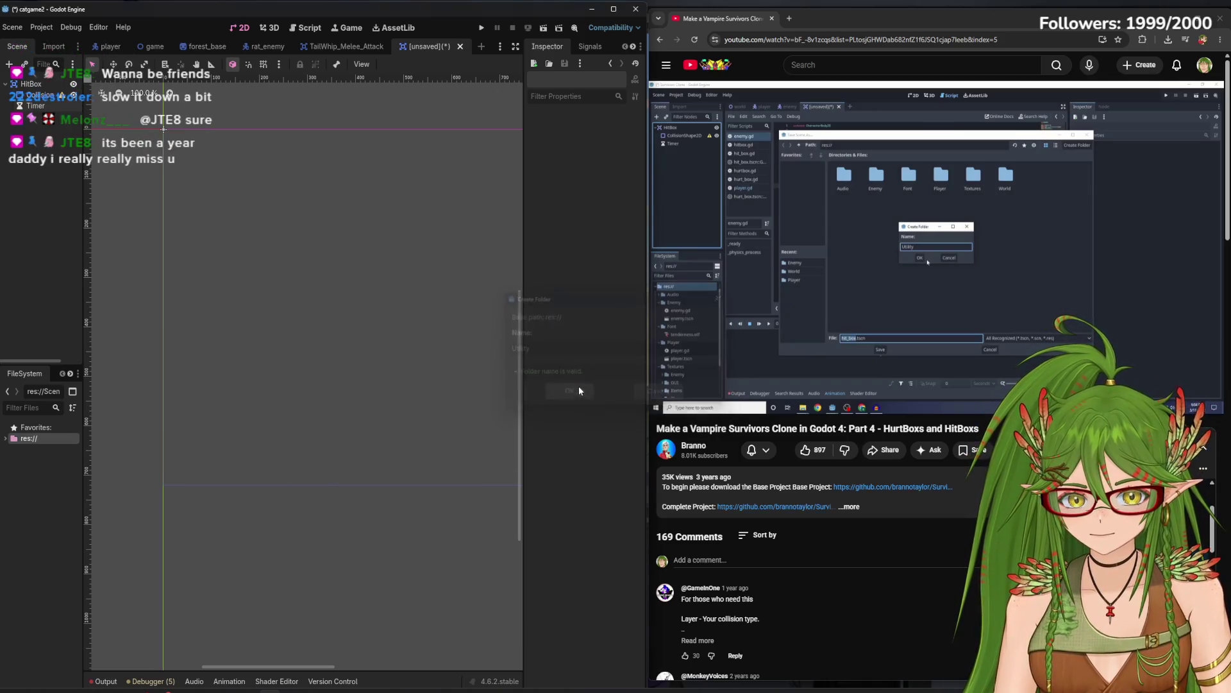
pyautogui.click(8, 438)
pyautogui.scroll(-10, 45, 578)
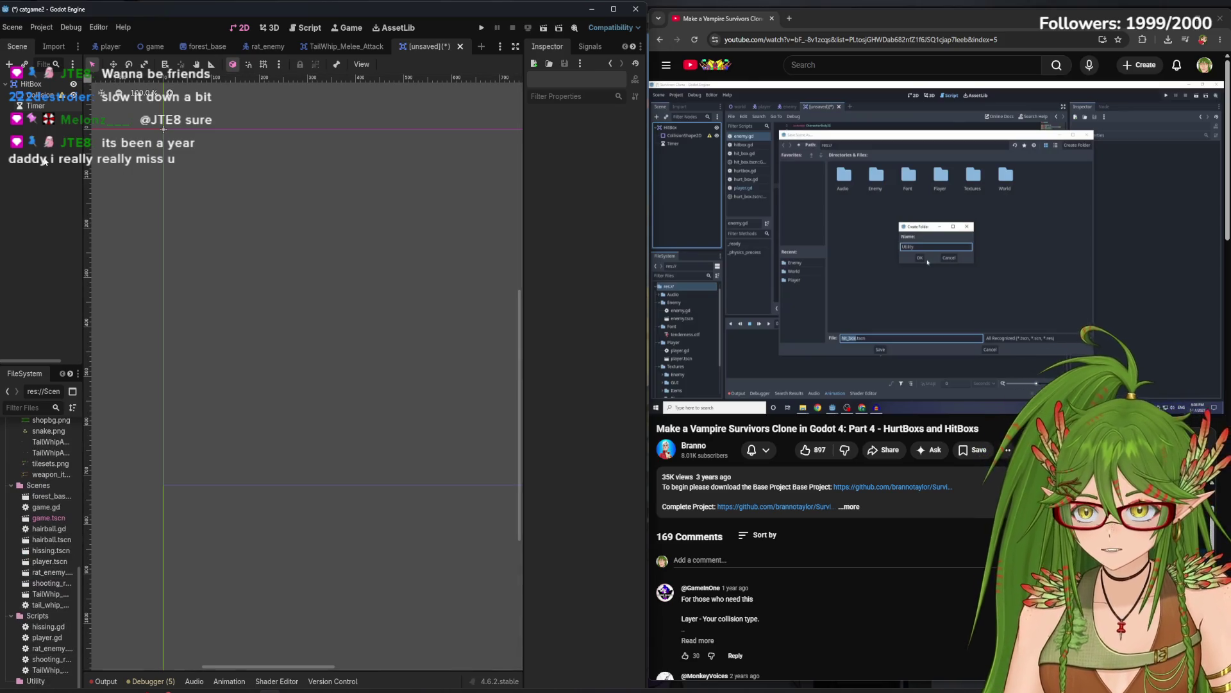
# - Save the scene as hit_box.tscn inside the Utility folder
pyautogui.hotkey('ctrl', 's')
pyautogui.doubleClick(660, 242)
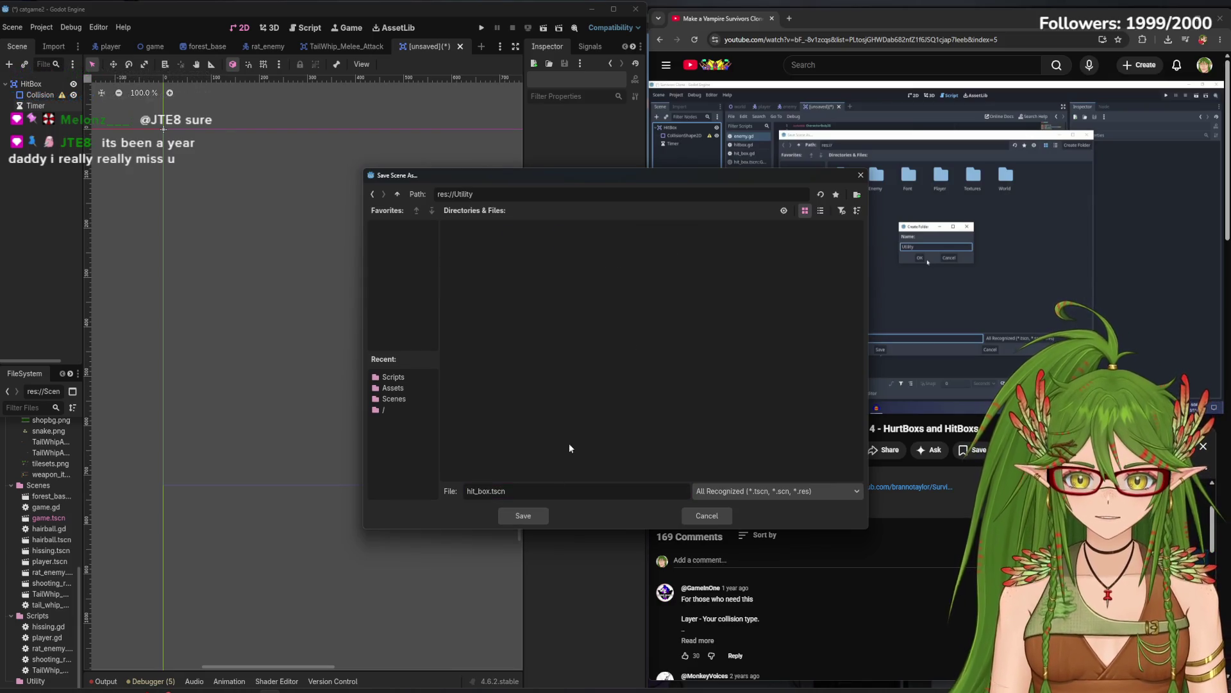
pyautogui.click(530, 509)
pyautogui.click(822, 237)
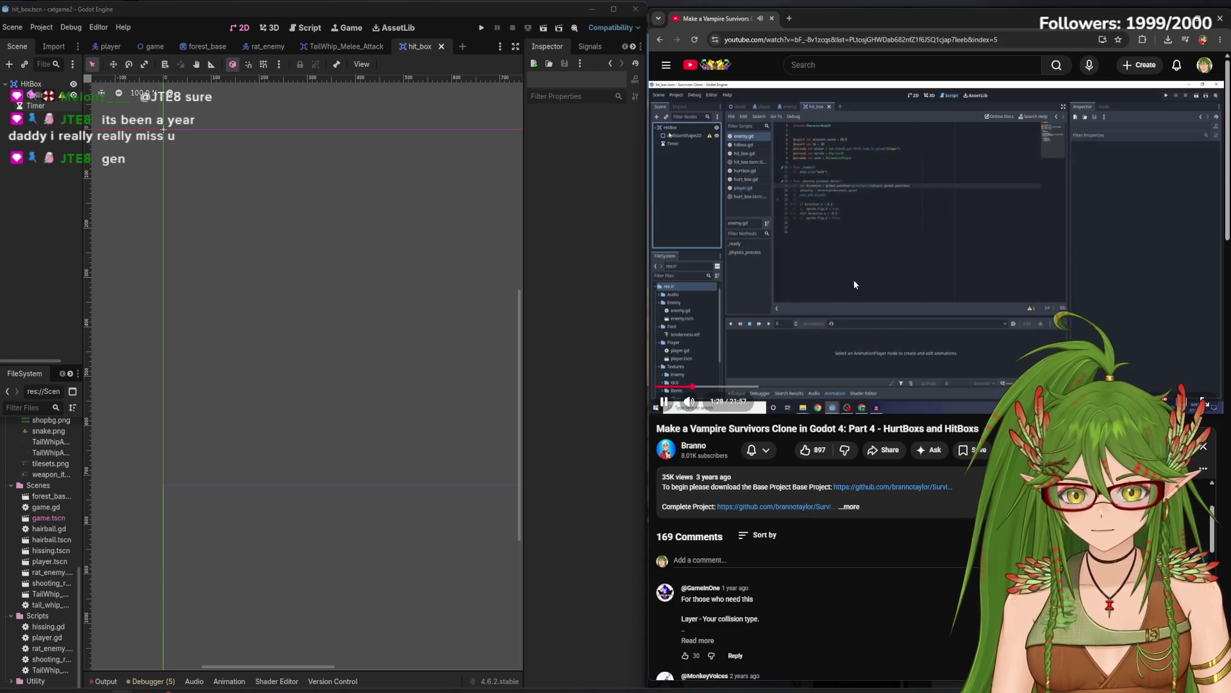
# - Select the HitBox root node and begin attaching a new script to it
pyautogui.click(31, 83)
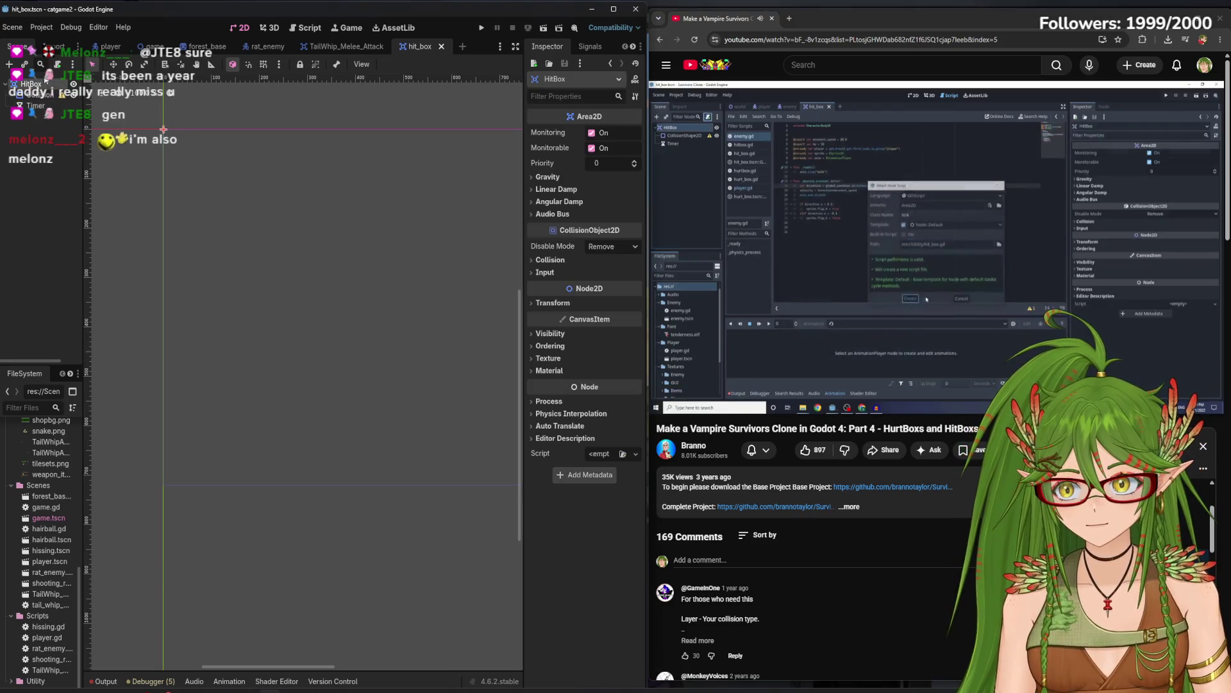
pyautogui.press('XF86AudioPlay')
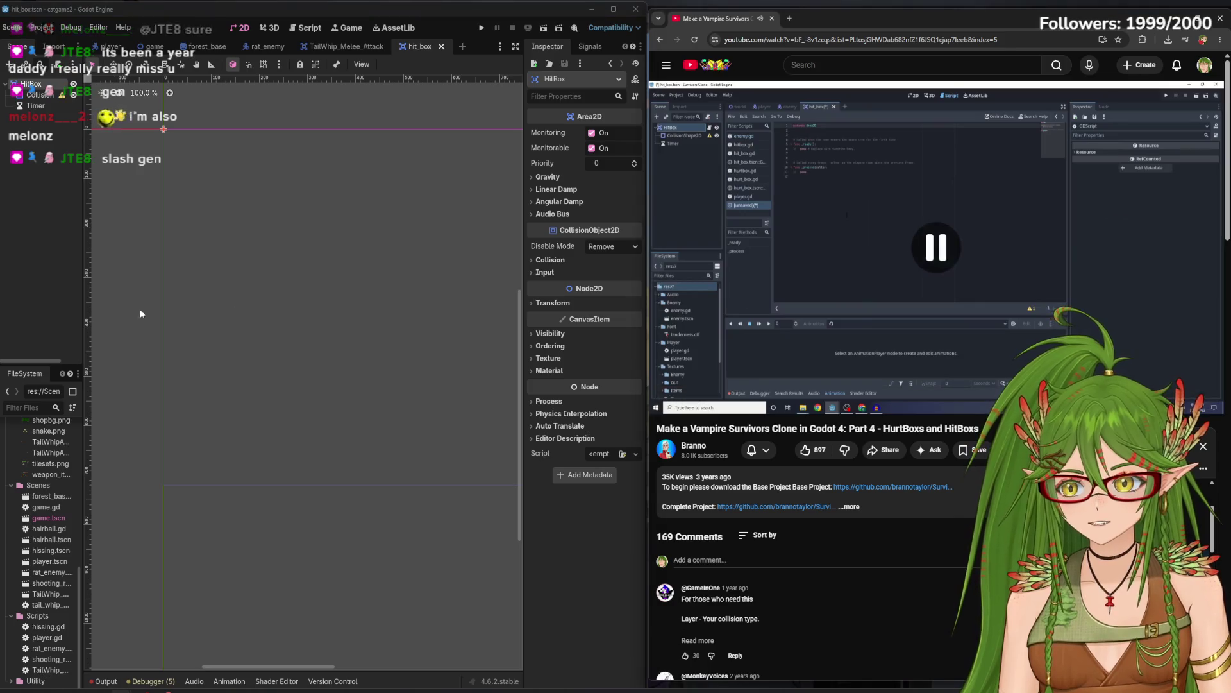
pyautogui.press('XF86AudioPlay')
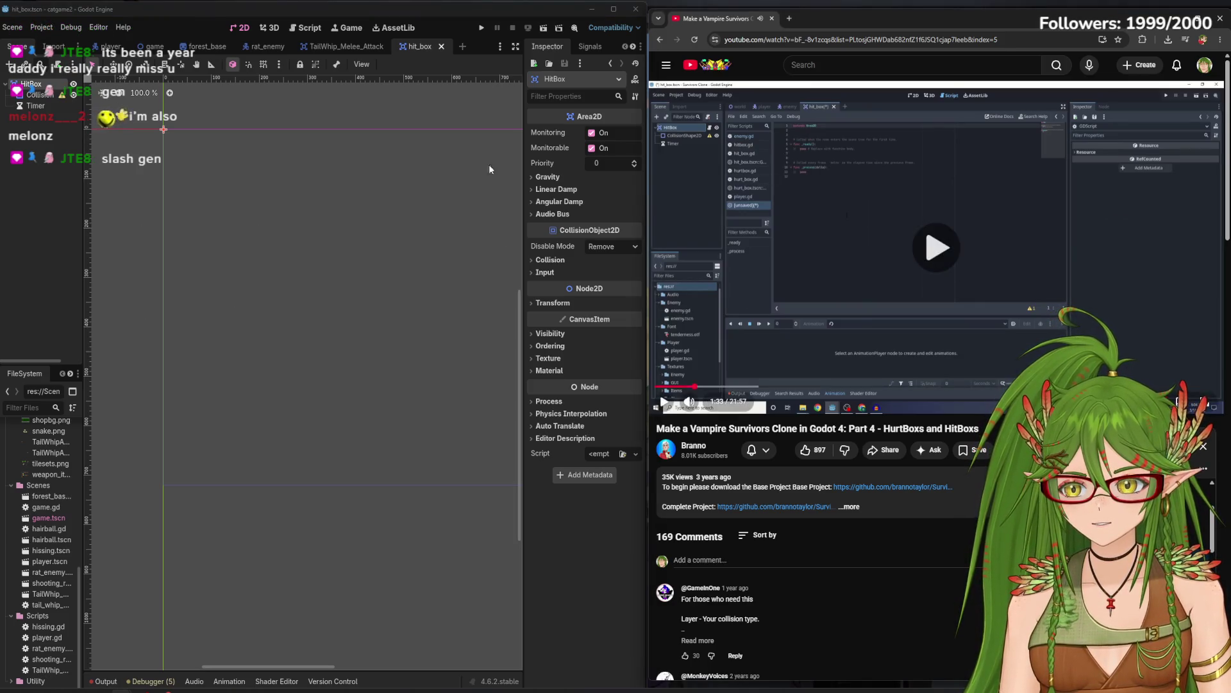
pyautogui.click(67, 64)
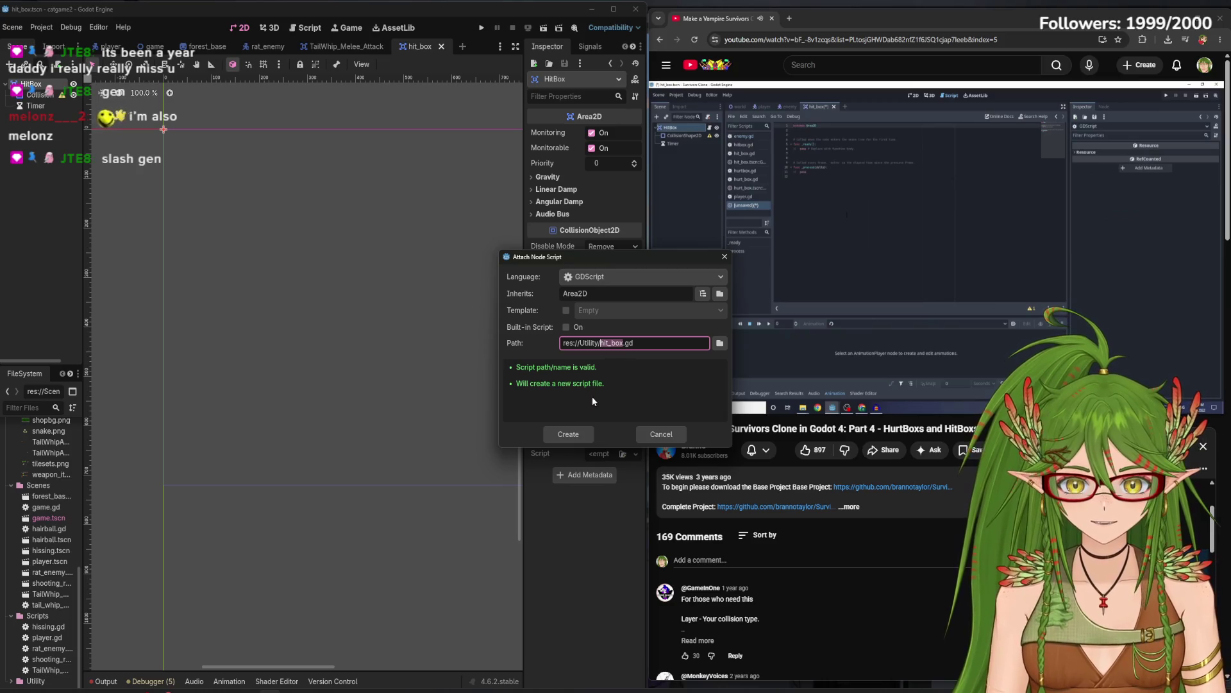
pyautogui.click(568, 435)
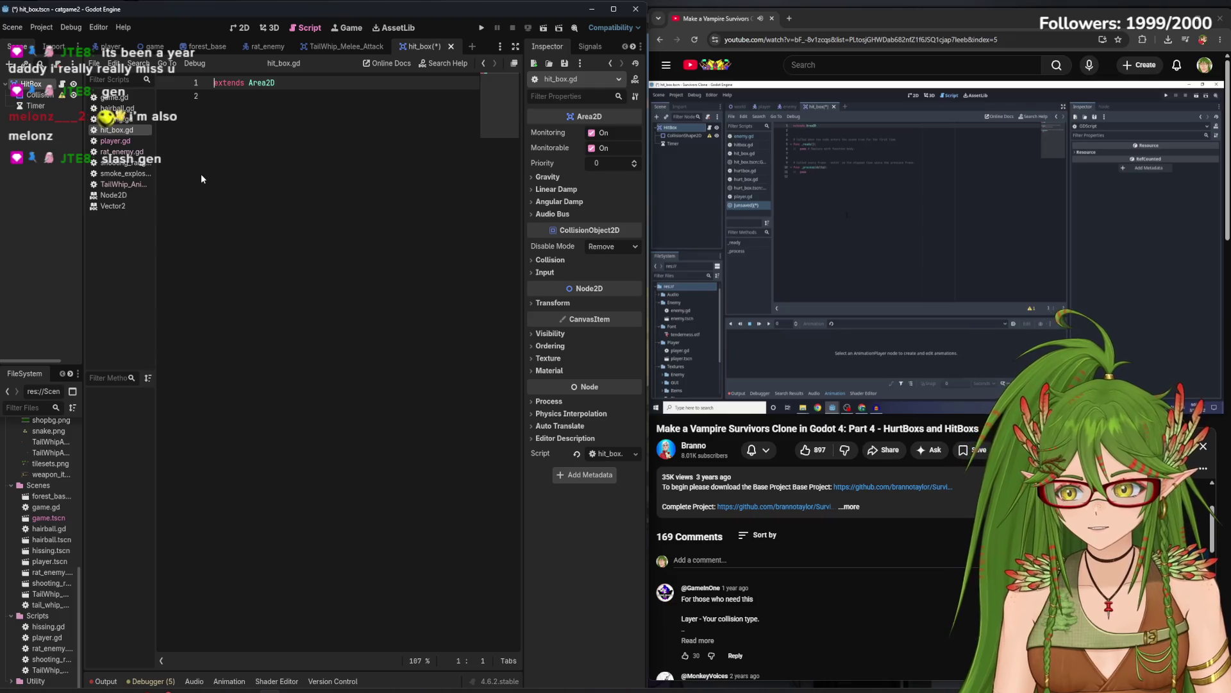
pyautogui.click(240, 104)
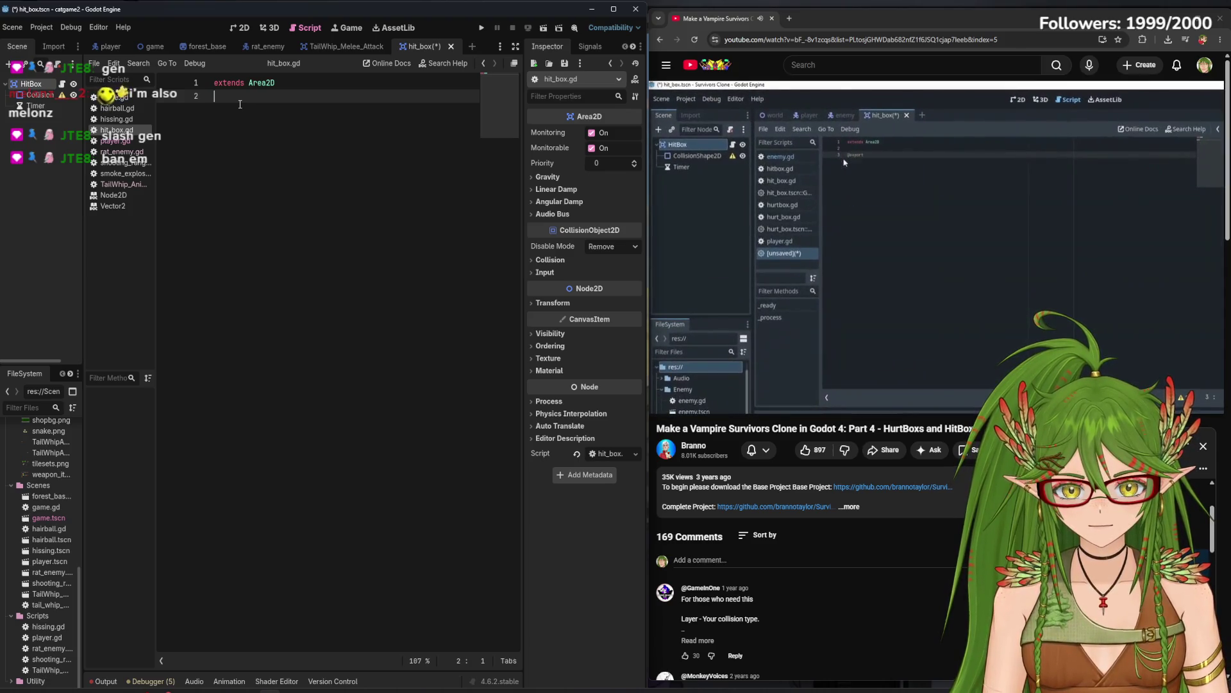
pyautogui.press('Return')
pyautogui.write('@ex')
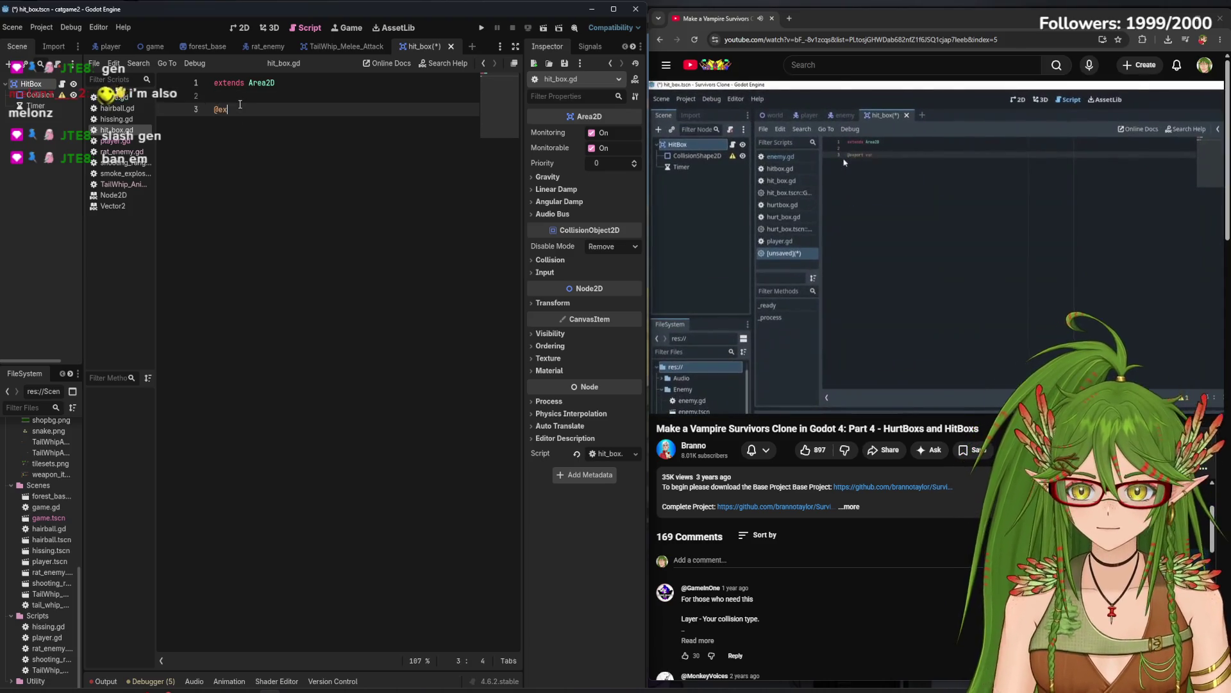
pyautogui.write('port var ')
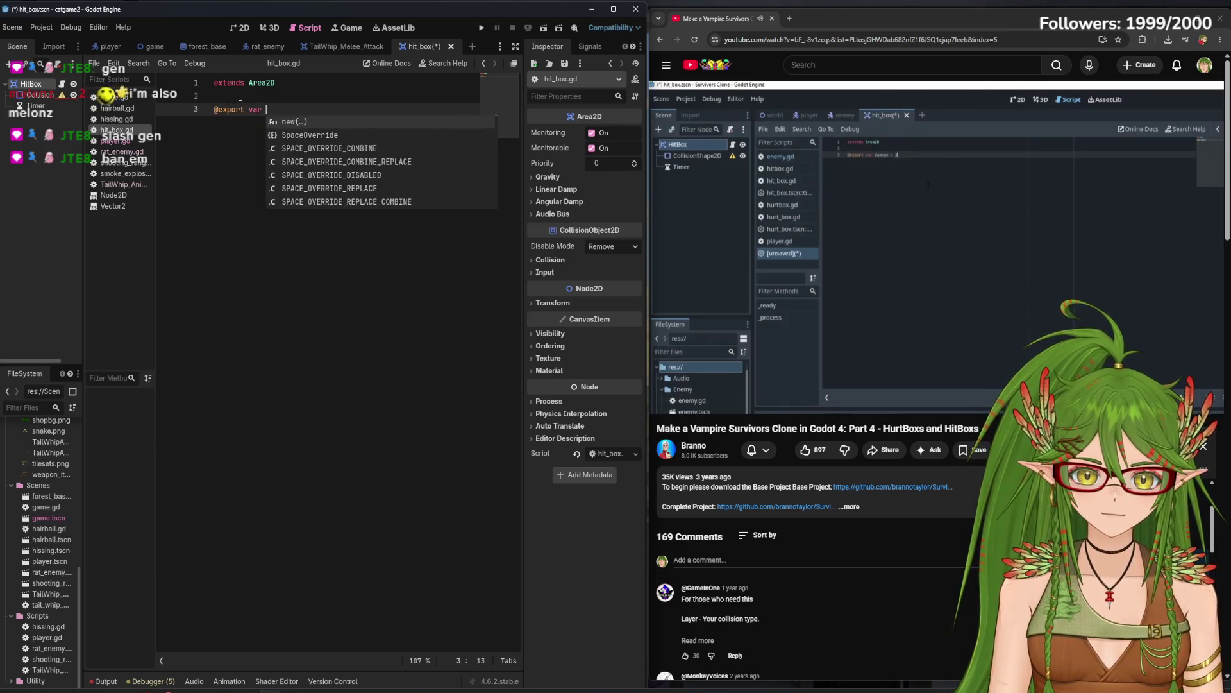
pyautogui.write('damage = 1')
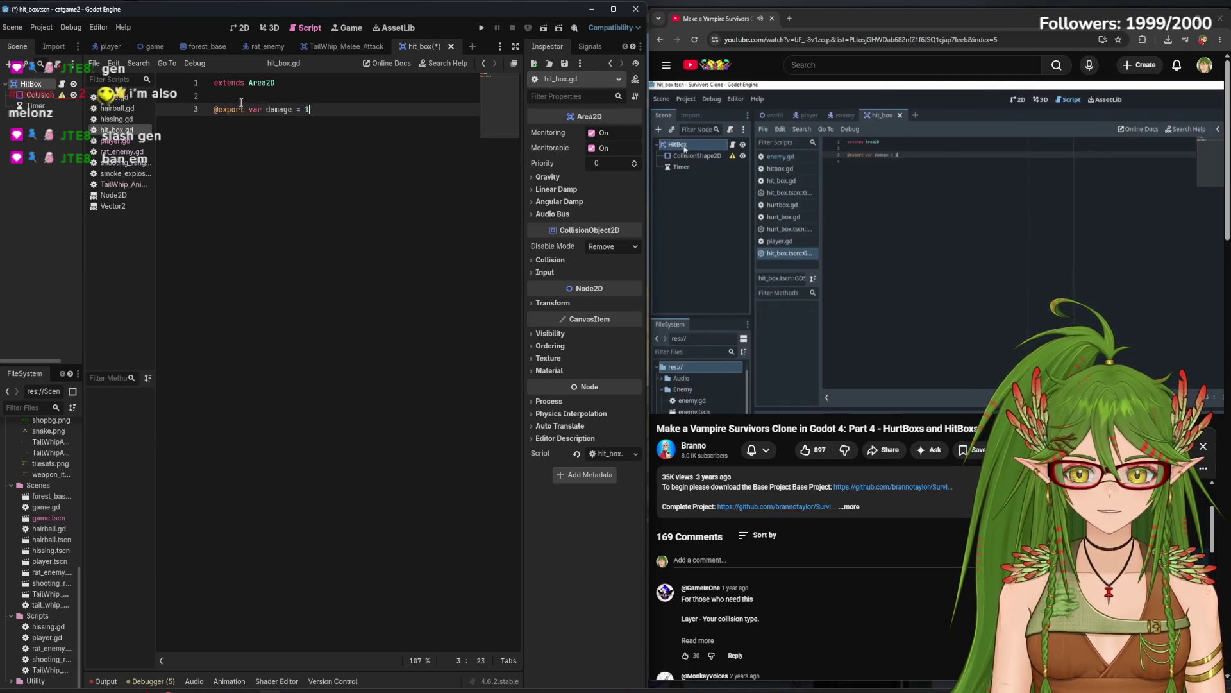
# - Save hit_box.gd and start a new empty scene tab
pyautogui.click(1029, 184)
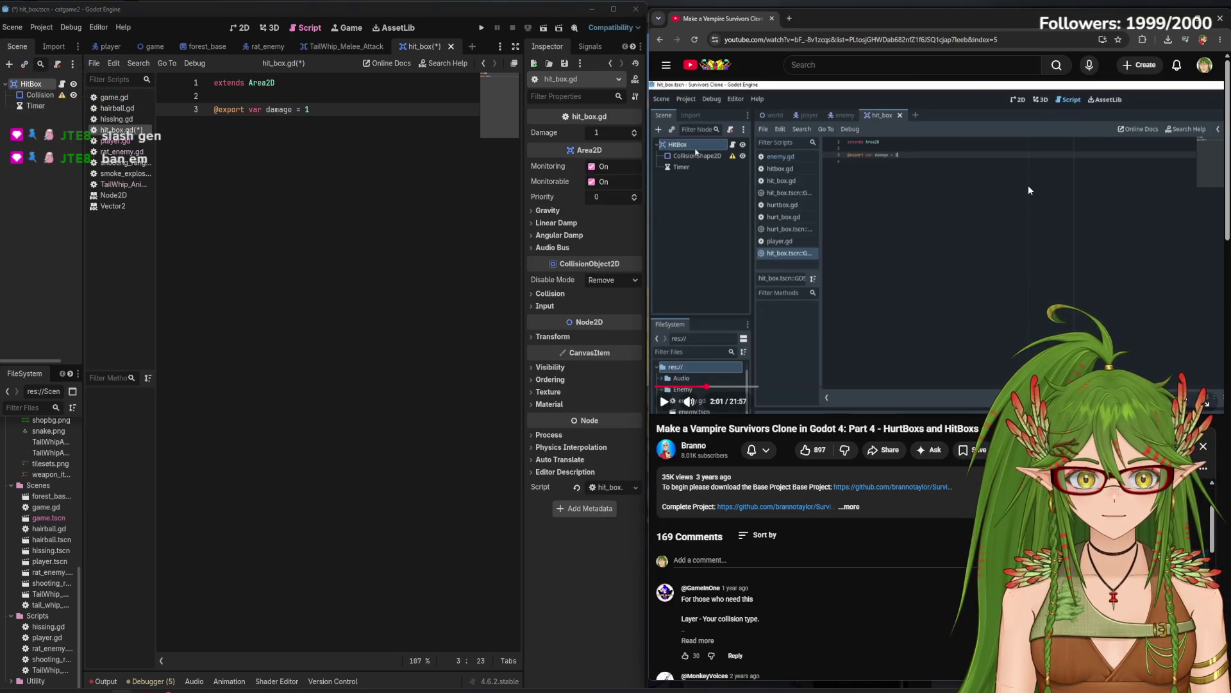
pyautogui.click(875, 182)
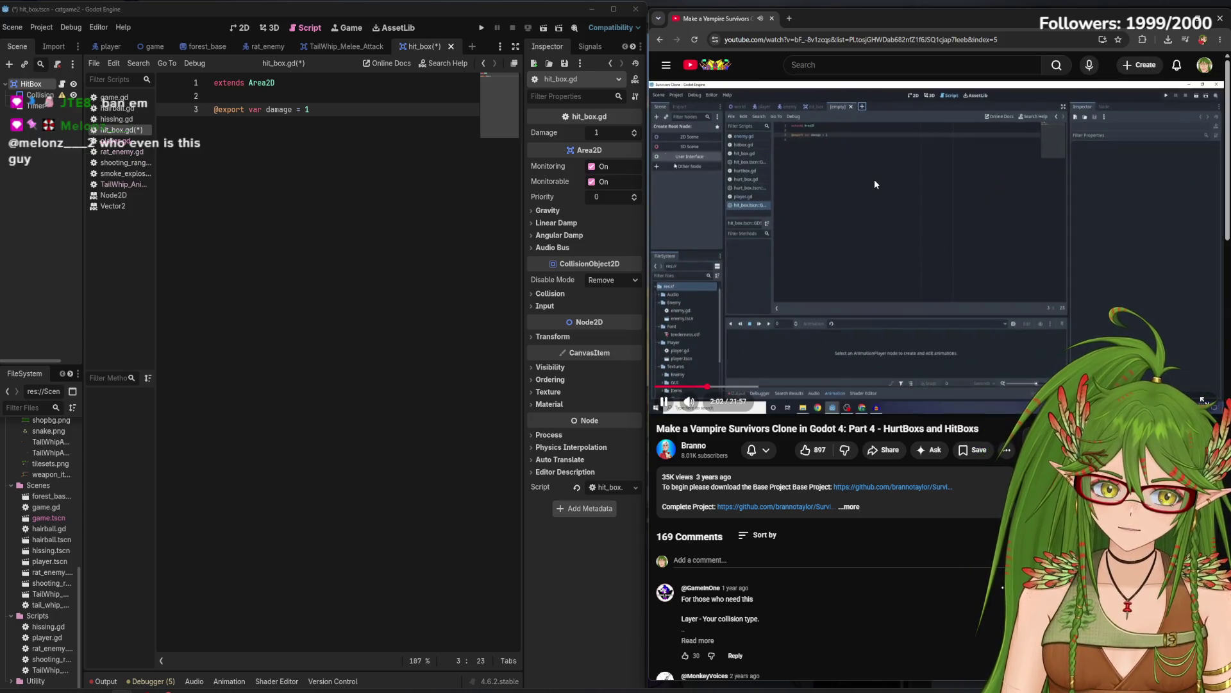
pyautogui.click(875, 182)
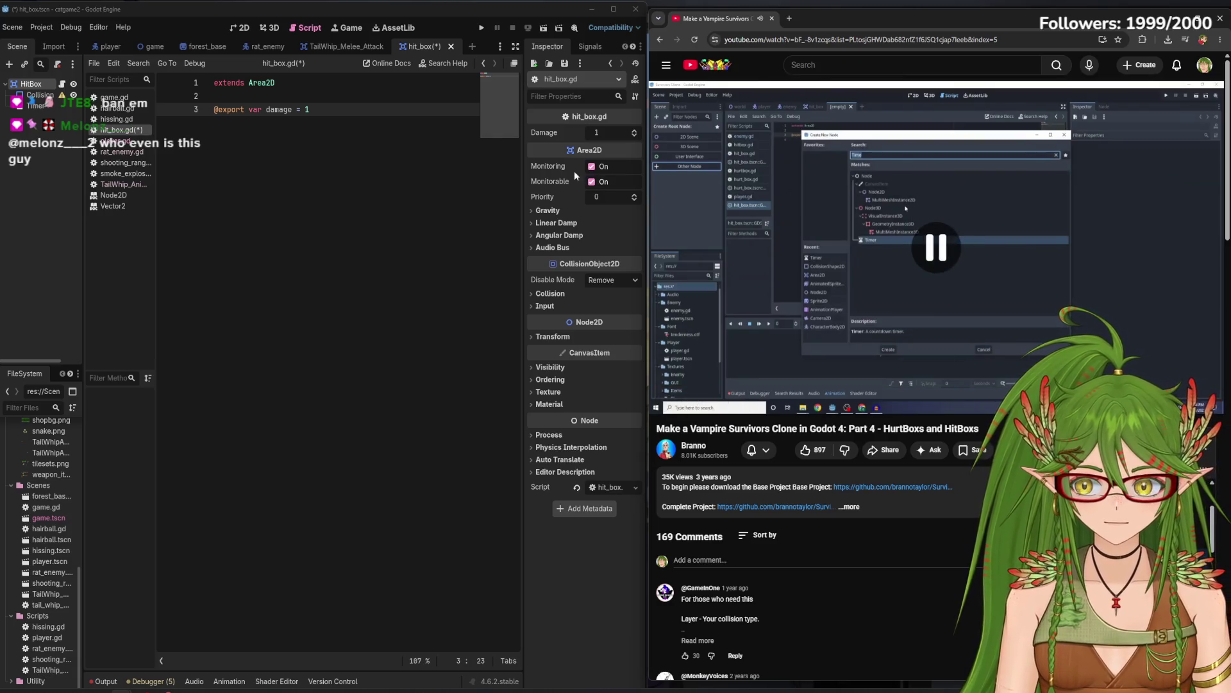
pyautogui.click(438, 87)
pyautogui.hotkey('ctrl', 'a')
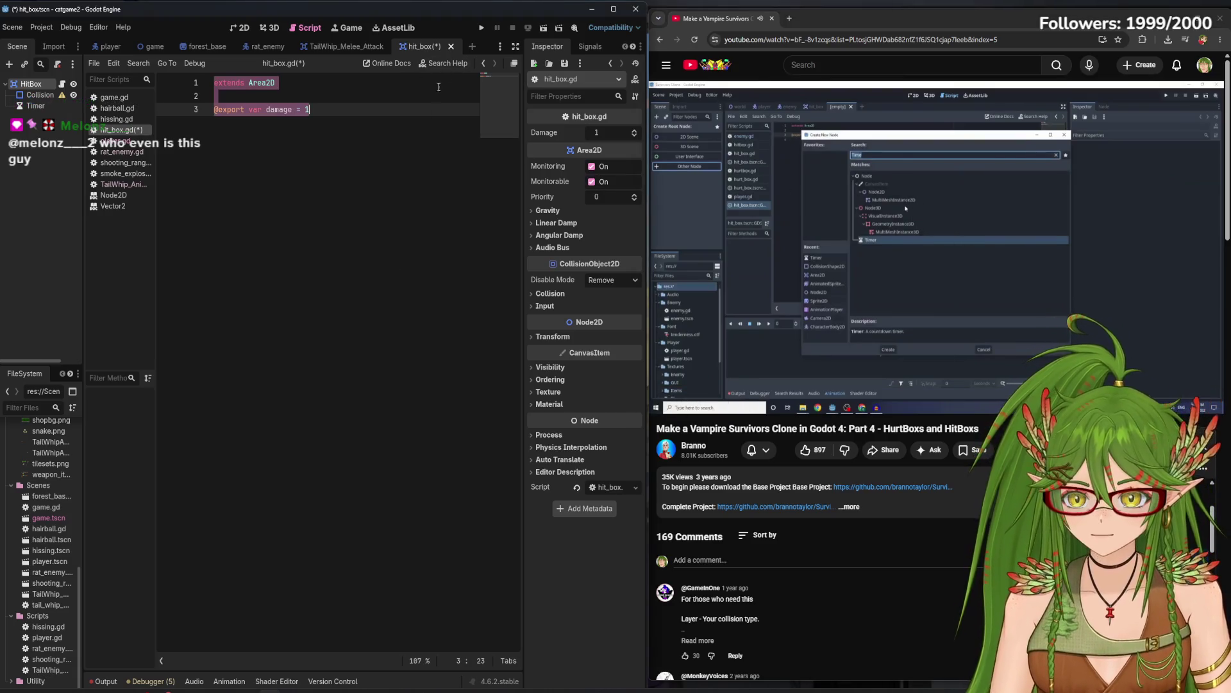
pyautogui.hotkey('ctrl', 's')
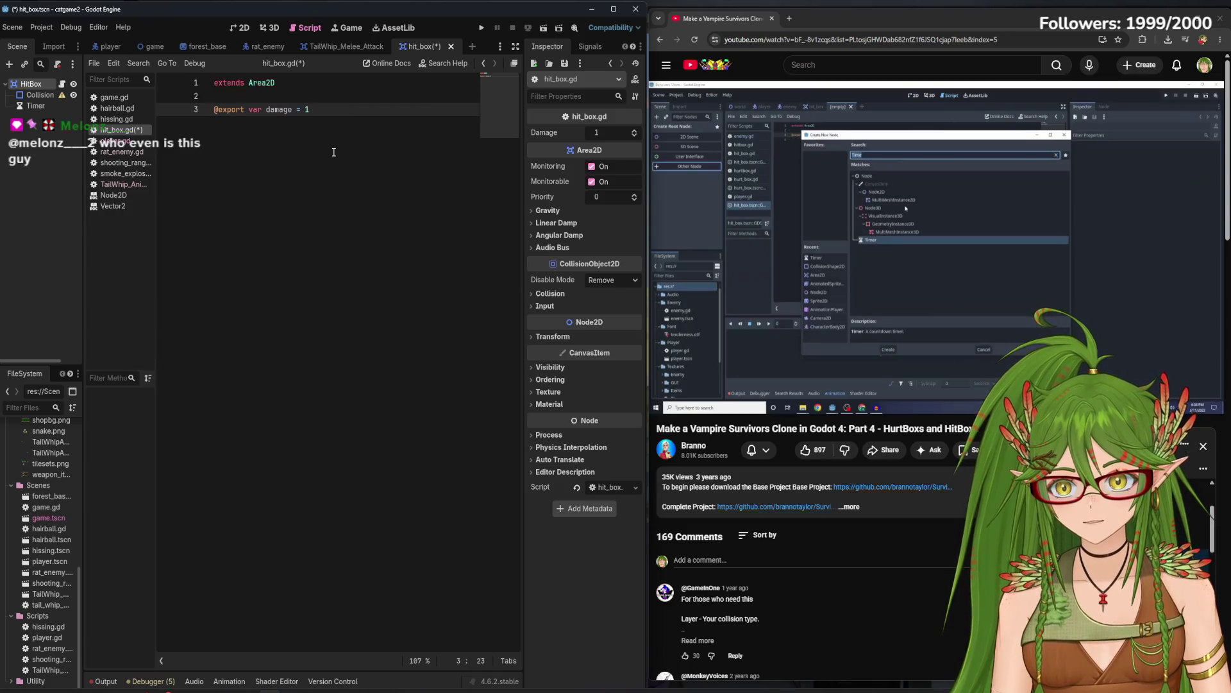
pyautogui.click(472, 46)
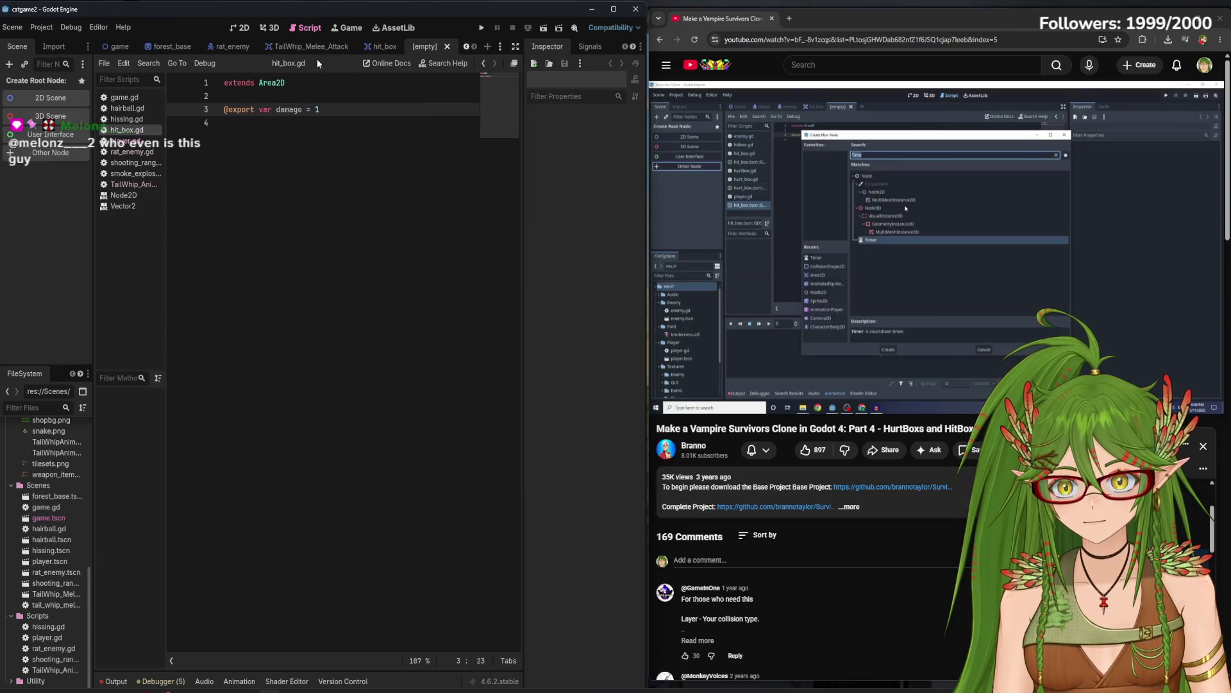
pyautogui.click(240, 28)
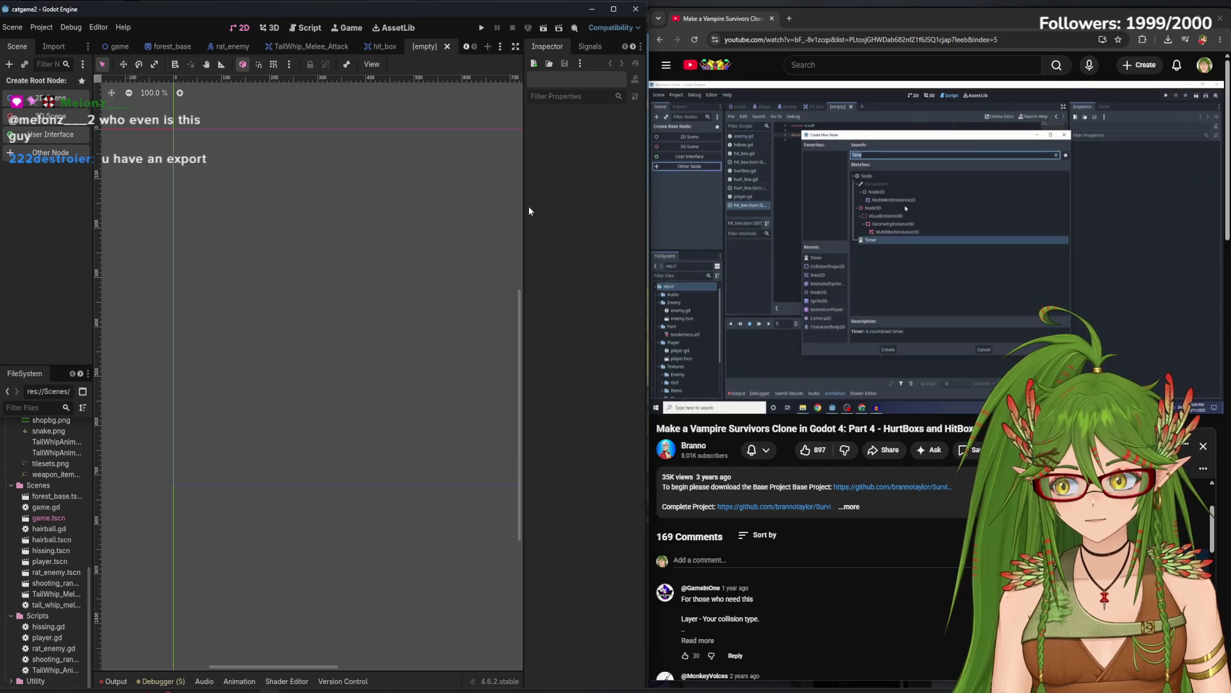
pyautogui.click(382, 50)
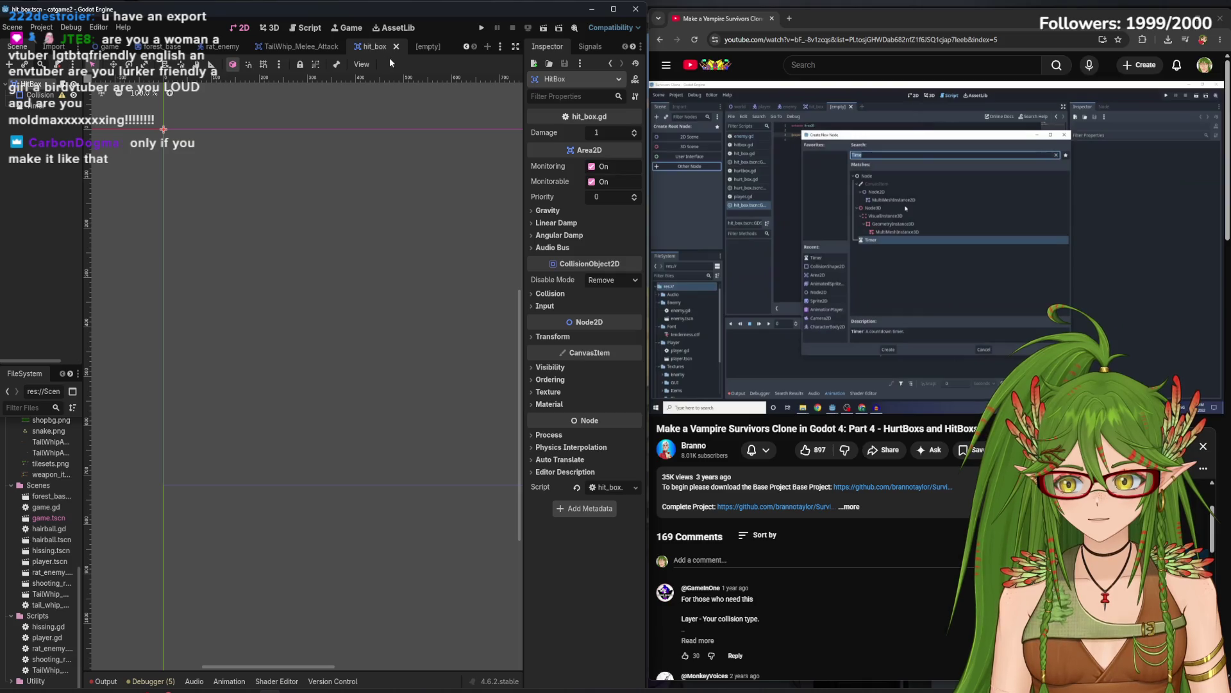
pyautogui.click(608, 132)
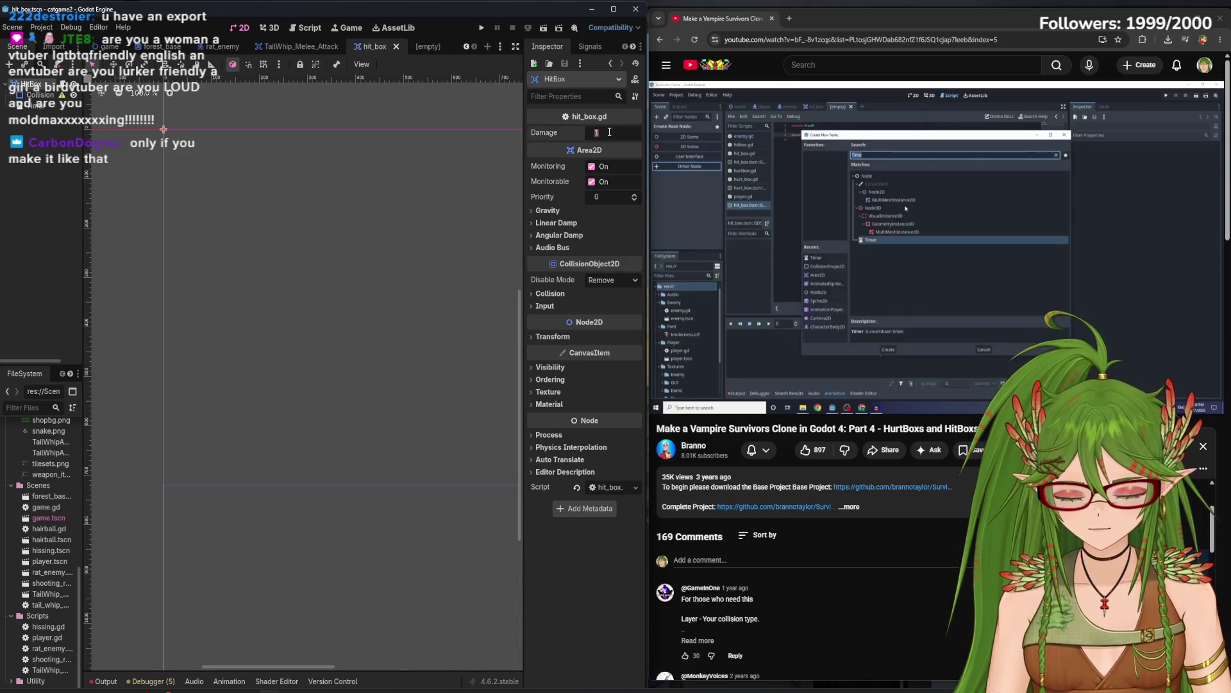
pyautogui.press('Return')
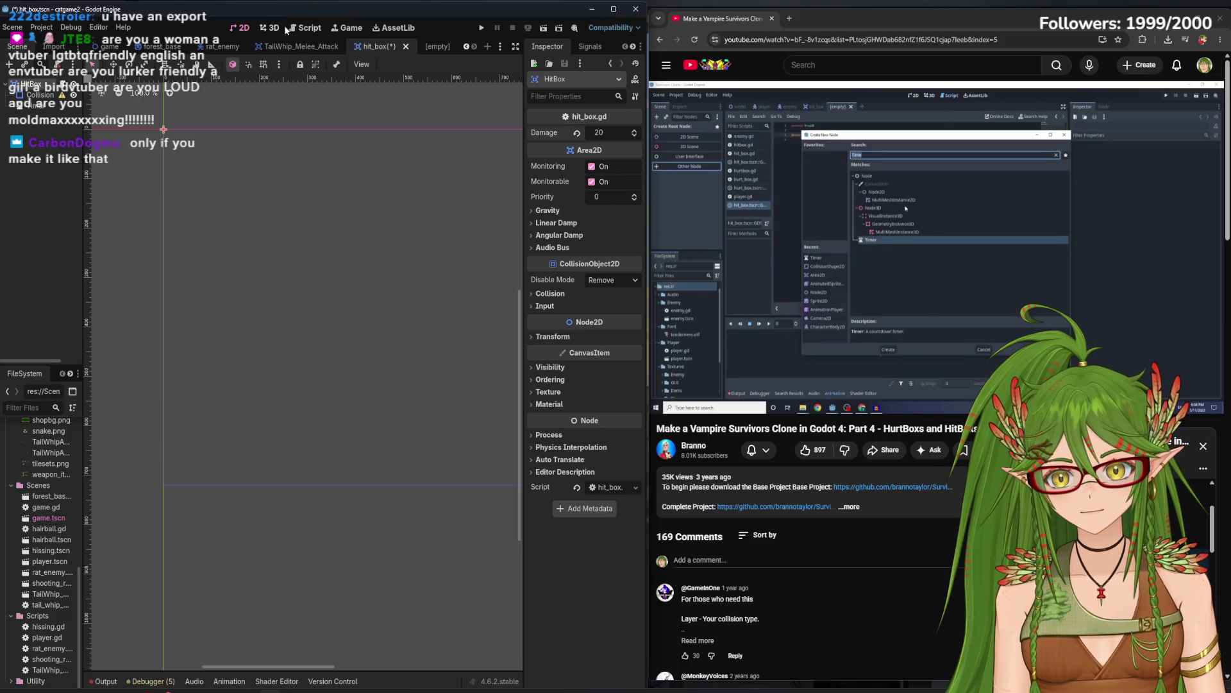
pyautogui.click(310, 28)
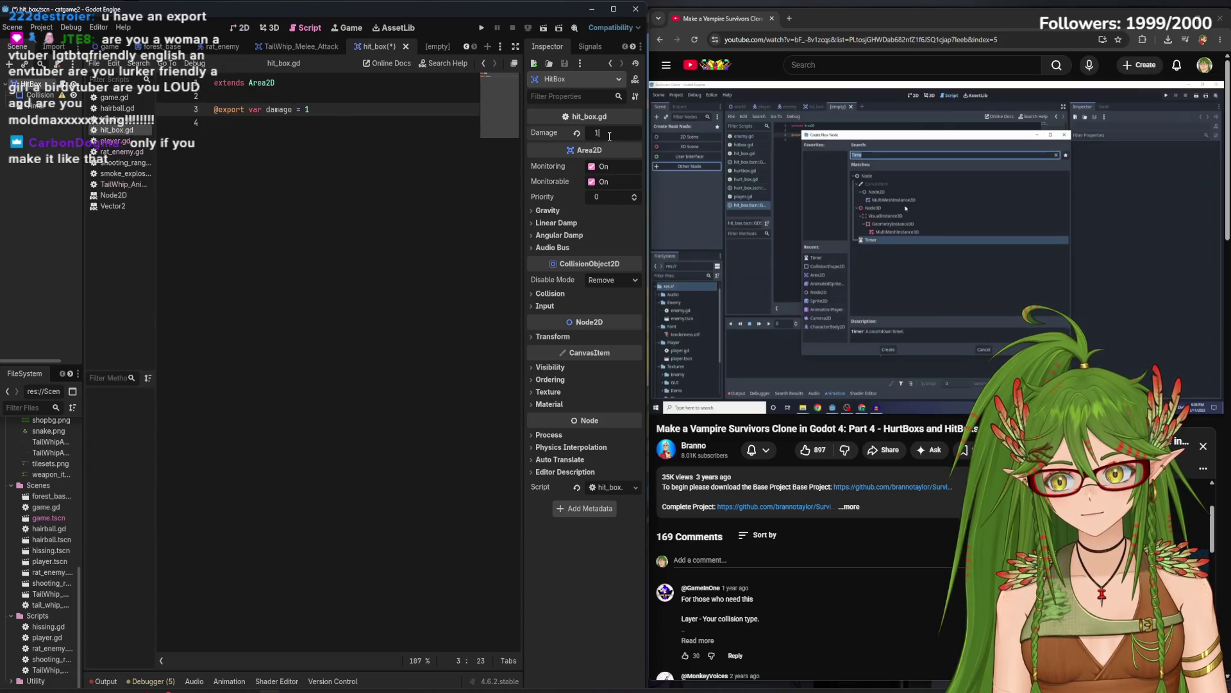
pyautogui.hotkey('ctrl', 's')
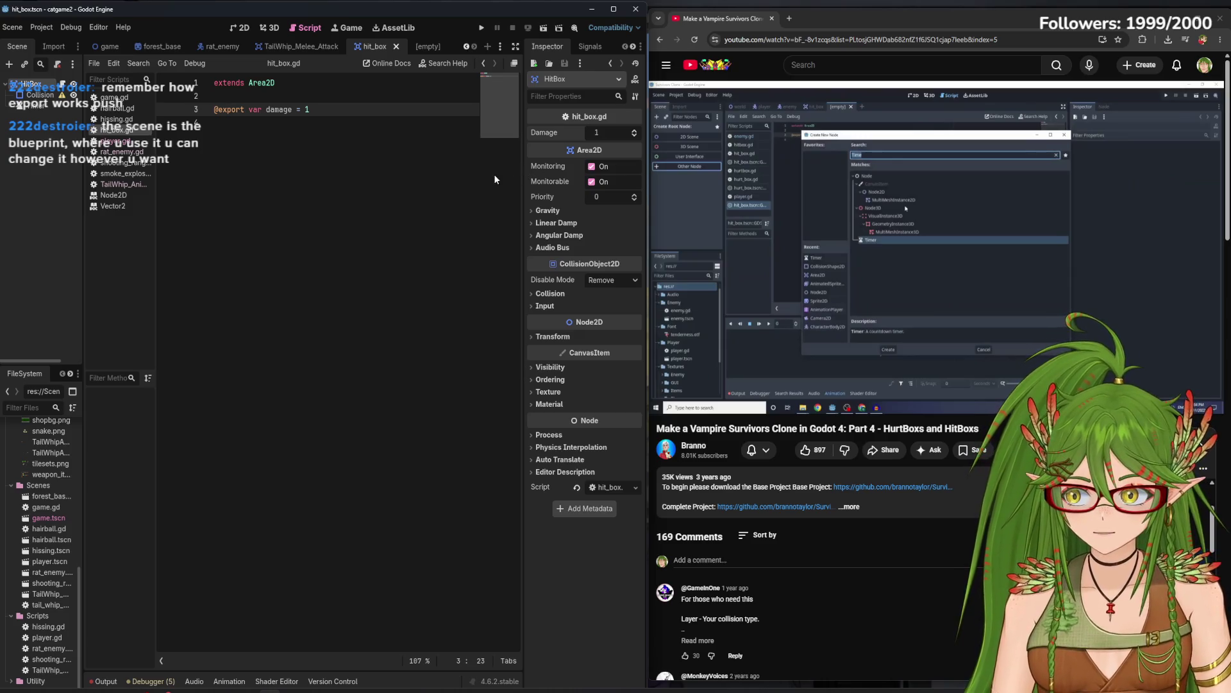
pyautogui.click(238, 30)
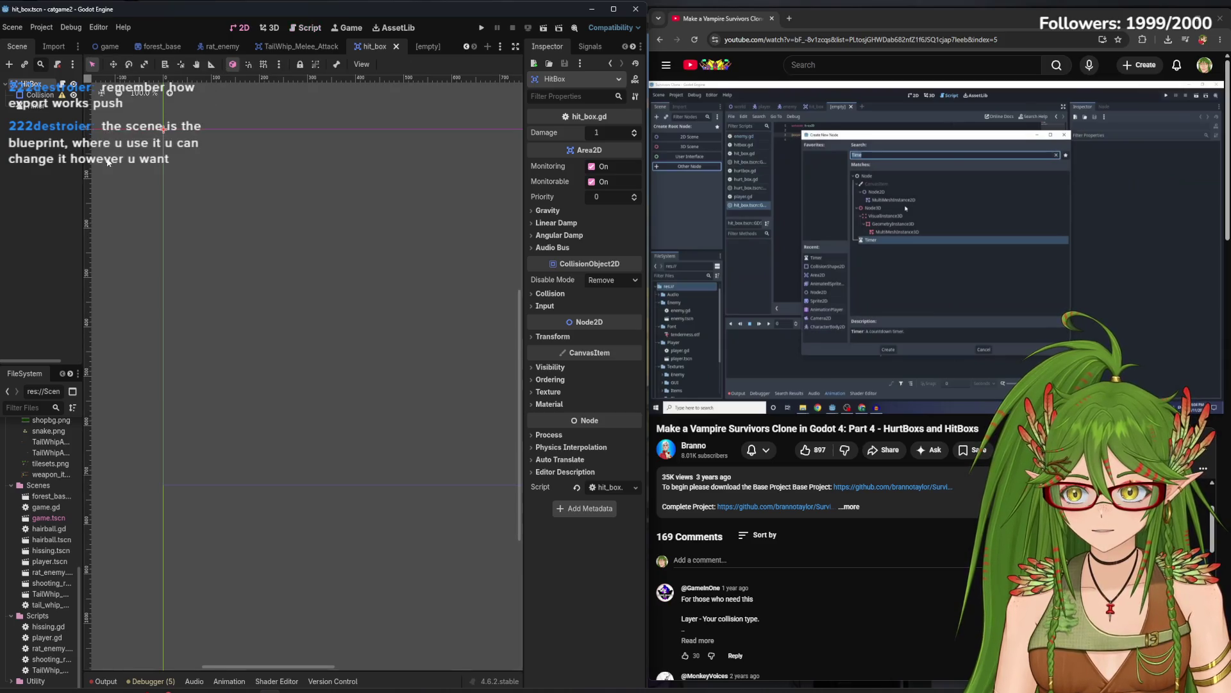
pyautogui.click(428, 46)
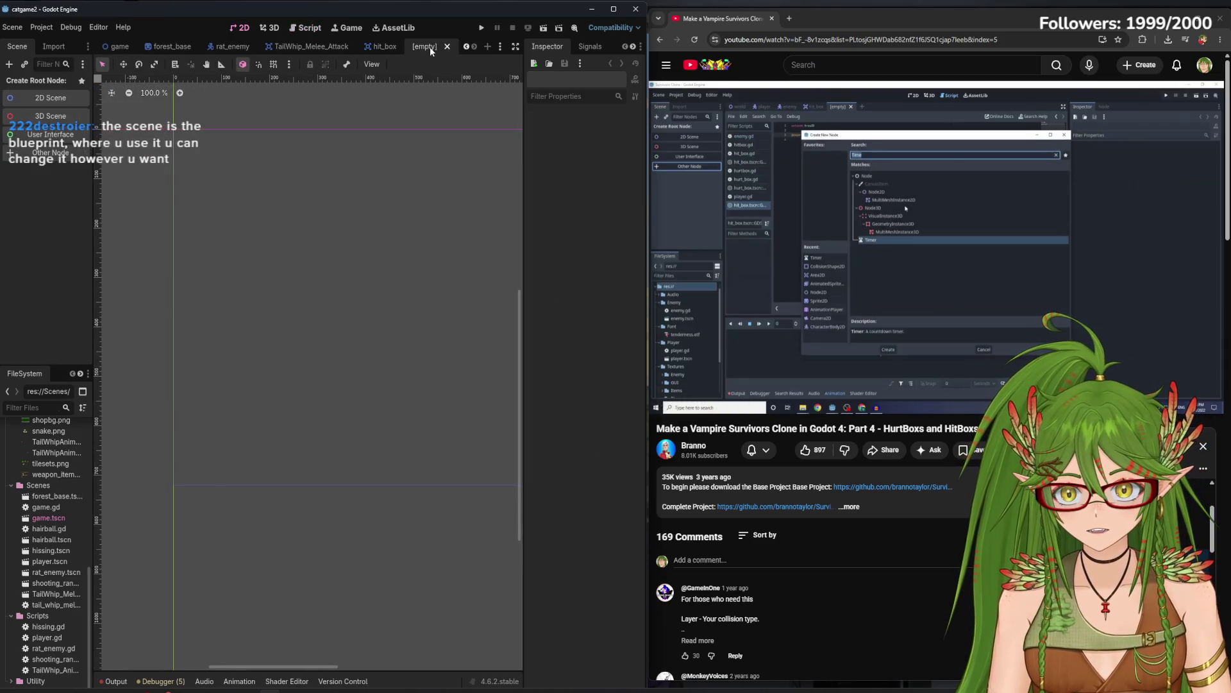
# - Create an Area2D root node and rename it HurtBox
pyautogui.click(57, 156)
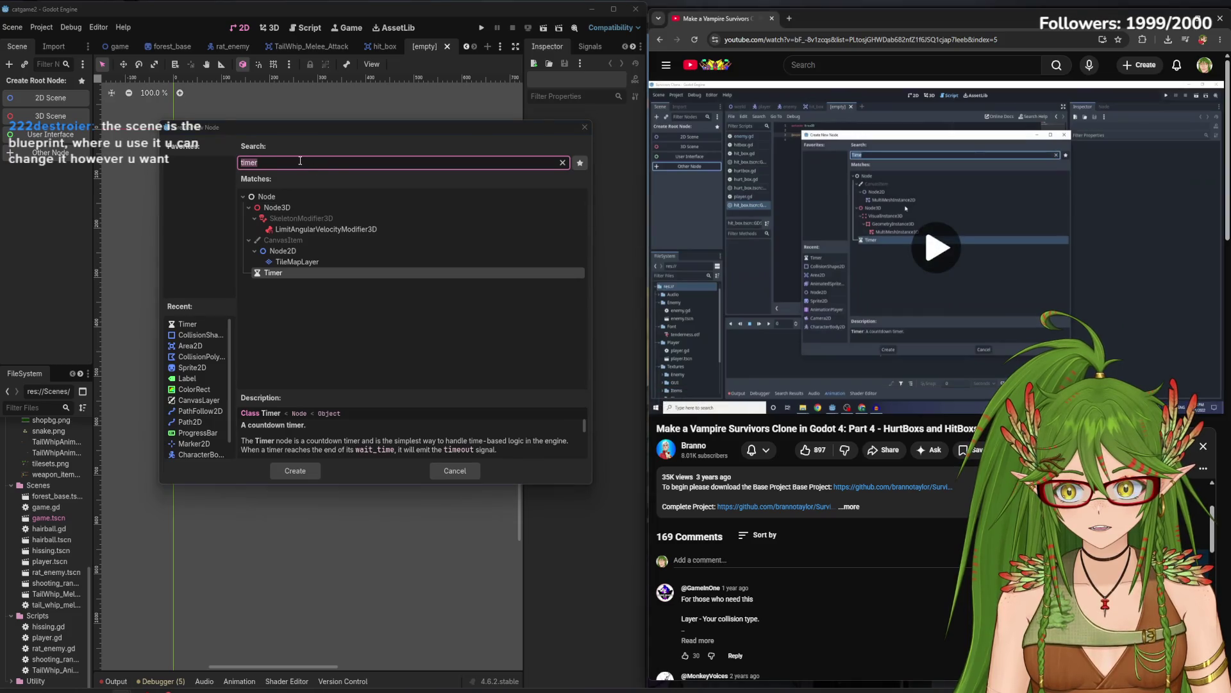
pyautogui.write('area3')
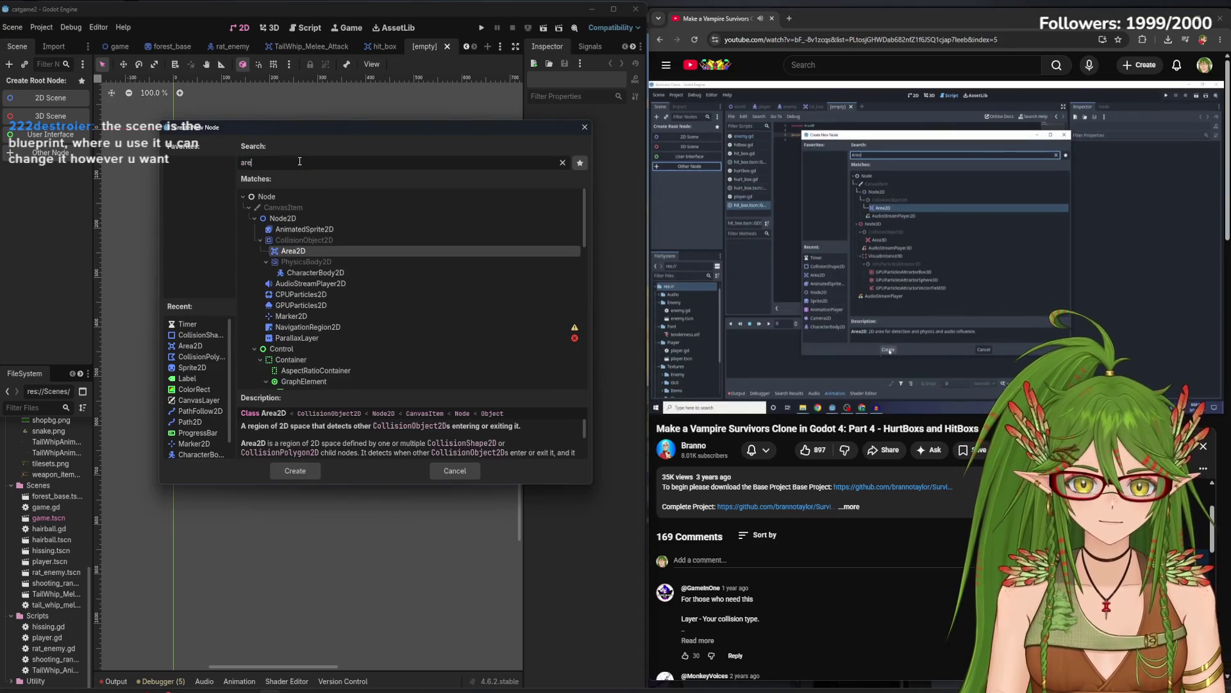
pyautogui.press('BackSpace')
pyautogui.write('2d')
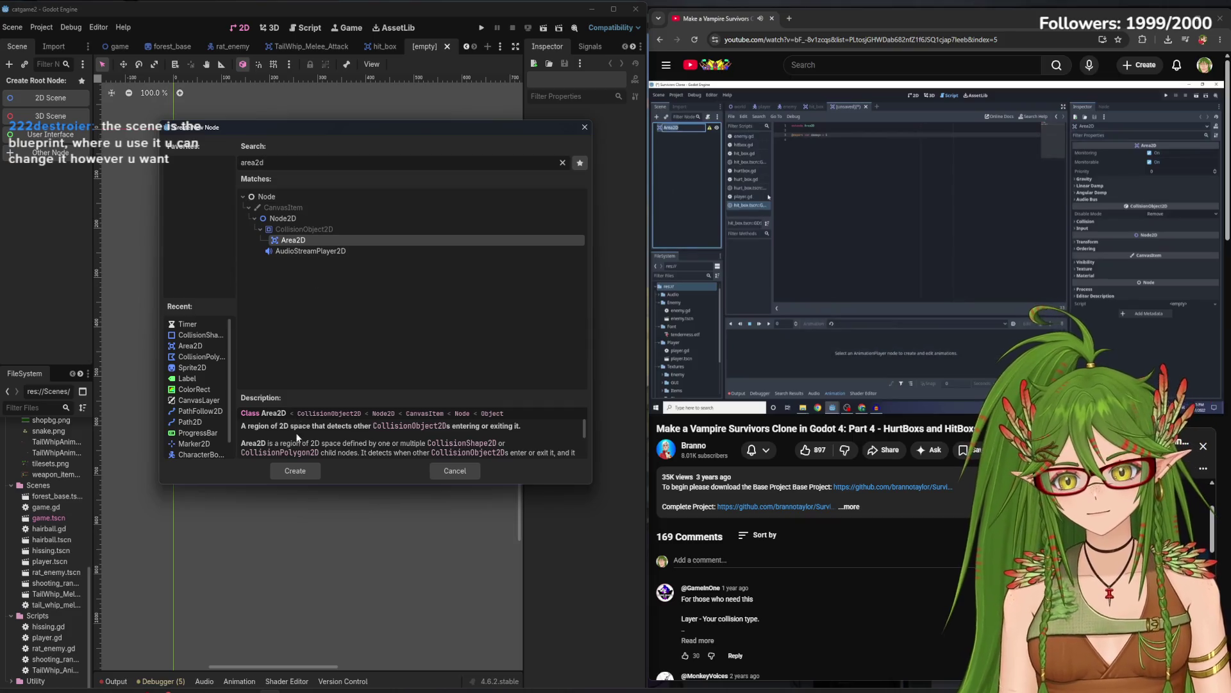
pyautogui.click(304, 469)
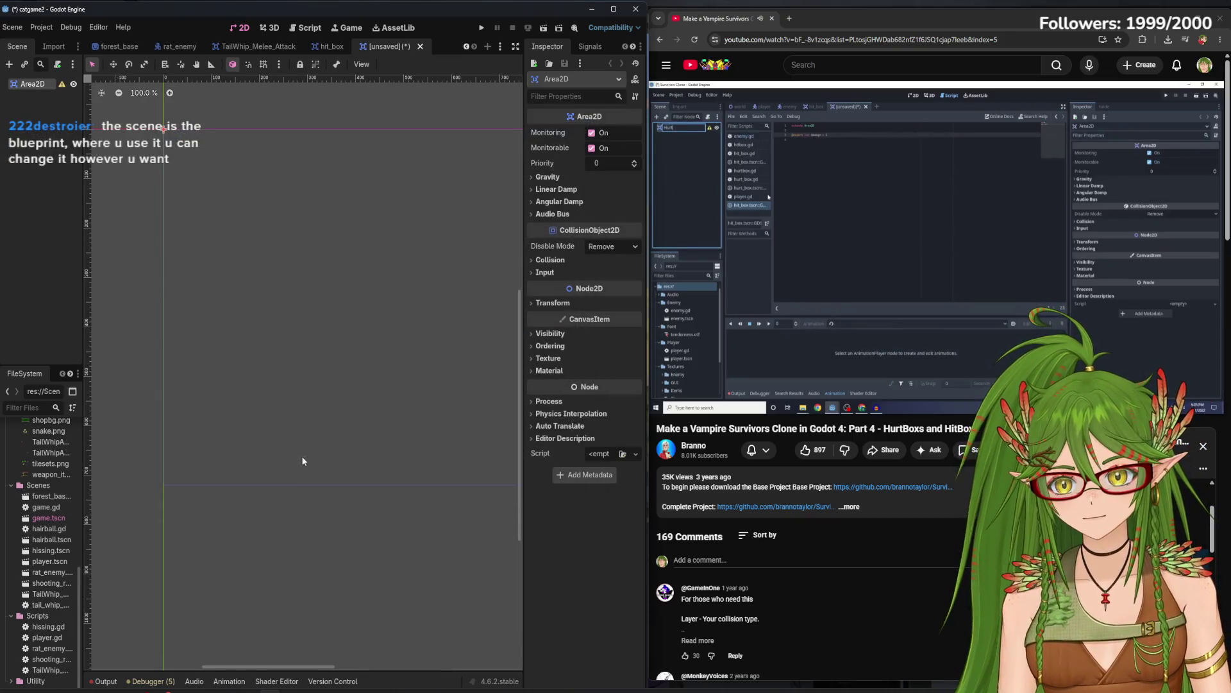
pyautogui.doubleClick(24, 82)
pyautogui.write('HurtBox')
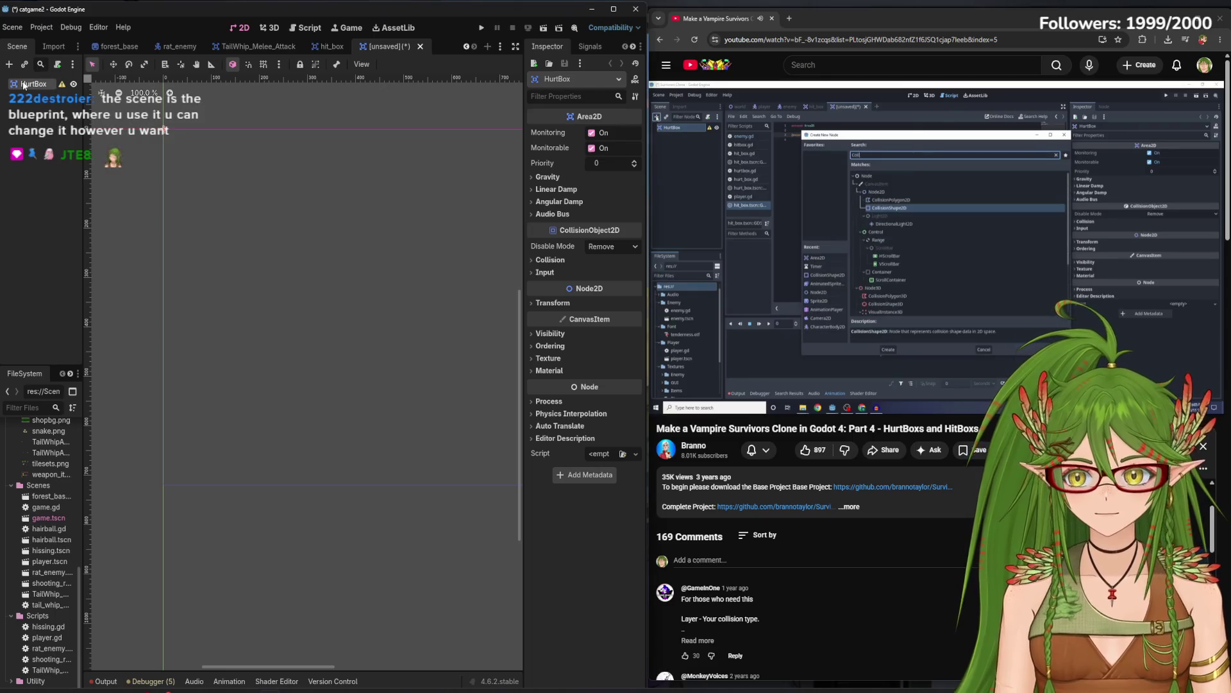
pyautogui.press('Return')
# - Add CollisionShape2D and Timer children under HurtBox, then save the scene as hurt_box.tscn
pyautogui.hotkey('ctrl', 'a')
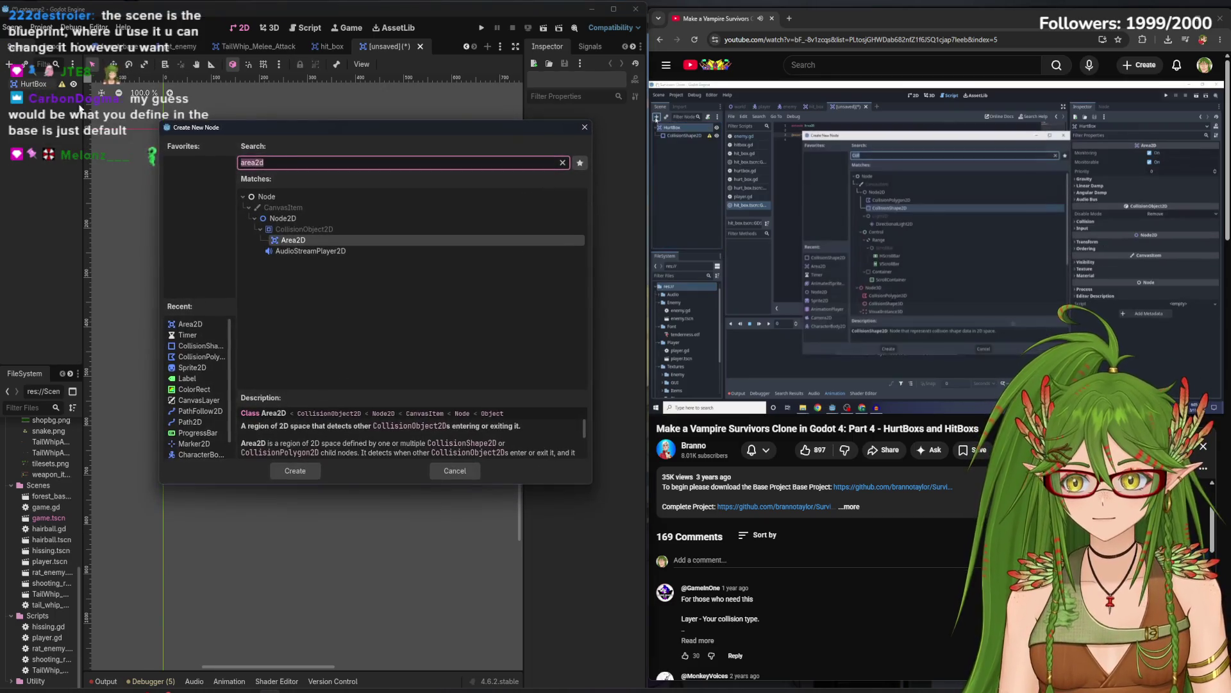
pyautogui.write('coll')
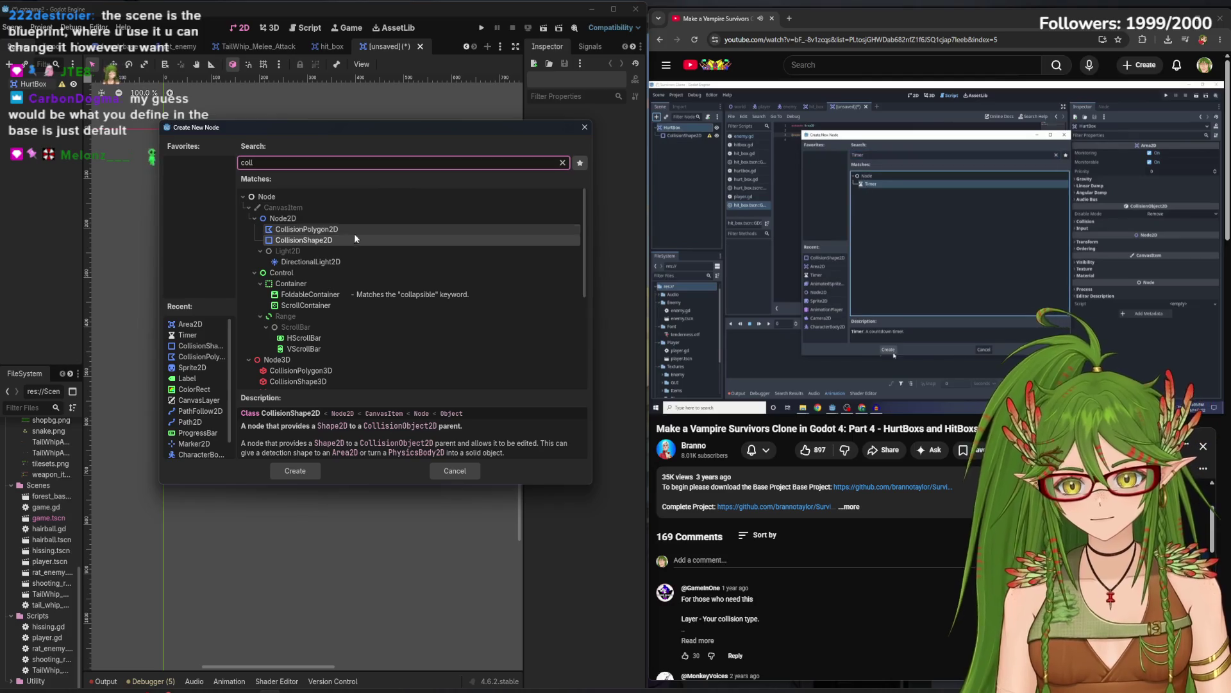
pyautogui.click(302, 467)
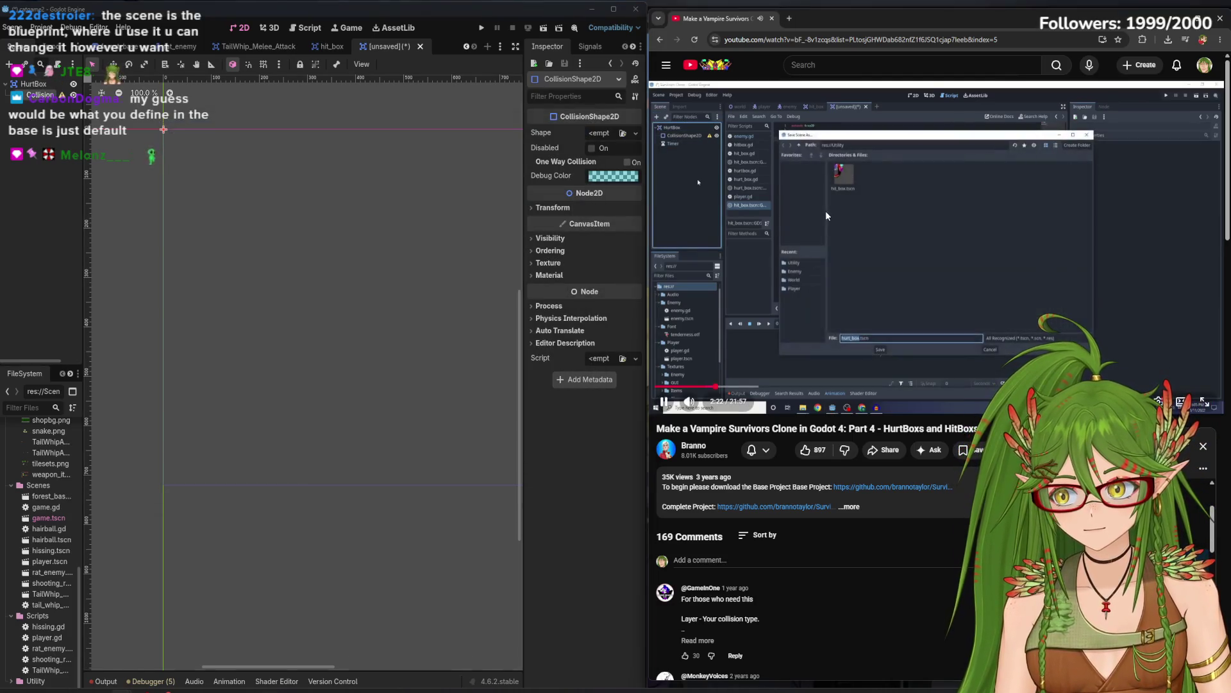
pyautogui.click(826, 211)
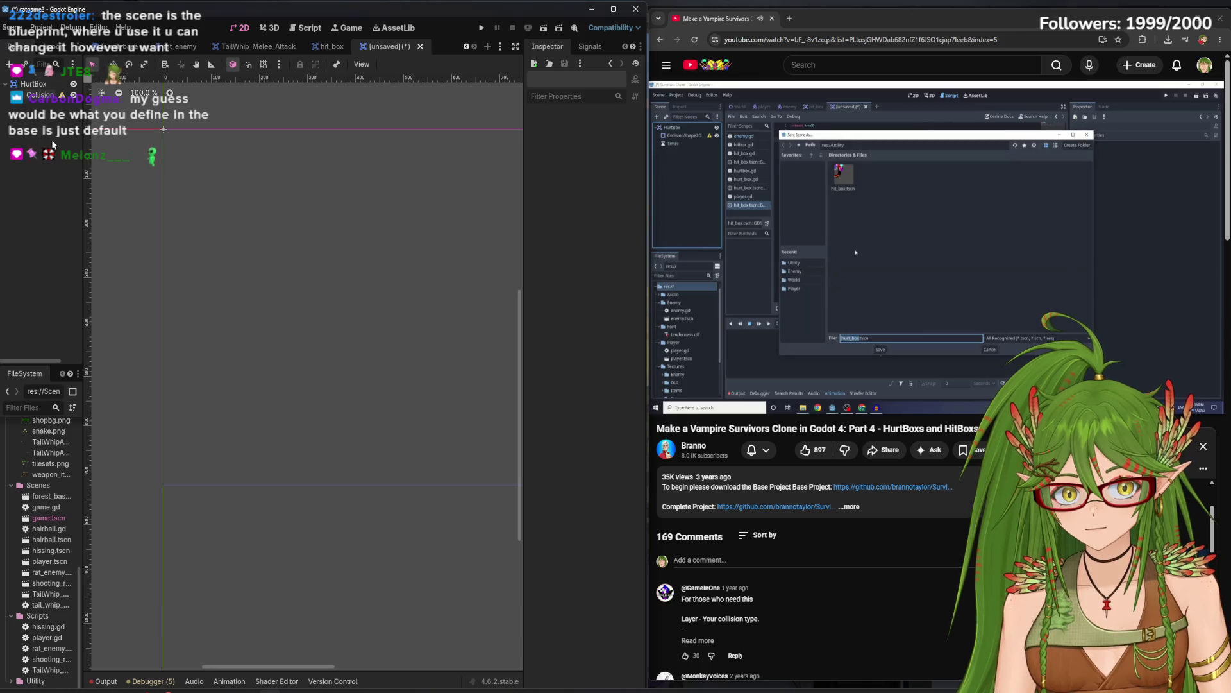
pyautogui.click(33, 108)
pyautogui.hotkey('ctrl', 'a')
pyautogui.write('timer')
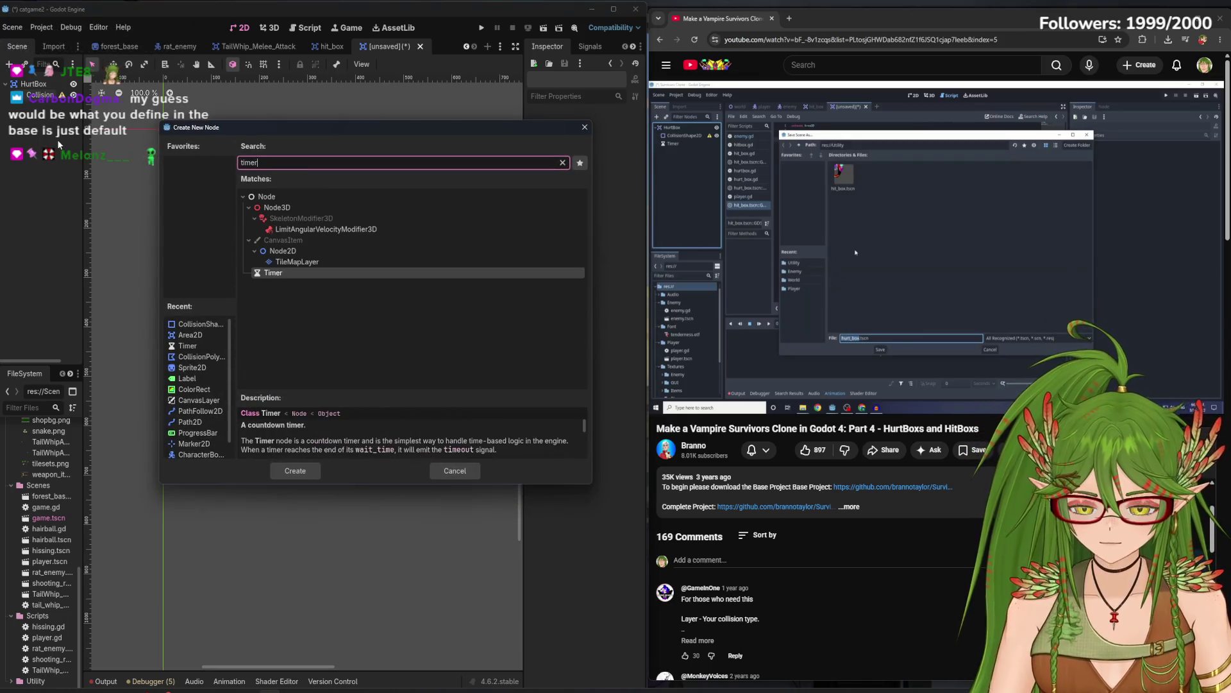
pyautogui.press('Return')
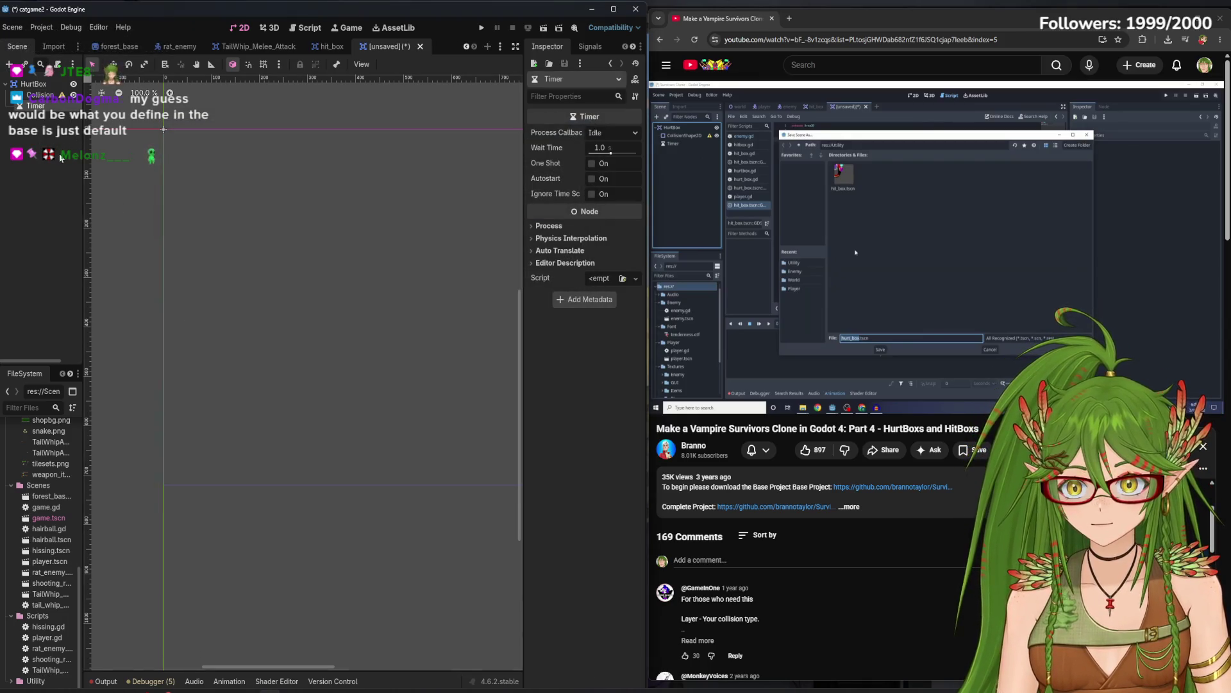
pyautogui.hotkey('ctrl', 's')
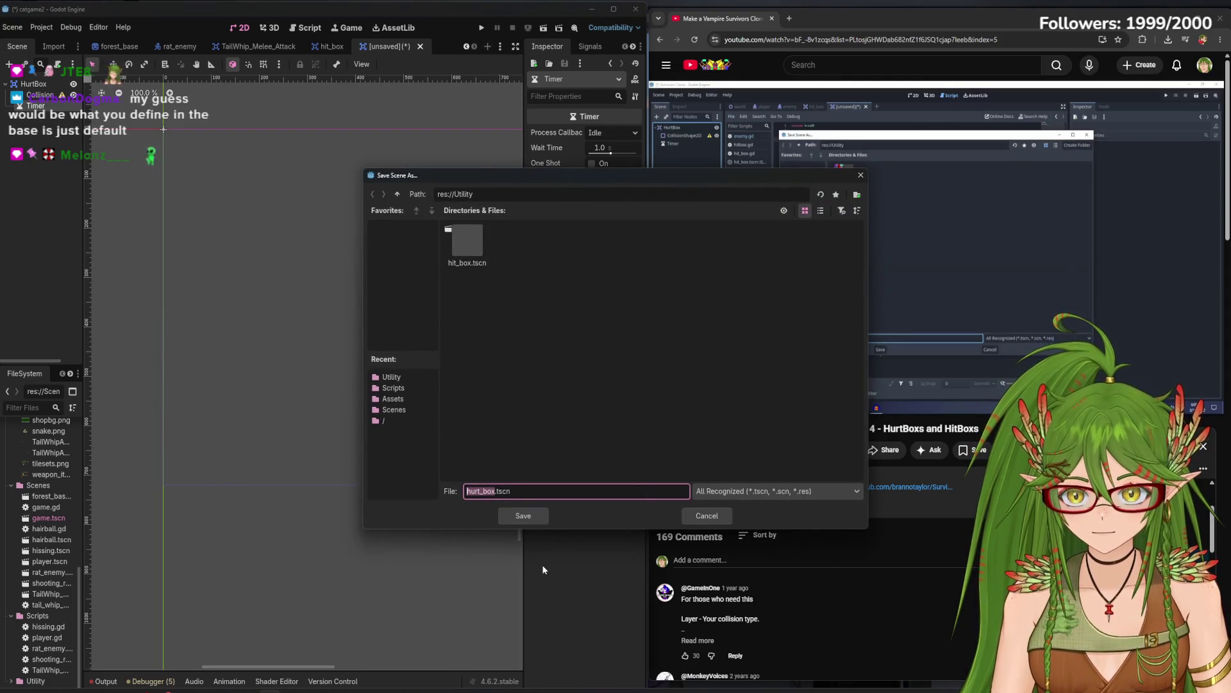
pyautogui.click(513, 511)
# - Confirm the hurt_box save and switch to the Script workspace showing hit_box.gd
pyautogui.click(853, 240)
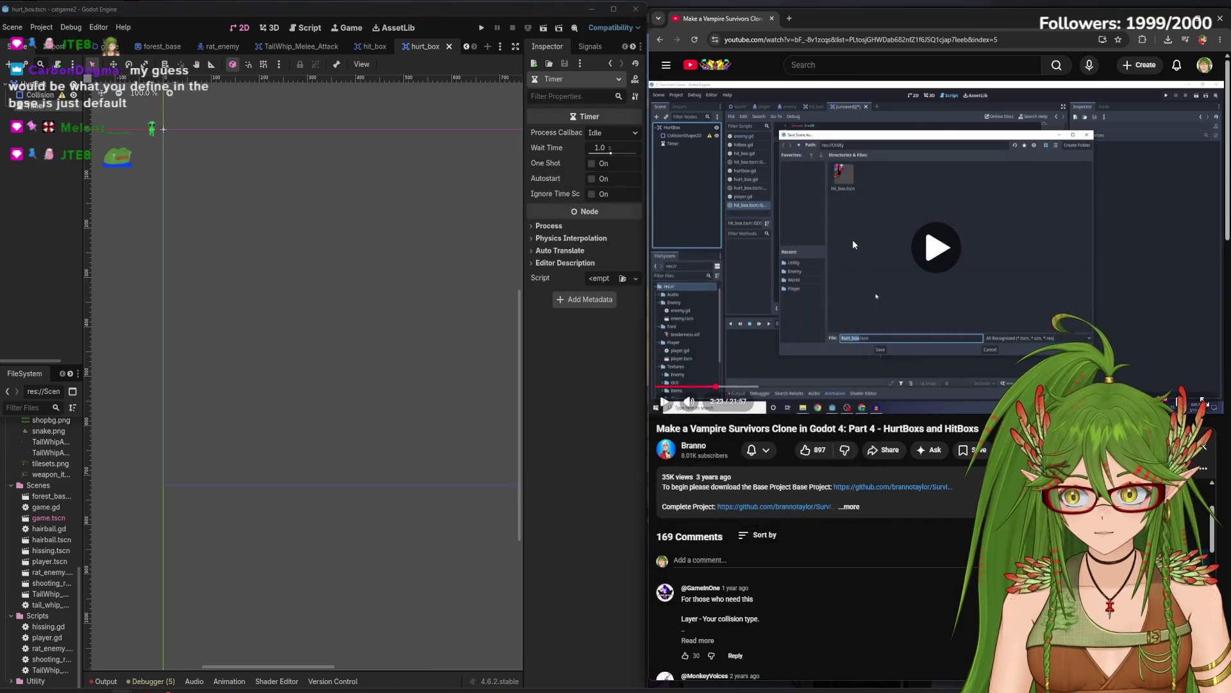
pyautogui.click(852, 240)
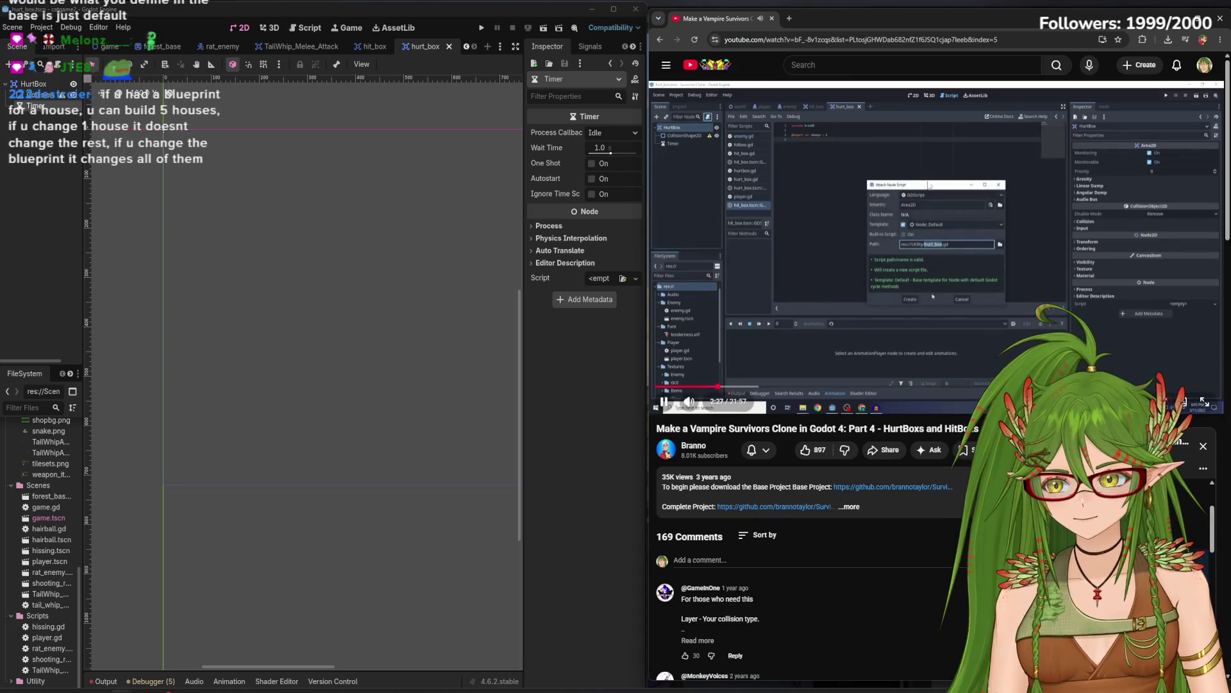
pyautogui.click(928, 195)
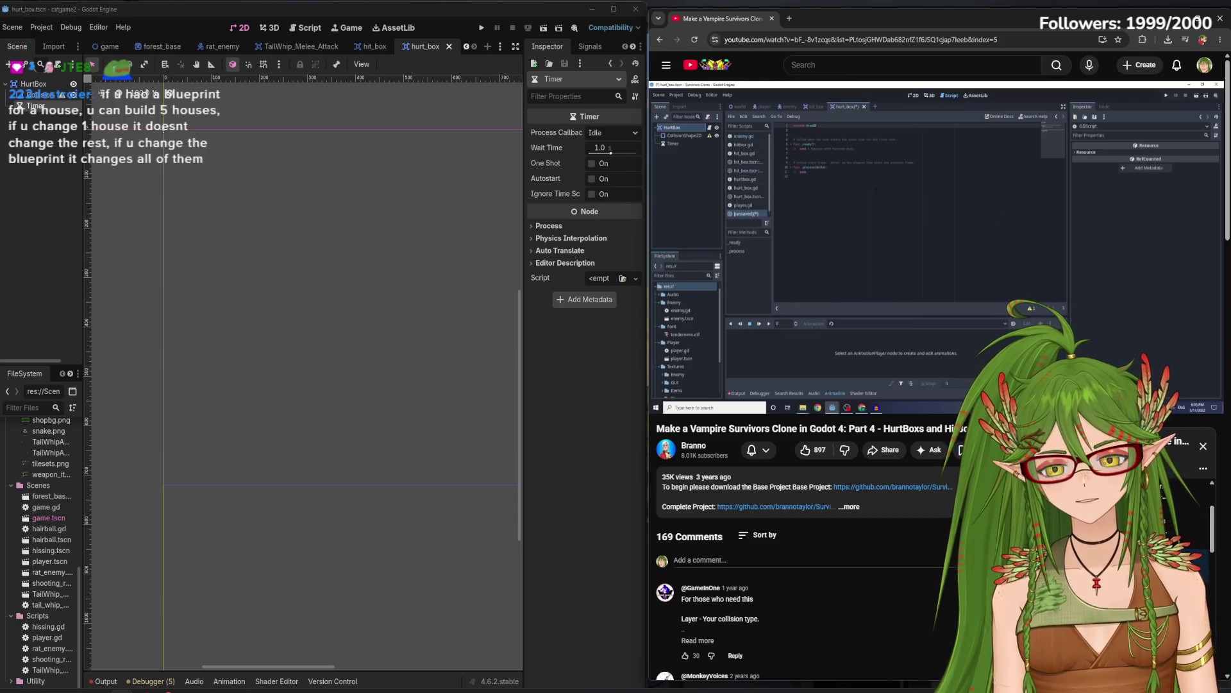
pyautogui.moveTo(958, 291)
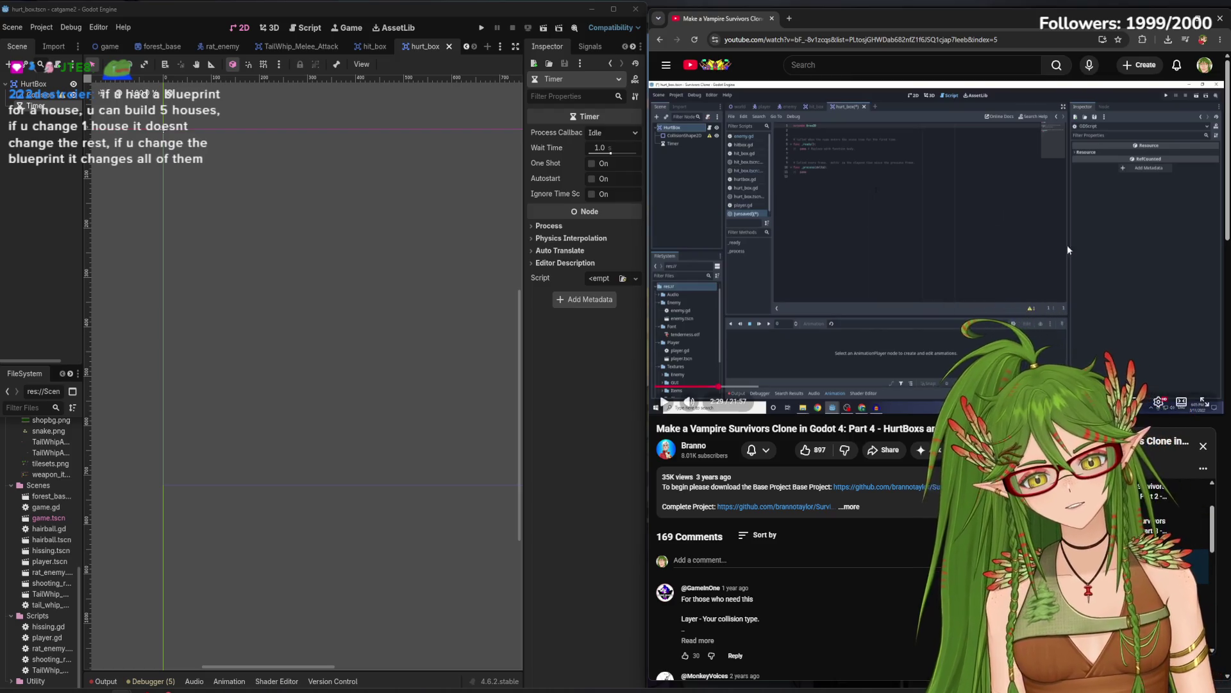
pyautogui.click(984, 217)
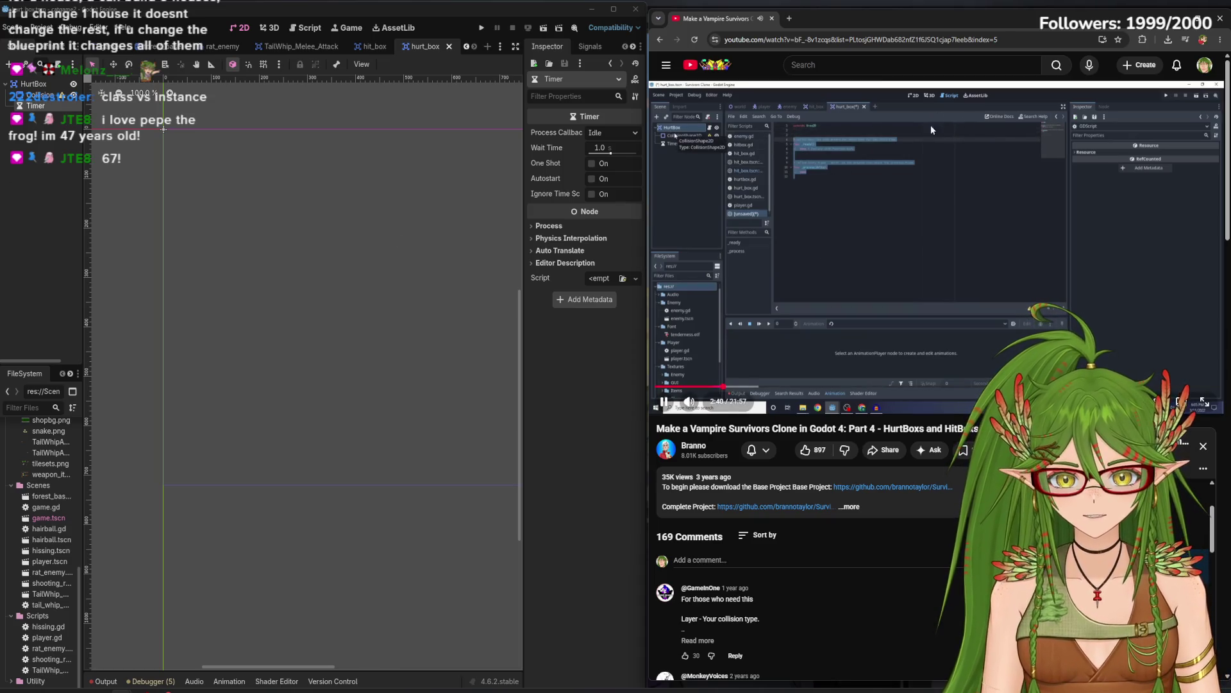
pyautogui.click(310, 28)
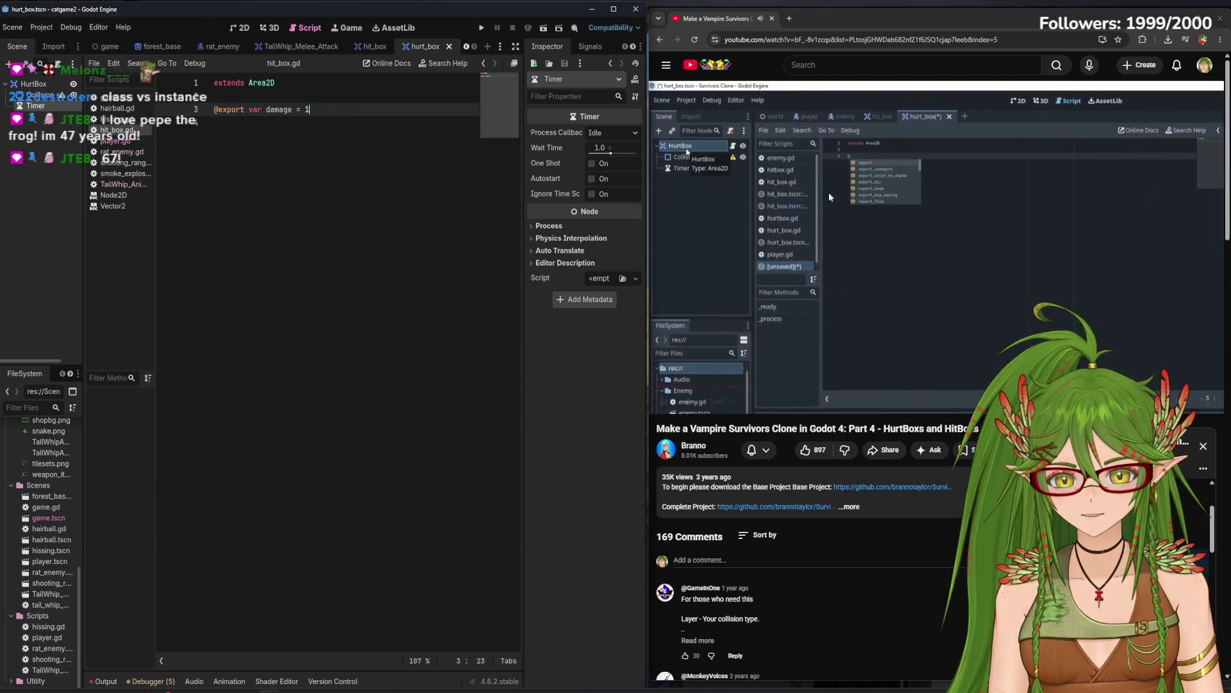
pyautogui.click(327, 94)
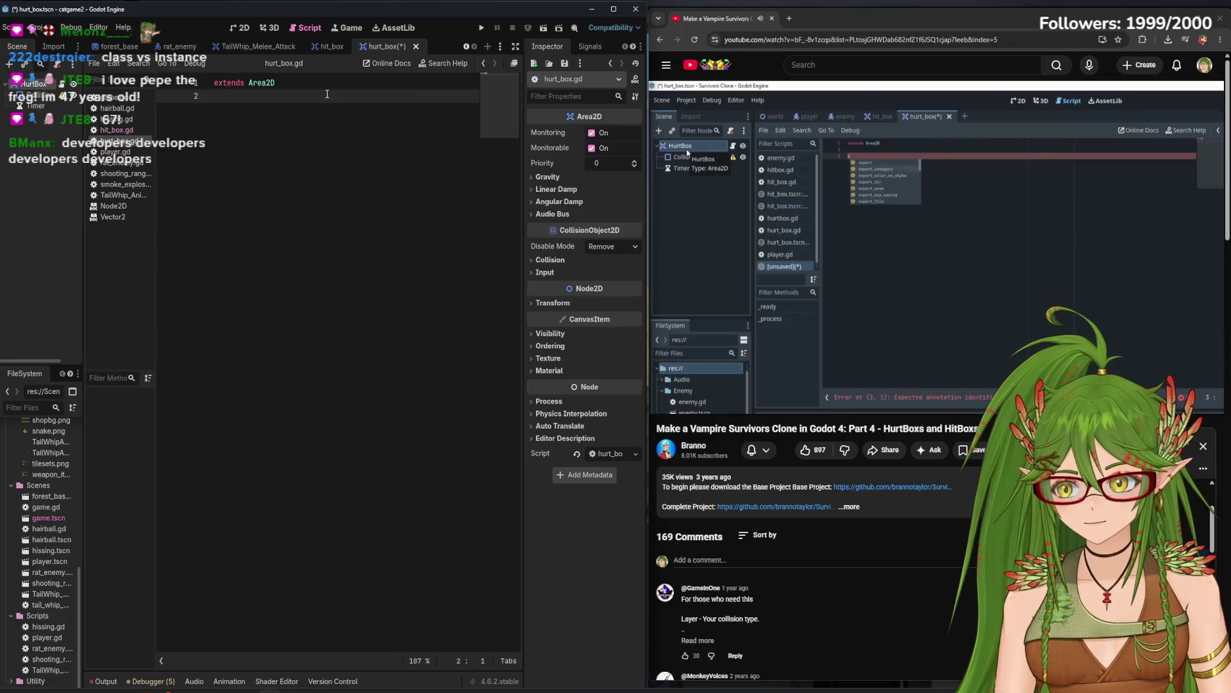
pyautogui.press('Return')
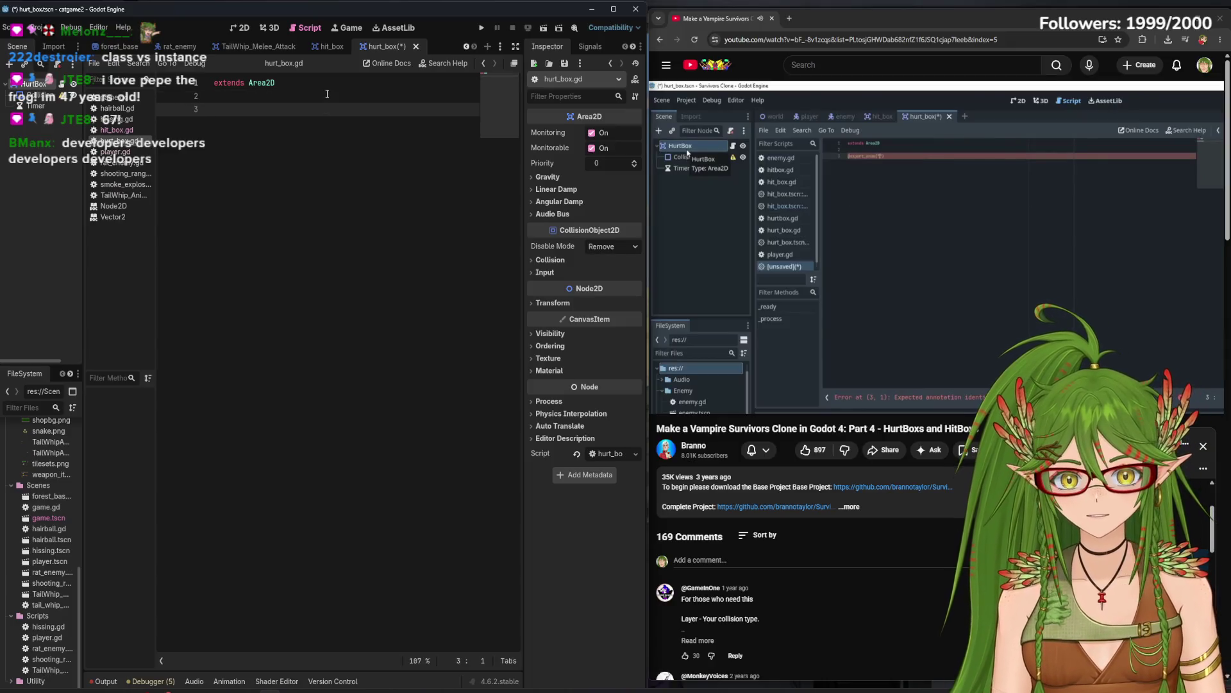
pyautogui.write('t')
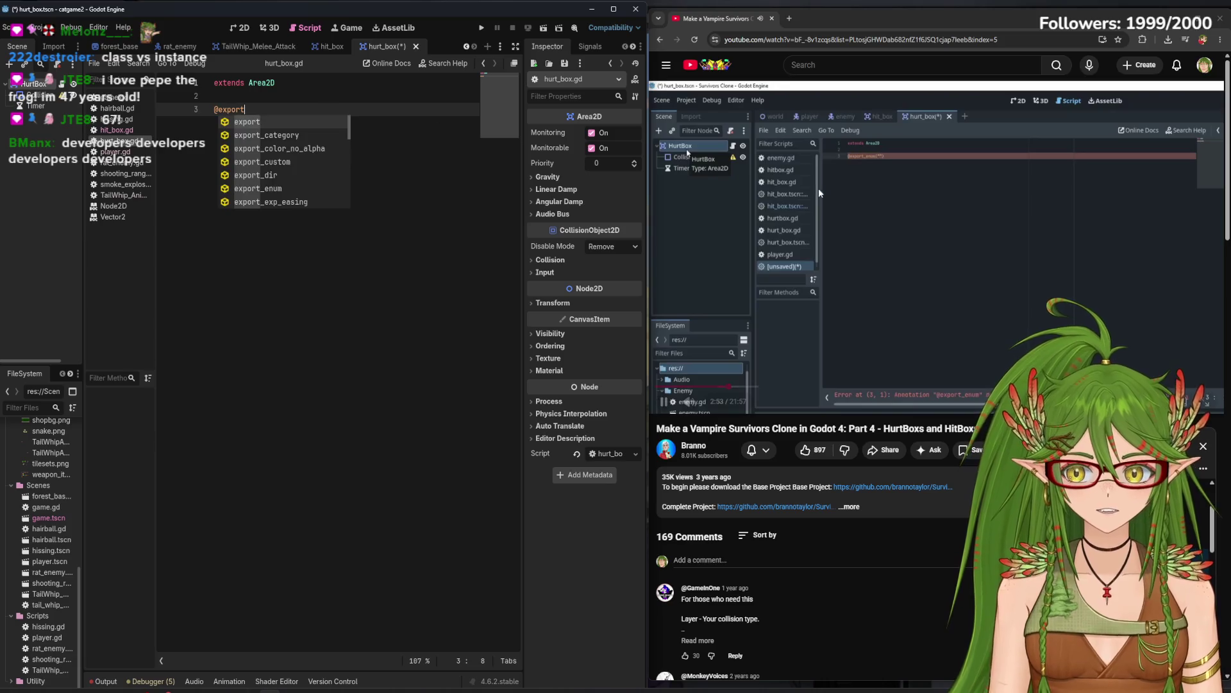
pyautogui.click(819, 188)
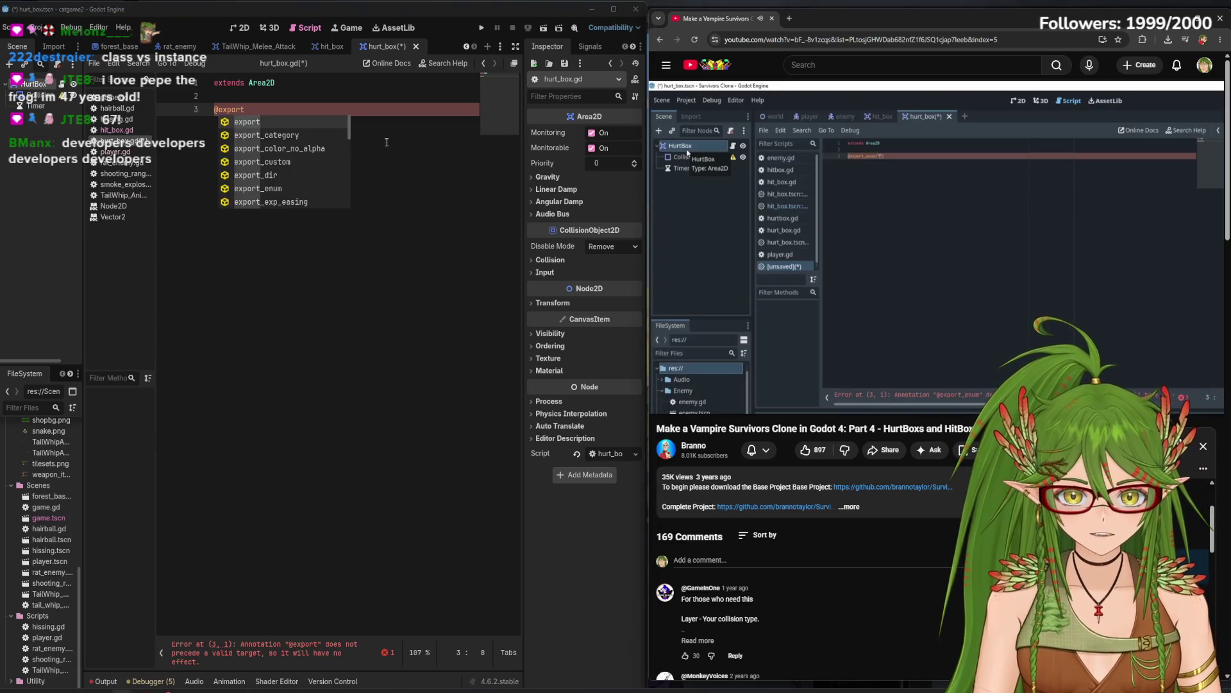
pyautogui.click(284, 110)
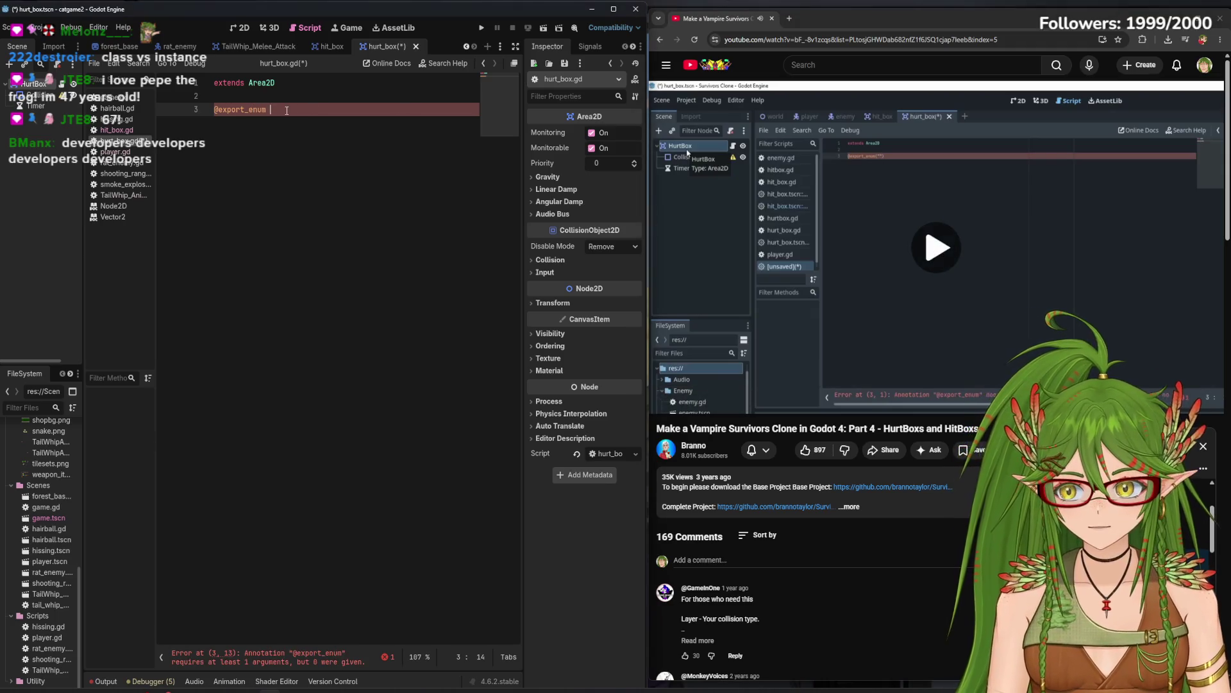
pyautogui.press('BackSpace')
pyautogui.write('("')
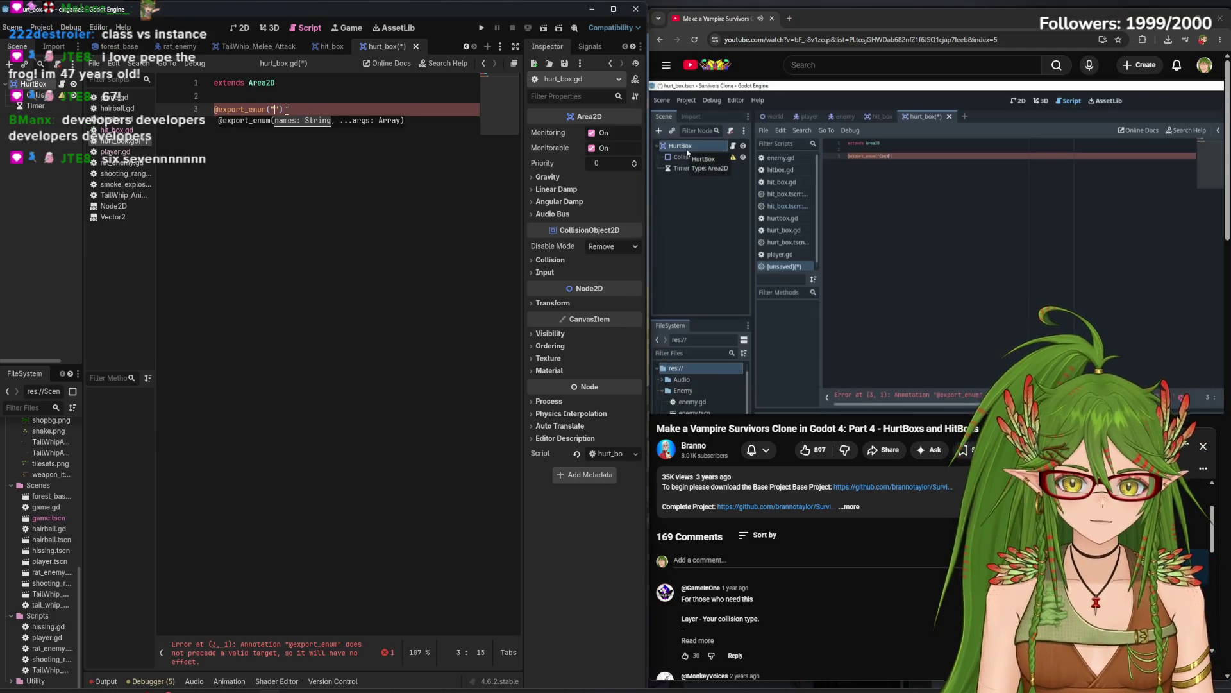
pyautogui.write('Coo')
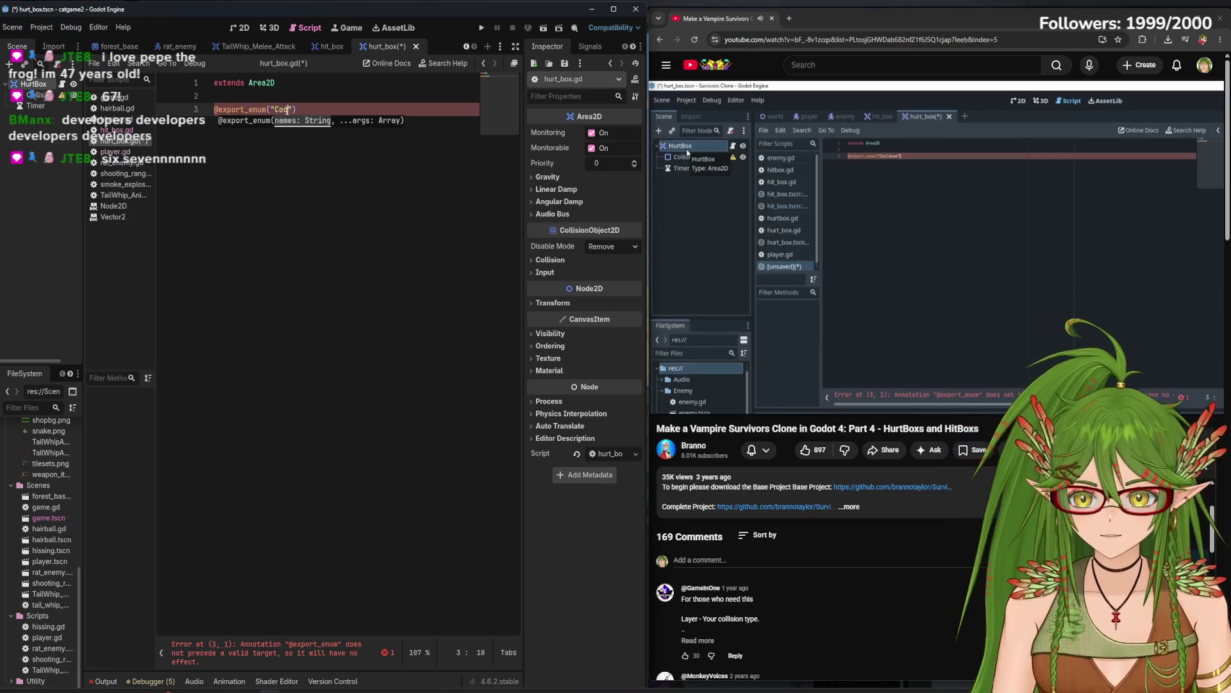
pyautogui.write('", "Hit')
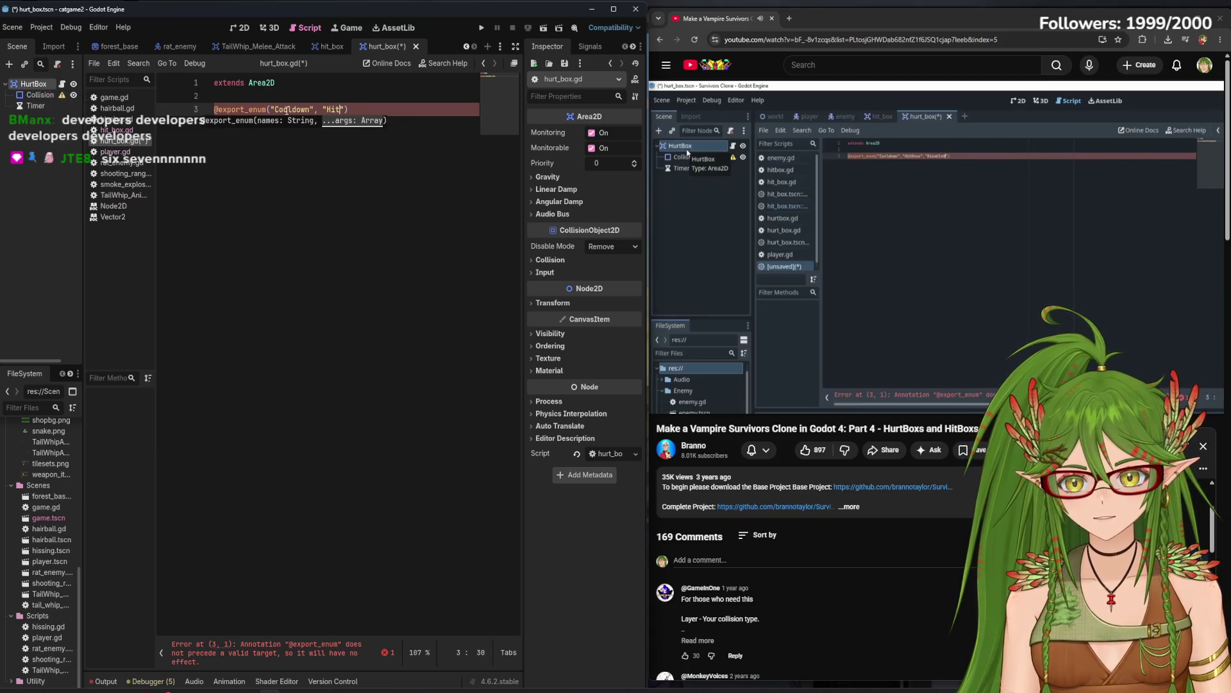
pyautogui.write('Once", "DisableHitBox')
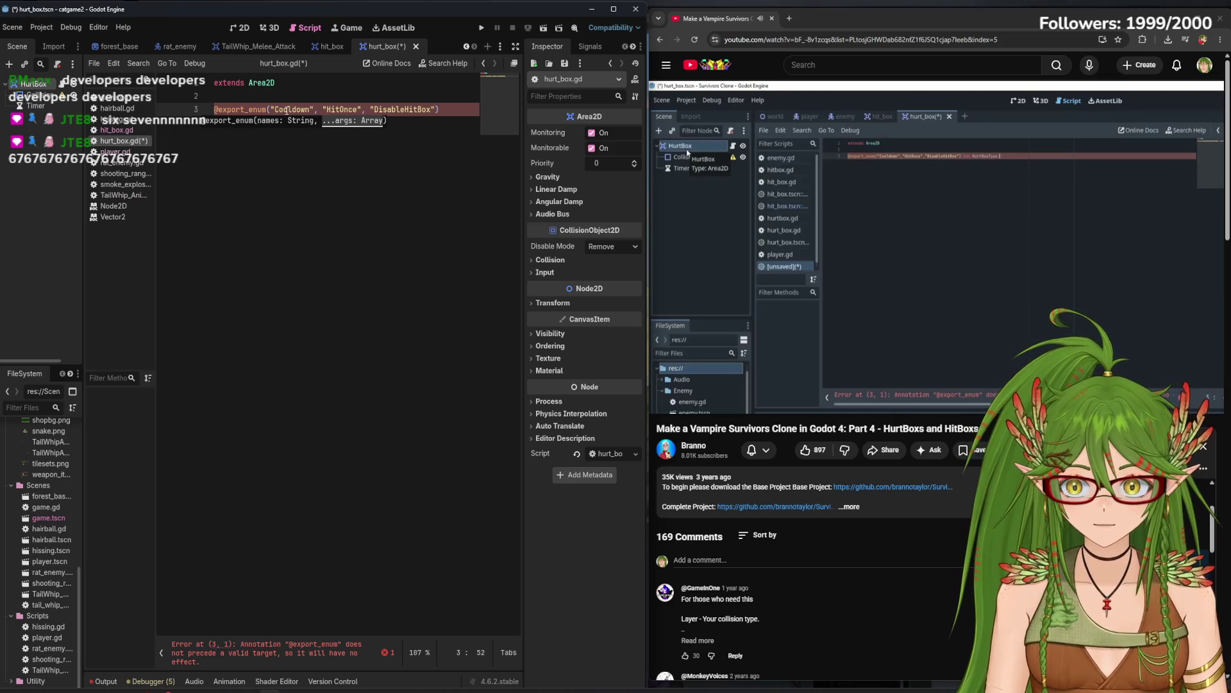
pyautogui.write('var H')
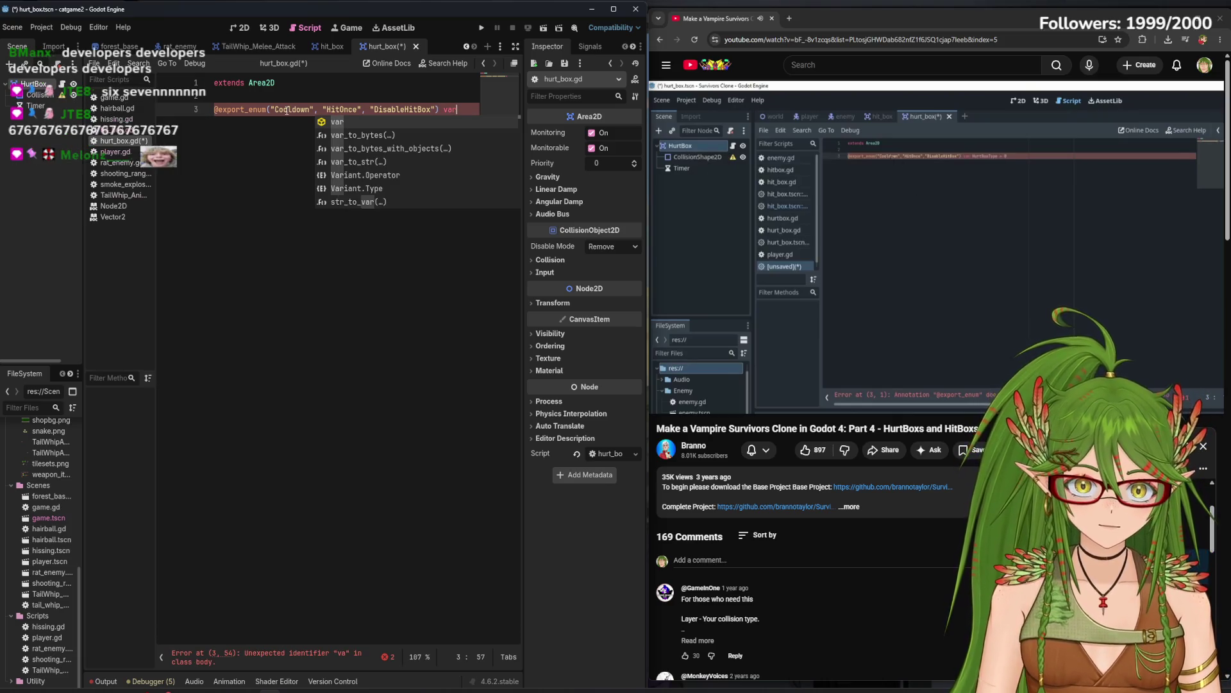
pyautogui.write('urtBox')
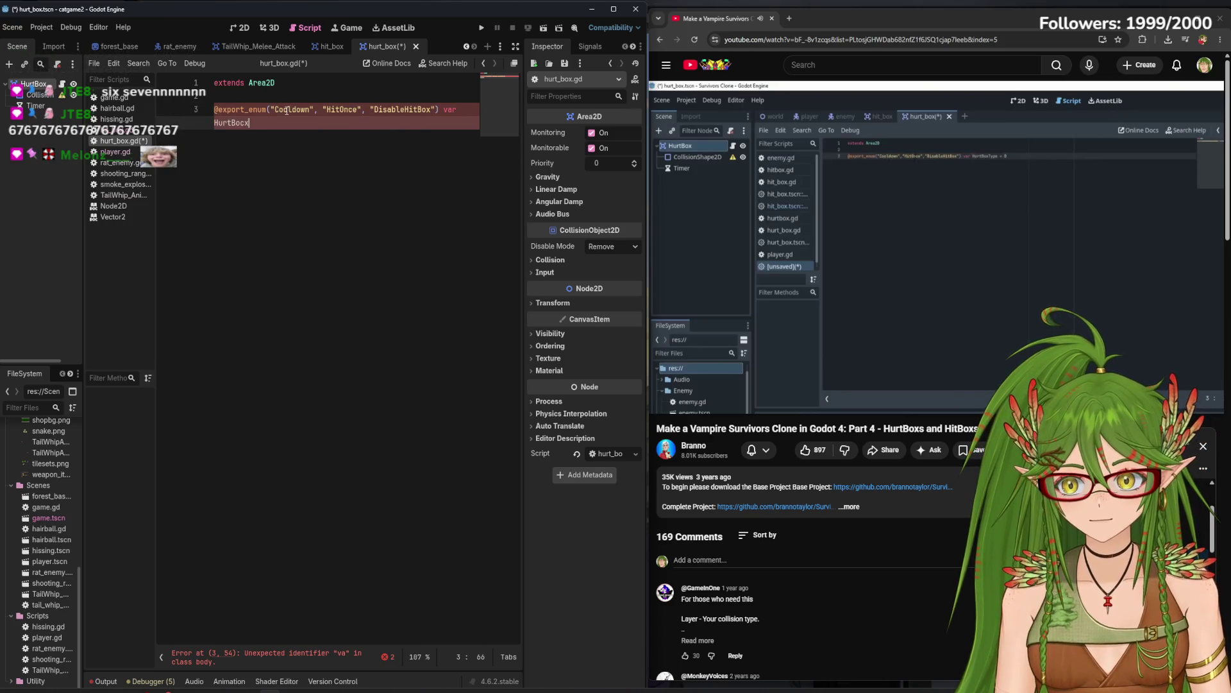
pyautogui.write('Type = ')
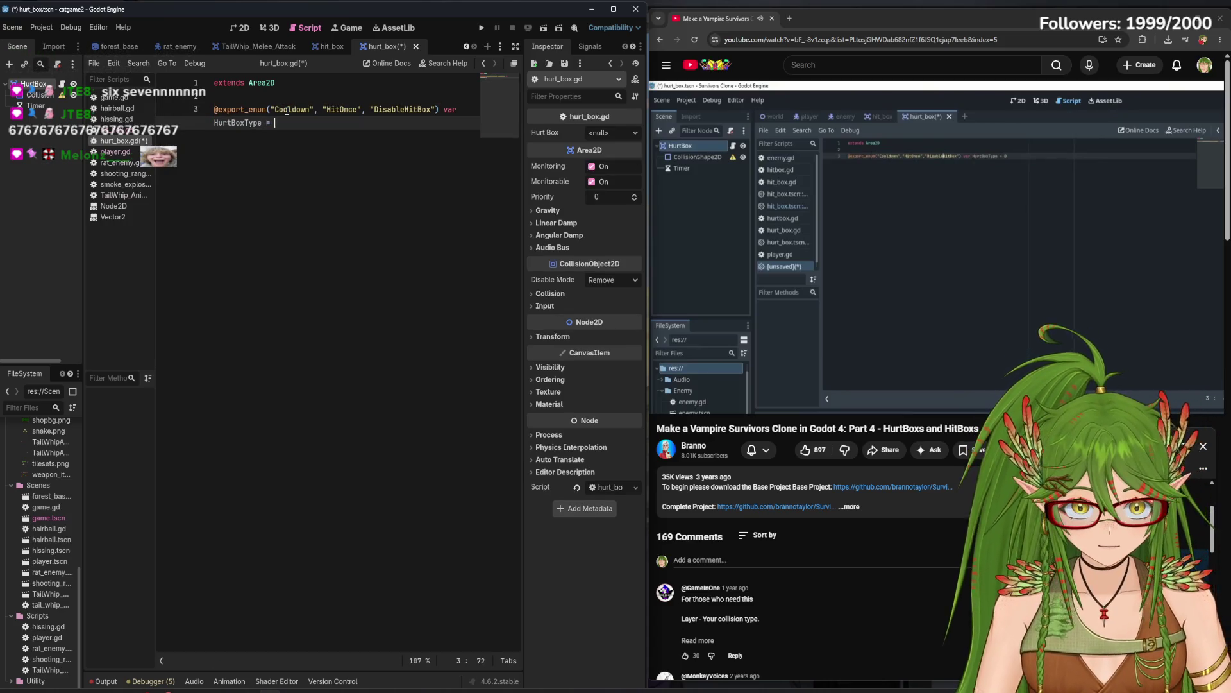
pyautogui.write('0')
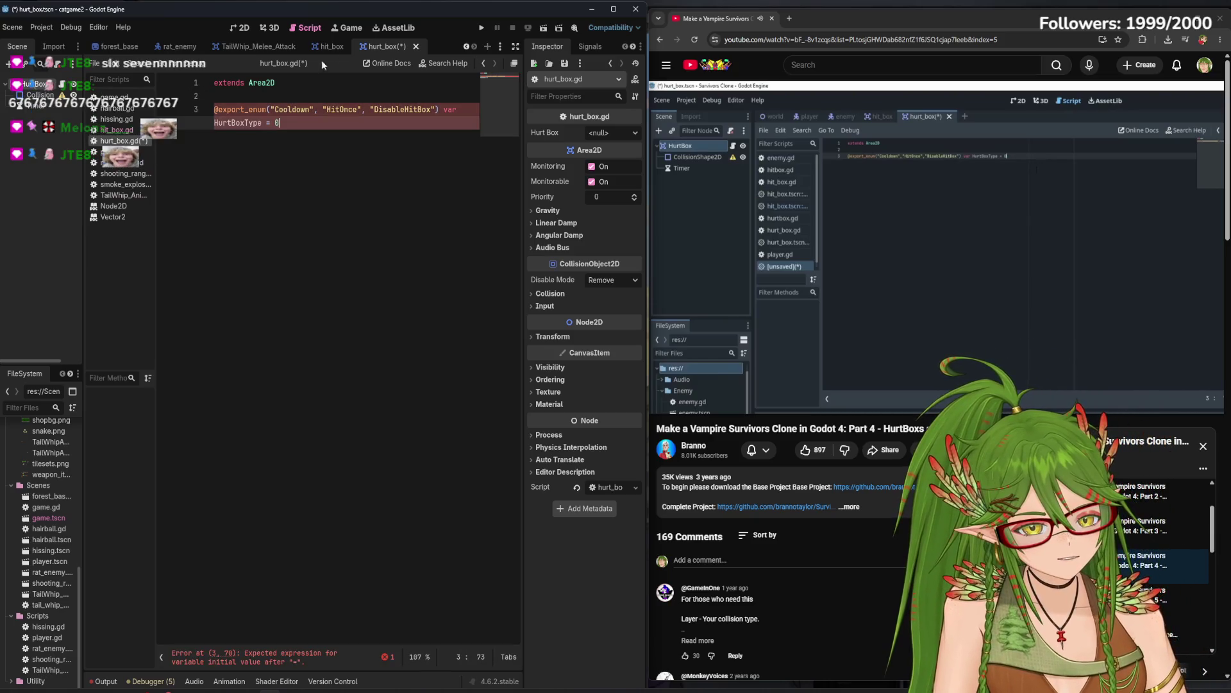
# - Confirm the Inspector shows Hurt Box Type as Cooldown, then save the scene and script
pyautogui.click(748, 372)
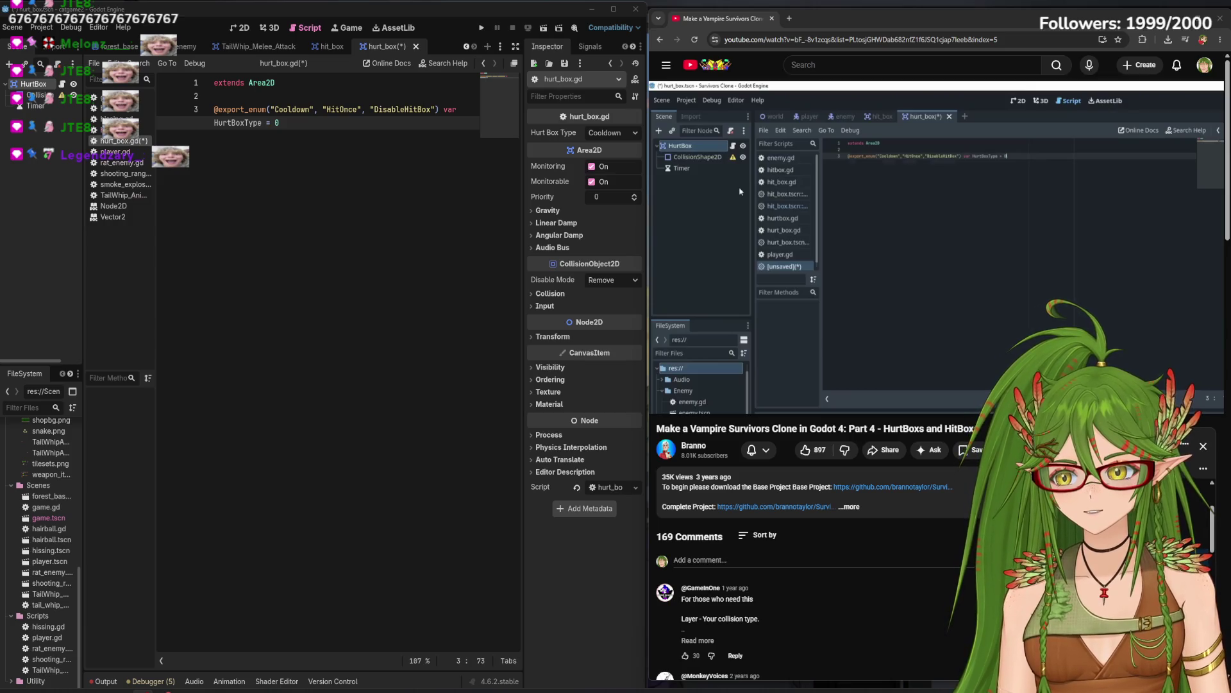
pyautogui.click(742, 191)
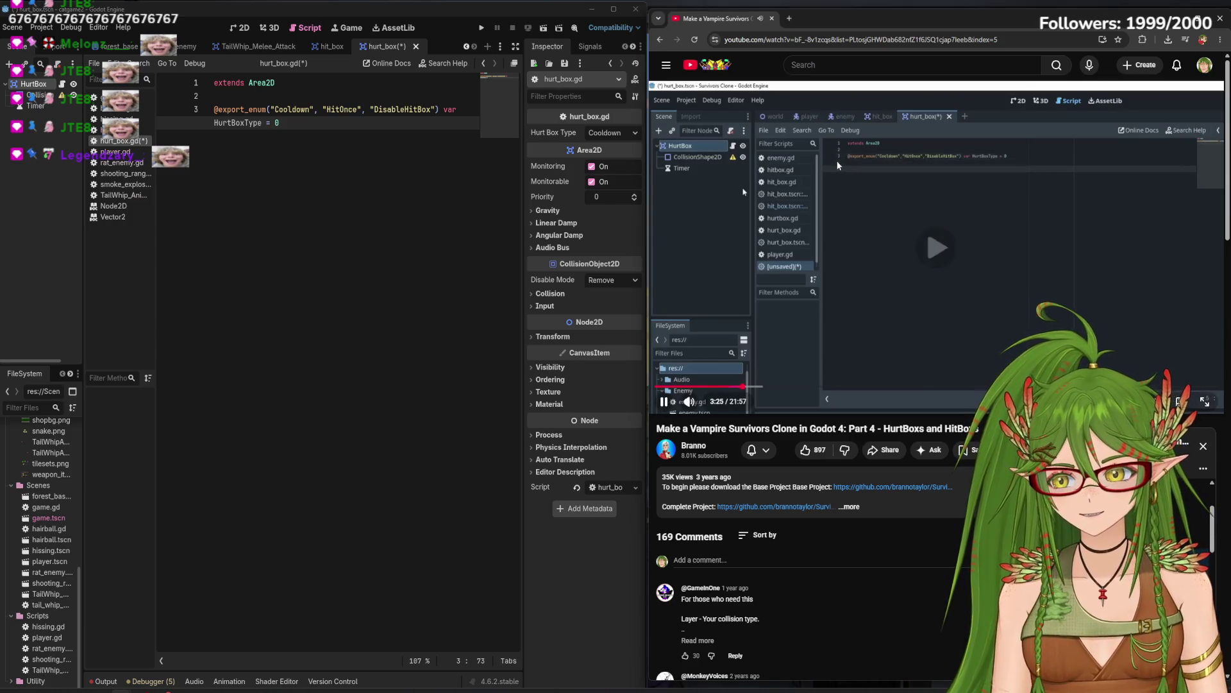
pyautogui.press('Left')
pyautogui.press('Left')
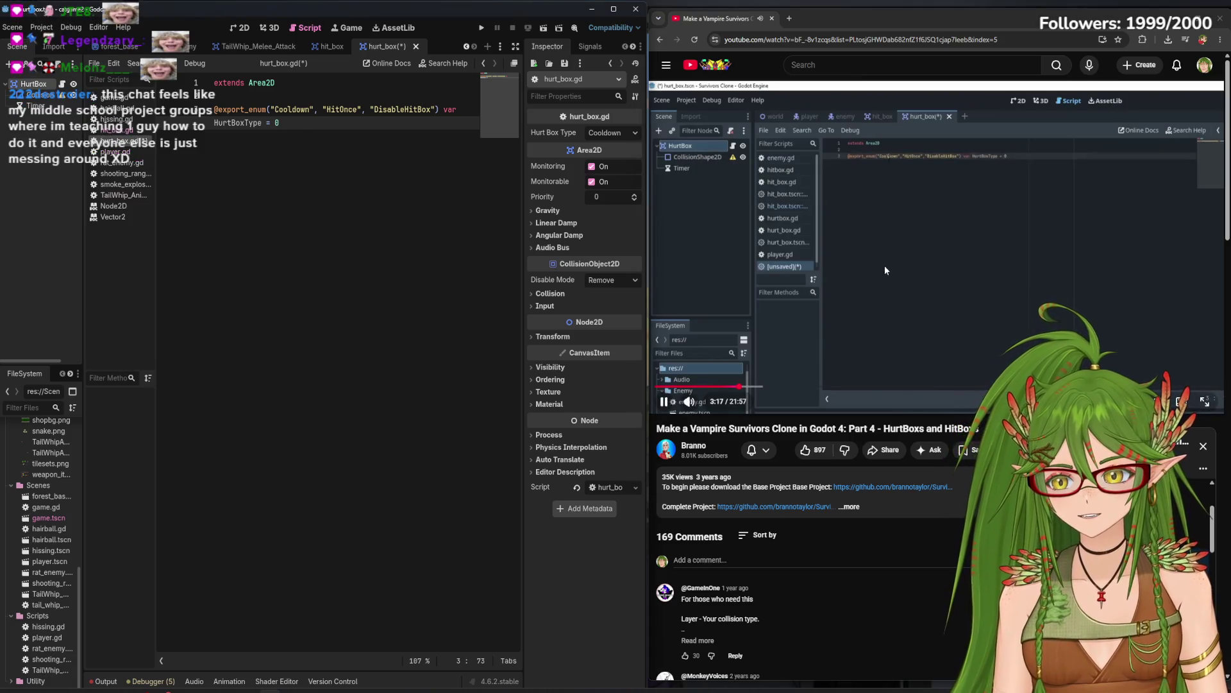
pyautogui.click(910, 266)
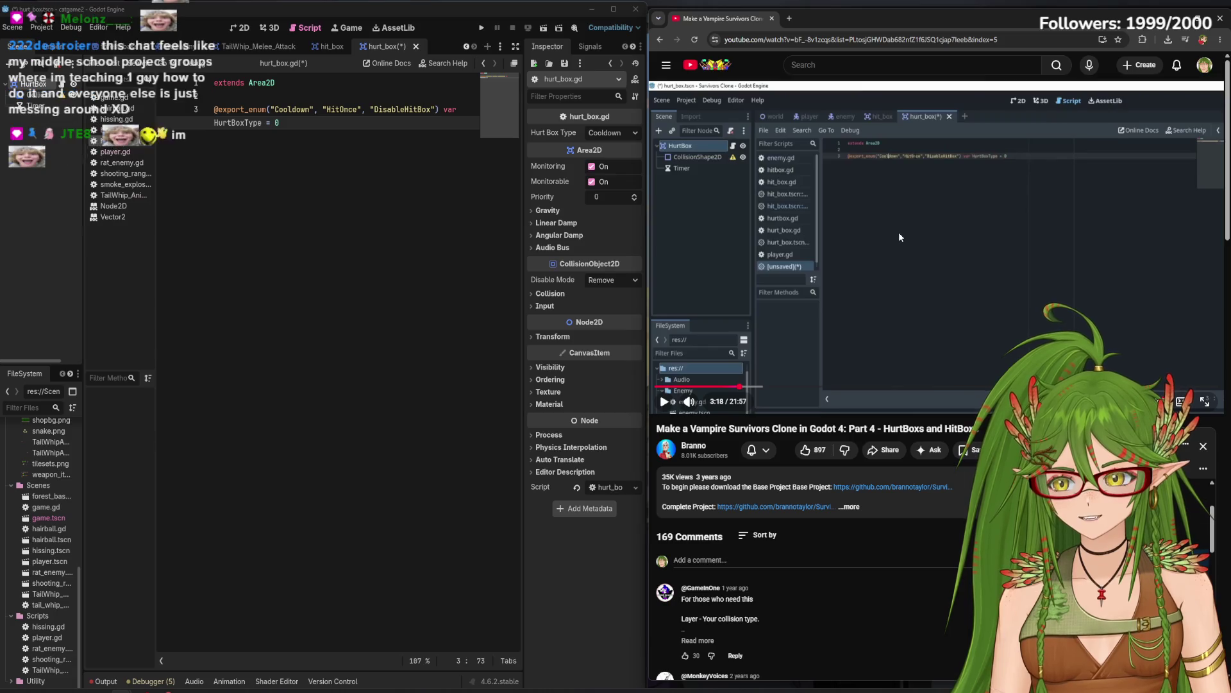
pyautogui.click(933, 239)
pyautogui.click(329, 127)
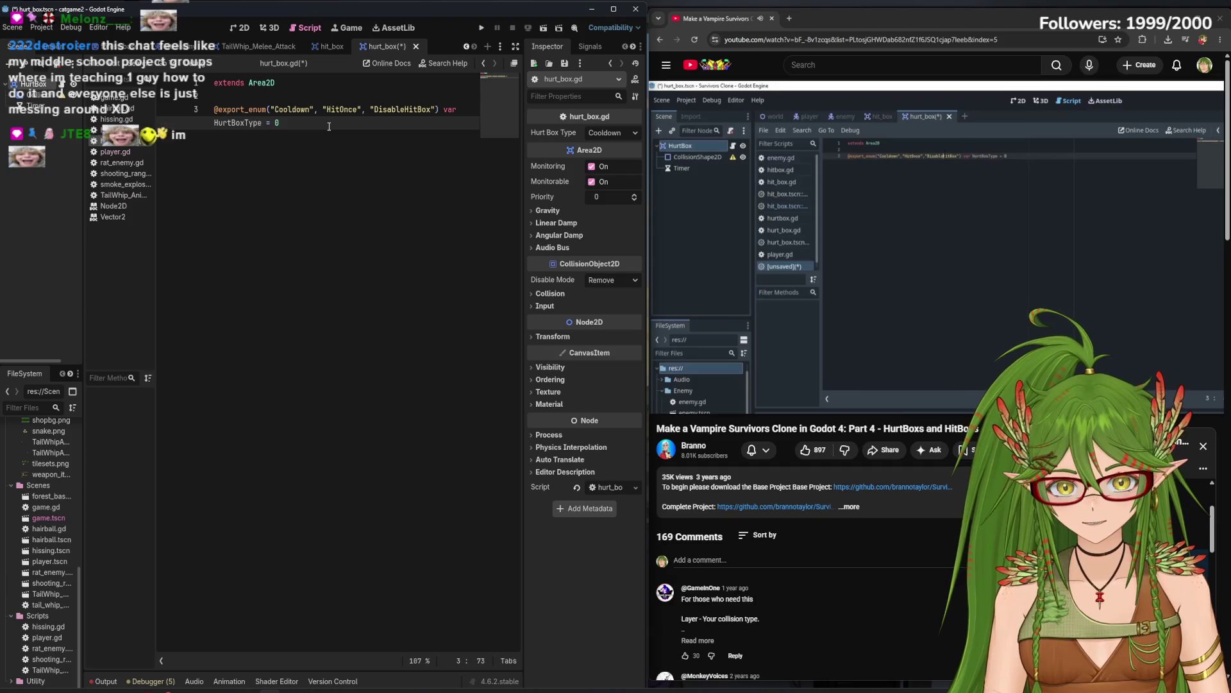
pyautogui.hotkey('ctrl', 's')
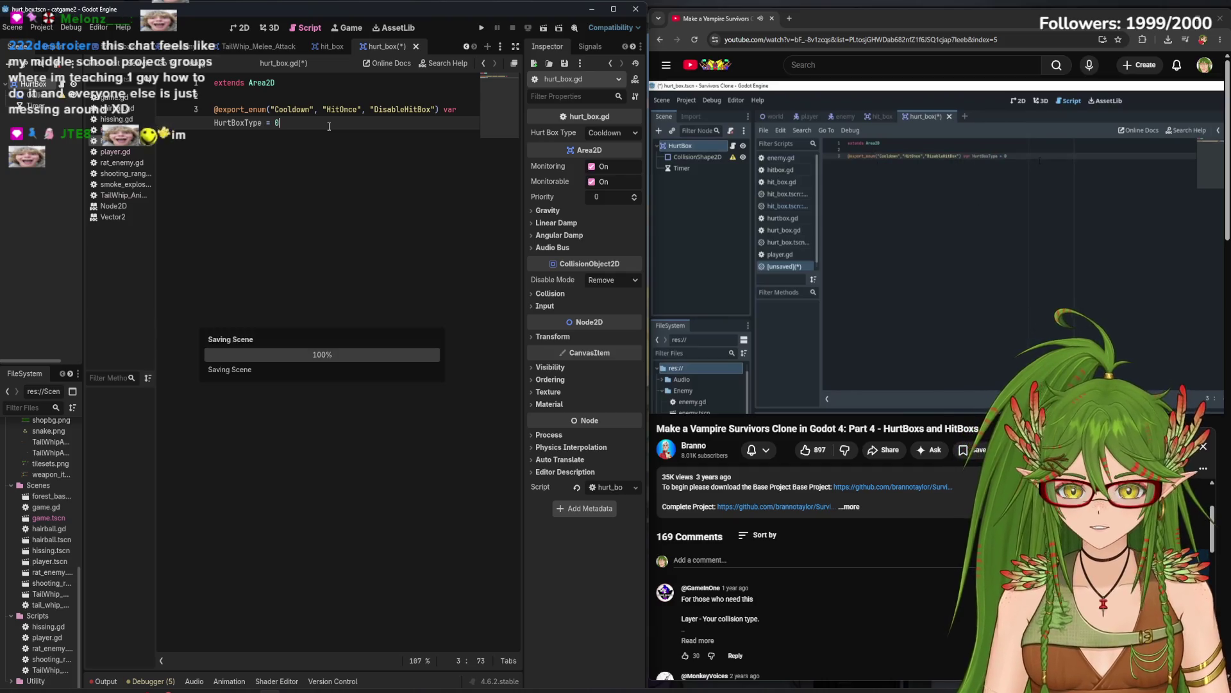
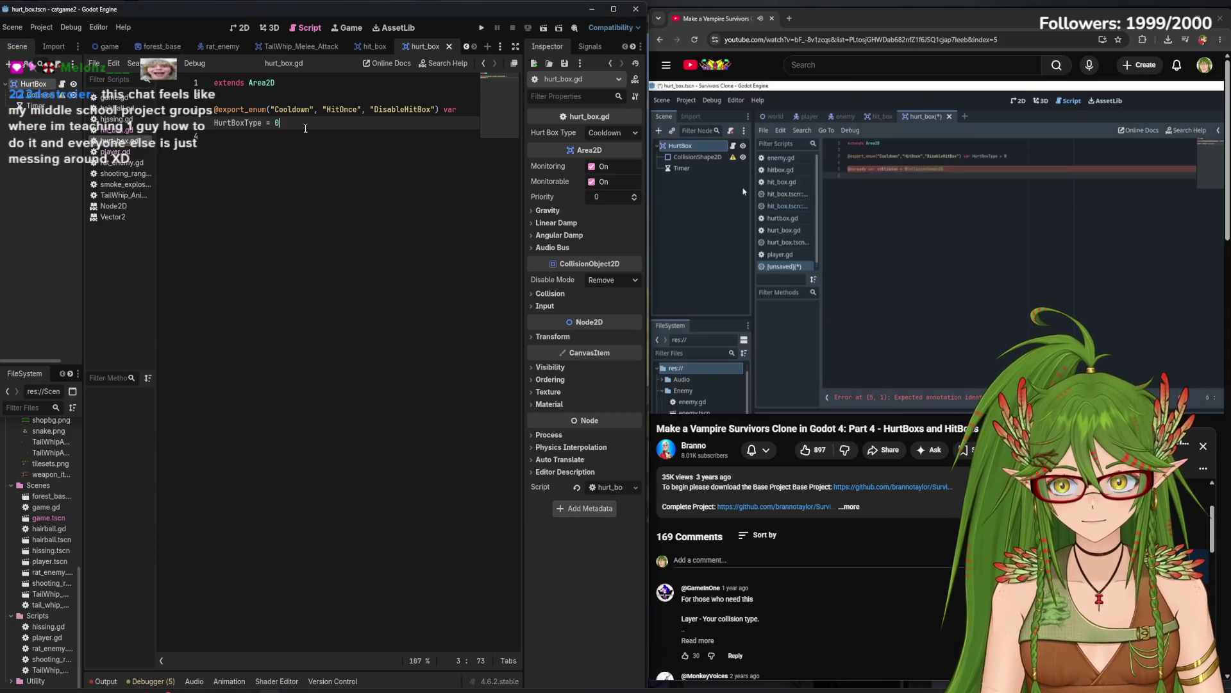
pyautogui.press('Return')
pyautogui.press('Return')
pyautogui.write('@')
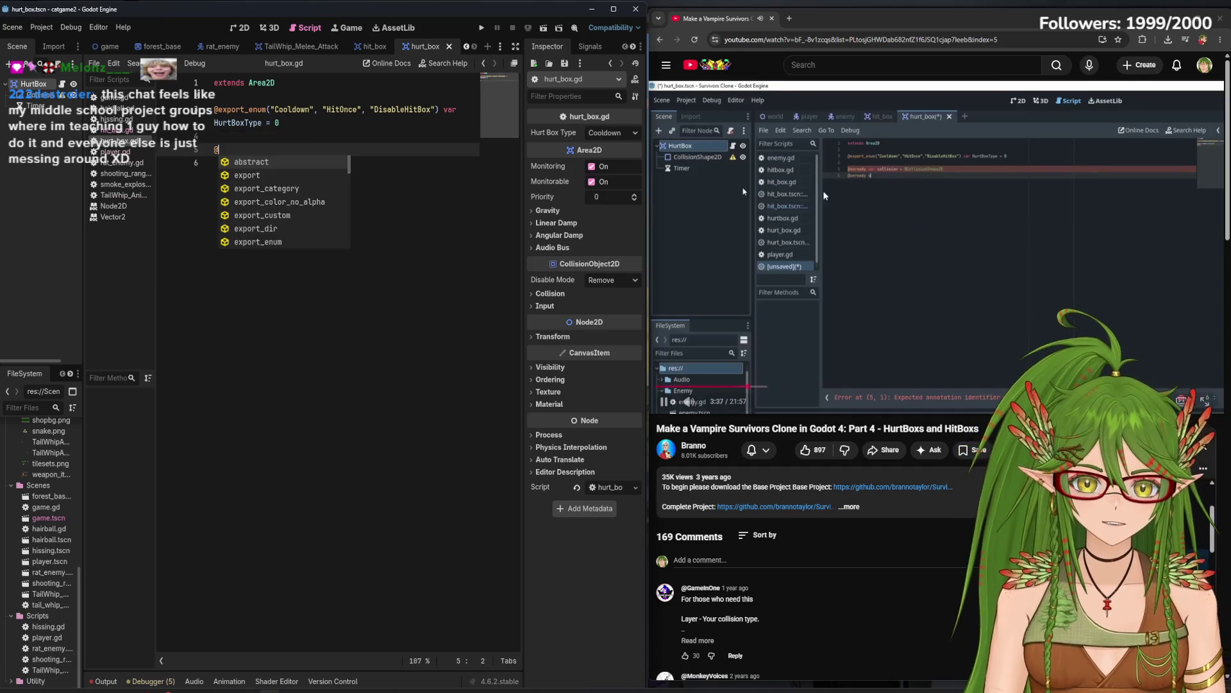
pyautogui.press('XF86AudioPlay')
pyautogui.click(245, 148)
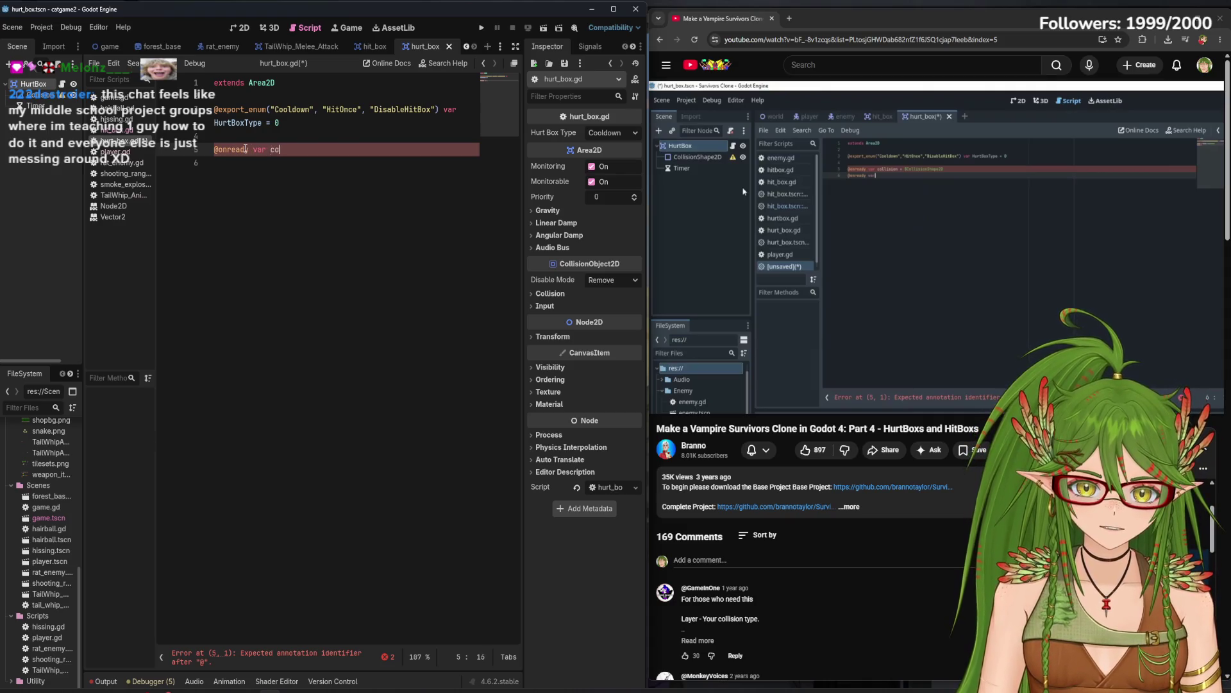
pyautogui.write('sion =')
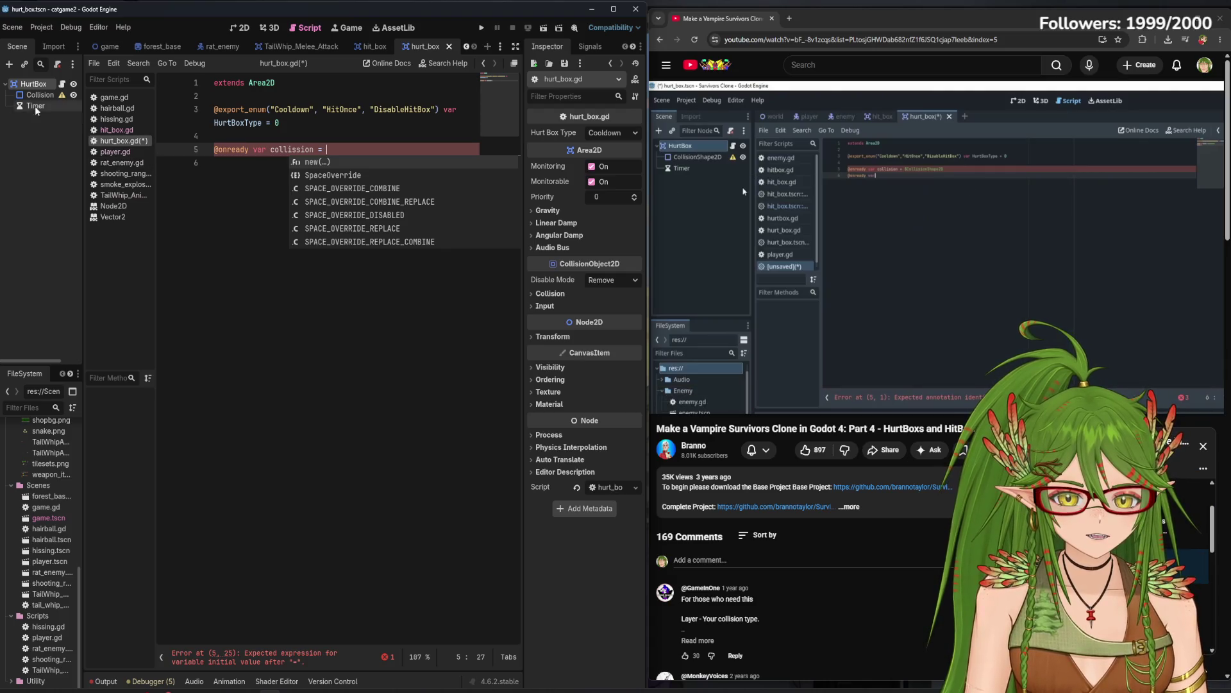
pyautogui.moveTo(43, 92); pyautogui.dragTo(377, 164)
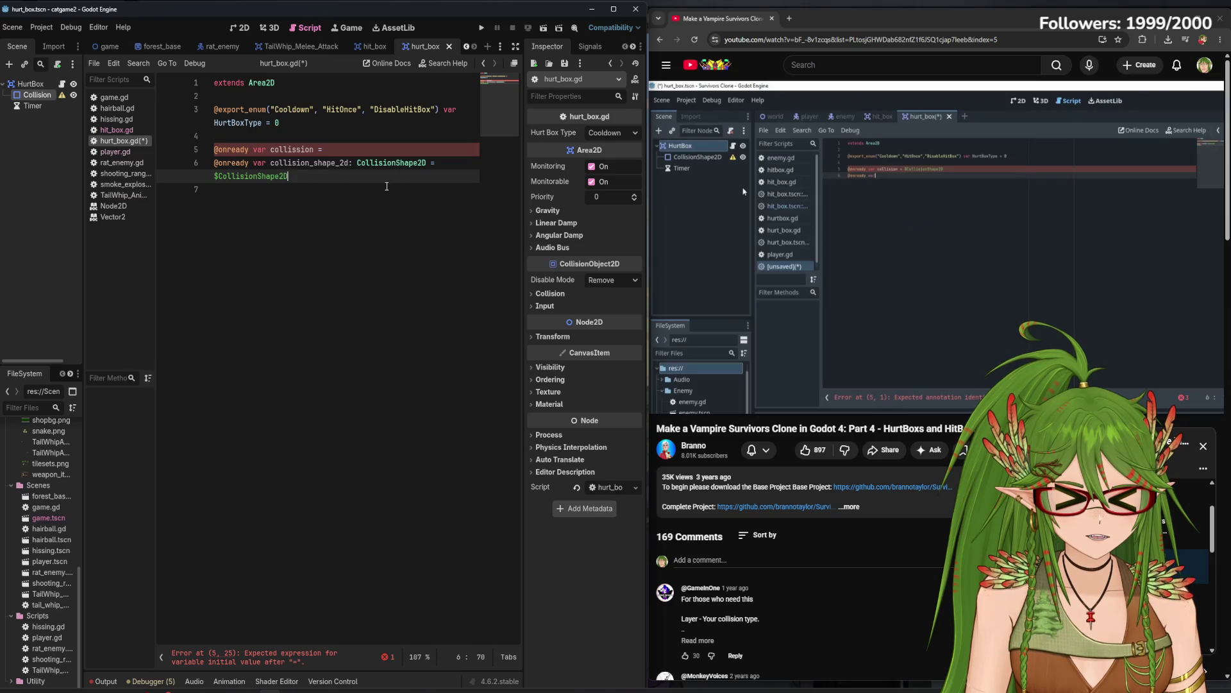
pyautogui.moveTo(855, 235)
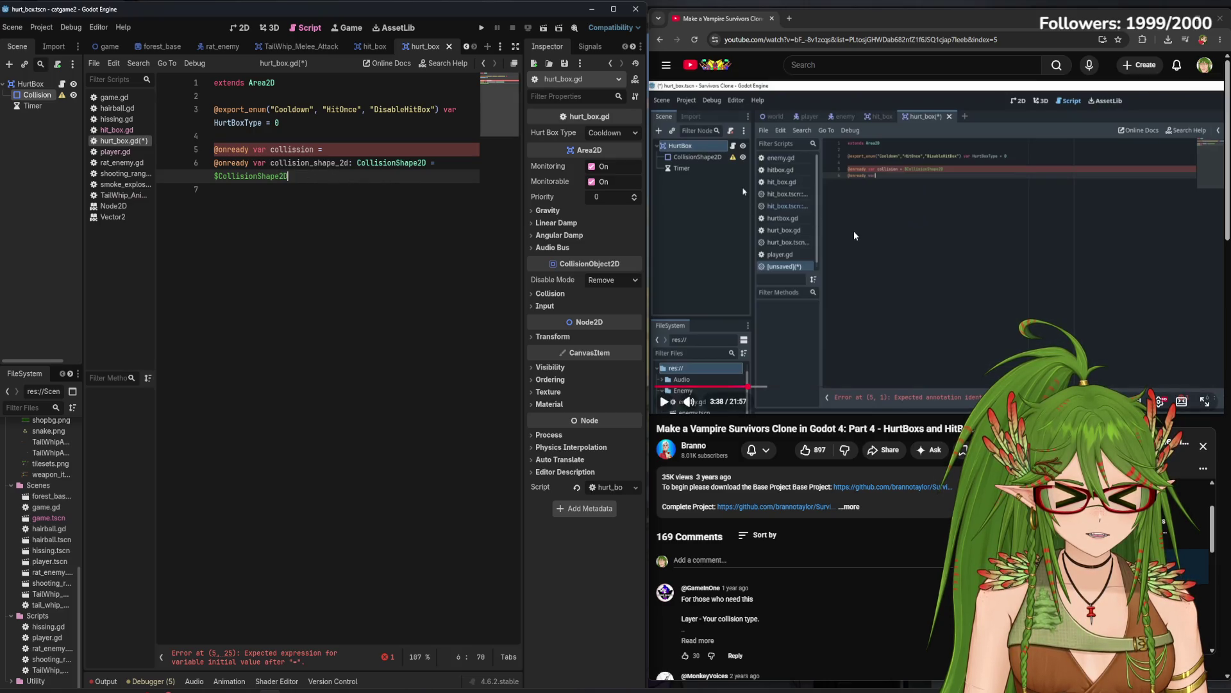
pyautogui.moveTo(304, 180); pyautogui.dragTo(213, 177)
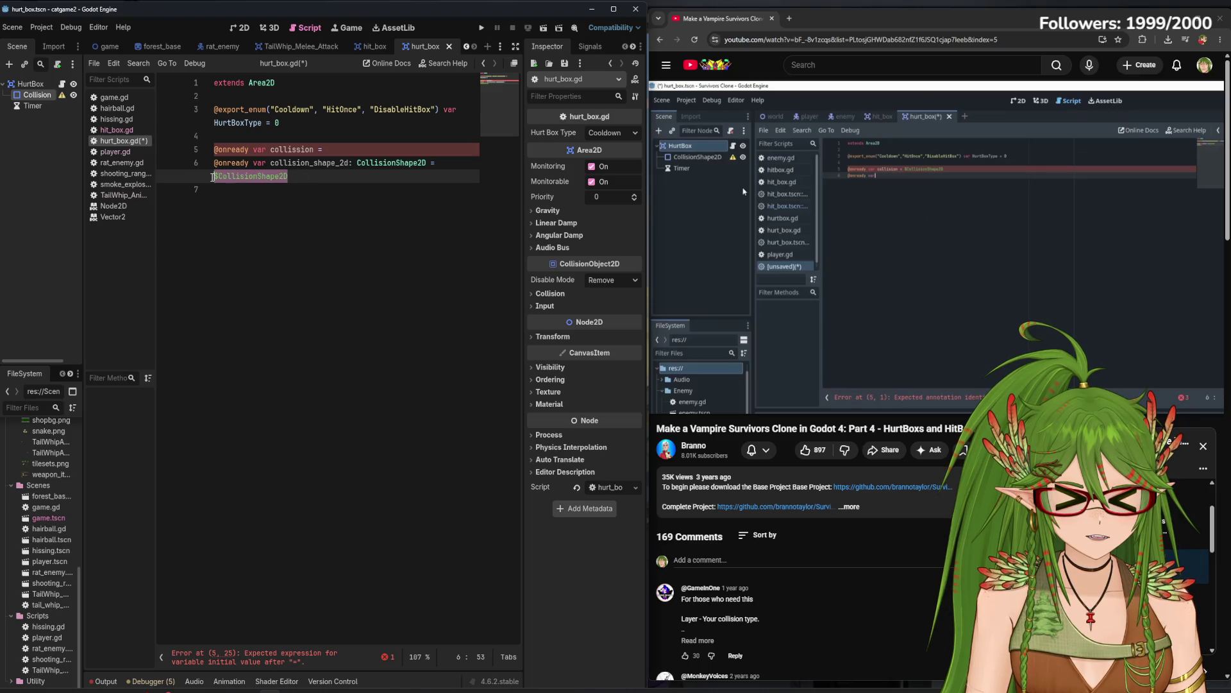
pyautogui.hotkey('ctrl', 'x')
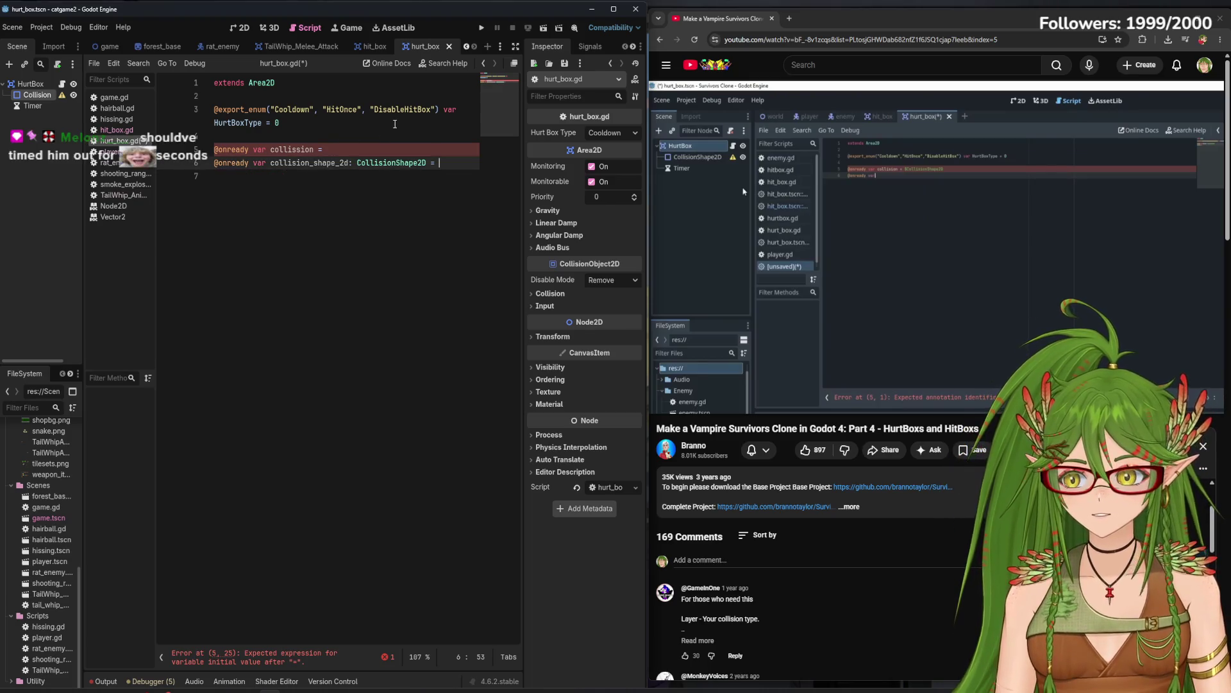
pyautogui.click(338, 150)
pyautogui.hotkey('ctrl', 'v')
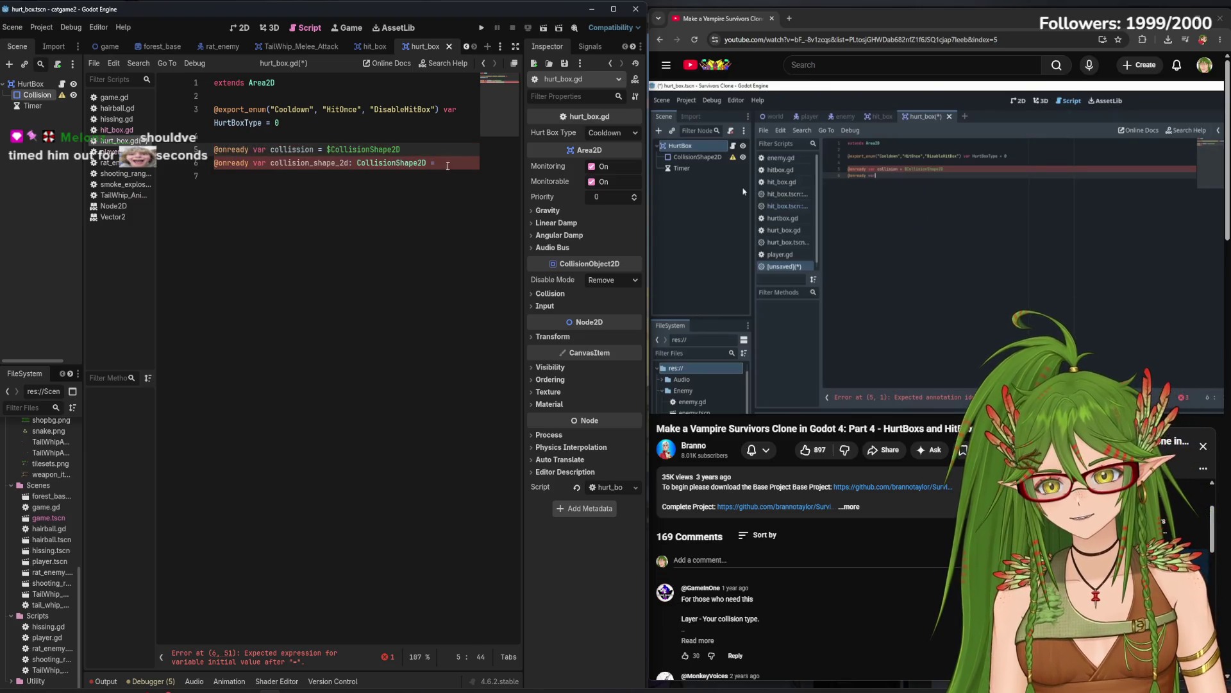
pyautogui.moveTo(448, 166)
pyautogui.mouseDown()
pyautogui.moveTo(256, 166)
pyautogui.moveTo(279, 166)
pyautogui.mouseUp()
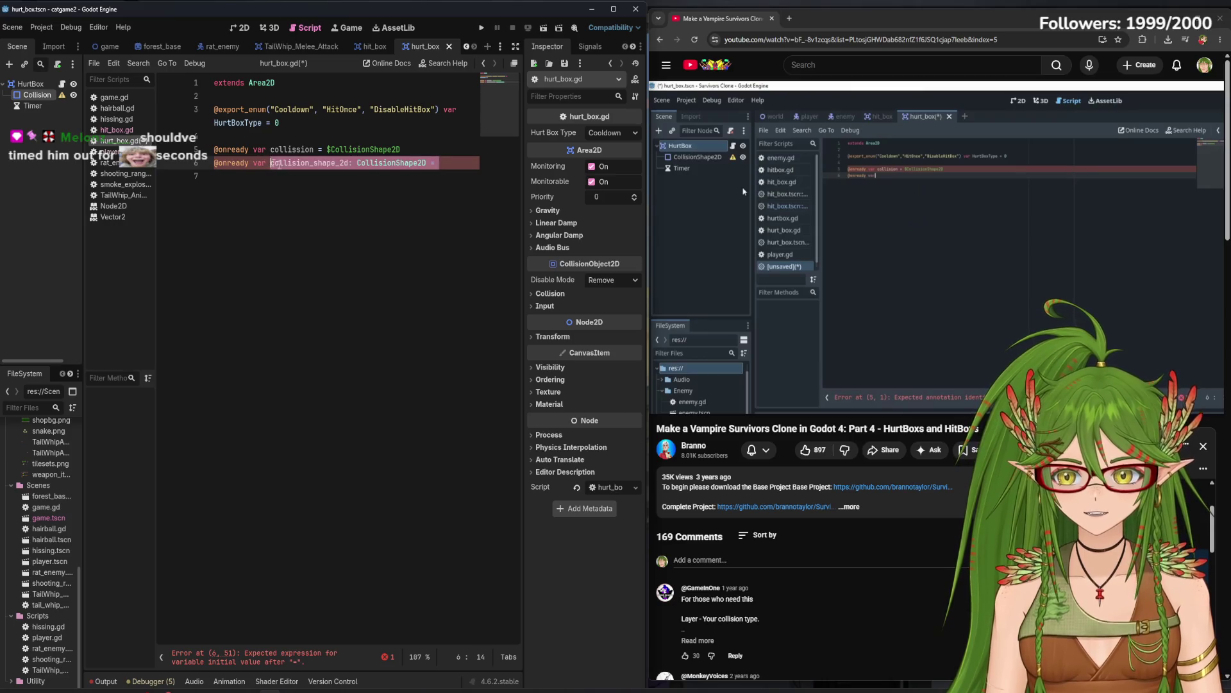
pyautogui.press('BackSpace')
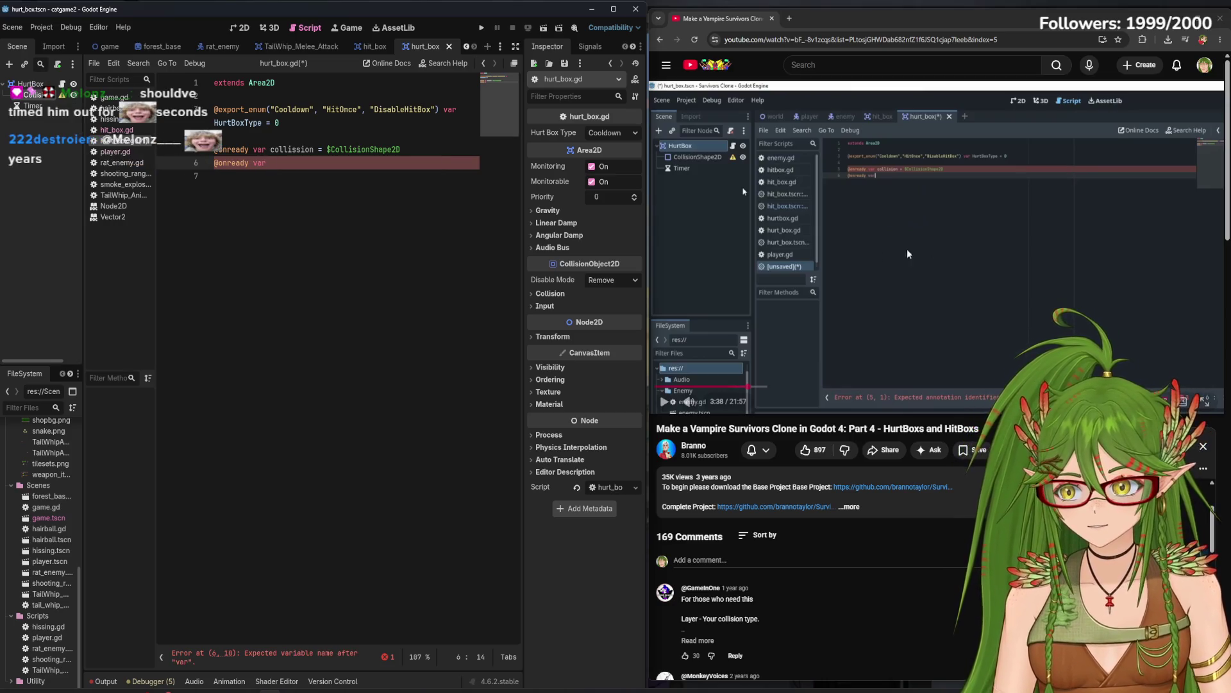
pyautogui.click(302, 149)
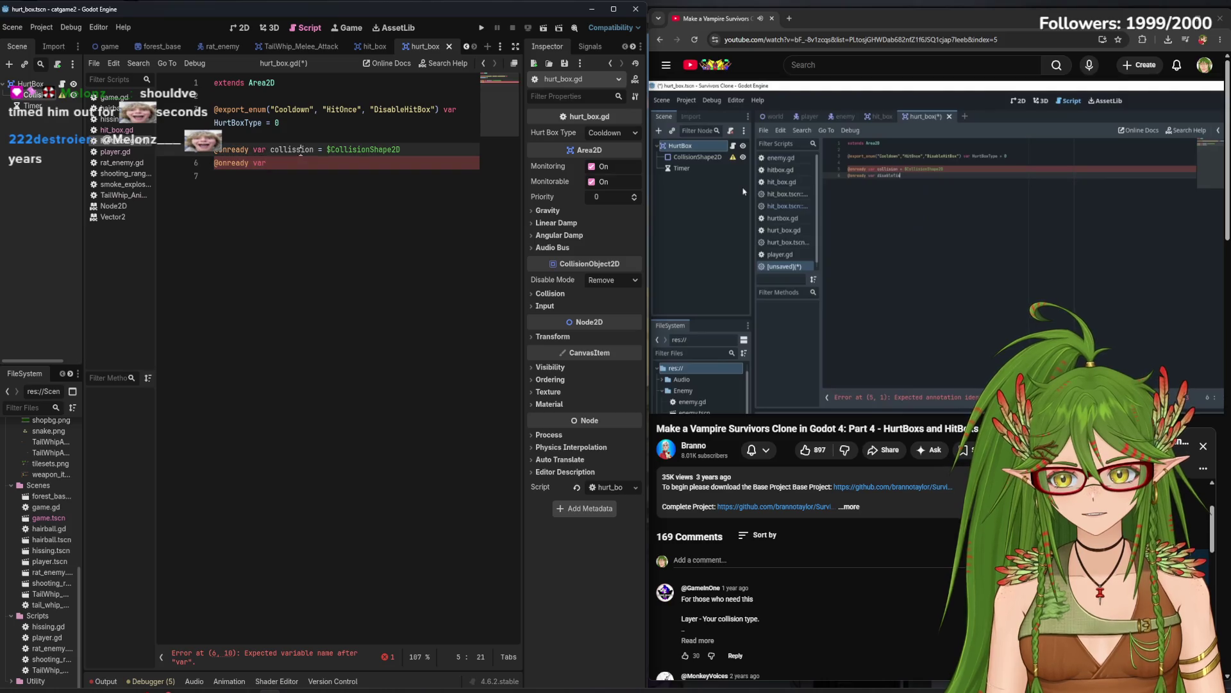
pyautogui.press('BackSpace')
pyautogui.click(295, 163)
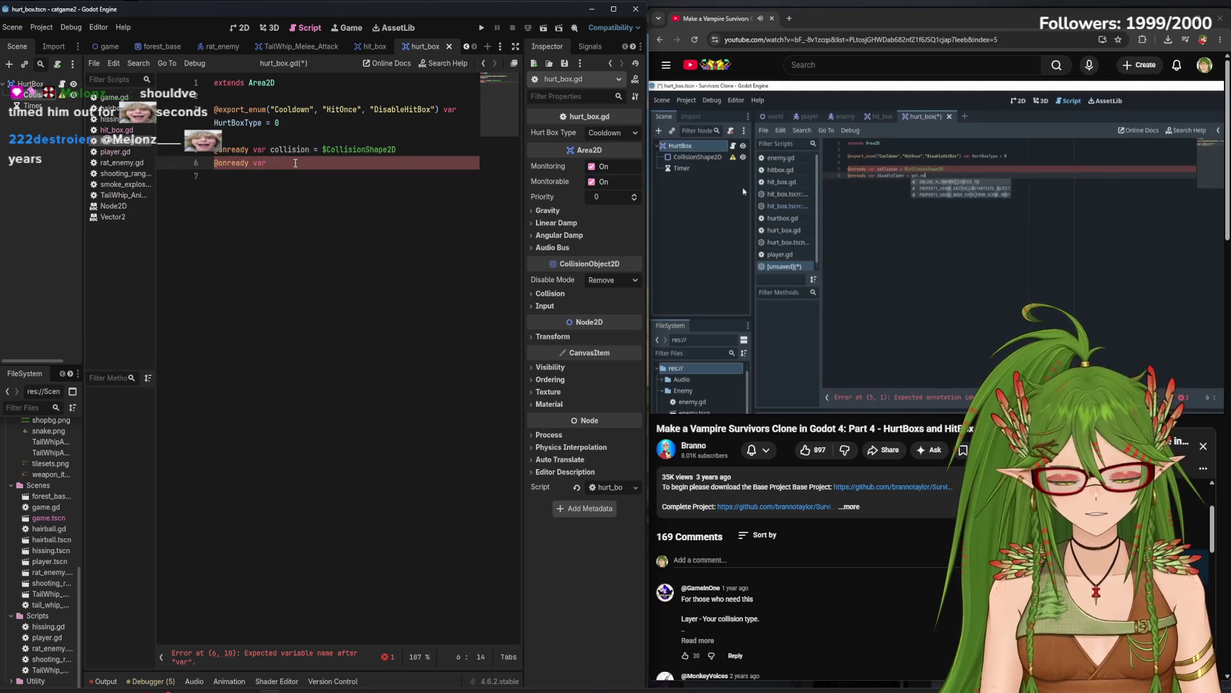
pyautogui.write('DisableTim')
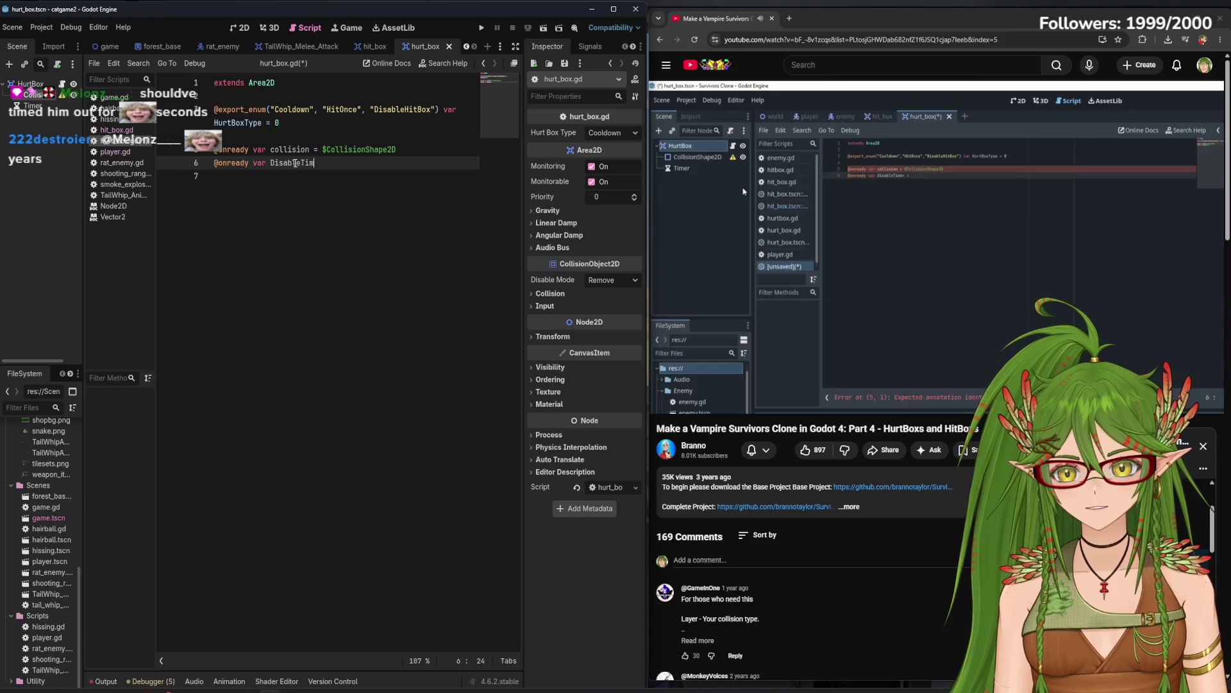
pyautogui.write(' =')
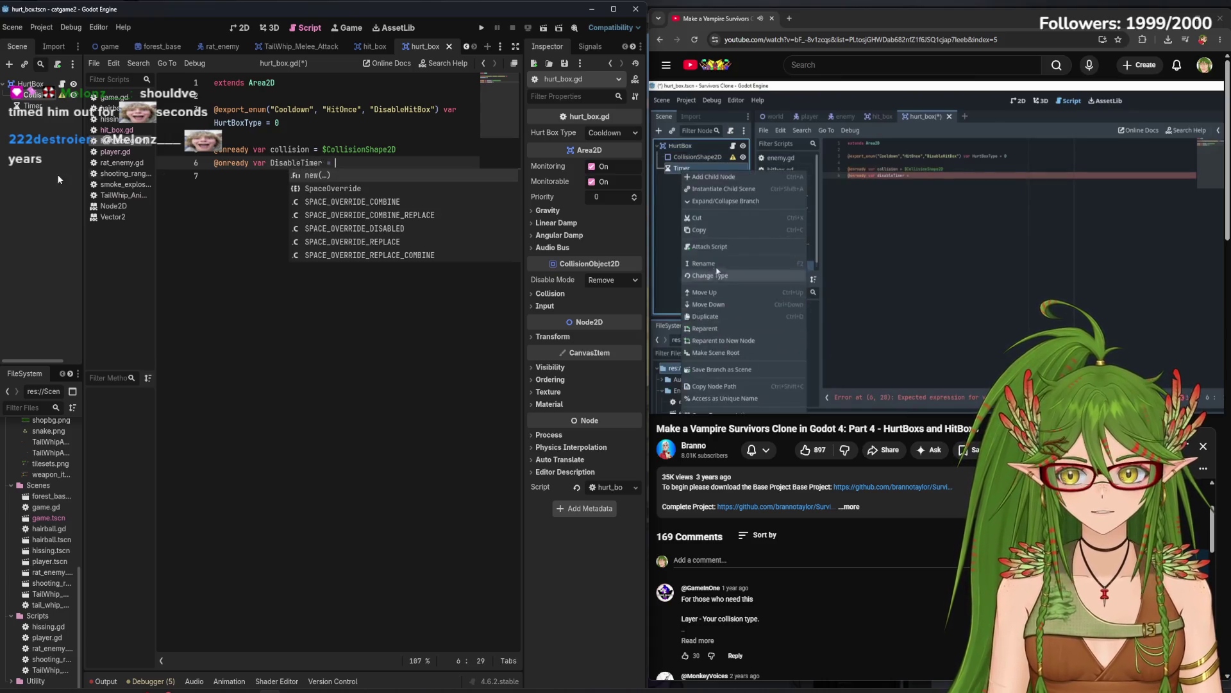
# - Rename the Timer node in the Scene dock to DisableTimer
pyautogui.rightClick(36, 105)
pyautogui.click(83, 193)
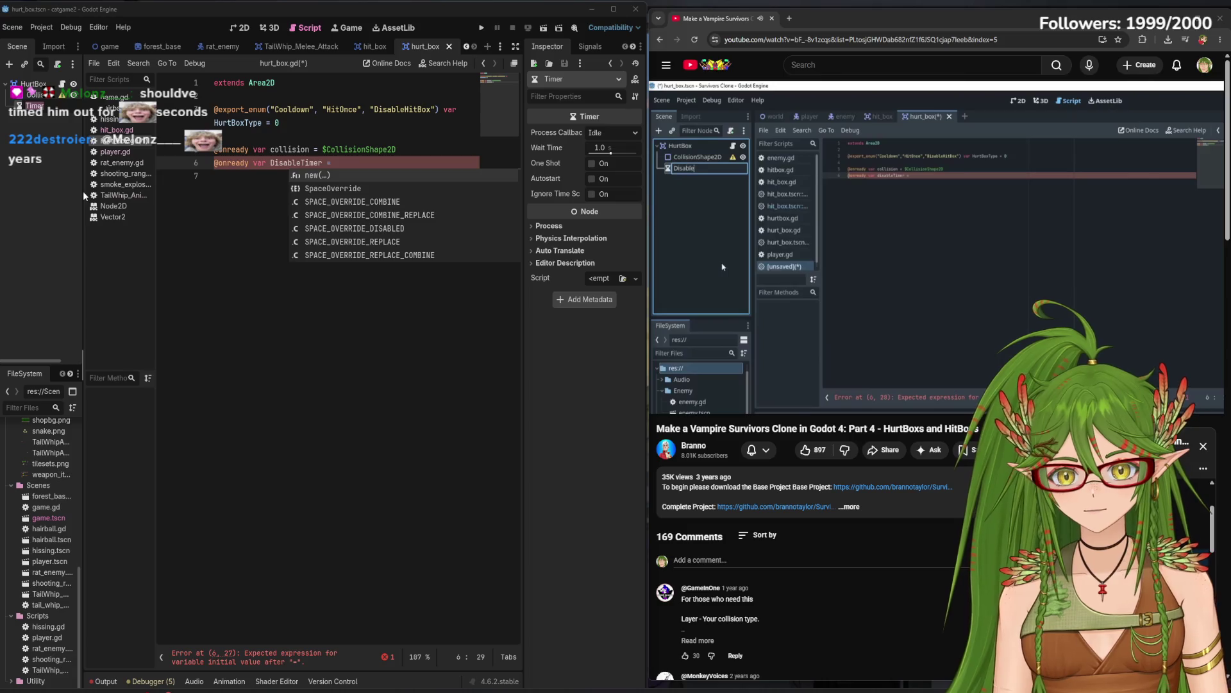
pyautogui.write('DisableTi')
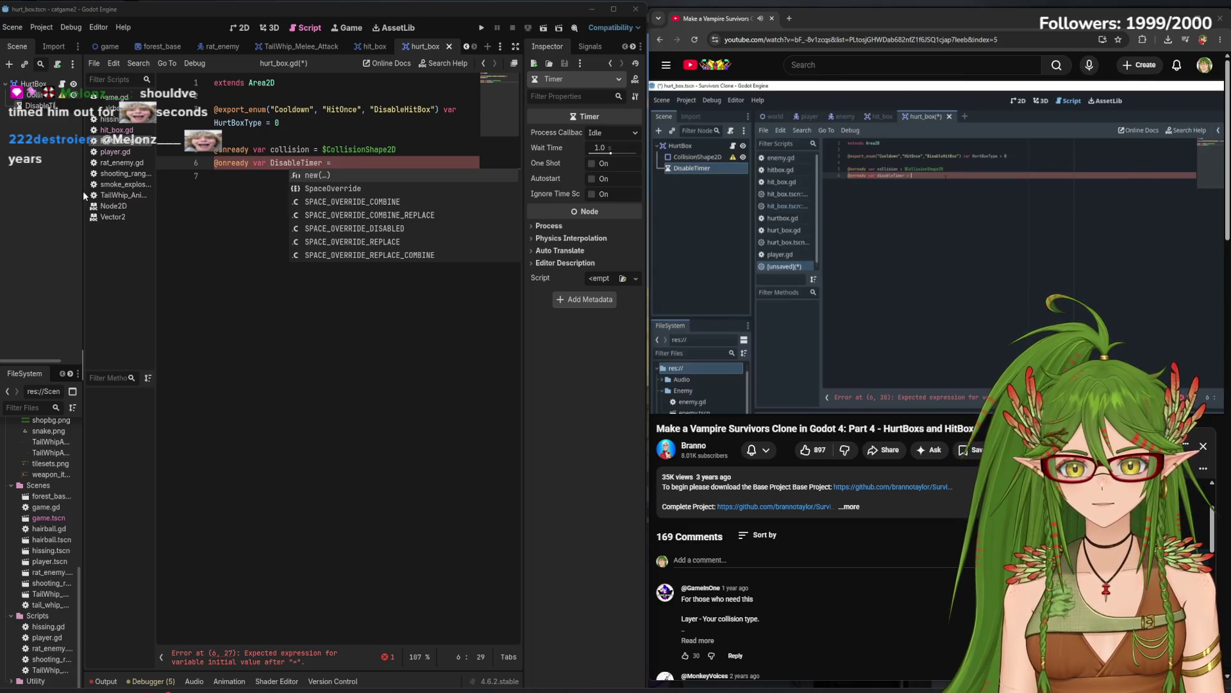
pyautogui.write('mer')
pyautogui.press('Return')
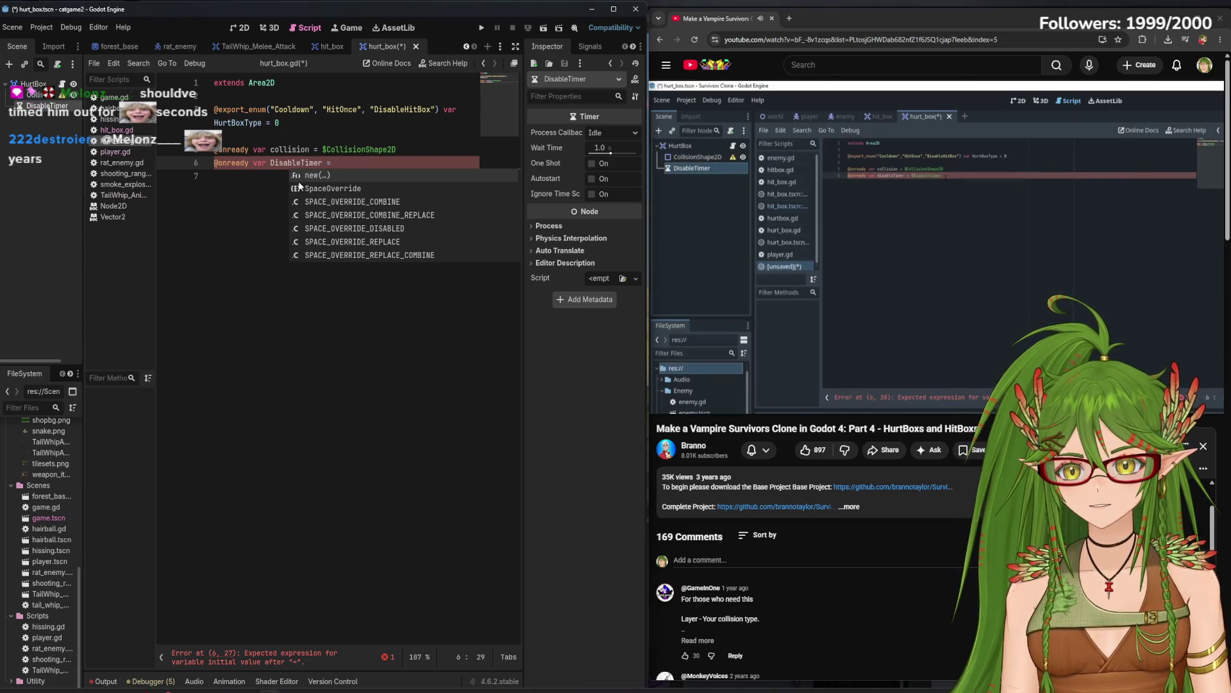
# - Finish line 6 with $DisableTimer and add 'signal hurt(damage)' below it
pyautogui.click(347, 163)
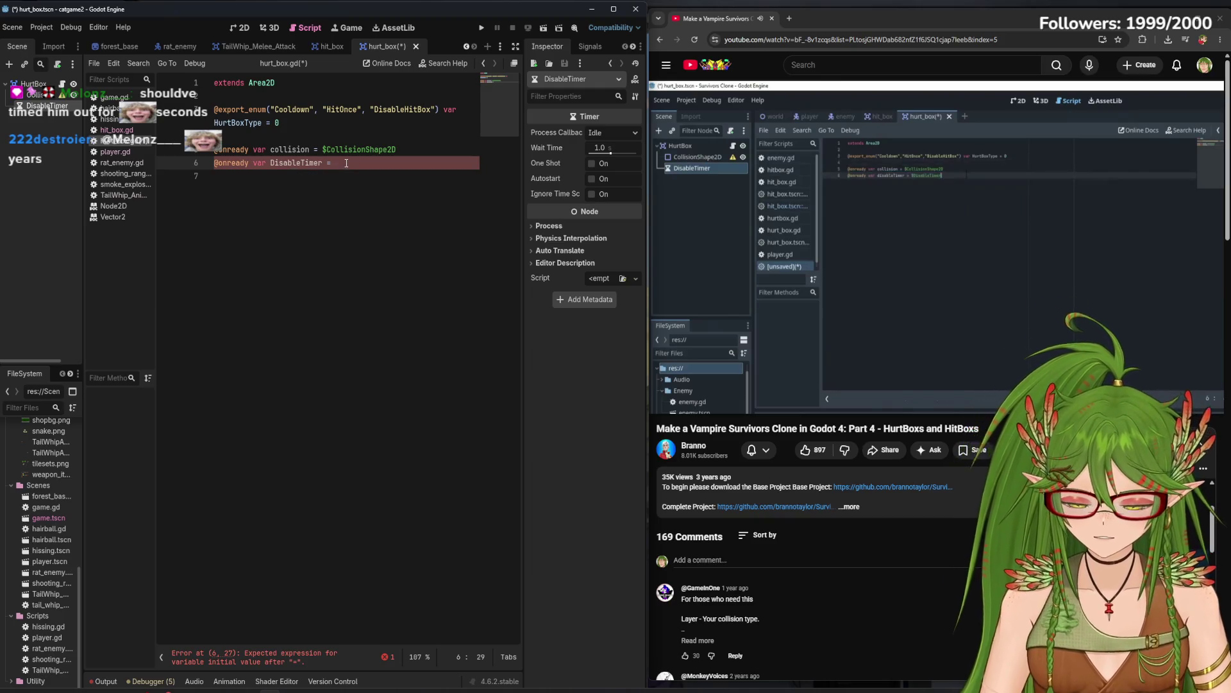
pyautogui.write('isableTimer')
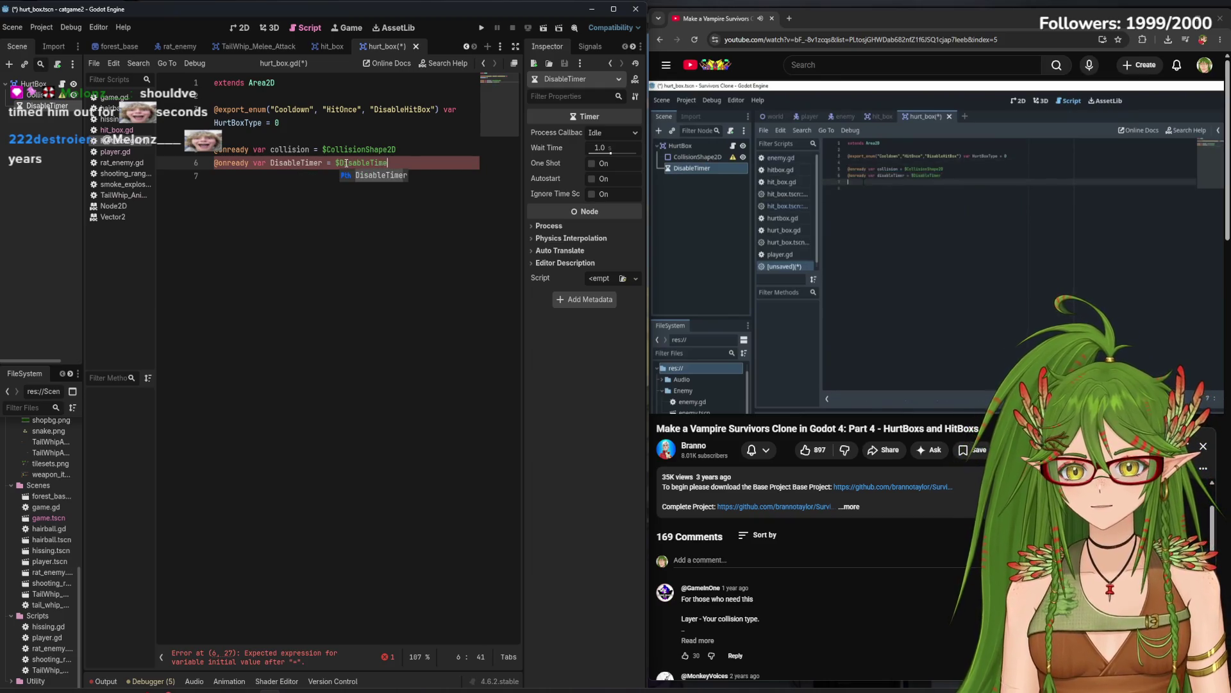
pyautogui.press('Return')
pyautogui.press('Return')
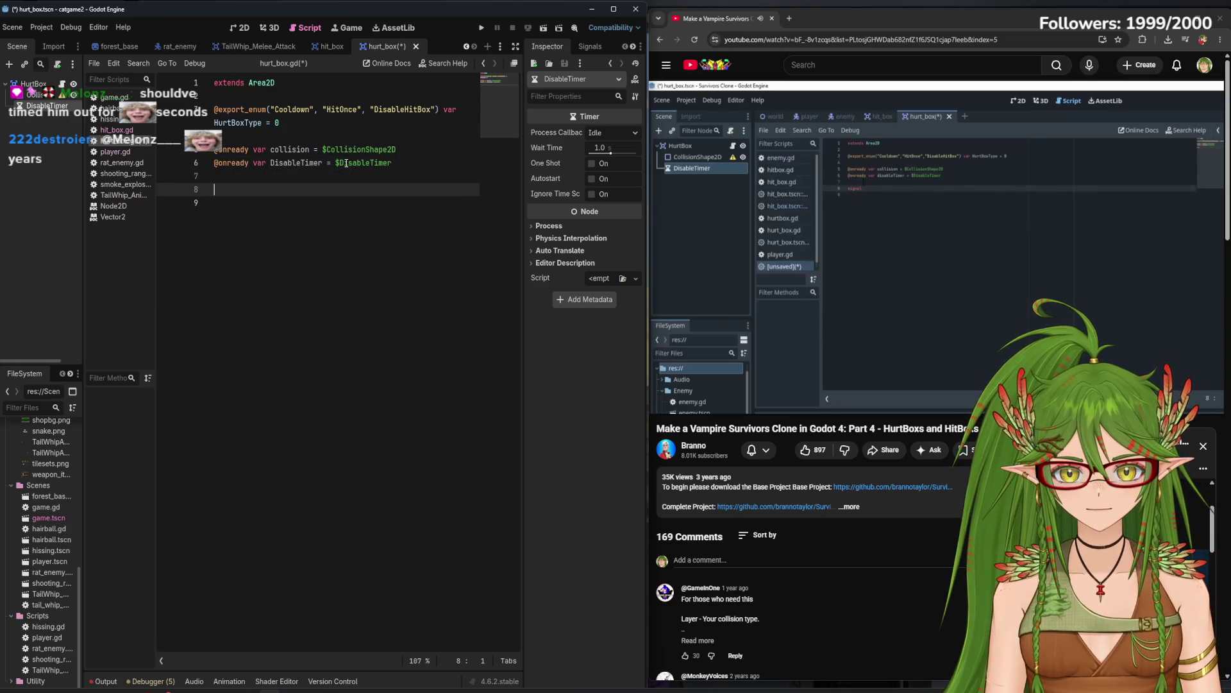
pyautogui.write('l hurt')
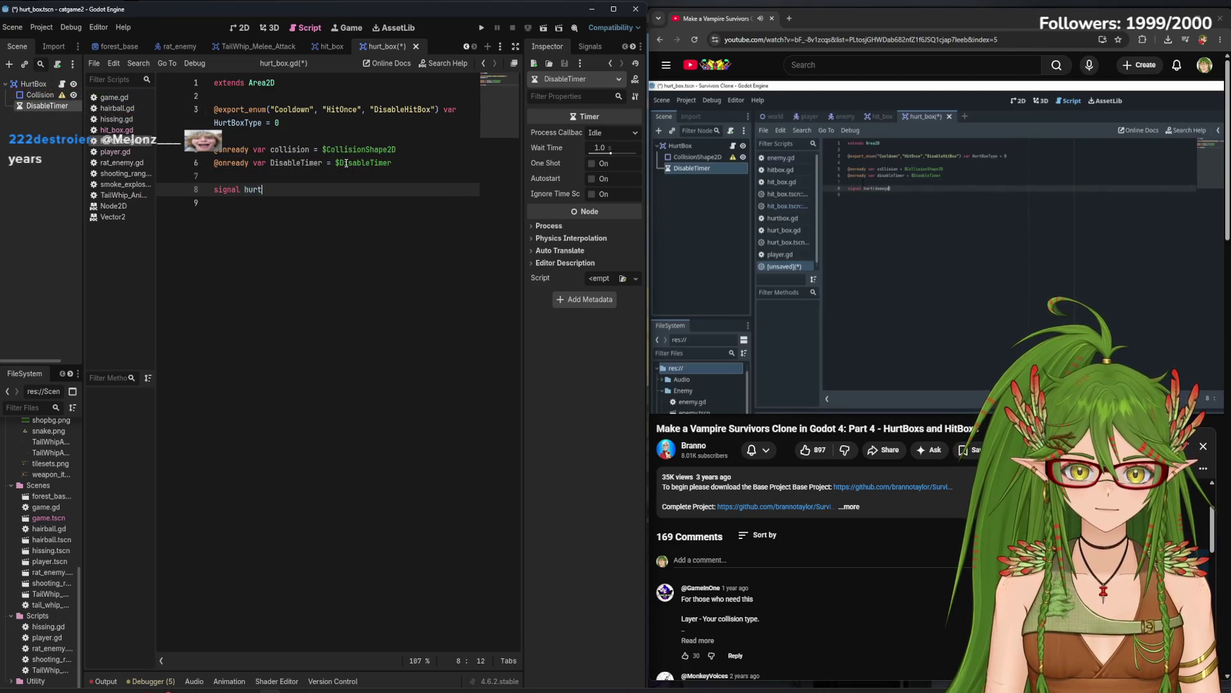
pyautogui.write('(D')
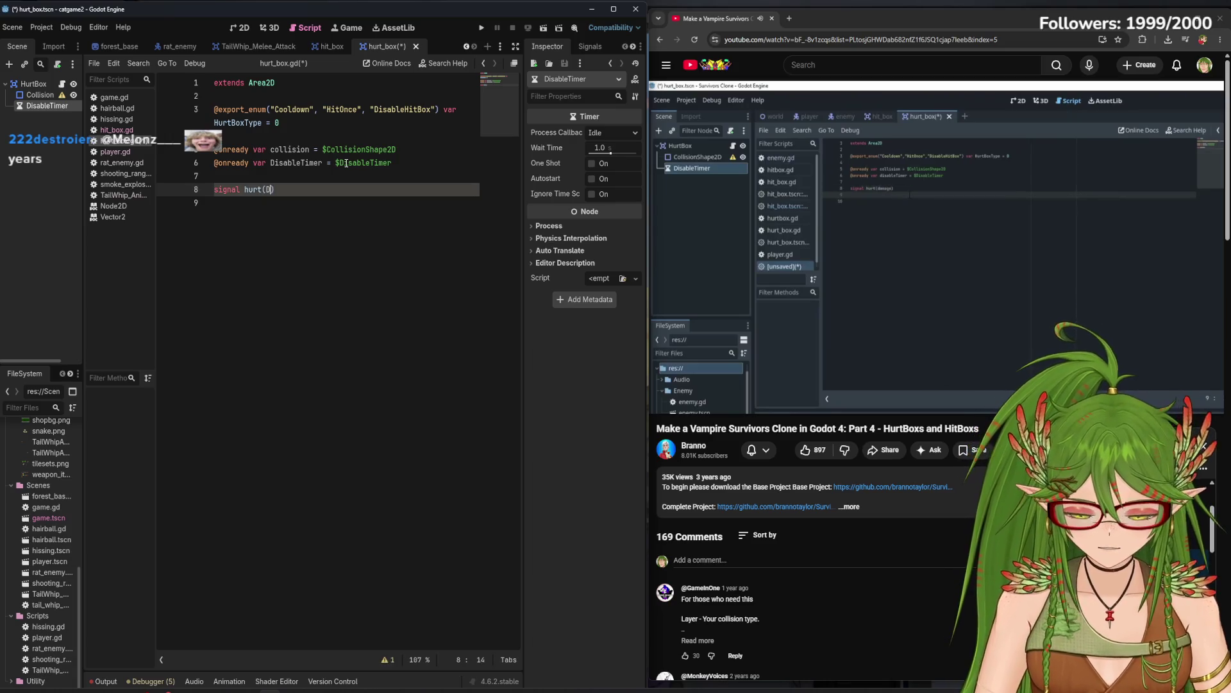
pyautogui.write('mage)')
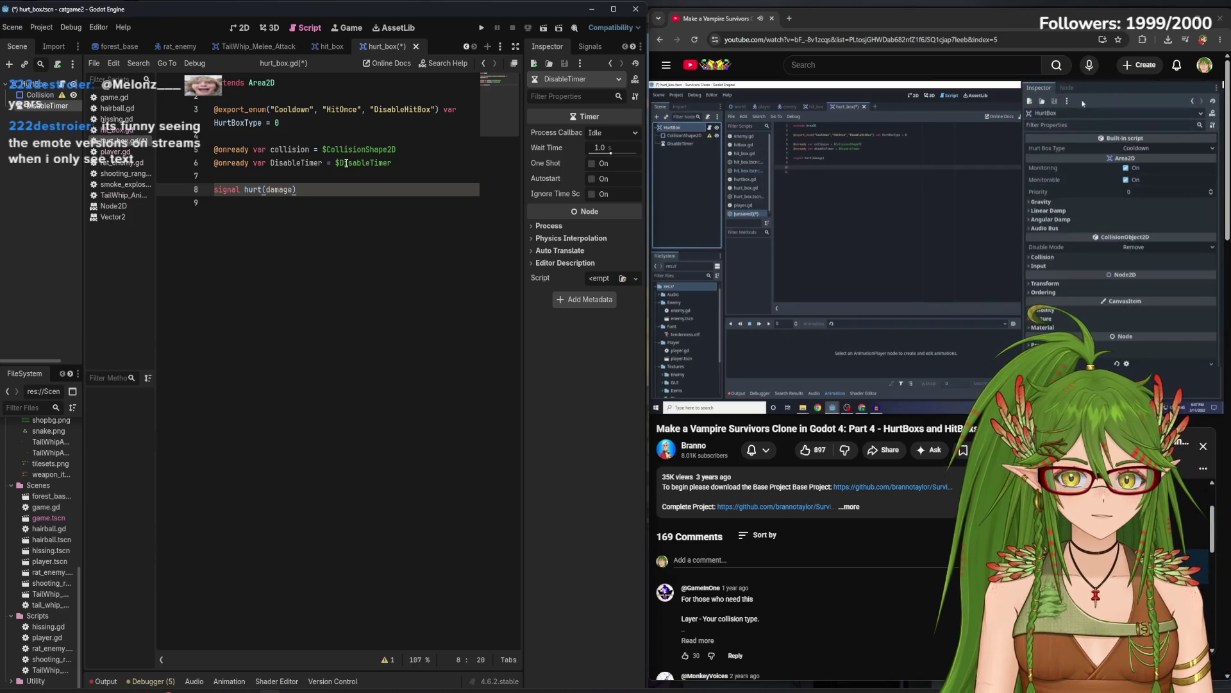
# - Show the Signals dock and widen it beside hurt_box.gd
pyautogui.click(590, 46)
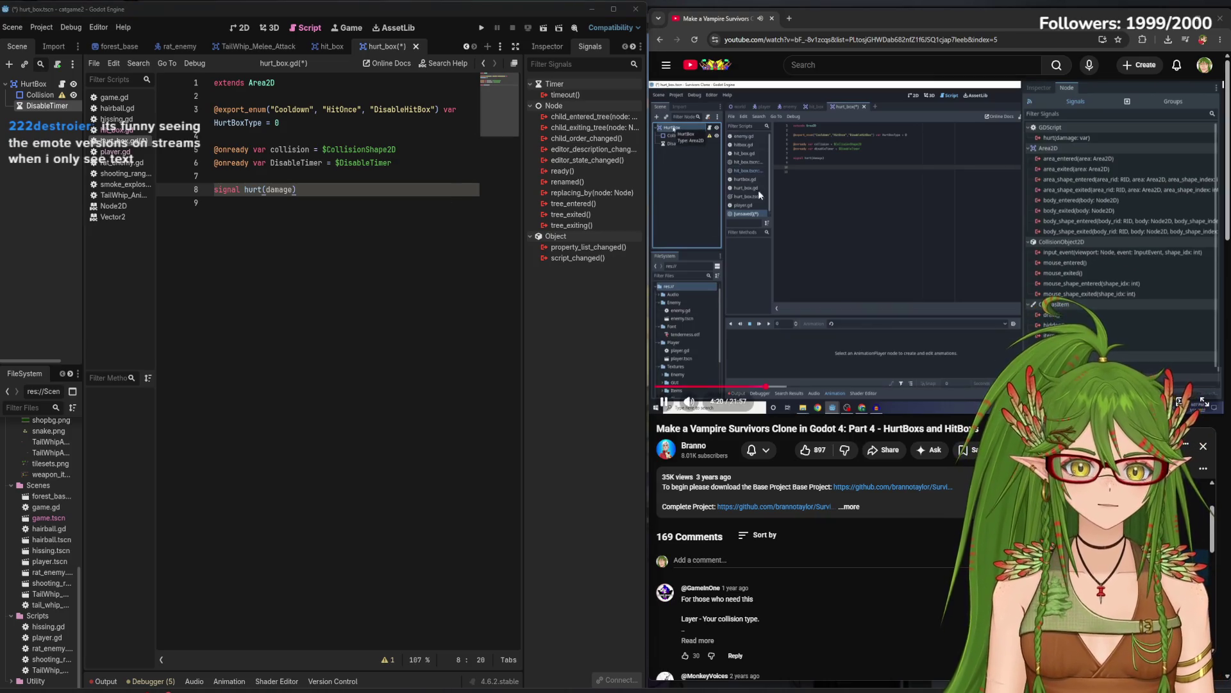
pyautogui.moveTo(524, 320)
pyautogui.mouseDown()
pyautogui.moveTo(449, 321)
pyautogui.moveTo(463, 320)
pyautogui.mouseUp()
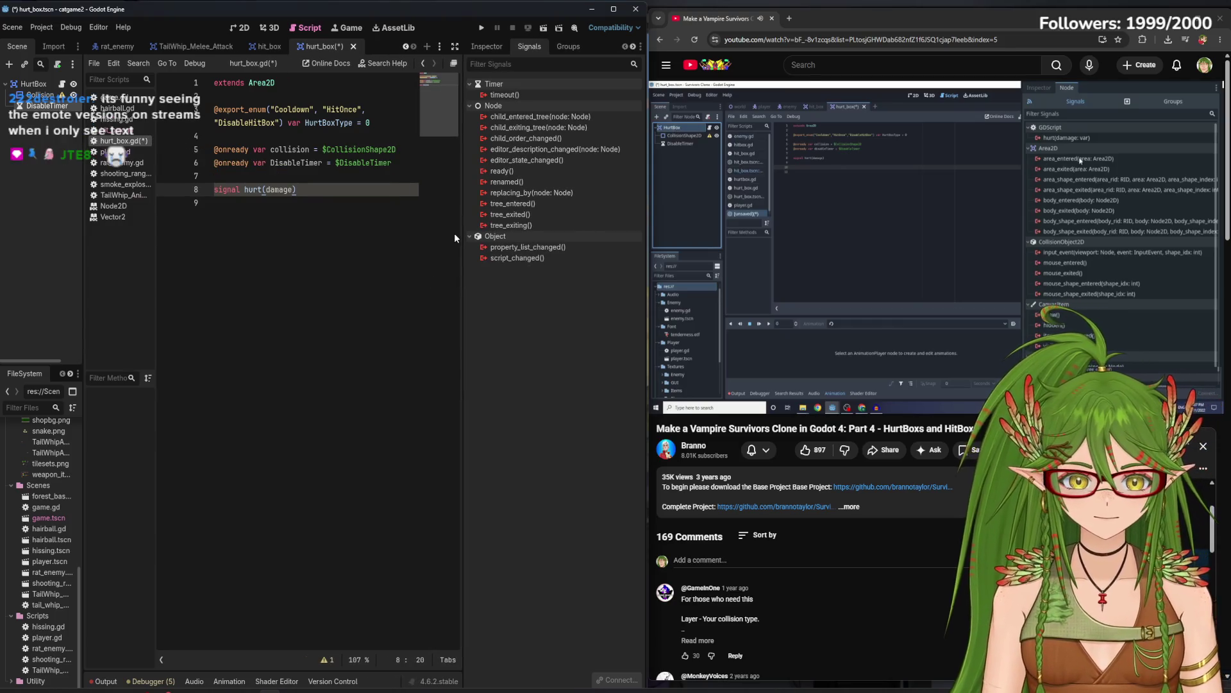
pyautogui.click(864, 206)
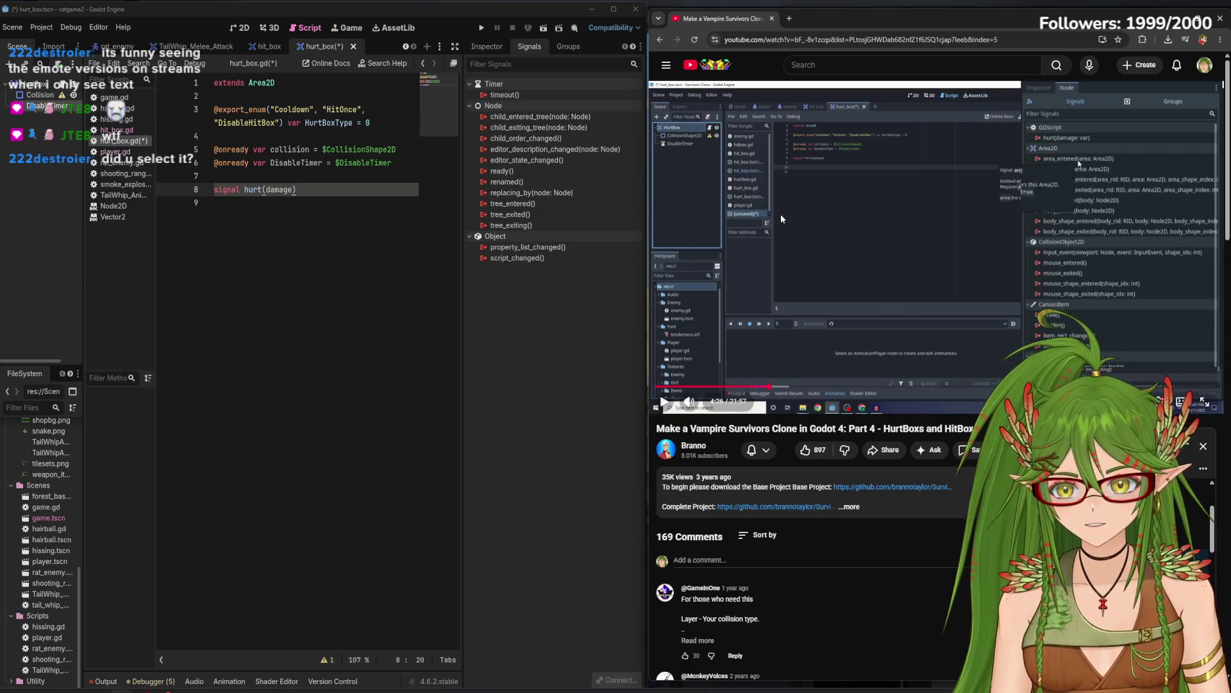
pyautogui.click(284, 190)
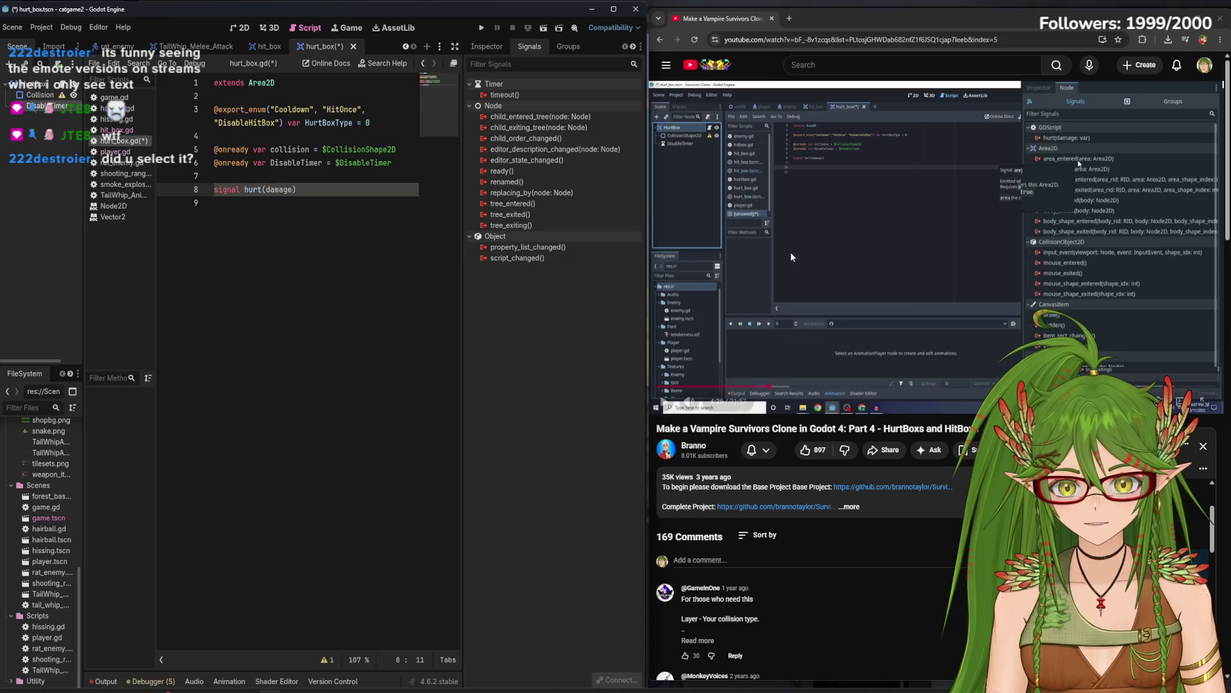
pyautogui.click(956, 242)
pyautogui.press('Left')
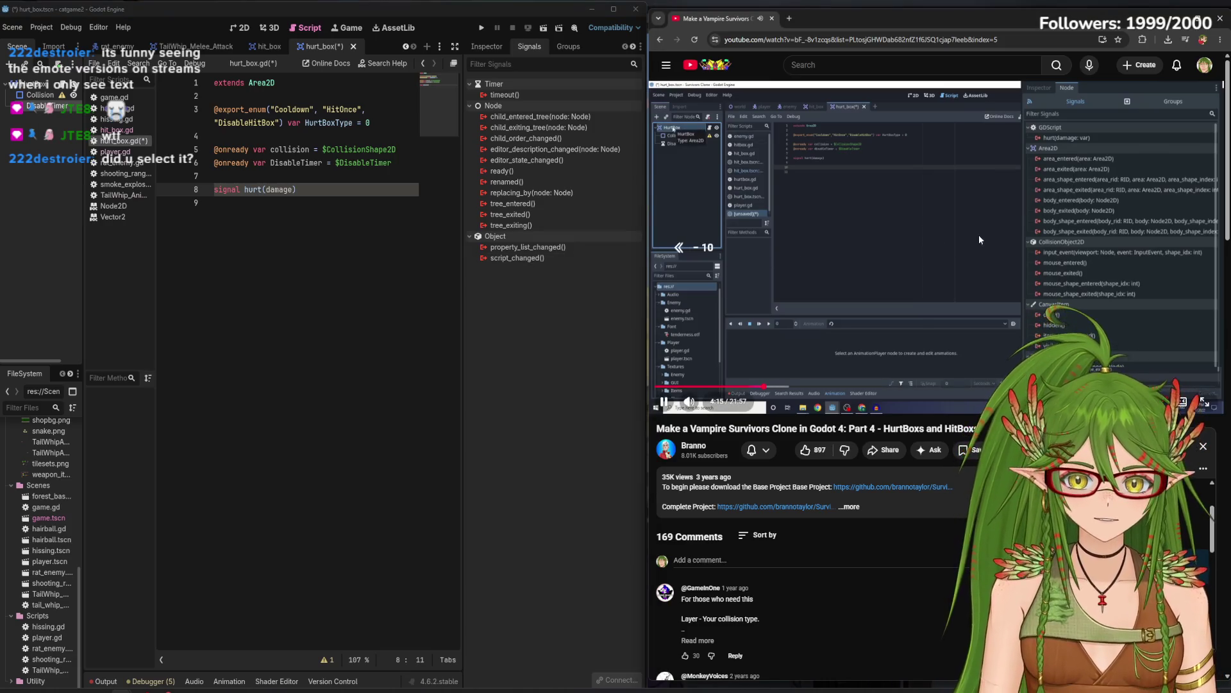
pyautogui.press('Left')
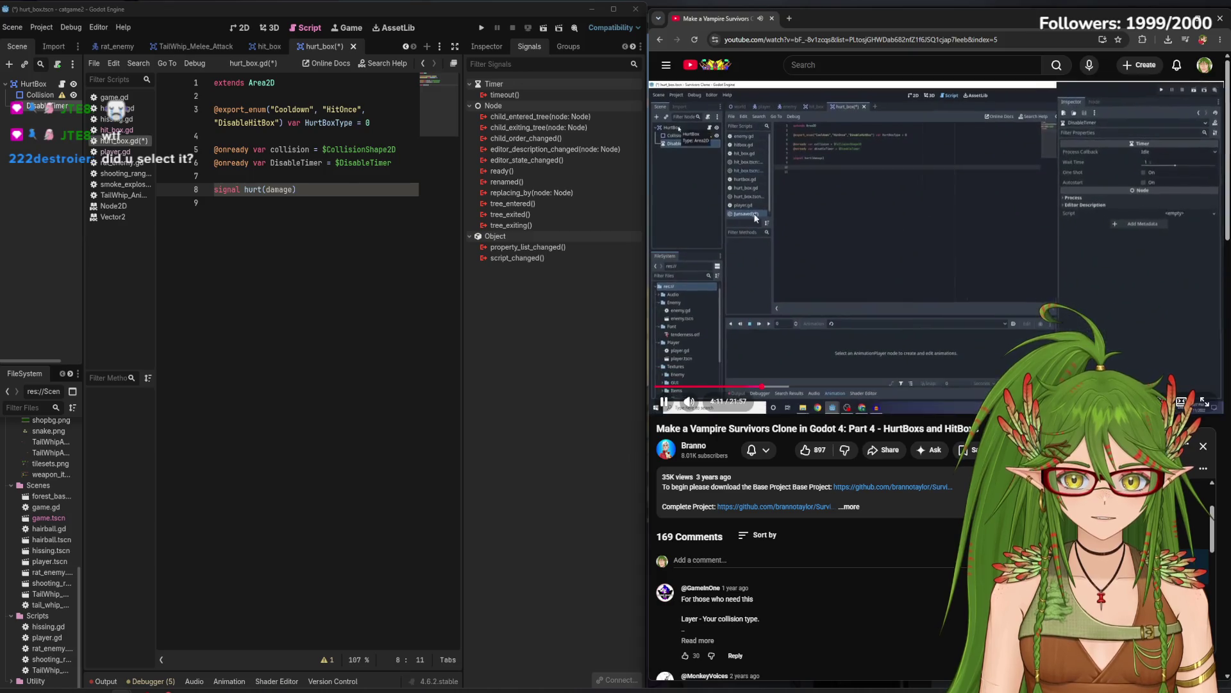
# - Select the HurtBox root, save with Ctrl+S, and open the hurt(damage) connection dialog
pyautogui.click(34, 84)
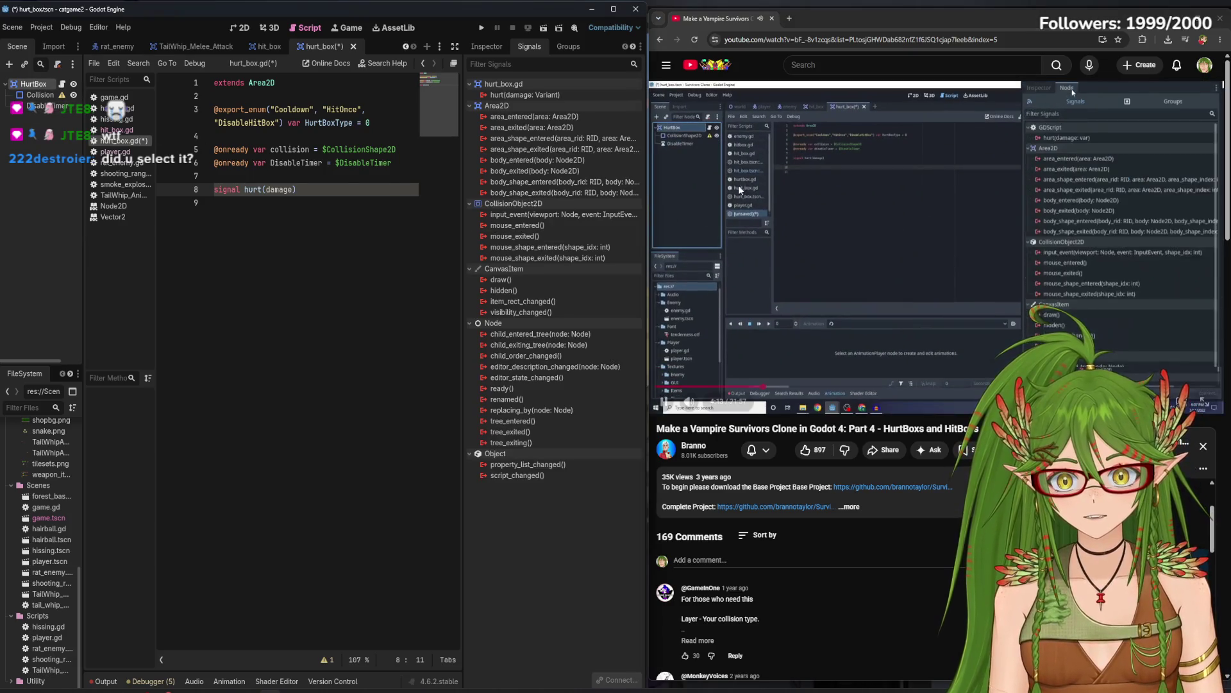
pyautogui.click(896, 302)
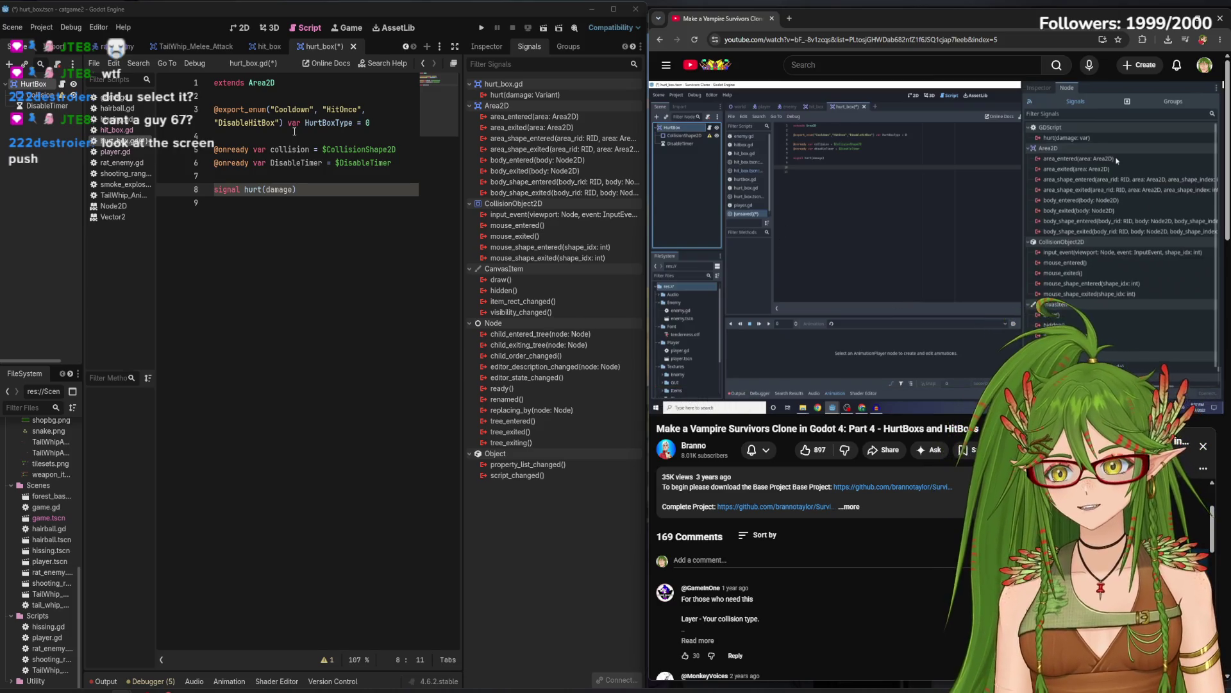
pyautogui.scroll(-5, 552, 257)
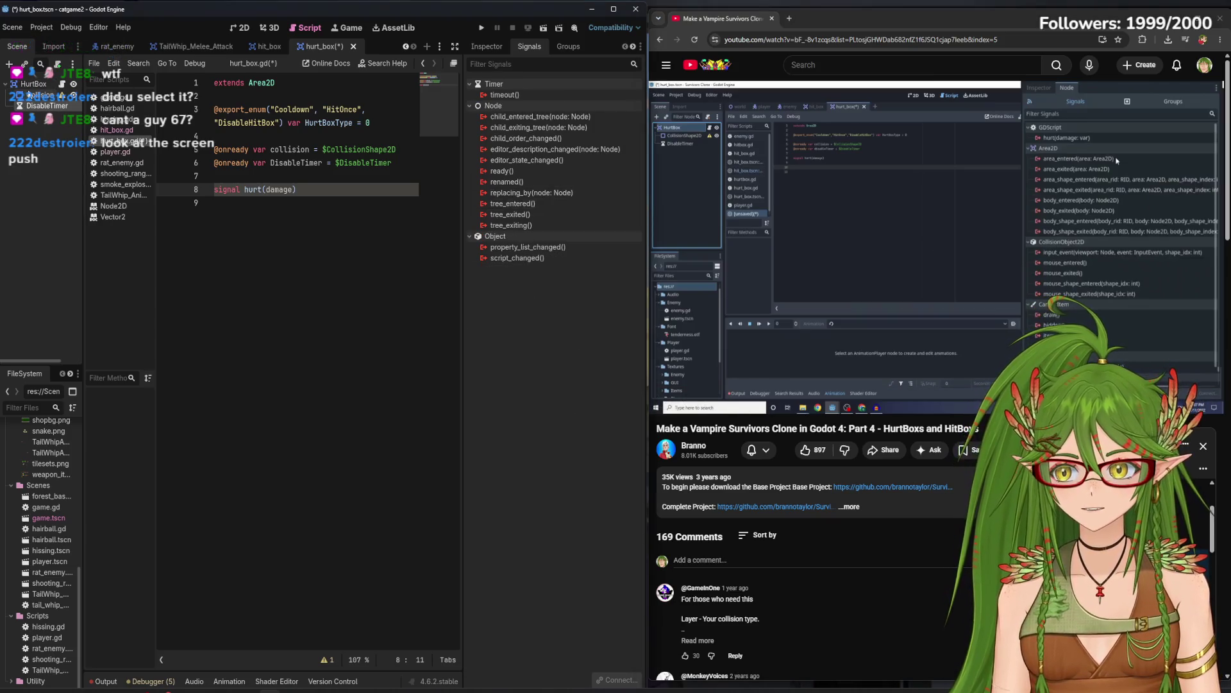
pyautogui.click(31, 84)
pyautogui.click(877, 198)
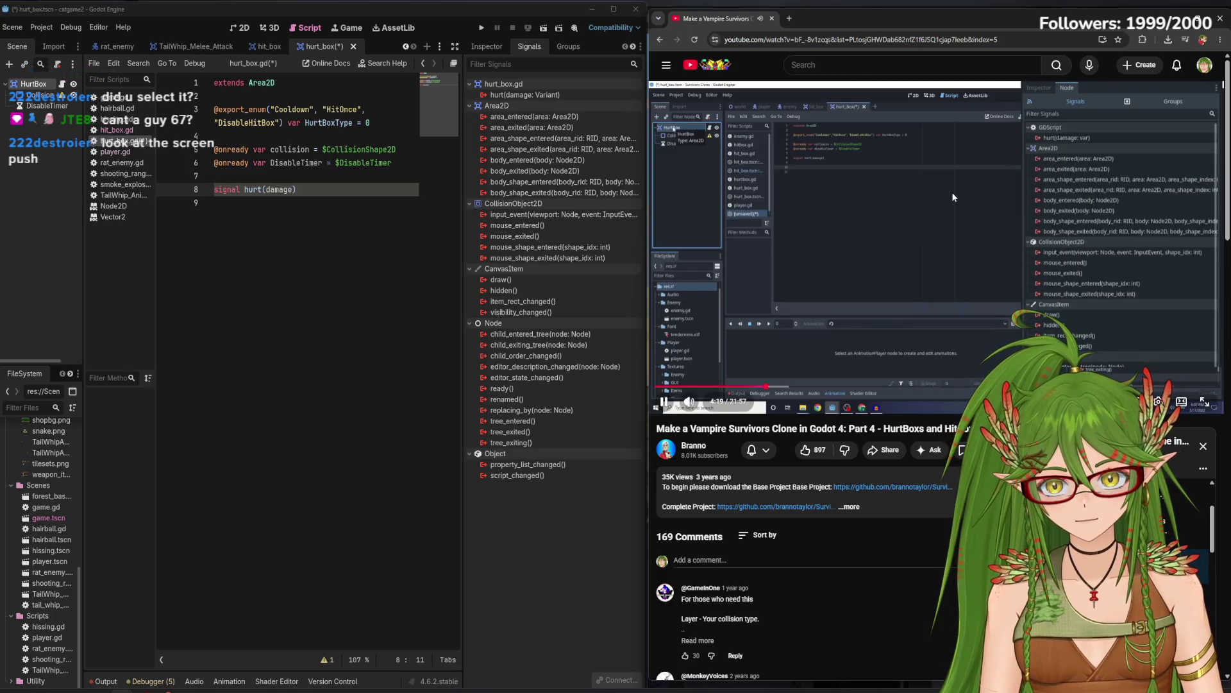
pyautogui.click(878, 186)
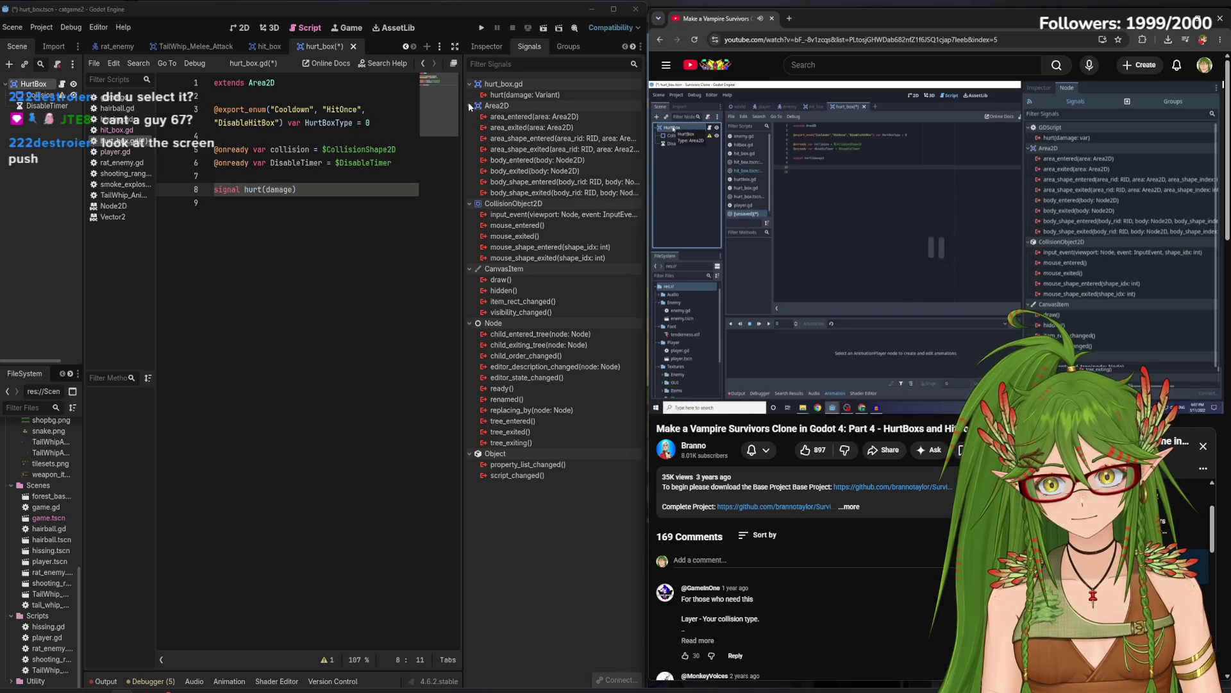
pyautogui.click(861, 229)
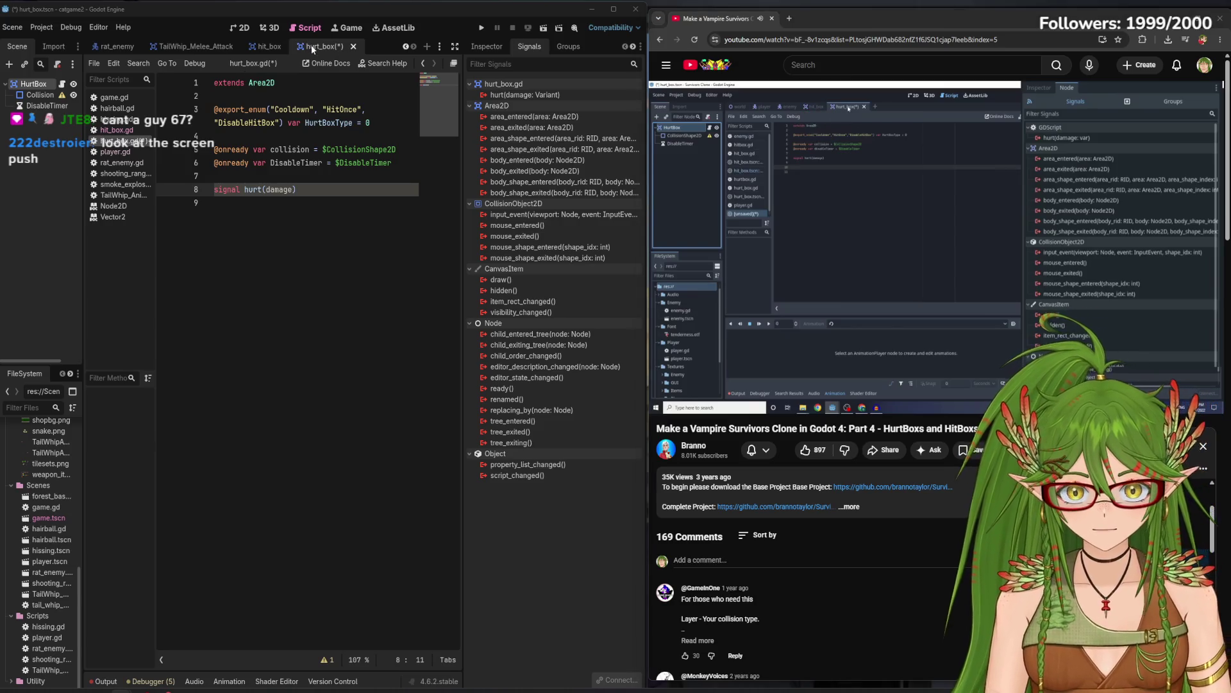
pyautogui.hotkey('ctrl', 's')
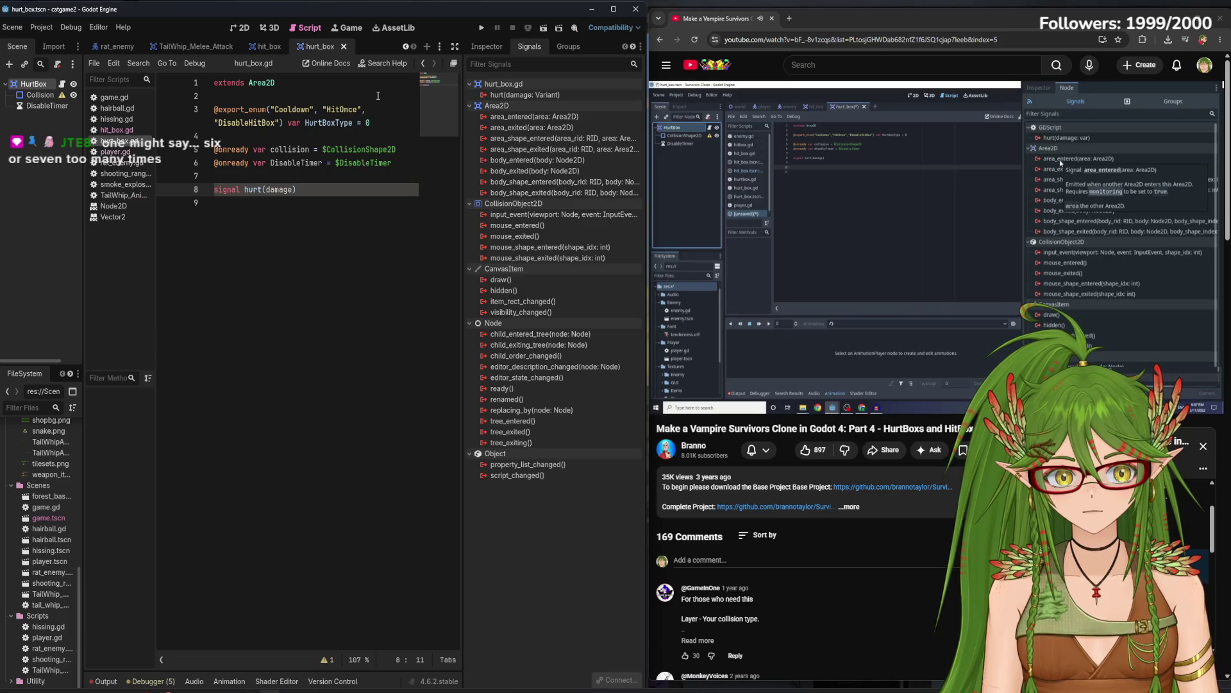
pyautogui.doubleClick(529, 95)
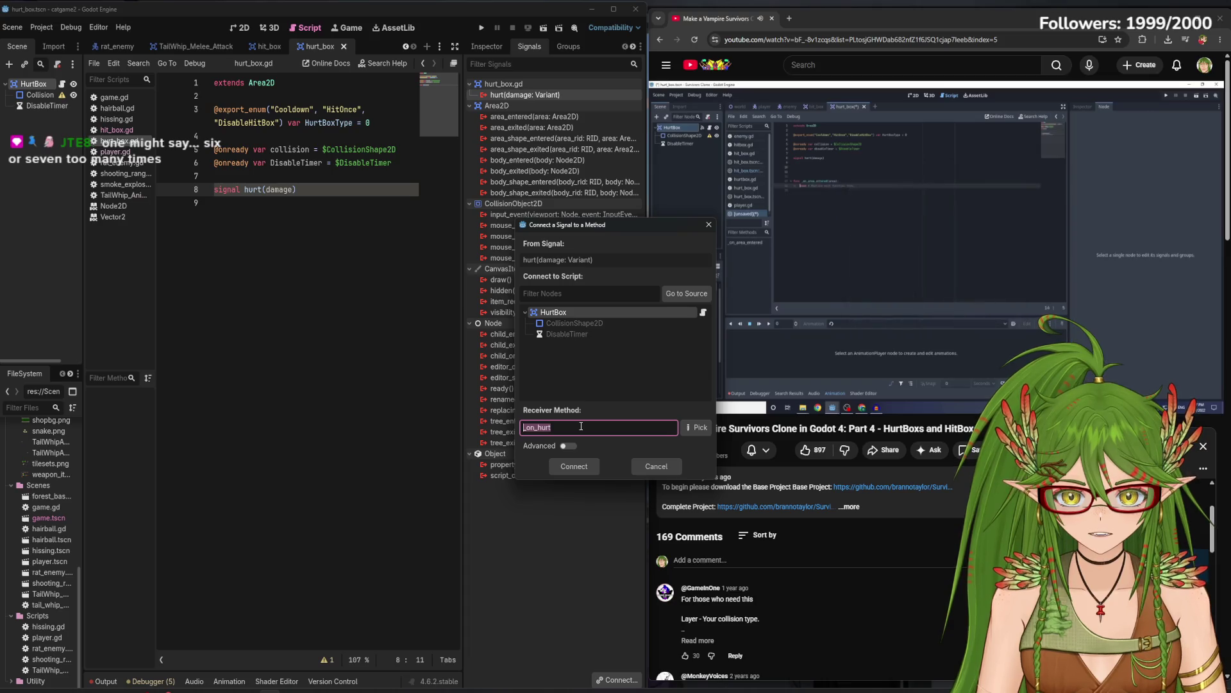
# - Set the receiver method to _on_area_entered and connect the hurt signal
pyautogui.click(820, 283)
pyautogui.click(820, 284)
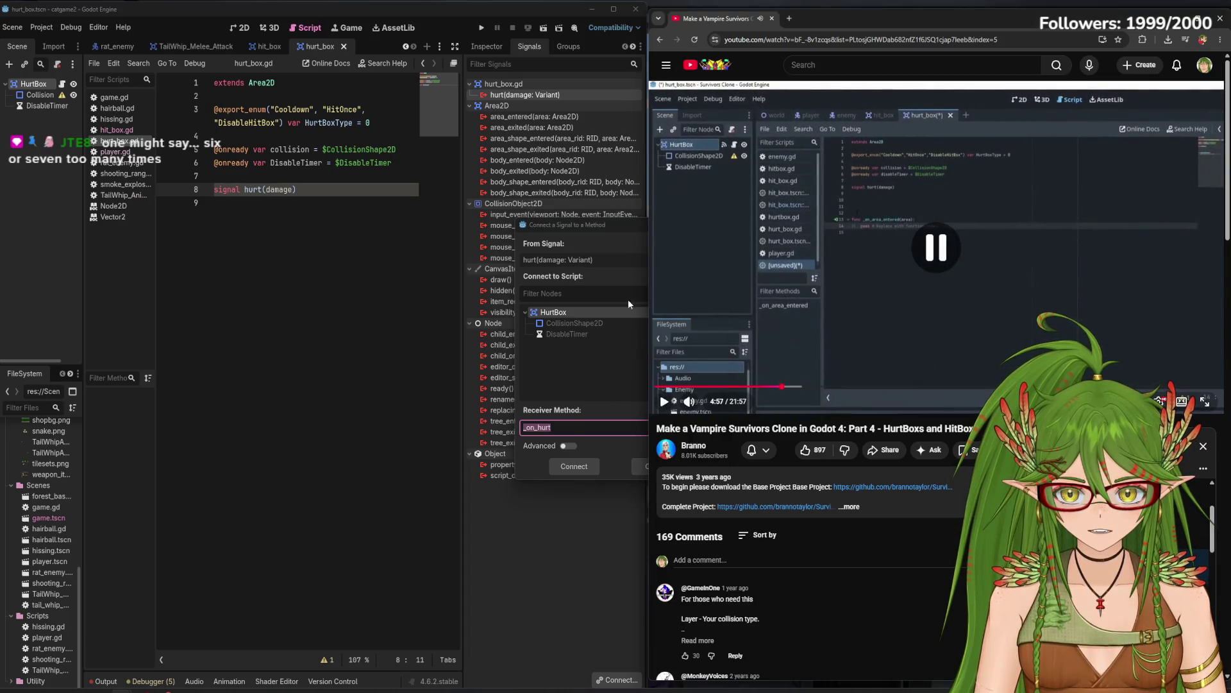
pyautogui.moveTo(601, 224); pyautogui.dragTo(441, 221)
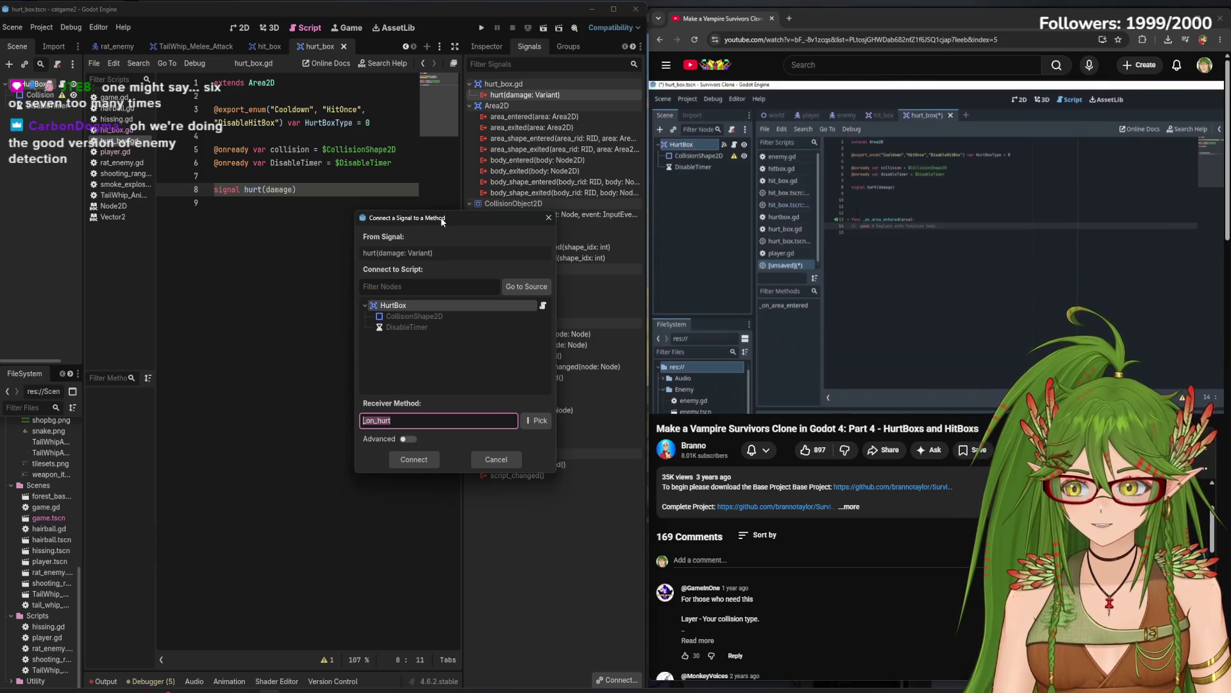
pyautogui.moveTo(441, 221); pyautogui.dragTo(457, 224)
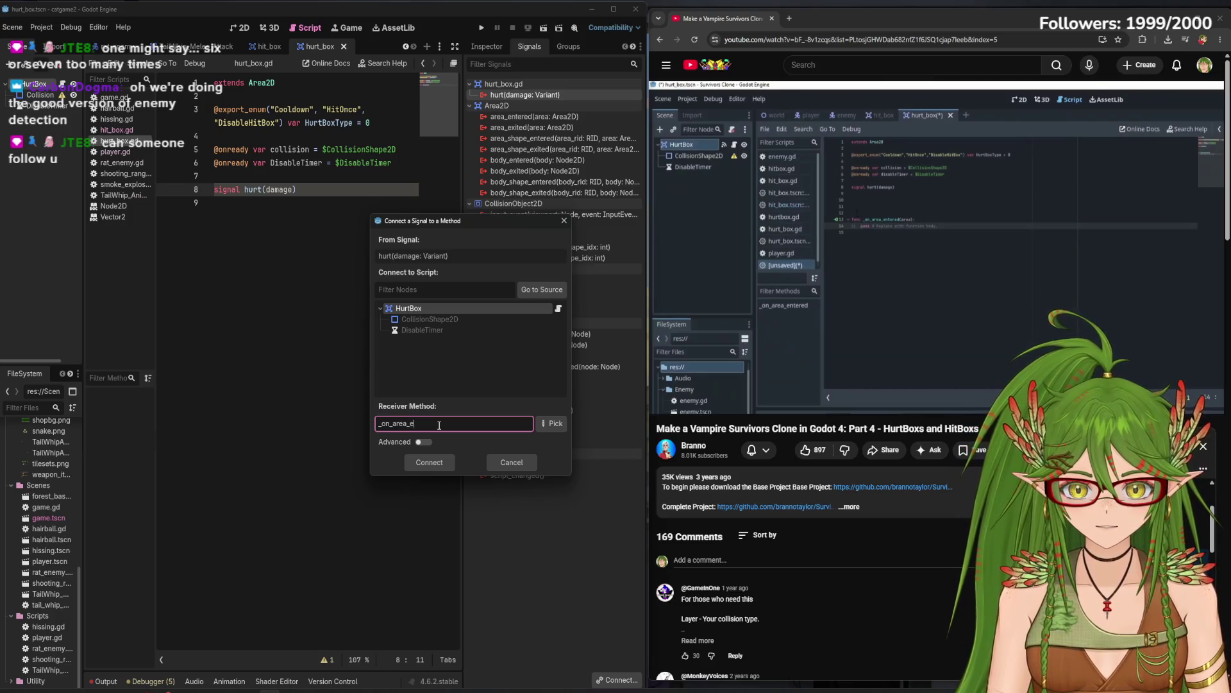
pyautogui.write('ntered')
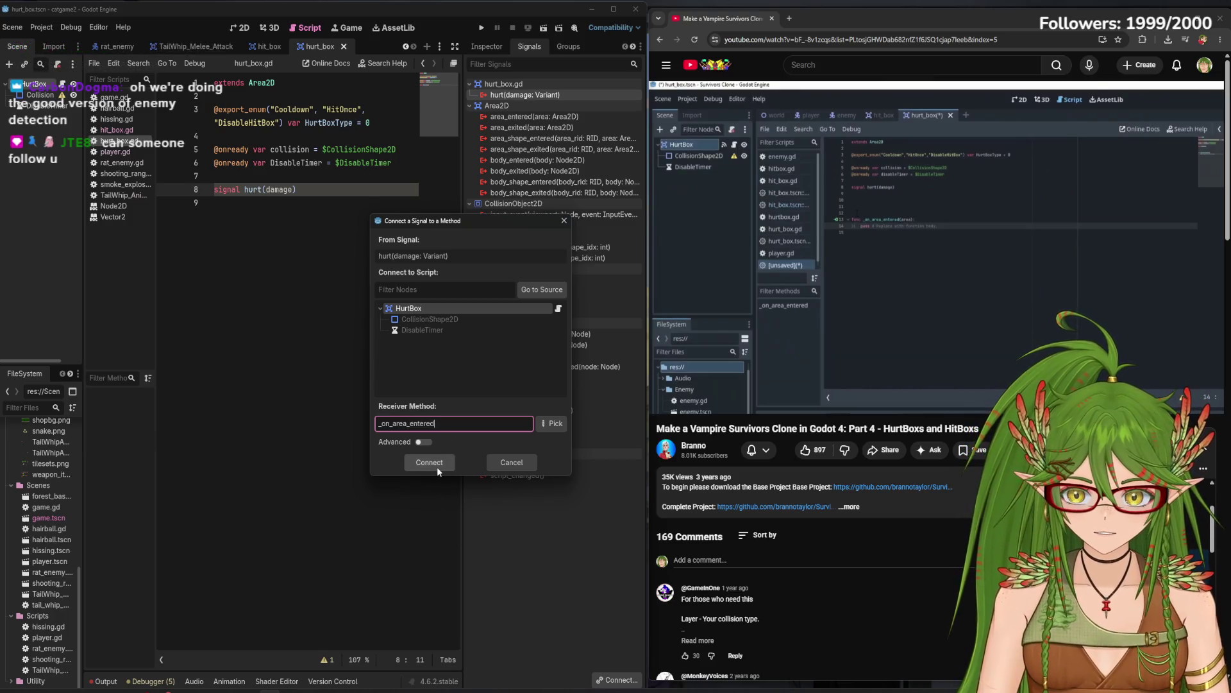
pyautogui.click(437, 467)
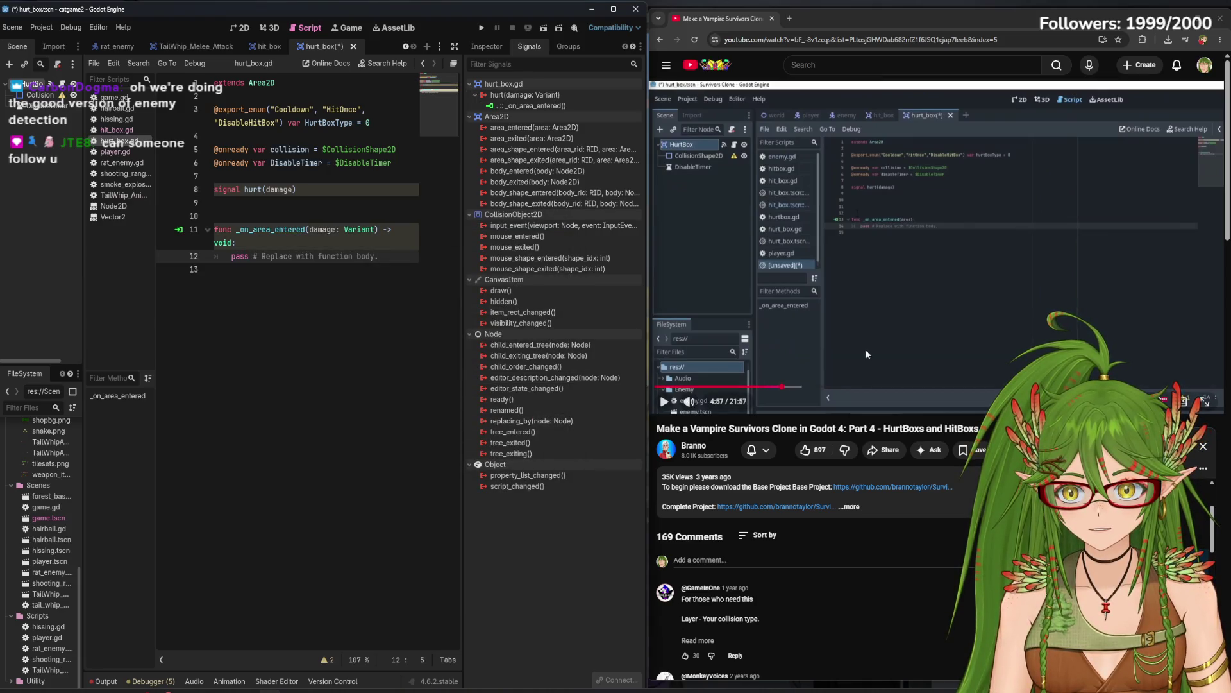
# - Delete the blank line above _on_area_entered and replace its pass with 'if area is'
pyautogui.click(889, 302)
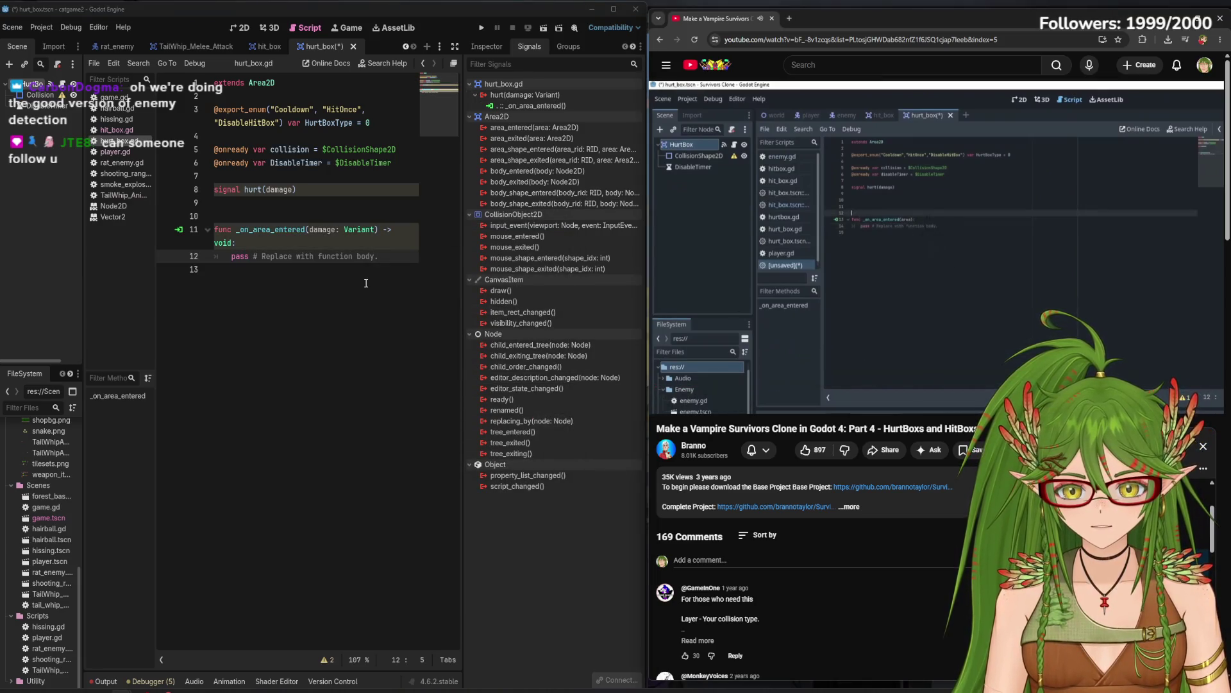
pyautogui.click(267, 216)
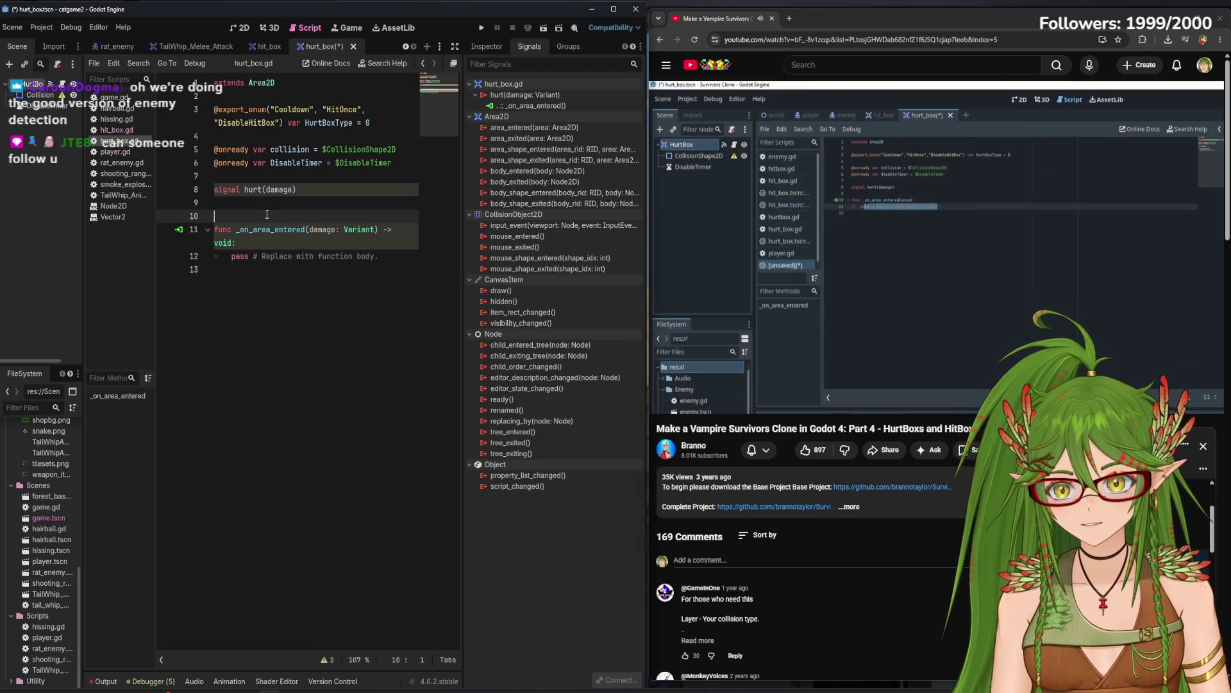
pyautogui.press('BackSpace')
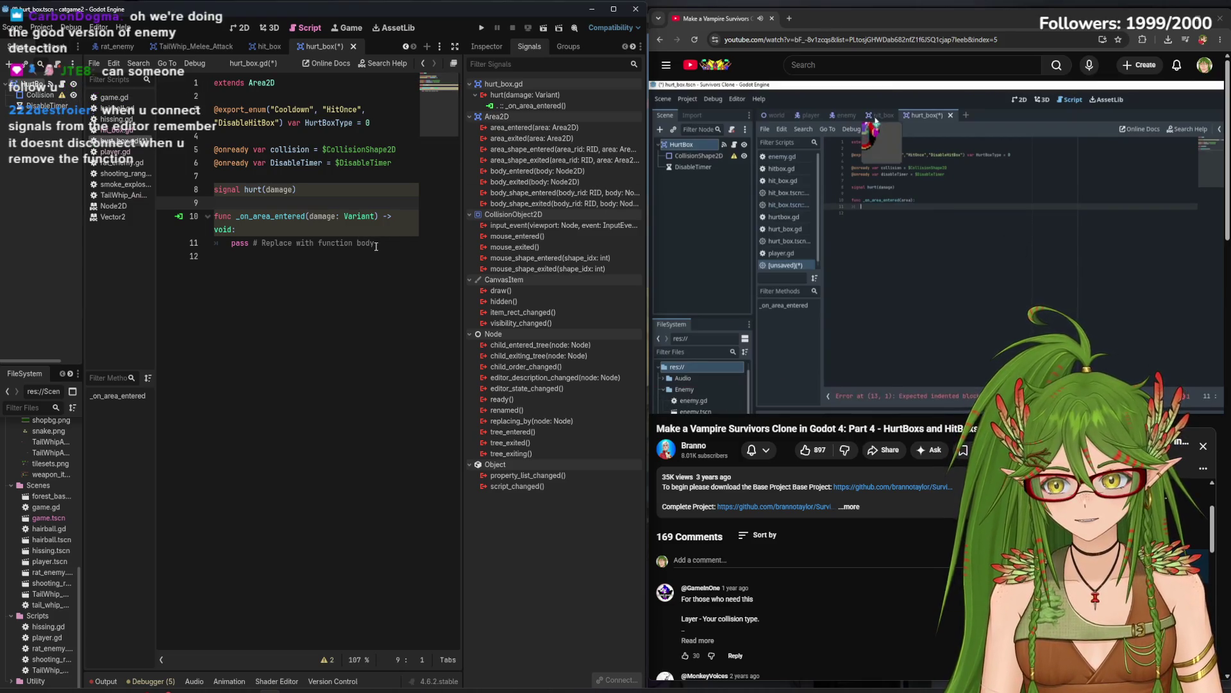
pyautogui.click(933, 252)
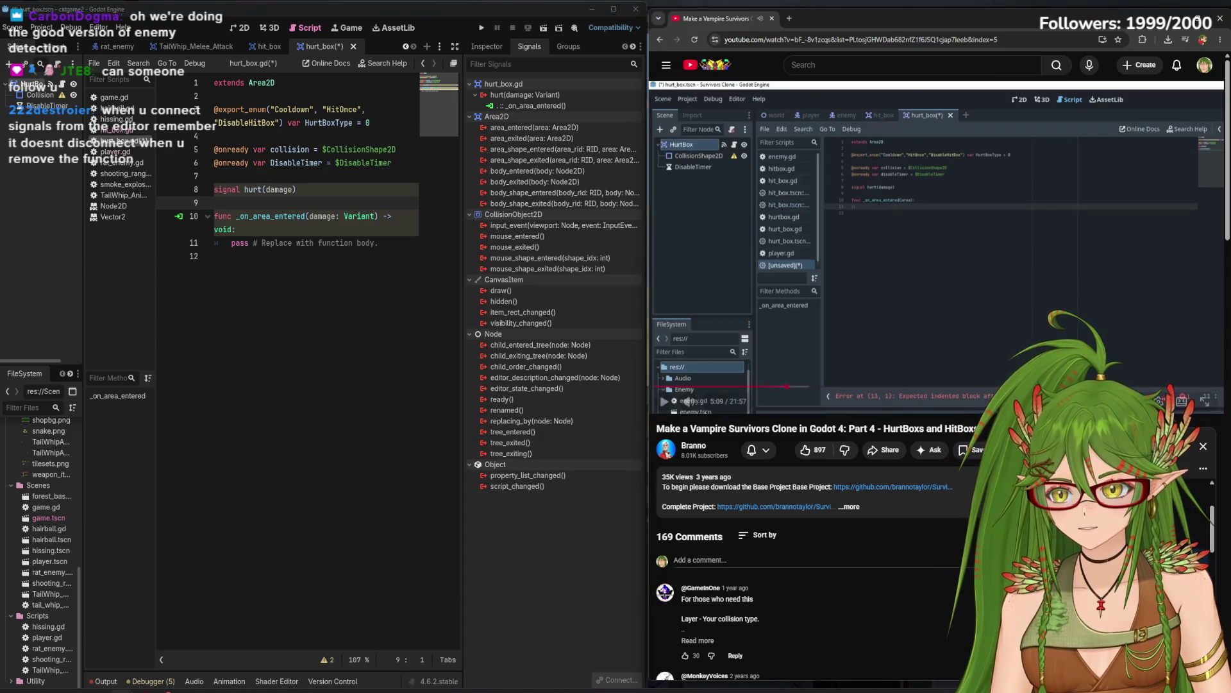
pyautogui.click(933, 251)
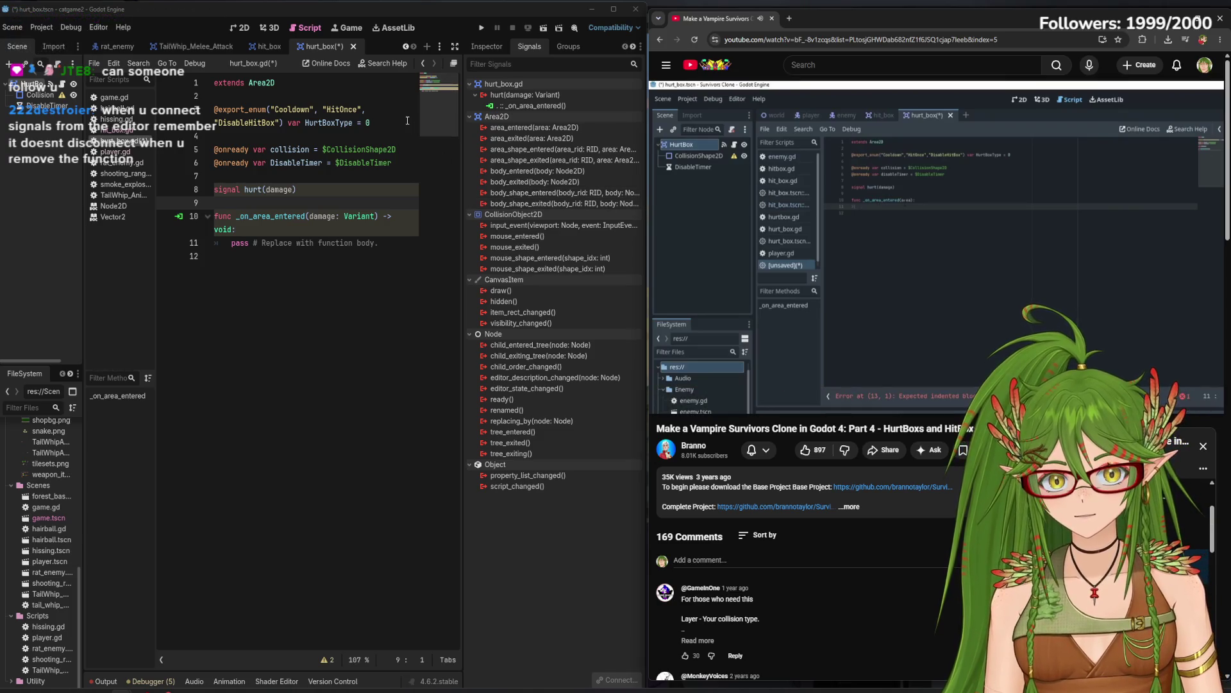
pyautogui.click(390, 243)
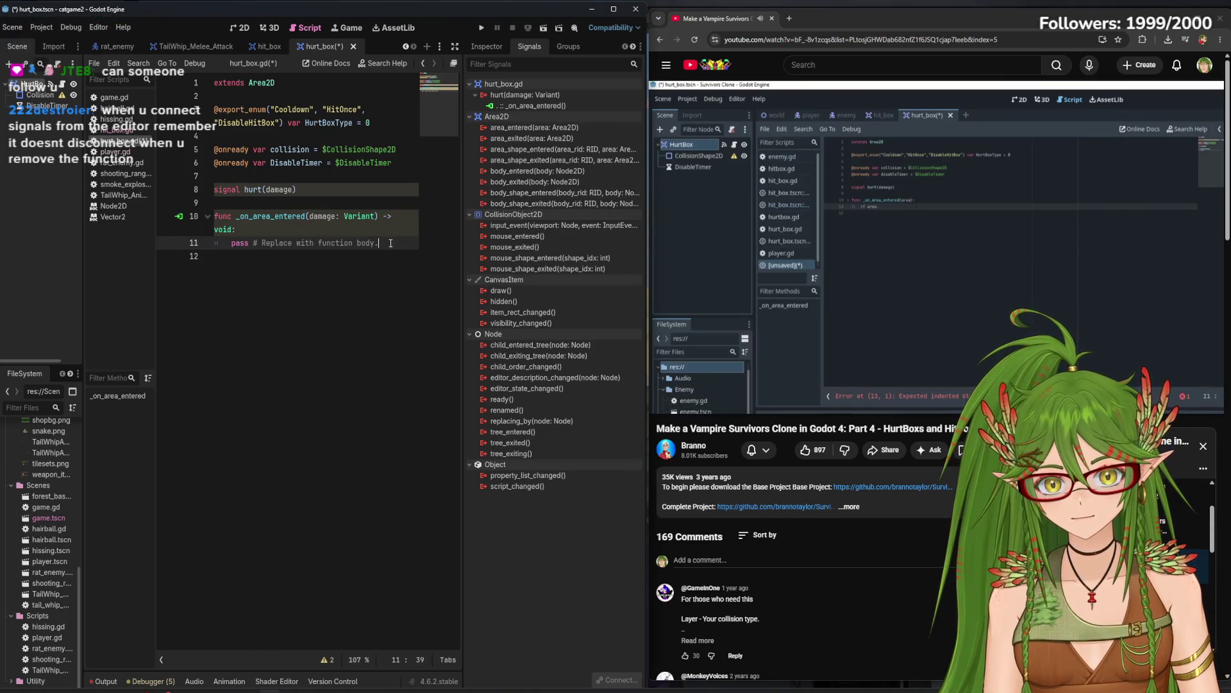
pyautogui.moveTo(391, 244); pyautogui.dragTo(231, 243)
pyautogui.write('i')
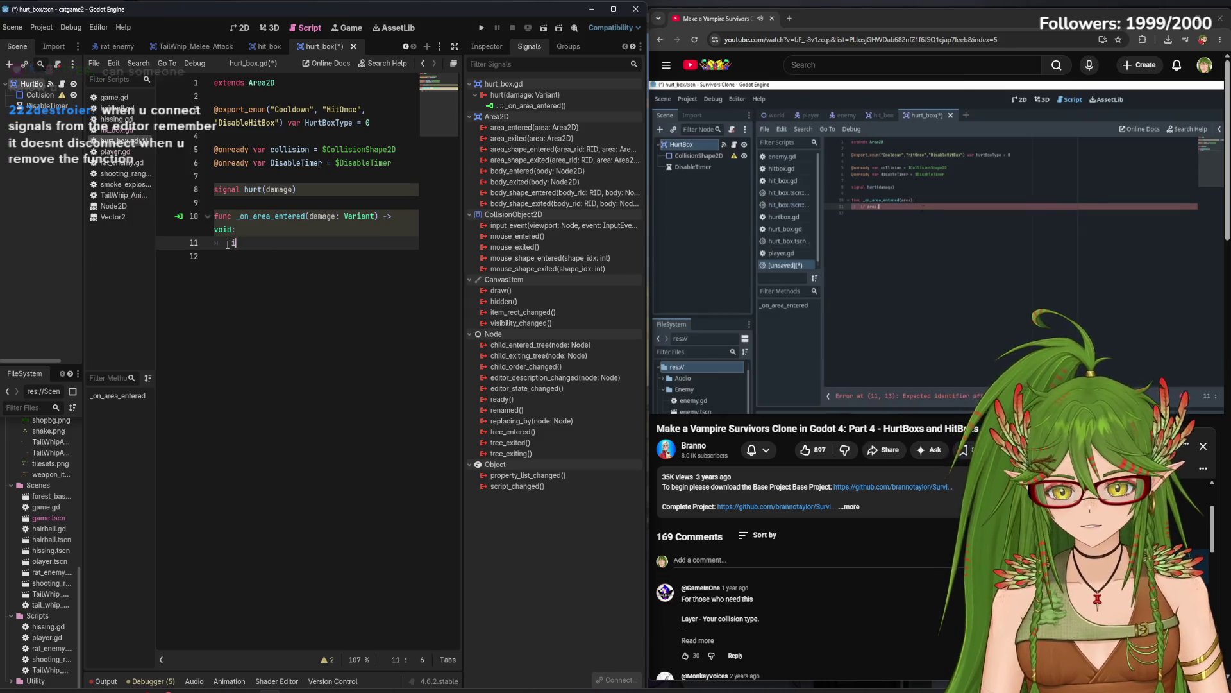
pyautogui.write('f area is')
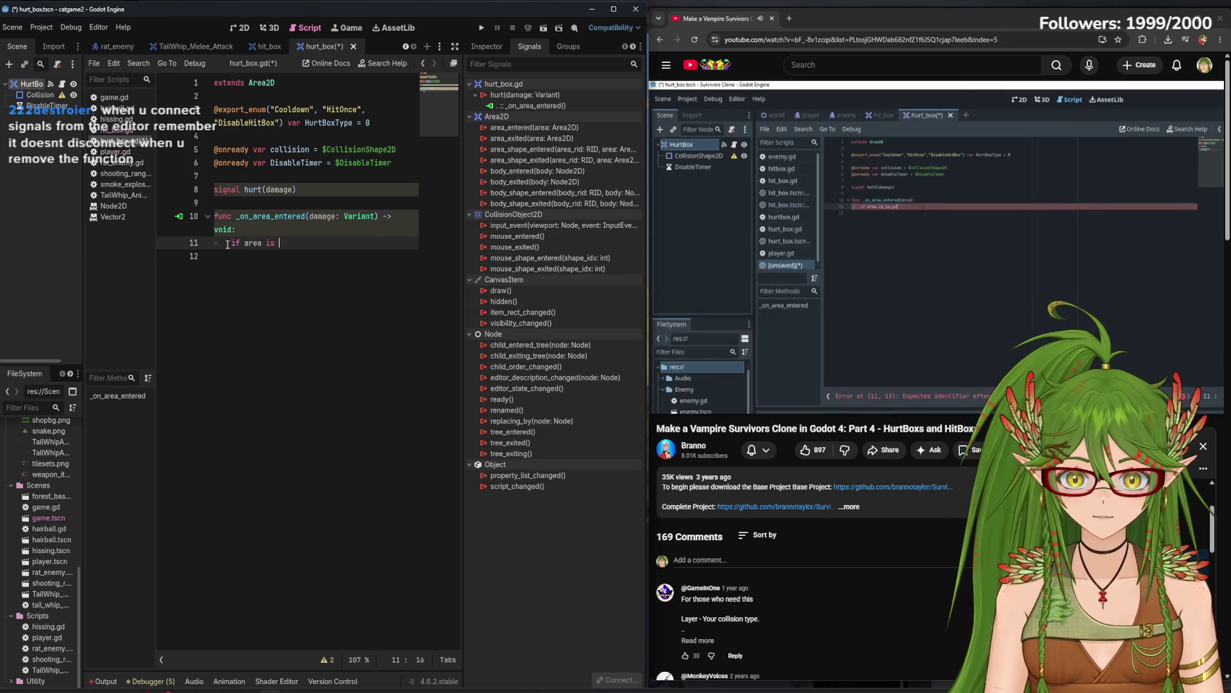
pyautogui.click(1103, 294)
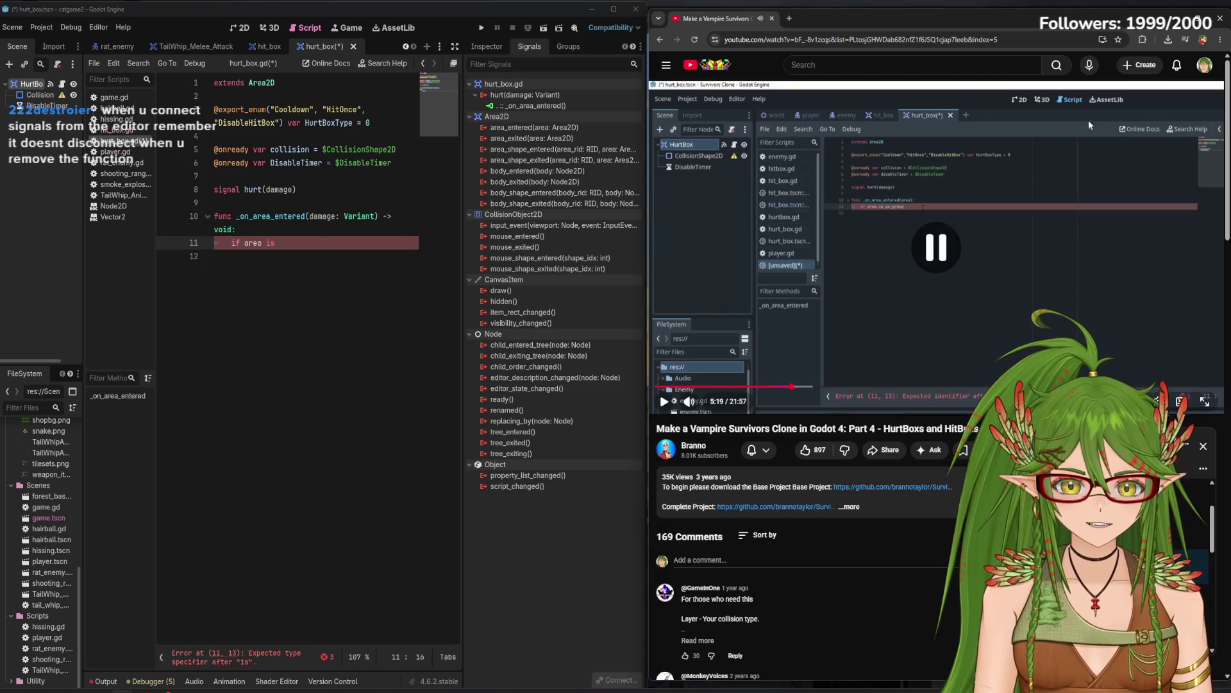
# - Zoom the tutorial page in Chrome to 125%
pyautogui.click(1221, 39)
pyautogui.click(1194, 238)
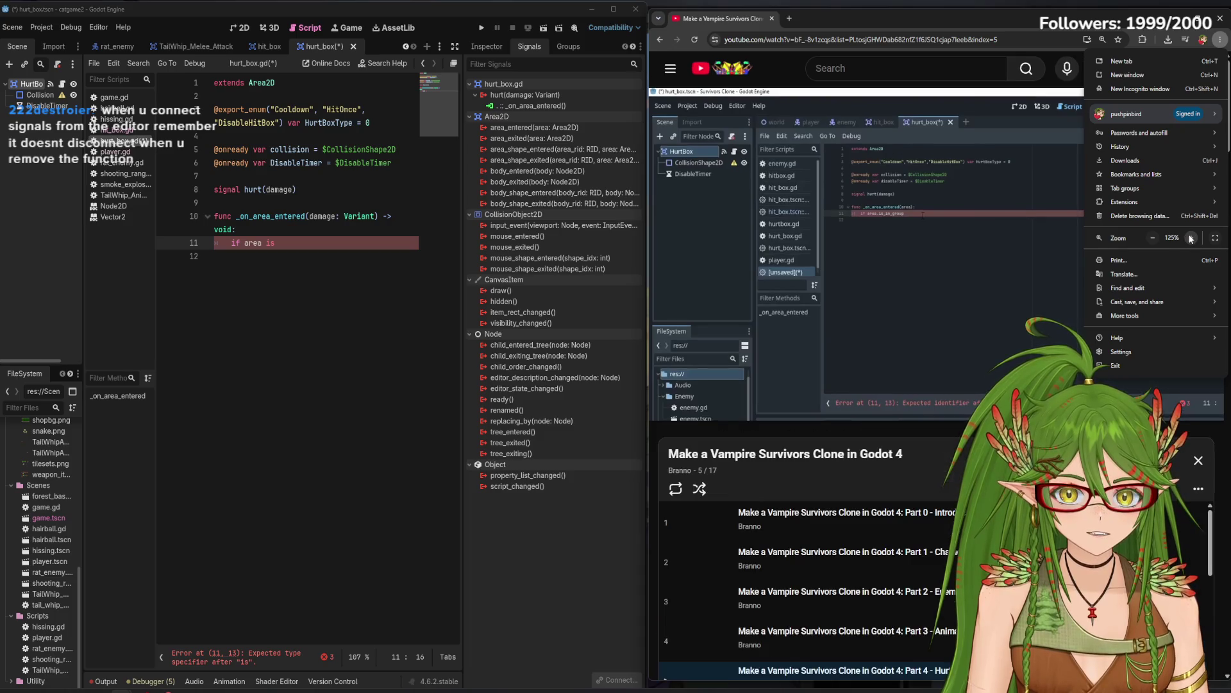
pyautogui.click(929, 198)
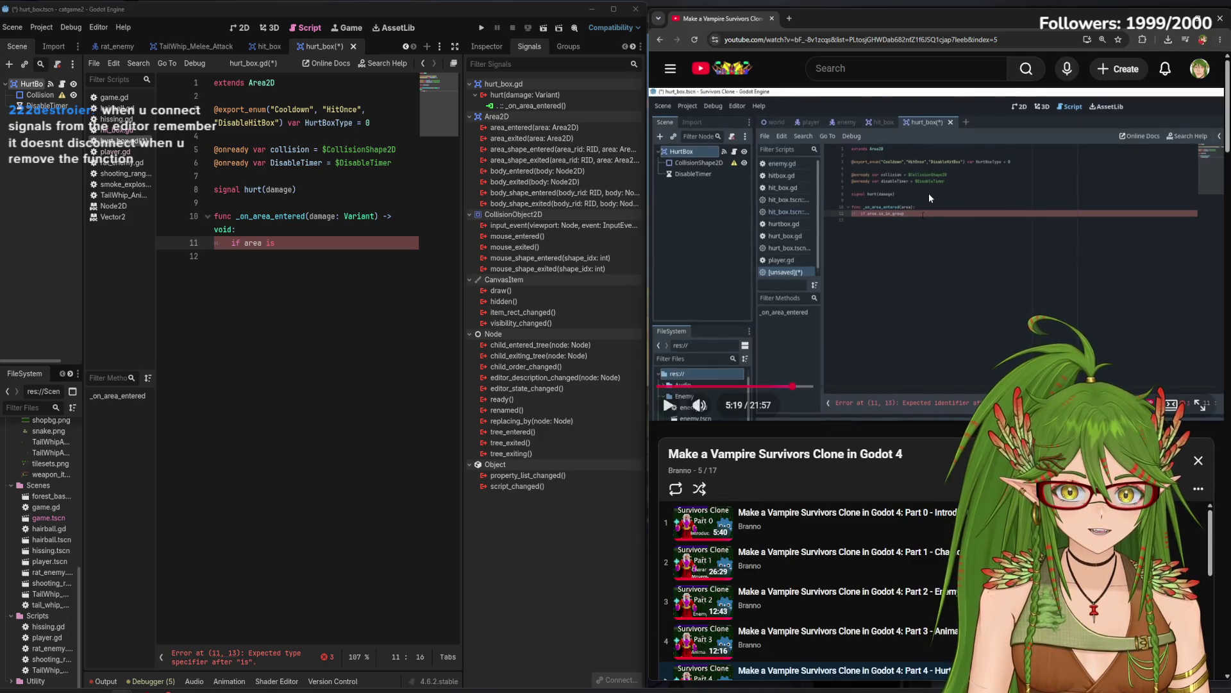
# - Resize the browser and Godot windows side by side along their shared edge
pyautogui.moveTo(647, 265); pyautogui.dragTo(631, 265)
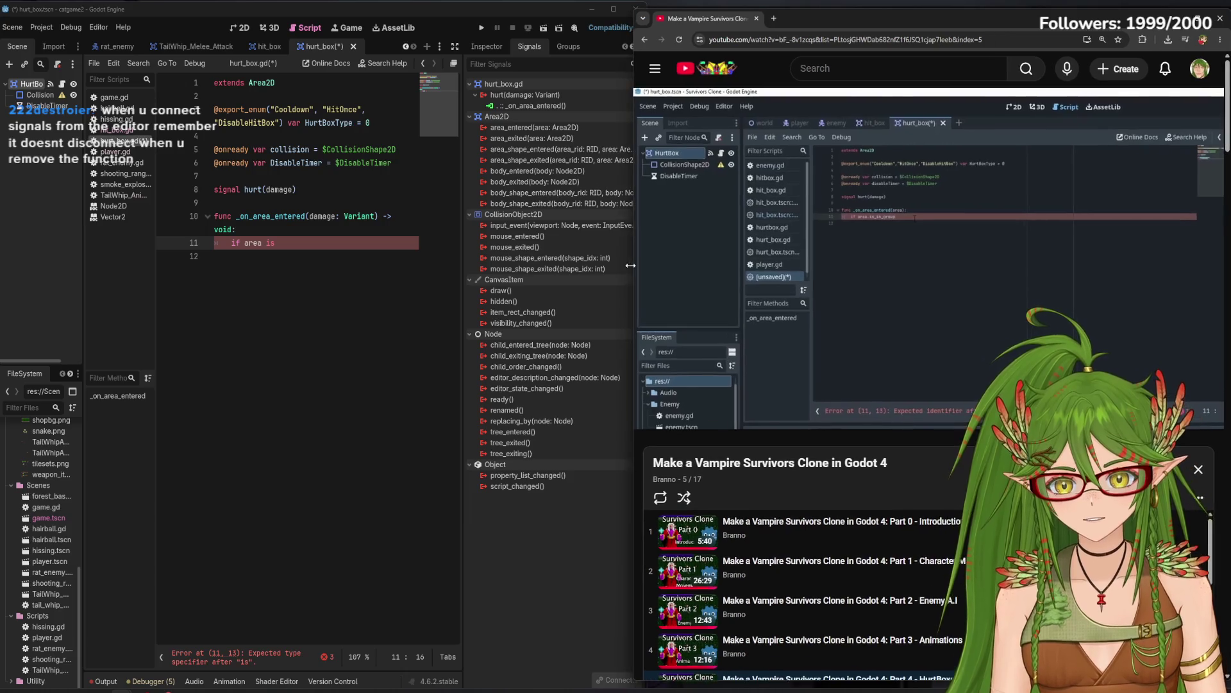
pyautogui.click(591, 66)
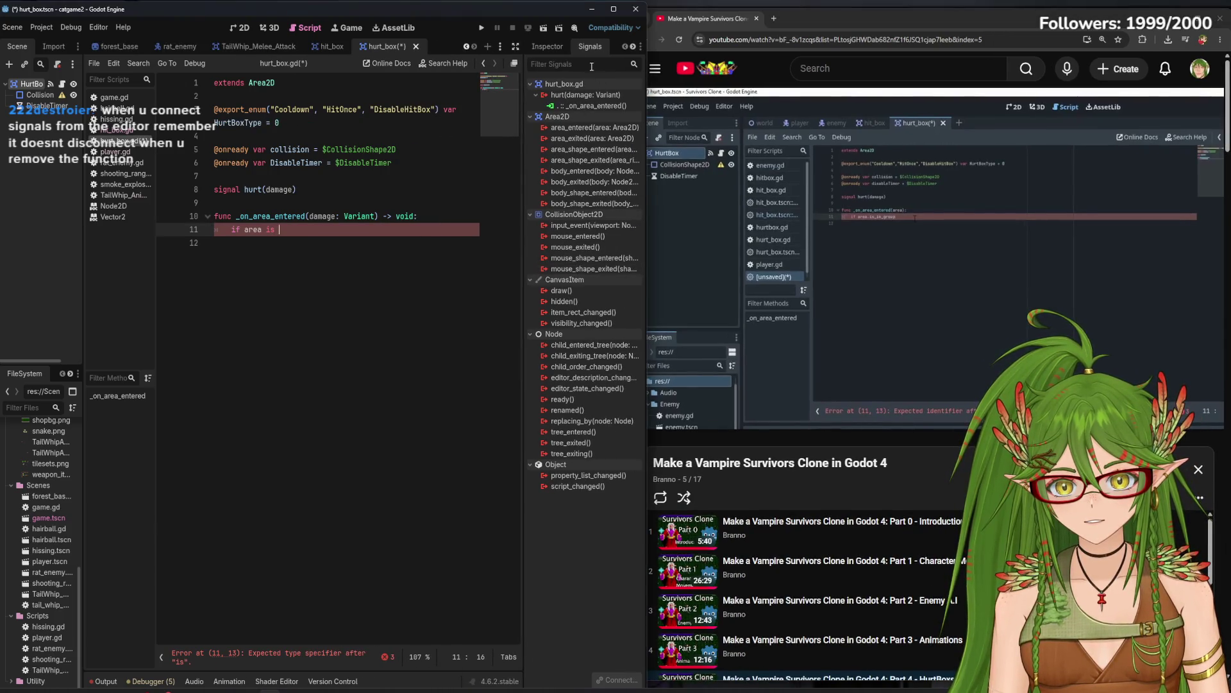
pyautogui.moveTo(645, 246)
pyautogui.mouseDown()
pyautogui.moveTo(573, 245)
pyautogui.moveTo(621, 247)
pyautogui.mouseUp()
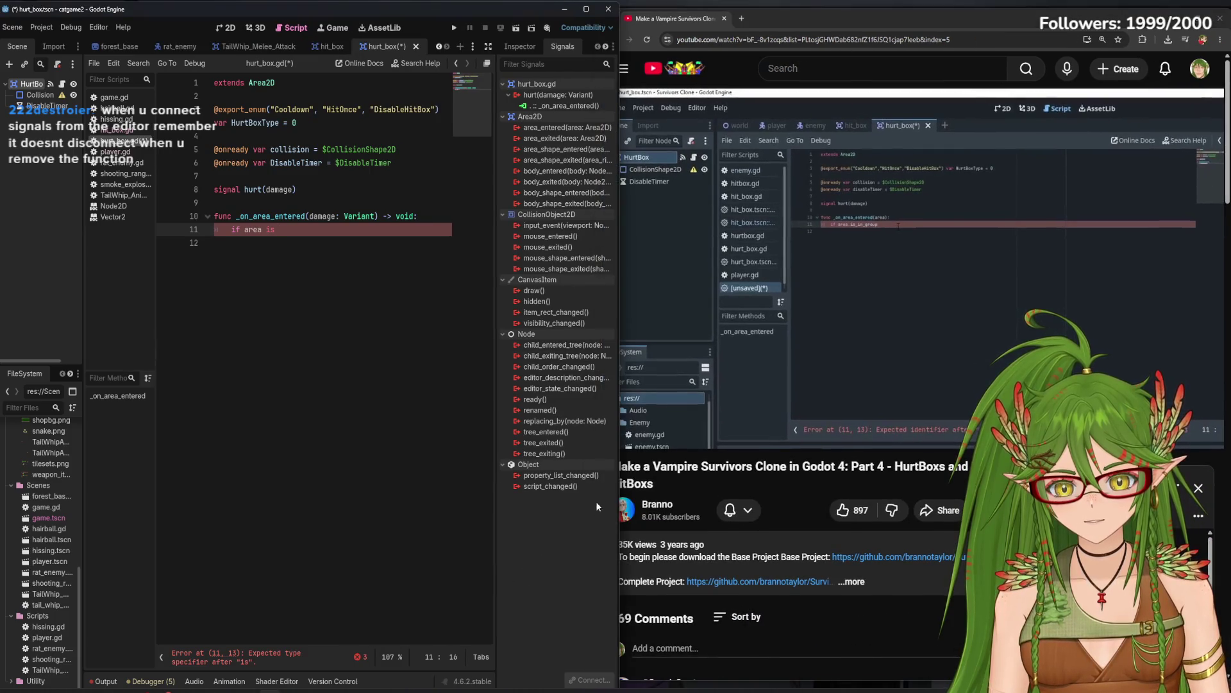
pyautogui.moveTo(620, 482); pyautogui.dragTo(592, 479)
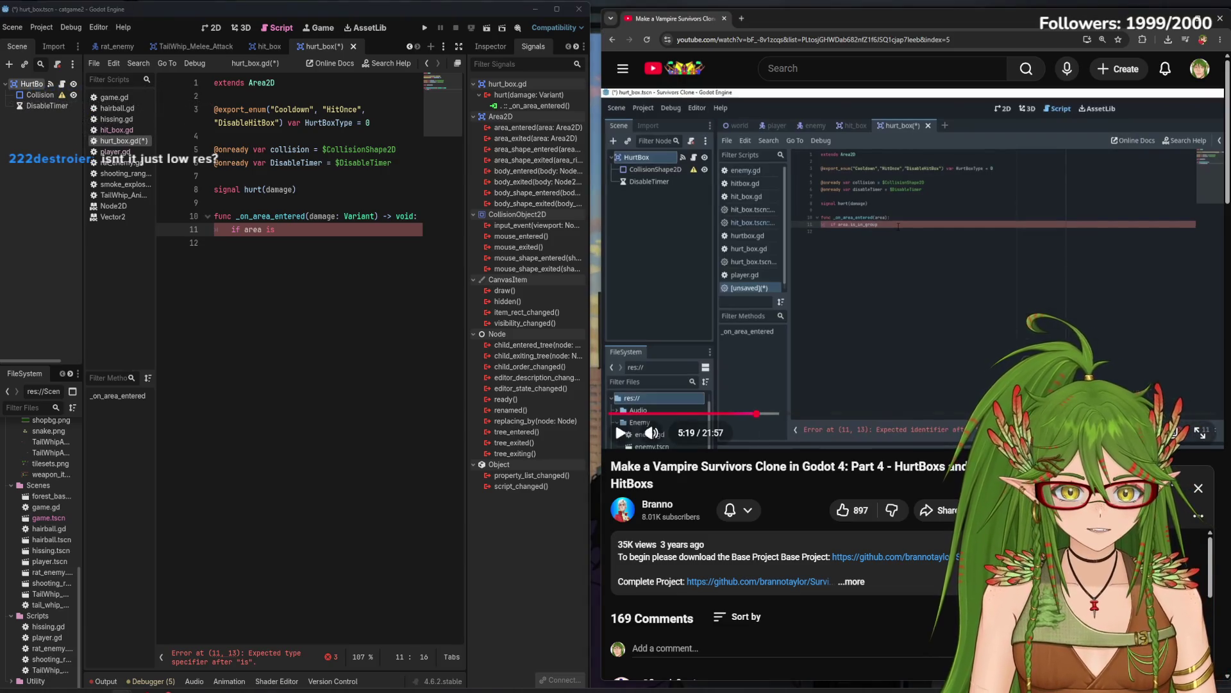
pyautogui.click(1148, 432)
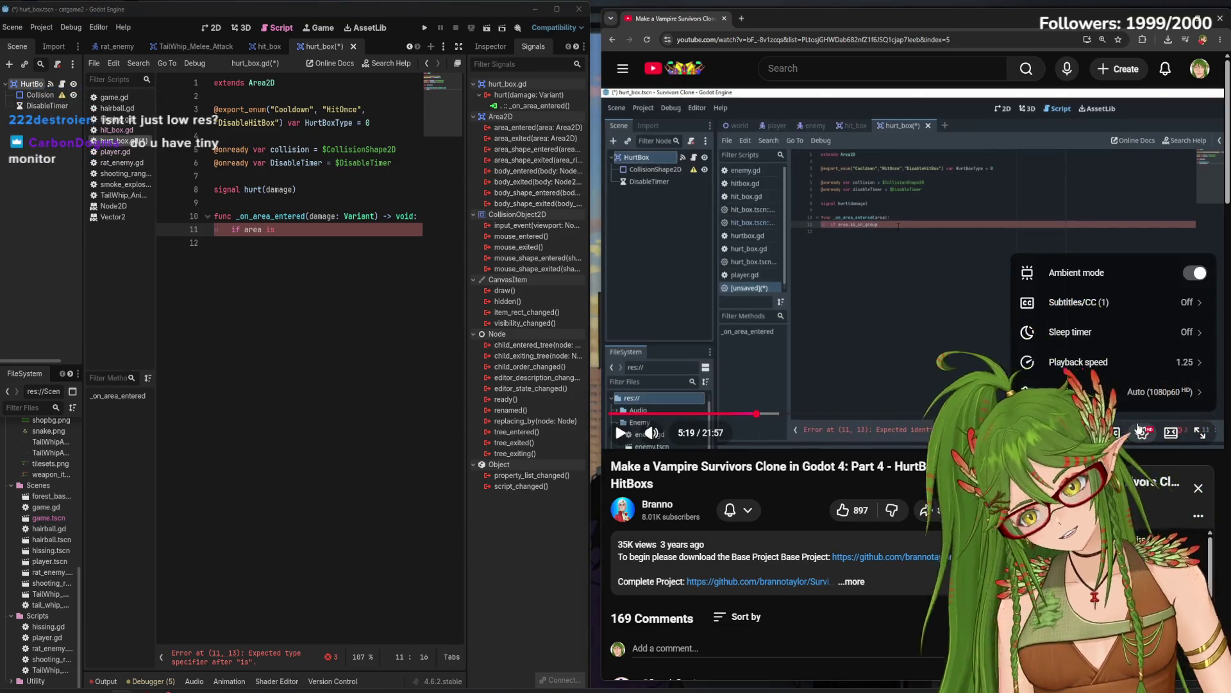
pyautogui.click(905, 410)
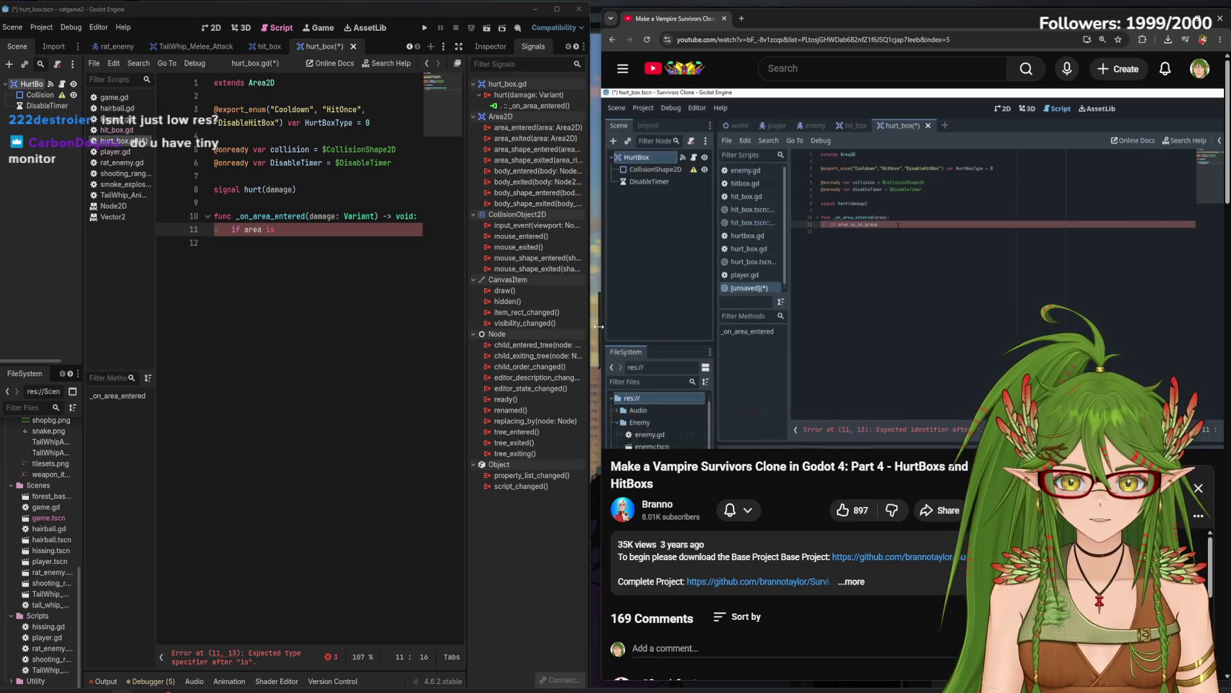
pyautogui.moveTo(602, 326); pyautogui.dragTo(579, 328)
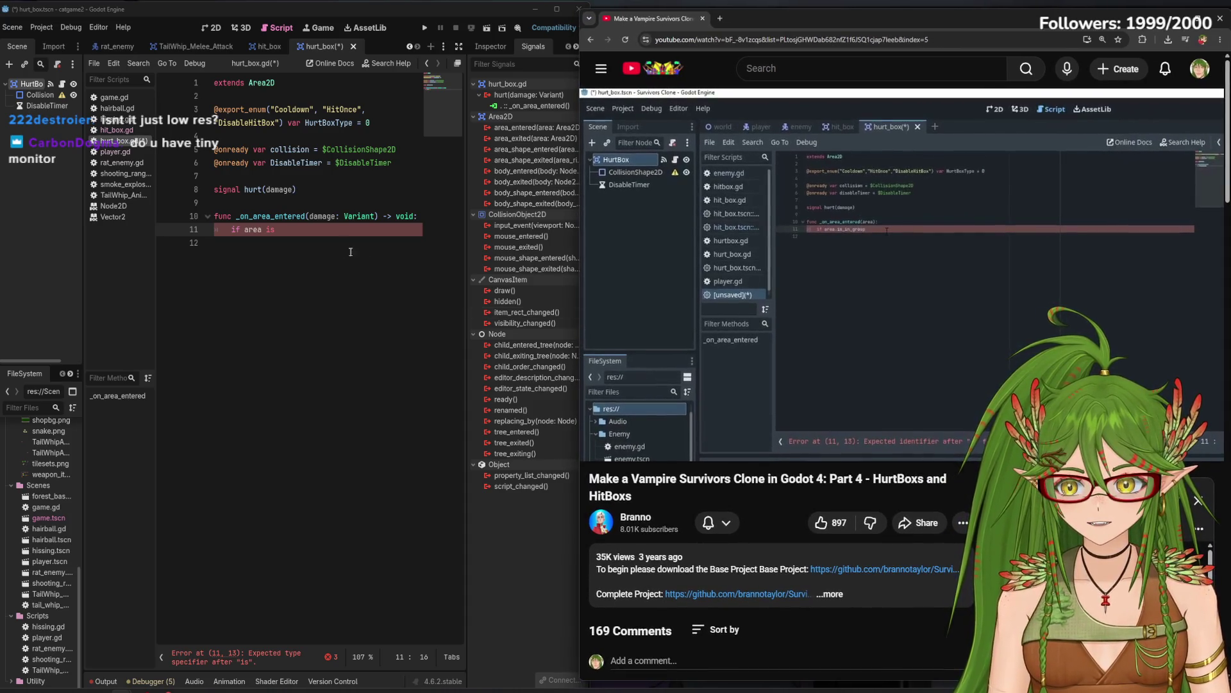
# - Extend line 11 to 'if area is_in_group("attack")' and save hurt_box.gd
pyautogui.click(290, 231)
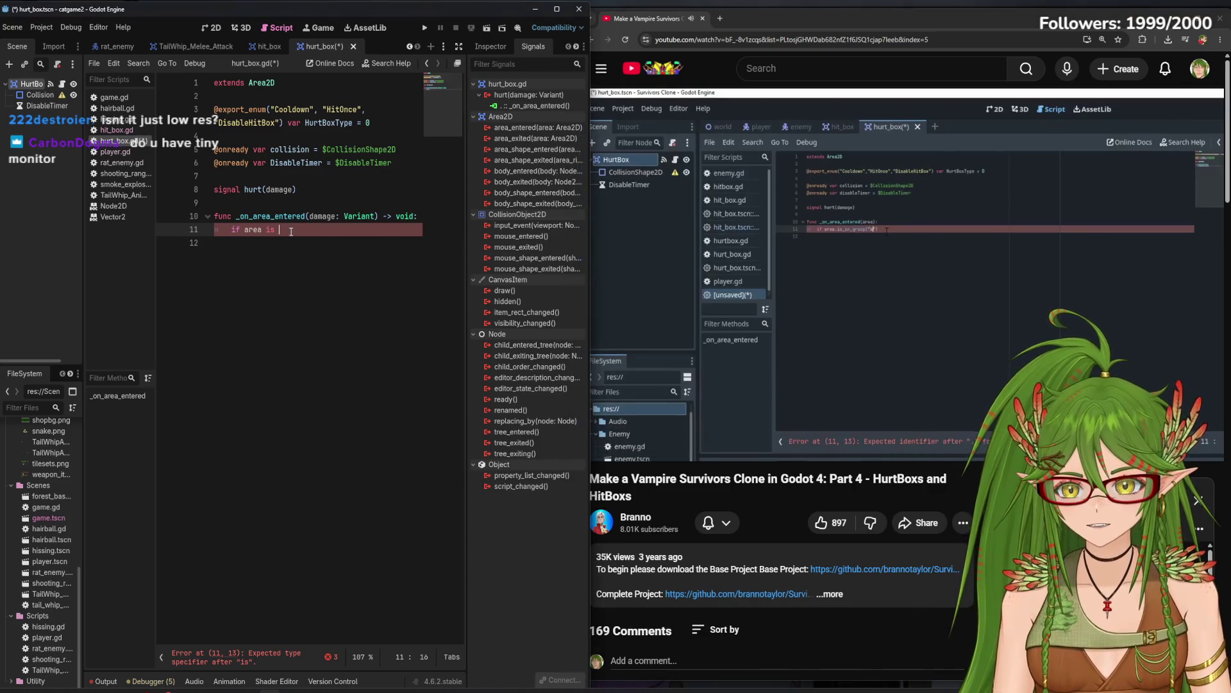
pyautogui.write('_group(')
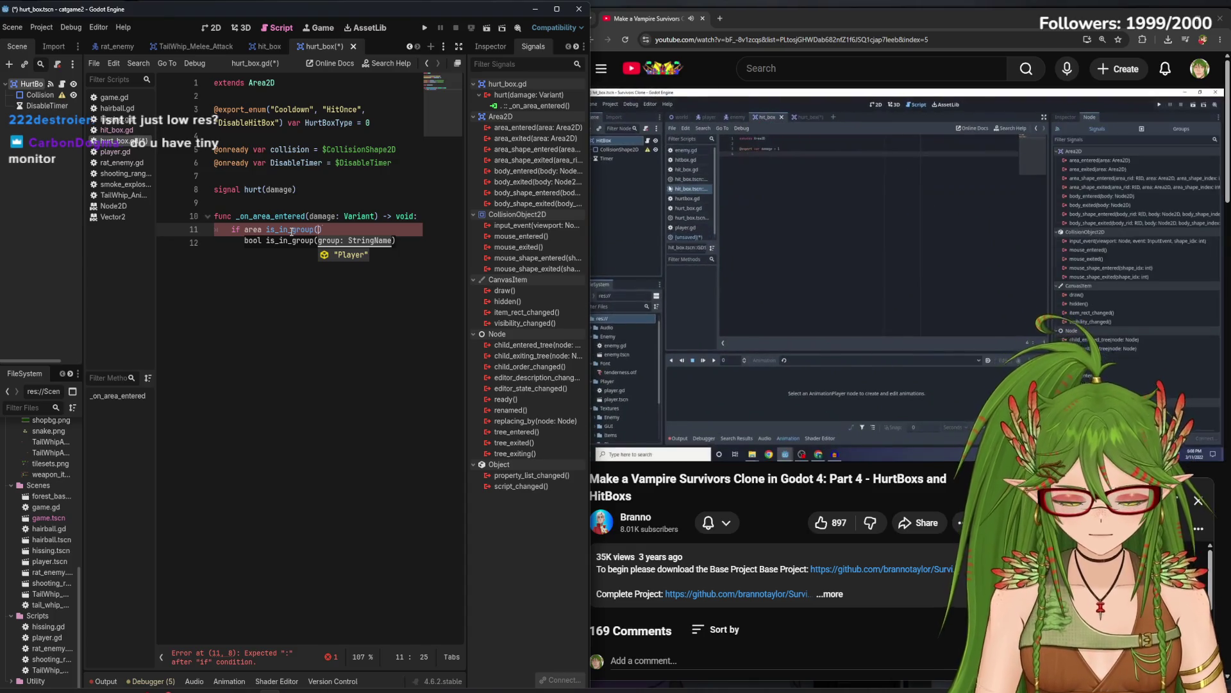
pyautogui.write('"attack"')
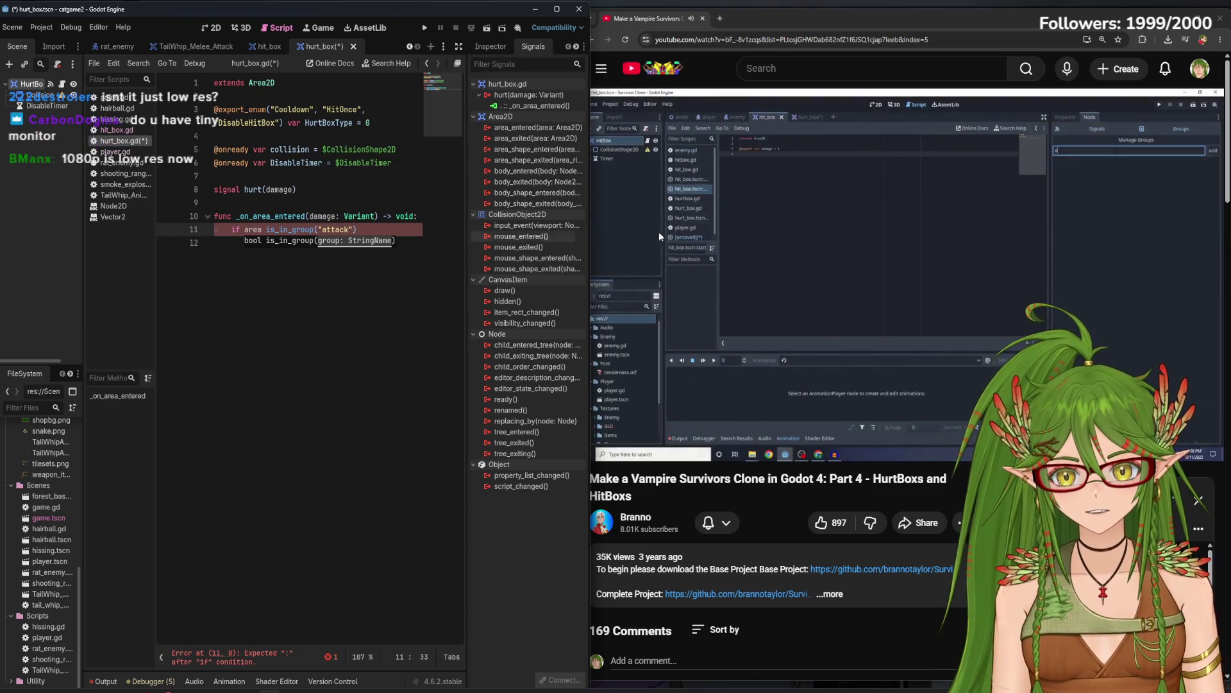
pyautogui.click(831, 230)
pyautogui.hotkey('ctrl', 's')
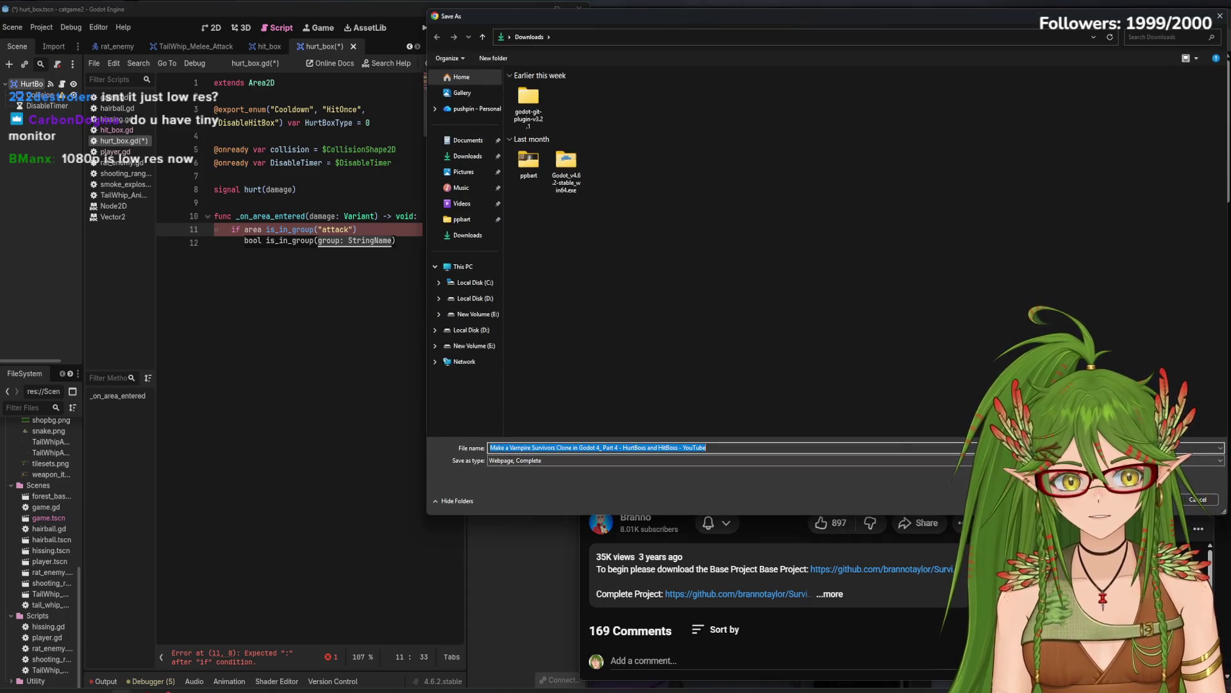
pyautogui.press('Escape')
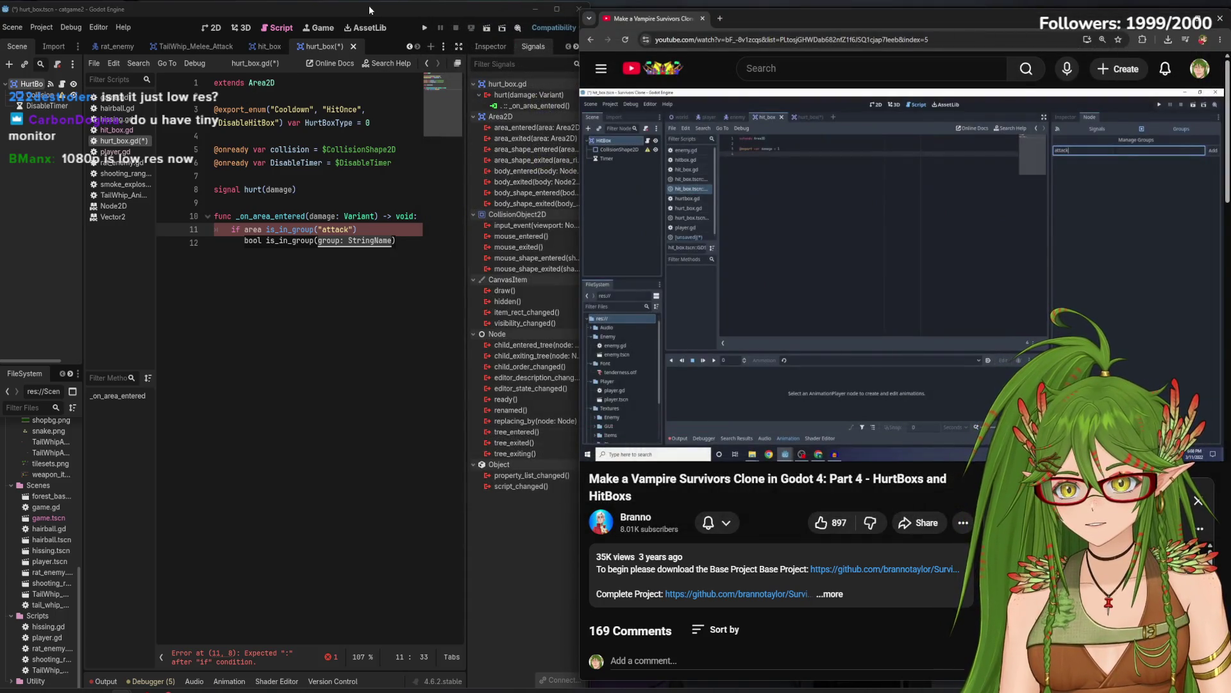
pyautogui.click(363, 6)
pyautogui.hotkey('ctrl', 's')
# - Set the YouTube tutorial quality to 1080p60
pyautogui.click(1123, 445)
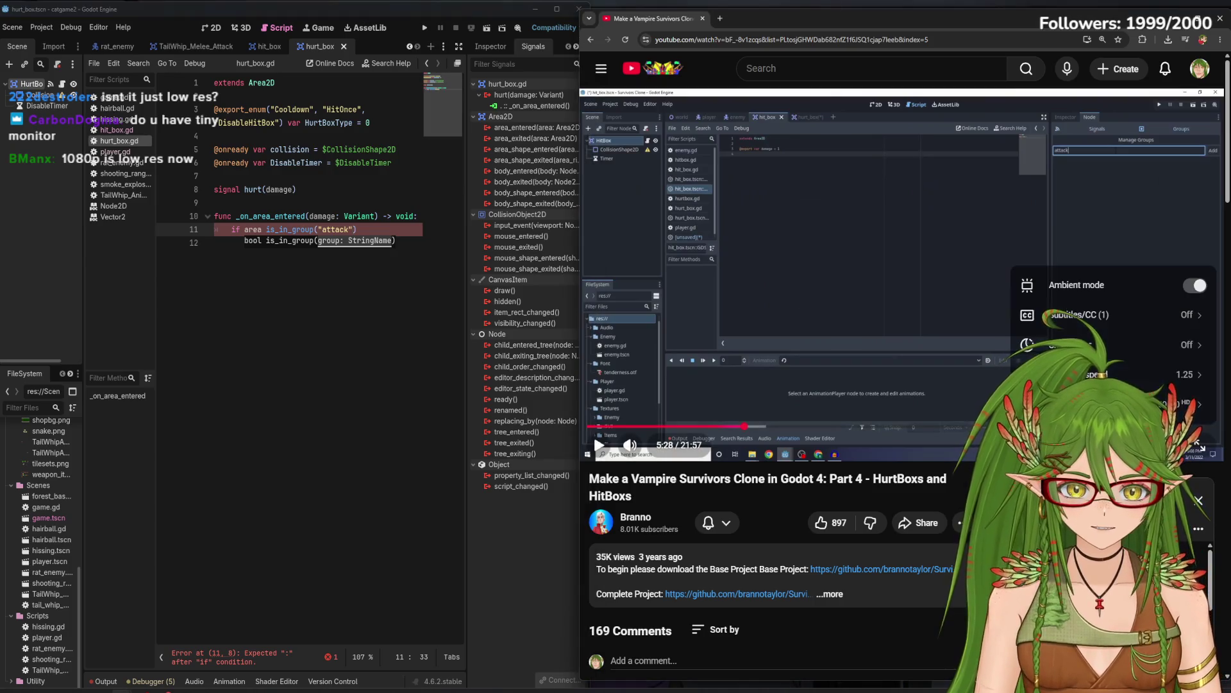
pyautogui.click(1129, 411)
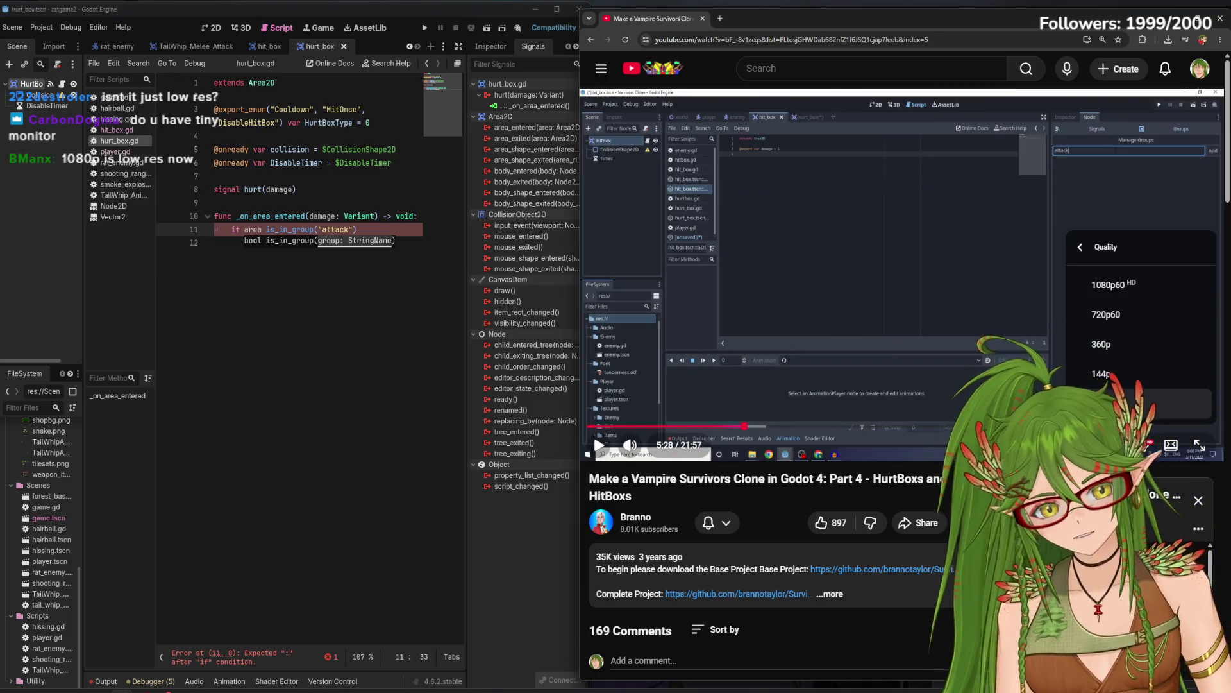
pyautogui.click(1105, 286)
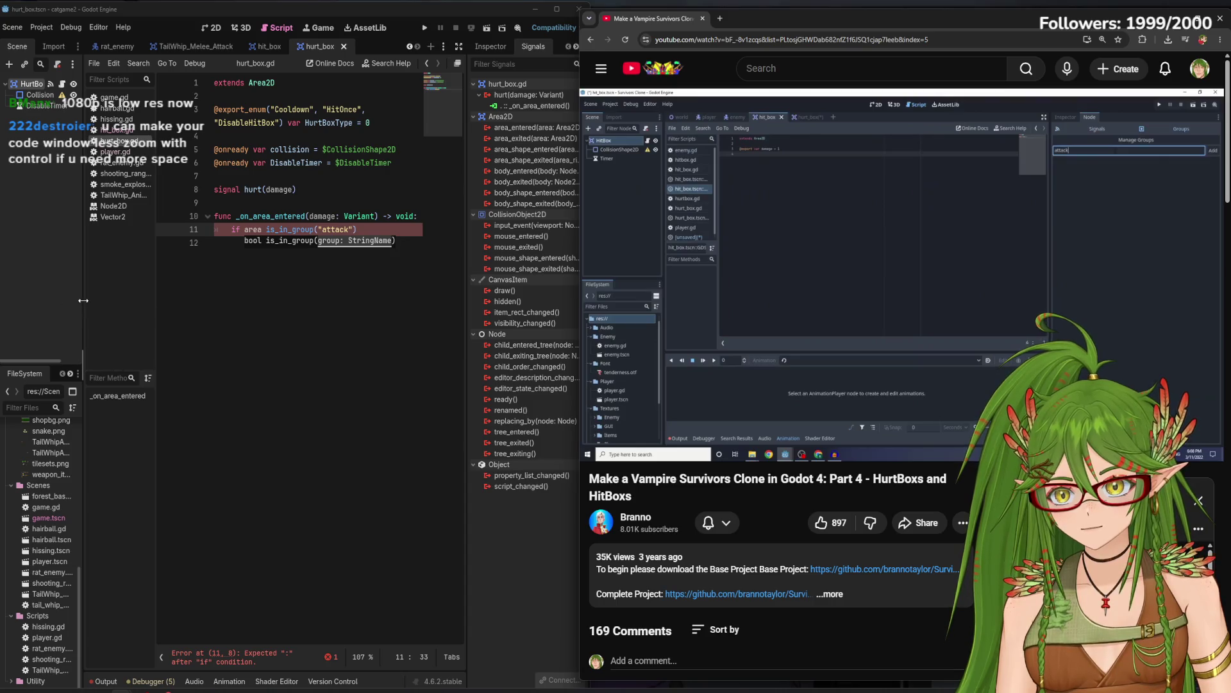
# - Rearrange Godot's script list, side panel and window width beside the browser
pyautogui.click(51, 296)
pyautogui.moveTo(154, 308); pyautogui.dragTo(139, 306)
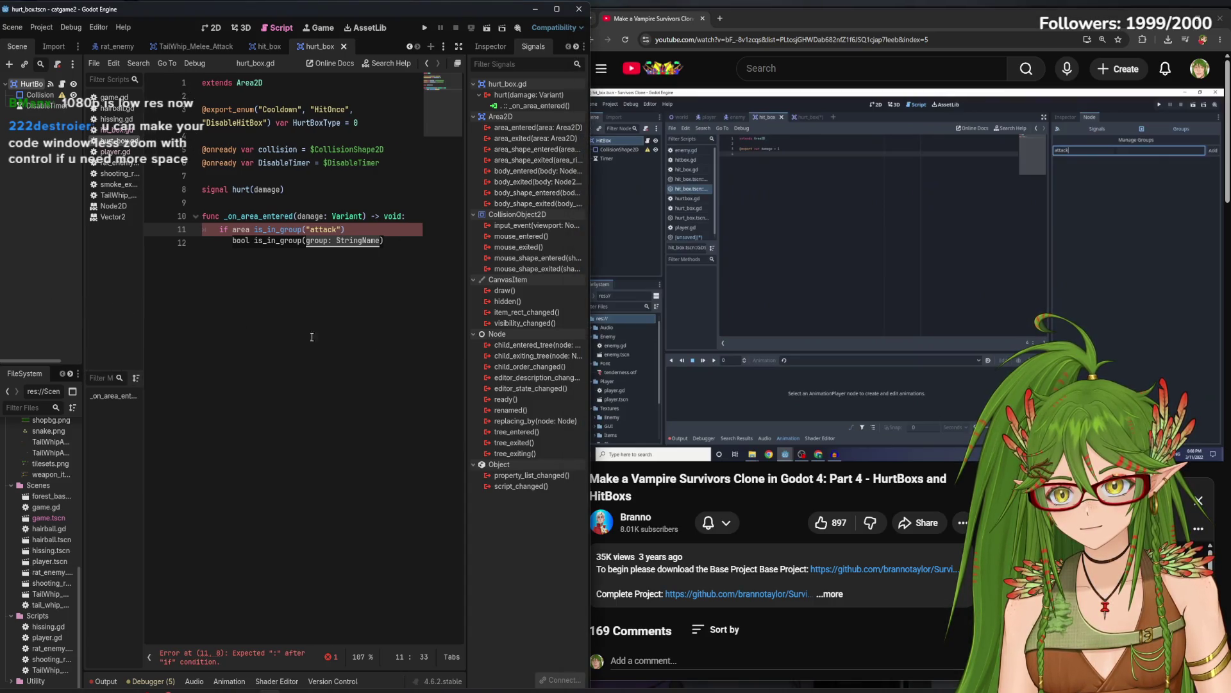
pyautogui.moveTo(467, 353)
pyautogui.mouseDown()
pyautogui.moveTo(413, 353)
pyautogui.moveTo(431, 354)
pyautogui.mouseUp()
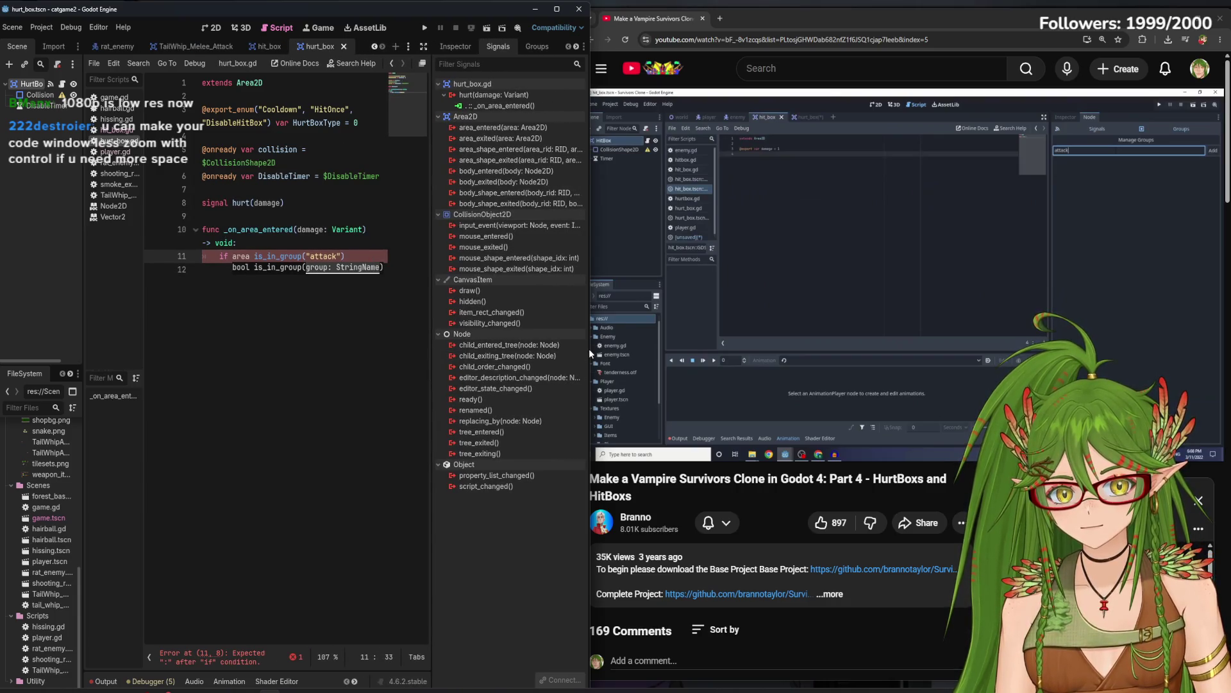
pyautogui.moveTo(589, 348); pyautogui.dragTo(562, 347)
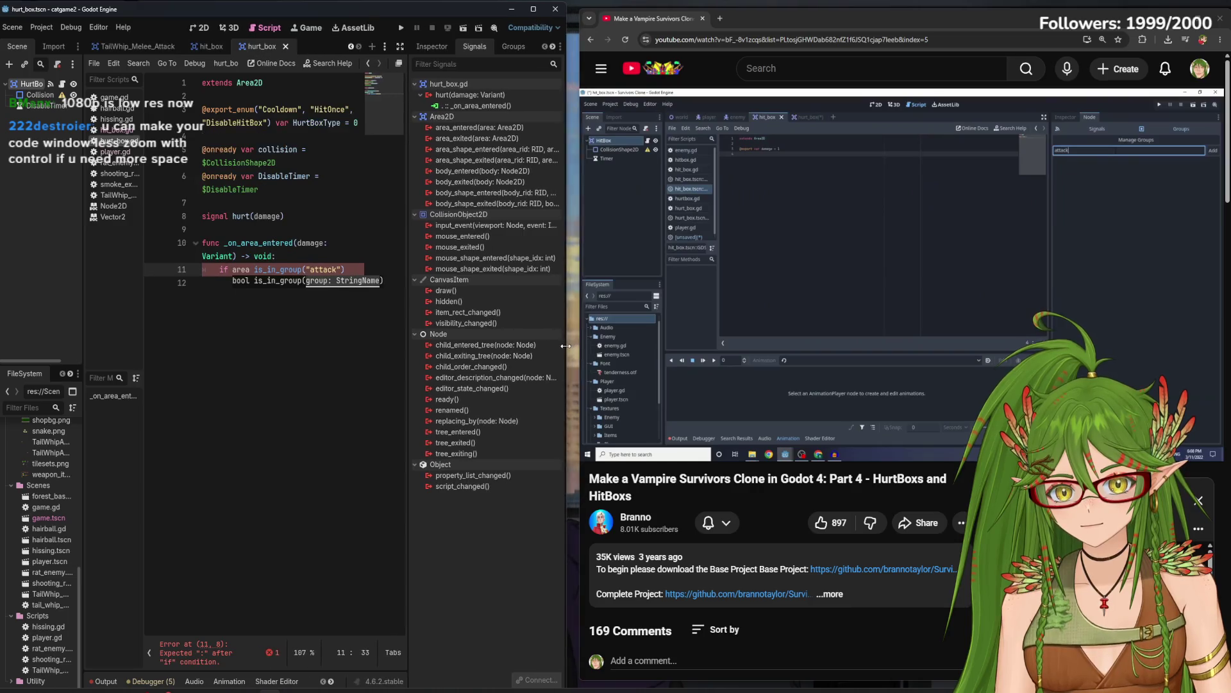
pyautogui.moveTo(397, 348); pyautogui.dragTo(432, 348)
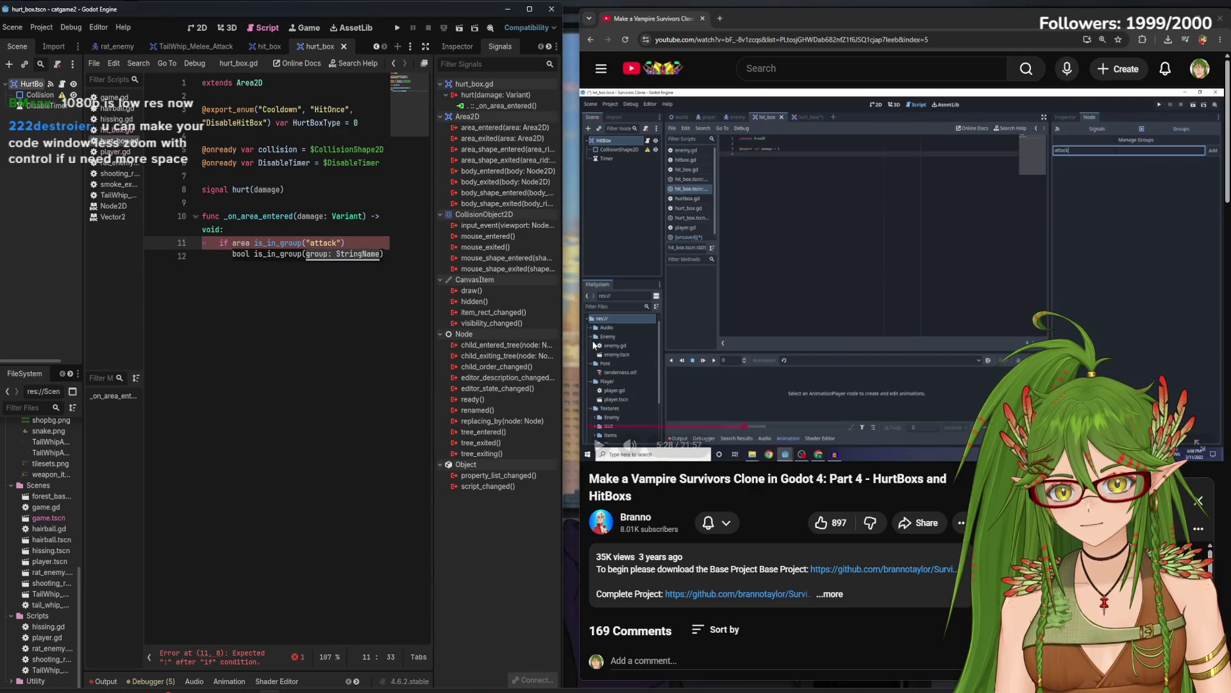
pyautogui.click(457, 45)
pyautogui.moveTo(434, 340); pyautogui.dragTo(451, 336)
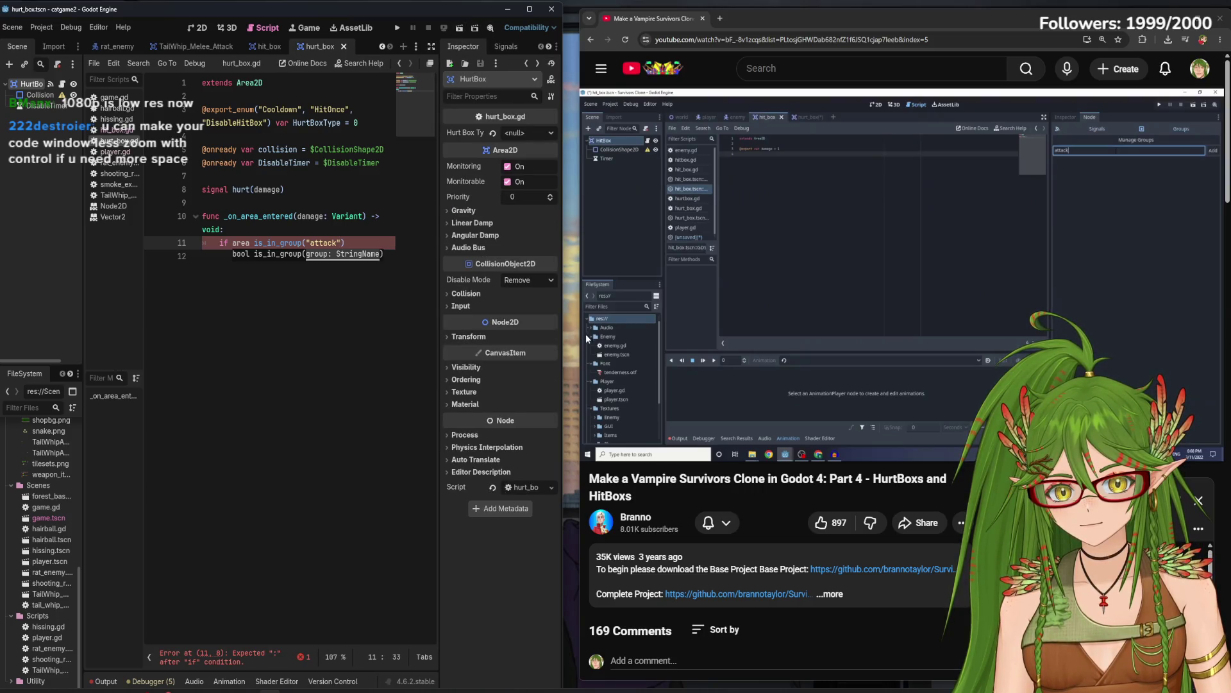
pyautogui.moveTo(583, 334); pyautogui.dragTo(559, 334)
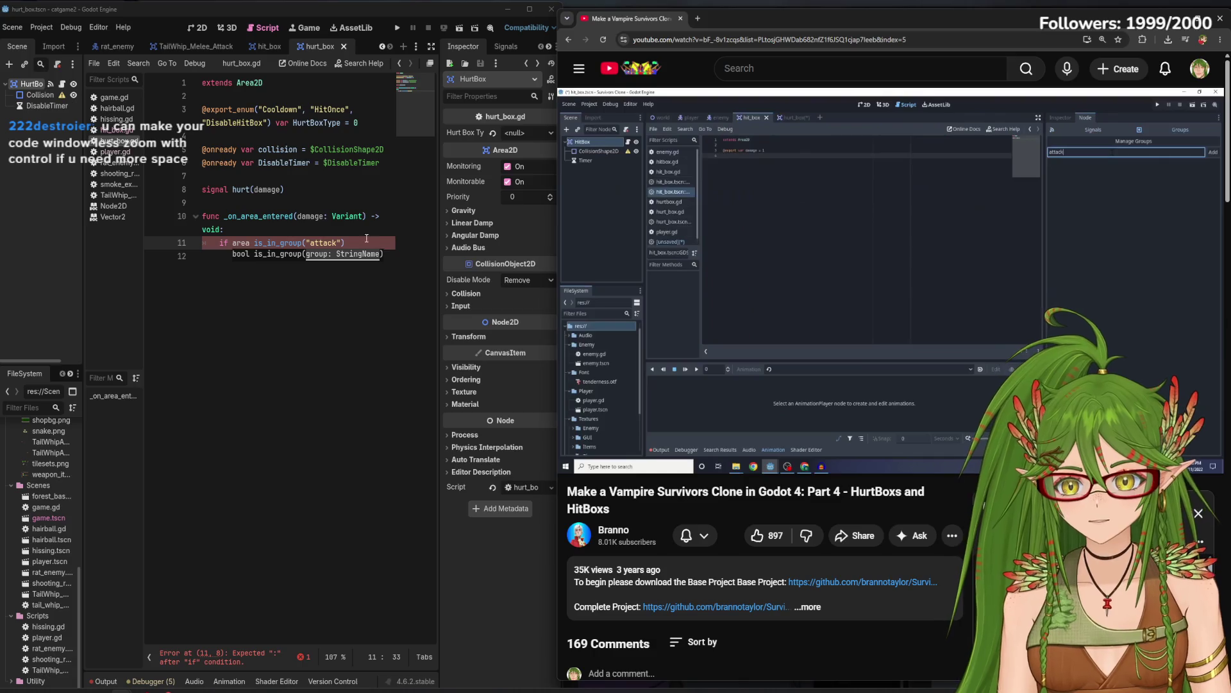
# - Switch to the hit_box scene and show the HitBox node's Groups
pyautogui.click(265, 47)
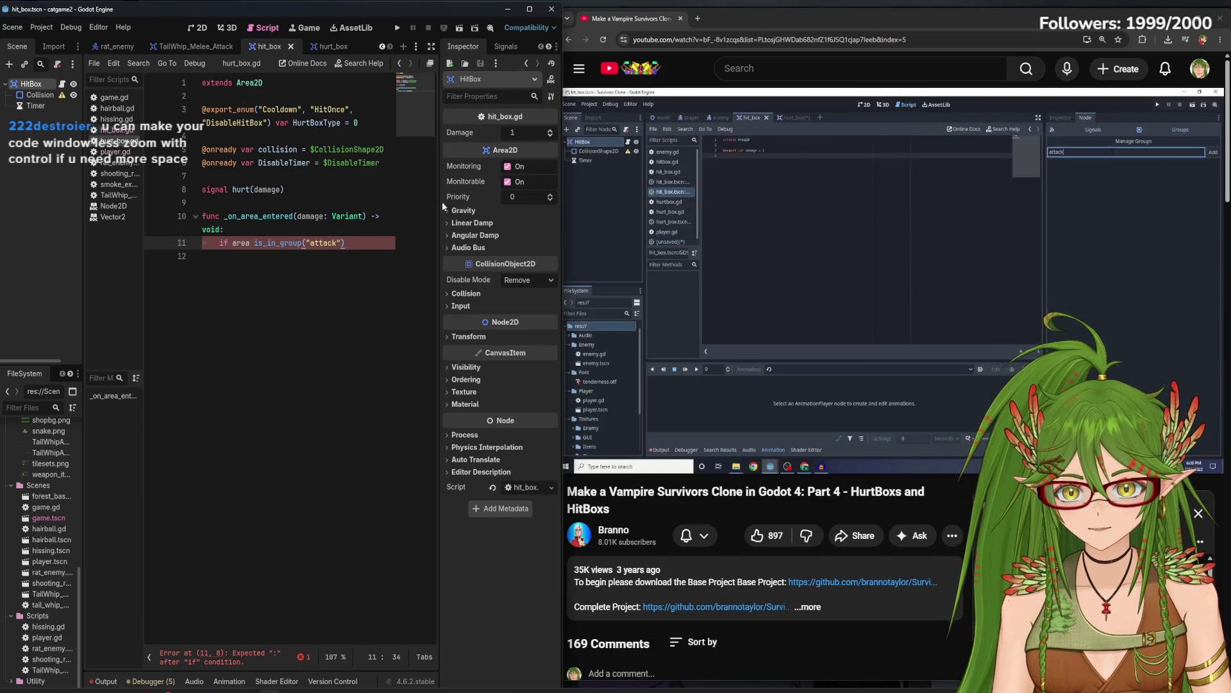
pyautogui.moveTo(440, 202); pyautogui.dragTo(384, 202)
pyautogui.click(487, 46)
# - Add a new group named Hit_Box in the Groups dock
pyautogui.click(856, 218)
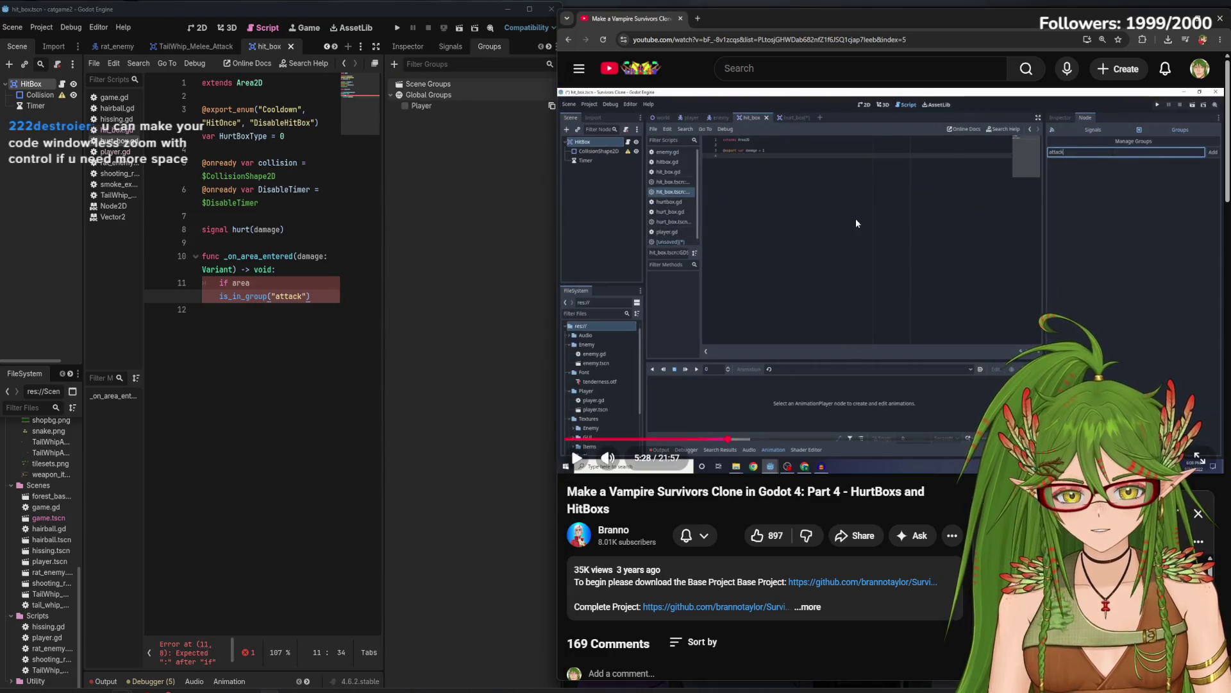
pyautogui.click(393, 63)
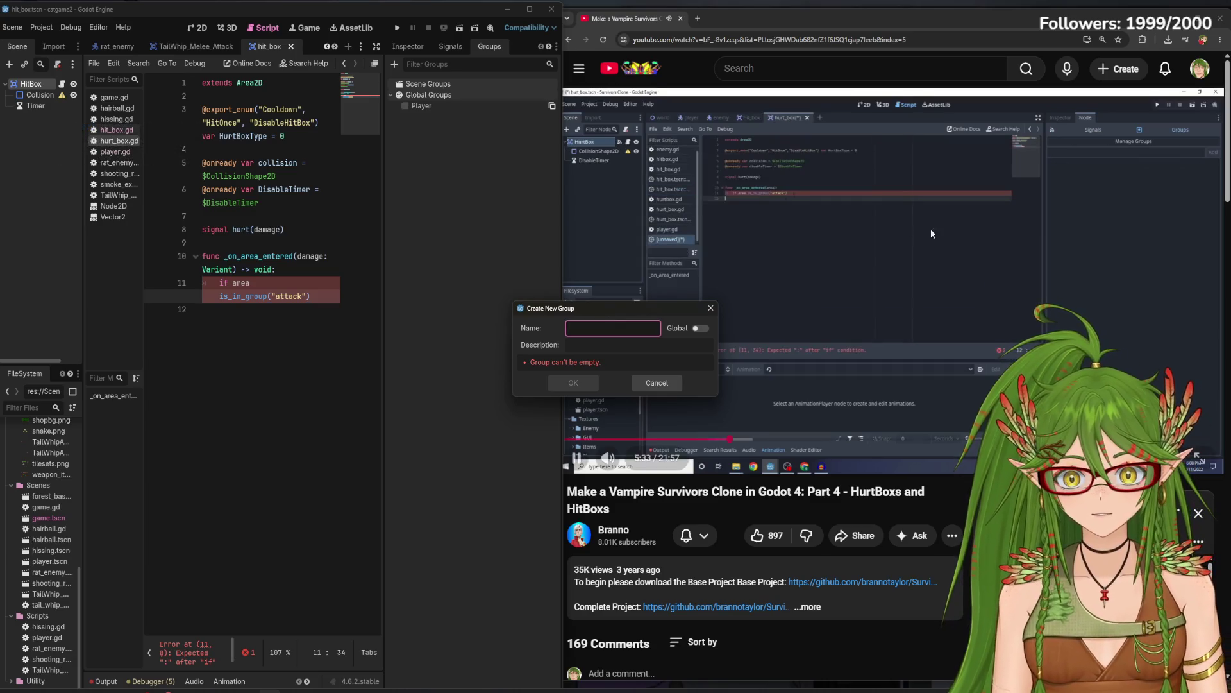
pyautogui.click(672, 382)
pyautogui.click(834, 262)
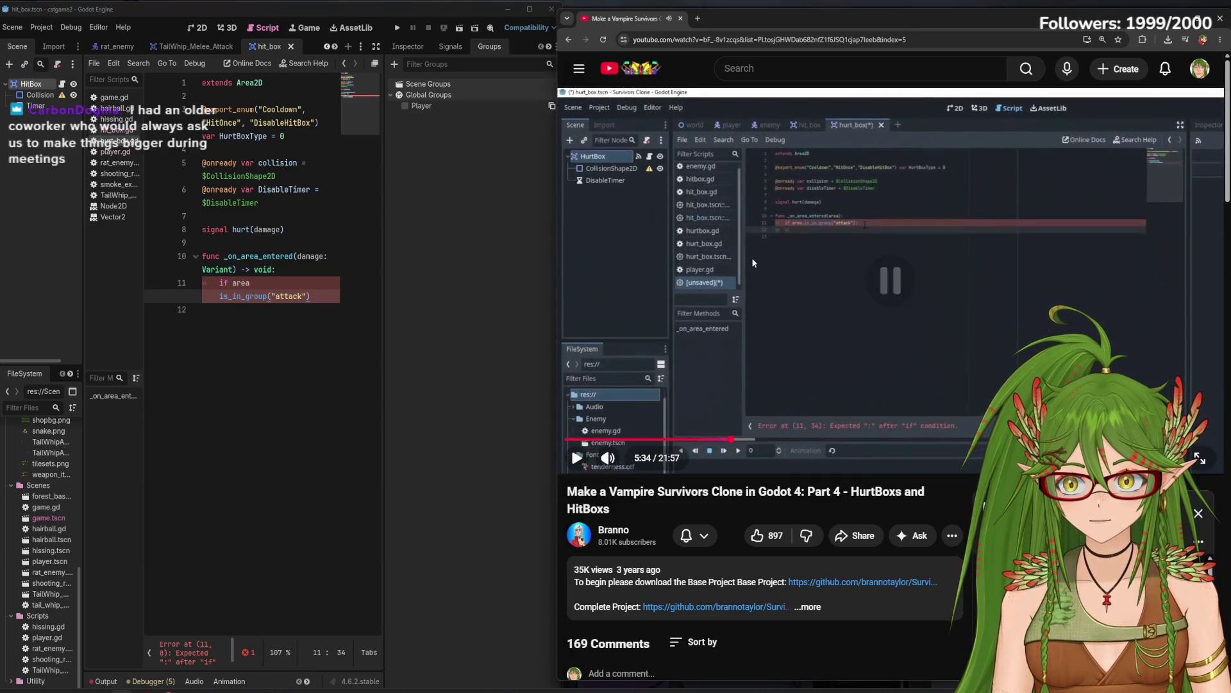
pyautogui.click(389, 68)
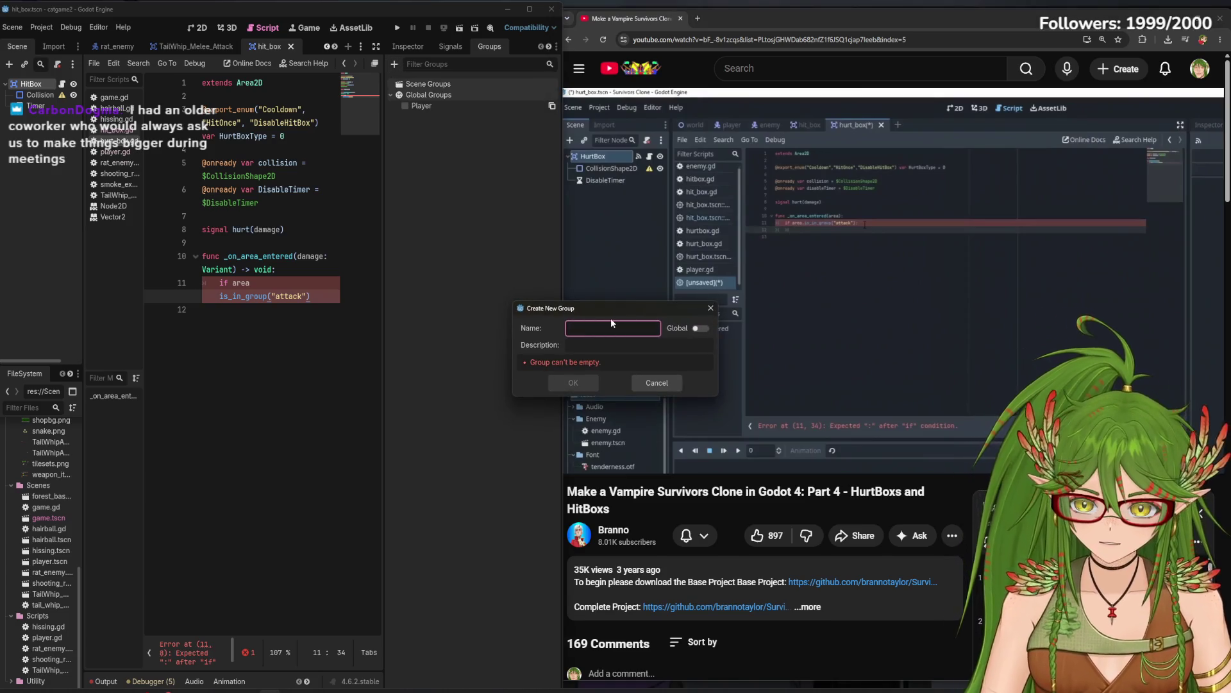
pyautogui.write('Hit_Box')
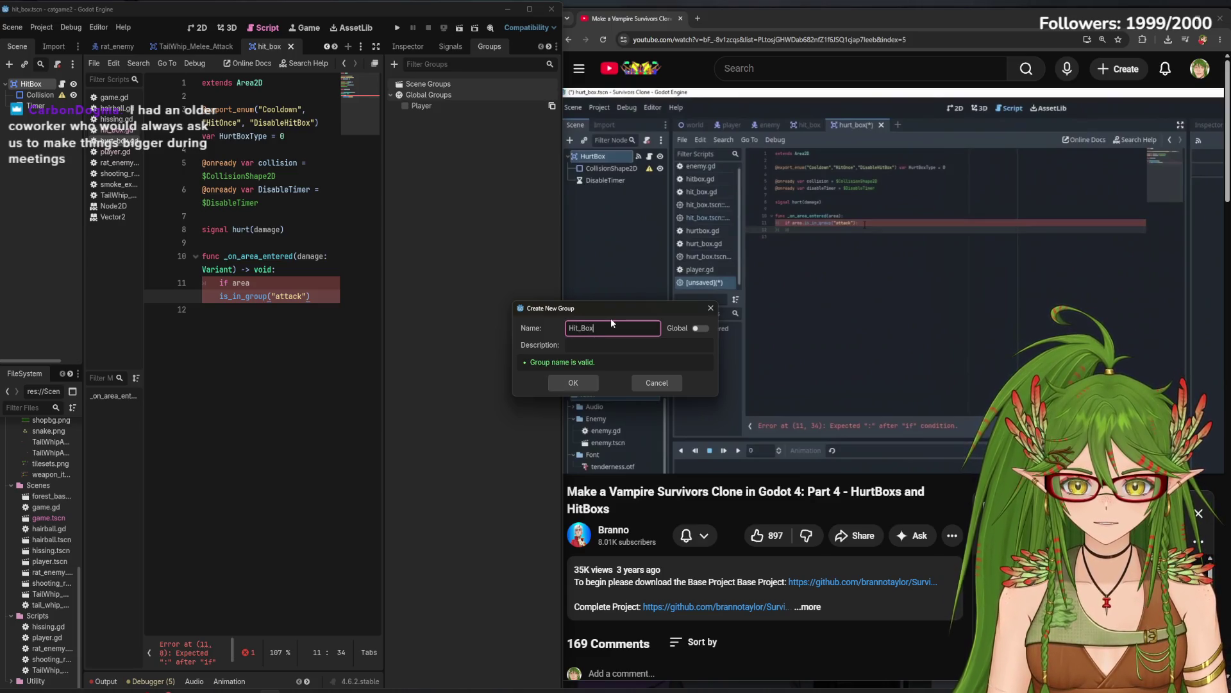
pyautogui.click(574, 382)
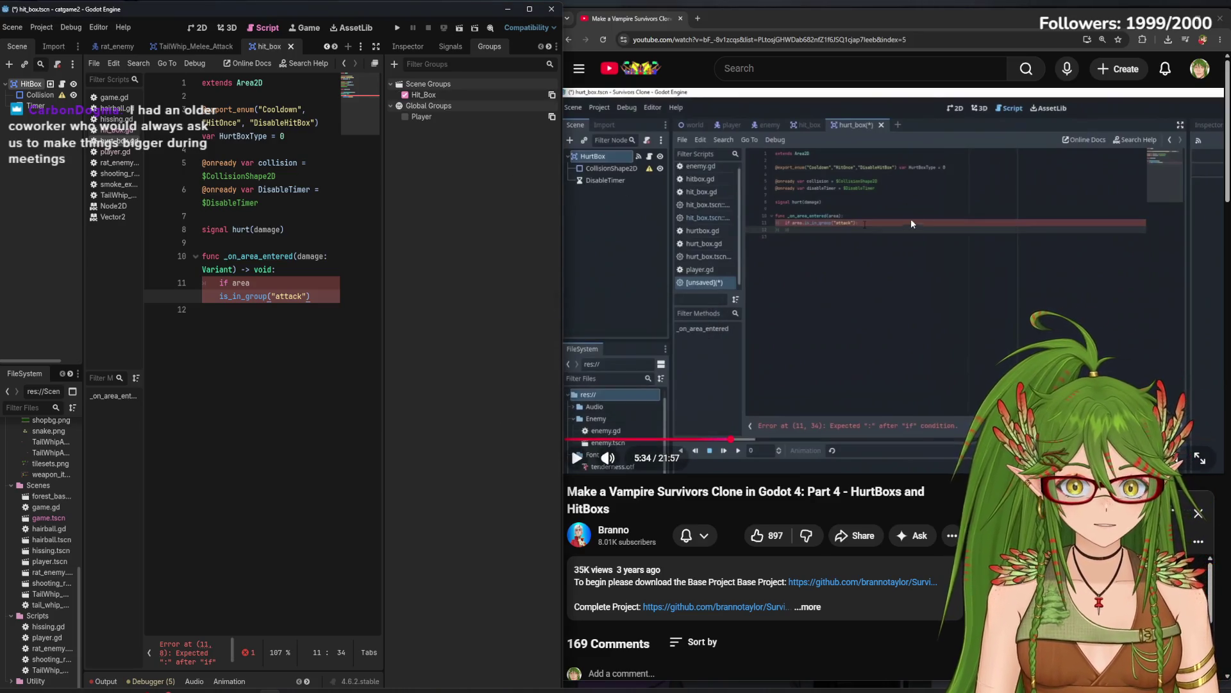
# - Convert the Hit_Box group into a global group
pyautogui.click(907, 221)
pyautogui.press('Left')
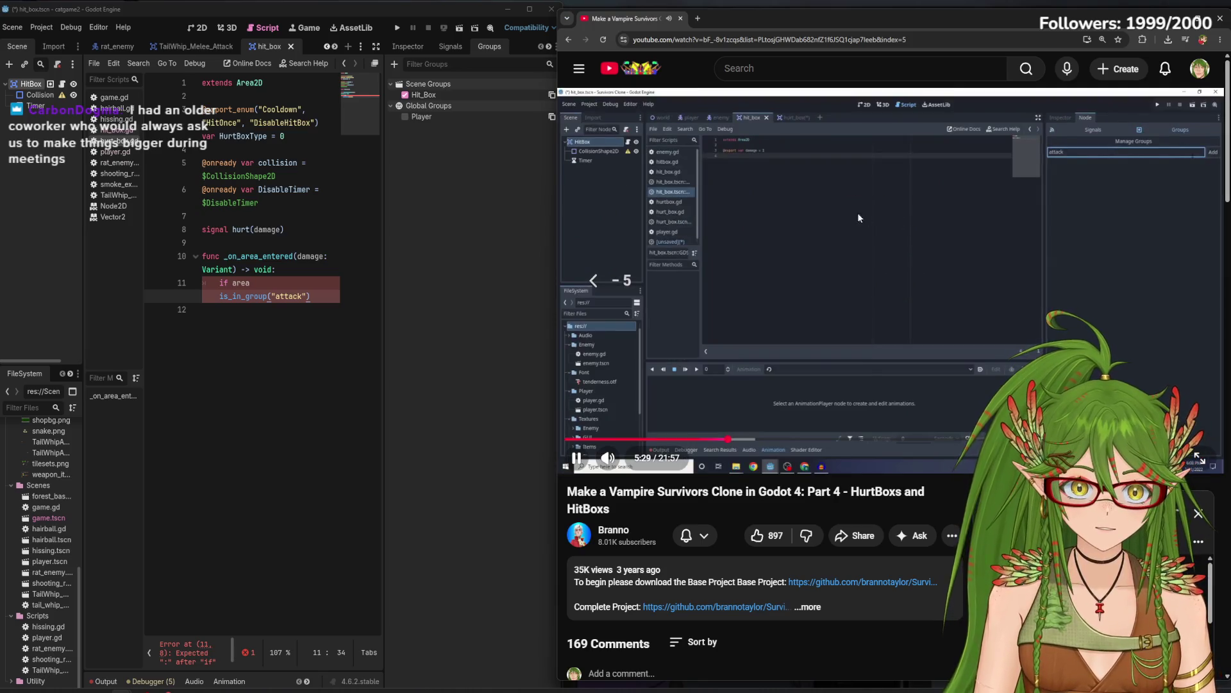
pyautogui.rightClick(420, 95)
pyautogui.click(437, 104)
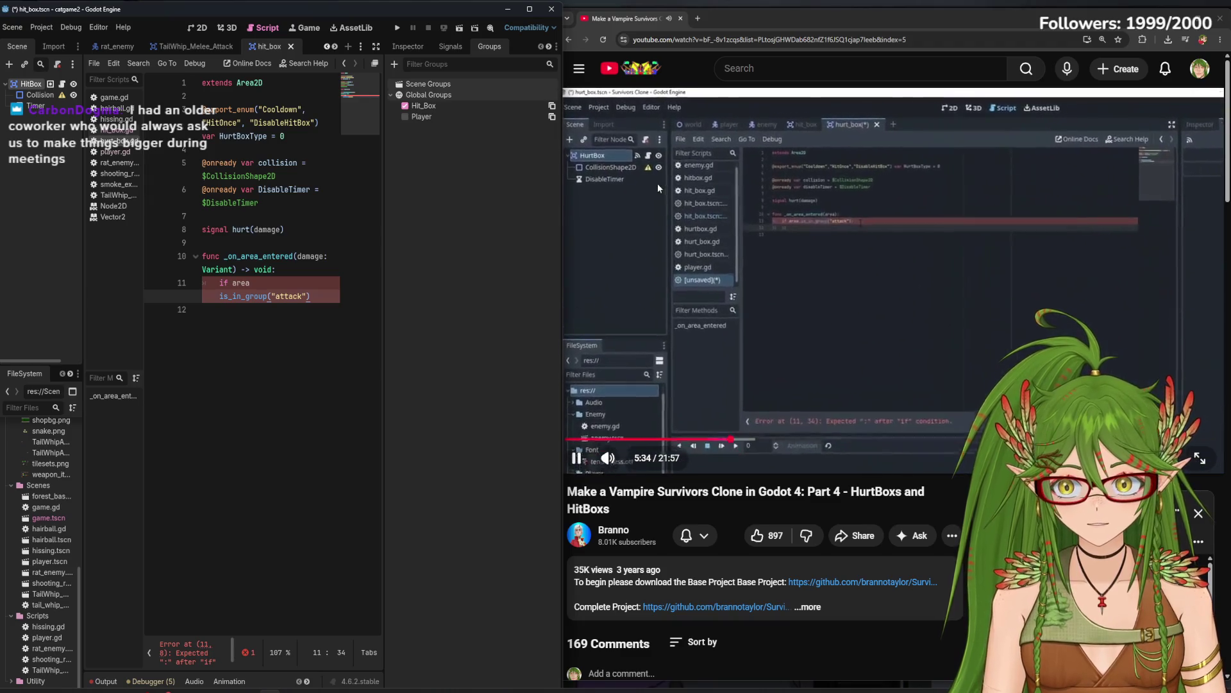
pyautogui.click(657, 183)
pyautogui.click(423, 190)
# - Save the hit_box scene, widen the code area, and retype 'attack' on line 11
pyautogui.hotkey('ctrl', 's')
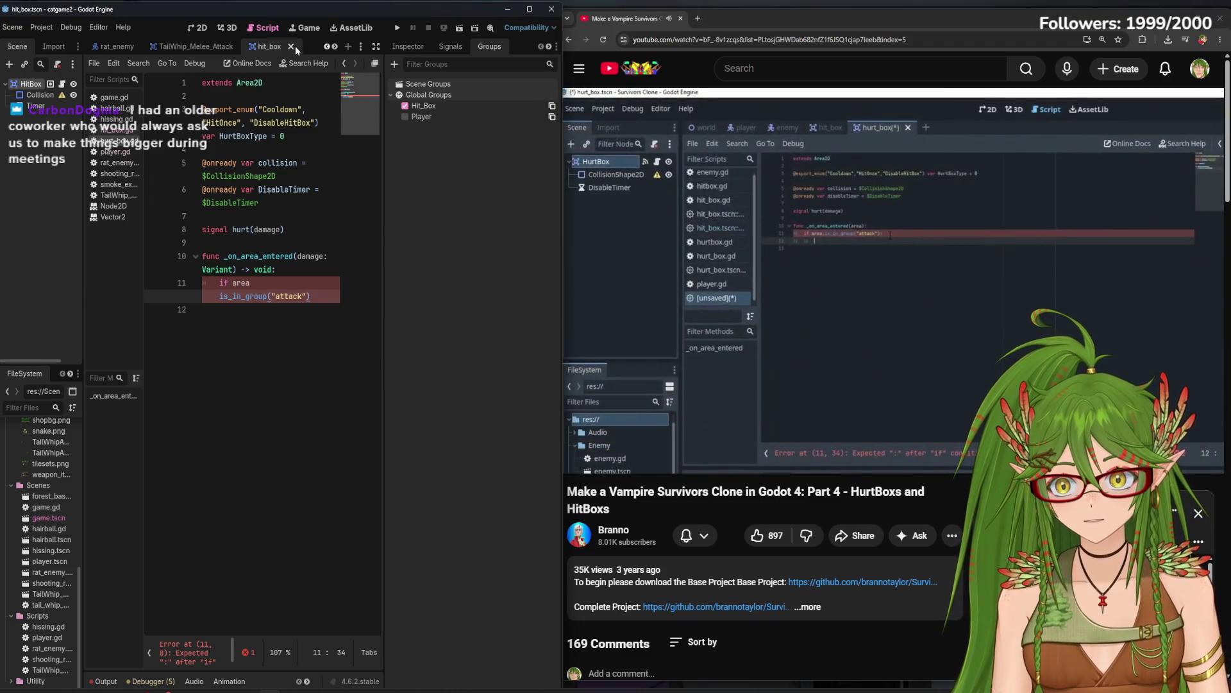
pyautogui.click(333, 45)
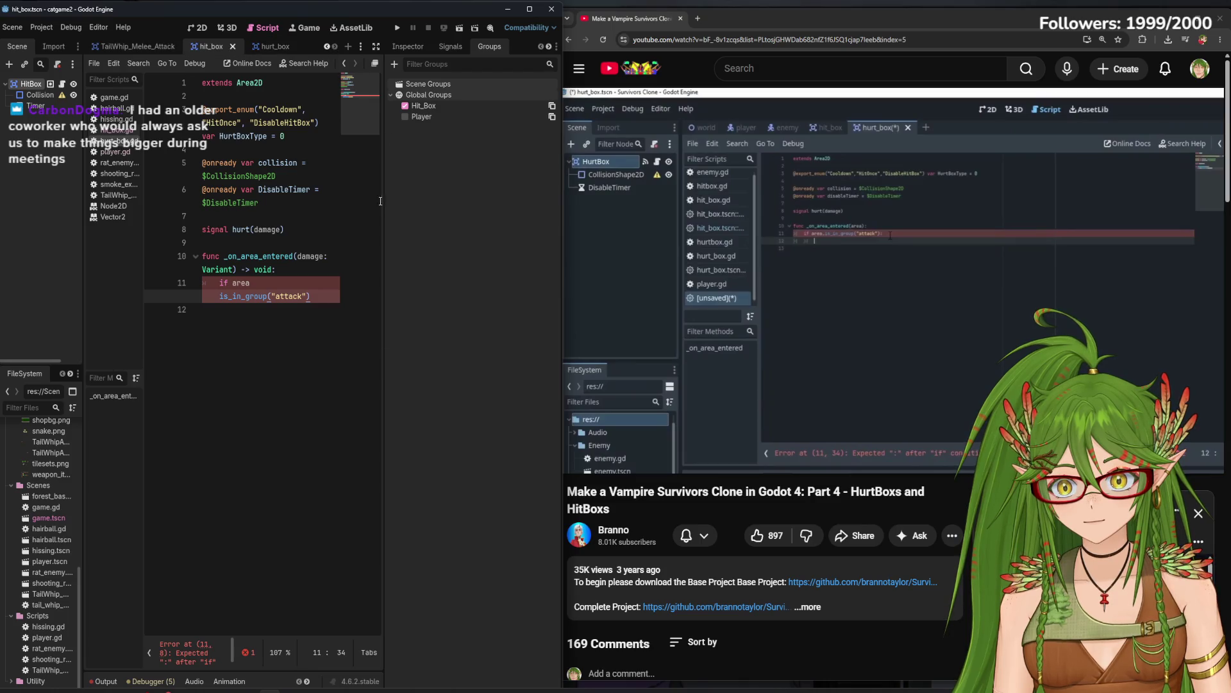
pyautogui.click(408, 46)
pyautogui.moveTo(386, 175); pyautogui.dragTo(440, 175)
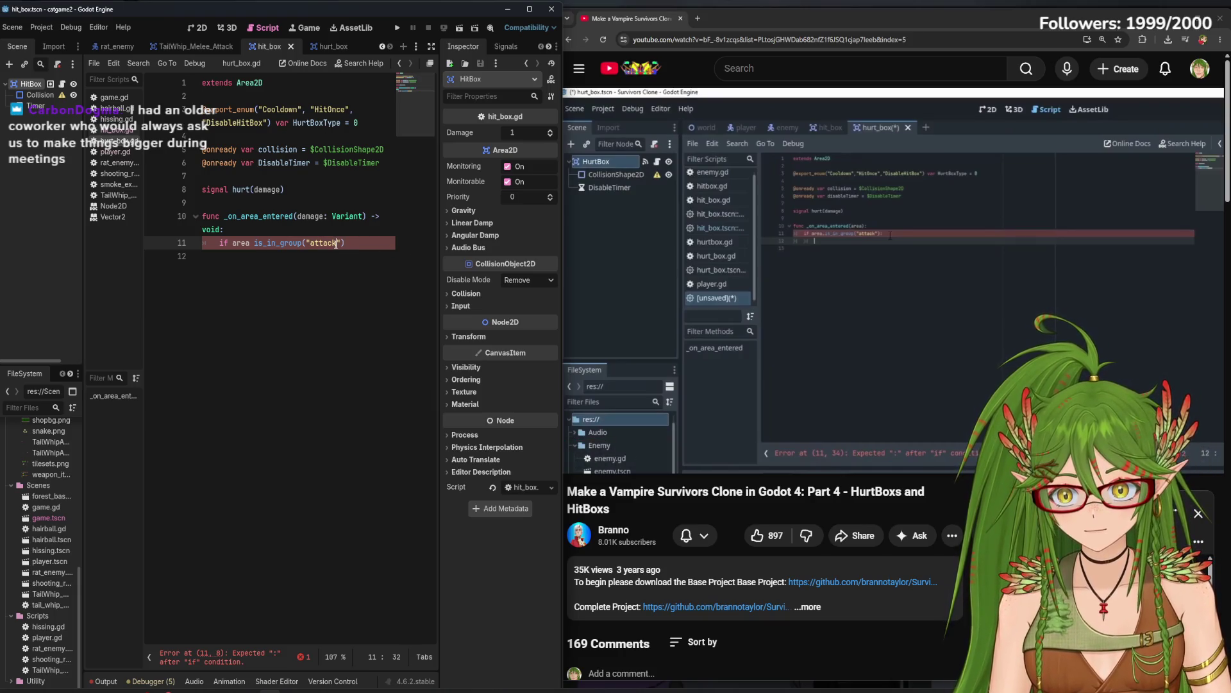
pyautogui.press('BackSpace')
pyautogui.press('BackSpace')
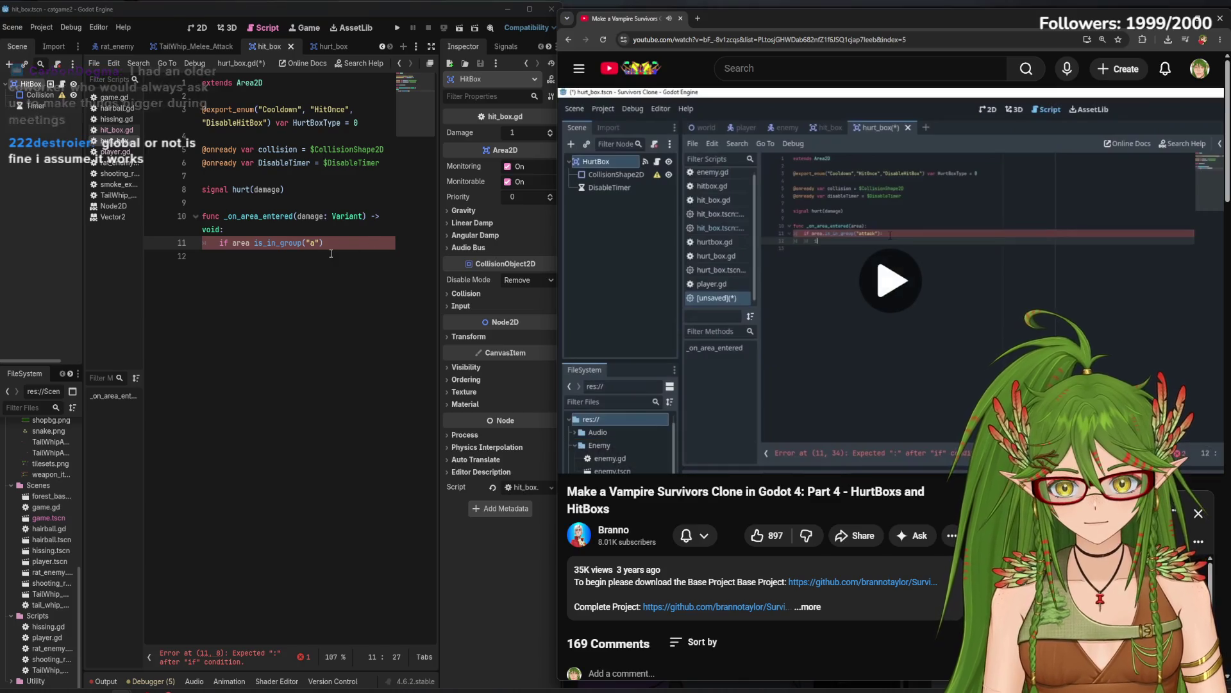
pyautogui.write('ttack')
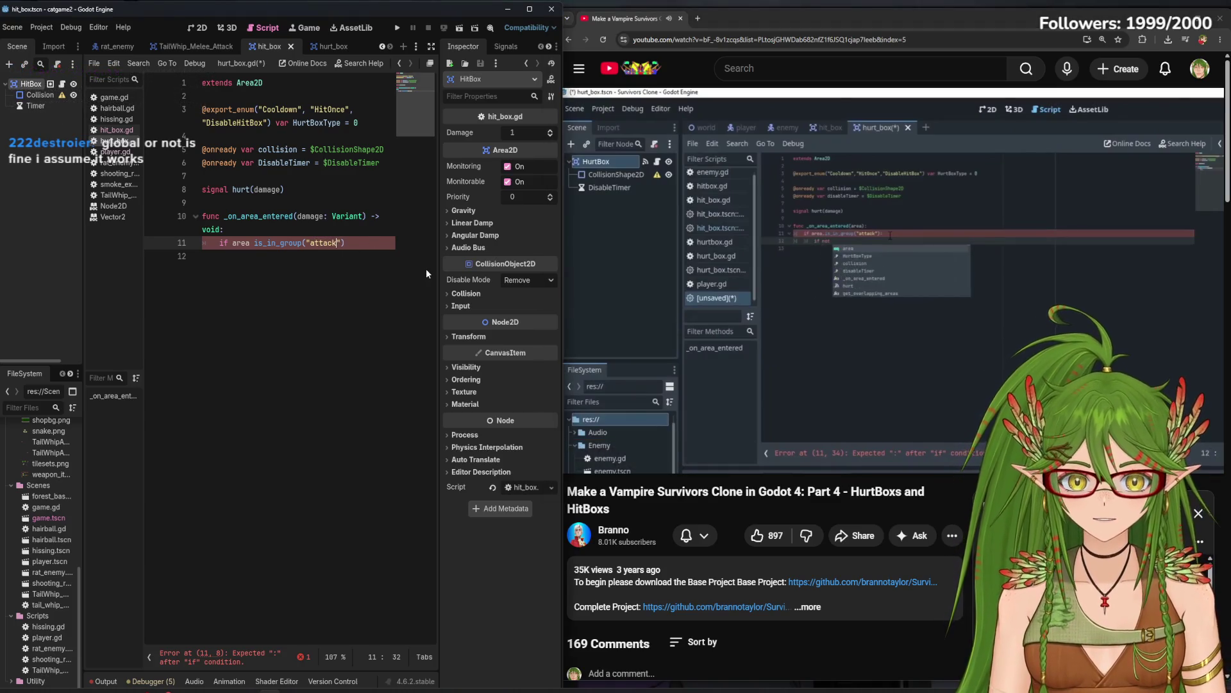
# - Widen the Godot window over the browser and show the HitBox node's Signals
pyautogui.click(894, 282)
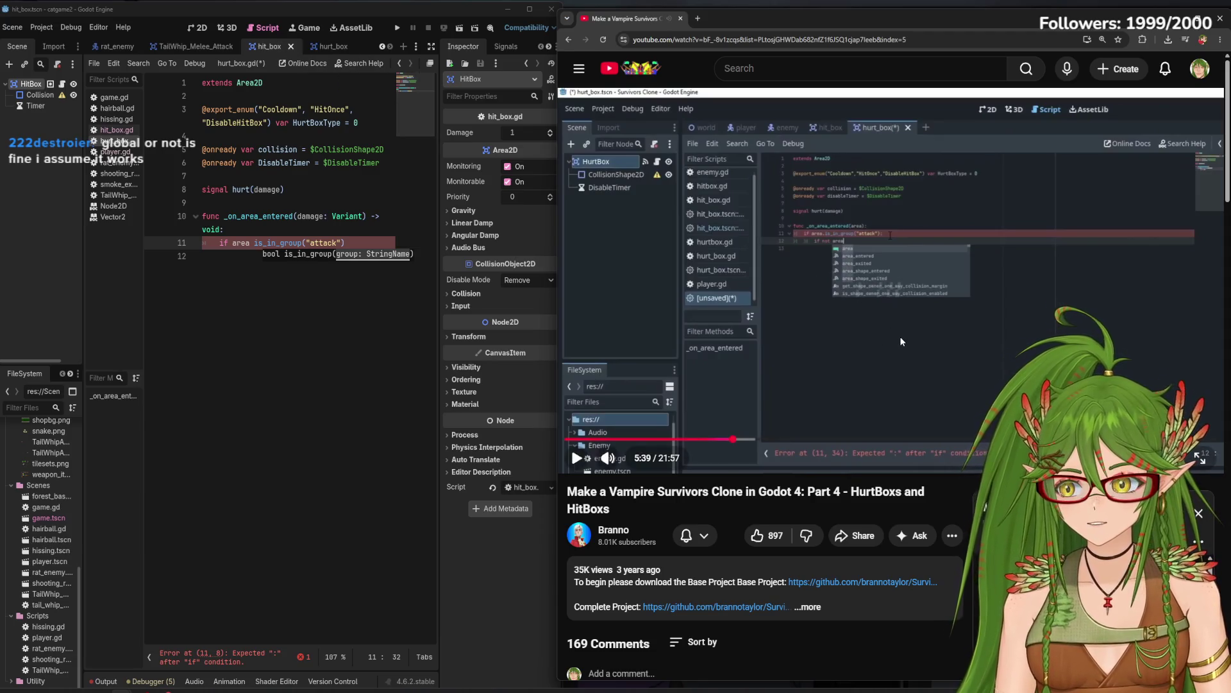
pyautogui.click(495, 55)
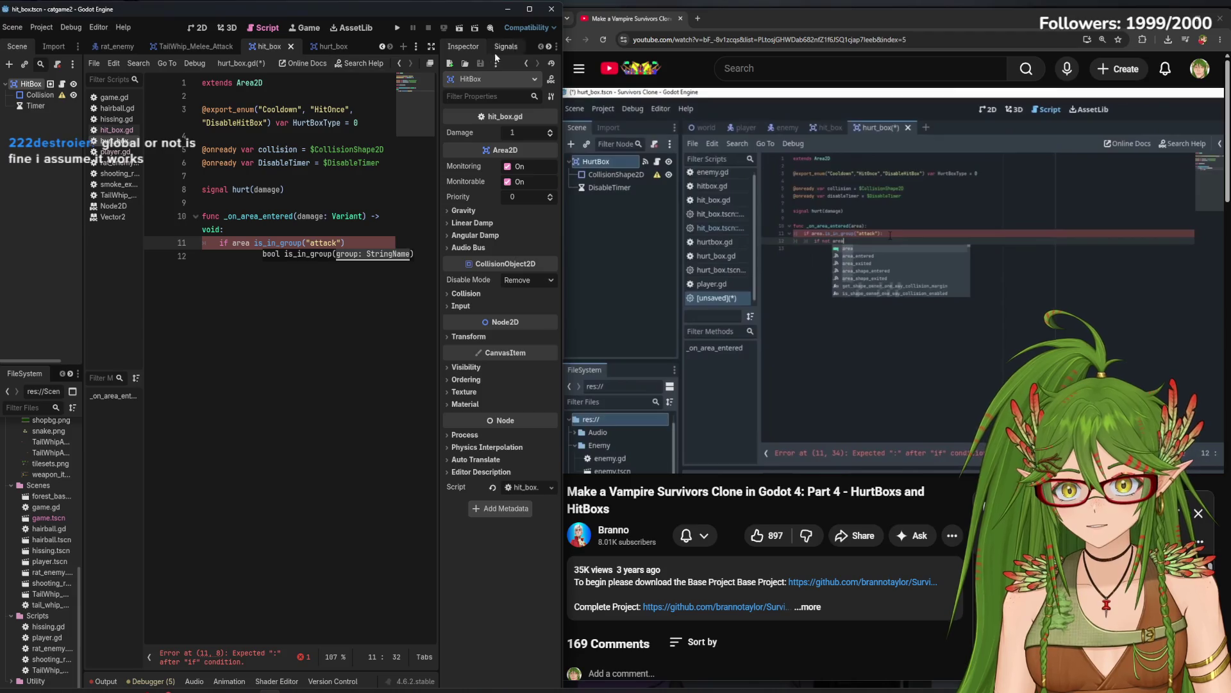
pyautogui.click(917, 286)
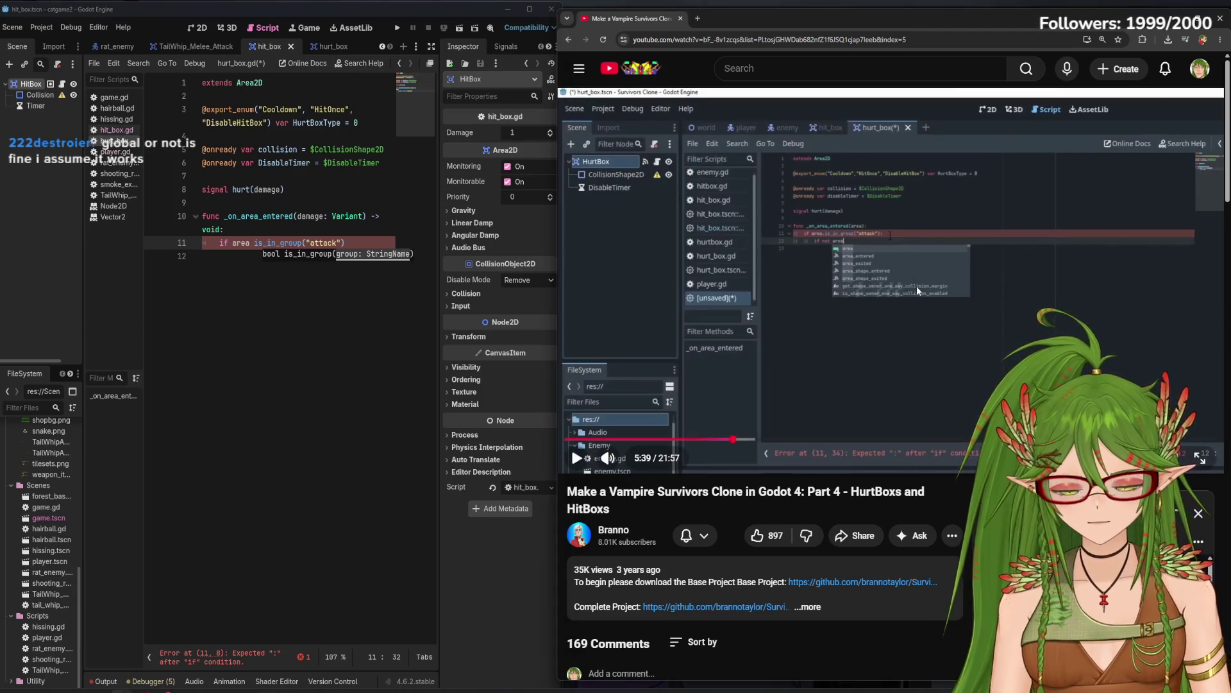
pyautogui.press('Left')
pyautogui.press('Left')
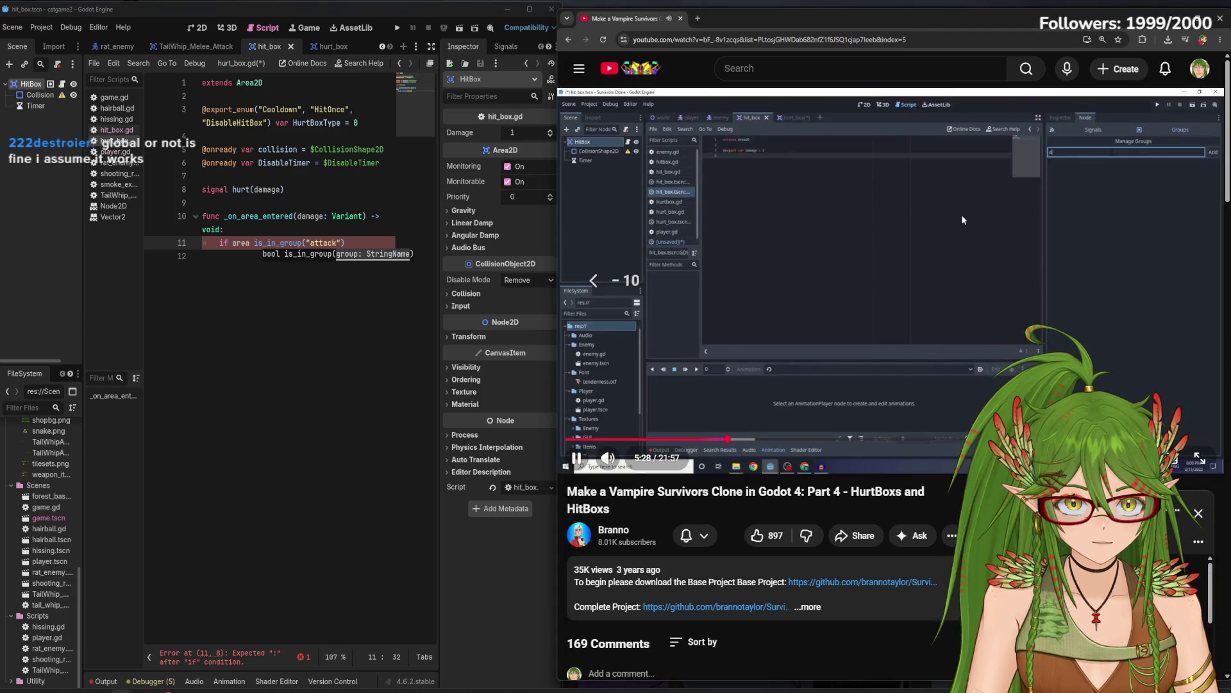
pyautogui.press('space')
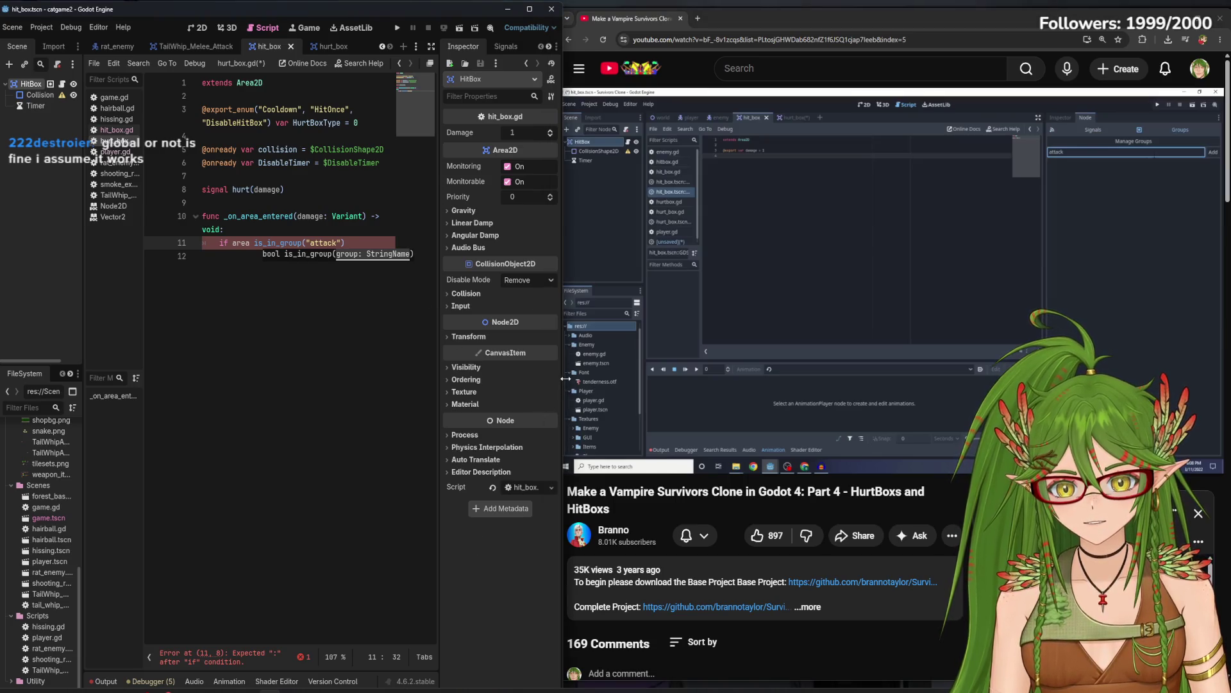
pyautogui.moveTo(558, 379); pyautogui.dragTo(685, 379)
pyautogui.click(632, 46)
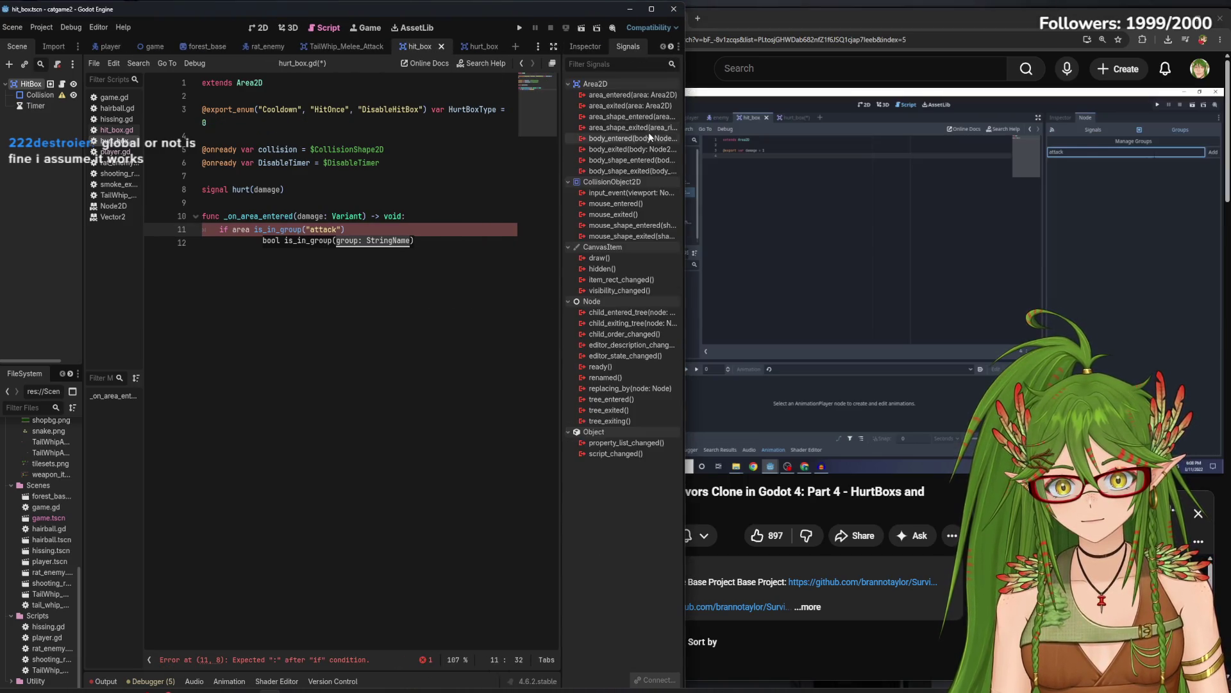
# - Widen the side panel, adjust HitBox's group memberships, and rename the Hit_Box group to attack
pyautogui.click(590, 48)
pyautogui.moveTo(560, 160); pyautogui.dragTo(428, 161)
pyautogui.click(496, 46)
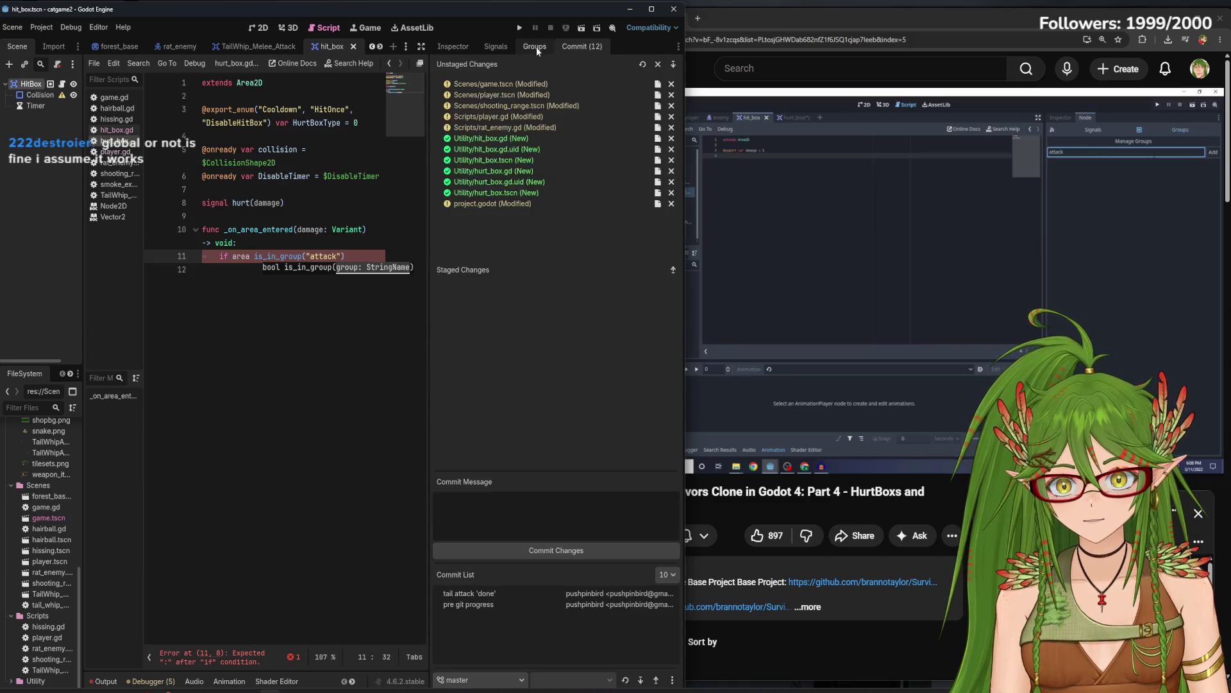
pyautogui.click(534, 46)
pyautogui.click(494, 117)
pyautogui.click(494, 117)
pyautogui.click(472, 106)
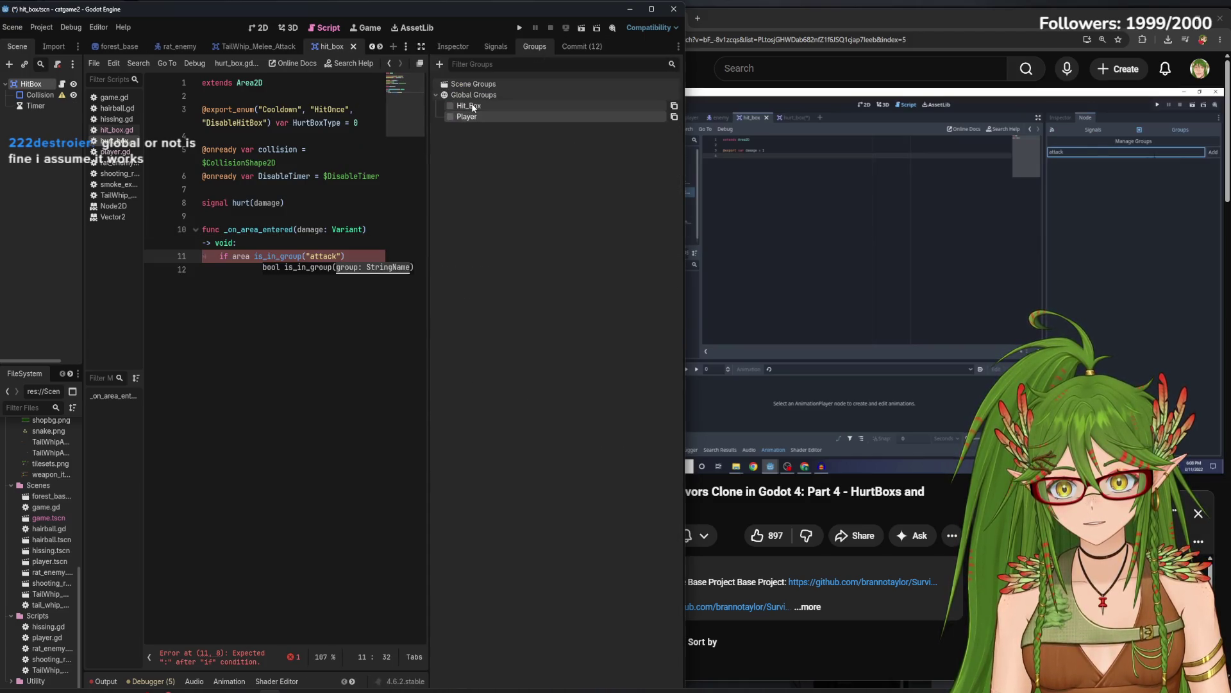
pyautogui.click(487, 107)
pyautogui.rightClick(503, 107)
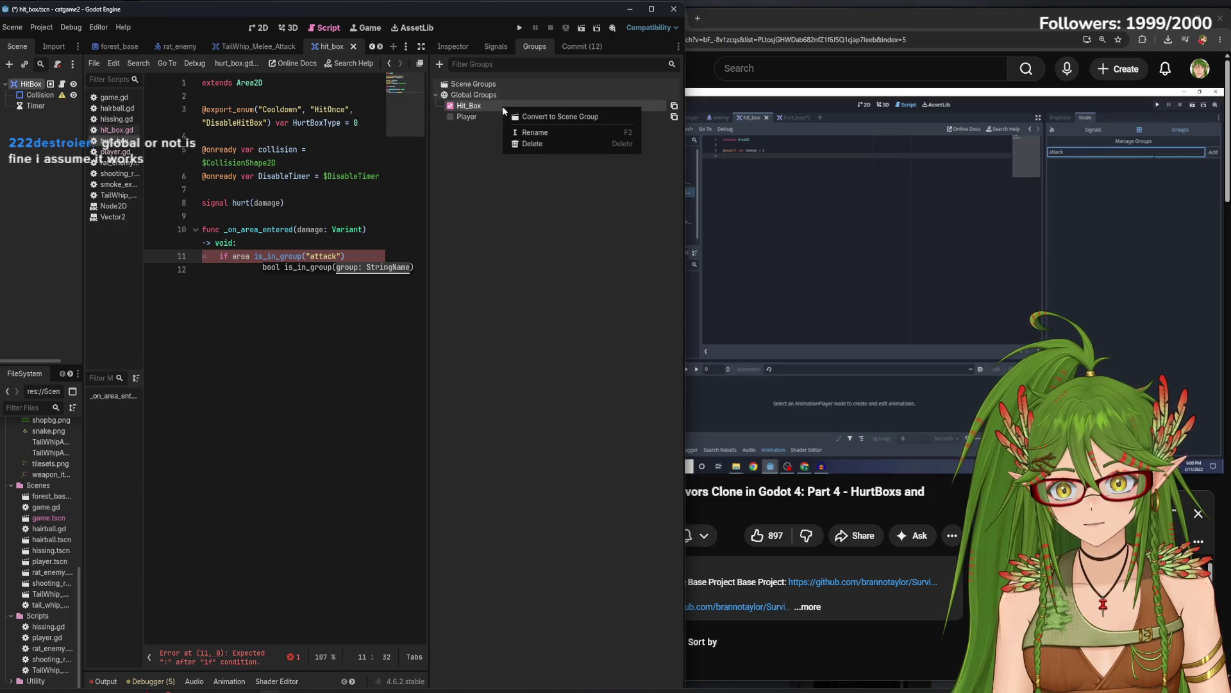
pyautogui.click(540, 134)
pyautogui.write('Atta')
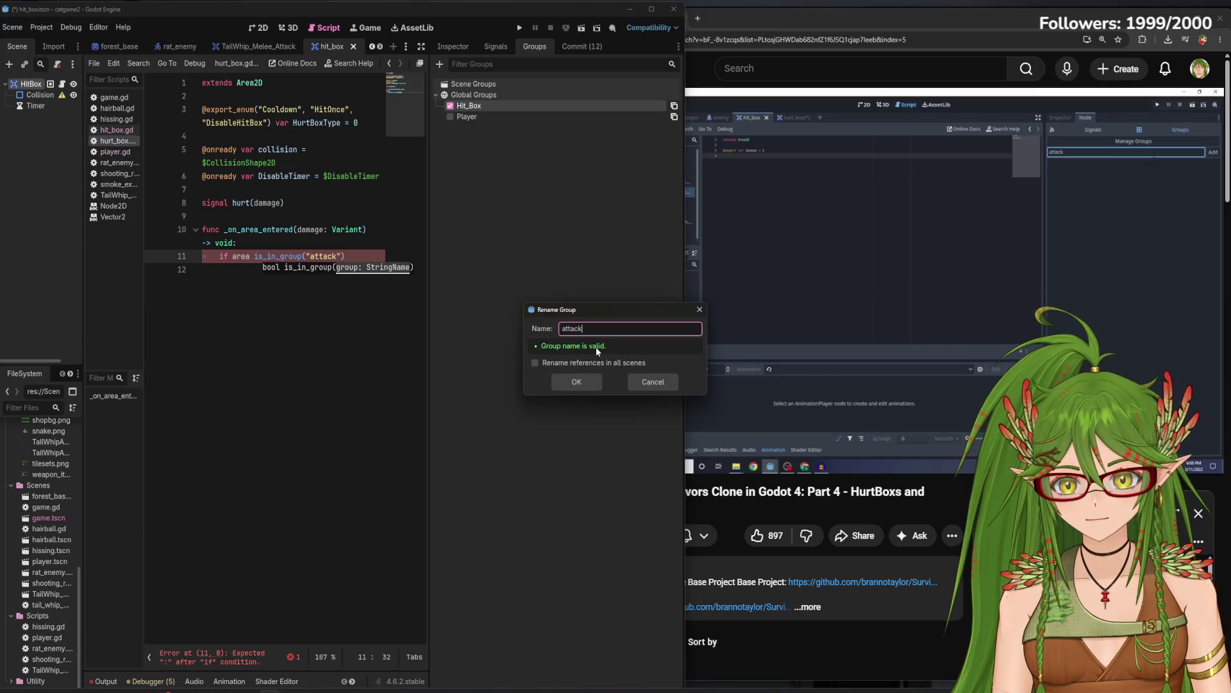
pyautogui.click(588, 381)
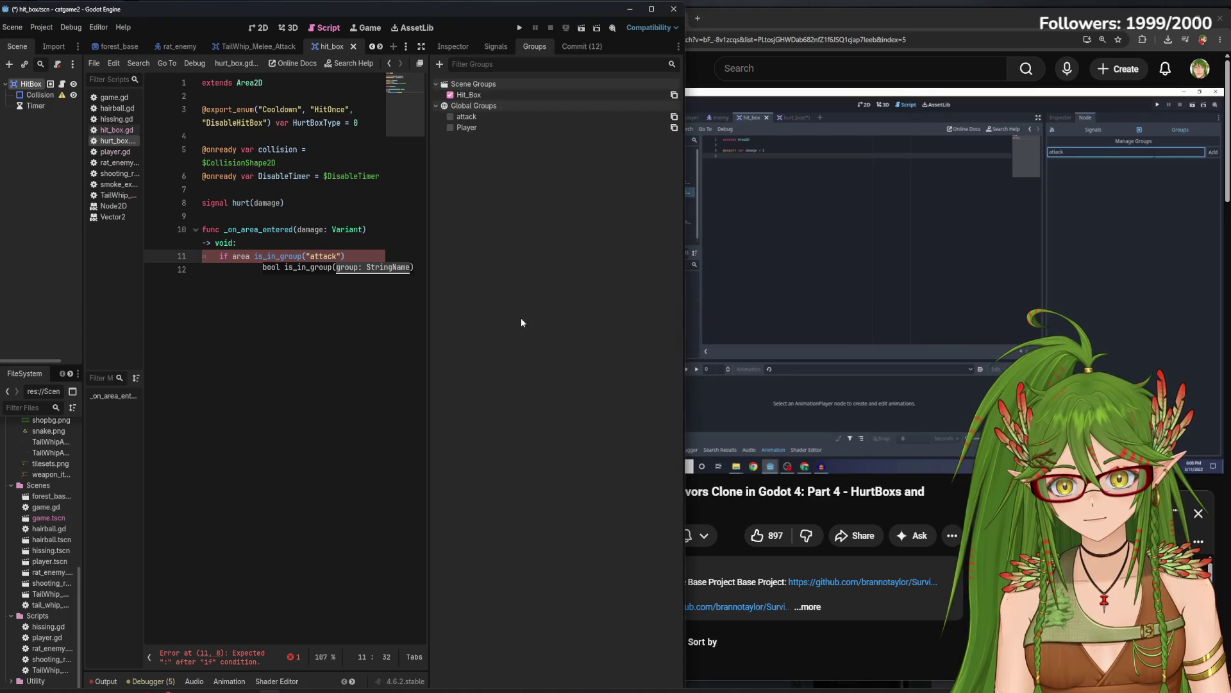
# - Delete the leftover Hit_Box scene group and close the is_in_group call on line 11
pyautogui.rightClick(477, 97)
pyautogui.click(489, 129)
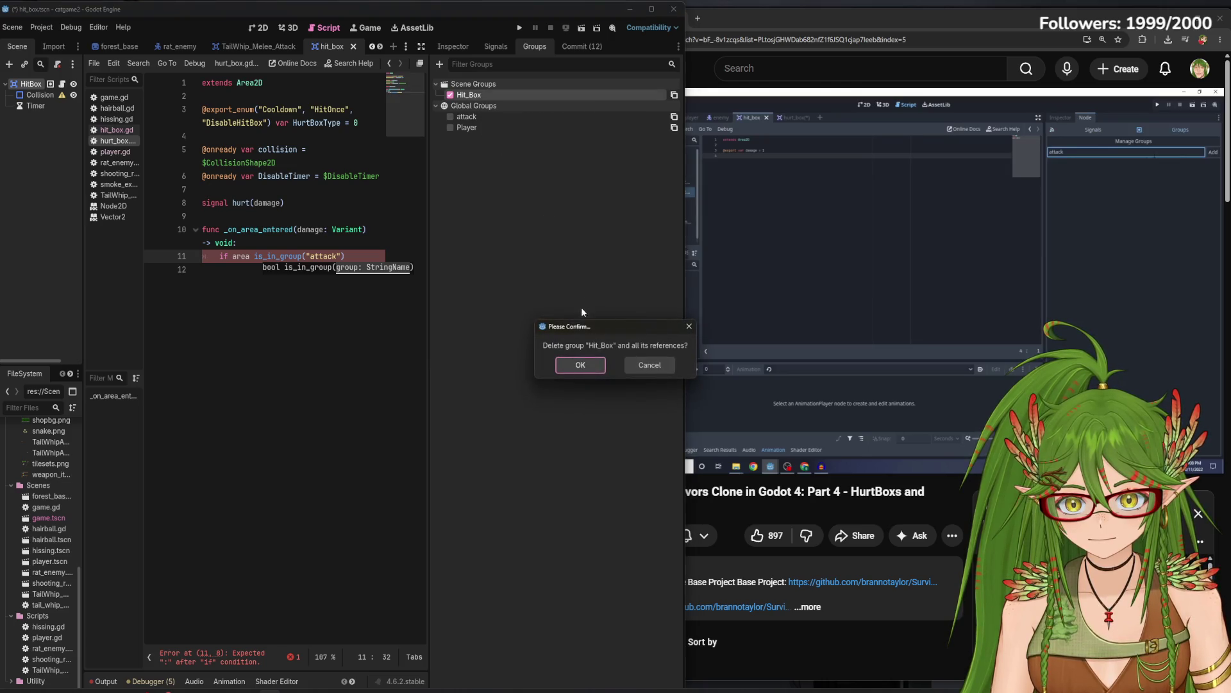
pyautogui.click(581, 365)
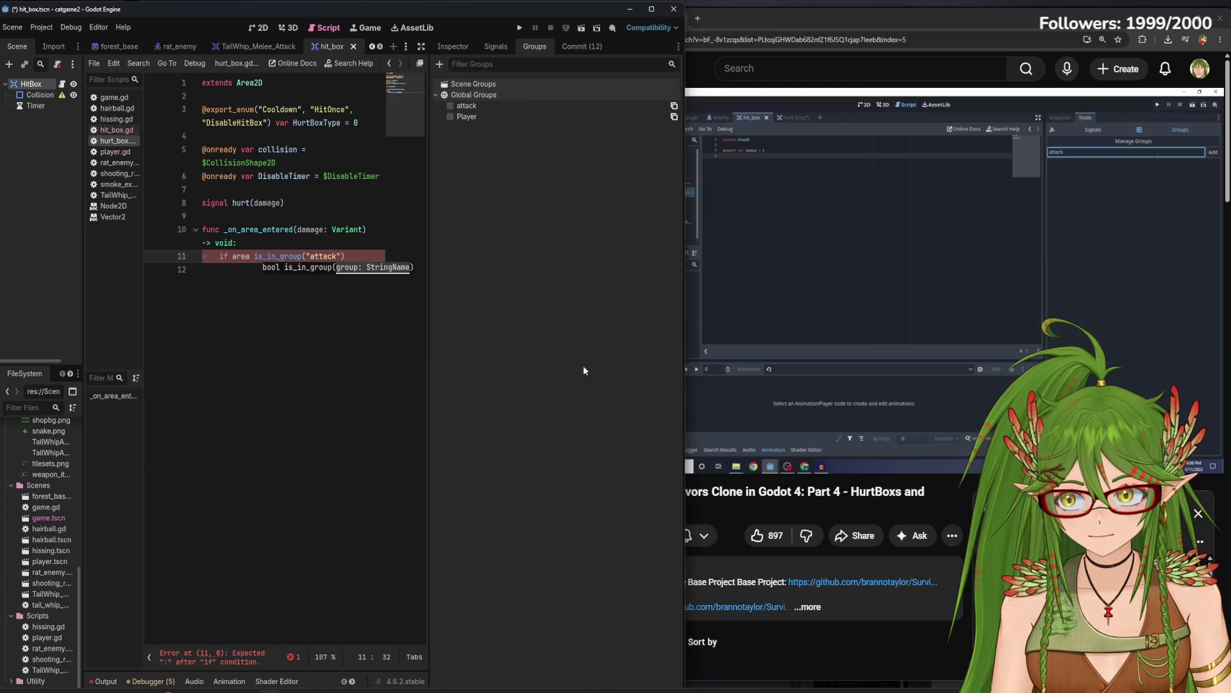
pyautogui.click(117, 130)
pyautogui.click(118, 141)
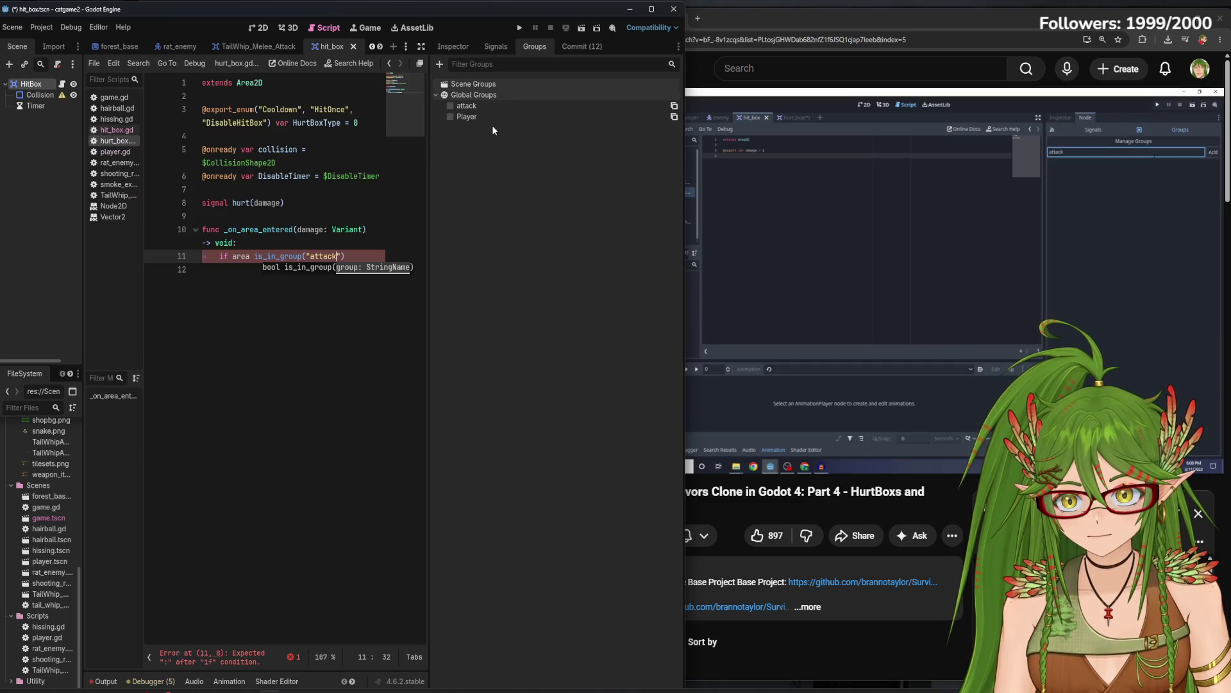
pyautogui.write('")')
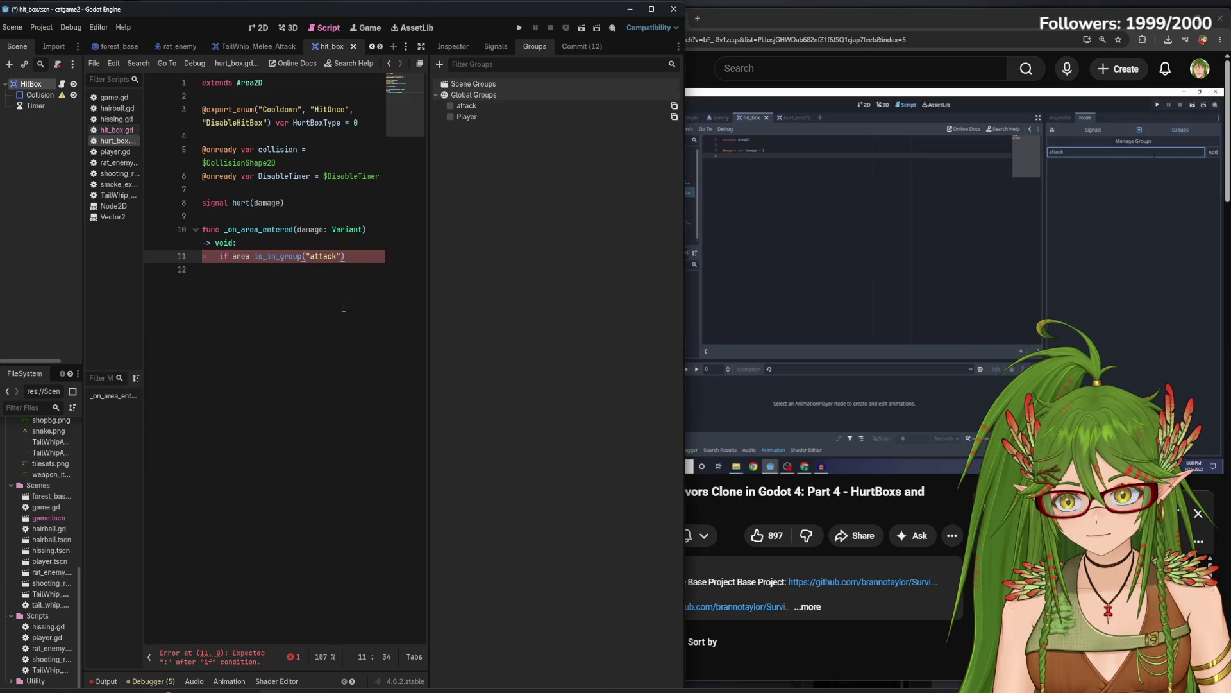
pyautogui.click(935, 232)
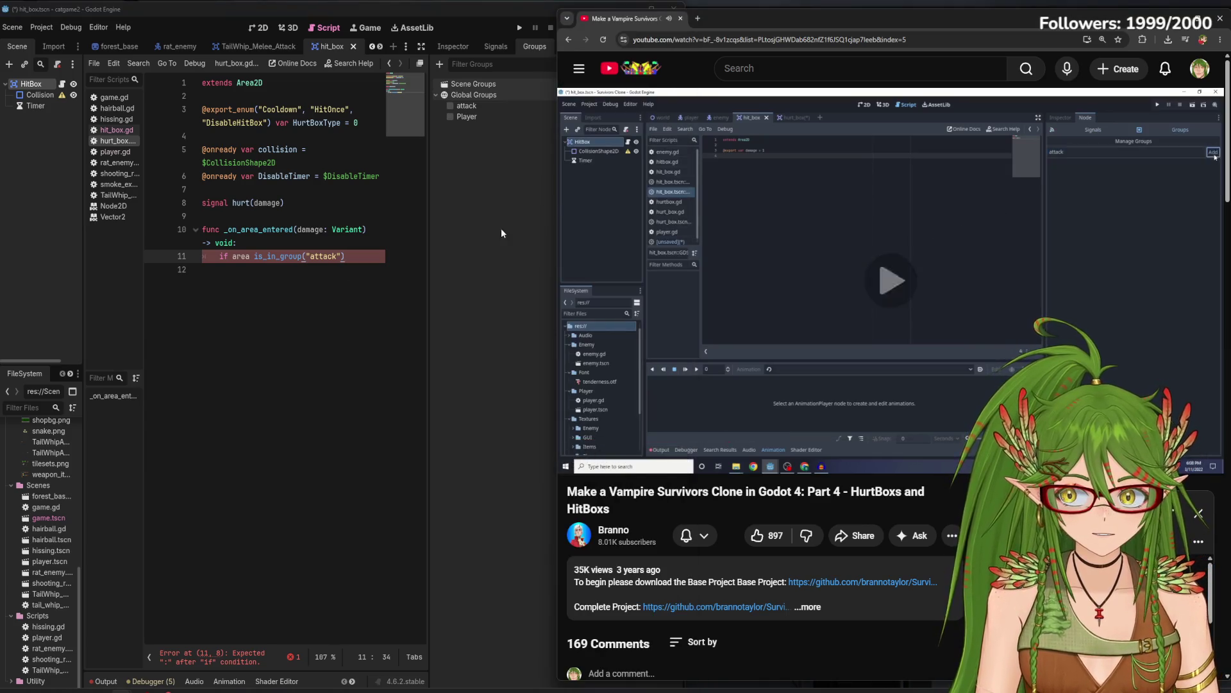
# - Close line 11's if statement with a colon and start an indented line below it
pyautogui.moveTo(428, 270); pyautogui.dragTo(525, 269)
pyautogui.click(551, 46)
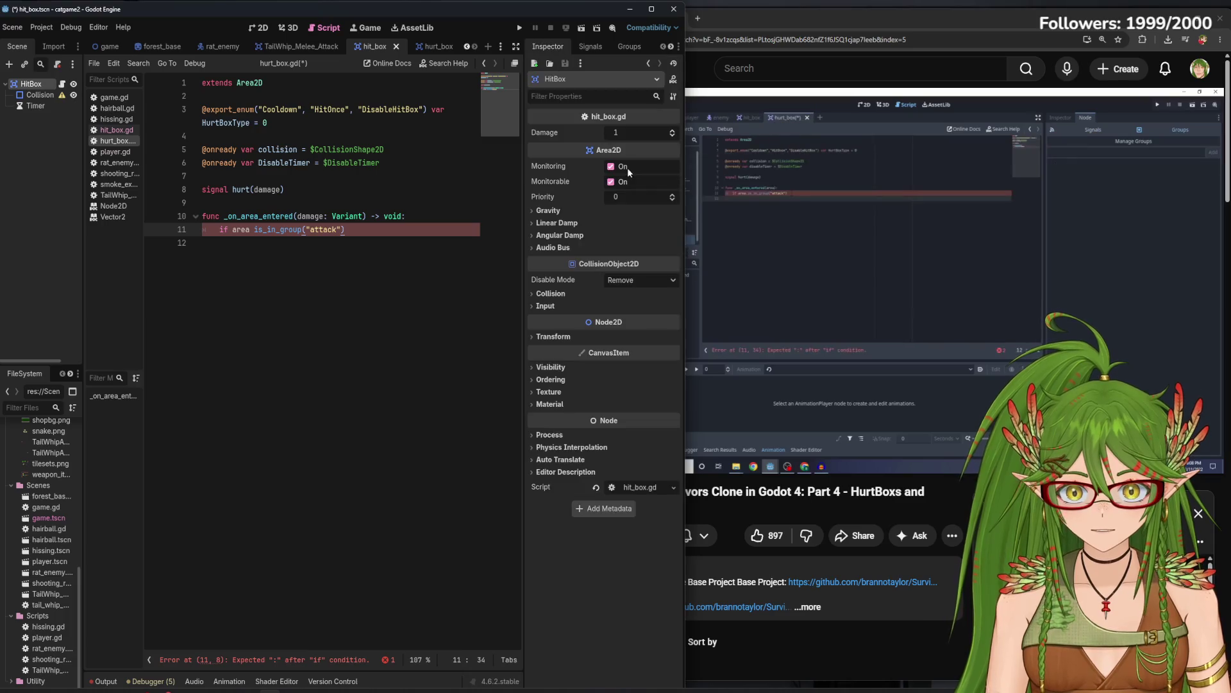
pyautogui.moveTo(682, 293); pyautogui.dragTo(561, 290)
pyautogui.click(342, 282)
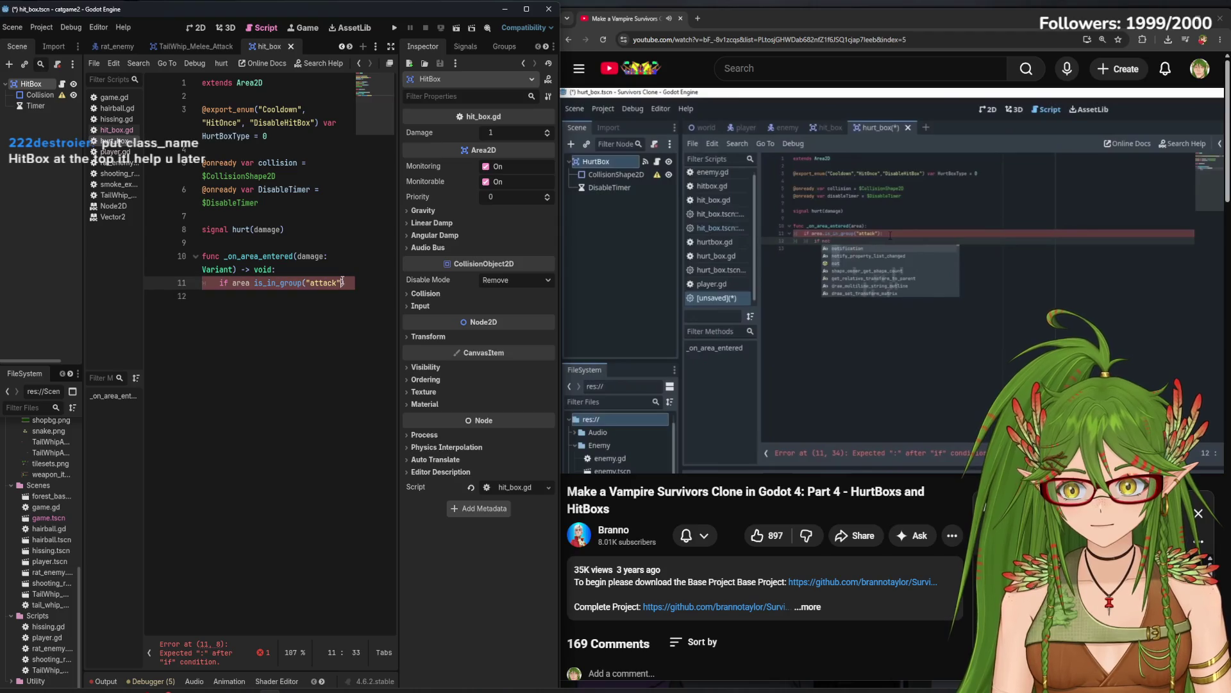
pyautogui.press('End')
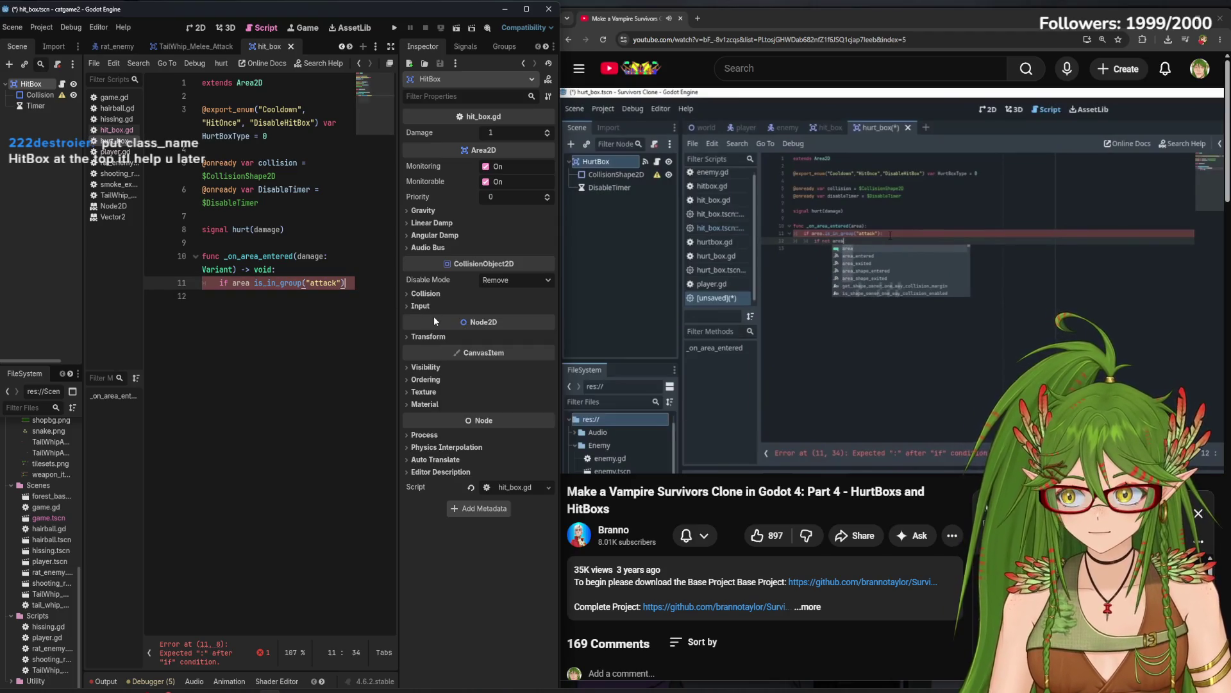
pyautogui.write(':')
pyautogui.press('Return')
# - Declare class_name HitBox on a new line 3, then switch to the hurt_box scene
pyautogui.click(829, 276)
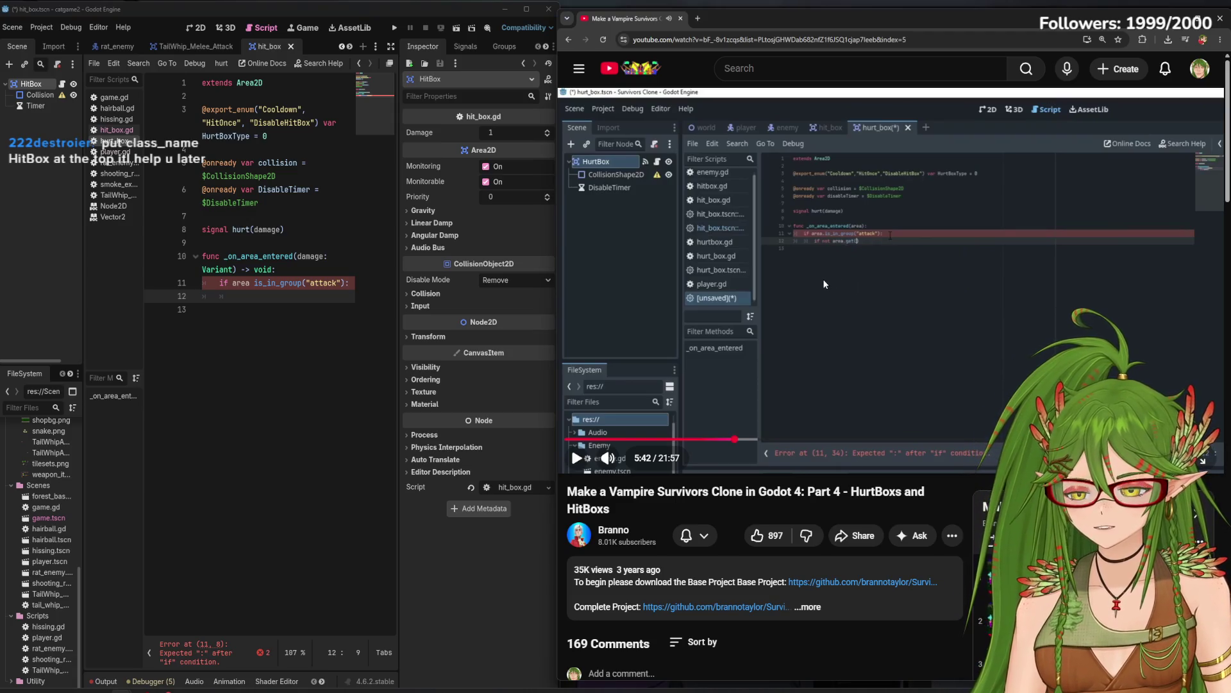
pyautogui.click(286, 98)
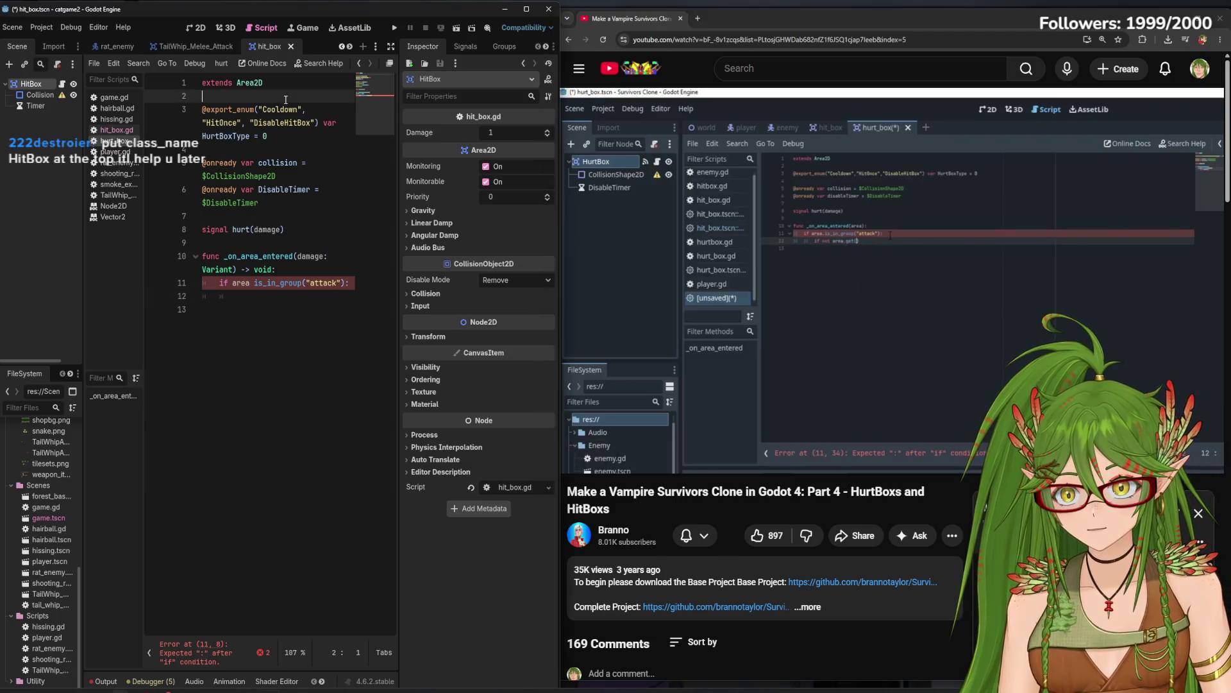
pyautogui.press('Return')
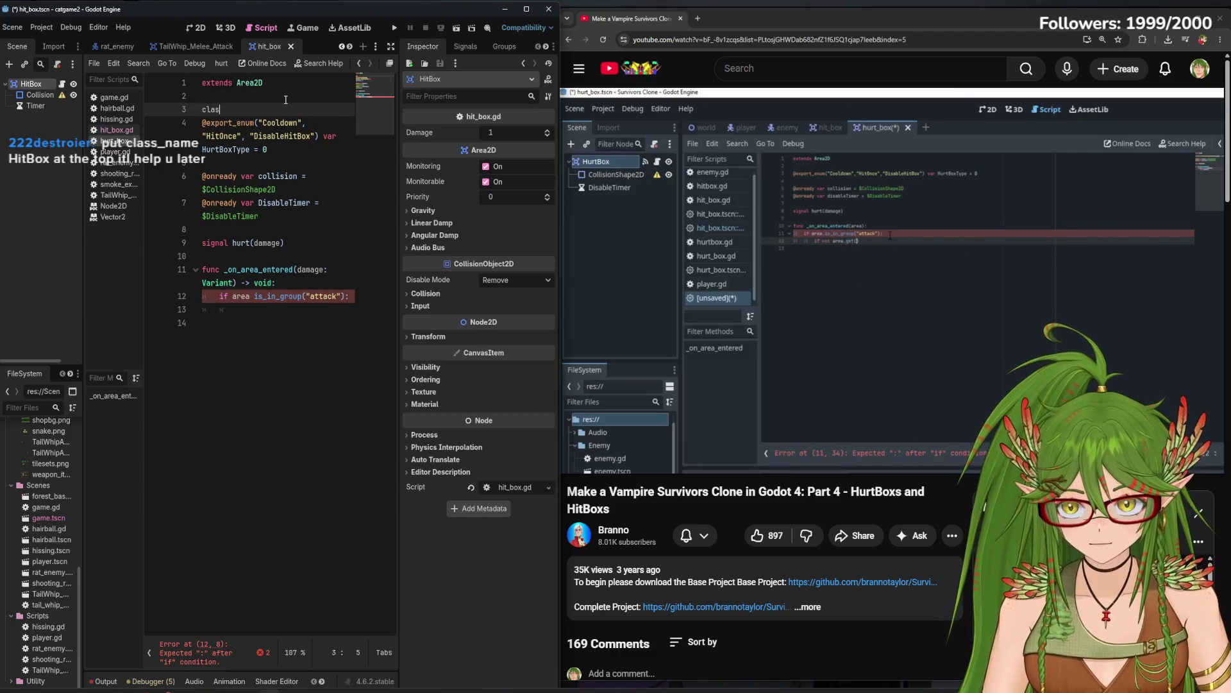
pyautogui.write('e')
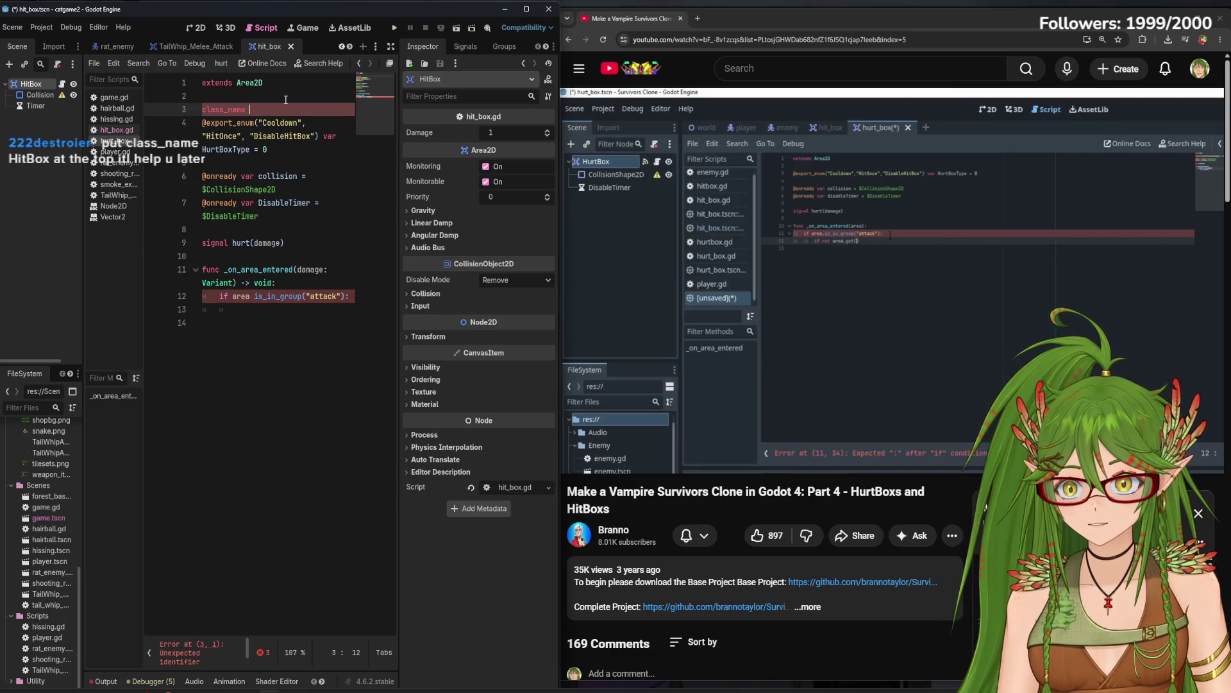
pyautogui.write('ox')
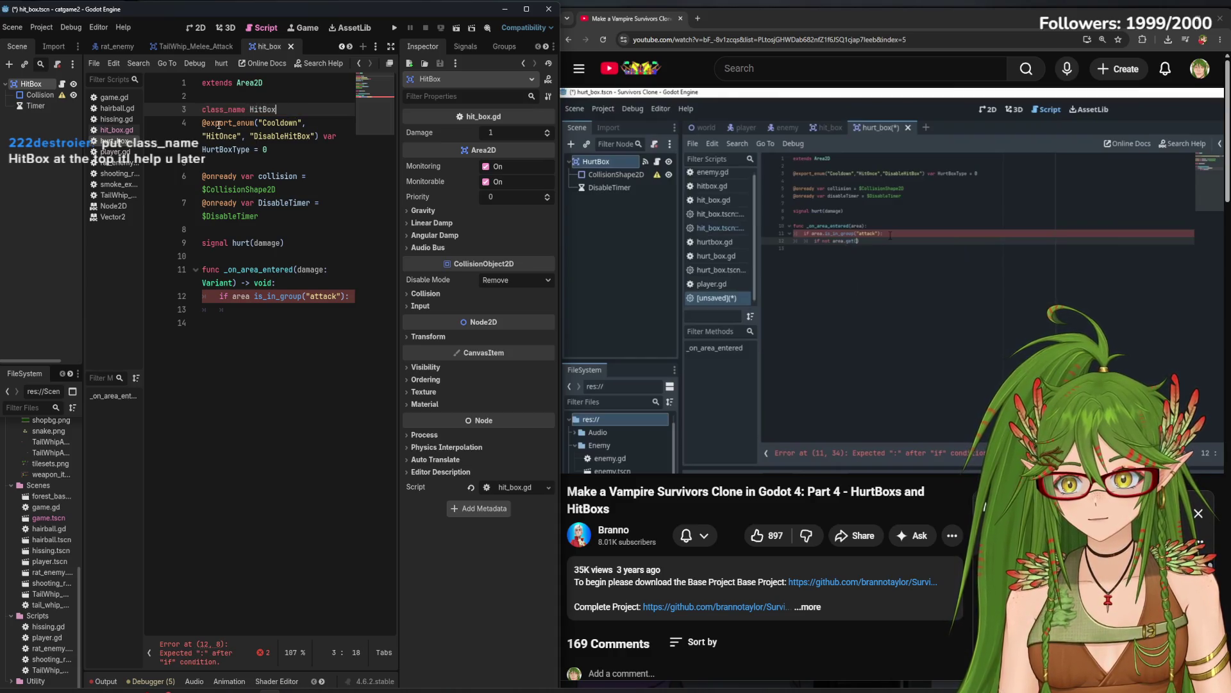
pyautogui.click(349, 46)
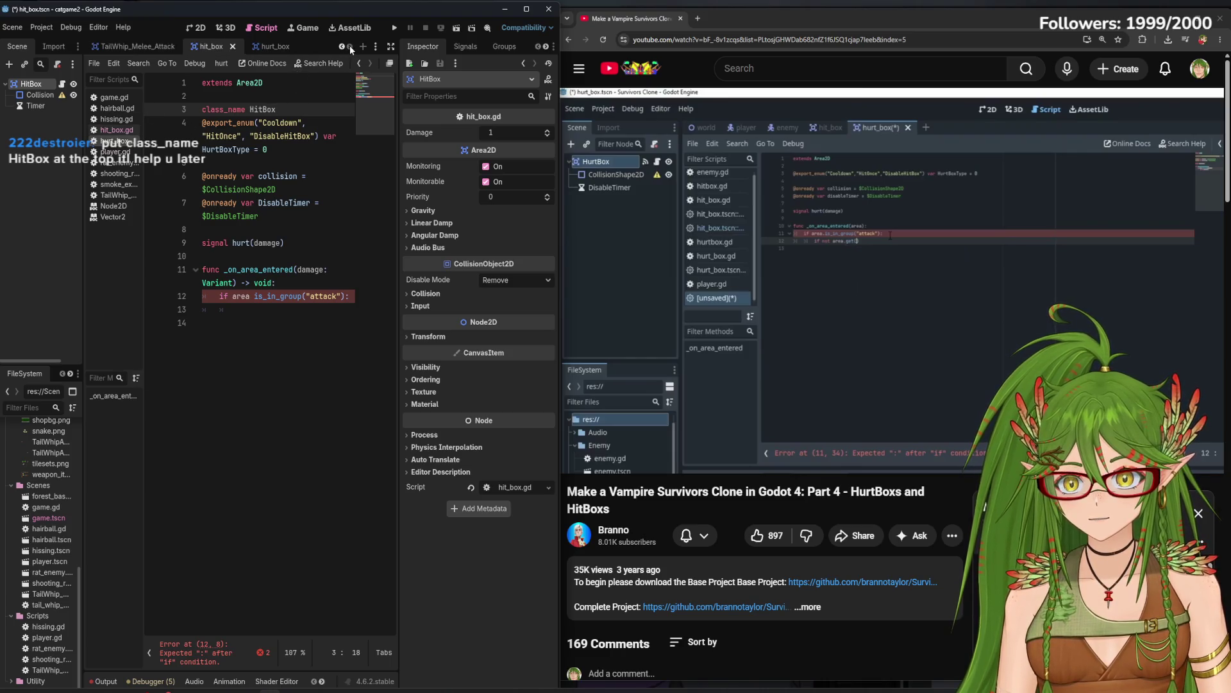
pyautogui.click(280, 51)
# - Replace HitBox with HurtBox in the class_name declaration on line 3
pyautogui.moveTo(282, 110); pyautogui.dragTo(250, 110)
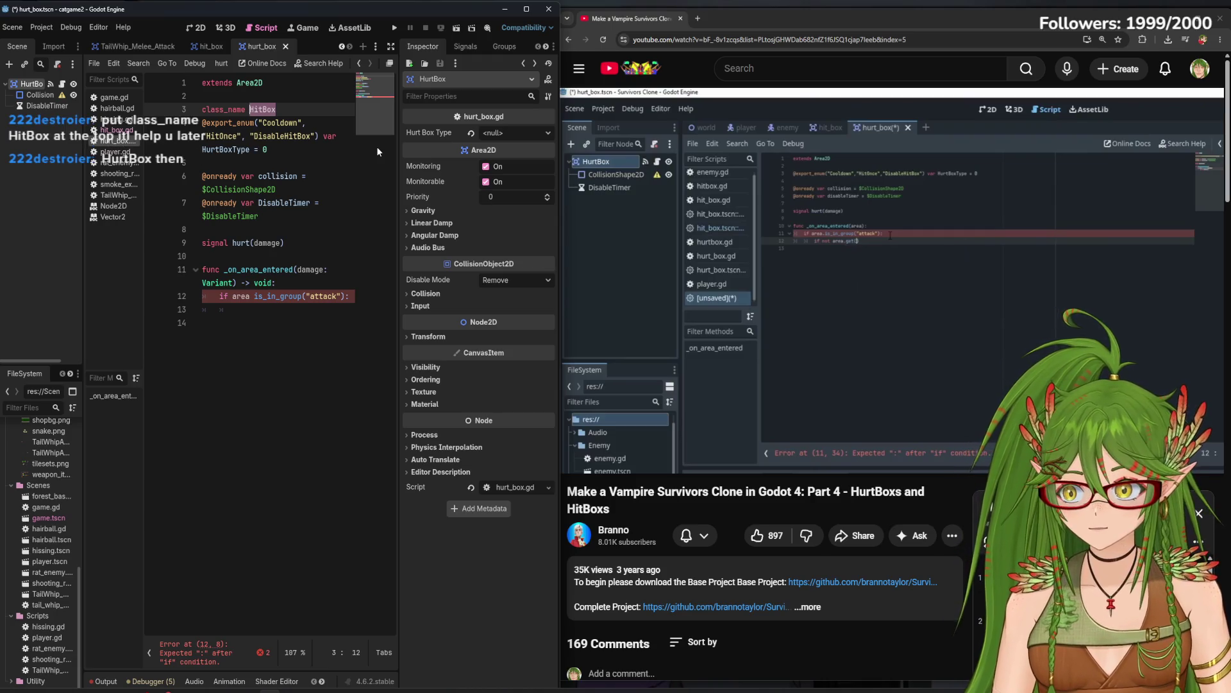
pyautogui.write('HurtBox')
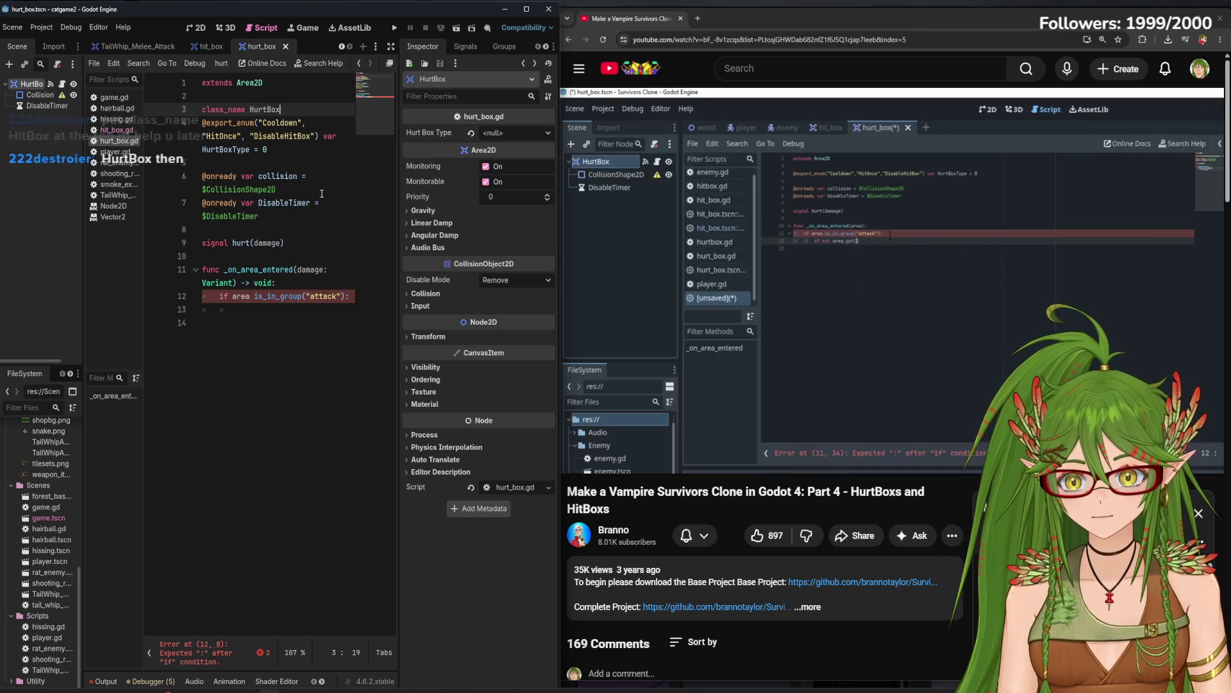
pyautogui.click(355, 295)
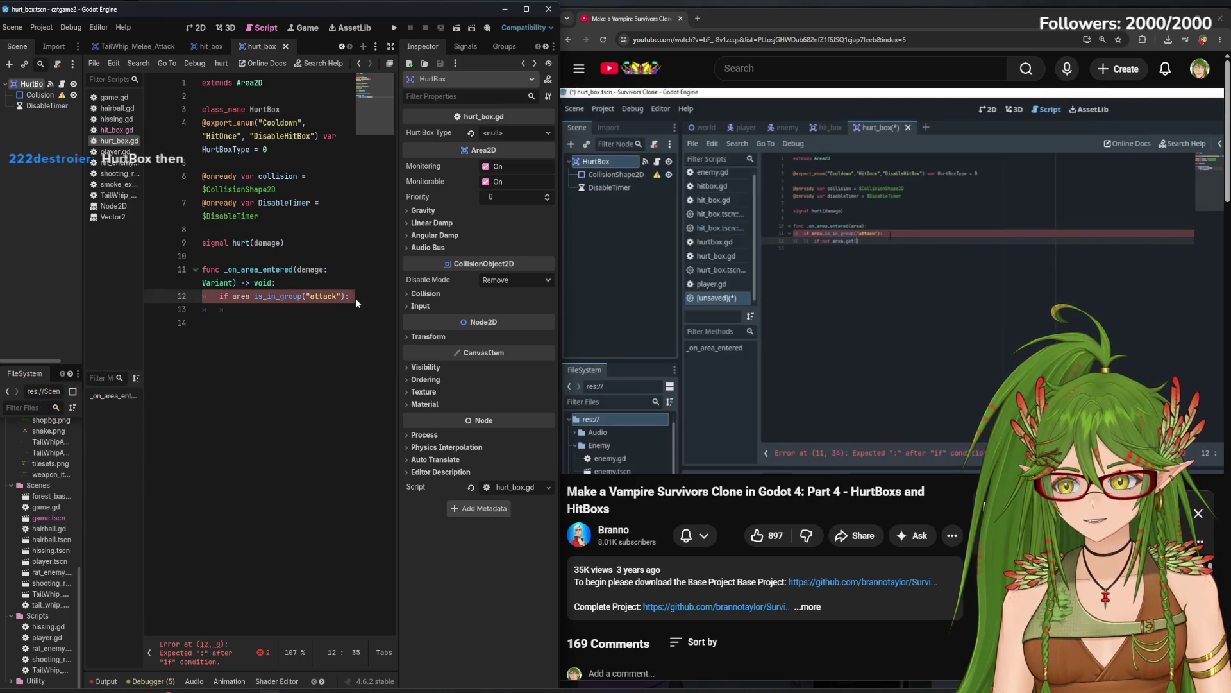
pyautogui.hotkey('alt', 'Tab')
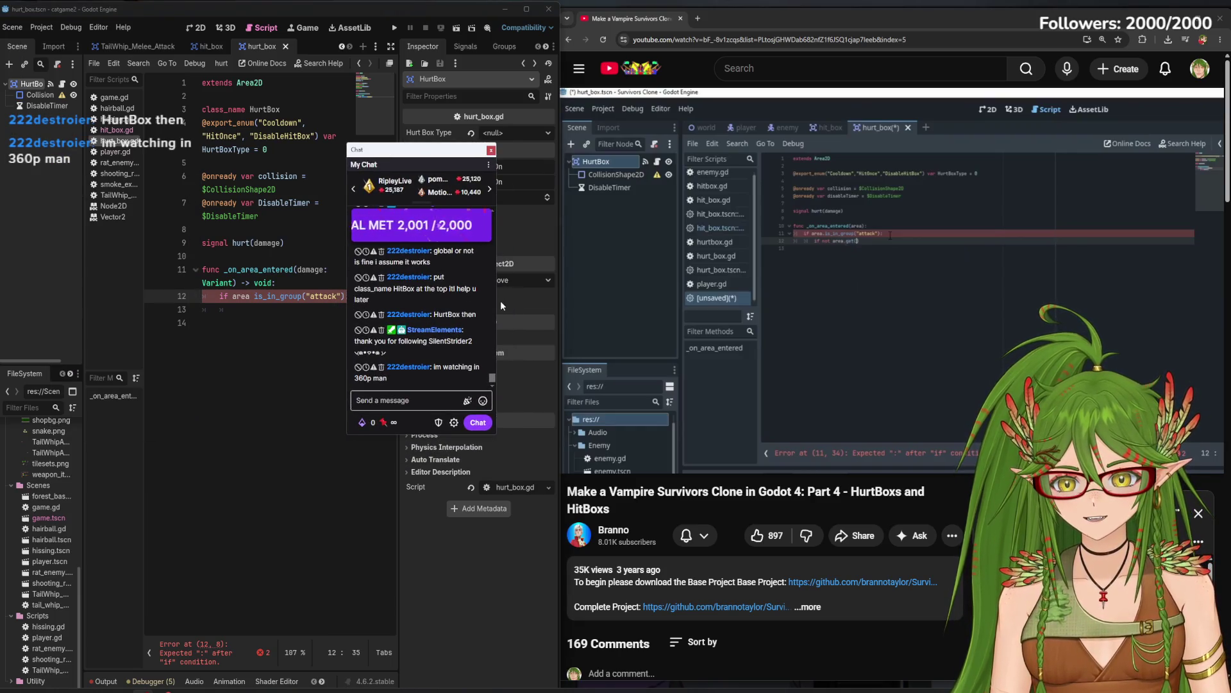
pyautogui.hotkey('alt', 'Tab')
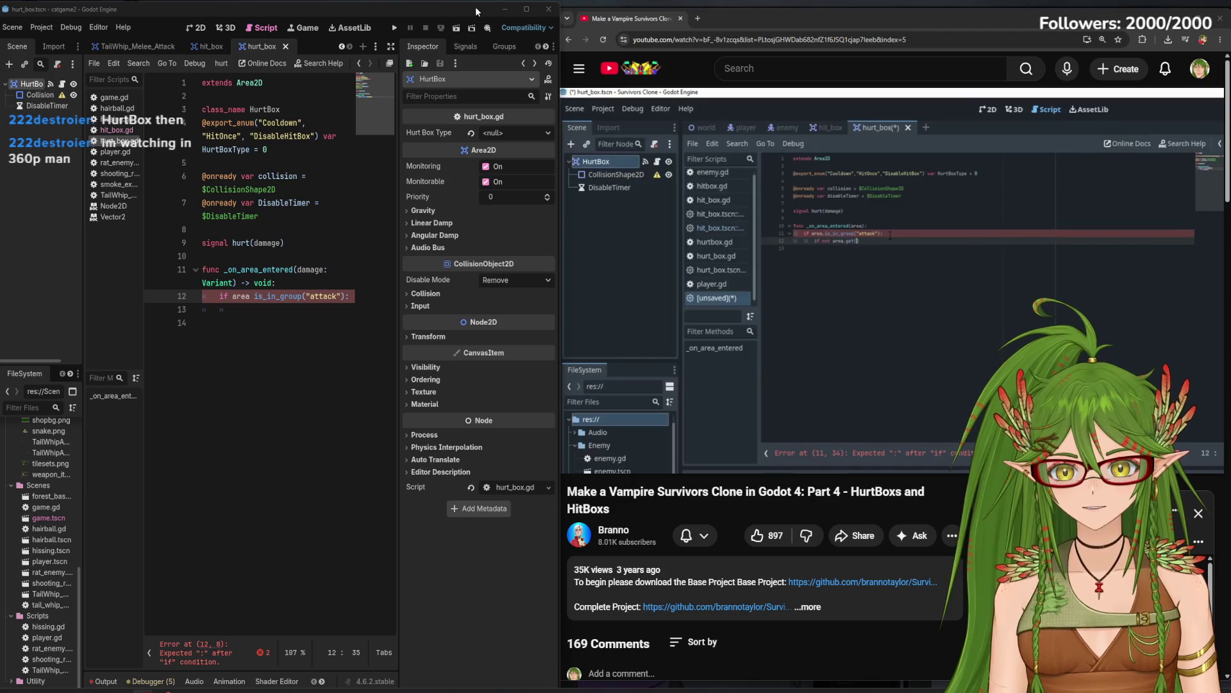
pyautogui.click(698, 18)
pyautogui.hotkey('ctrl', 'w')
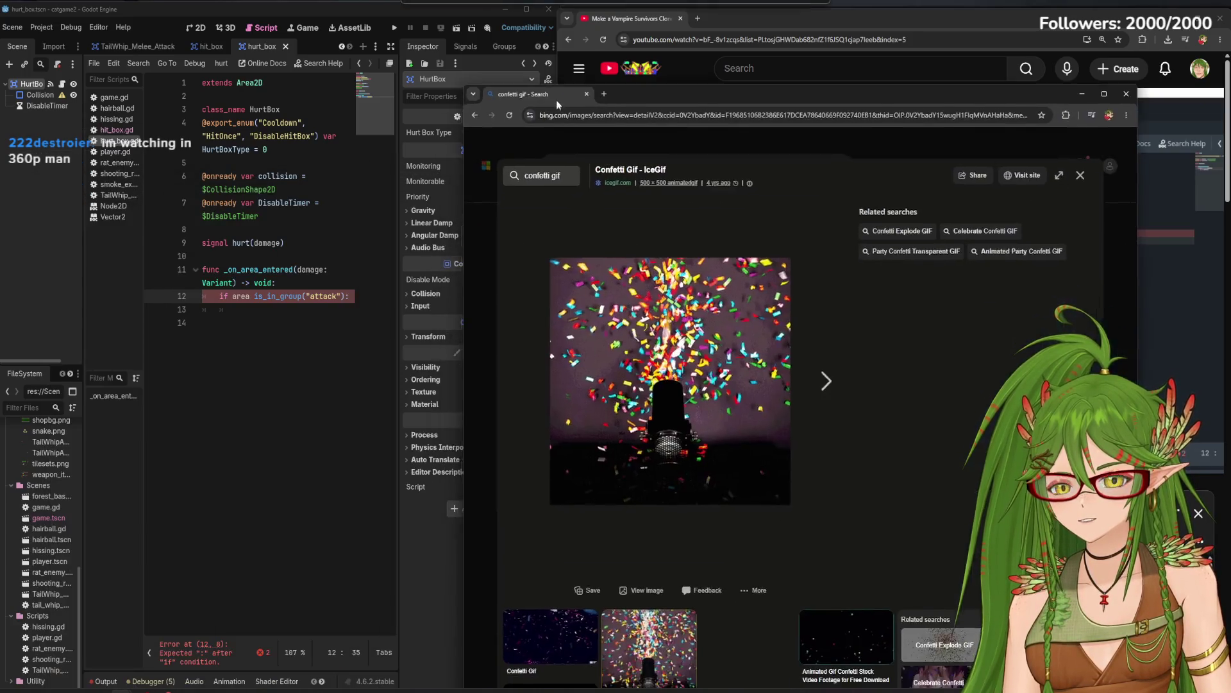
pyautogui.moveTo(556, 100); pyautogui.dragTo(482, 51)
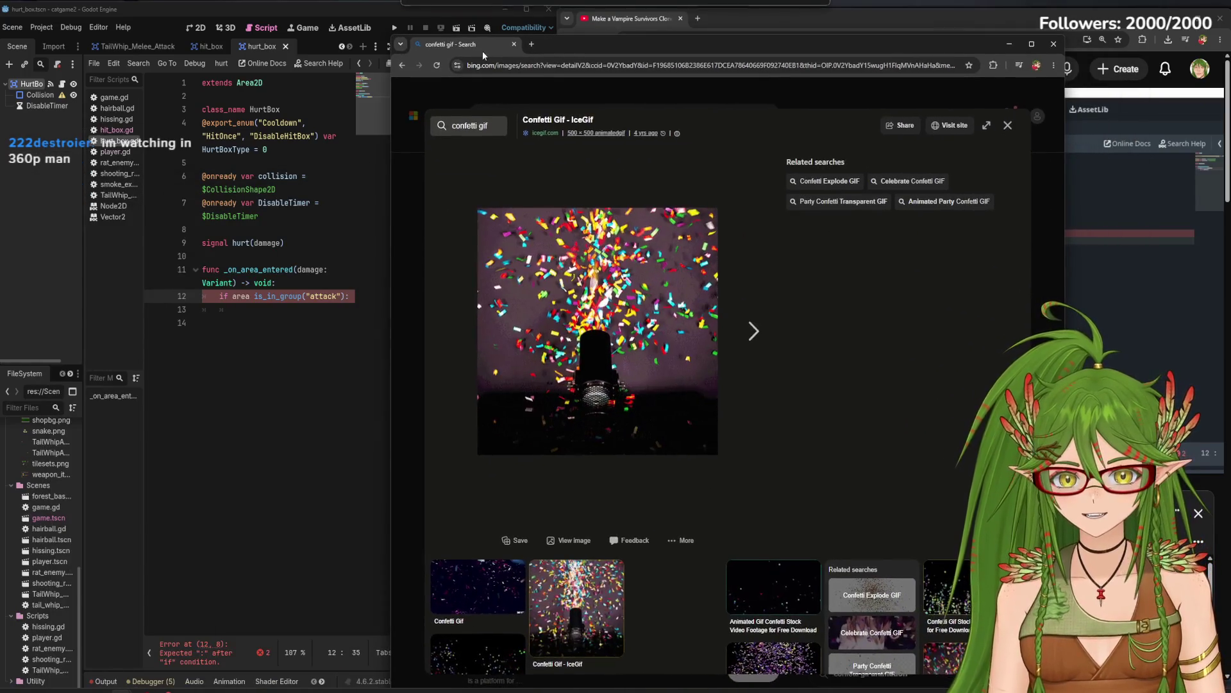
pyautogui.scroll(-2, 661, 404)
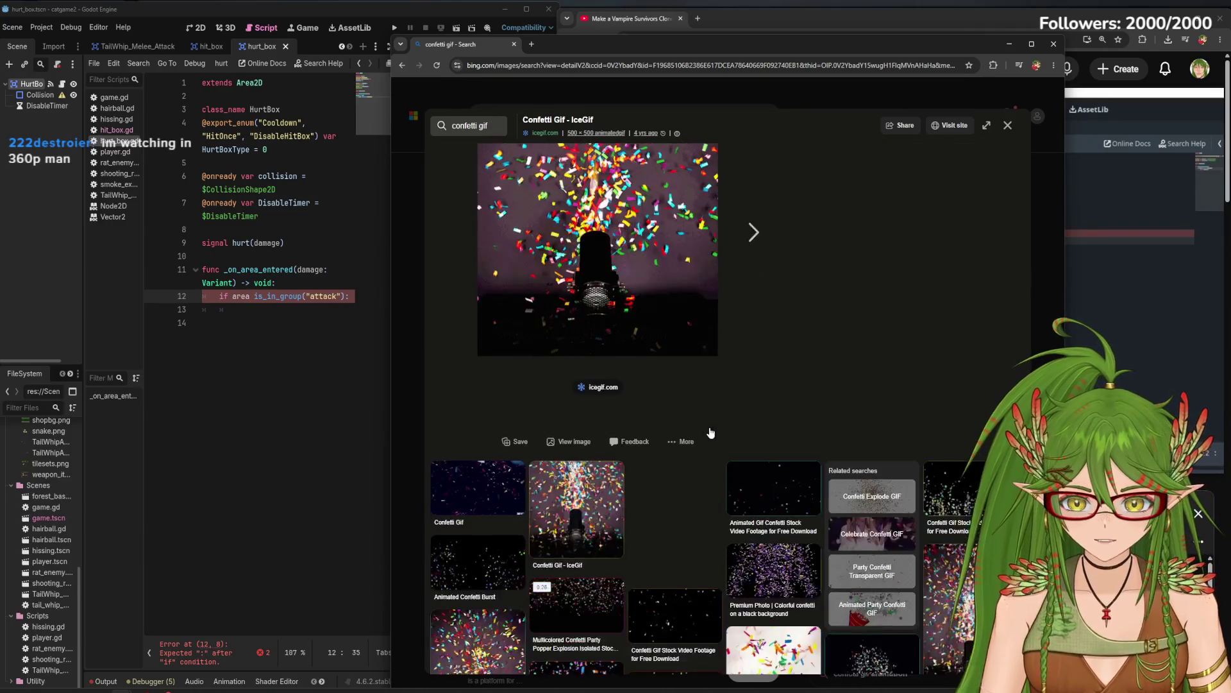
pyautogui.click(773, 569)
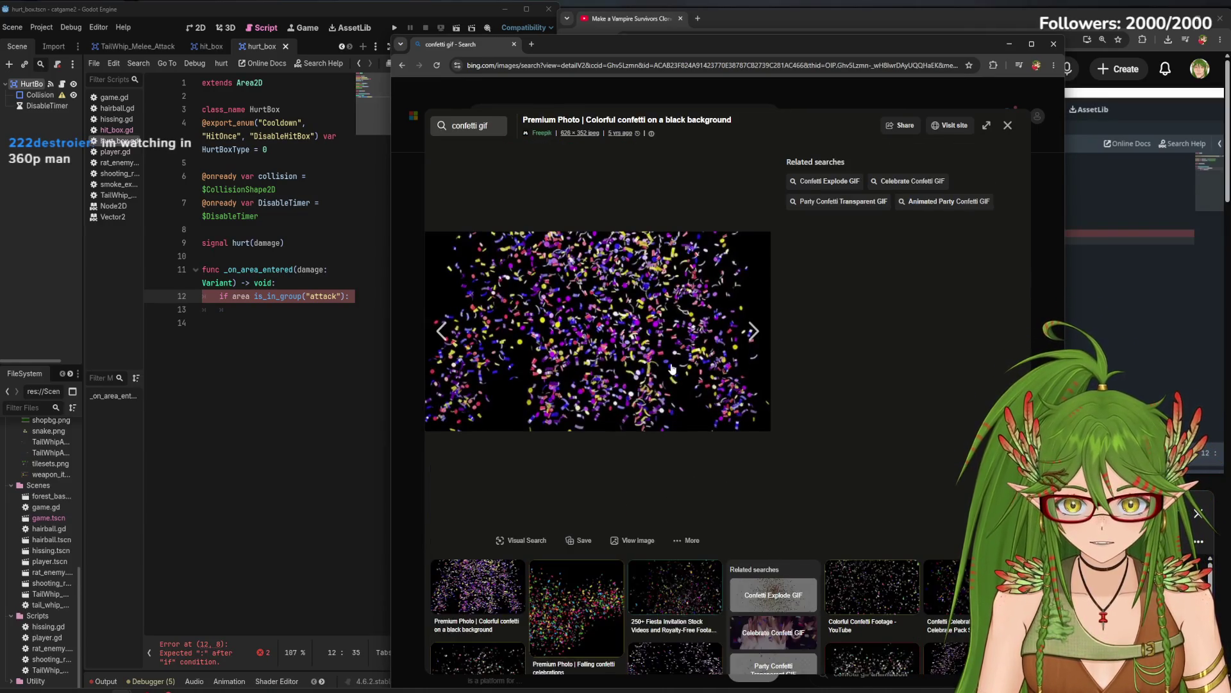
pyautogui.click(1007, 125)
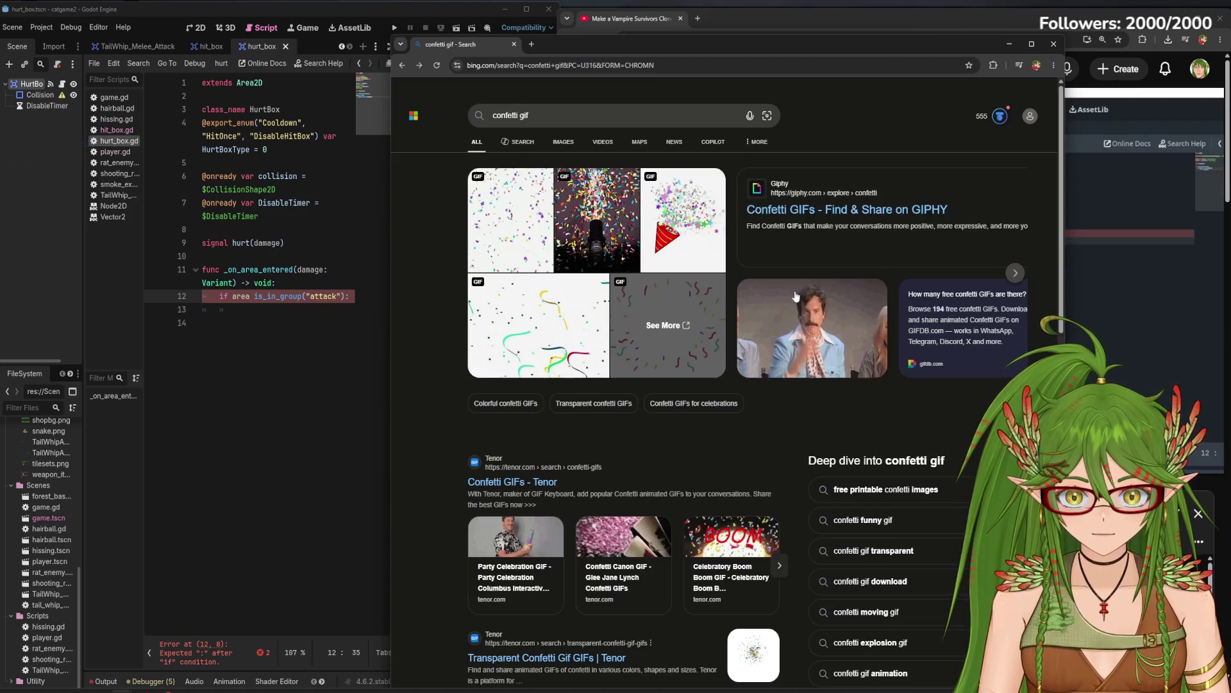
pyautogui.click(683, 221)
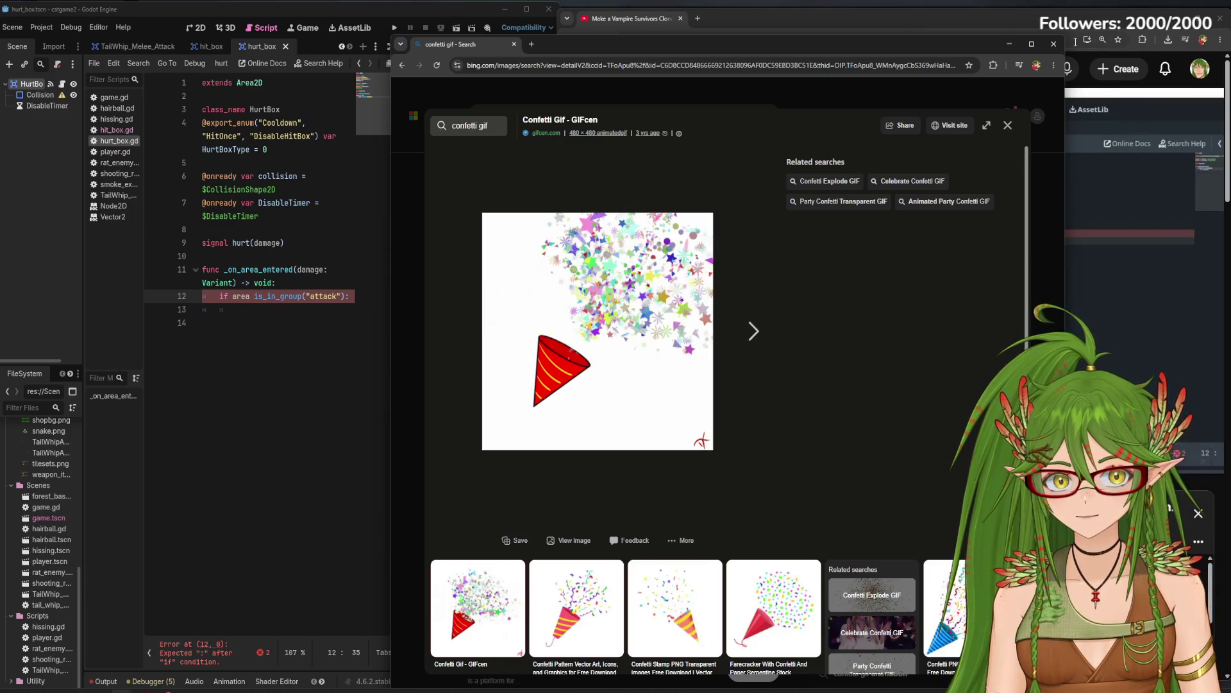
pyautogui.click(1055, 45)
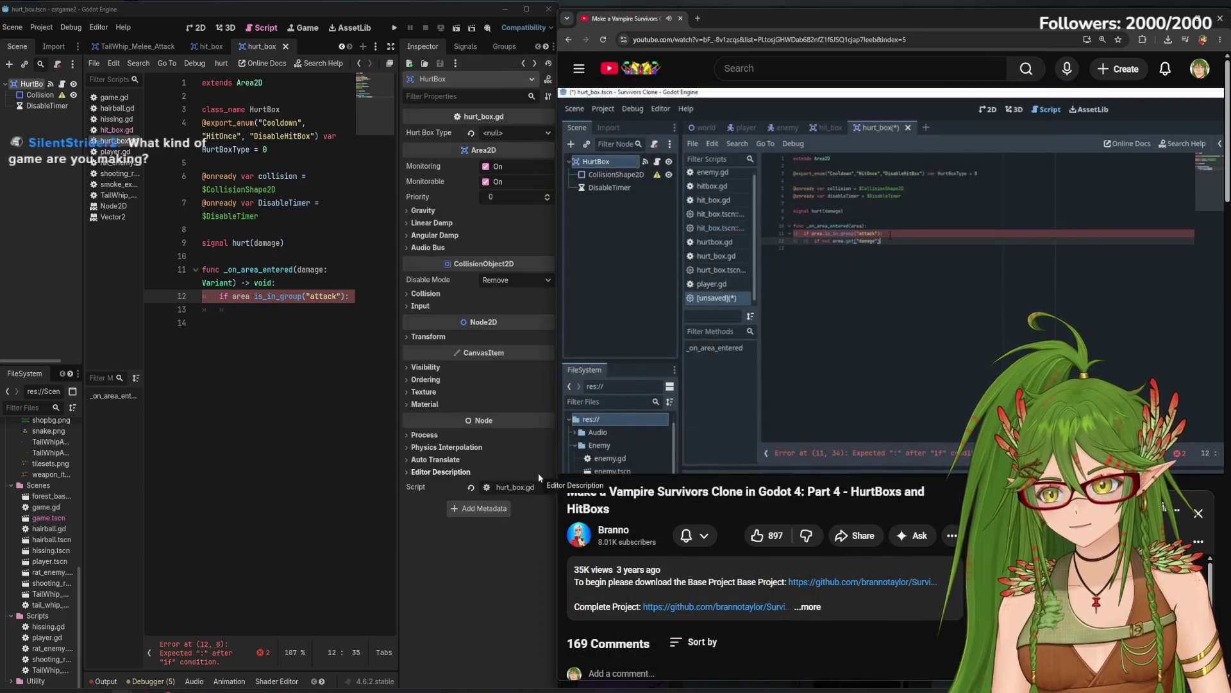
pyautogui.click(797, 252)
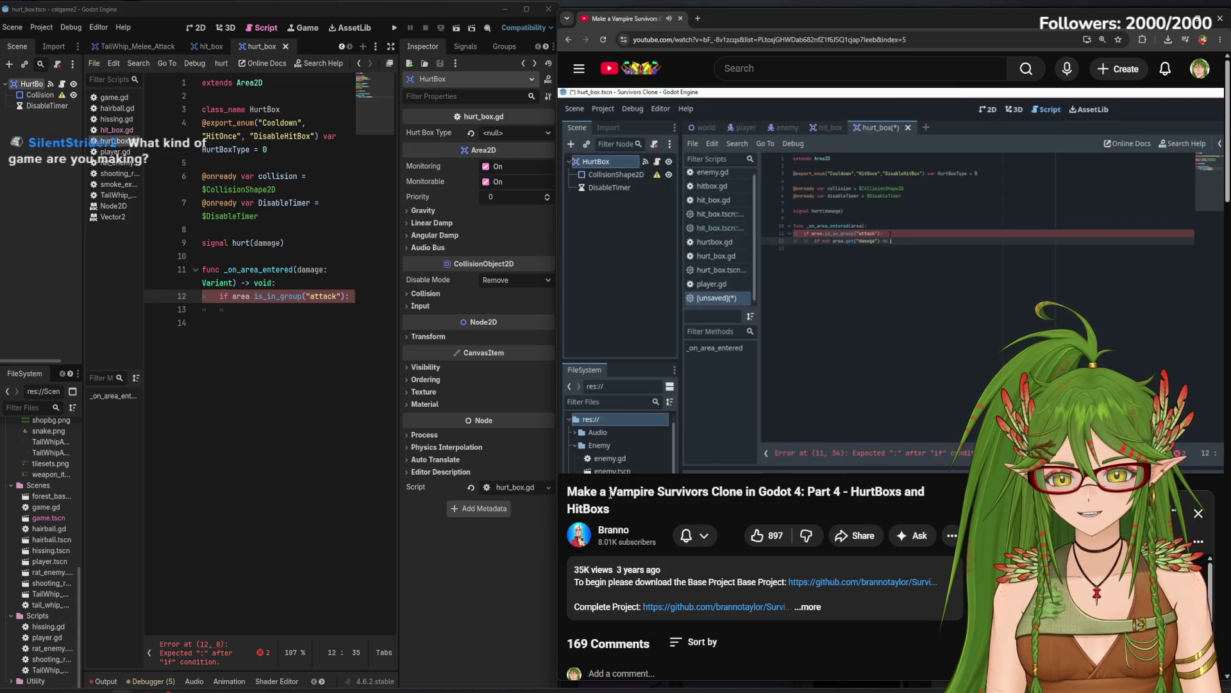
# - Add a new indented line beneath line 12's is_in_group("attack") check
pyautogui.moveTo(609, 492)
pyautogui.mouseDown()
pyautogui.moveTo(794, 494)
pyautogui.moveTo(733, 497)
pyautogui.mouseUp()
pyautogui.click(743, 512)
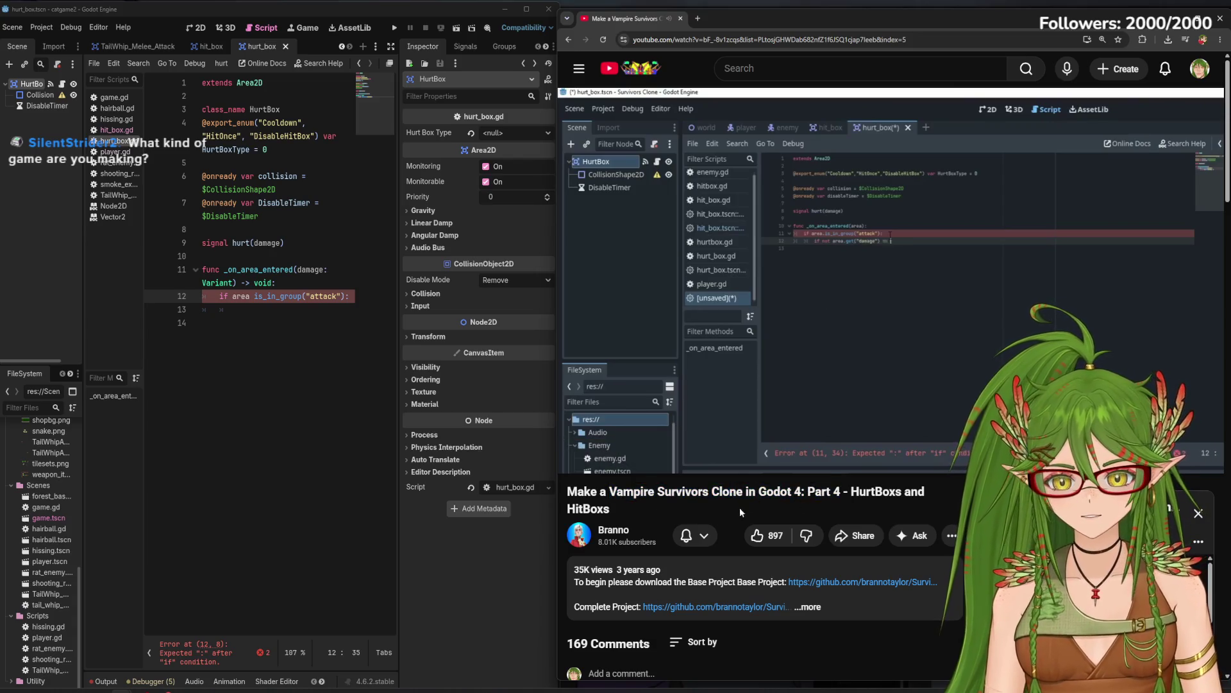
pyautogui.moveTo(599, 492)
pyautogui.mouseDown()
pyautogui.moveTo(805, 491)
pyautogui.moveTo(773, 491)
pyautogui.mouseUp()
pyautogui.click(763, 494)
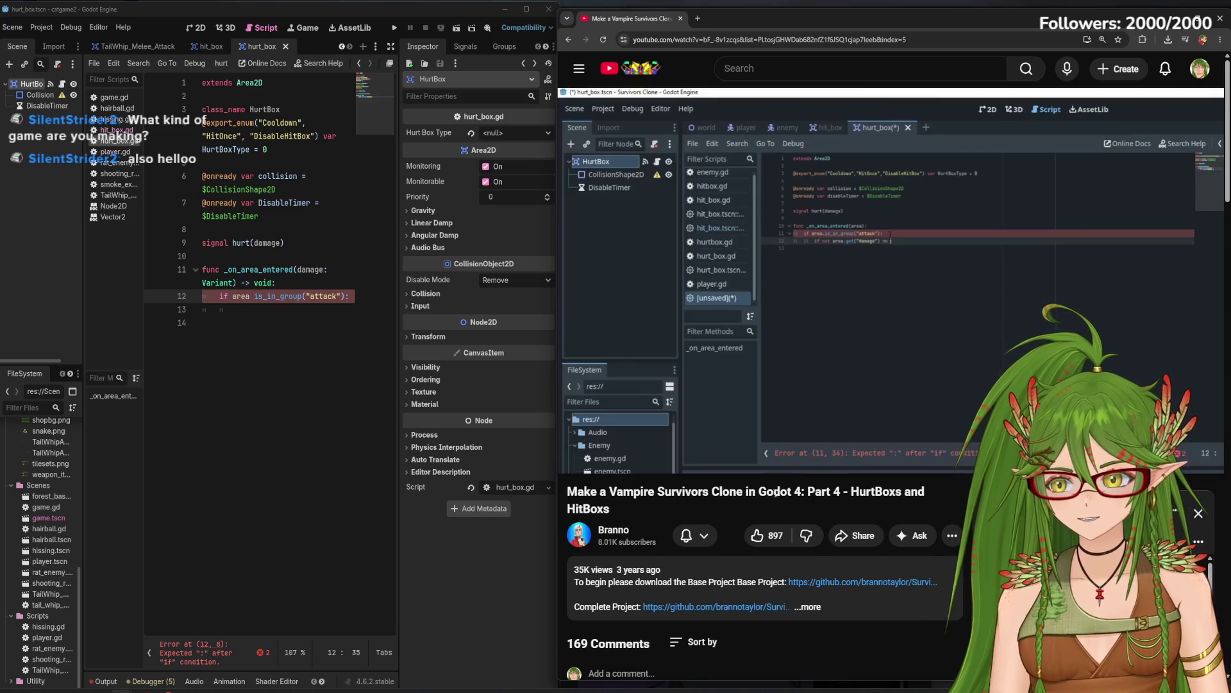
pyautogui.click(757, 397)
pyautogui.click(775, 347)
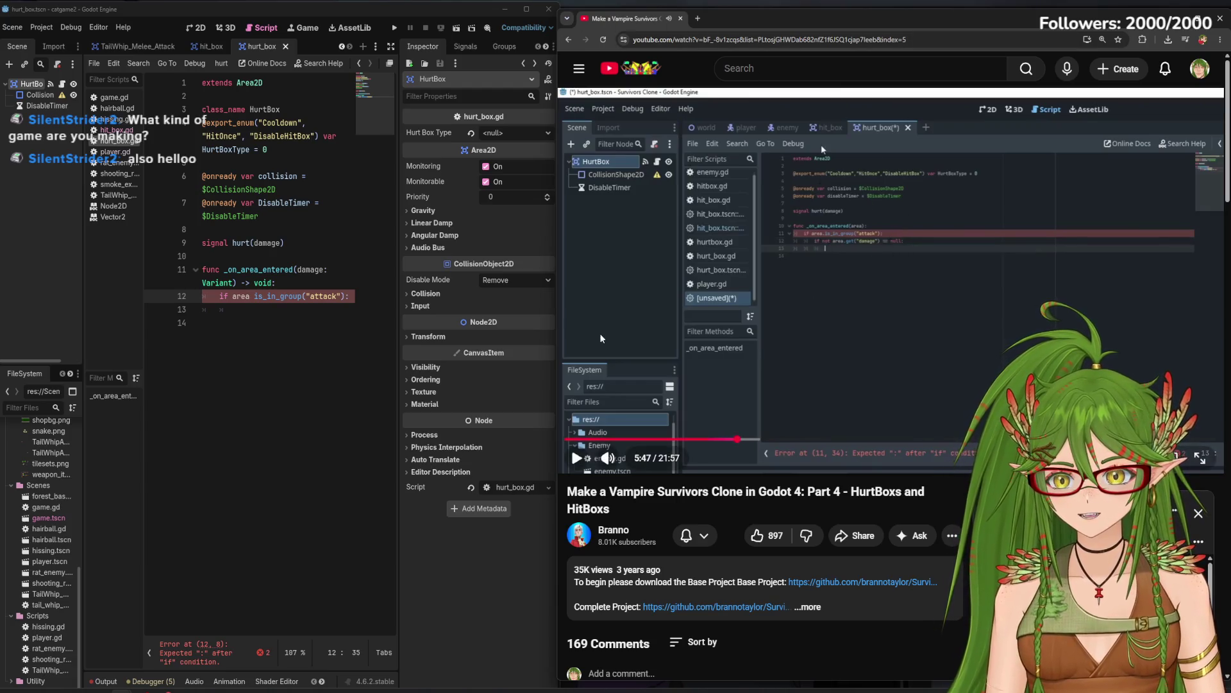
pyautogui.moveTo(593, 311)
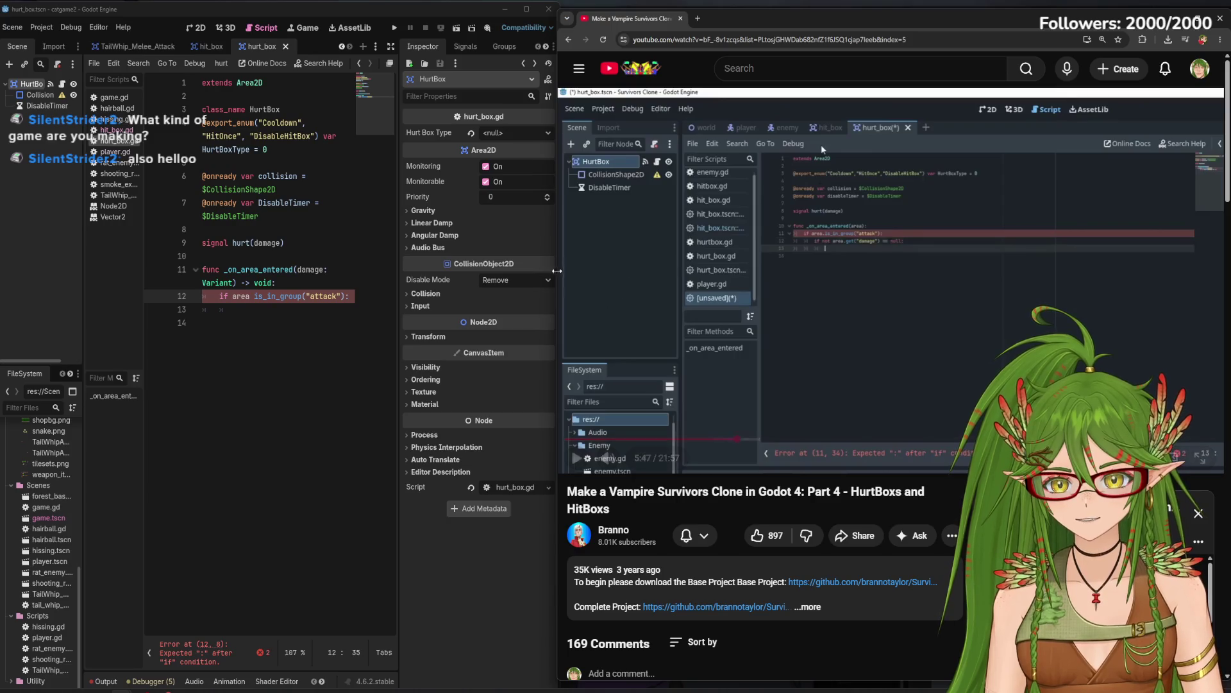
pyautogui.click(837, 313)
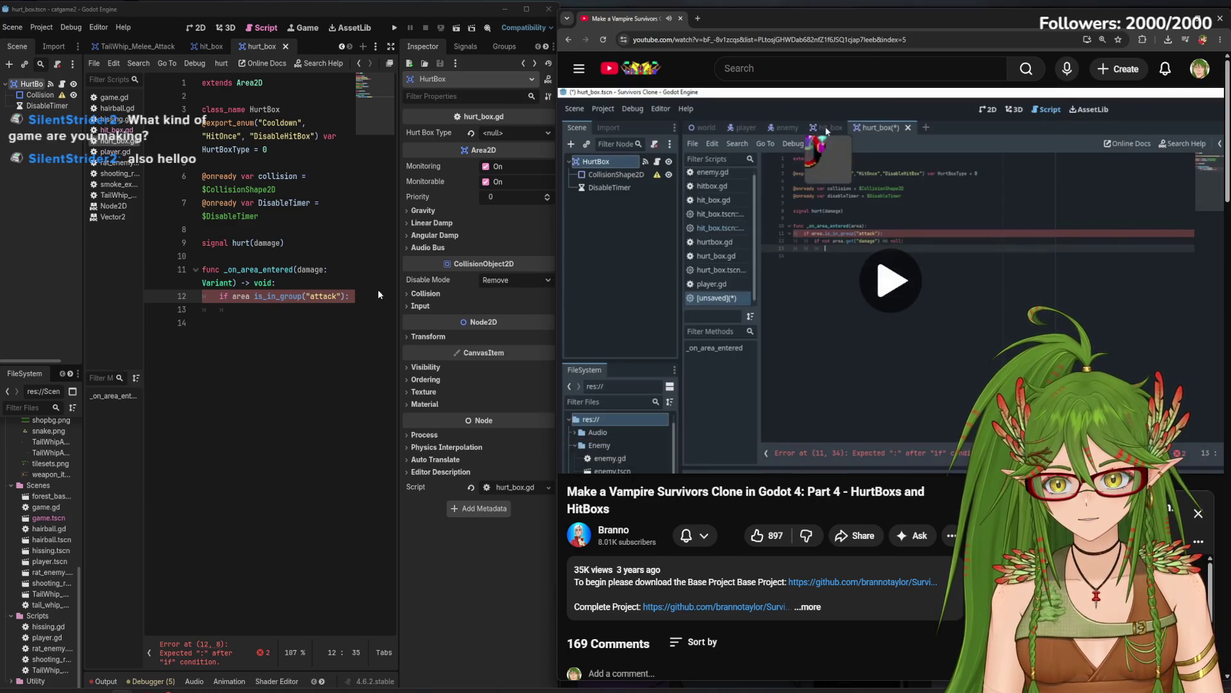
pyautogui.press('Return')
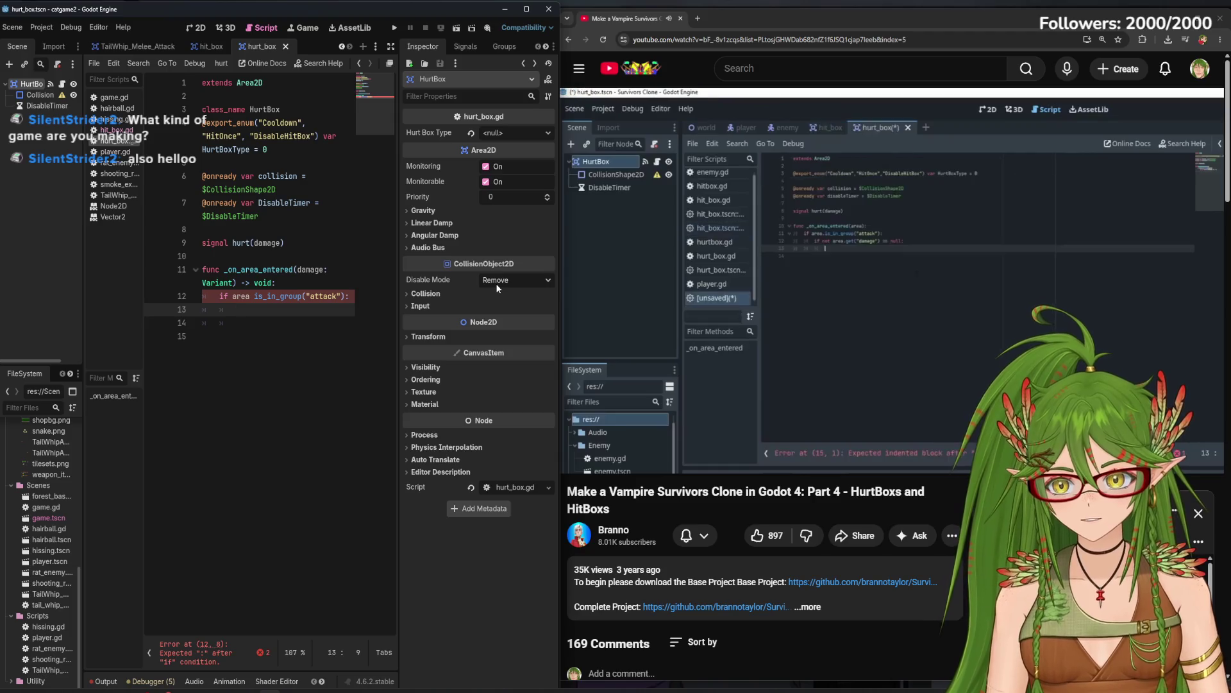
pyautogui.click(831, 292)
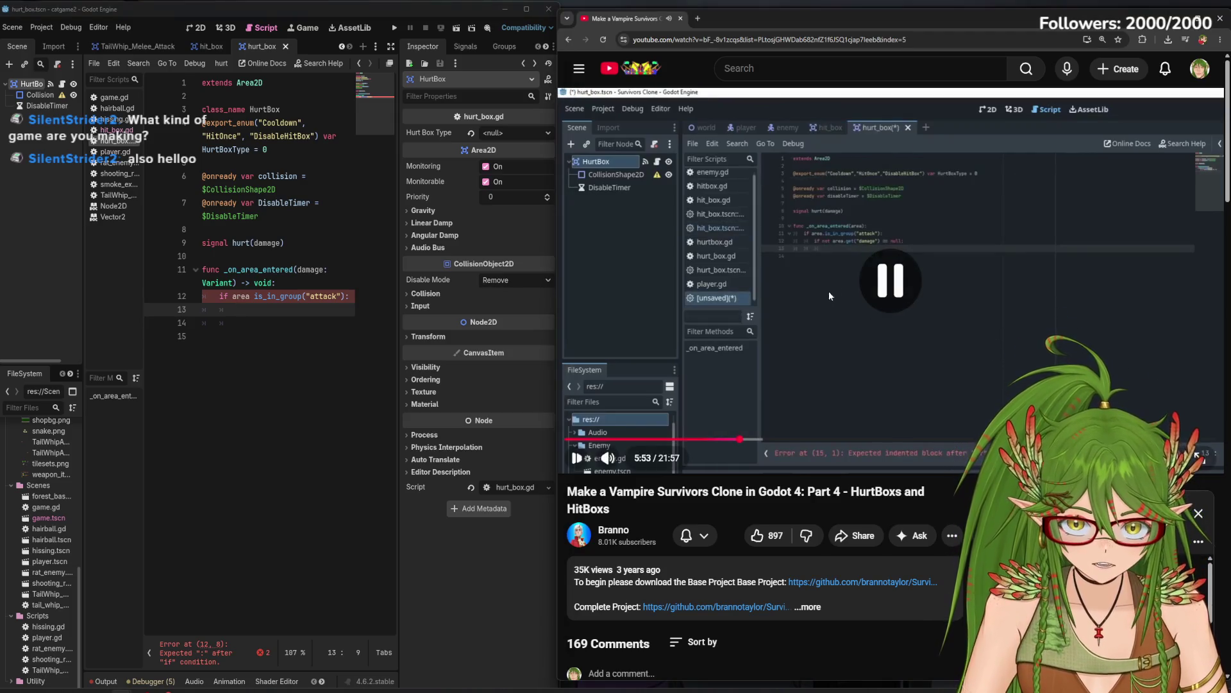
pyautogui.click(249, 314)
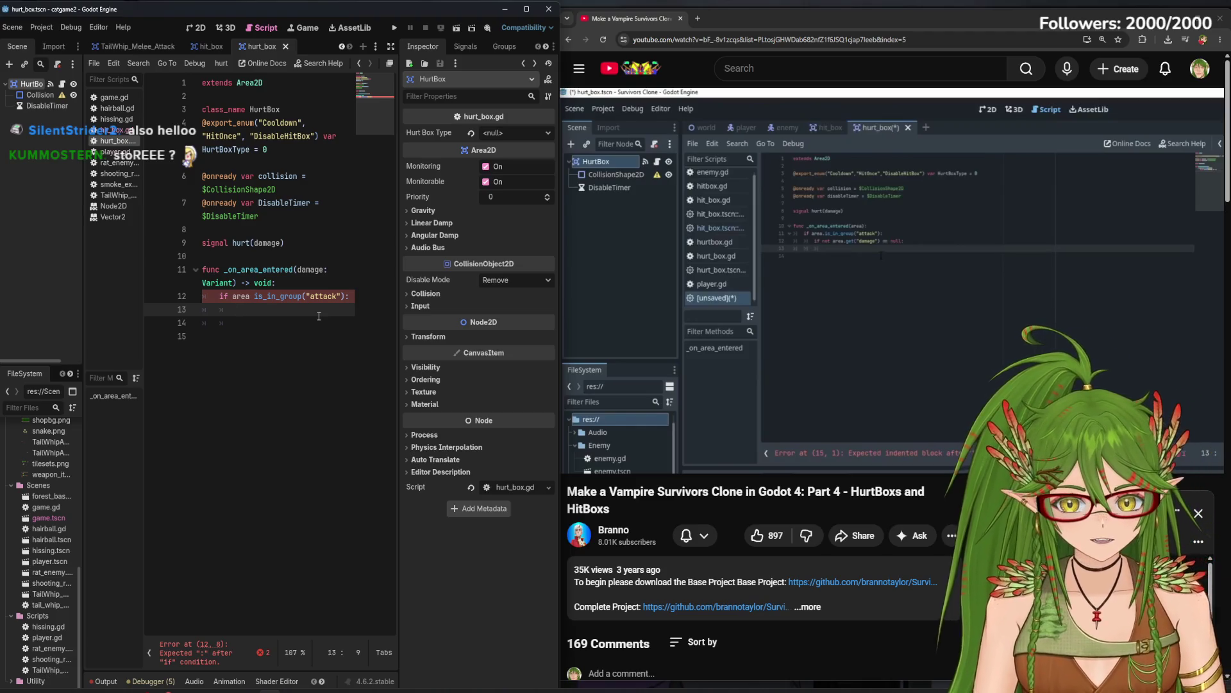
# - Type a first draft of the damage null check on line 13
pyautogui.write('if not ')
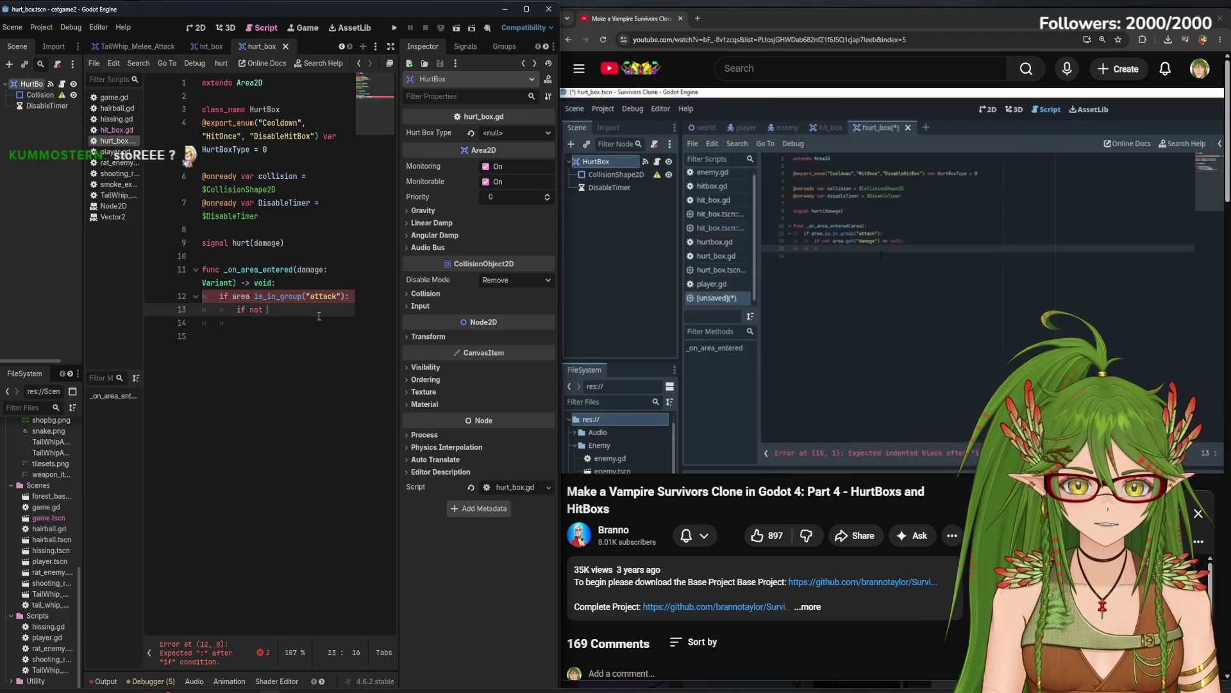
pyautogui.write('area.get("da')
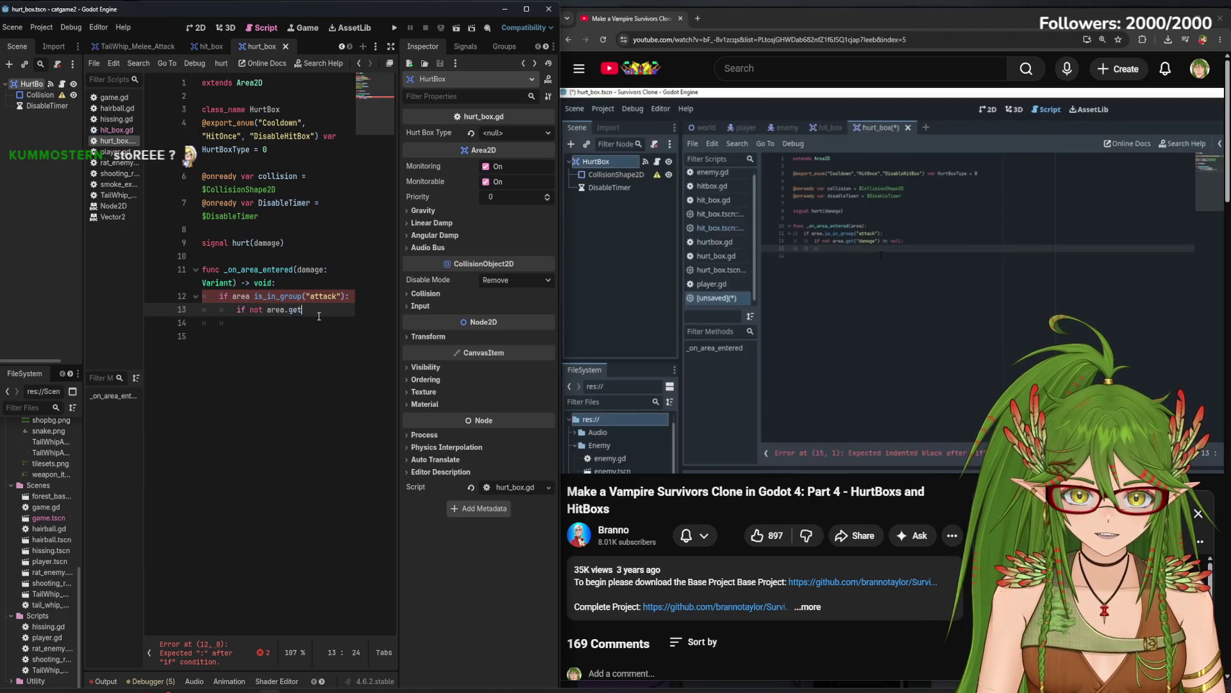
pyautogui.write('mage')
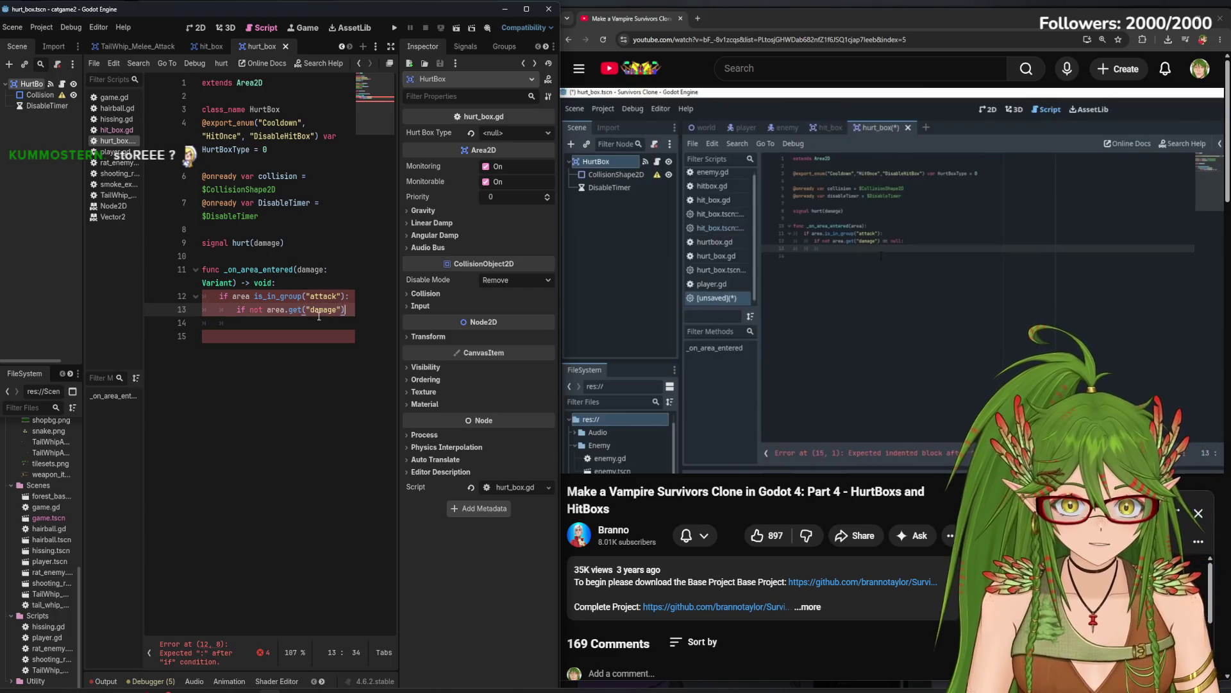
pyautogui.write('= null"')
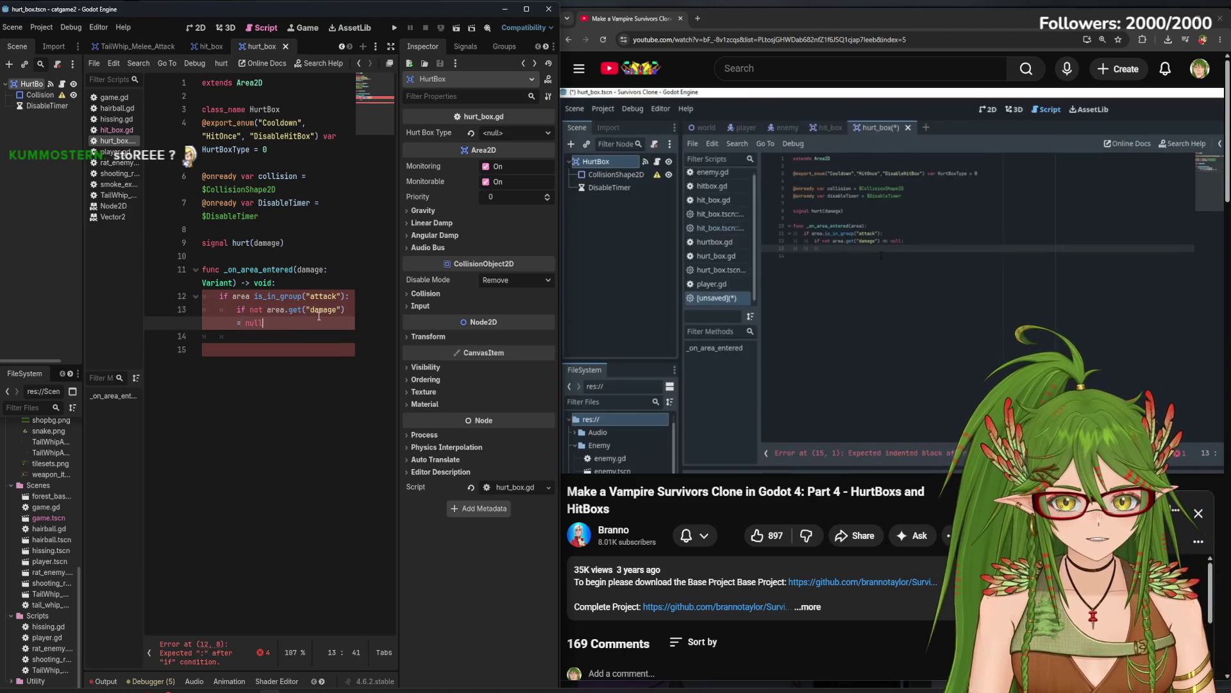
pyautogui.write(':')
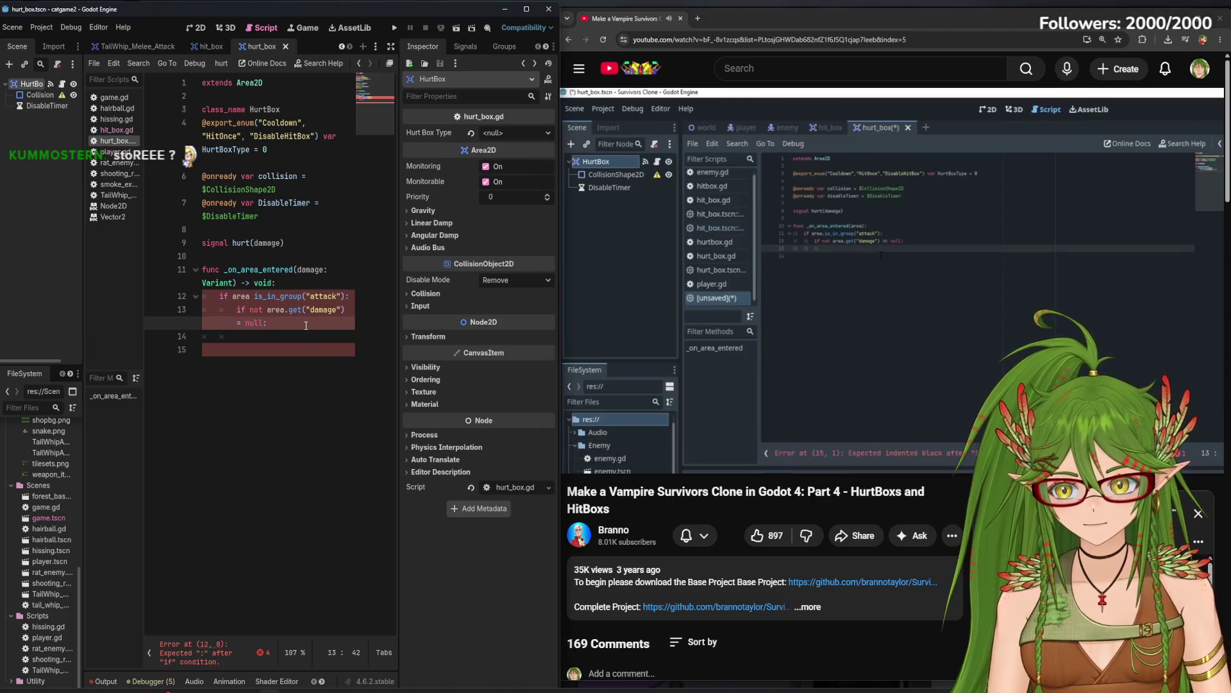
pyautogui.press('Return')
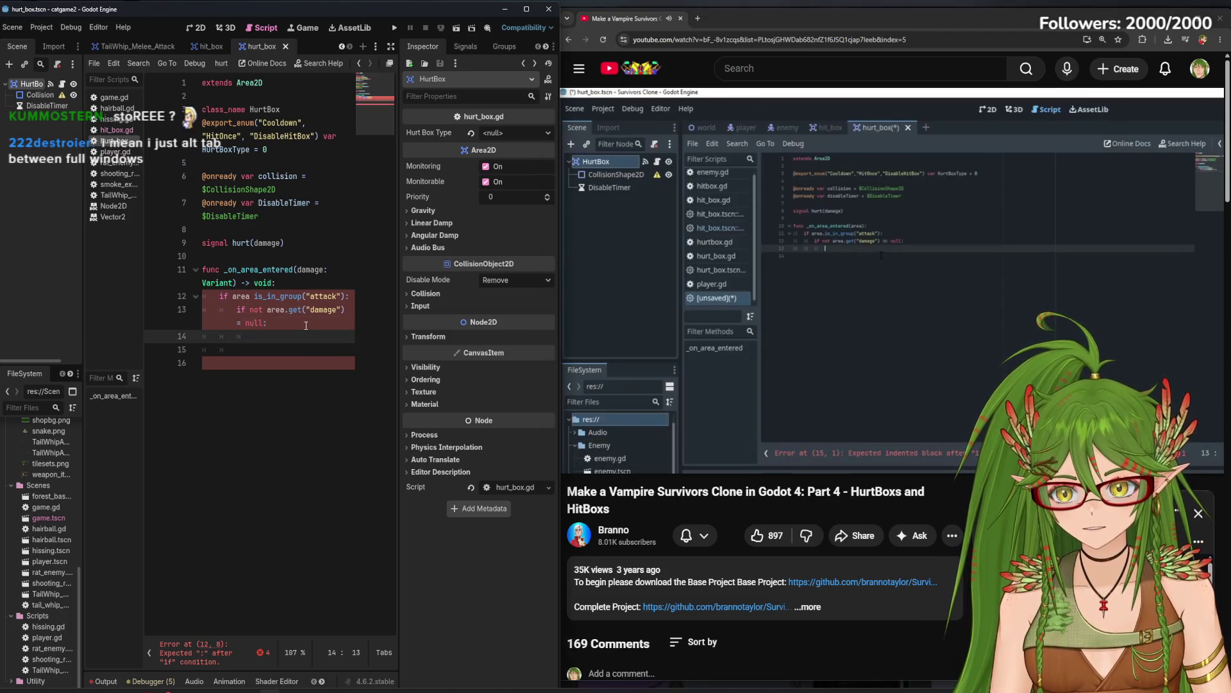
pyautogui.click(825, 298)
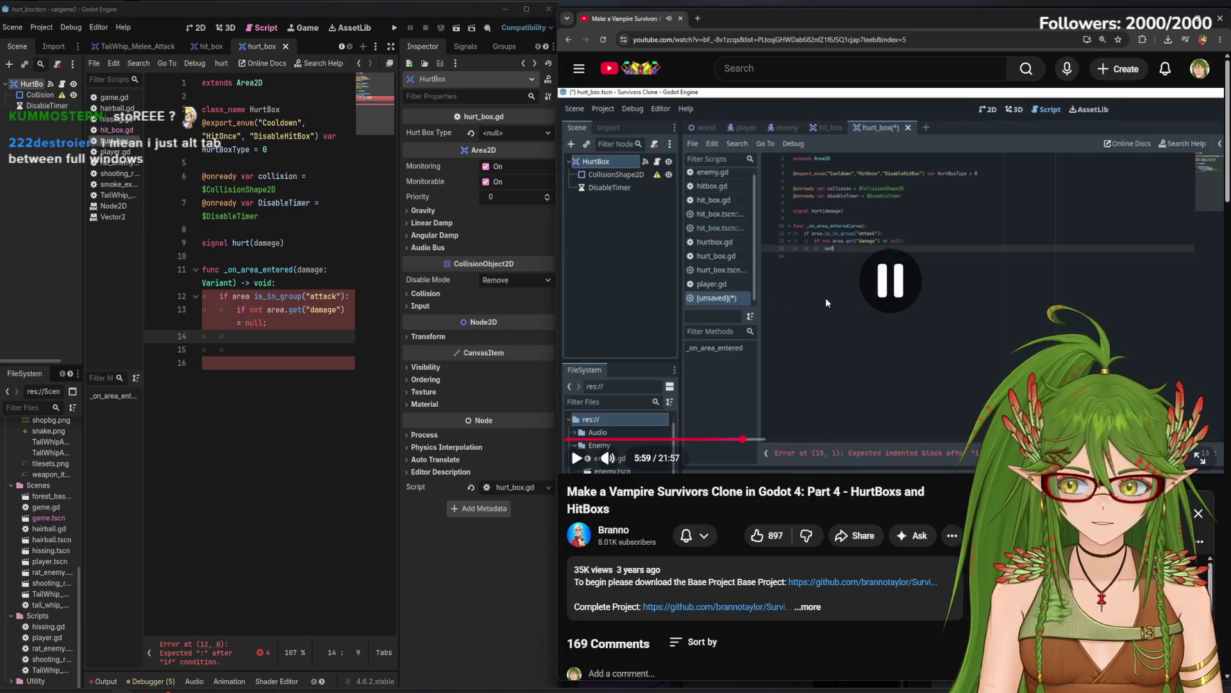
pyautogui.press('Left')
pyautogui.press('Left')
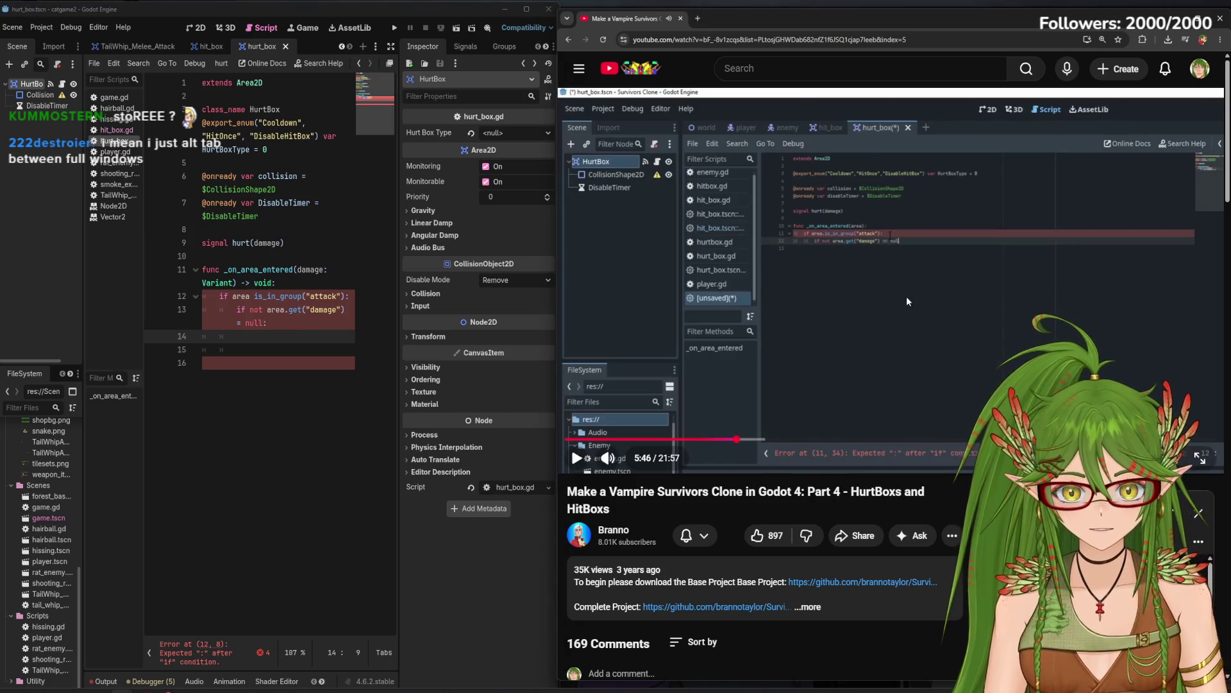
pyautogui.press('Left')
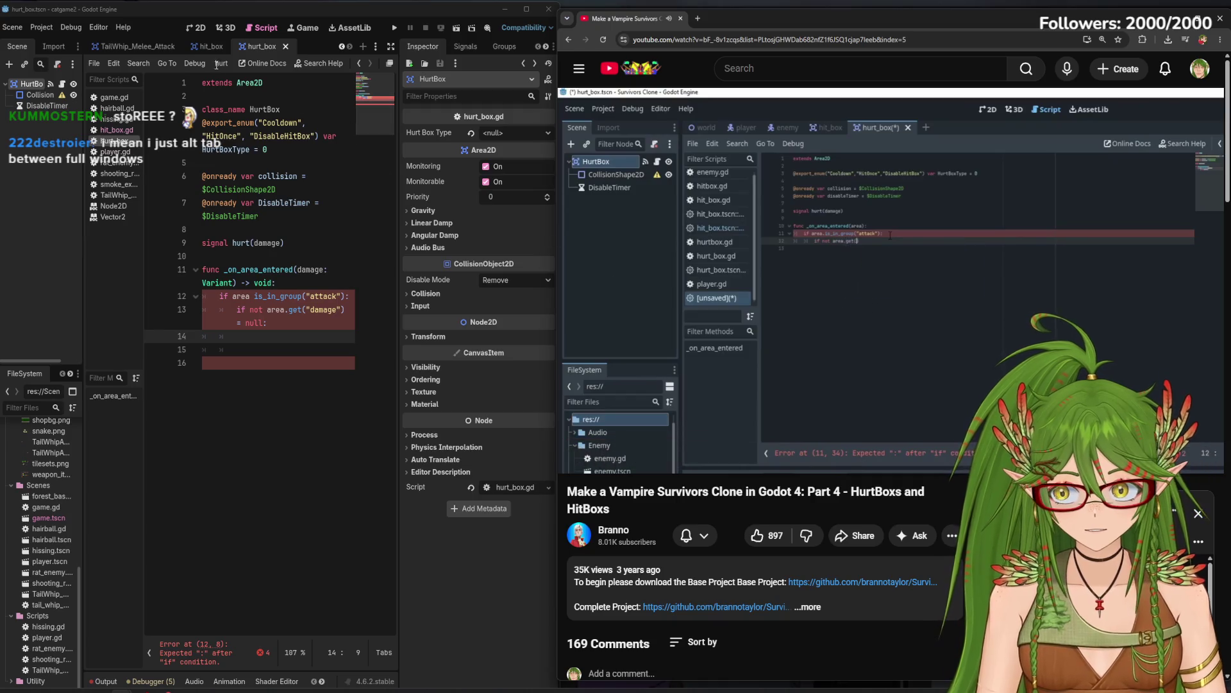
pyautogui.click(192, 48)
pyautogui.click(257, 48)
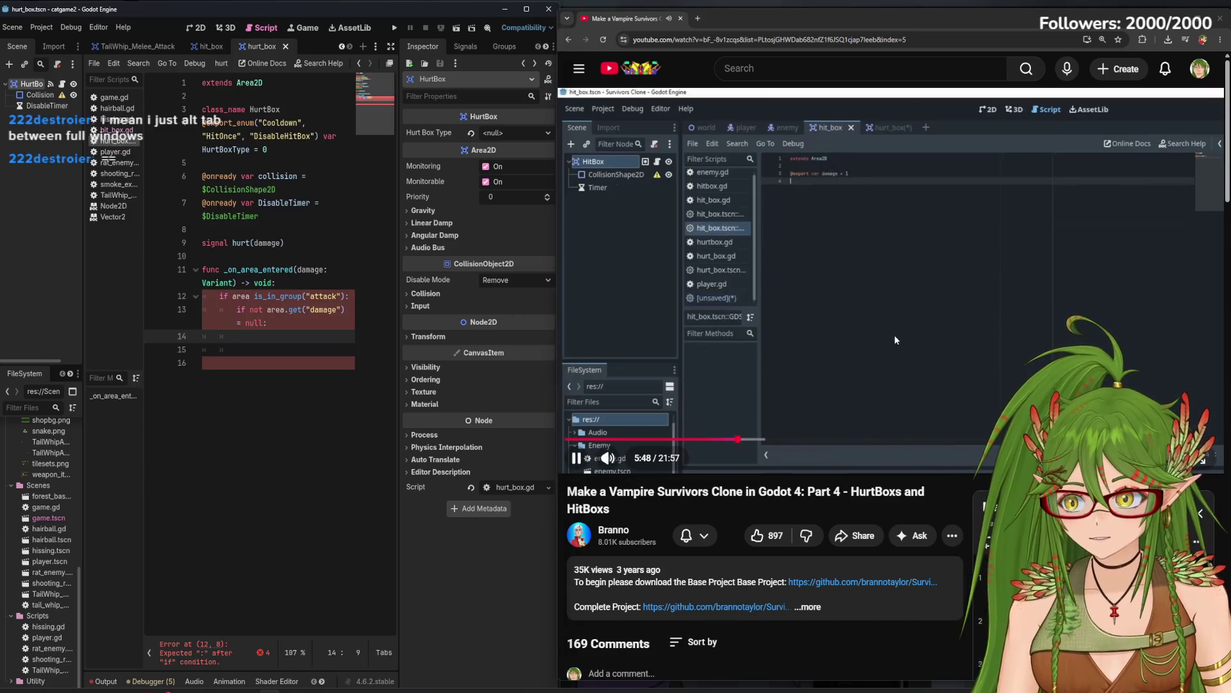
pyautogui.click(571, 447)
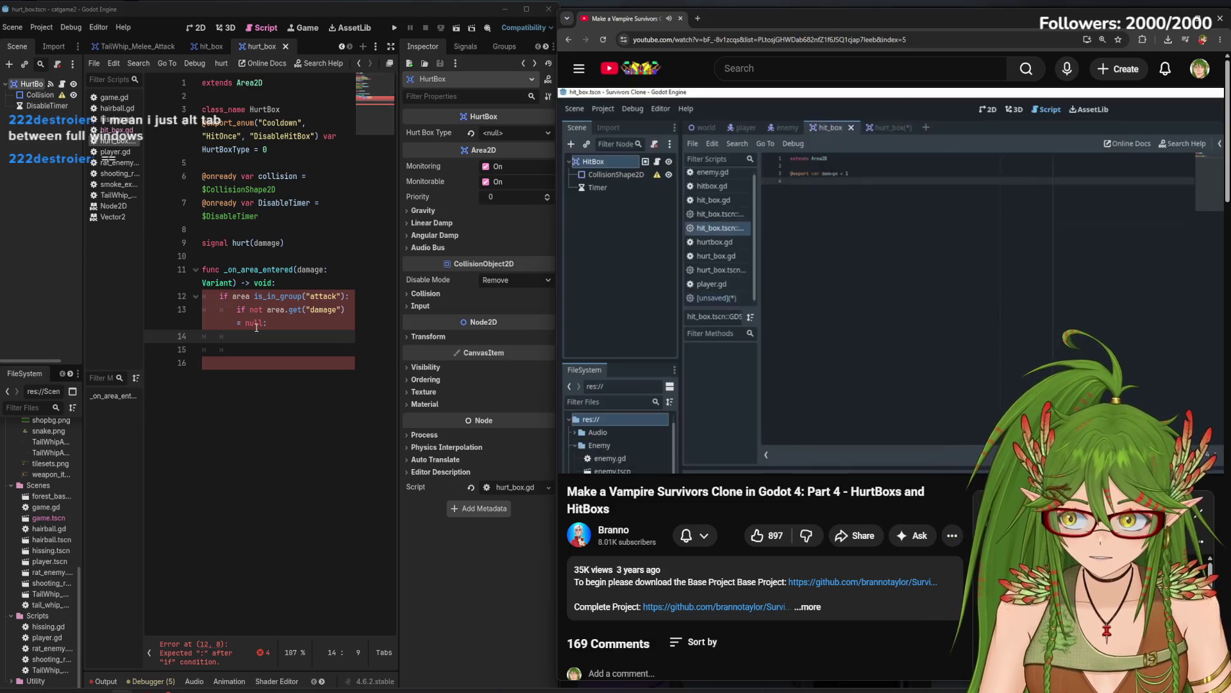
# - Correct line 13 to if not area.get("damage") == null: and delete extra blank lines
pyautogui.click(236, 324)
pyautogui.write('=')
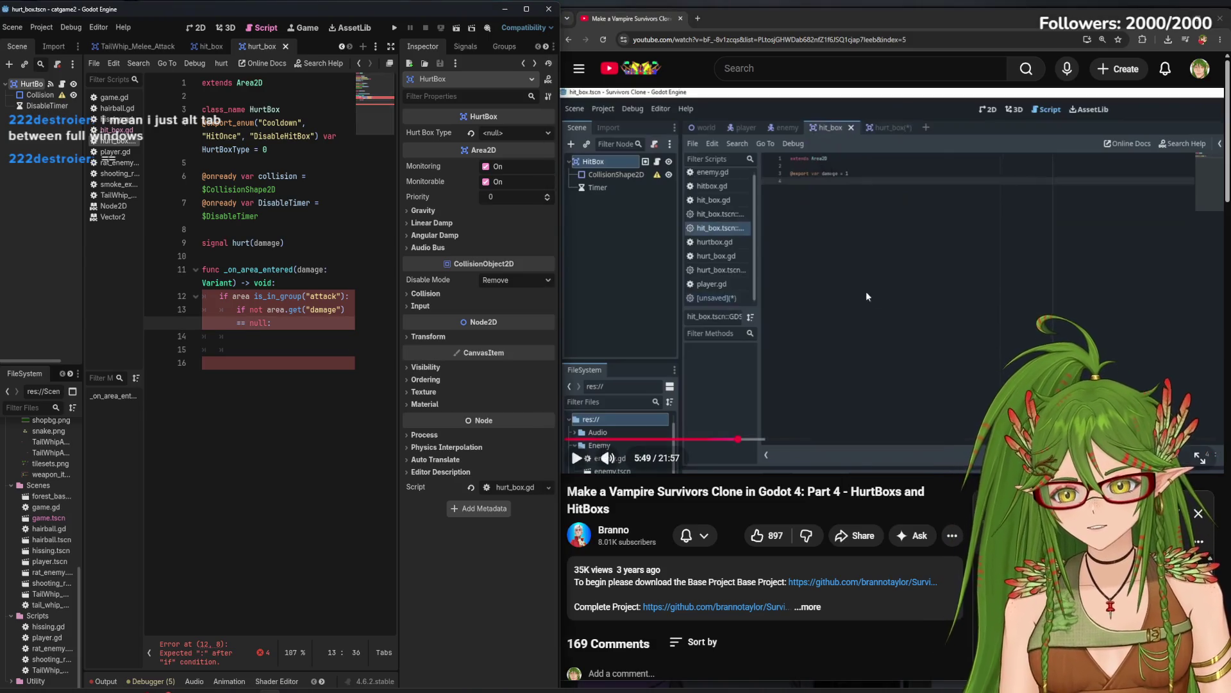
pyautogui.click(291, 327)
pyautogui.write(':')
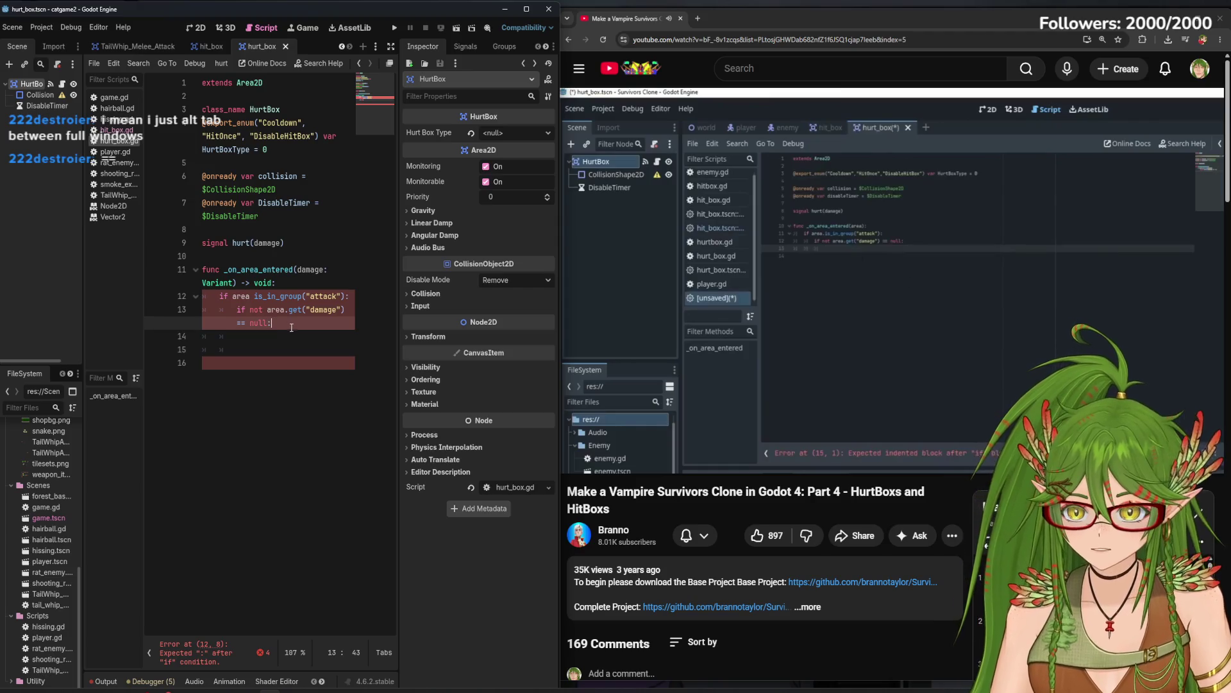
pyautogui.click(278, 361)
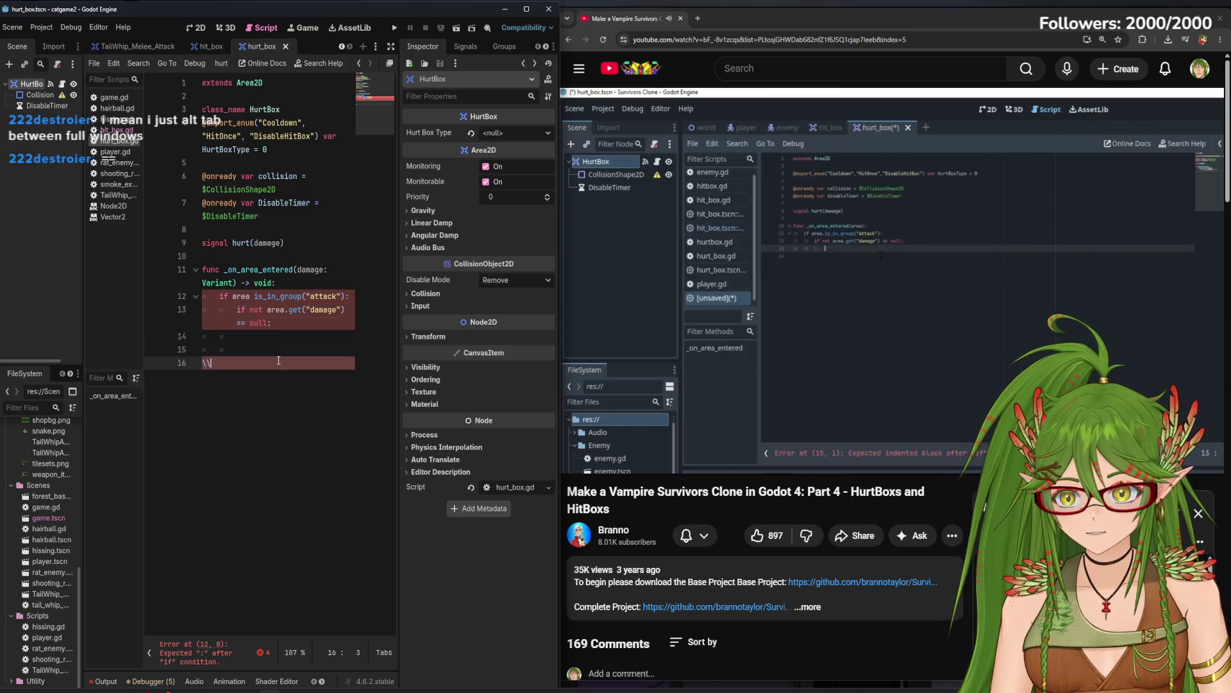
pyautogui.press('BackSpace')
pyautogui.press('BackSpace')
pyautogui.press('BackSpace')
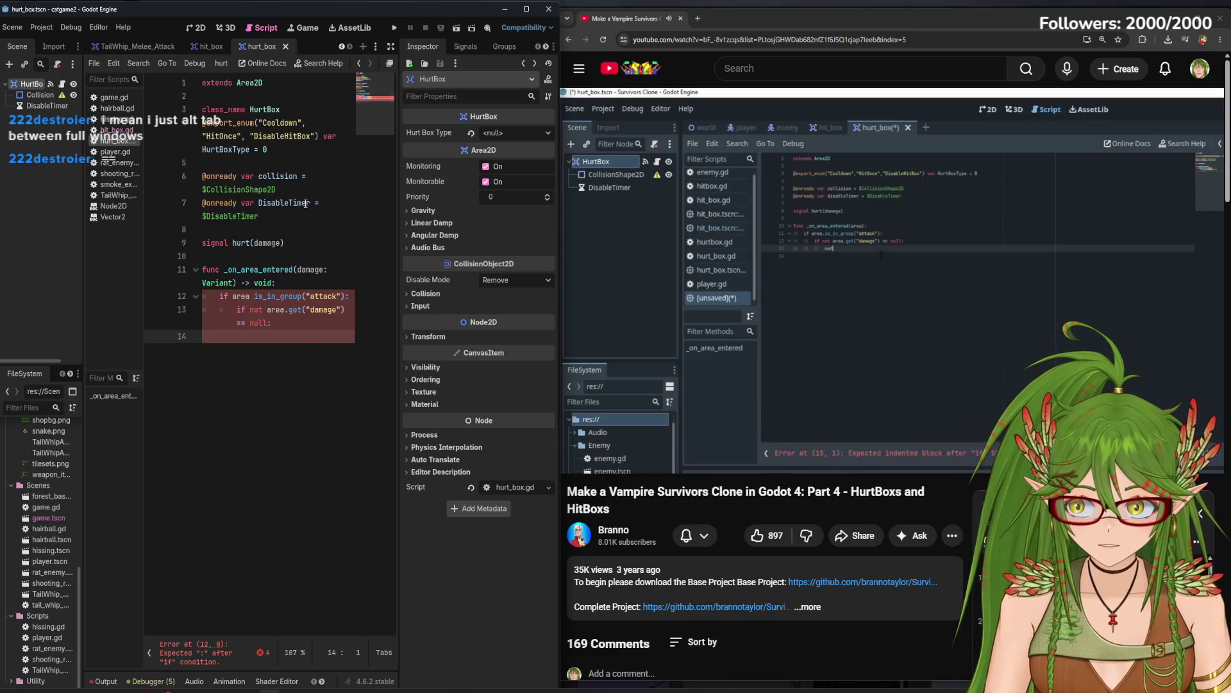
pyautogui.click(852, 294)
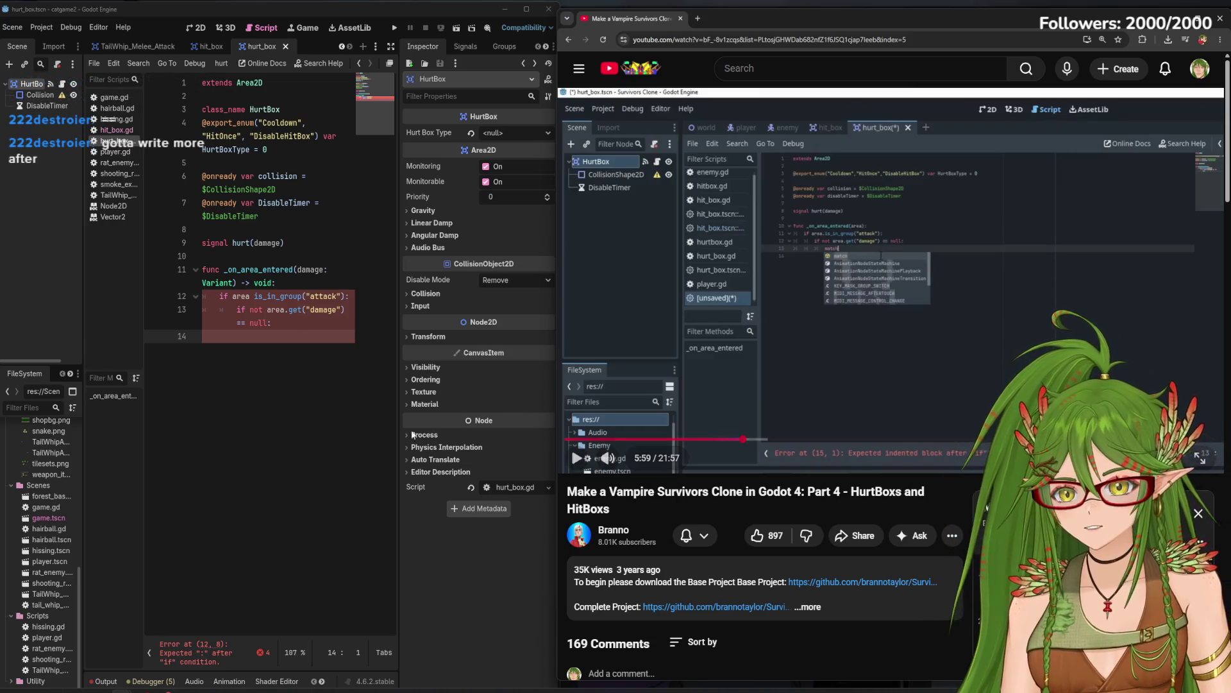
# - Add match HurtBoxType under the damage check with a case line below it
pyautogui.click(306, 328)
pyautogui.press('Return')
pyautogui.press('XF86AudioPlay')
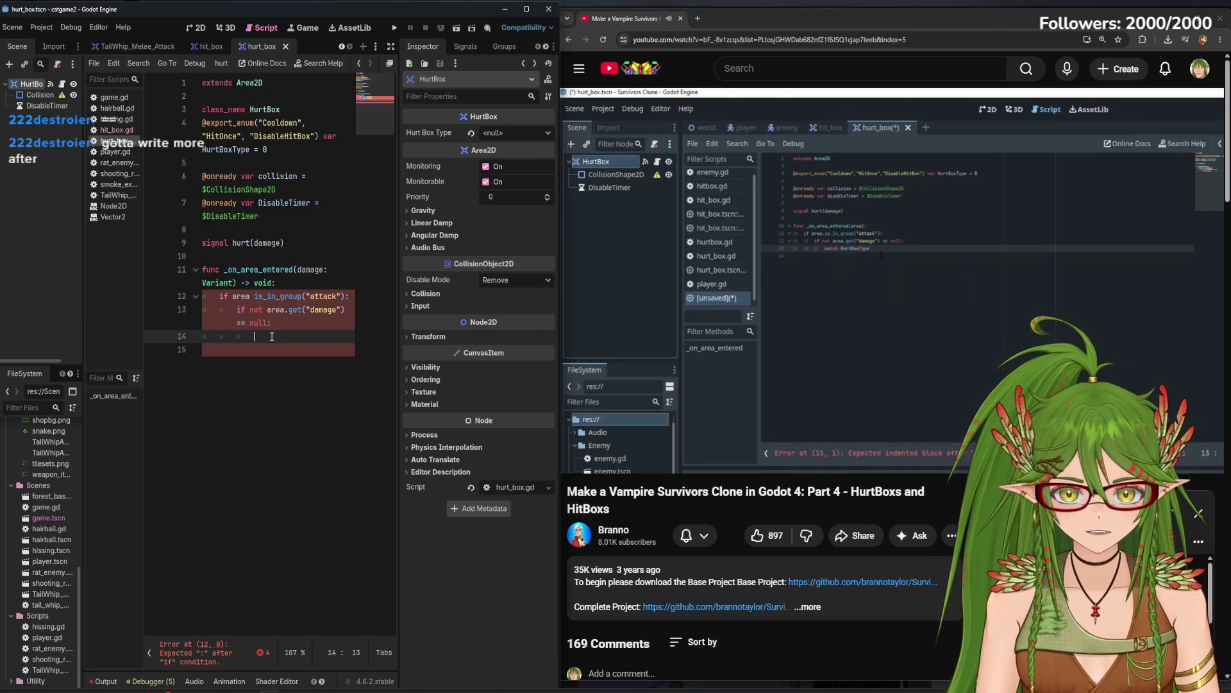
pyautogui.write('match Hurt')
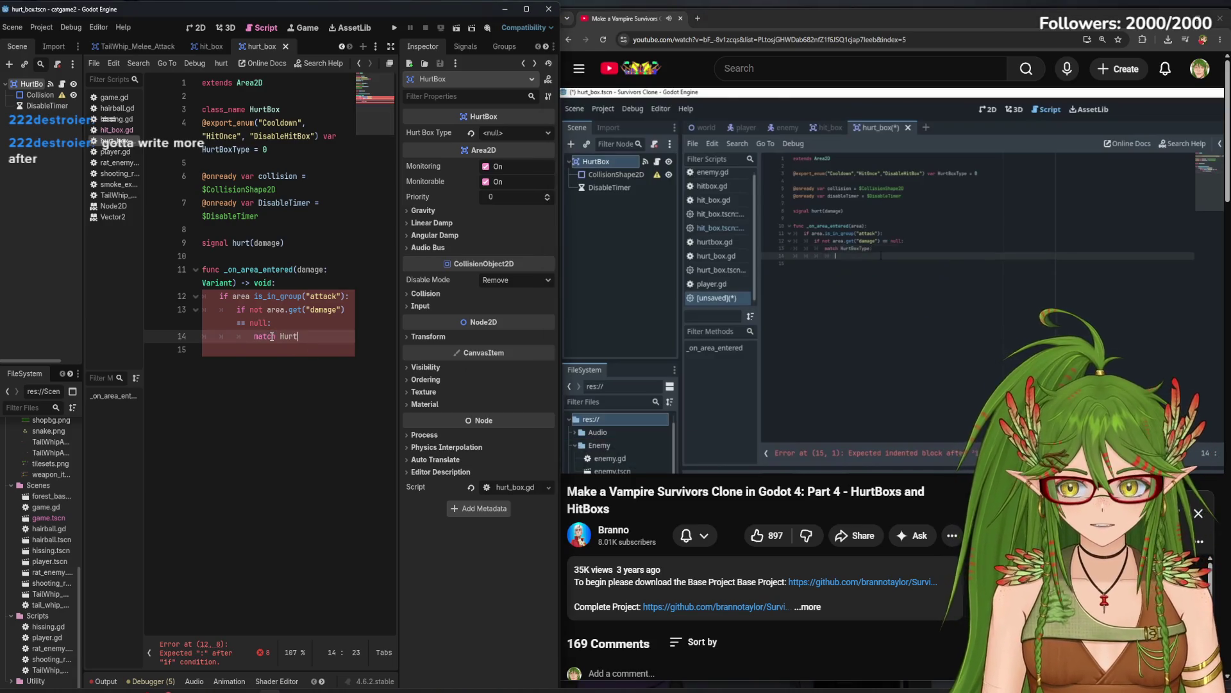
pyautogui.press('Return')
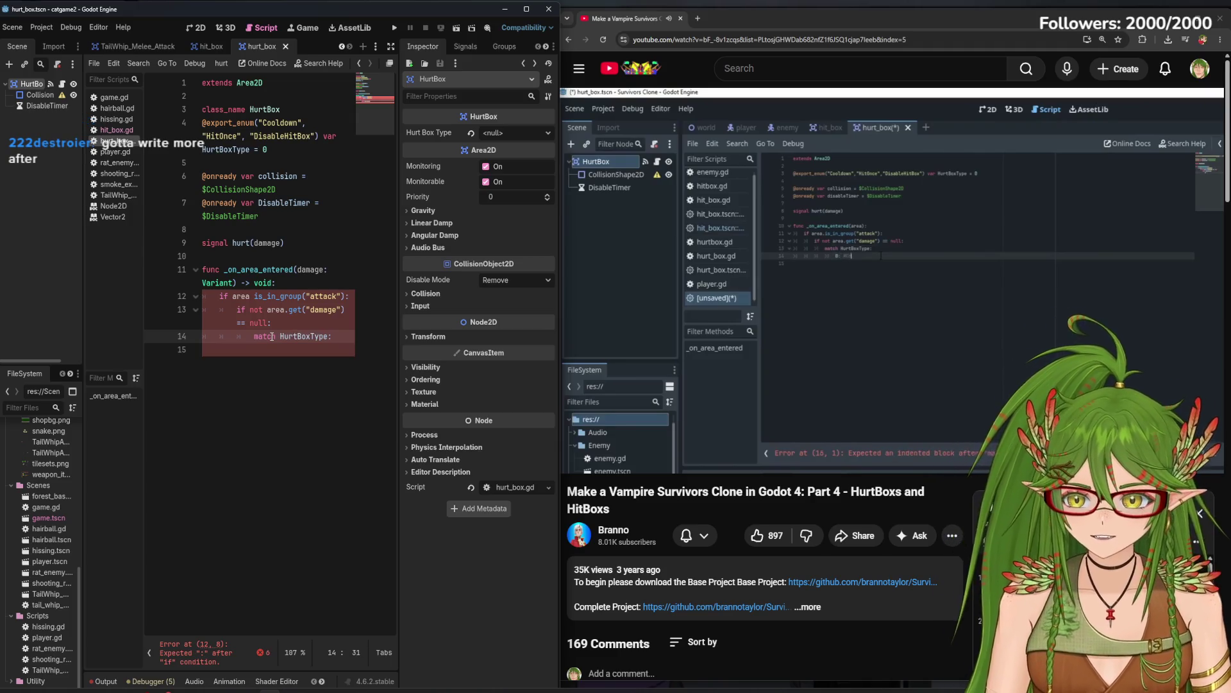
pyautogui.press('Return')
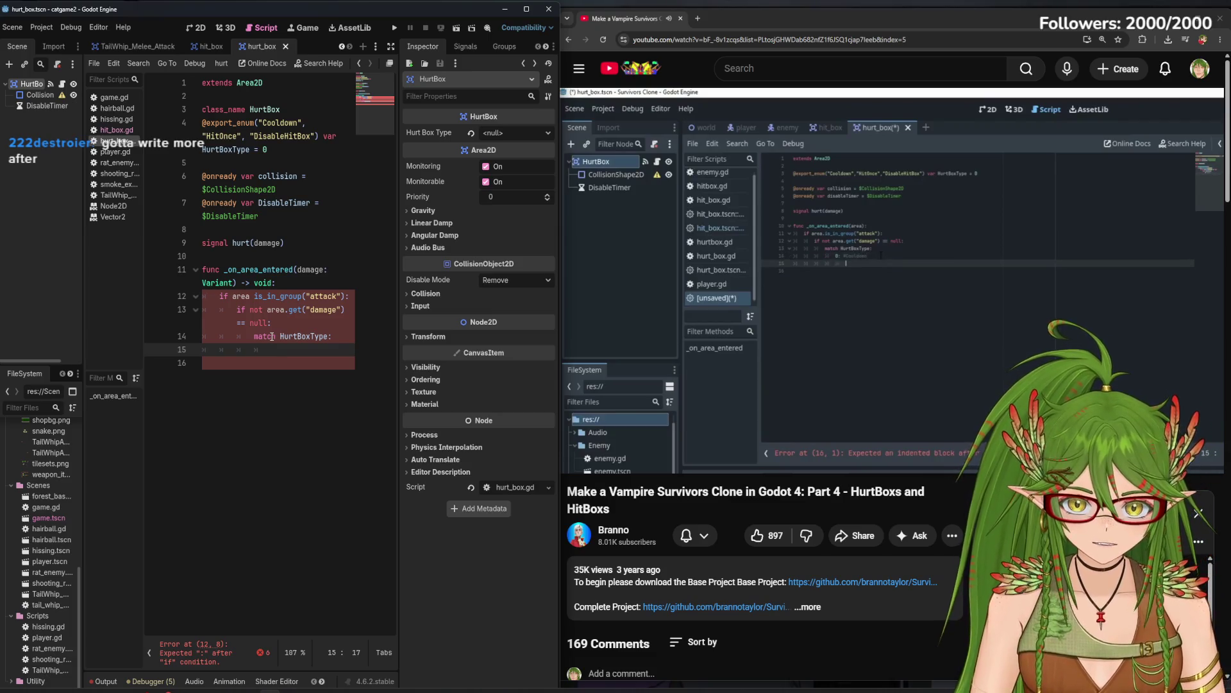
# - Add the missing colon so line 14 reads match HurtBoxType:
pyautogui.click(822, 280)
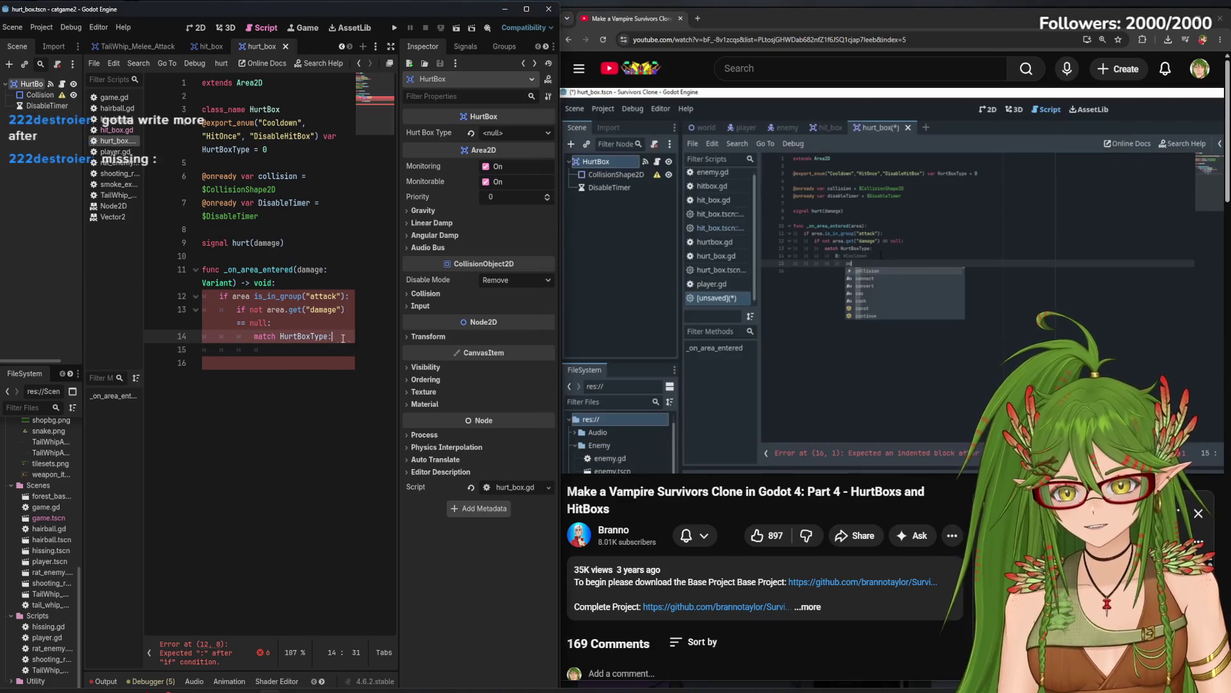
pyautogui.click(269, 322)
pyautogui.write(':')
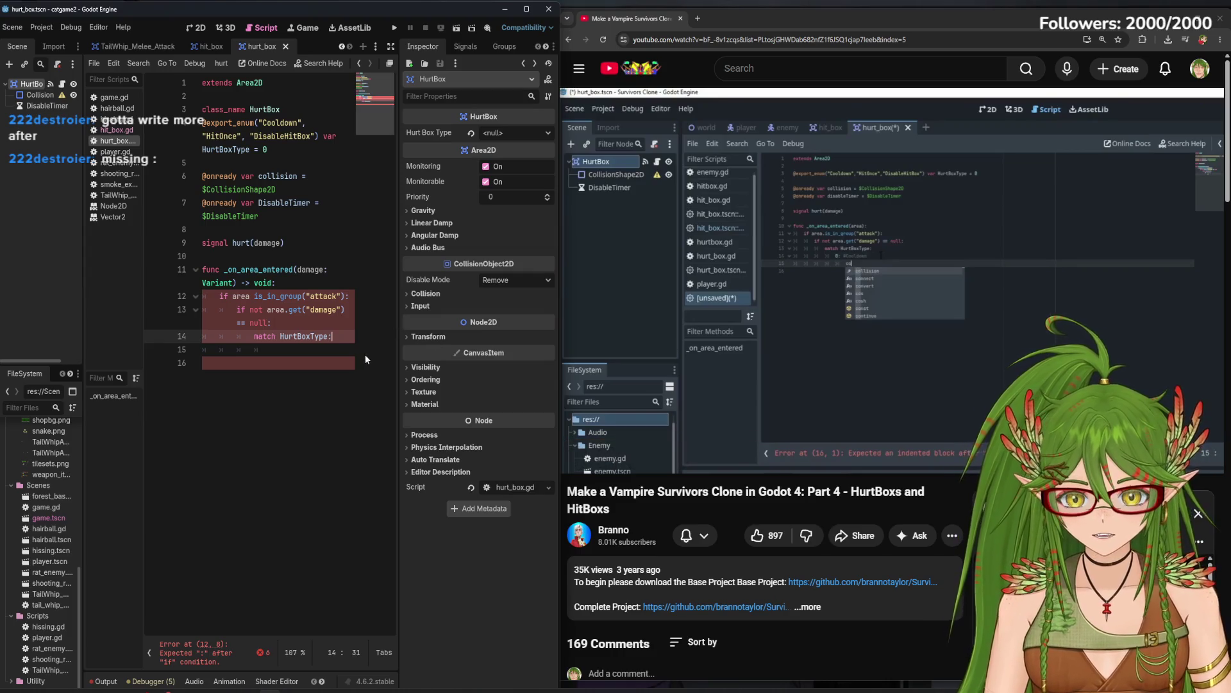
pyautogui.click(302, 355)
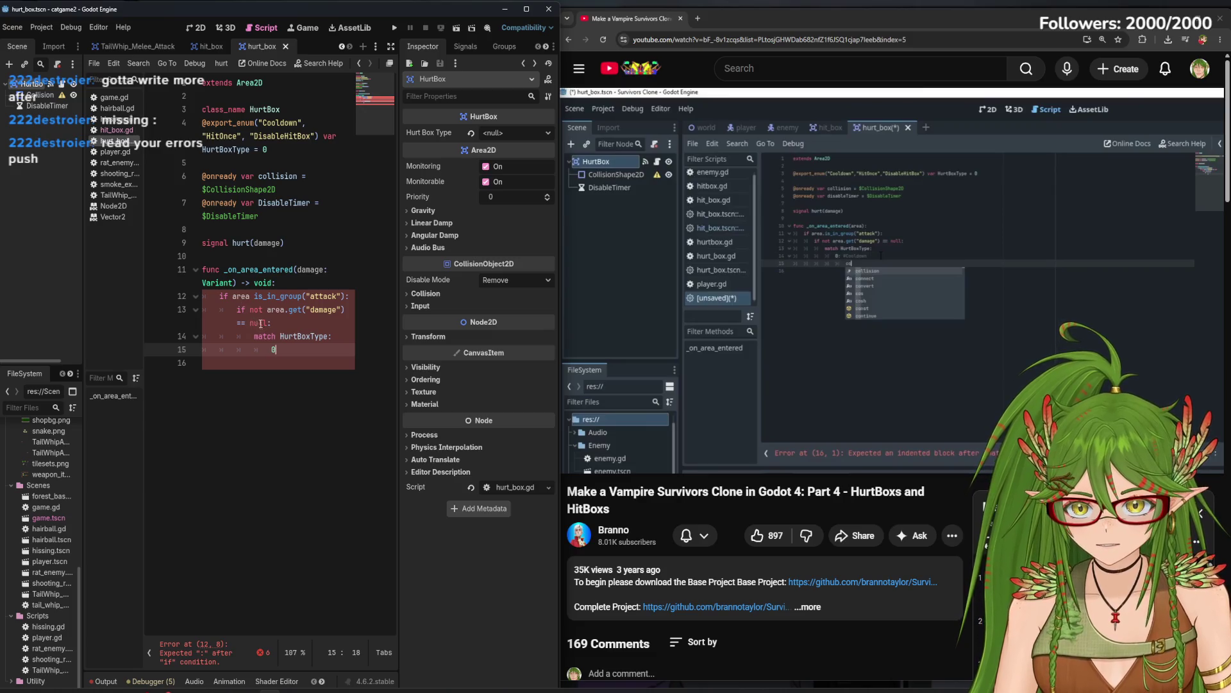
pyautogui.moveTo(866, 265)
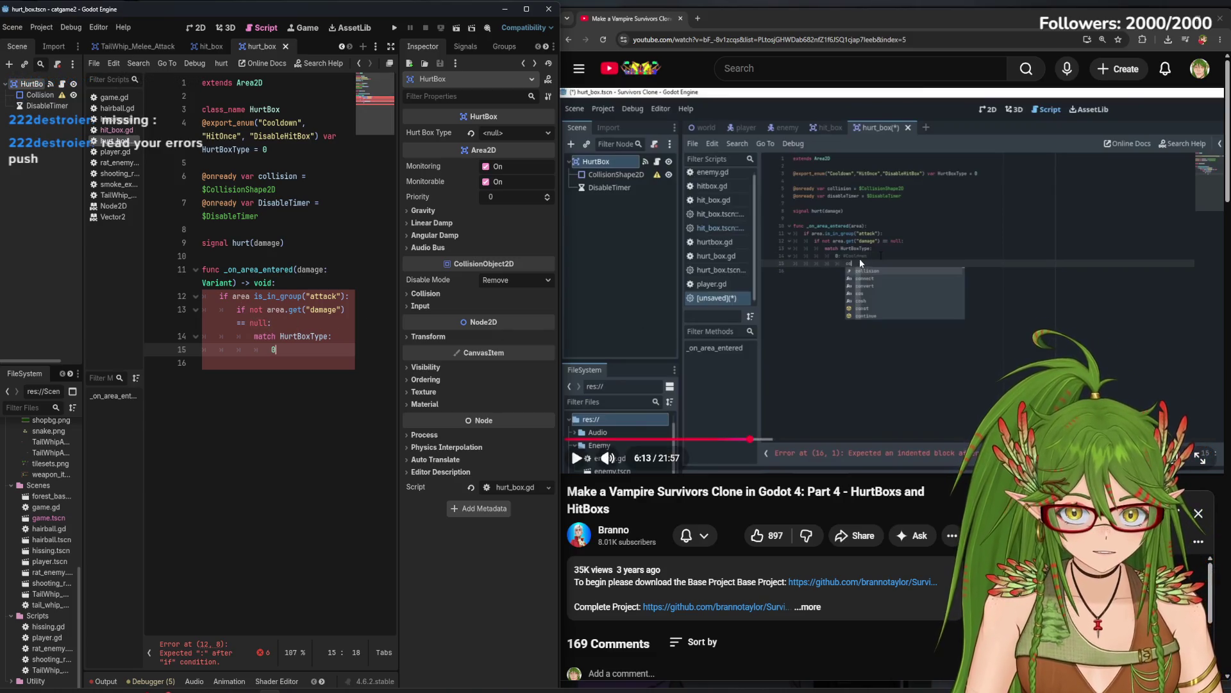
pyautogui.click(349, 296)
pyautogui.press('Down')
pyautogui.press('Down')
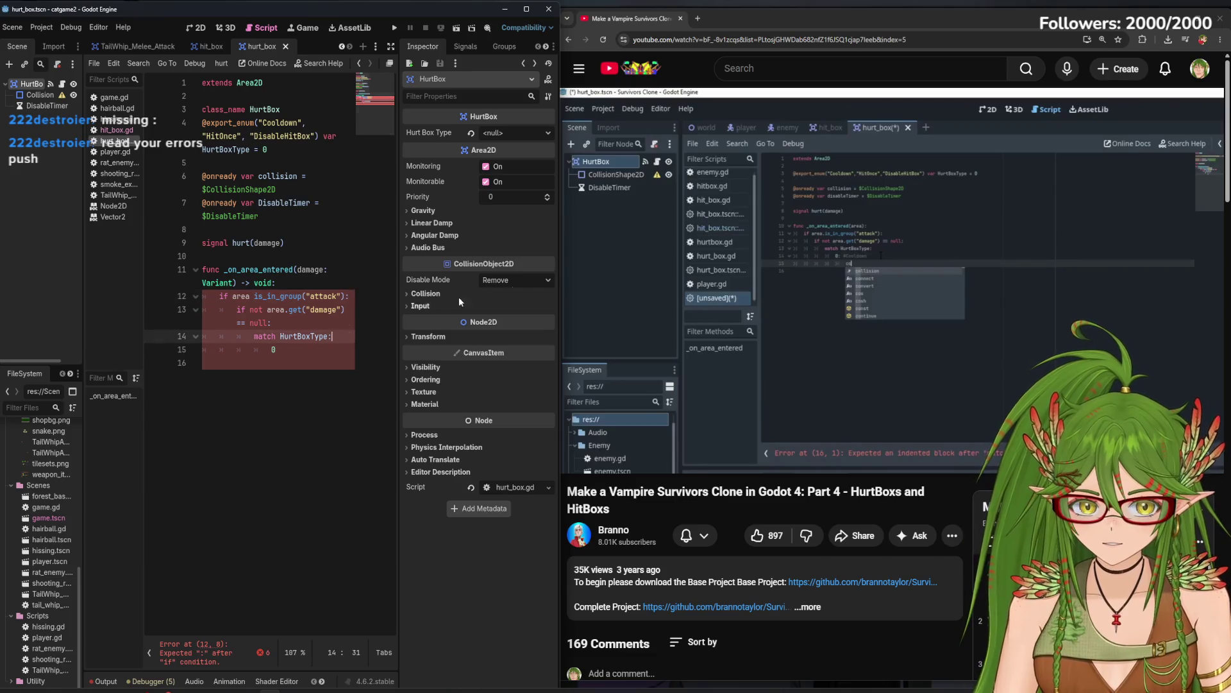
pyautogui.moveTo(571, 446)
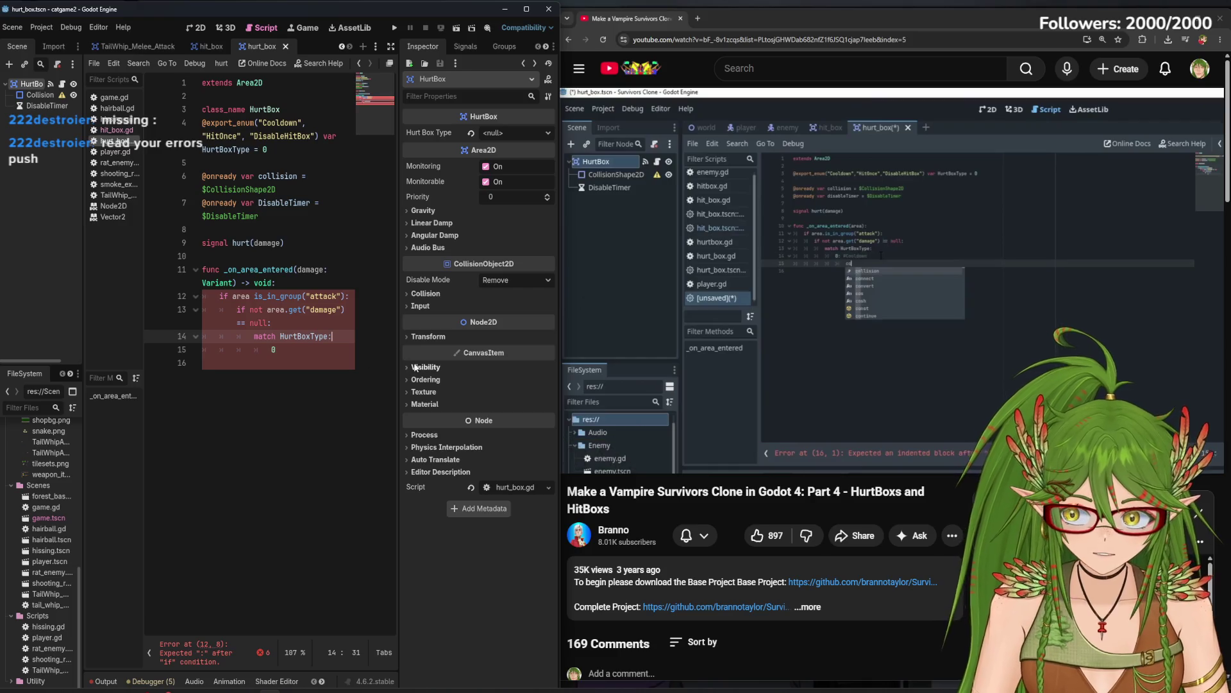
# - Widen the script editing area by dragging the splitter
pyautogui.moveTo(399, 370); pyautogui.dragTo(519, 369)
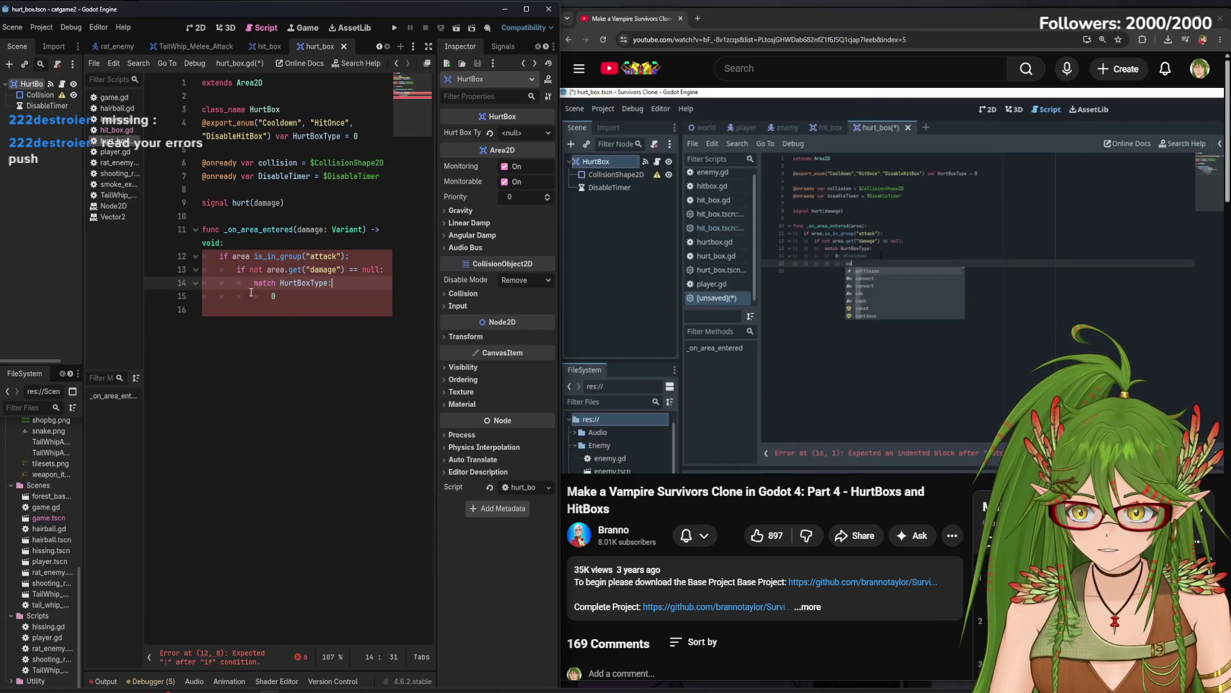
pyautogui.click(794, 270)
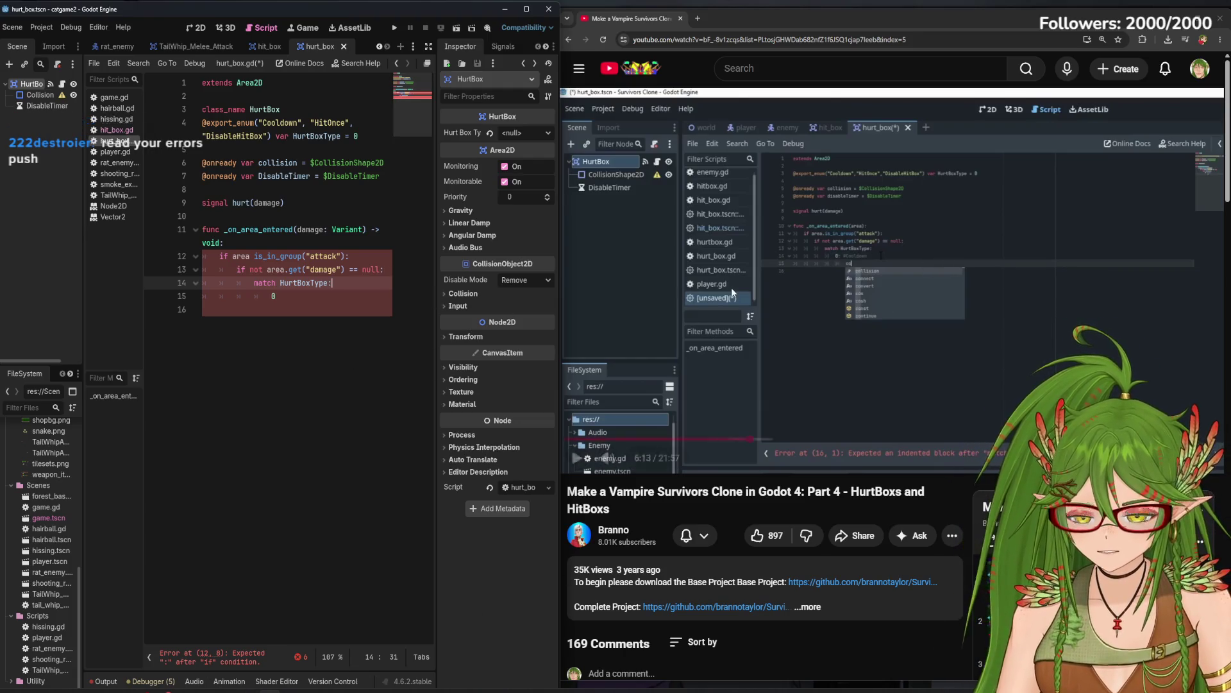
pyautogui.moveTo(902, 250)
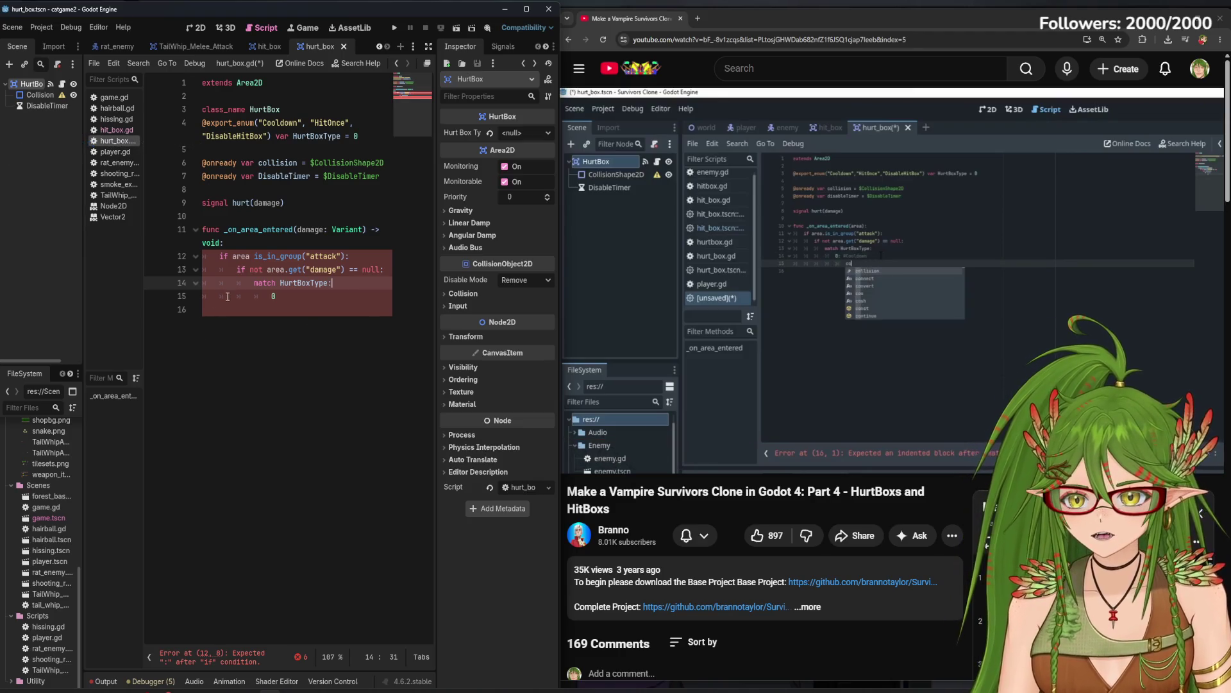
pyautogui.moveTo(875, 281)
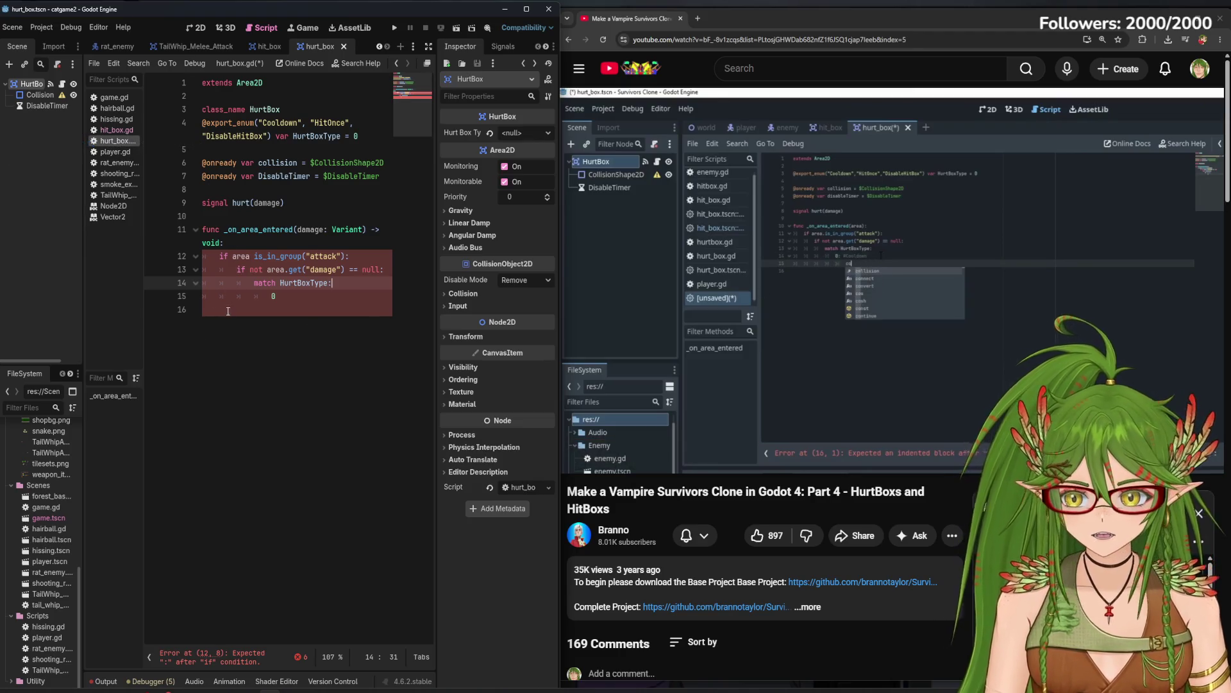
pyautogui.click(846, 278)
# - Finish the first case as 0: and start an indented line beneath it
pyautogui.click(294, 290)
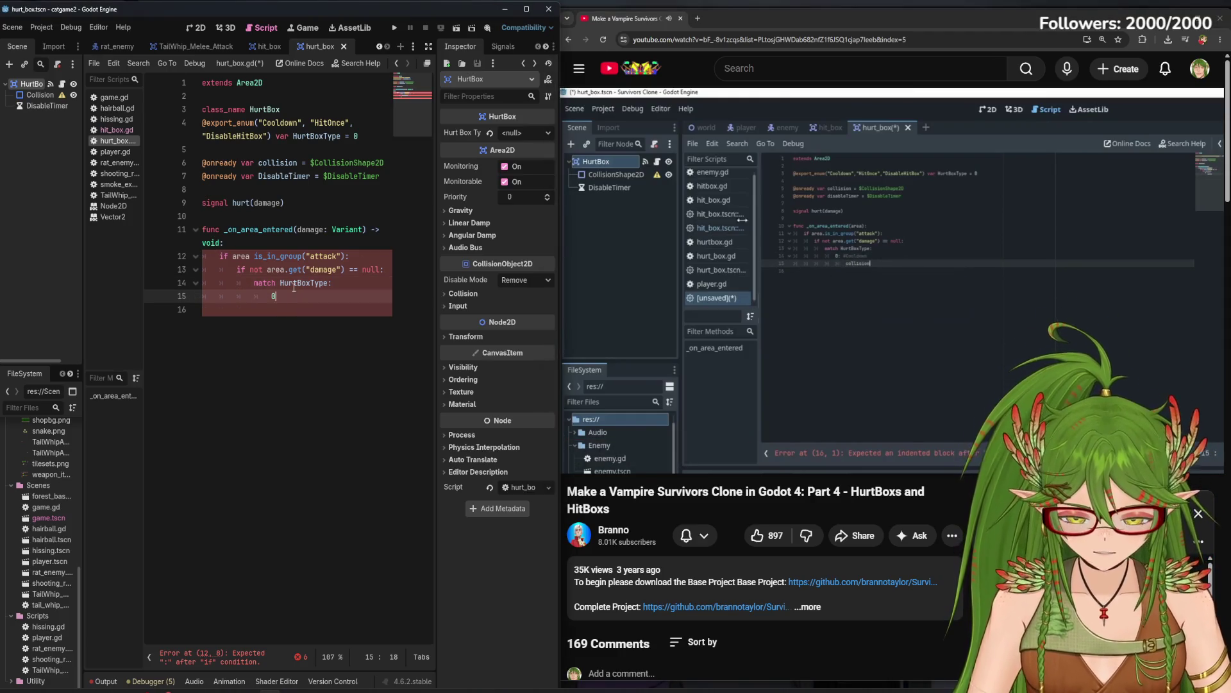
pyautogui.write(':')
pyautogui.press('Return')
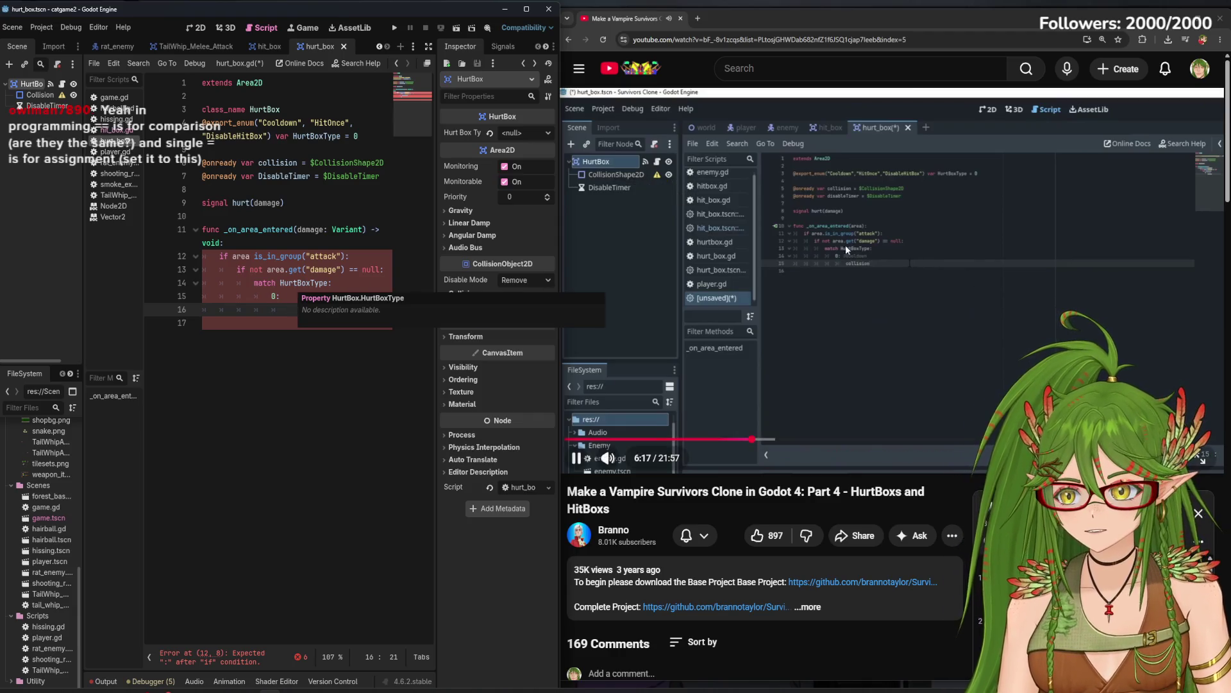
pyautogui.click(860, 244)
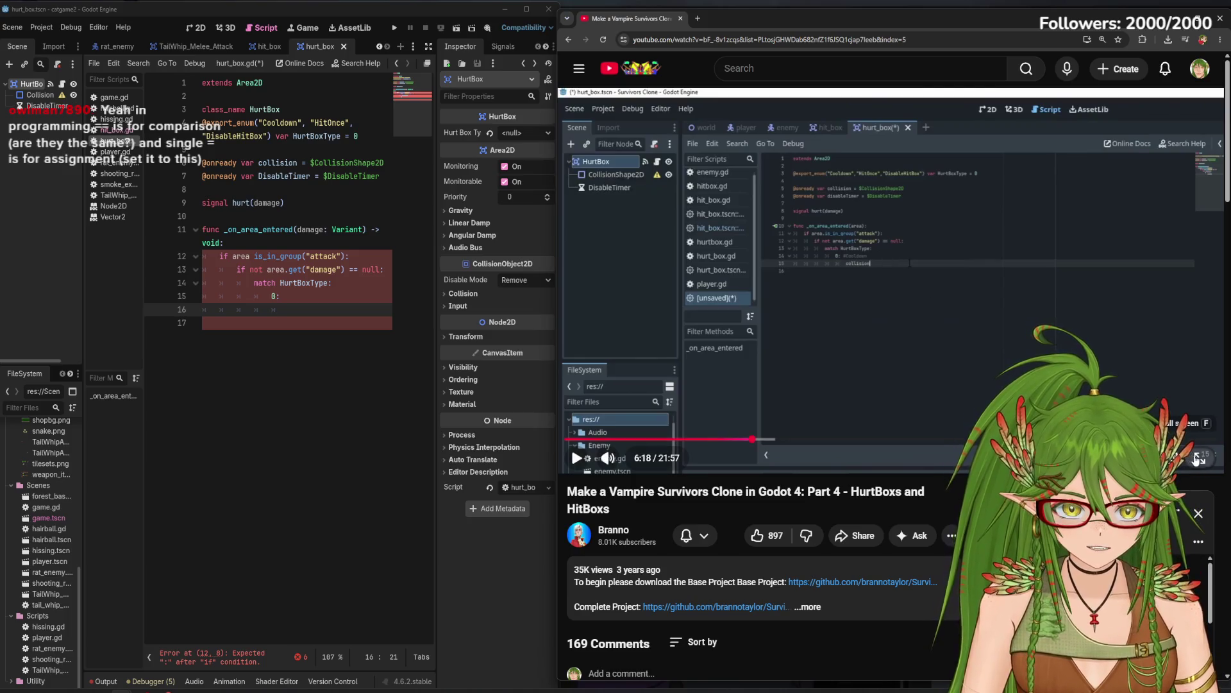
pyautogui.press('f')
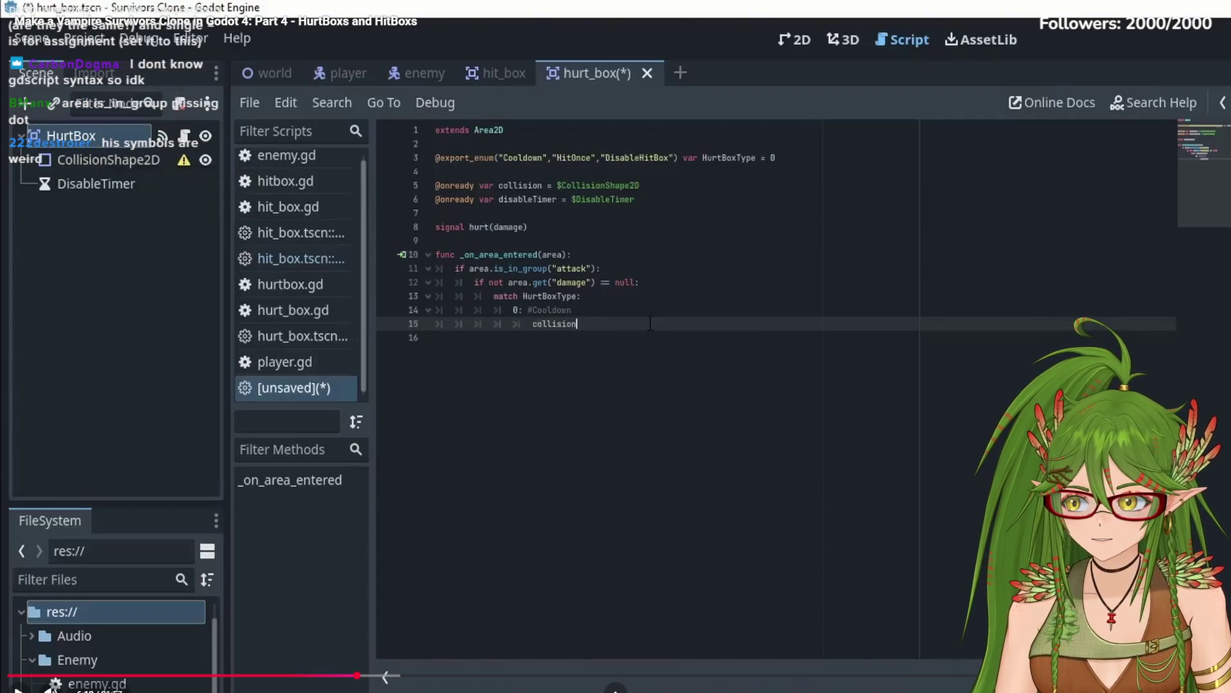
# - Insert the missing dot so line 12 reads area.is_in_group("attack")
pyautogui.press('Escape')
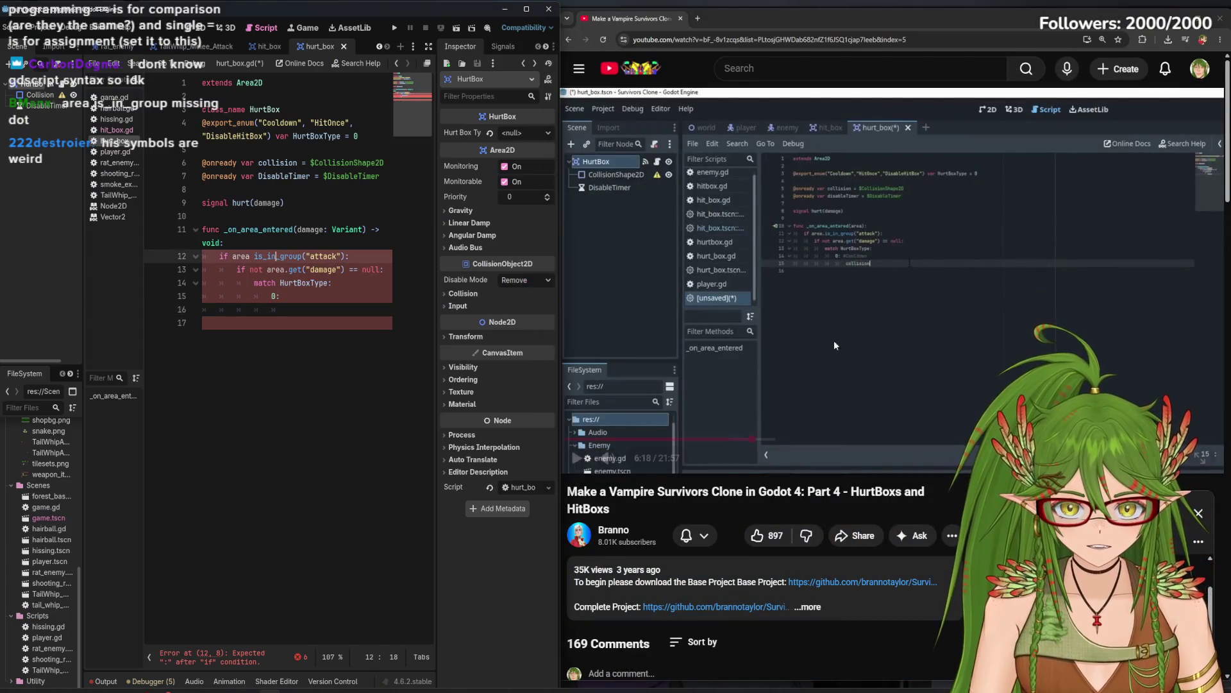
pyautogui.click(1200, 458)
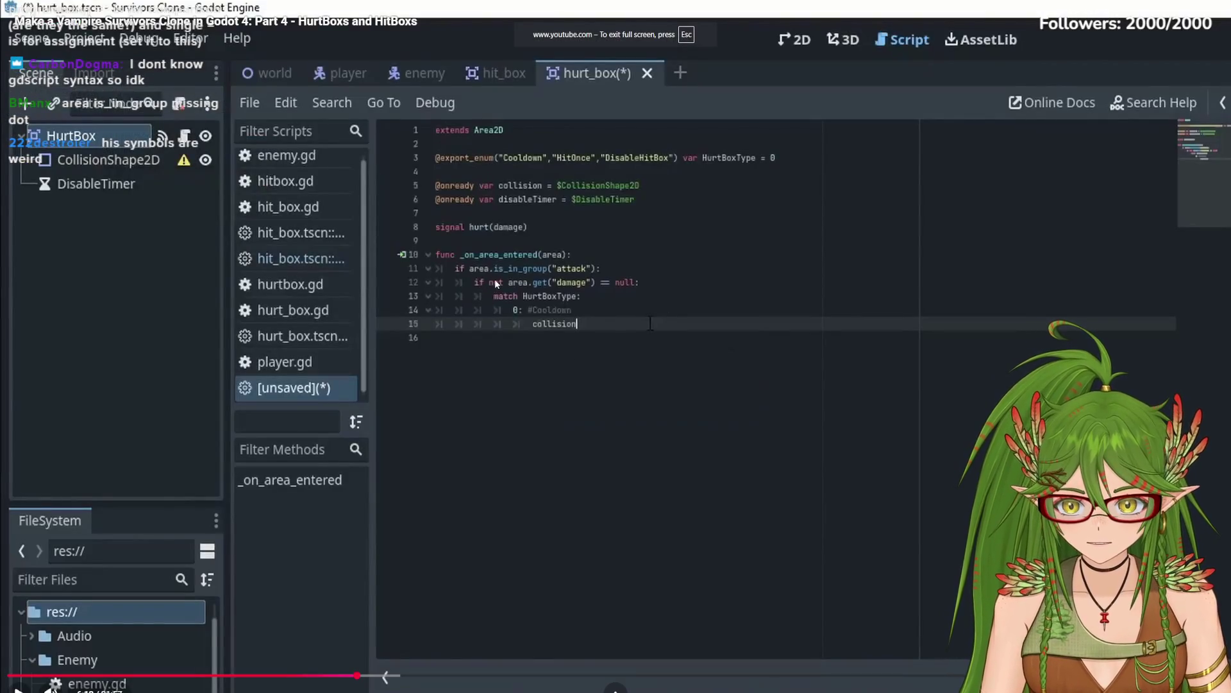
pyautogui.press('Escape')
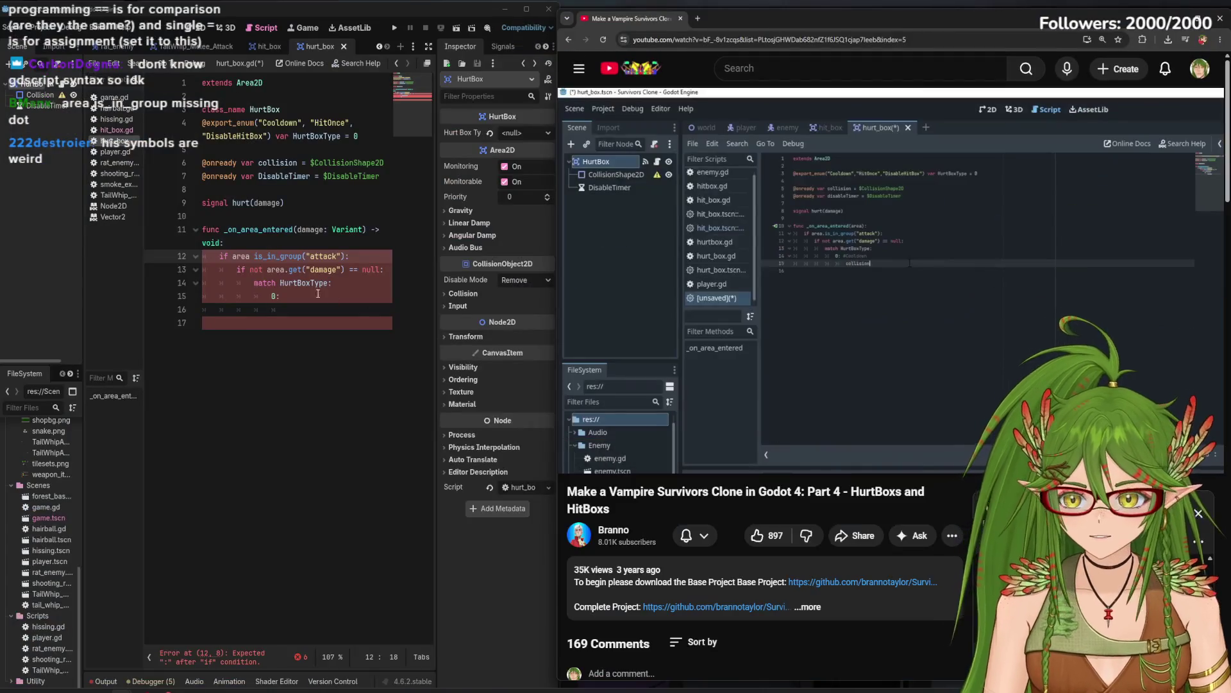
pyautogui.click(258, 257)
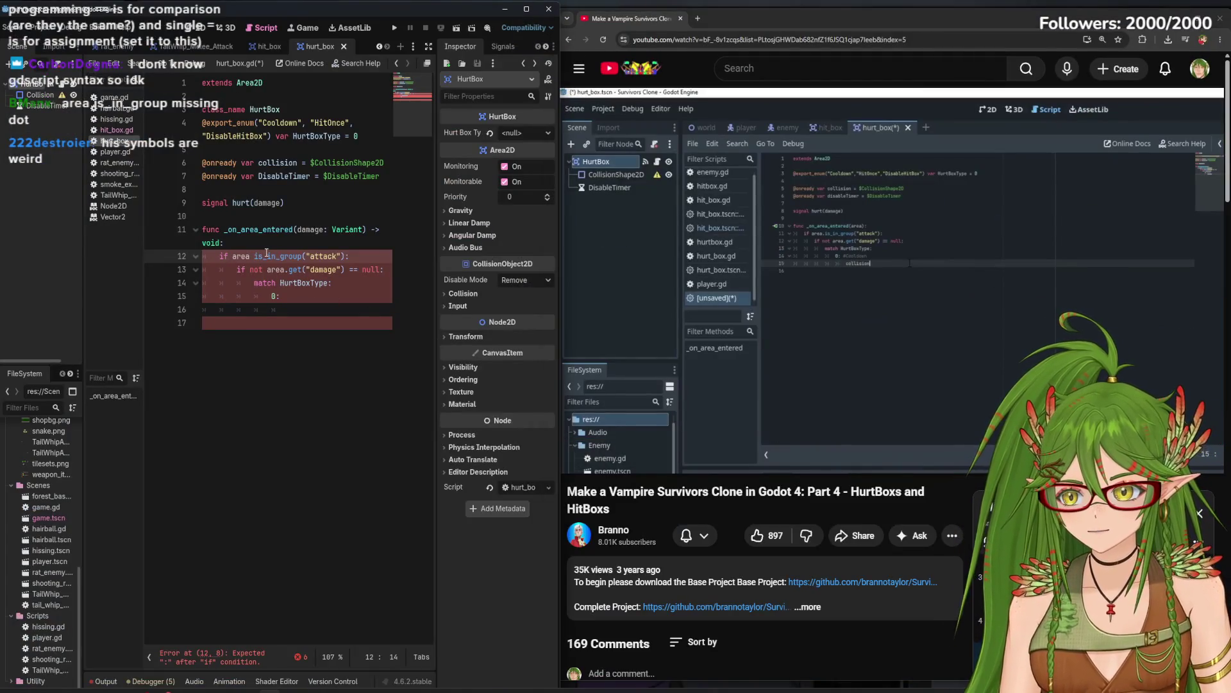
pyautogui.write('.')
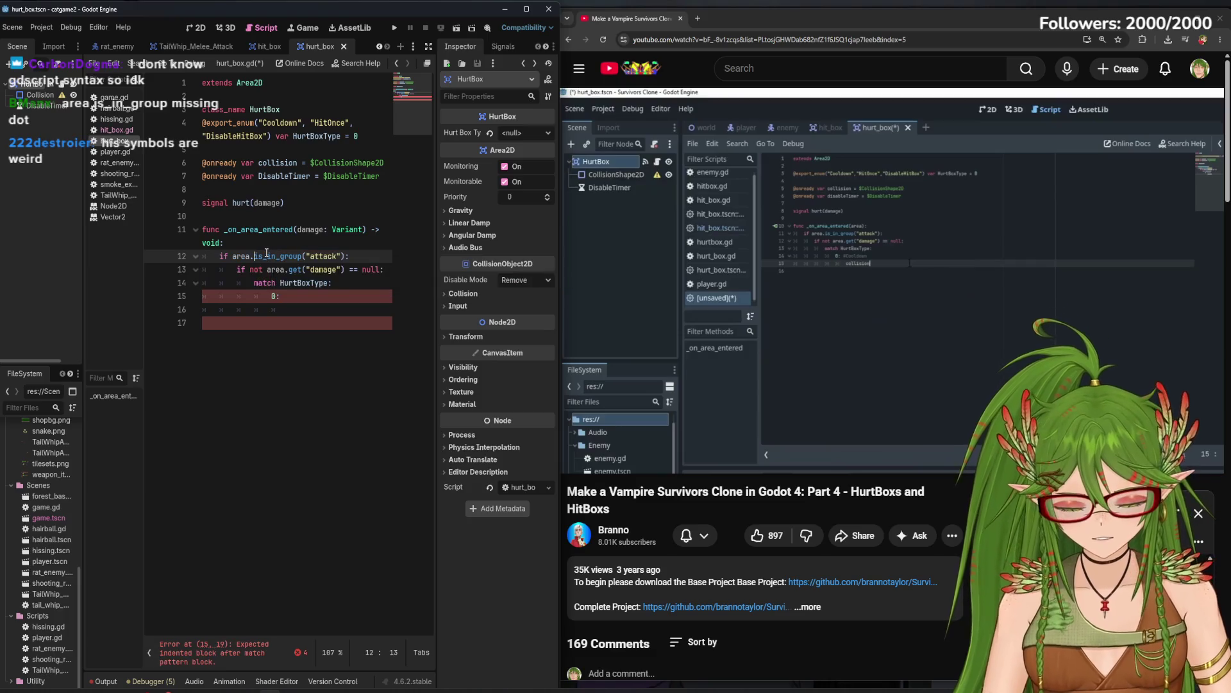
pyautogui.doubleClick(571, 446)
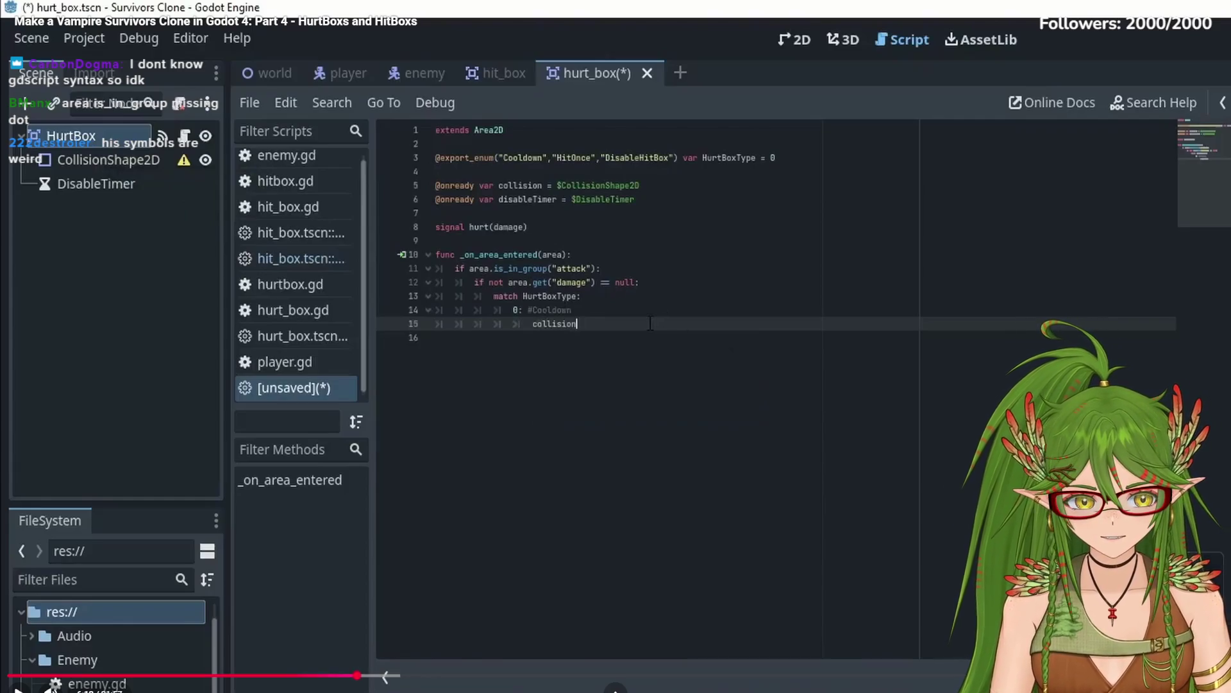
pyautogui.press('Escape')
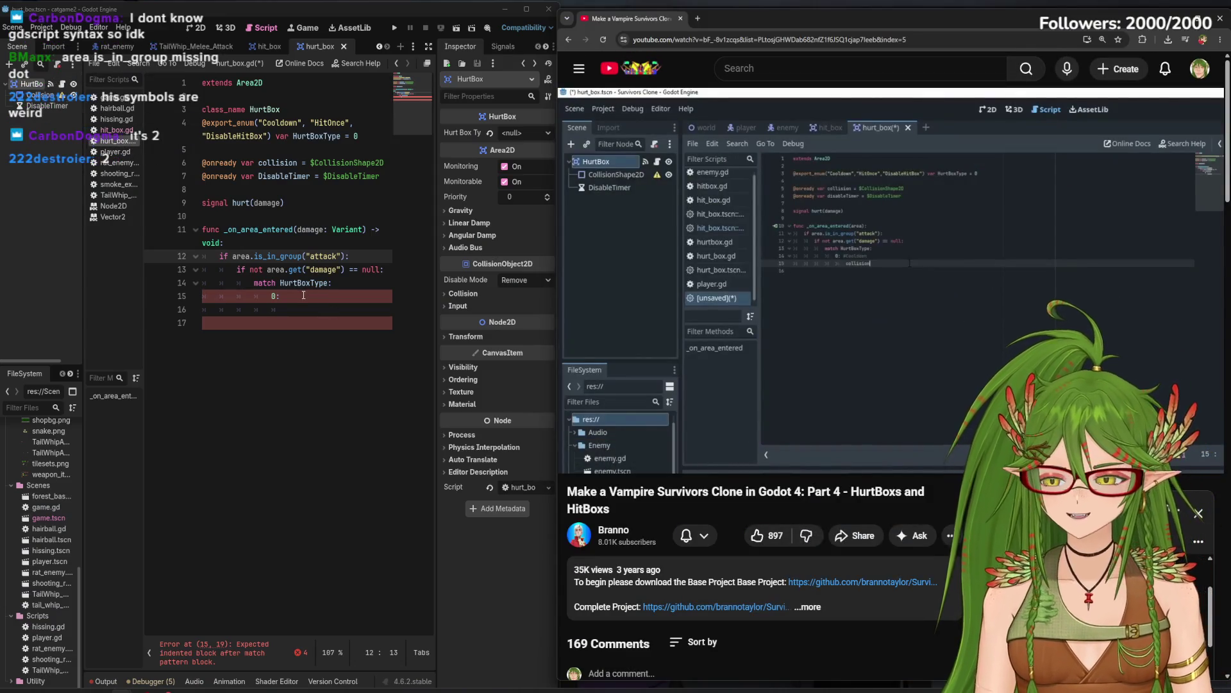
pyautogui.click(571, 447)
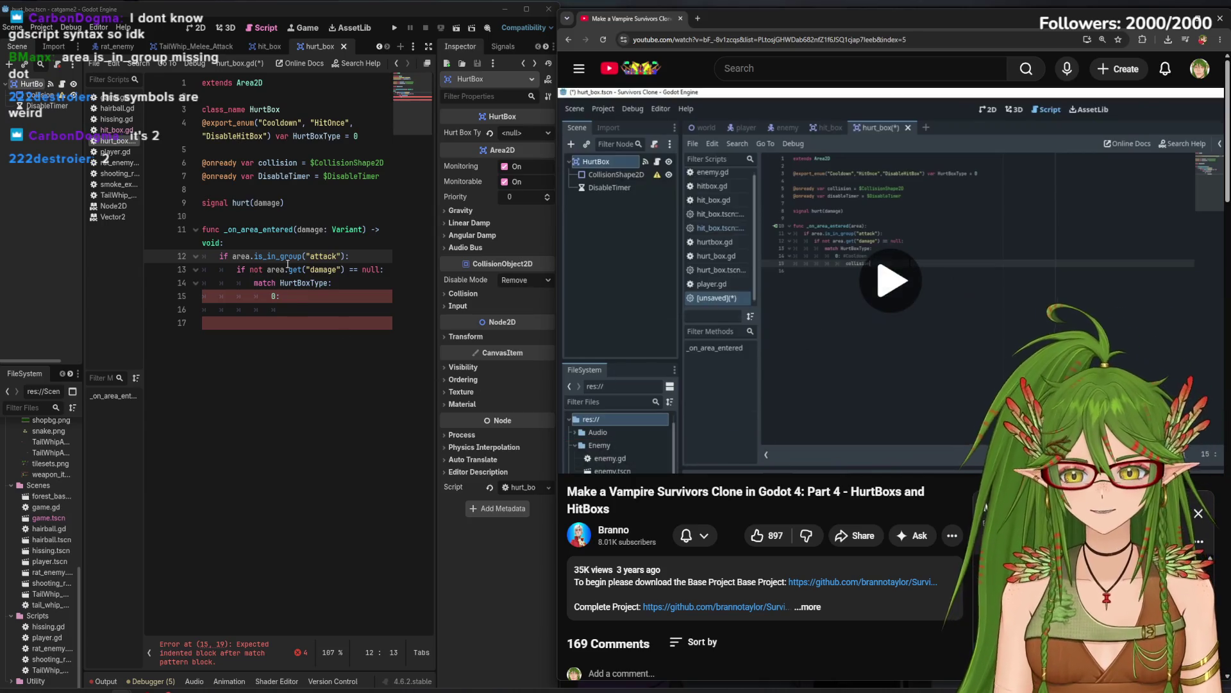
pyautogui.click(297, 305)
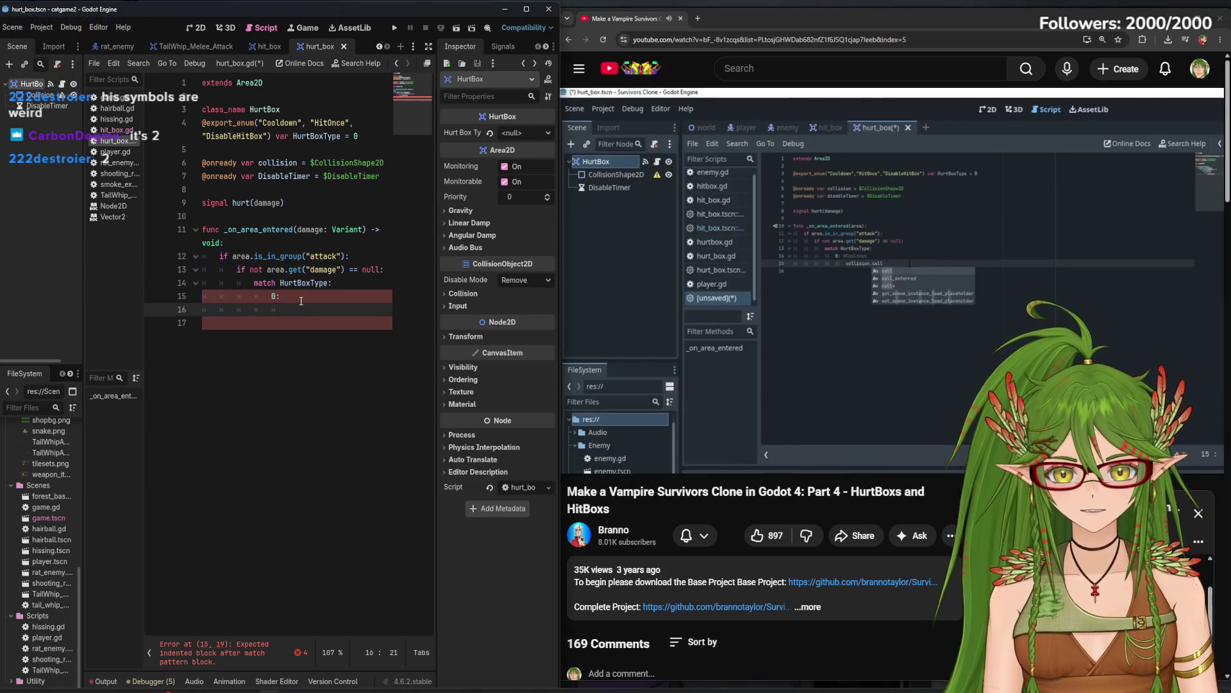
# - Write collision.call_deferred("set","disabled",true) on line 16 under the 0: case
pyautogui.write('colliss')
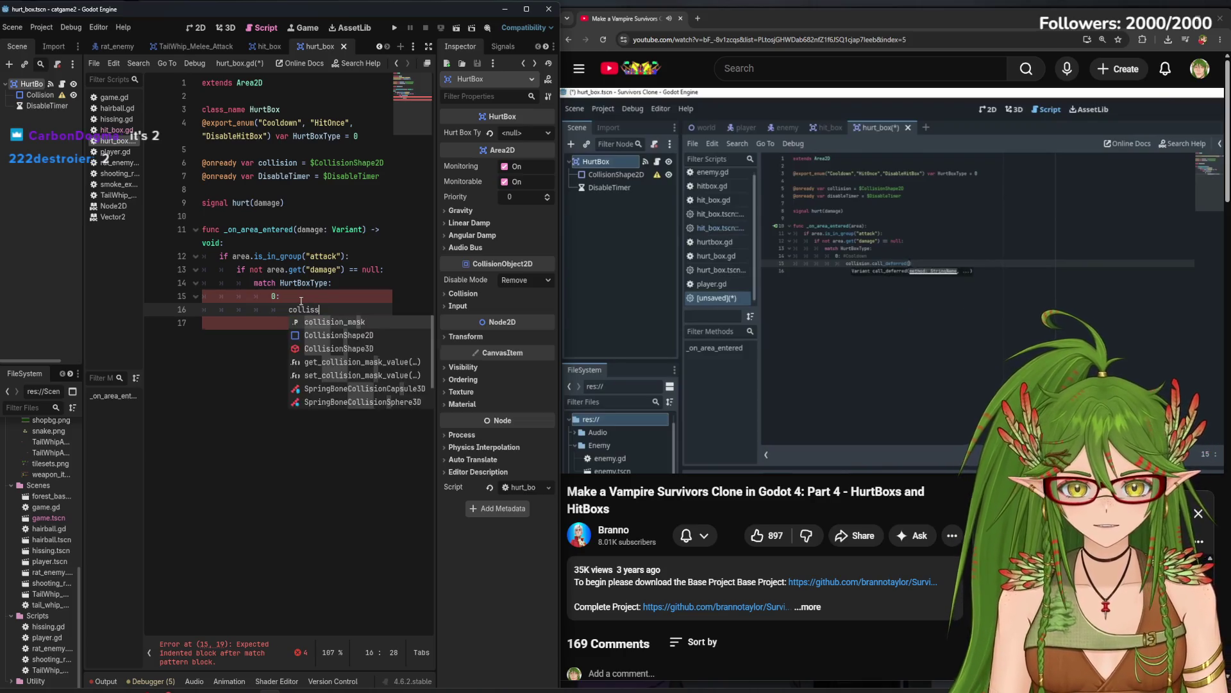
pyautogui.press('BackSpace')
pyautogui.write('ion.call_')
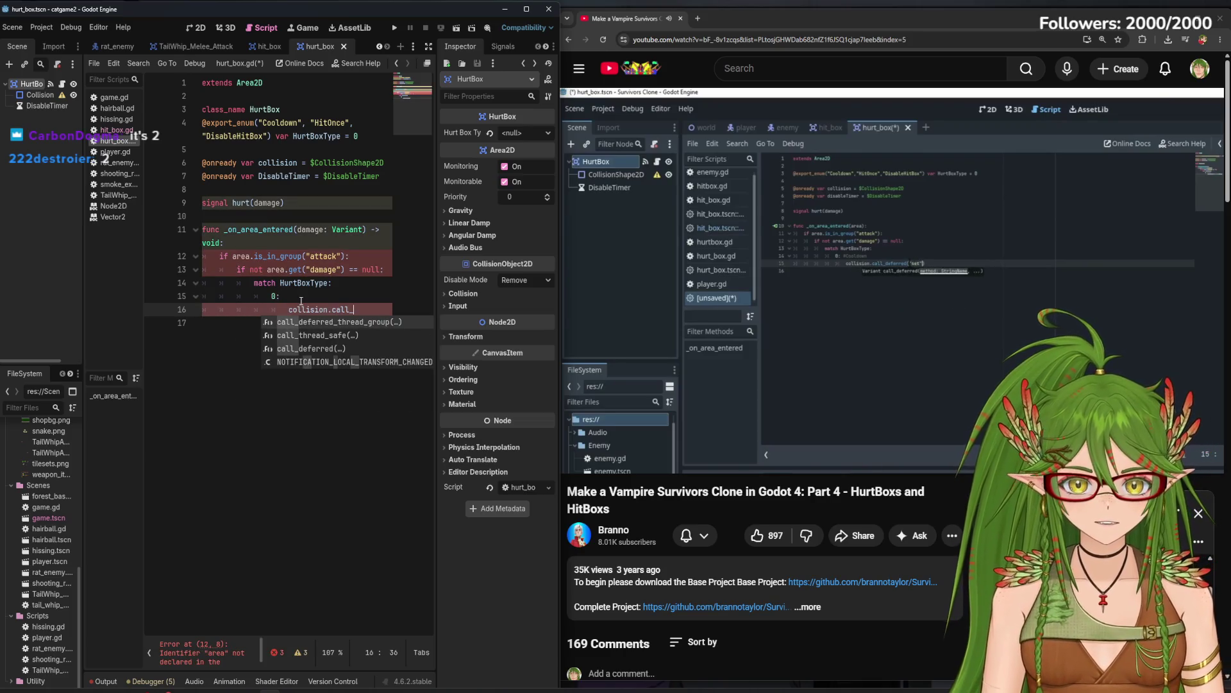
pyautogui.write('deffer')
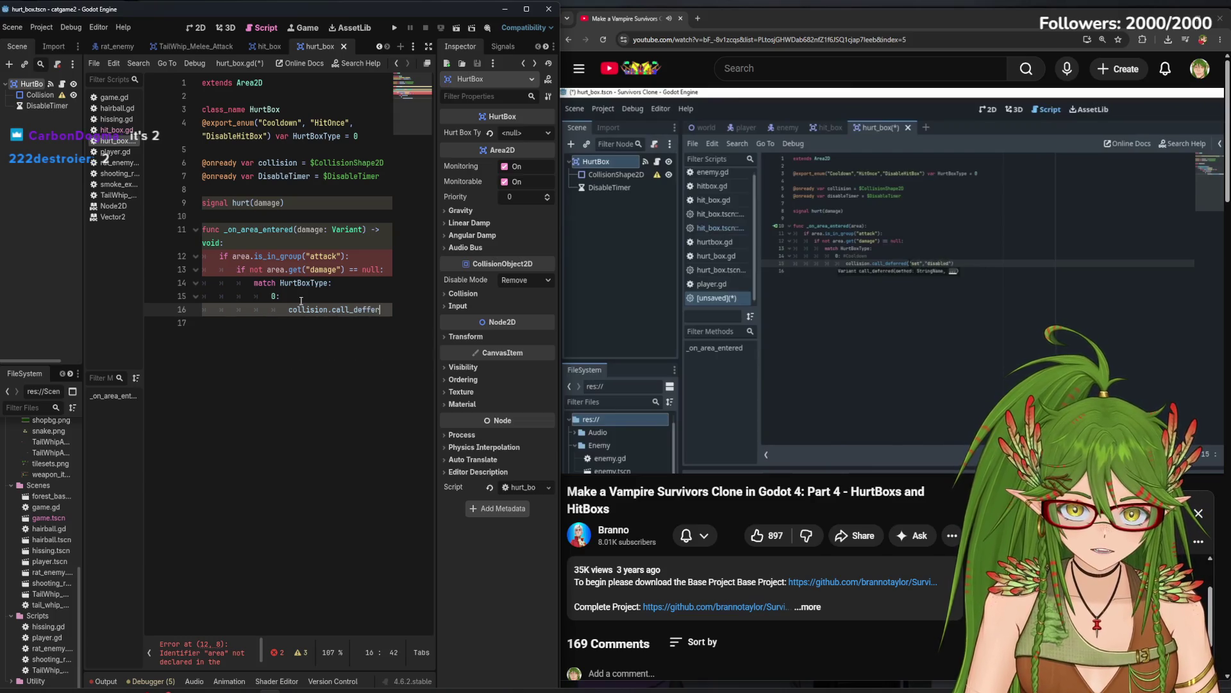
pyautogui.write('ed("')
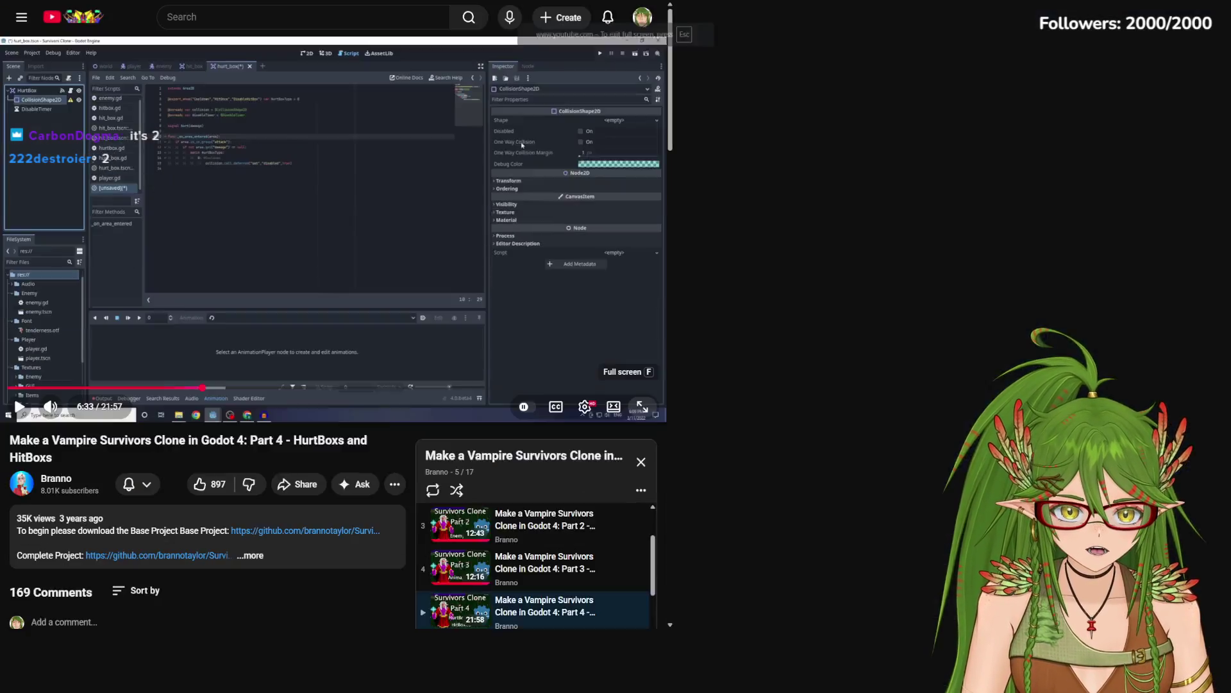
pyautogui.click(642, 408)
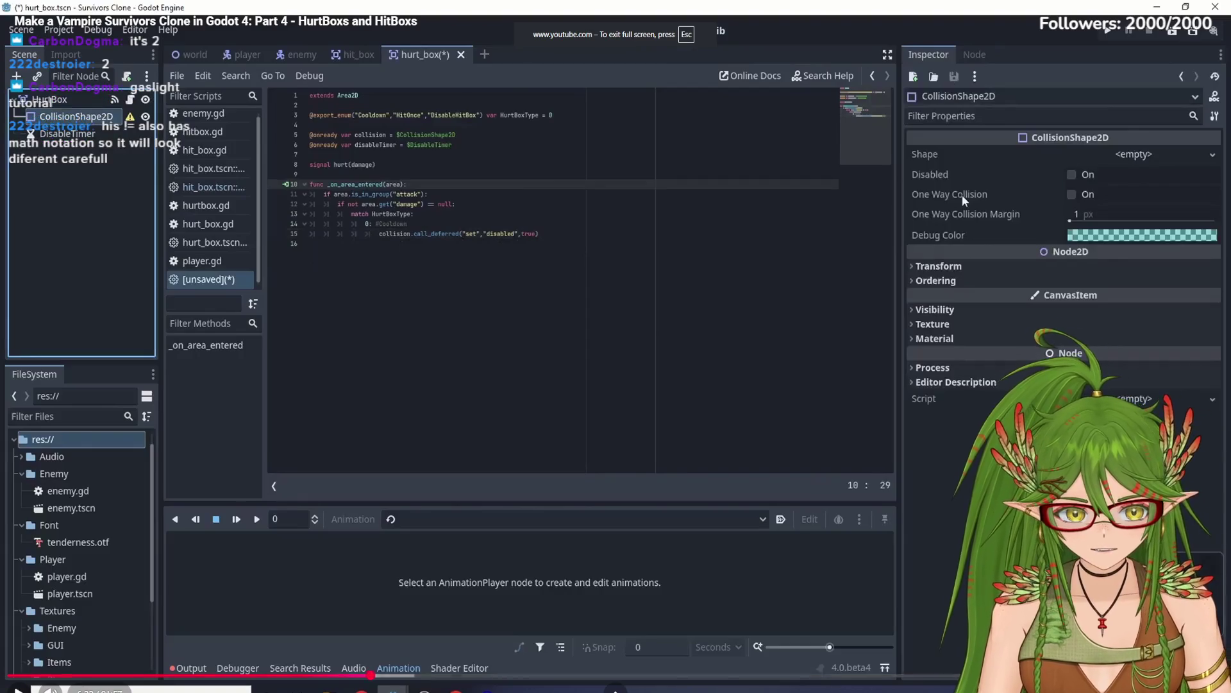
pyautogui.press('Escape')
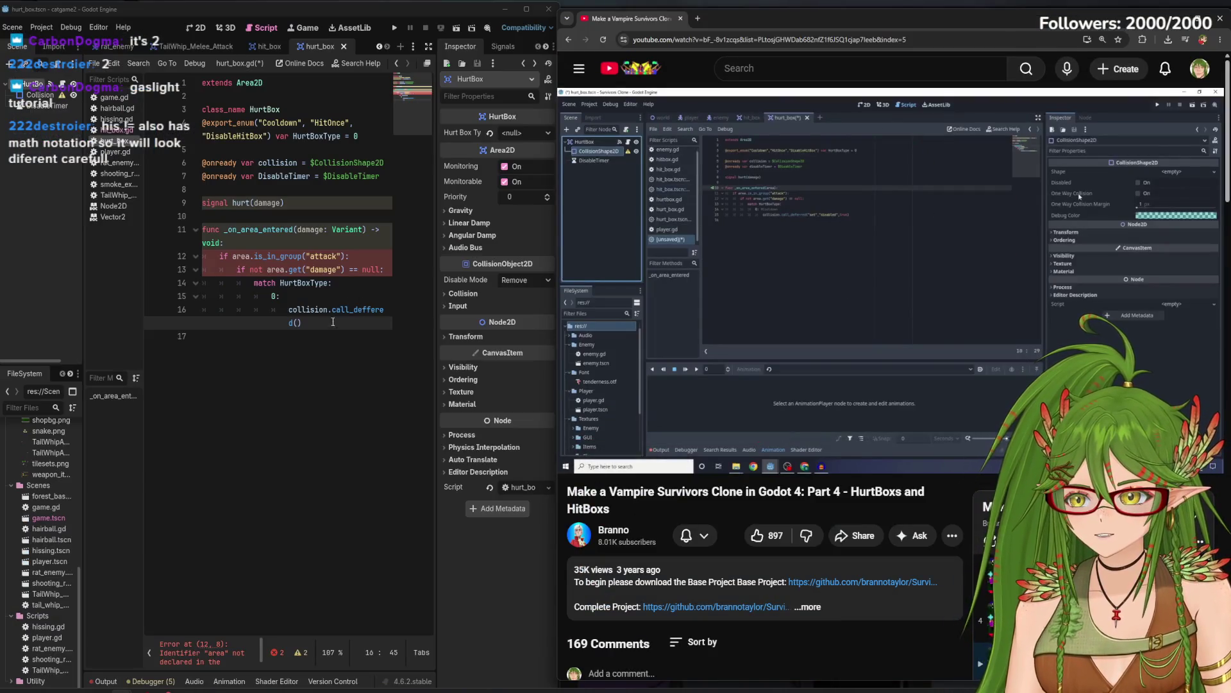
pyautogui.write('"set')
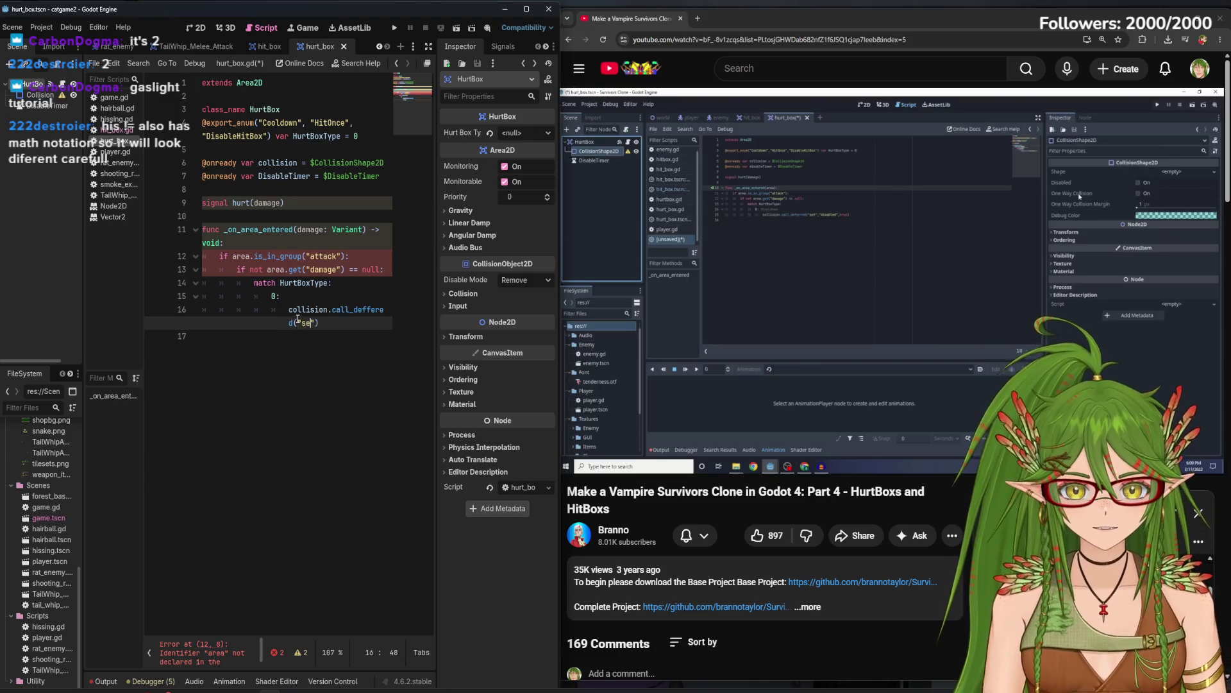
pyautogui.write('", "dis')
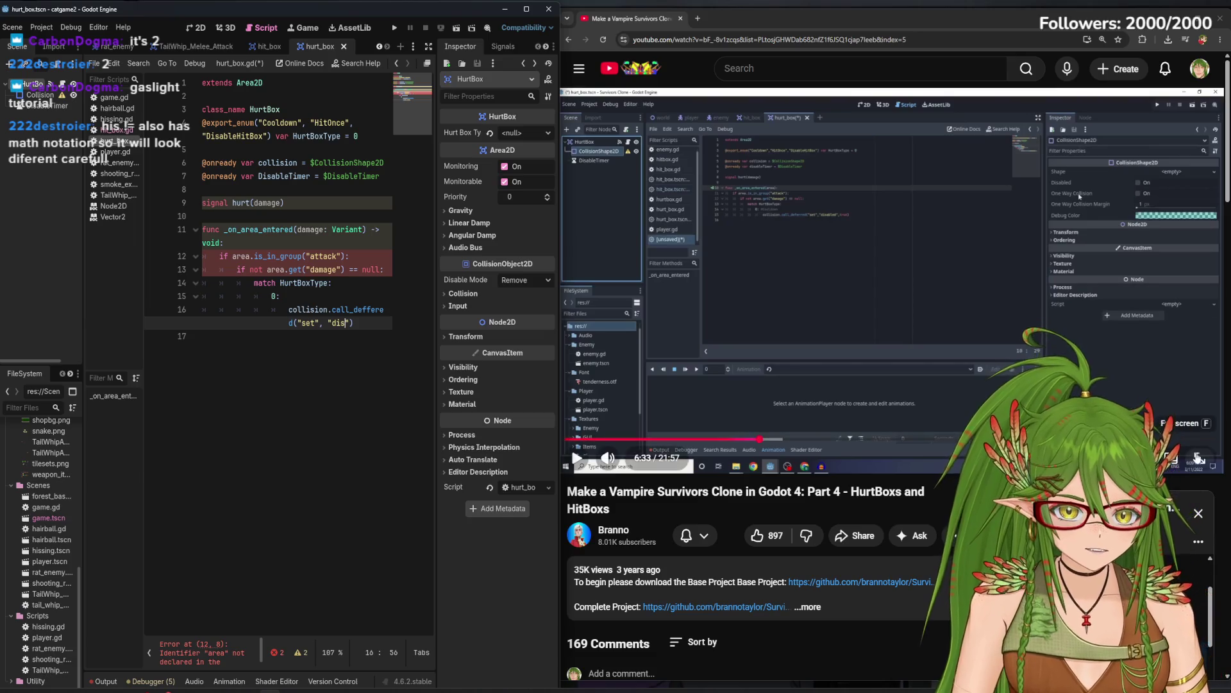
pyautogui.doubleClick(862, 365)
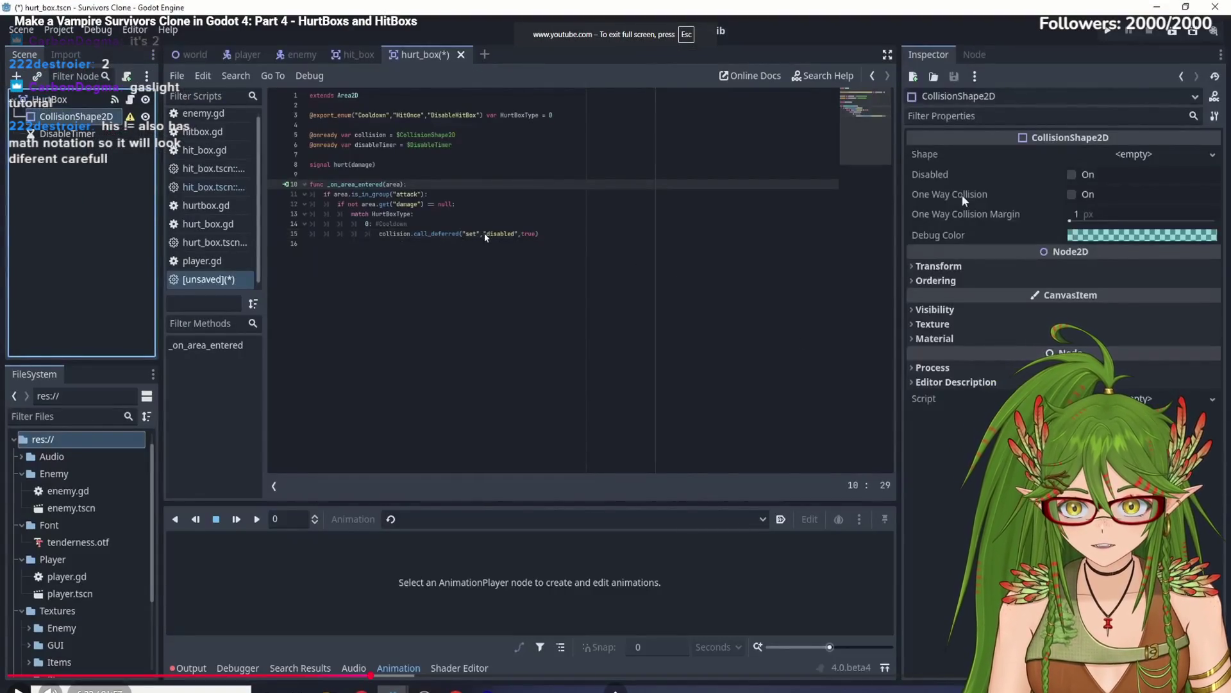
pyautogui.press('Escape')
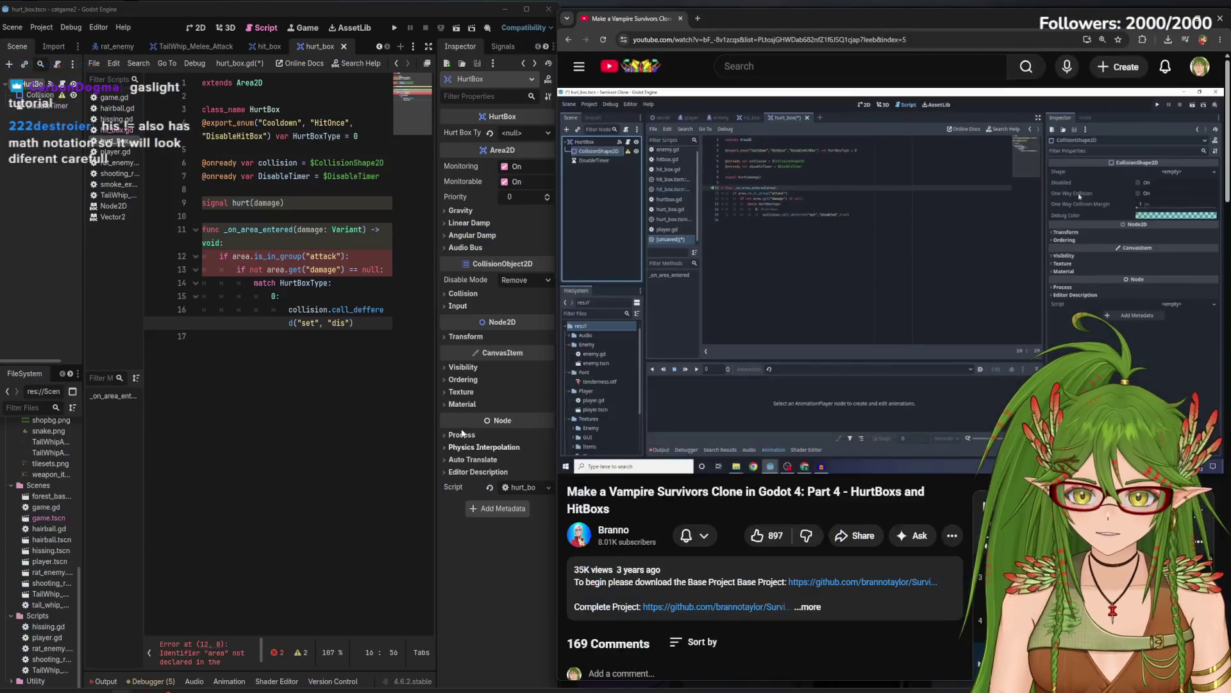
pyautogui.click(329, 326)
pyautogui.press('BackSpace')
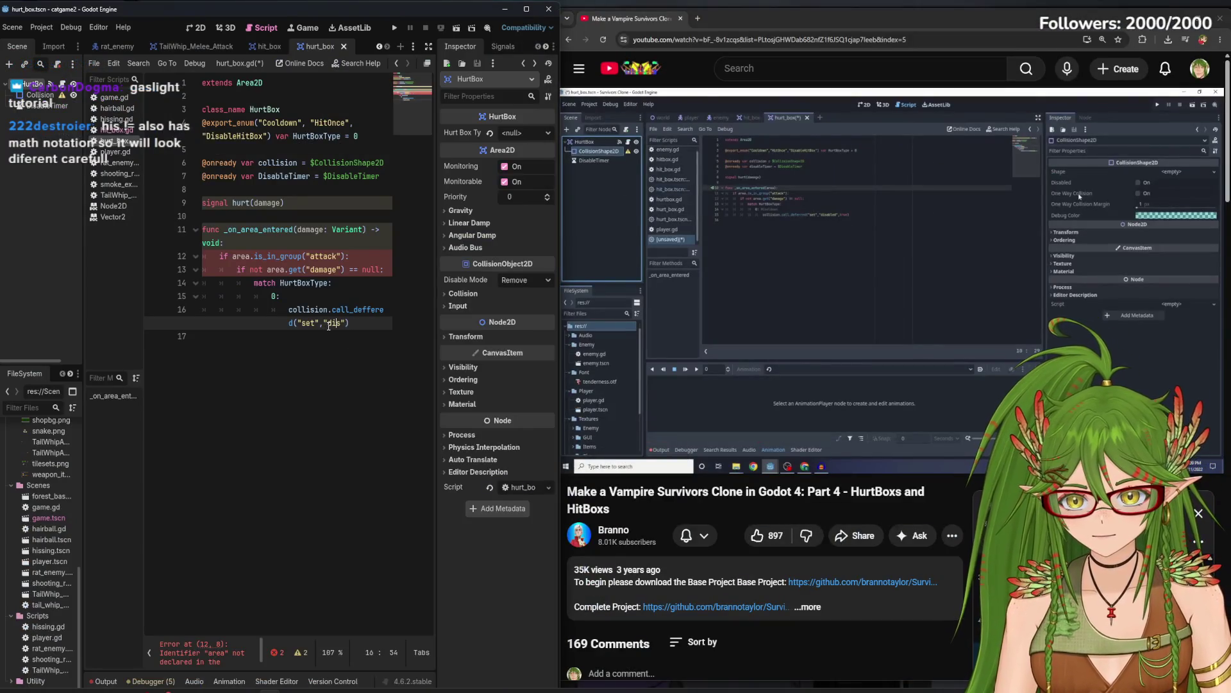
pyautogui.write('abled",true')
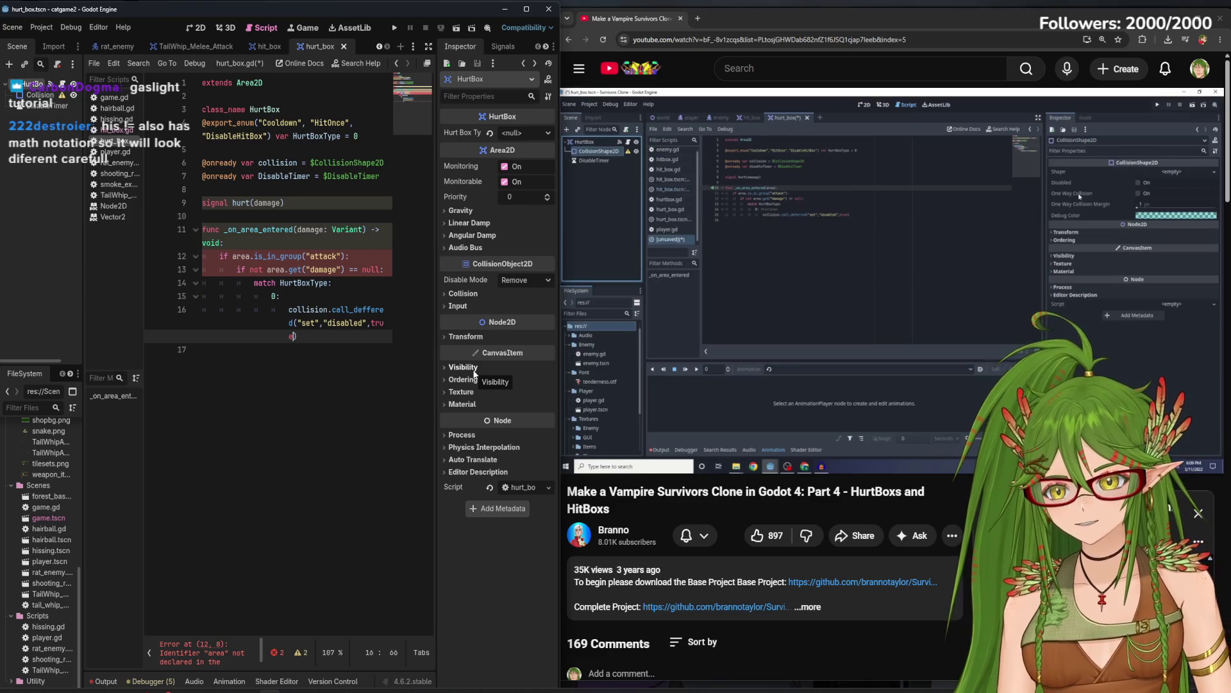
pyautogui.click(825, 240)
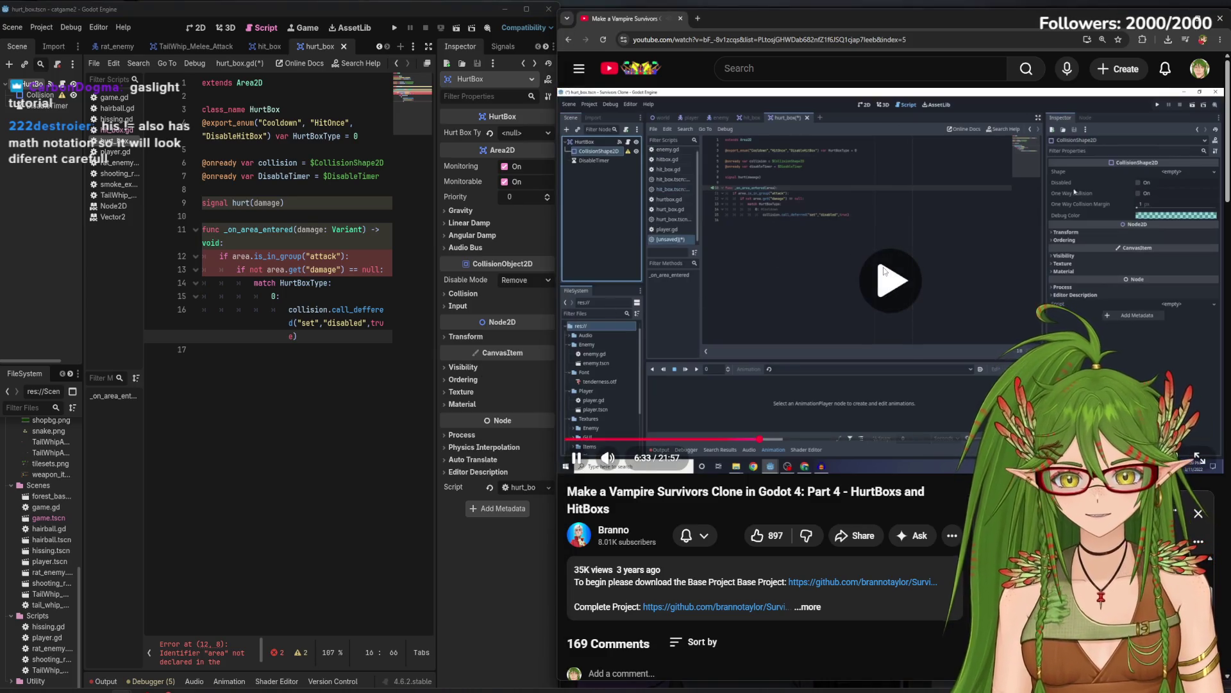
# - Adjust the script/Inspector splitter so the code area is wider
pyautogui.click(870, 282)
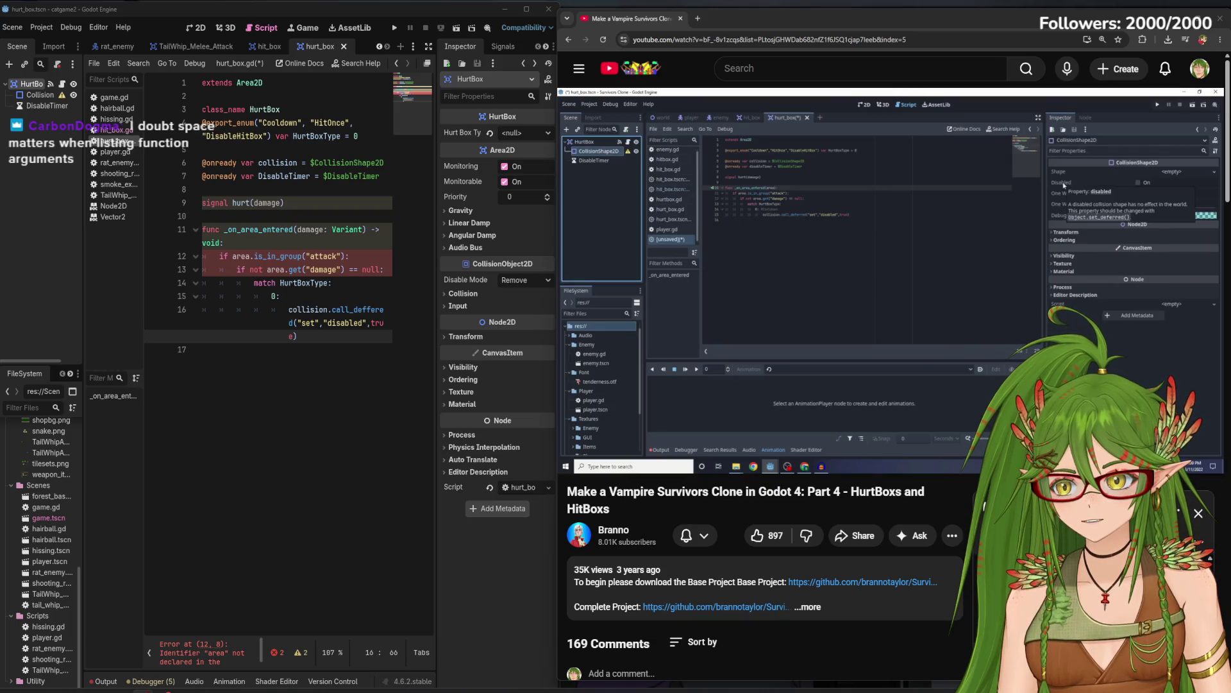
pyautogui.click(671, 291)
pyautogui.click(353, 343)
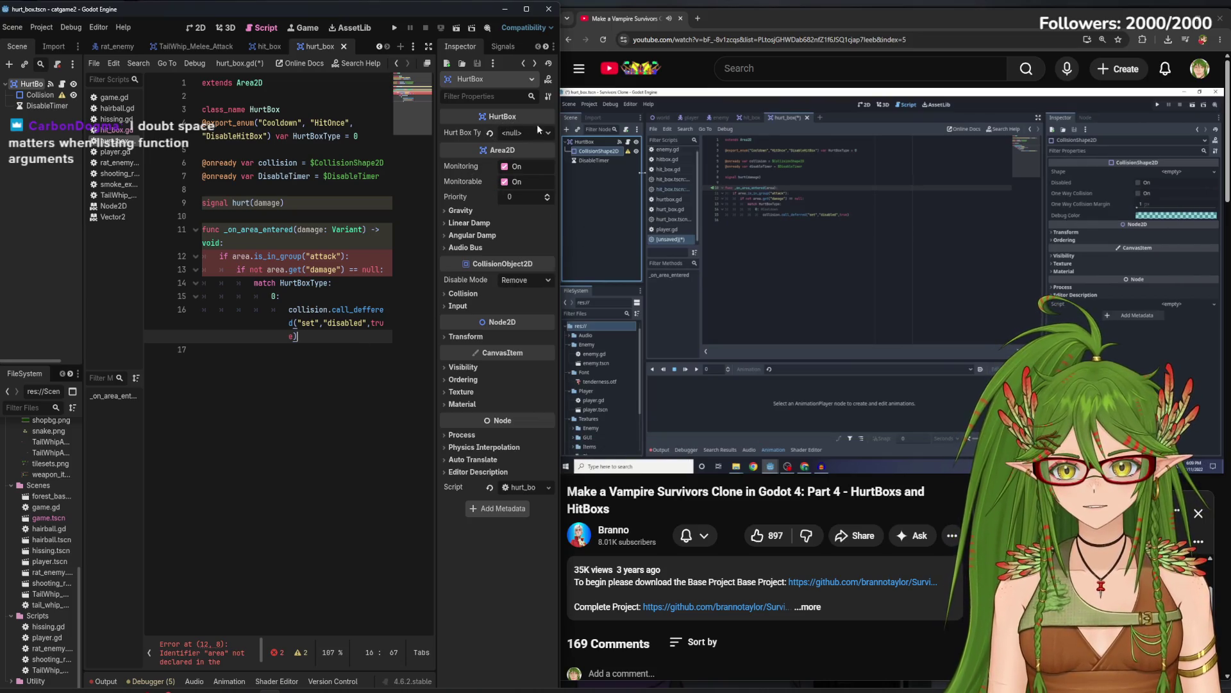
pyautogui.moveTo(438, 252); pyautogui.dragTo(370, 252)
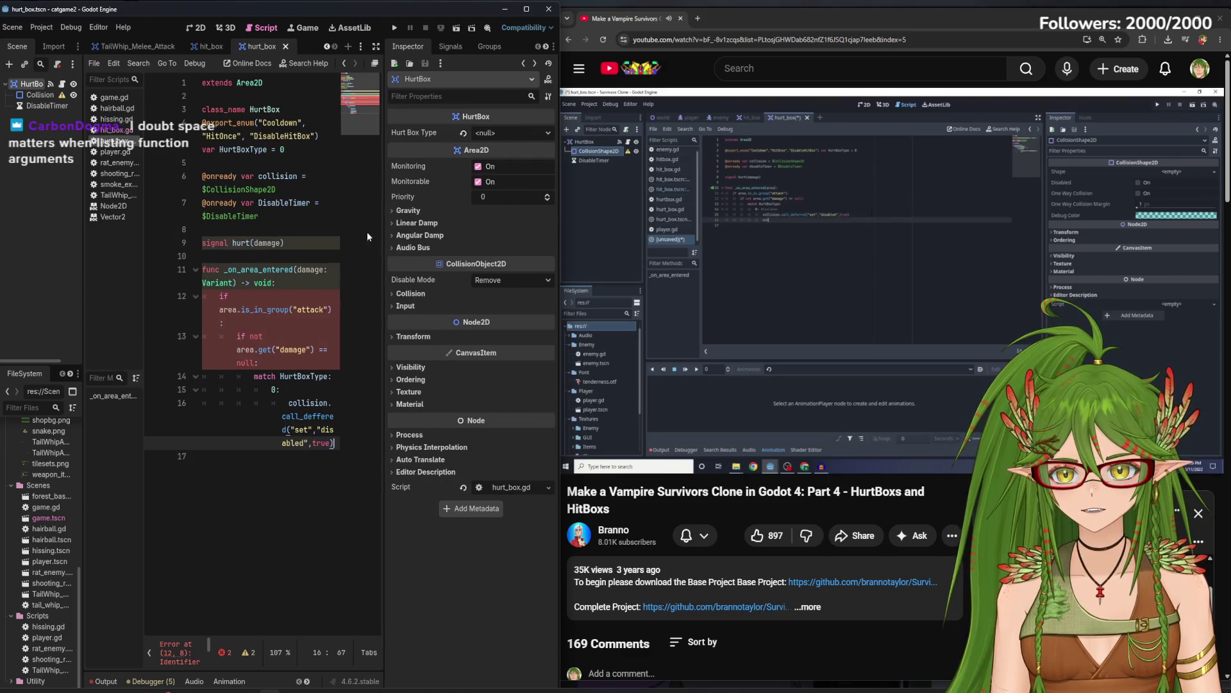
pyautogui.moveTo(800, 256)
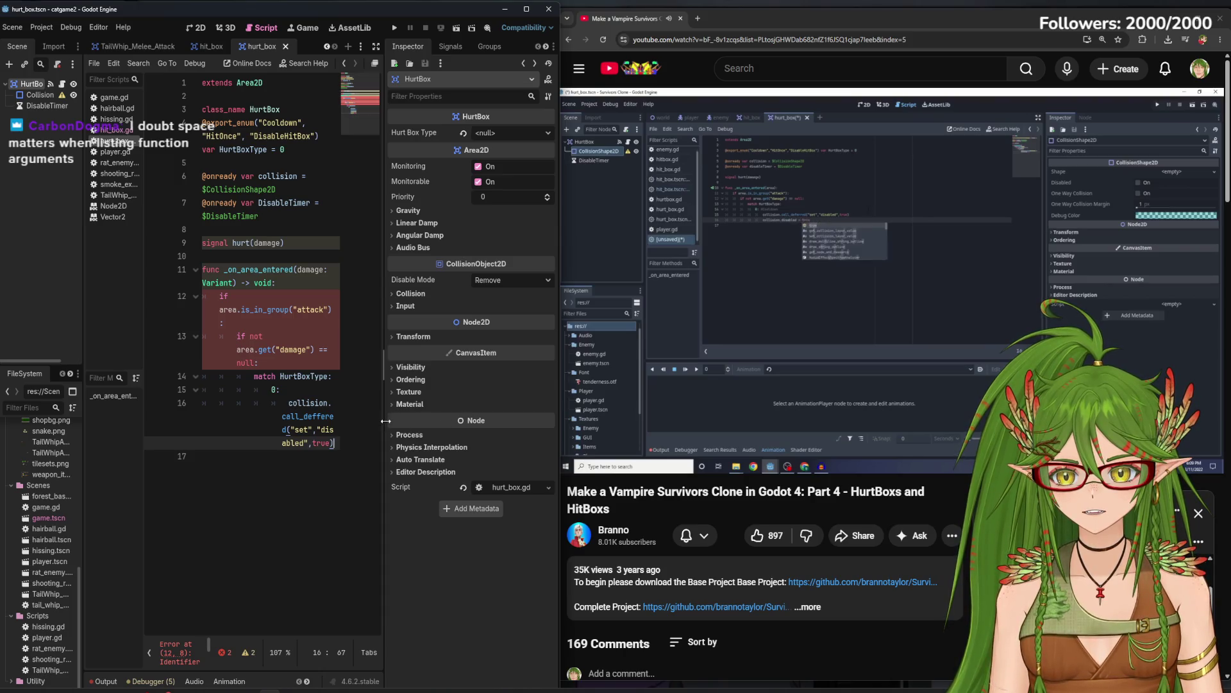
pyautogui.moveTo(387, 419); pyautogui.dragTo(439, 419)
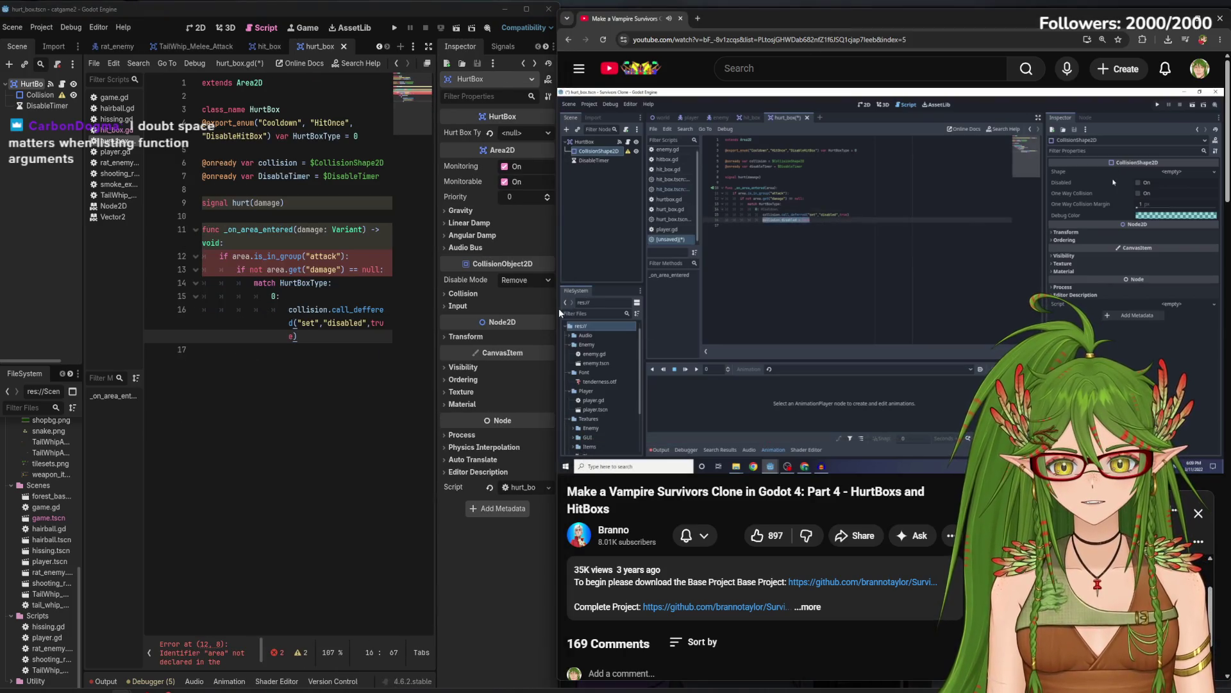
# - Resize and reposition the tutorial browser beside a wider Godot window
pyautogui.moveTo(558, 314)
pyautogui.mouseDown()
pyautogui.moveTo(610, 315)
pyautogui.moveTo(589, 331)
pyautogui.moveTo(660, 331)
pyautogui.moveTo(547, 332)
pyautogui.mouseUp()
pyautogui.moveTo(782, 18); pyautogui.dragTo(946, 30)
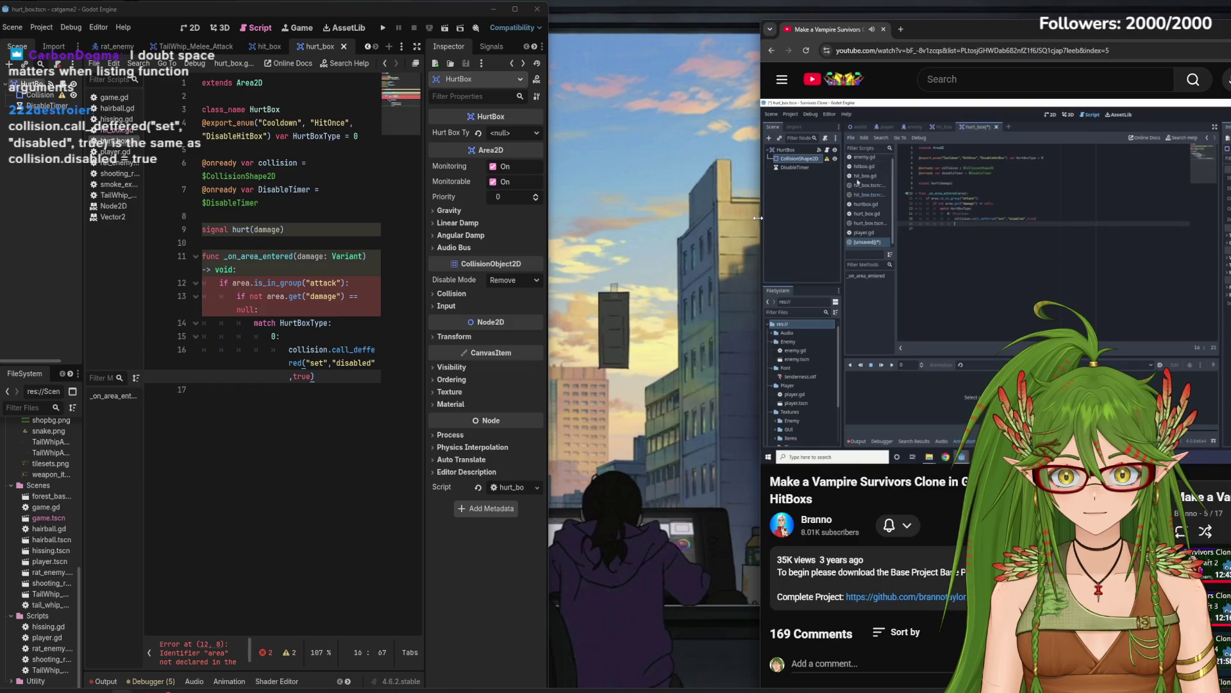
pyautogui.moveTo(762, 217); pyautogui.dragTo(560, 218)
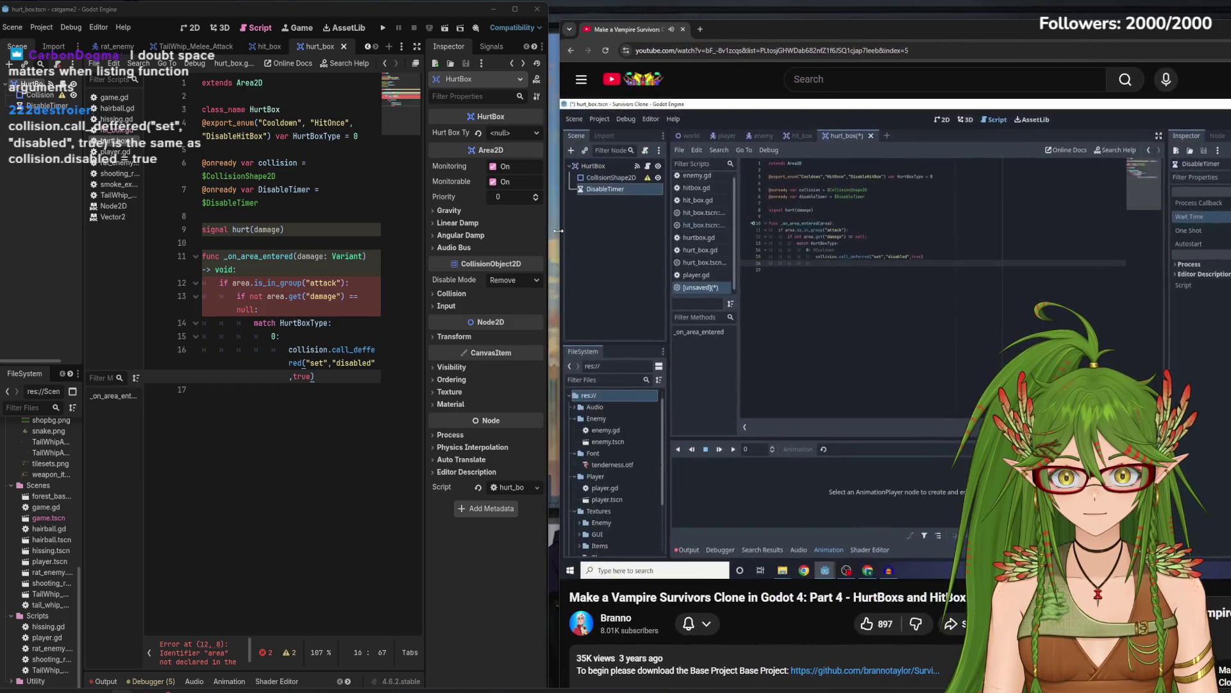
pyautogui.moveTo(801, 32)
pyautogui.mouseDown()
pyautogui.moveTo(875, 30)
pyautogui.moveTo(810, 32)
pyautogui.mouseUp()
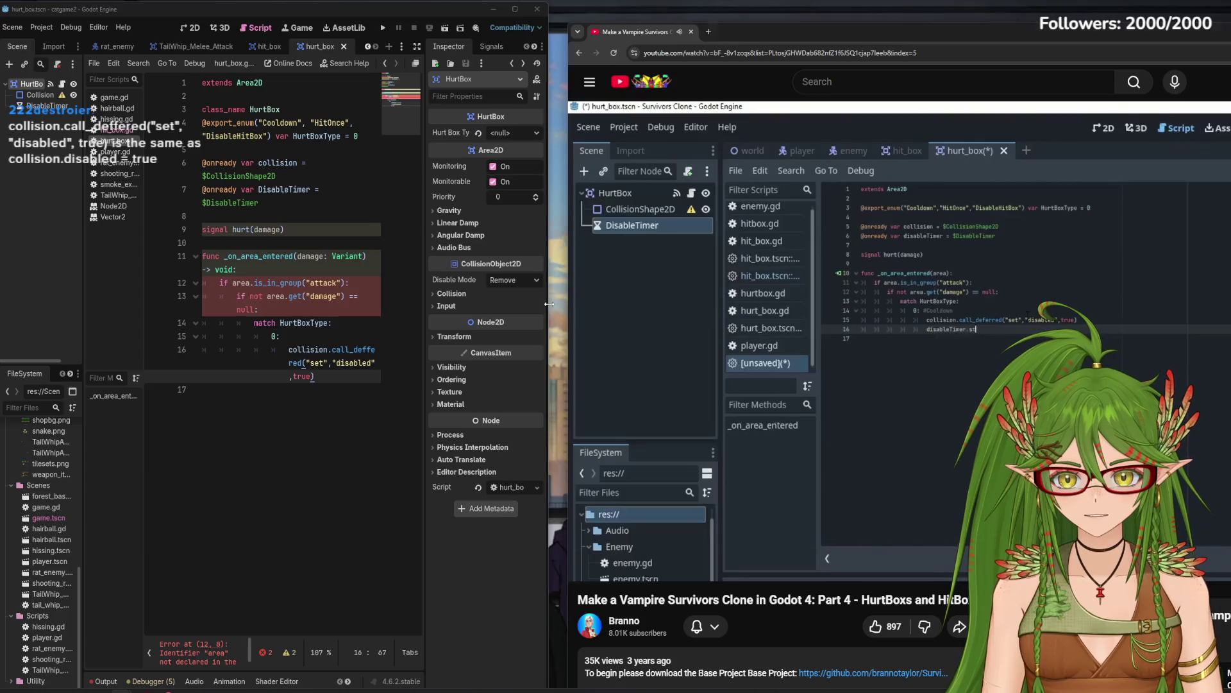
pyautogui.moveTo(548, 304); pyautogui.dragTo(585, 304)
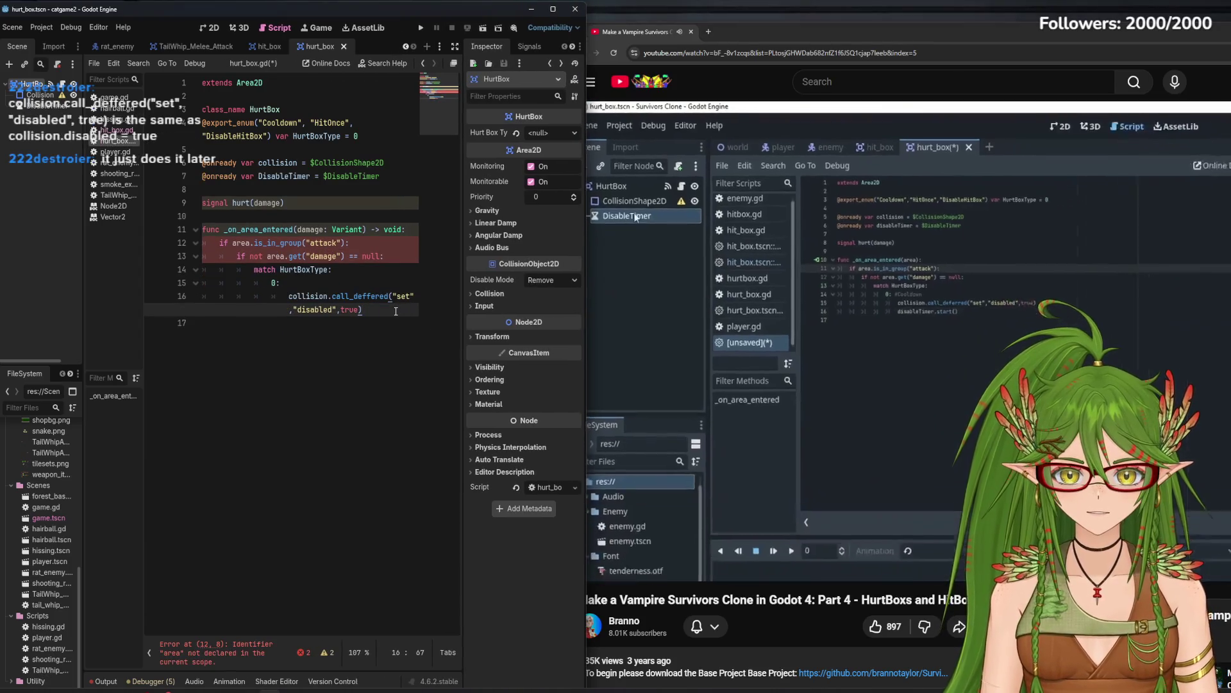
# - Start a correctly indented line 17 under the 0: case
pyautogui.press('Return')
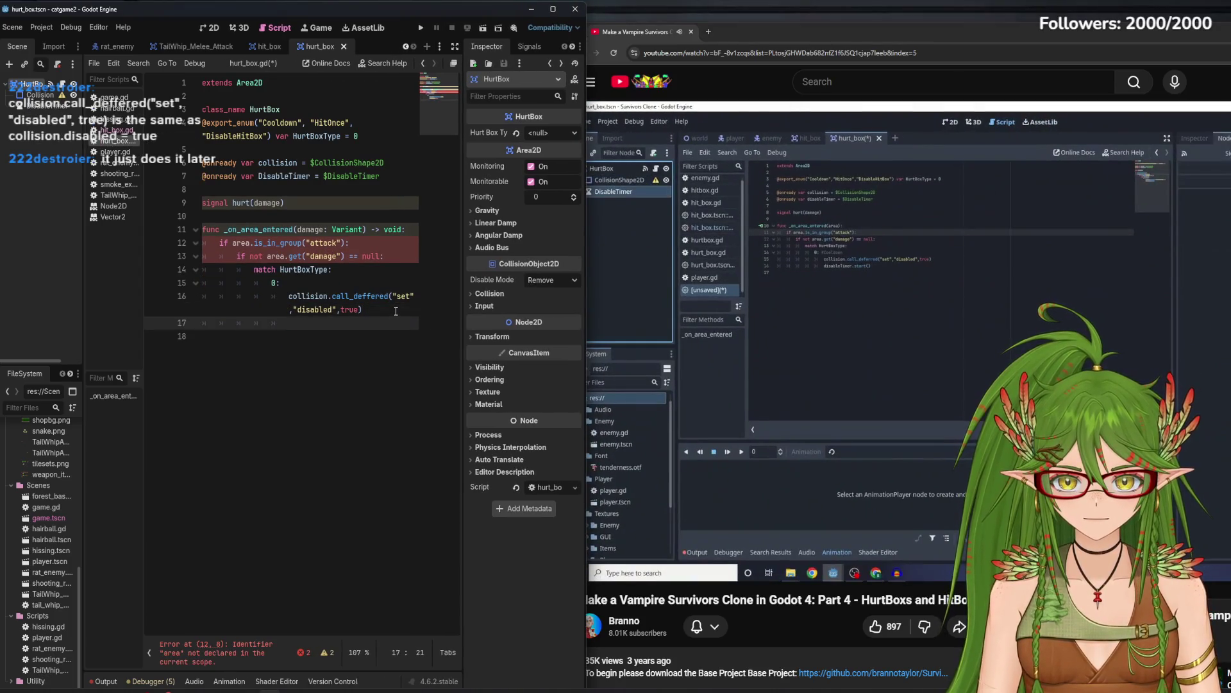
pyautogui.press('BackSpace')
pyautogui.write('d')
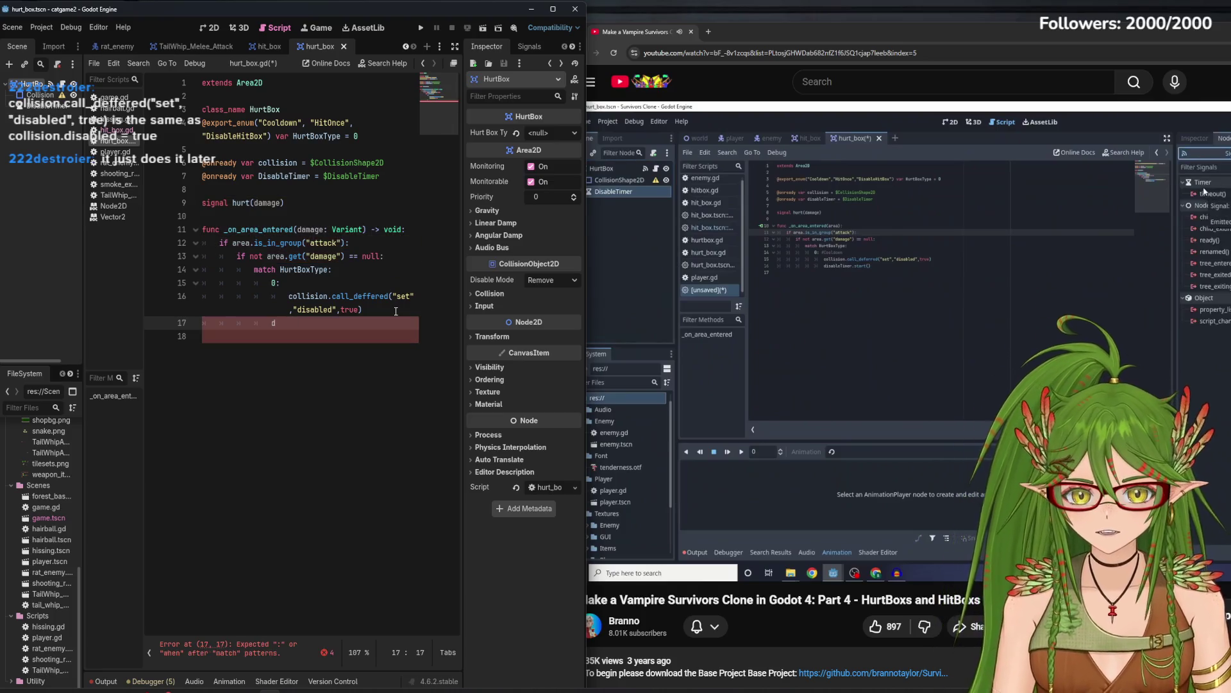
pyautogui.press('Tab')
# - Complete line 17 as disableTimer.start() after the deferred collision disable
pyautogui.click(852, 309)
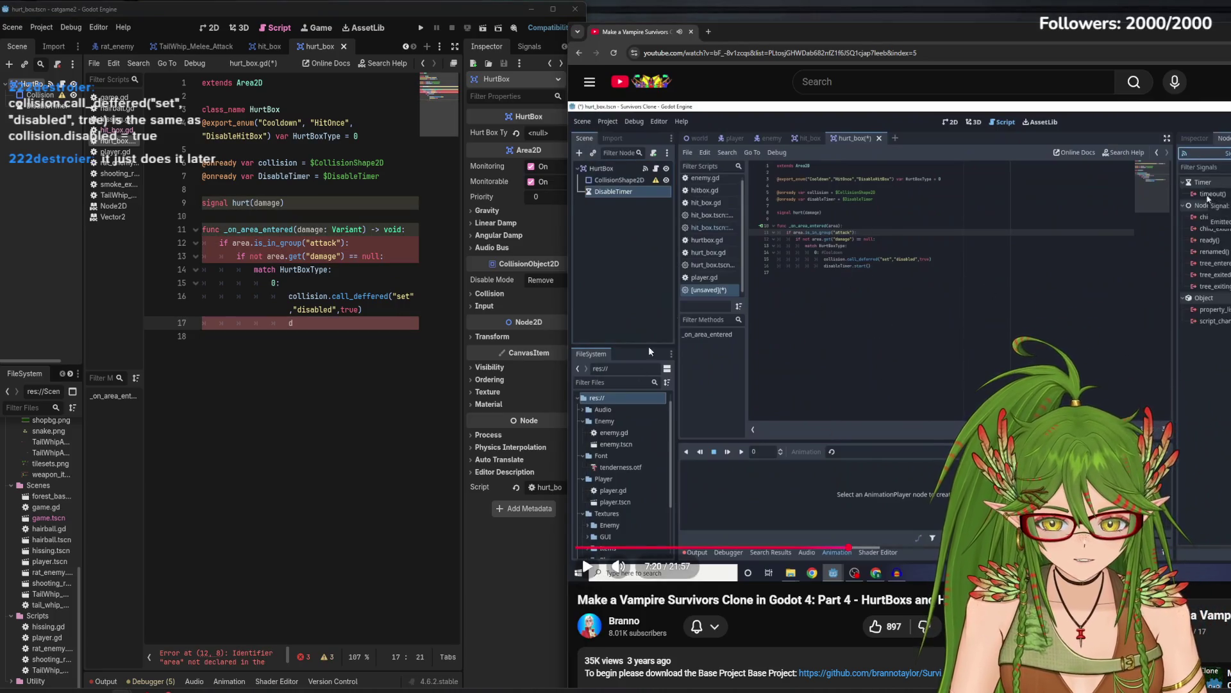
pyautogui.click(474, 8)
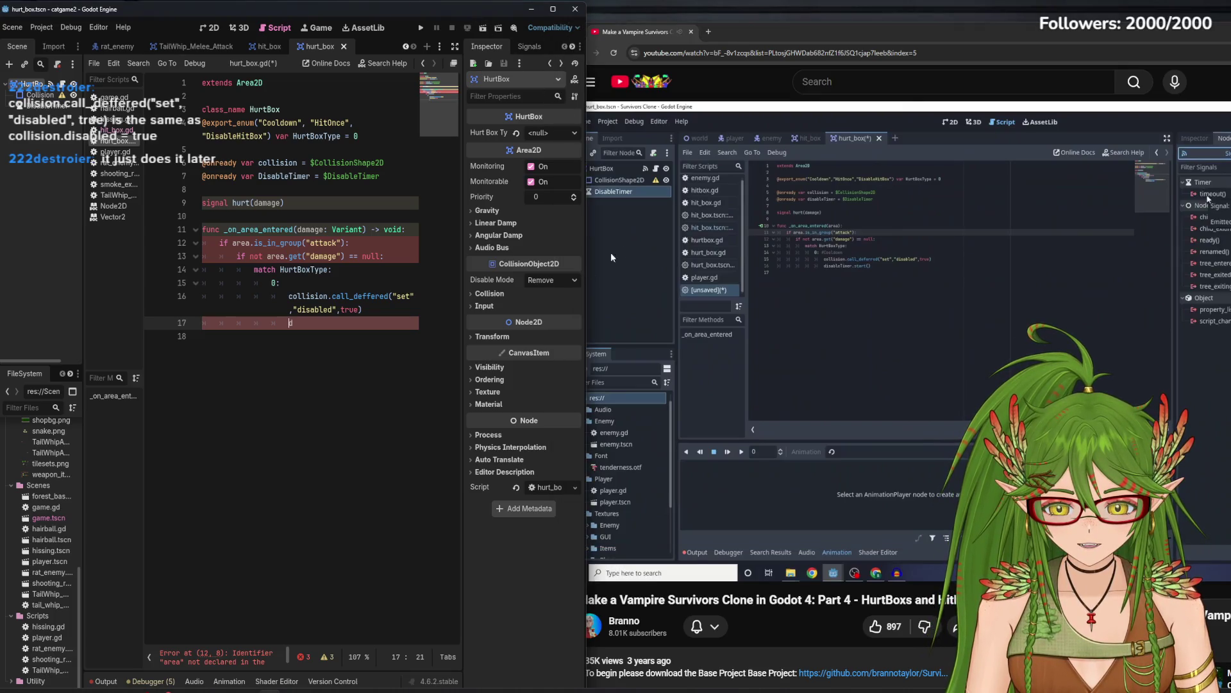
pyautogui.click(764, 29)
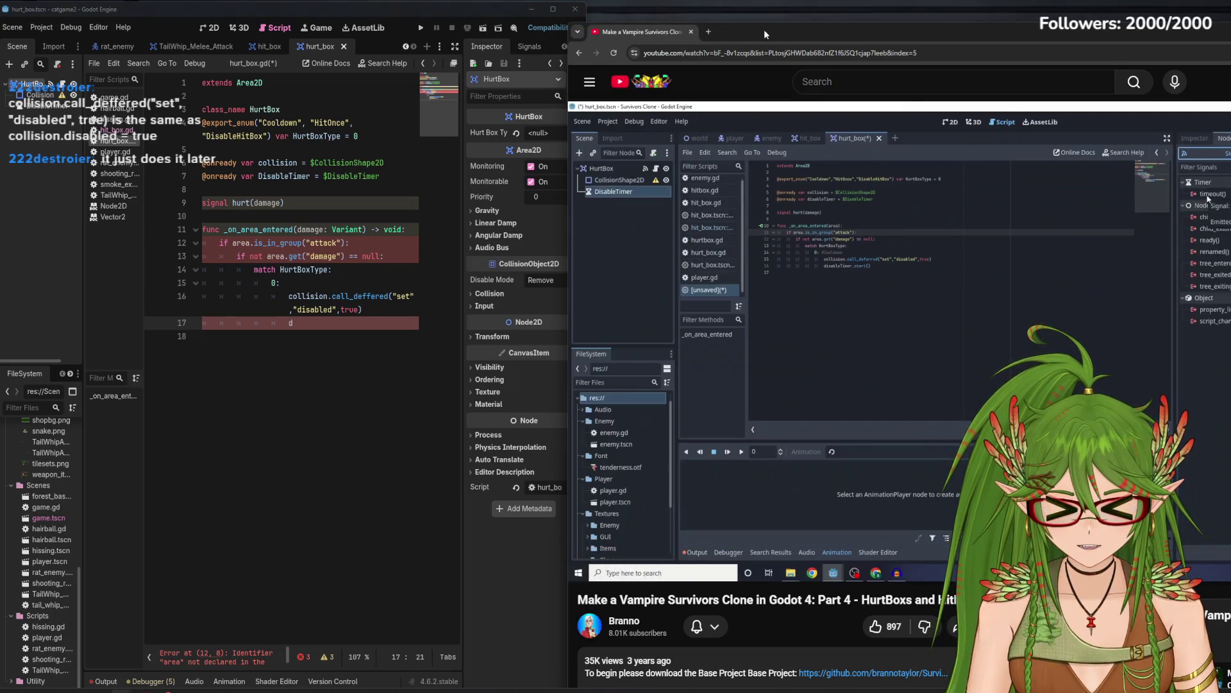
pyautogui.click(594, 244)
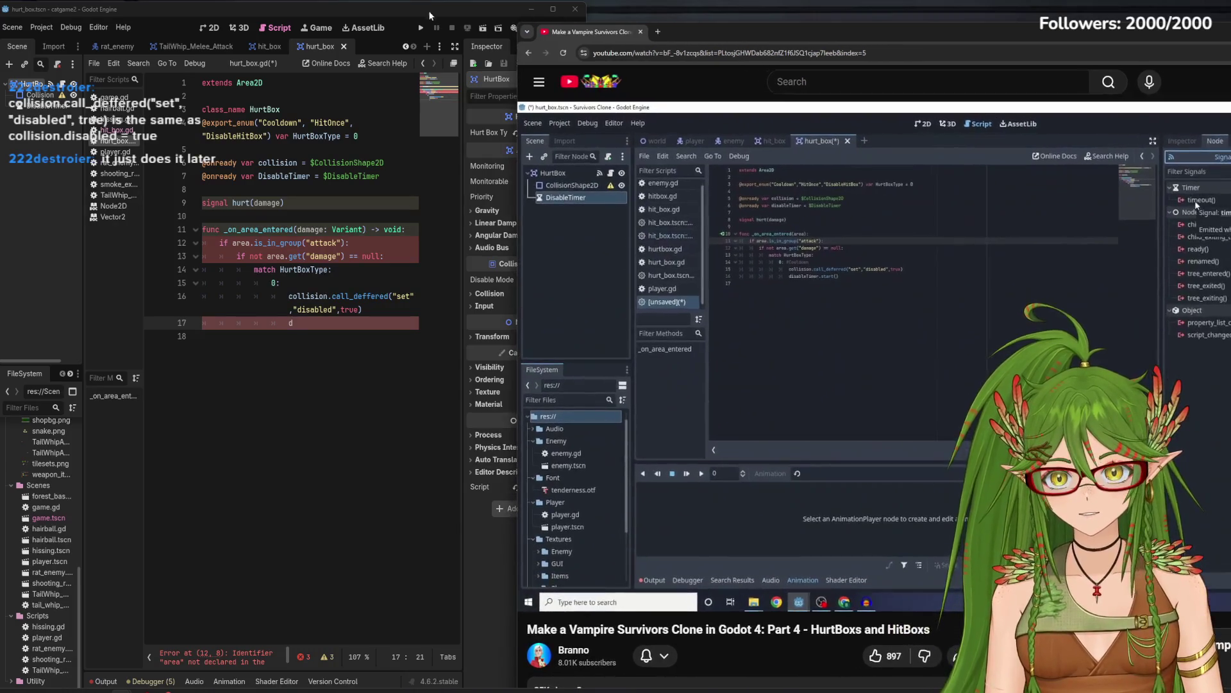
pyautogui.click(444, 13)
pyautogui.moveTo(587, 298); pyautogui.dragTo(632, 298)
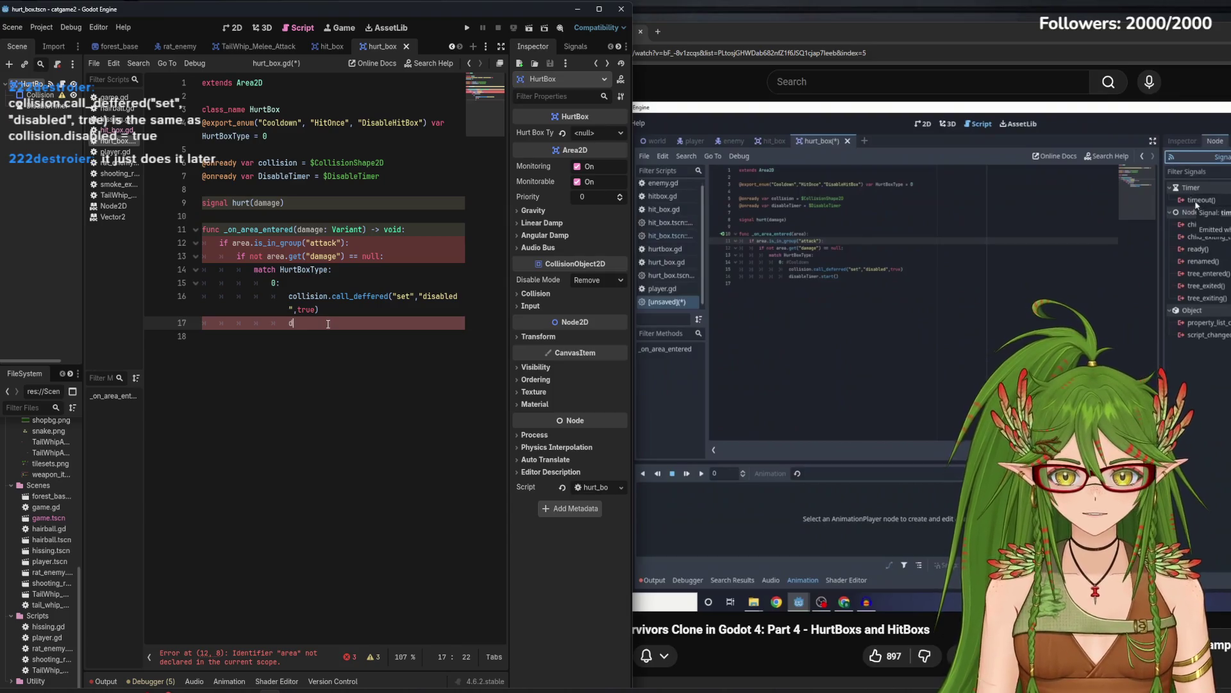
pyautogui.write('sableTimer')
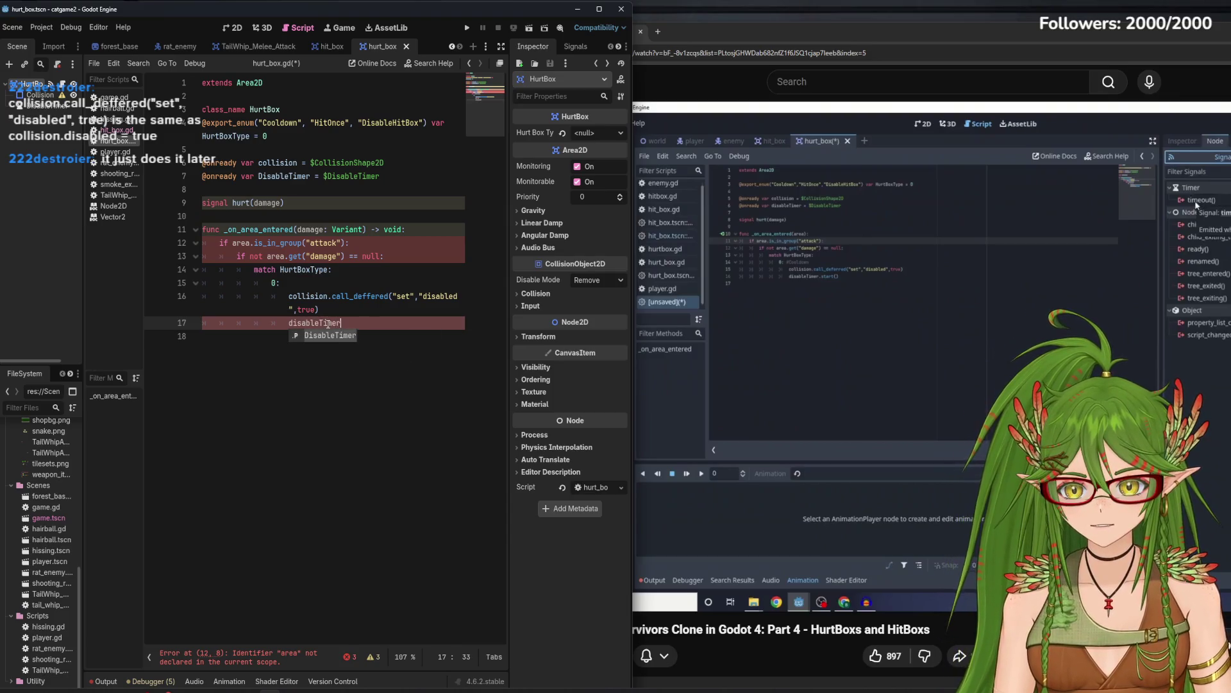
pyautogui.write('.start')
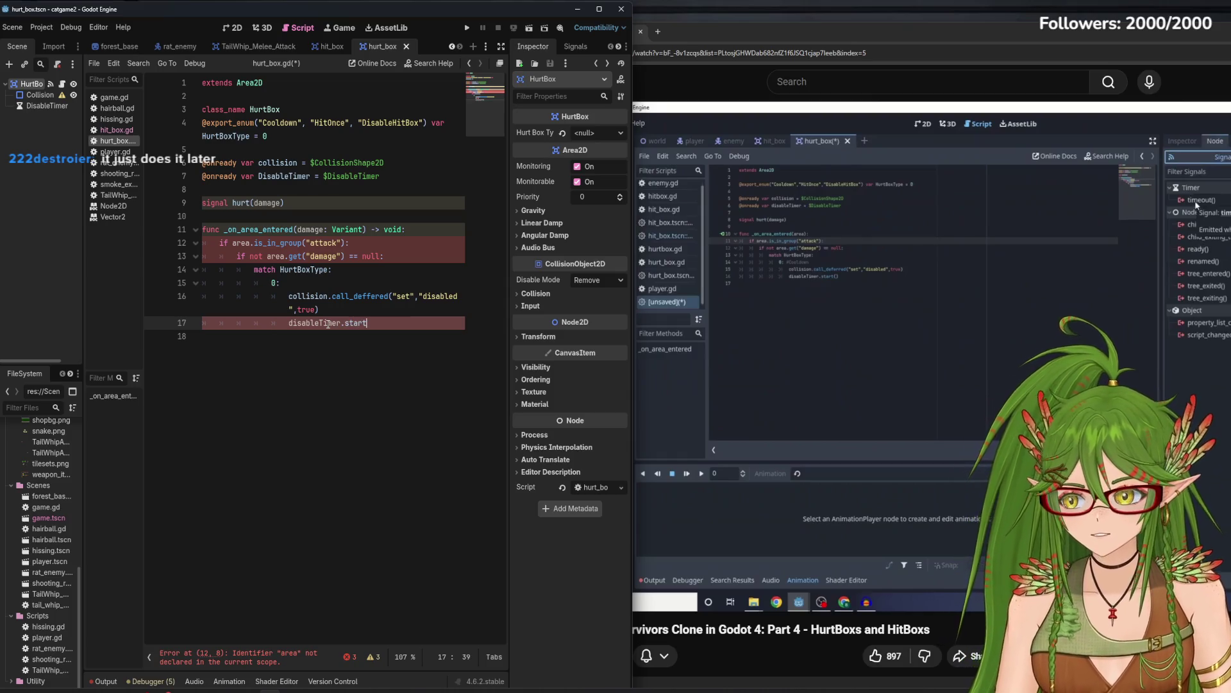
pyautogui.write('()')
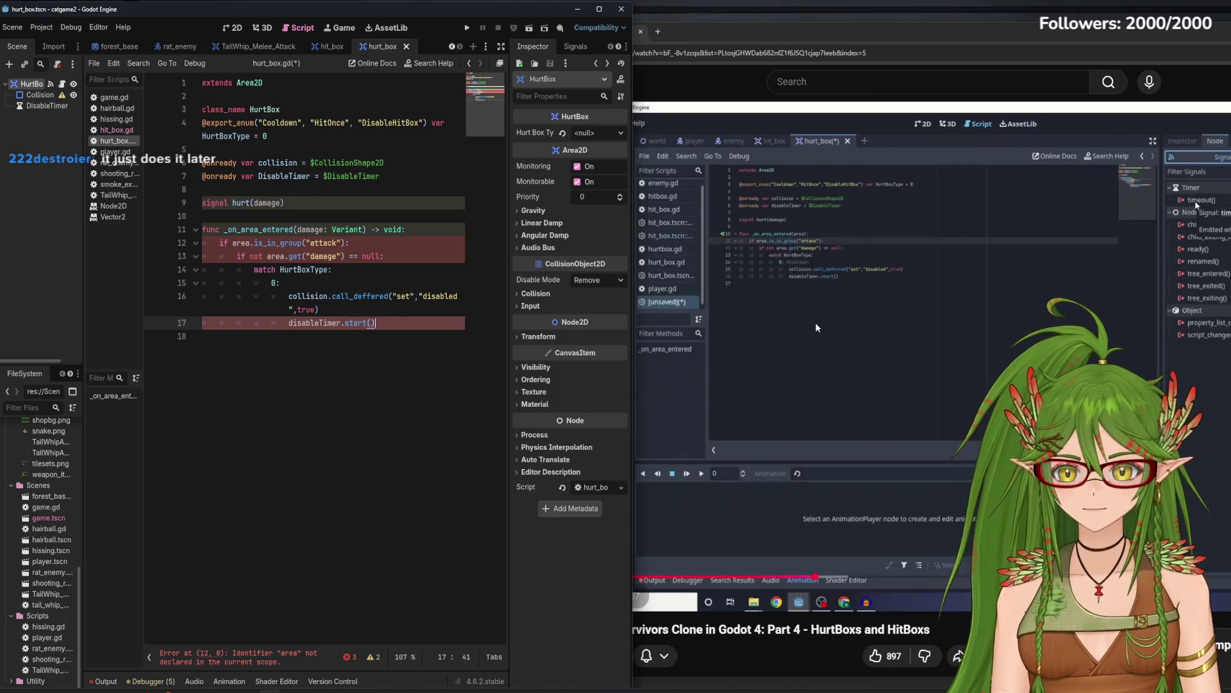
pyautogui.click(880, 312)
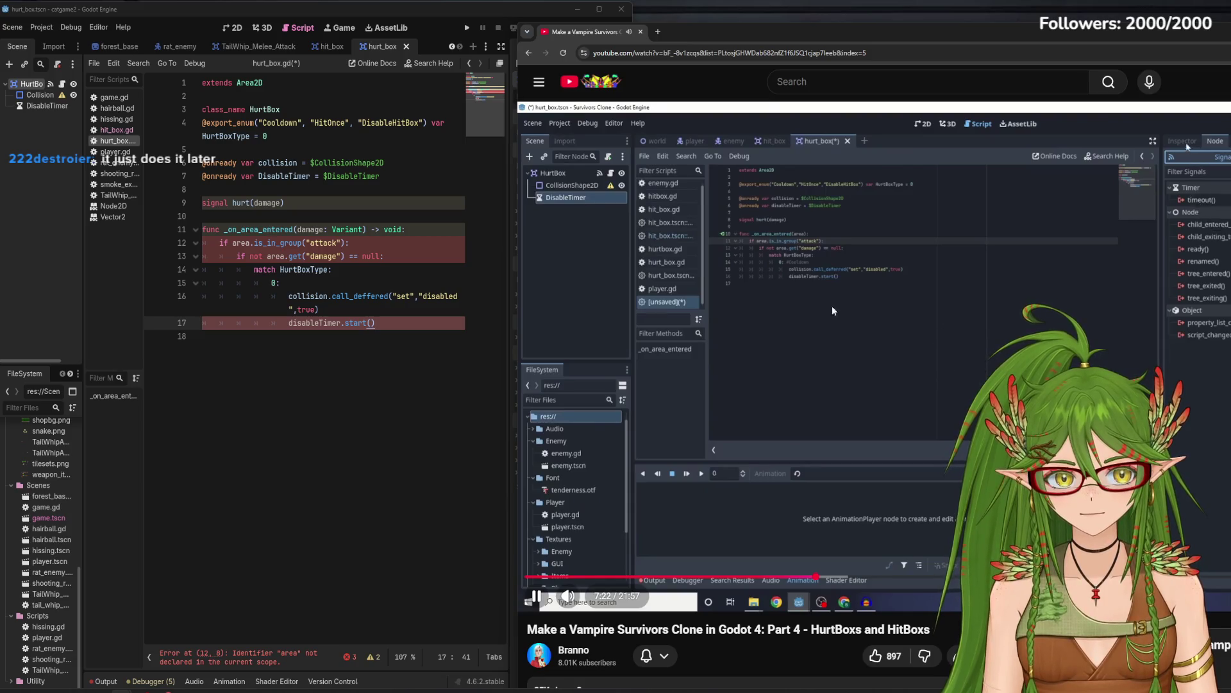
# - Connect DisableTimer's timeout() signal, creating an _on_disable_timer_timeout stub in hurt_box.gd
pyautogui.click(426, 399)
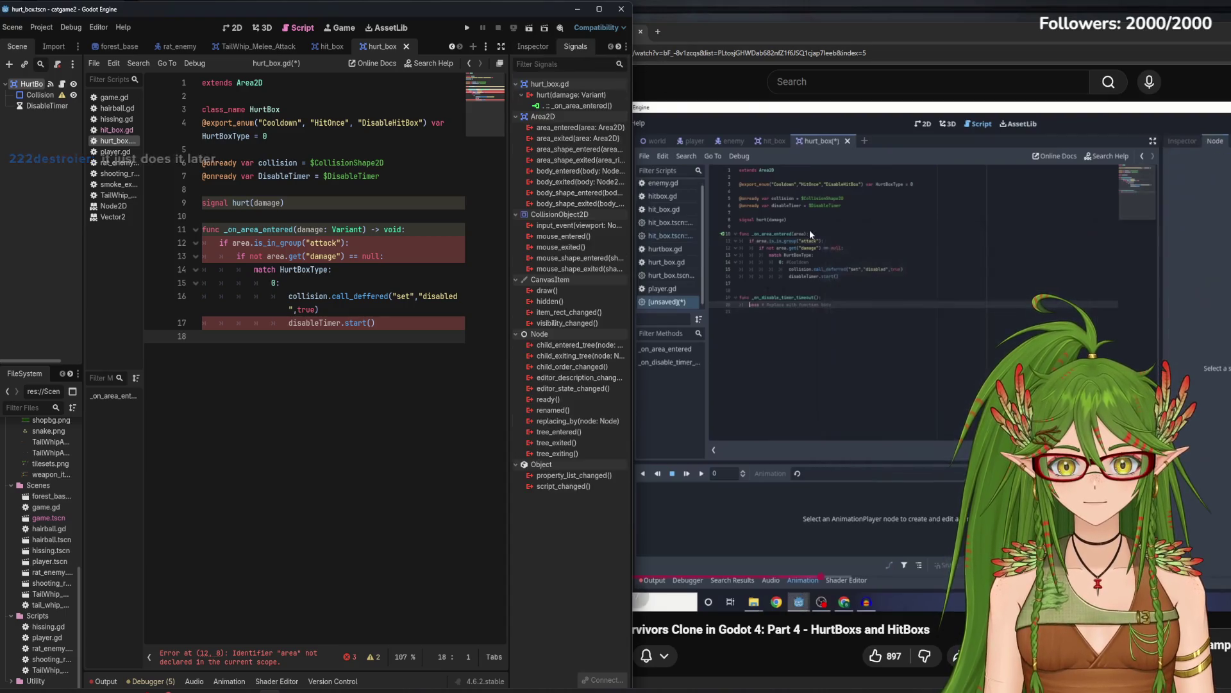
pyautogui.click(809, 230)
pyautogui.click(366, 452)
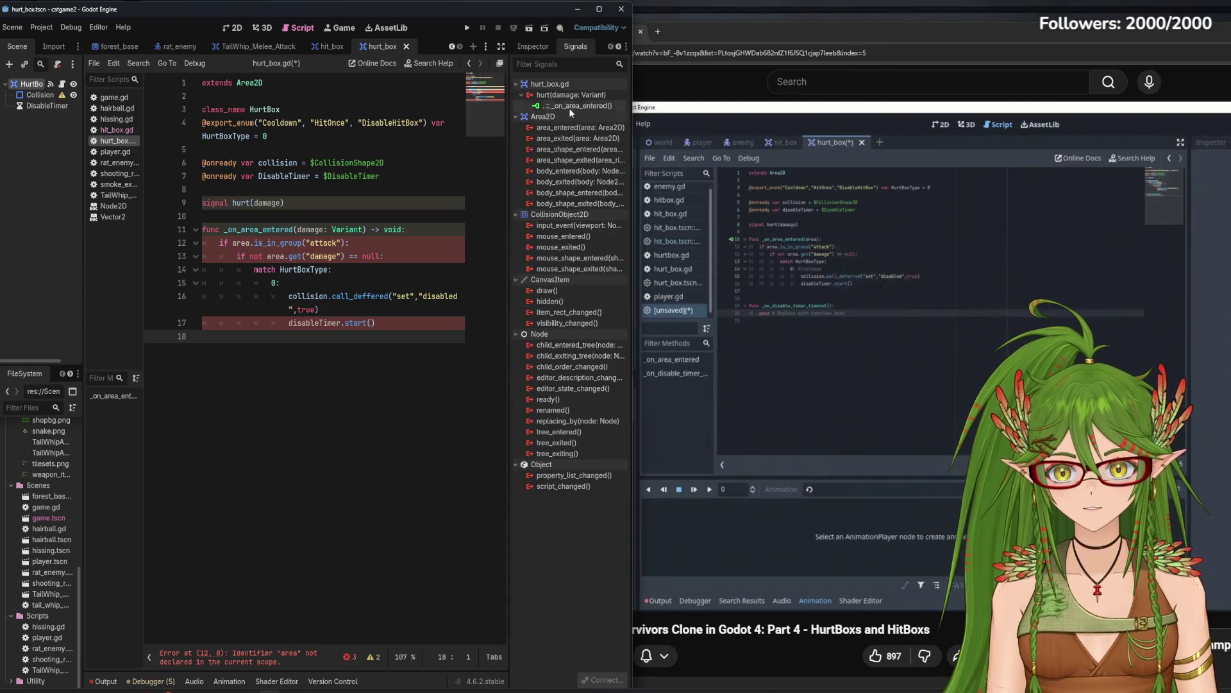
pyautogui.click(44, 106)
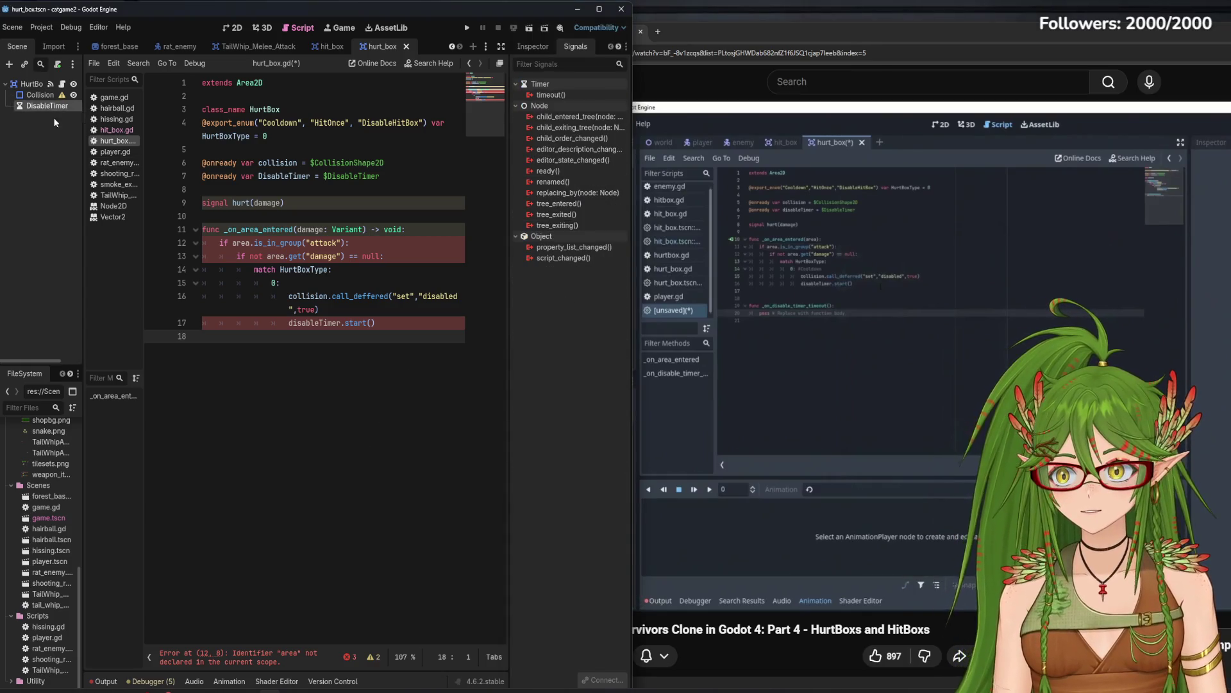
pyautogui.doubleClick(560, 95)
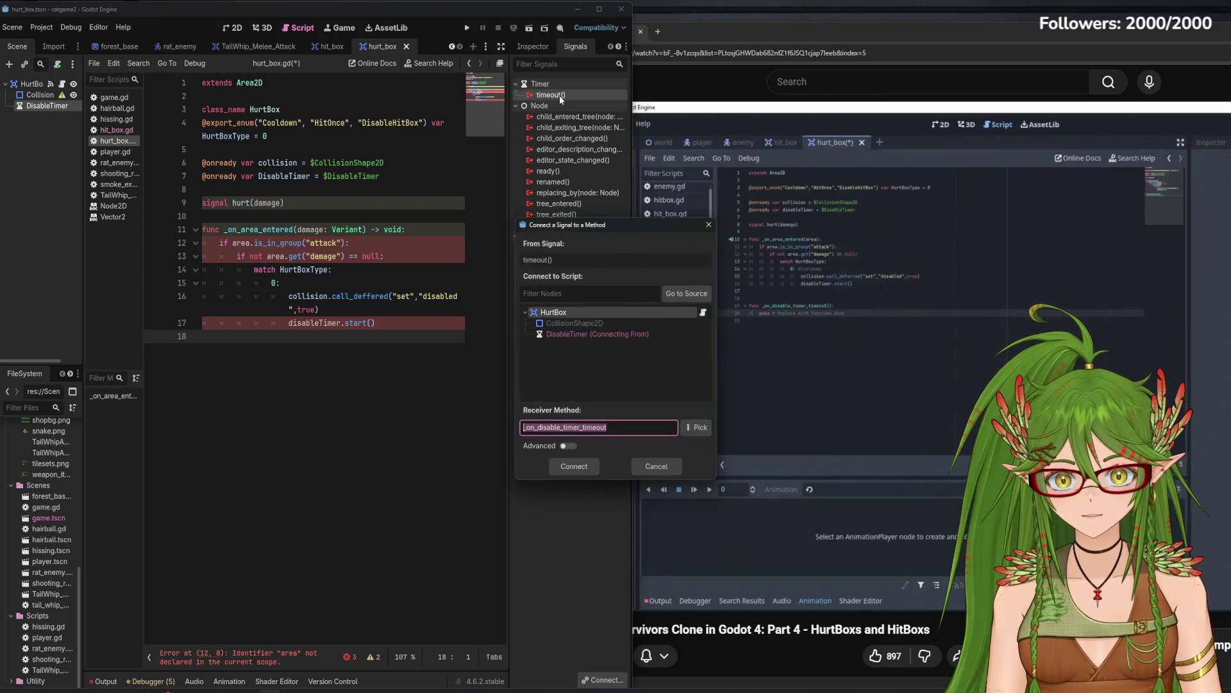
pyautogui.click(574, 466)
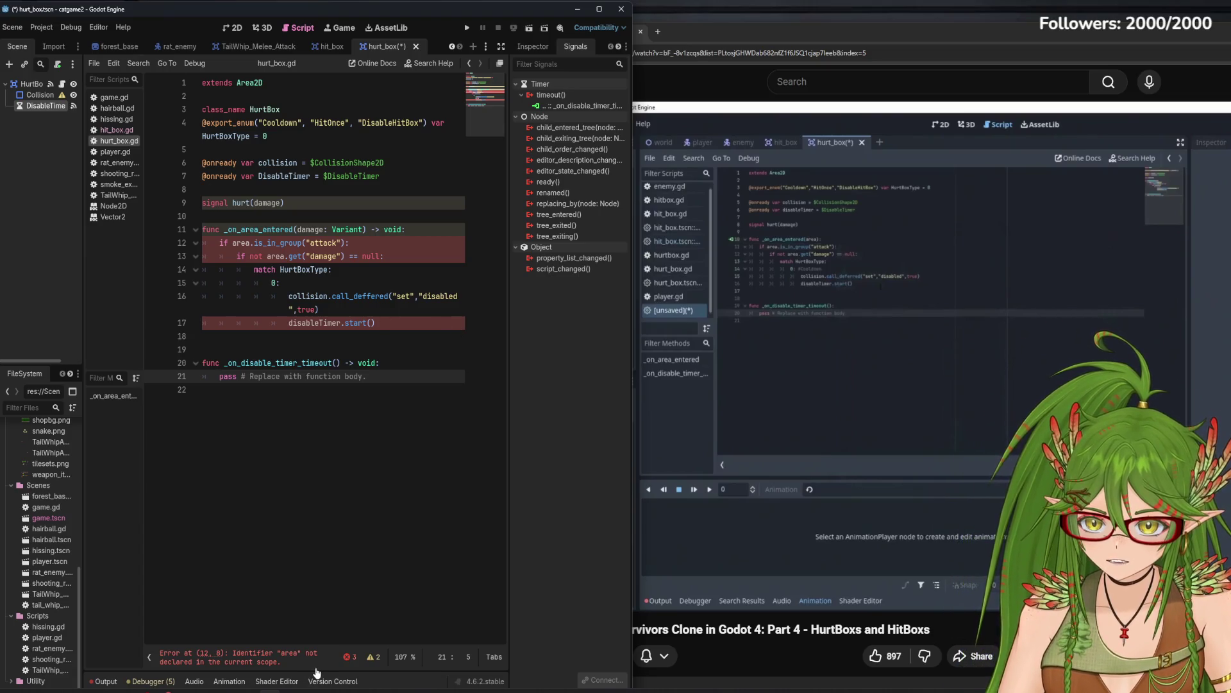
# - Fix call_deffered to call_deferred on line 16, save, and expand the script error list
pyautogui.click(368, 297)
pyautogui.press('BackSpace')
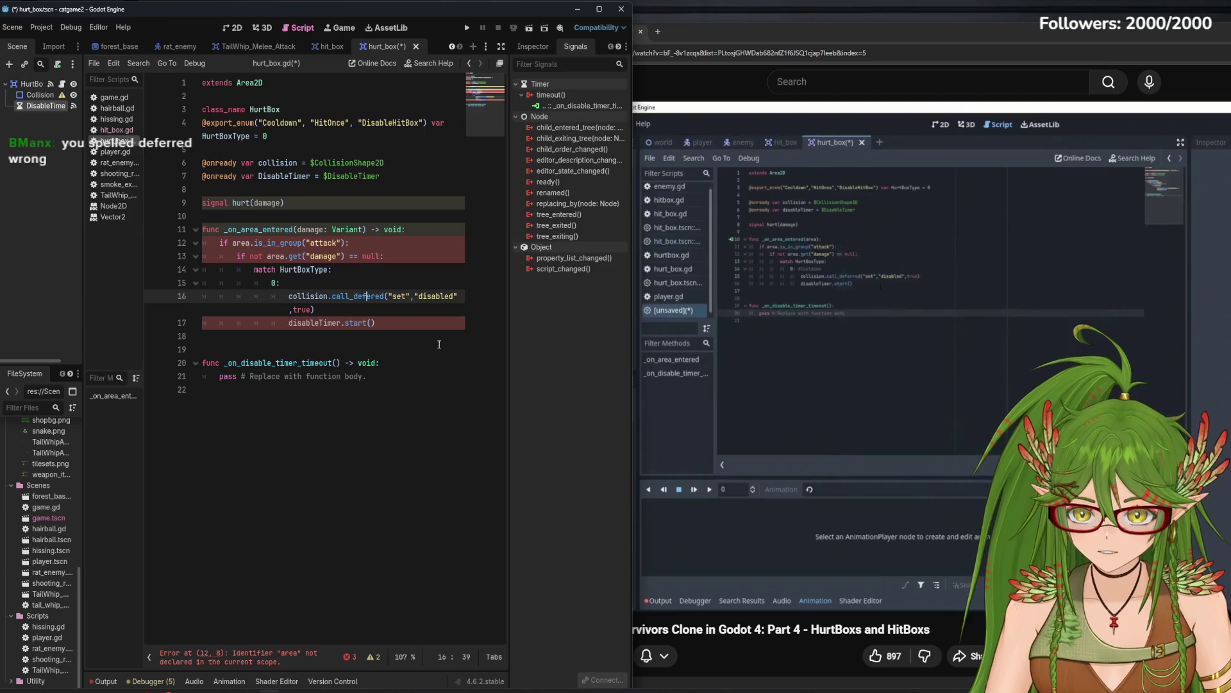
pyautogui.click(349, 420)
pyautogui.hotkey('ctrl', 's')
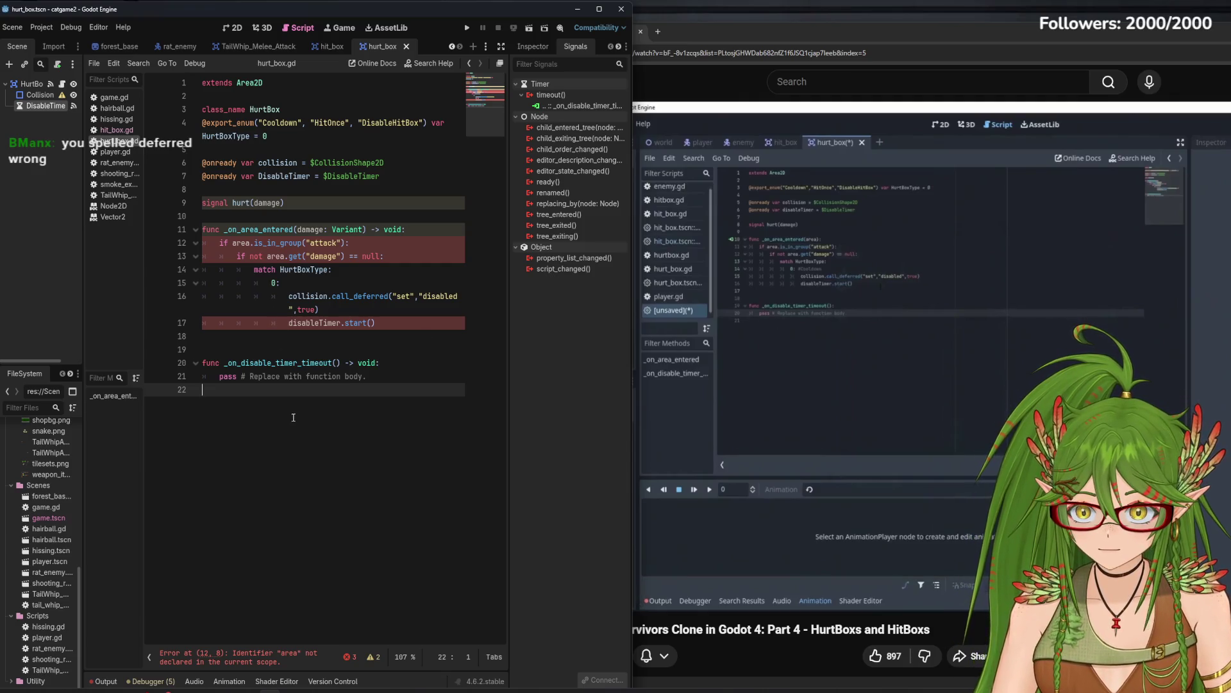
pyautogui.click(346, 657)
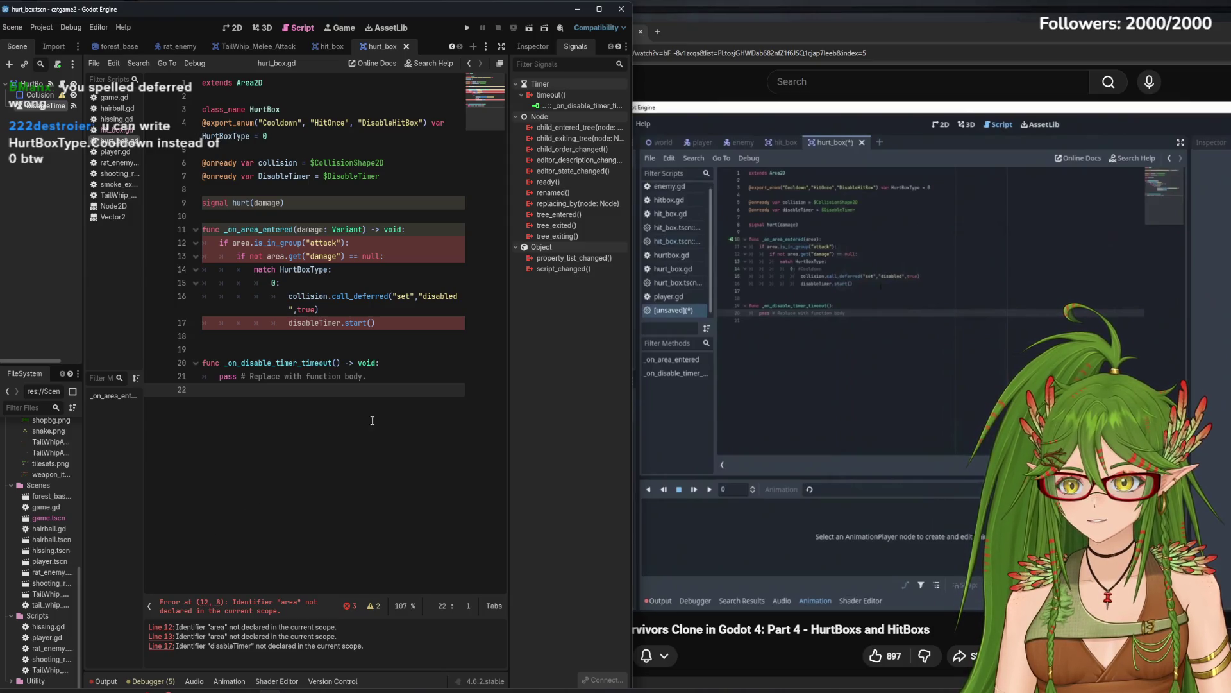
pyautogui.click(286, 282)
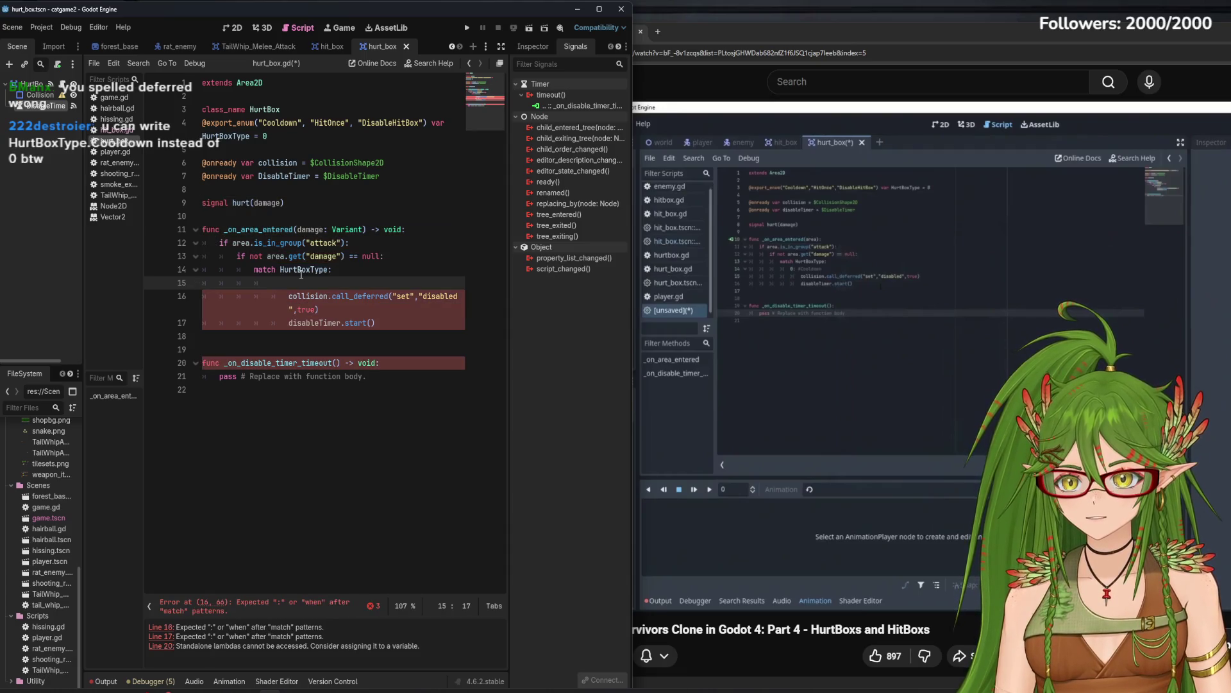
# - Replace the 0 case on line 15 with HurtBoxType.Cooldown using autocomplete
pyautogui.write('HurtBoxTyp')
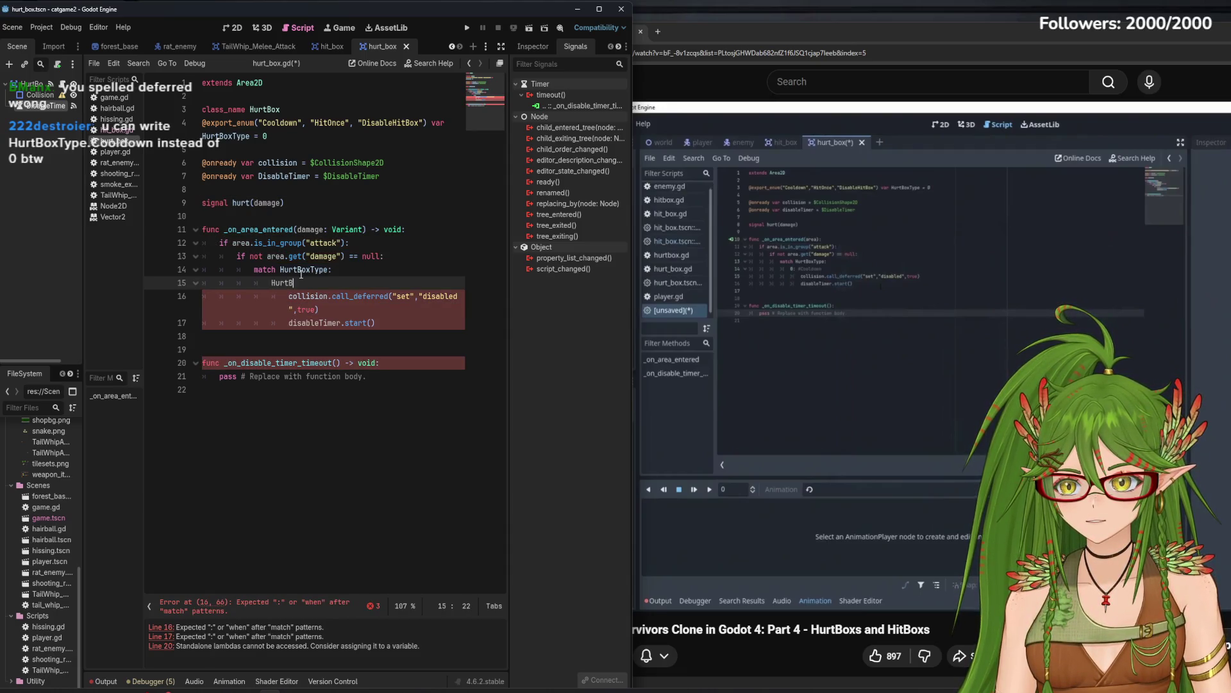
pyautogui.write('e.oo')
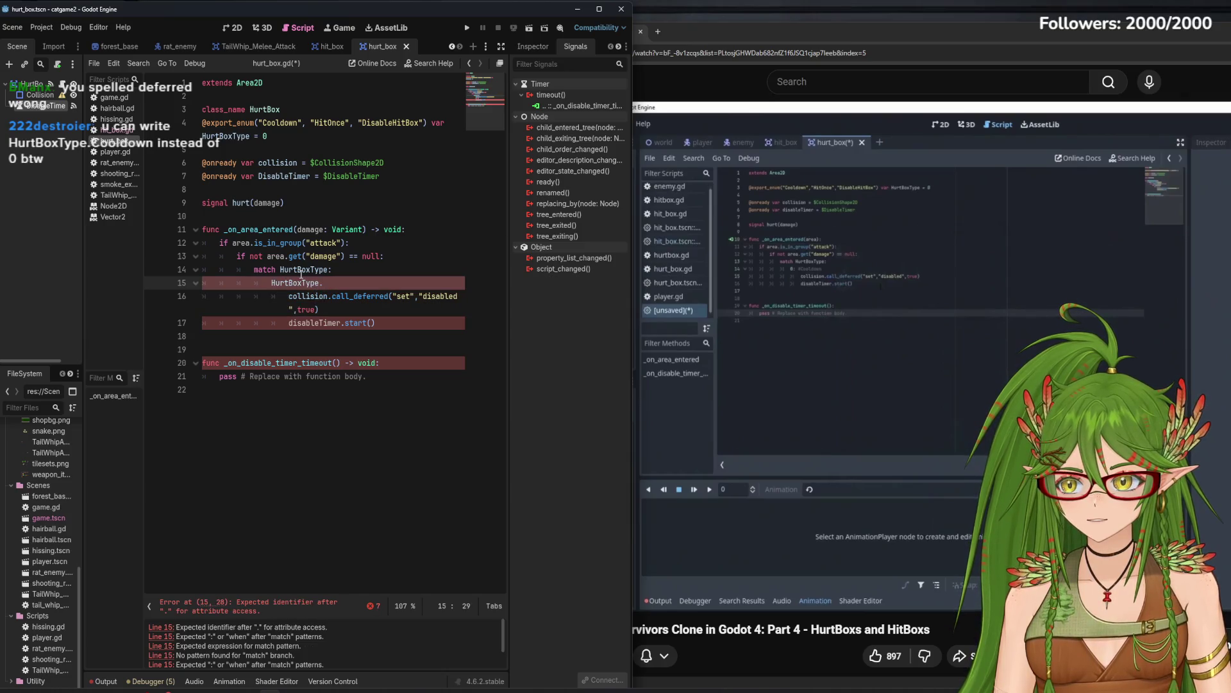
pyautogui.write('ooldown:')
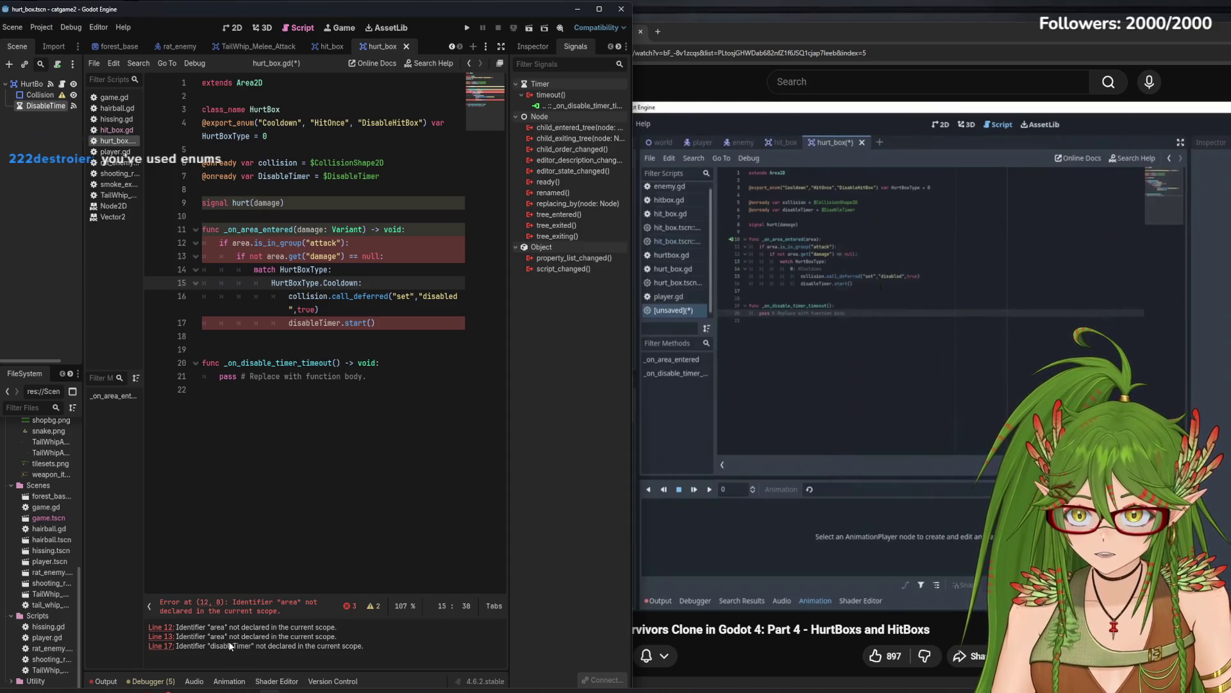
# - Pause the tutorial video and bring the Godot editor back to the front
pyautogui.moveTo(714, 276)
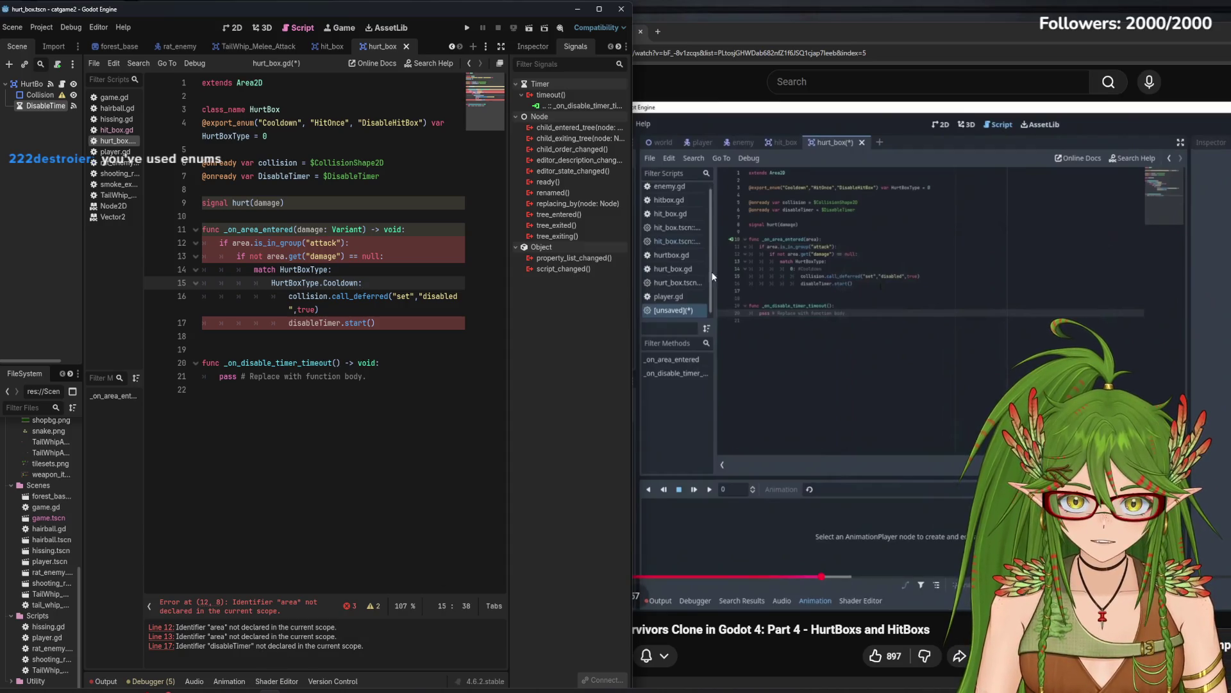
pyautogui.click(964, 263)
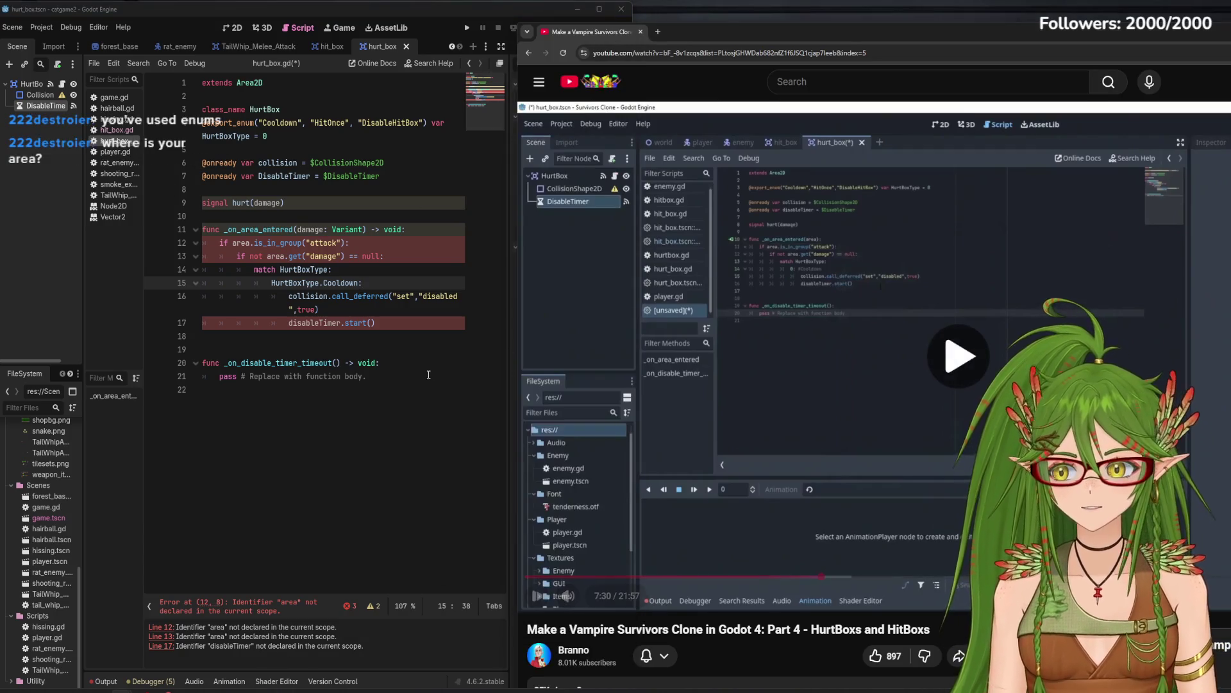
pyautogui.press('space')
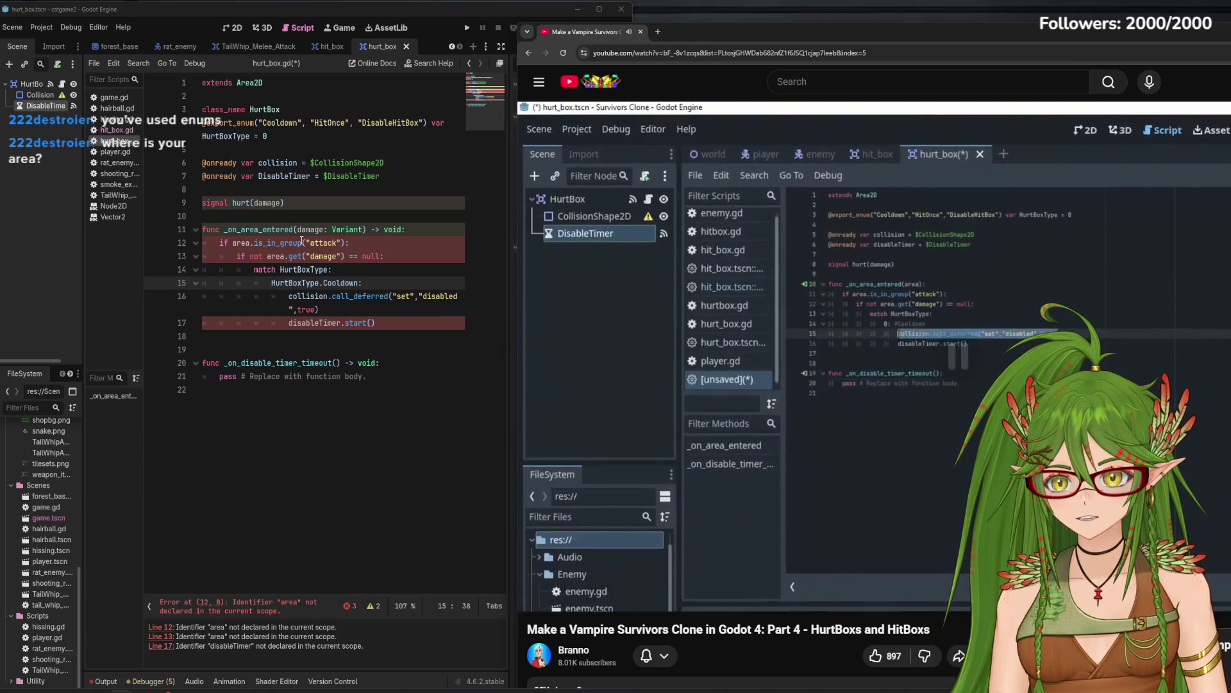
pyautogui.click(231, 243)
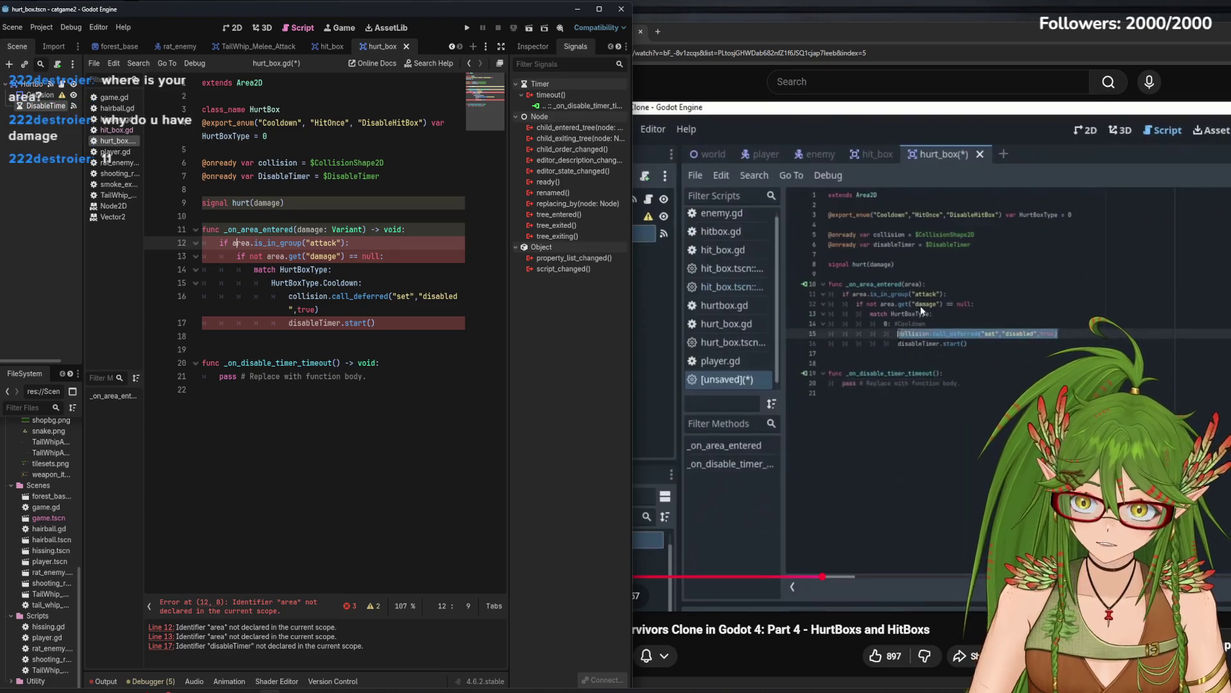
# - Review hit_box.gd in the hit_box scene, then reopen hurt_box.gd
pyautogui.click(326, 47)
pyautogui.moveTo(352, 302)
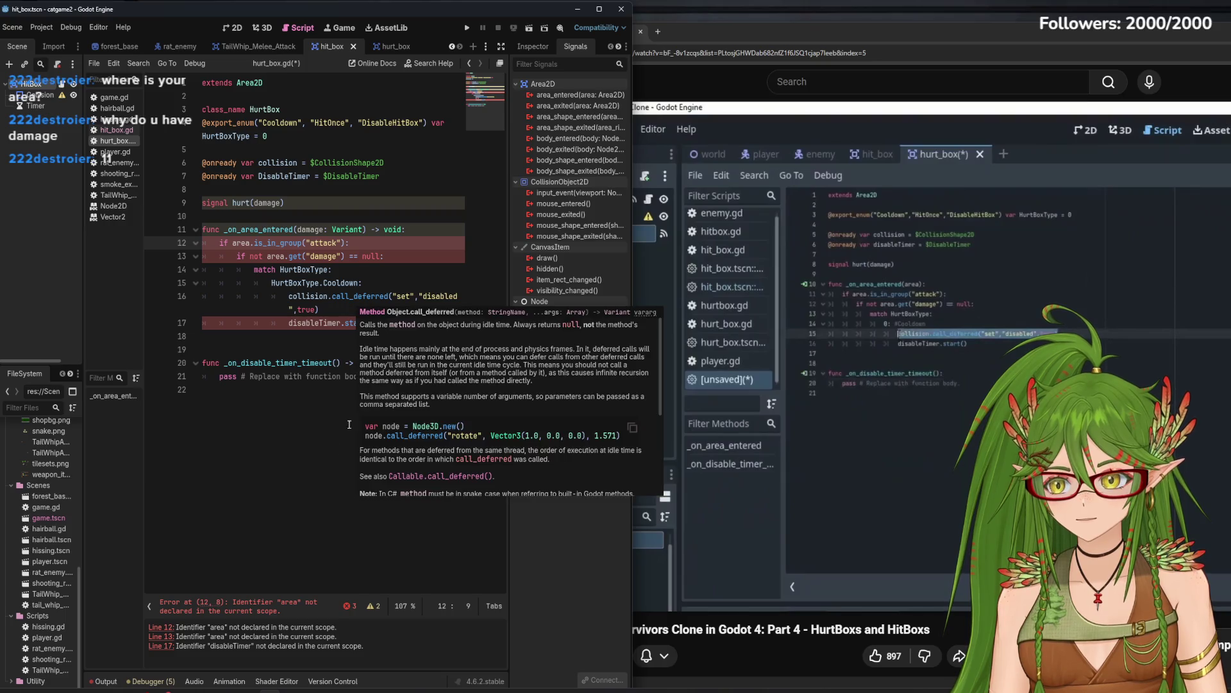
pyautogui.click(383, 46)
pyautogui.click(115, 130)
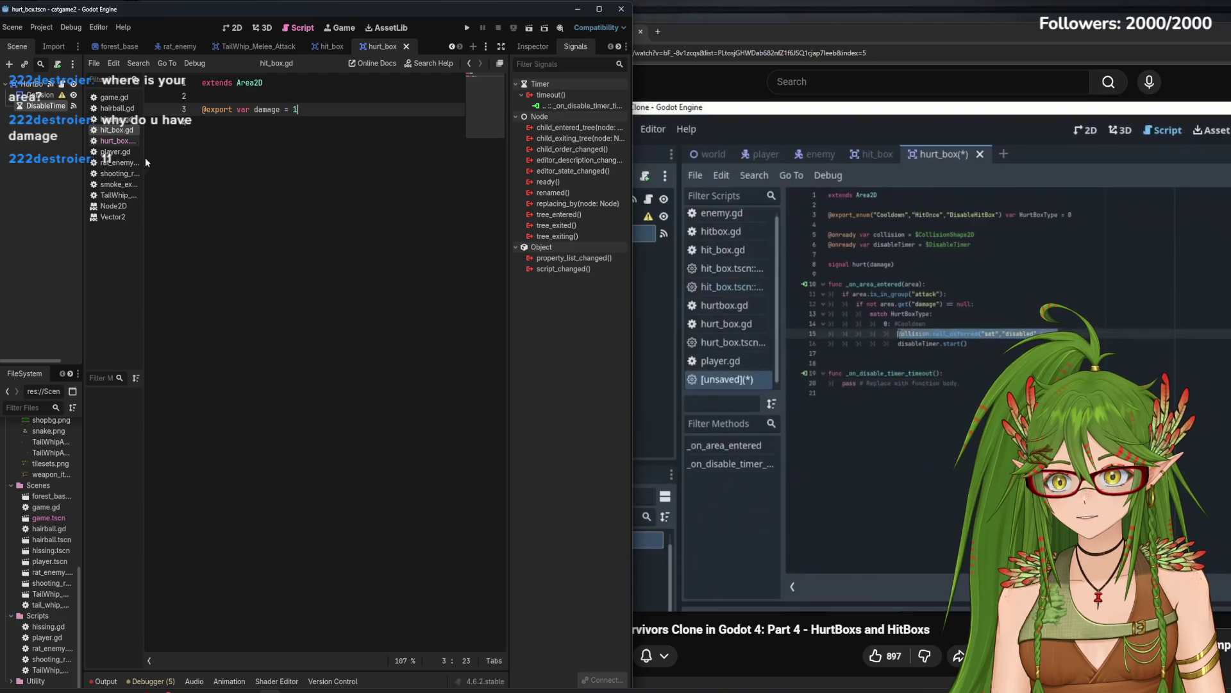
pyautogui.click(118, 141)
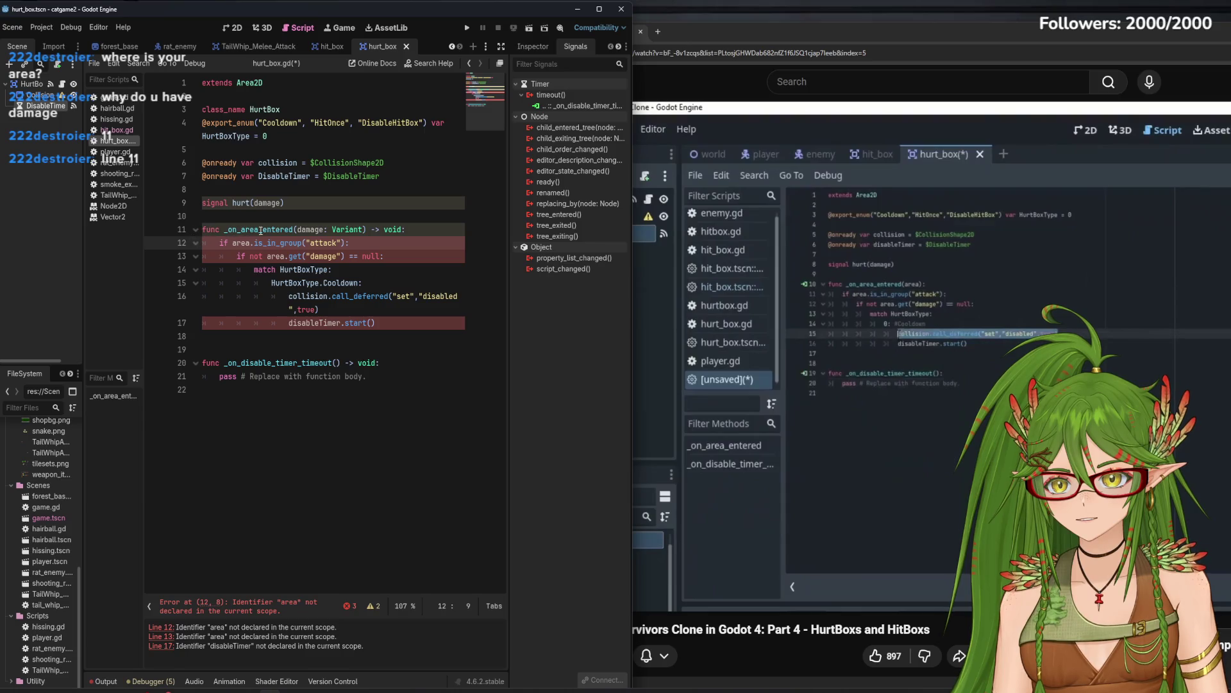
# - Change line 11's parameter from 'damage: Variant' to 'area' and save
pyautogui.click(325, 229)
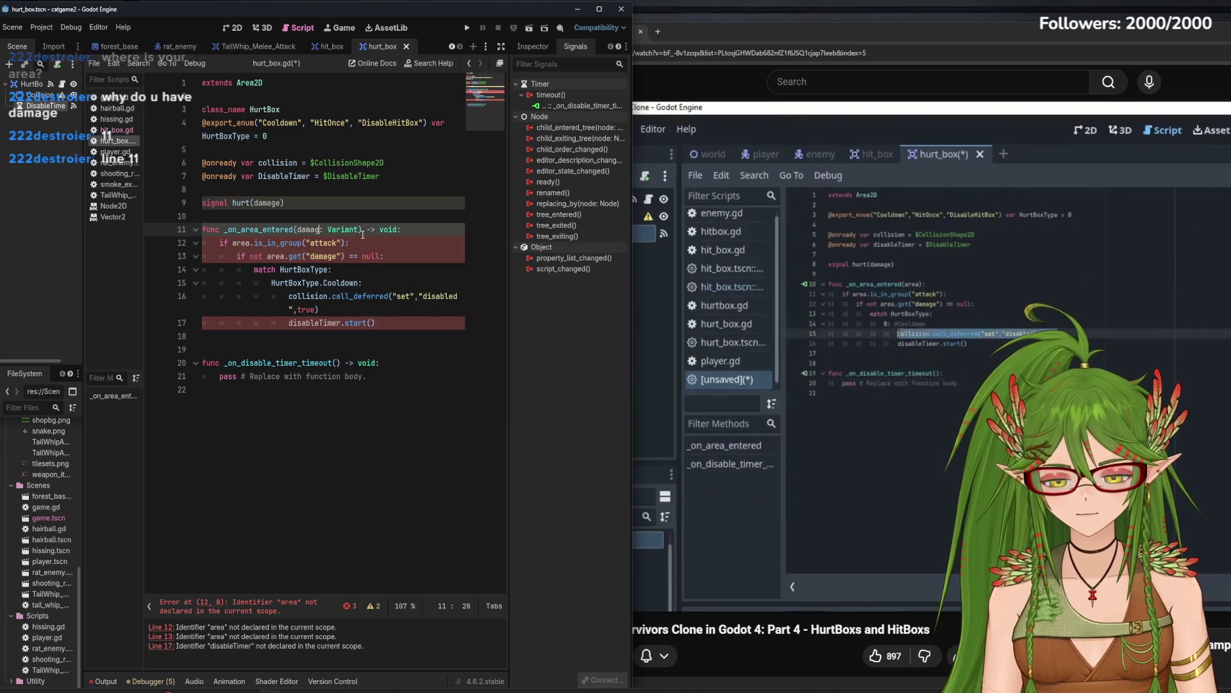
pyautogui.press('BackSpace')
pyautogui.press('BackSpace')
pyautogui.press('BackSpace')
pyautogui.write('area')
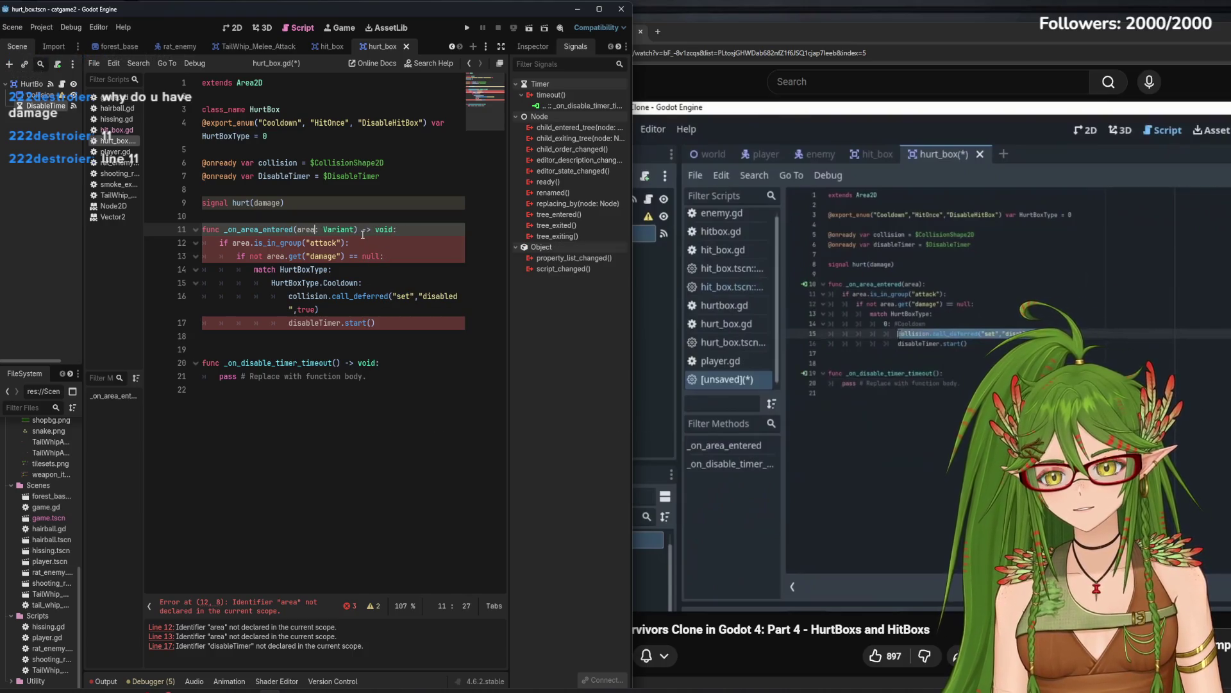
pyautogui.press('Delete')
pyautogui.press('BackSpace')
pyautogui.press('BackSpace')
pyautogui.press('BackSpace')
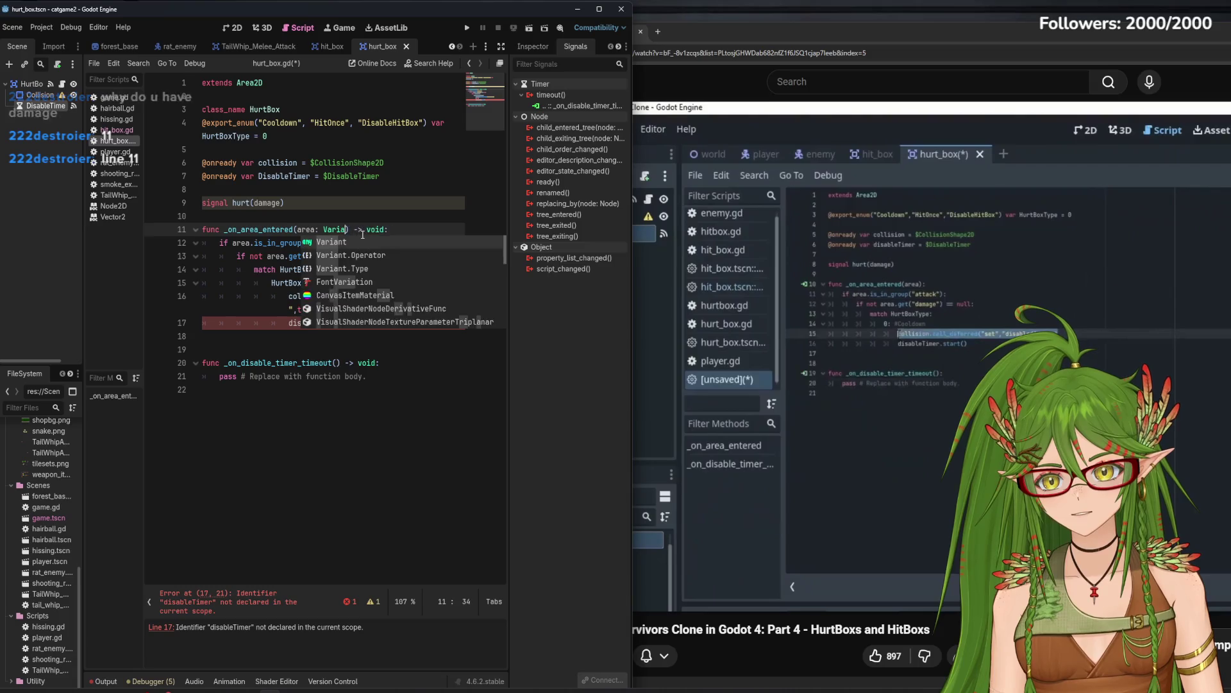
pyautogui.press('BackSpace')
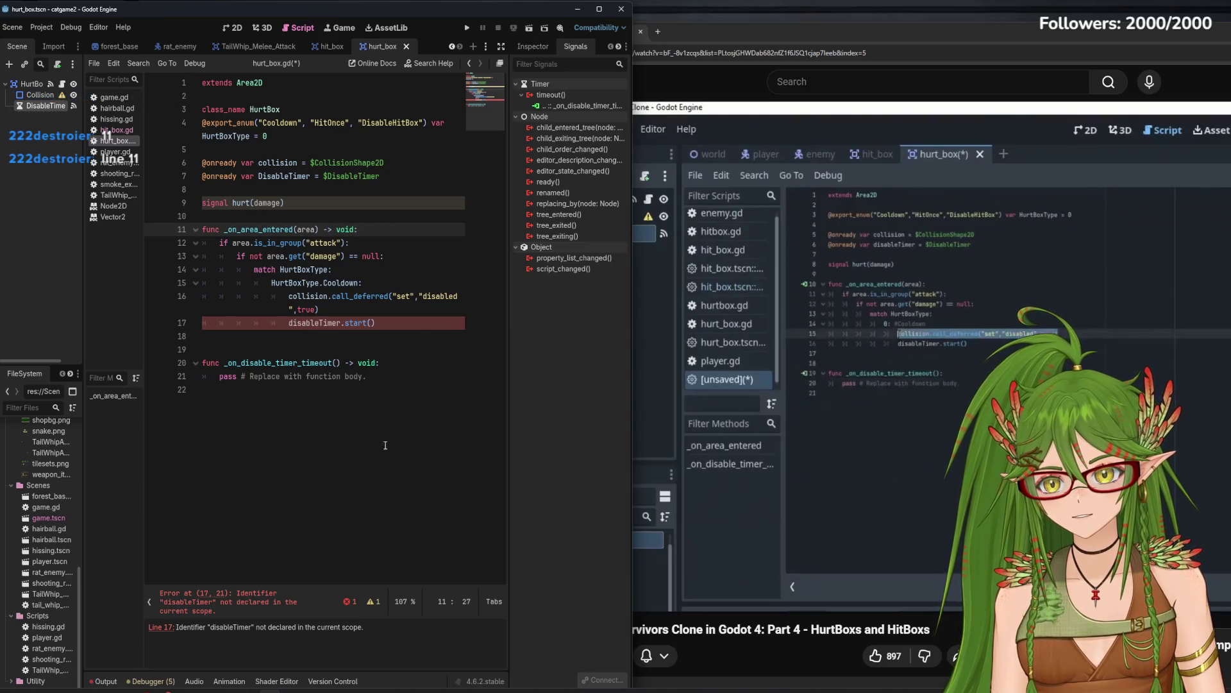
pyautogui.click(387, 453)
pyautogui.hotkey('ctrl', 's')
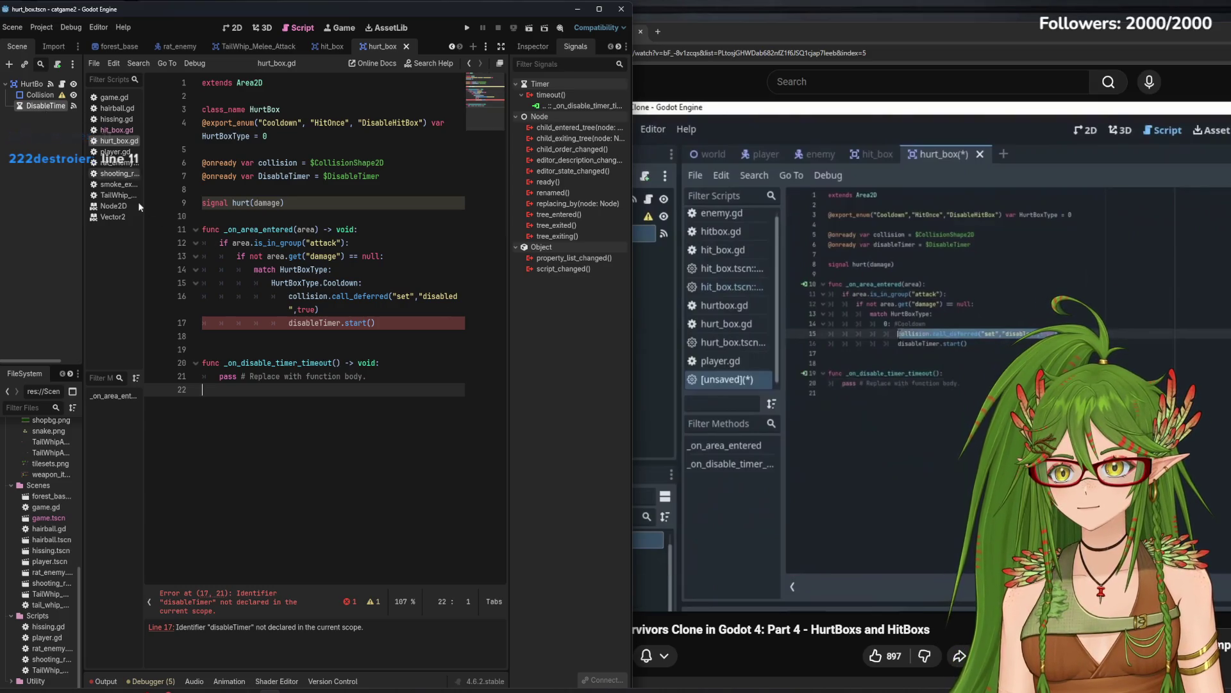
# - Capitalise disableTimer to DisableTimer on line 17 and save the script
pyautogui.click(292, 324)
pyautogui.press('BackSpace')
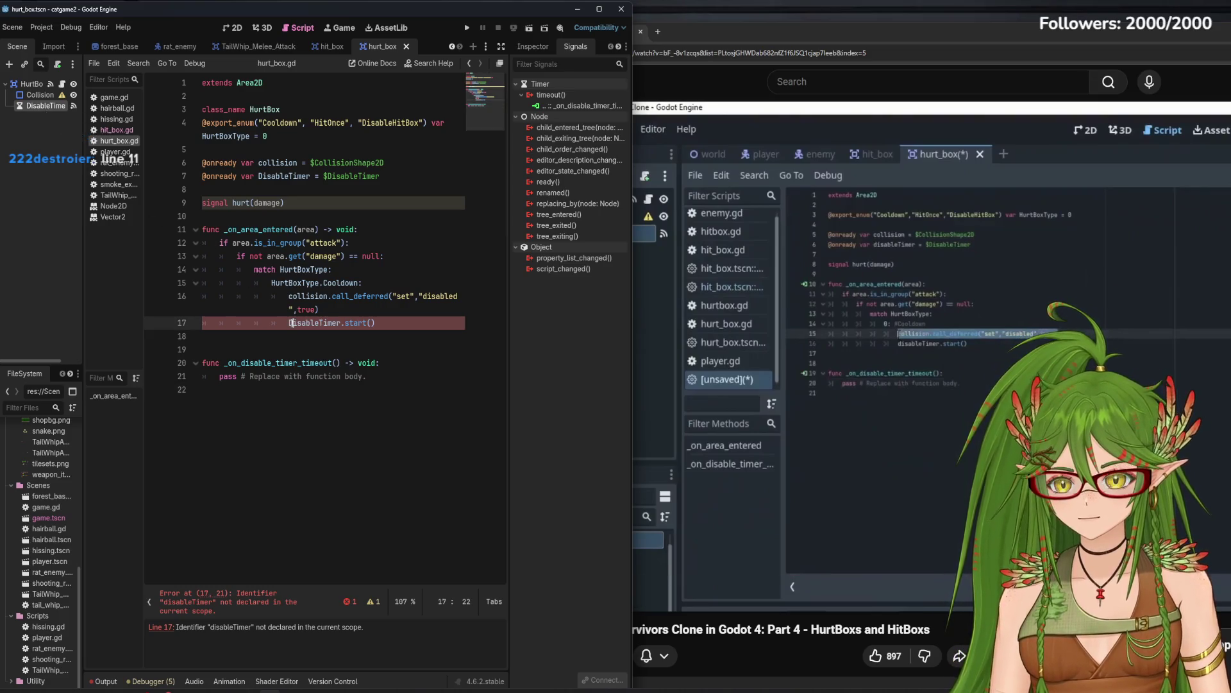
pyautogui.write('D')
pyautogui.click(320, 440)
pyautogui.hotkey('ctrl', 's')
pyautogui.hotkey('alt', 'Tab')
pyautogui.click(531, 584)
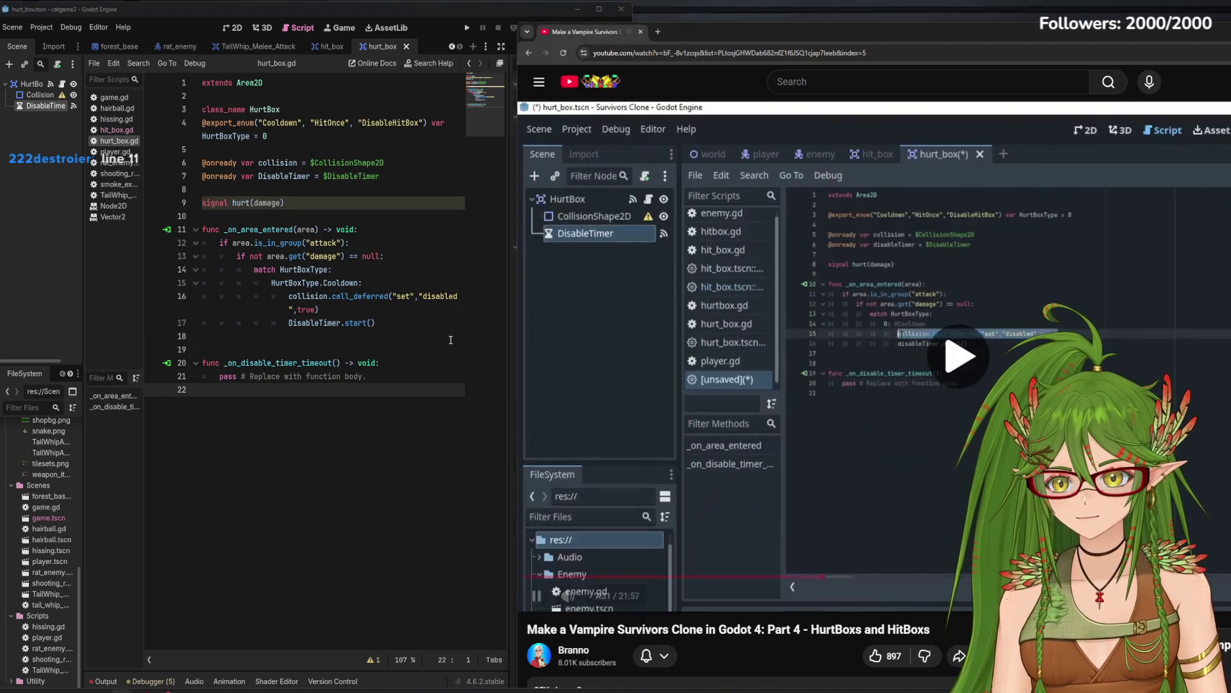
# - Replace pass in _on_disable_timer_timeout with the line-16 call_deferred call, setting disabled to false
pyautogui.click(371, 378)
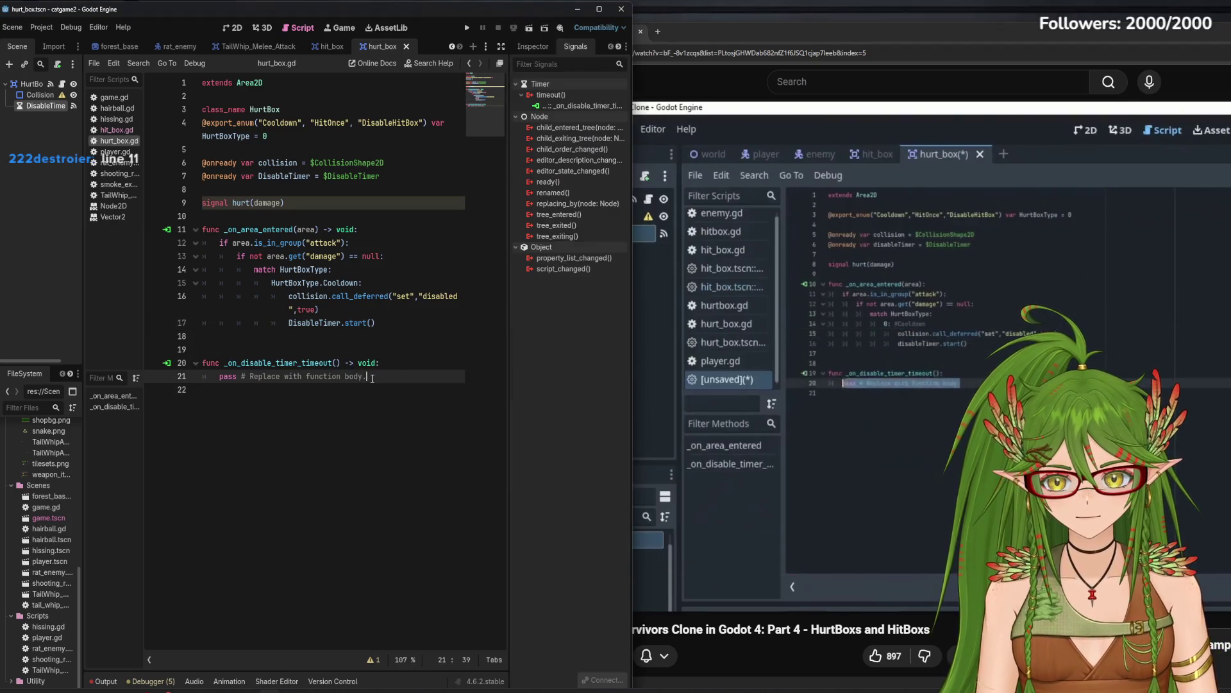
pyautogui.moveTo(366, 377); pyautogui.dragTo(320, 376)
pyautogui.hotkey('alt', 'Tab')
pyautogui.press('space')
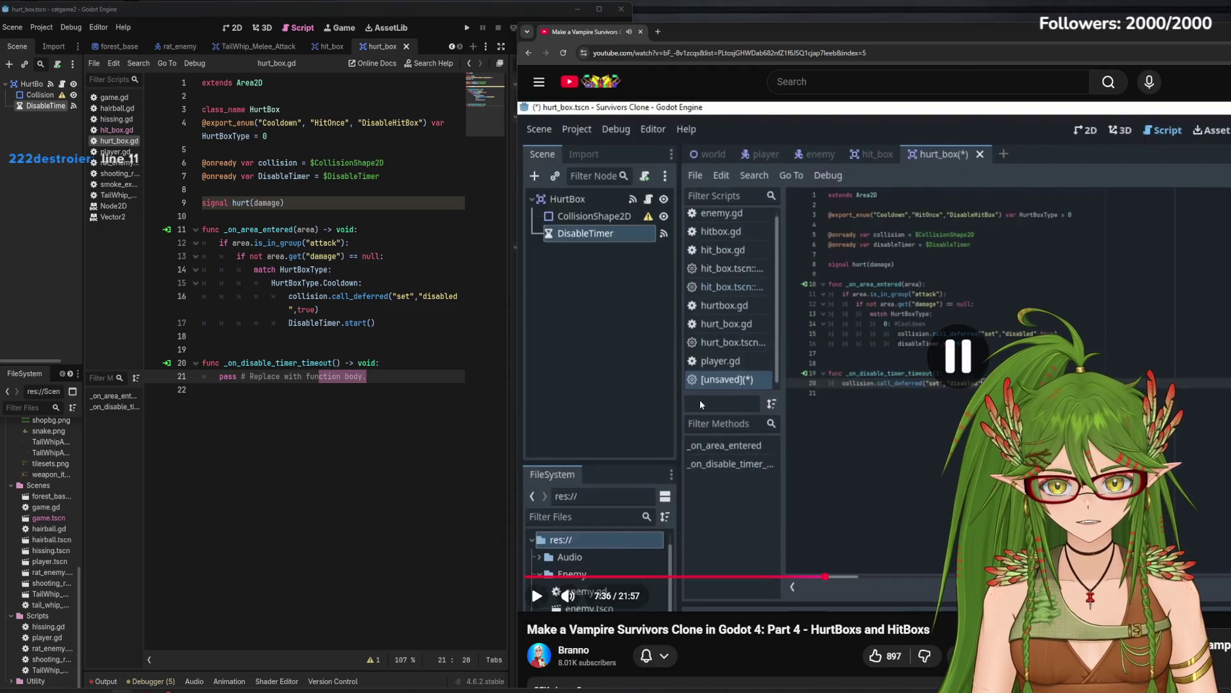
pyautogui.click(353, 313)
pyautogui.hotkey('shift', 'Home')
pyautogui.hotkey('ctrl', 'c')
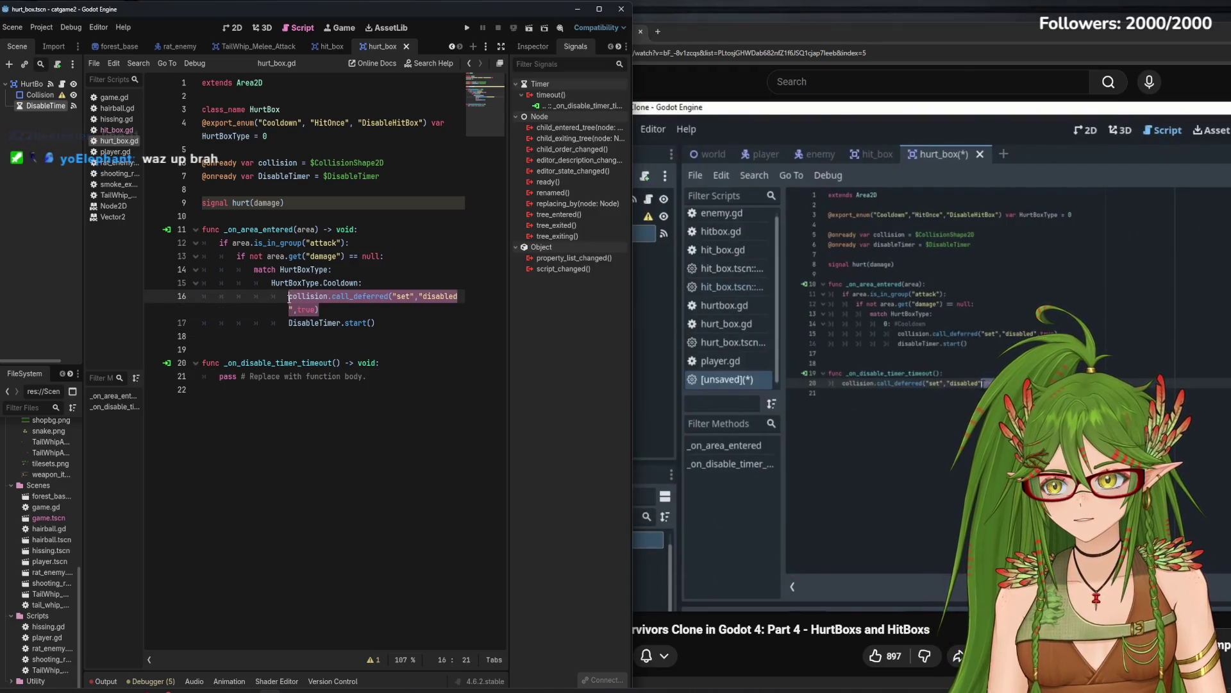
pyautogui.click(379, 381)
pyautogui.hotkey('shift', 'Home')
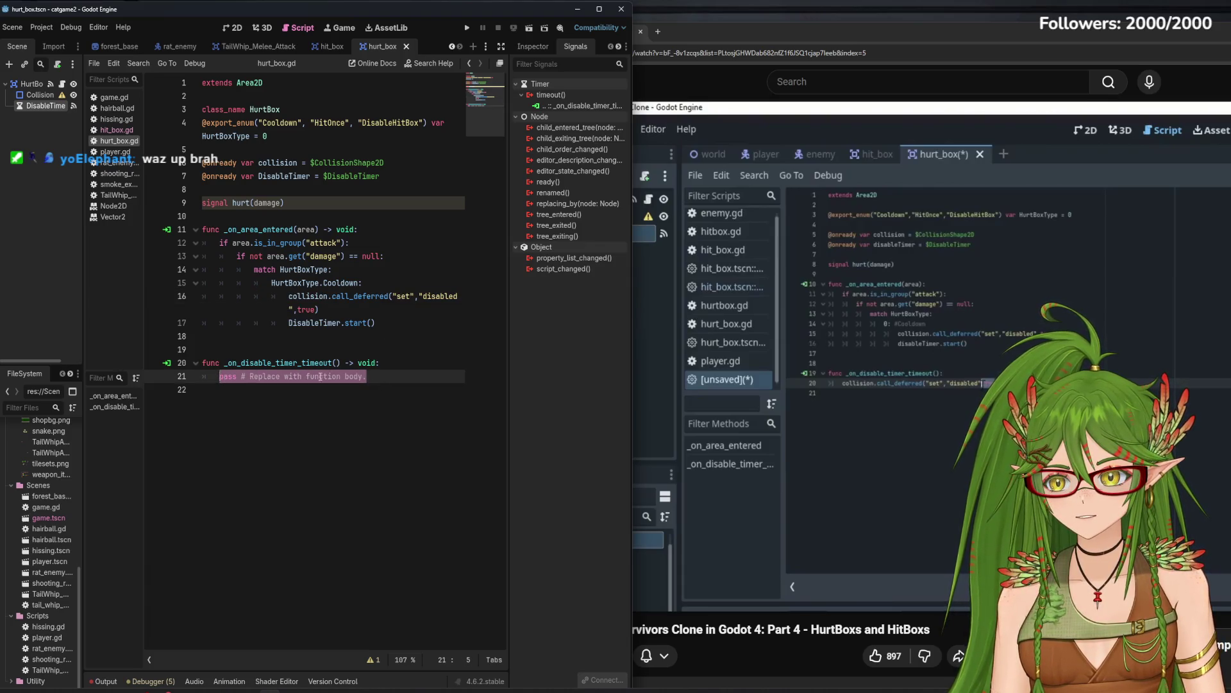
pyautogui.hotkey('ctrl', 'v')
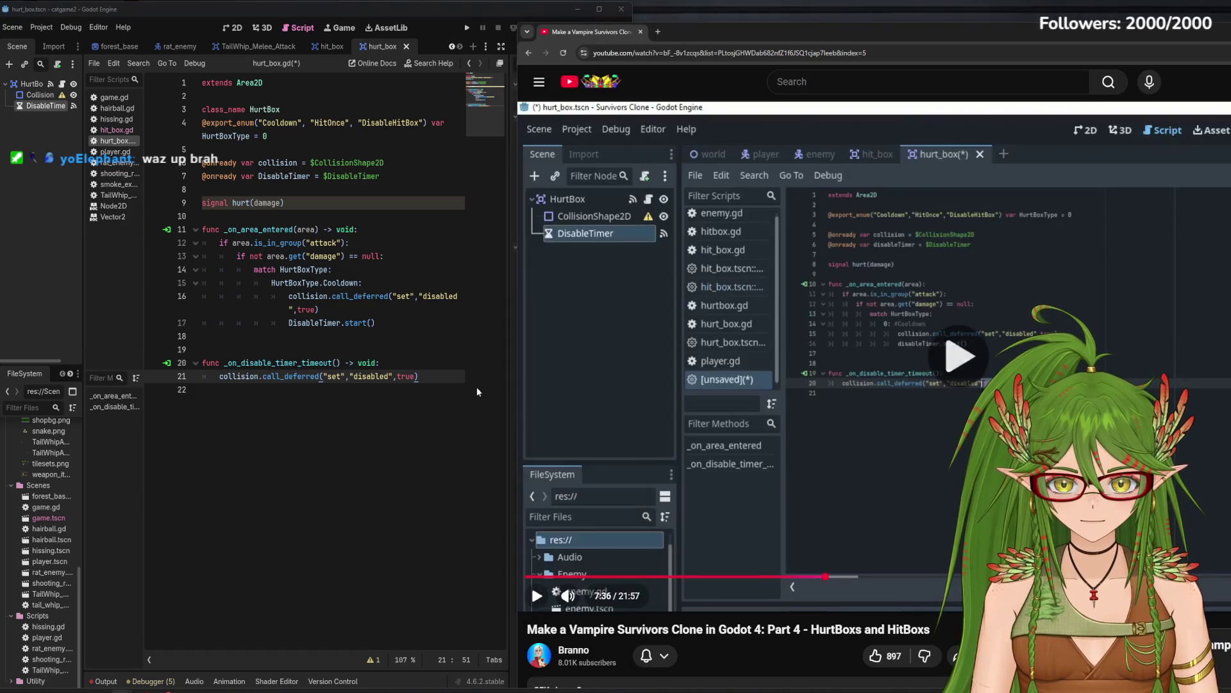
pyautogui.doubleClick(408, 377)
pyautogui.write('false')
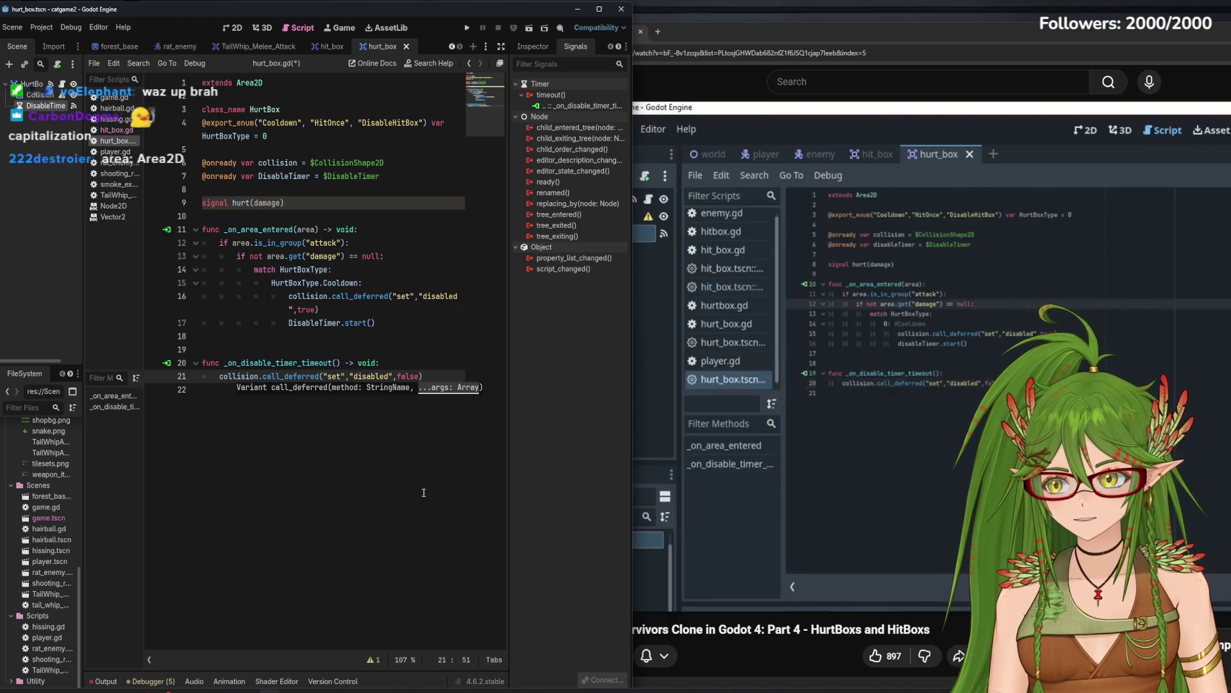
pyautogui.press('Down')
# - Type the area parameter on line 11 as Area2D and save the script
pyautogui.click(970, 357)
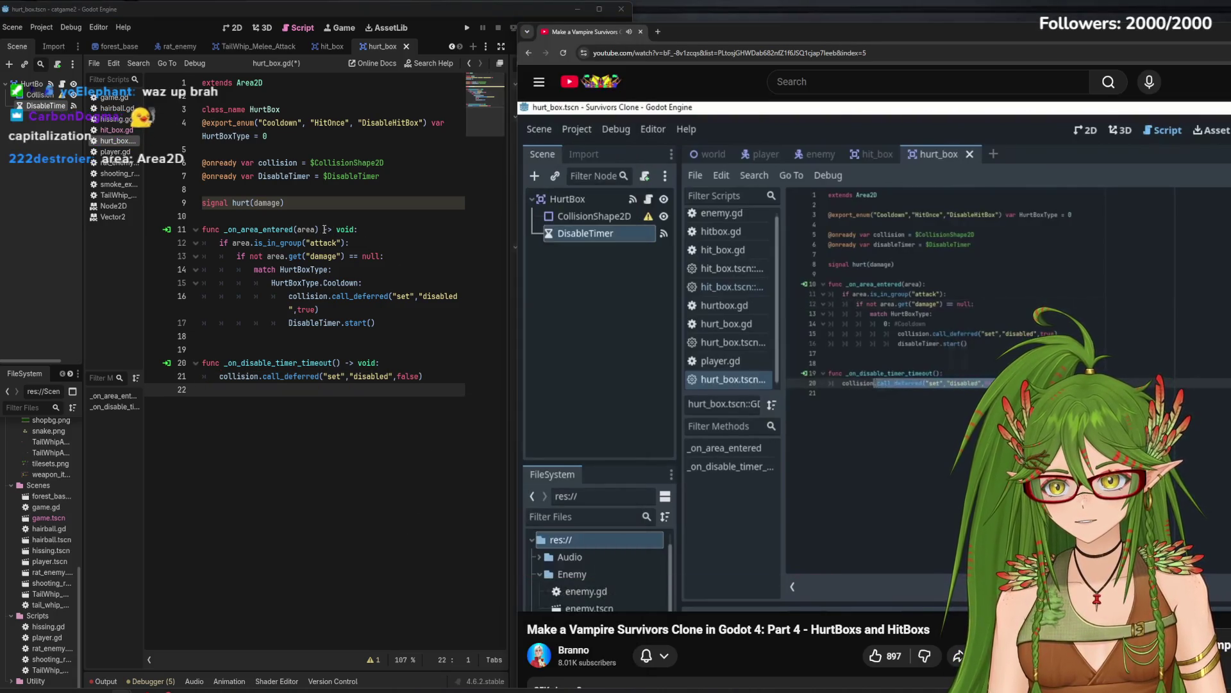
pyautogui.click(322, 229)
pyautogui.write(': Area2')
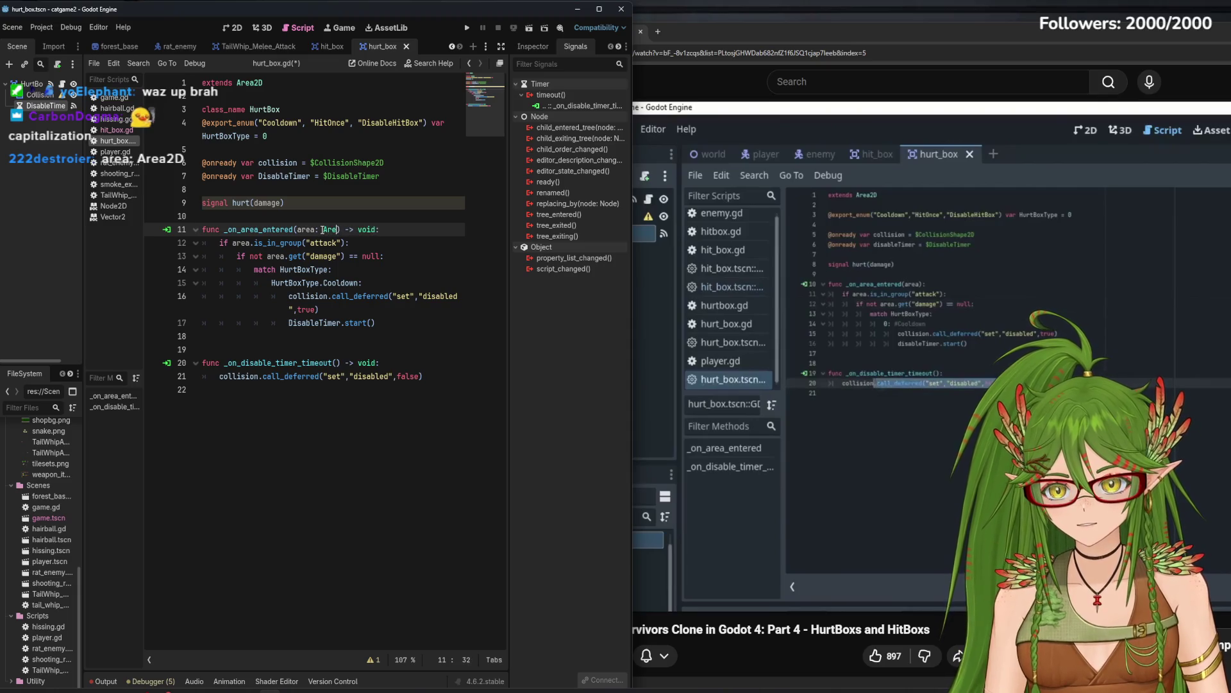
pyautogui.press('Return')
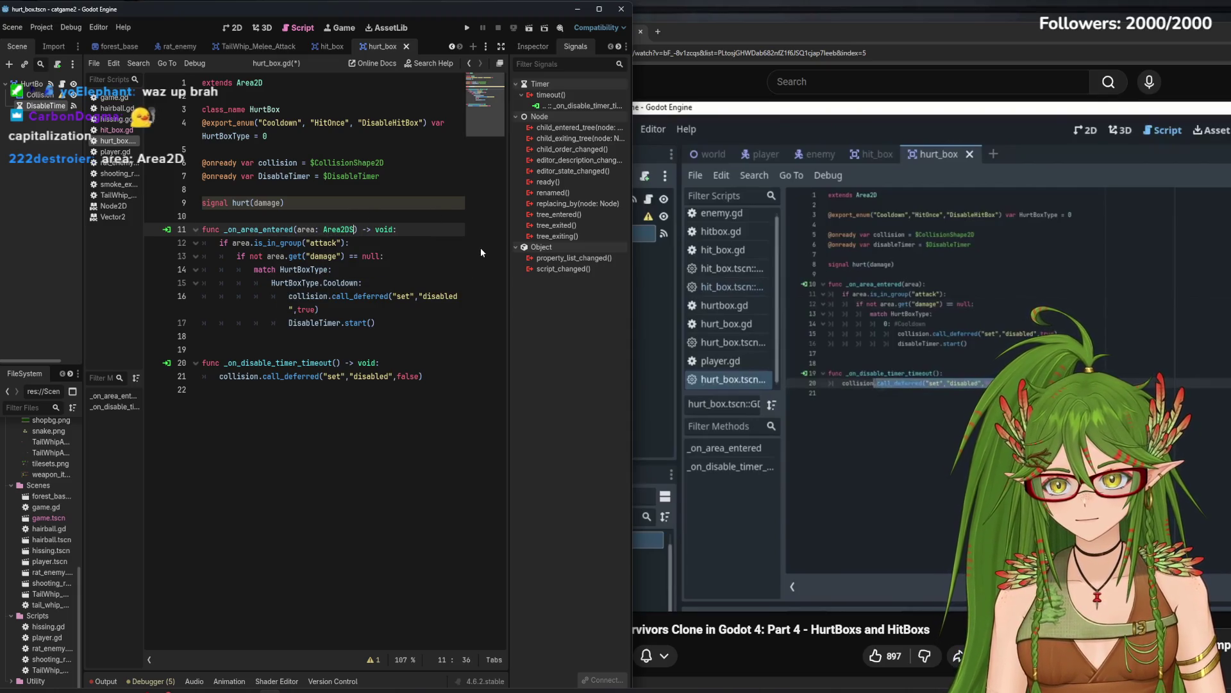
pyautogui.hotkey('ctrl', 's')
pyautogui.click(770, 353)
pyautogui.click(329, 399)
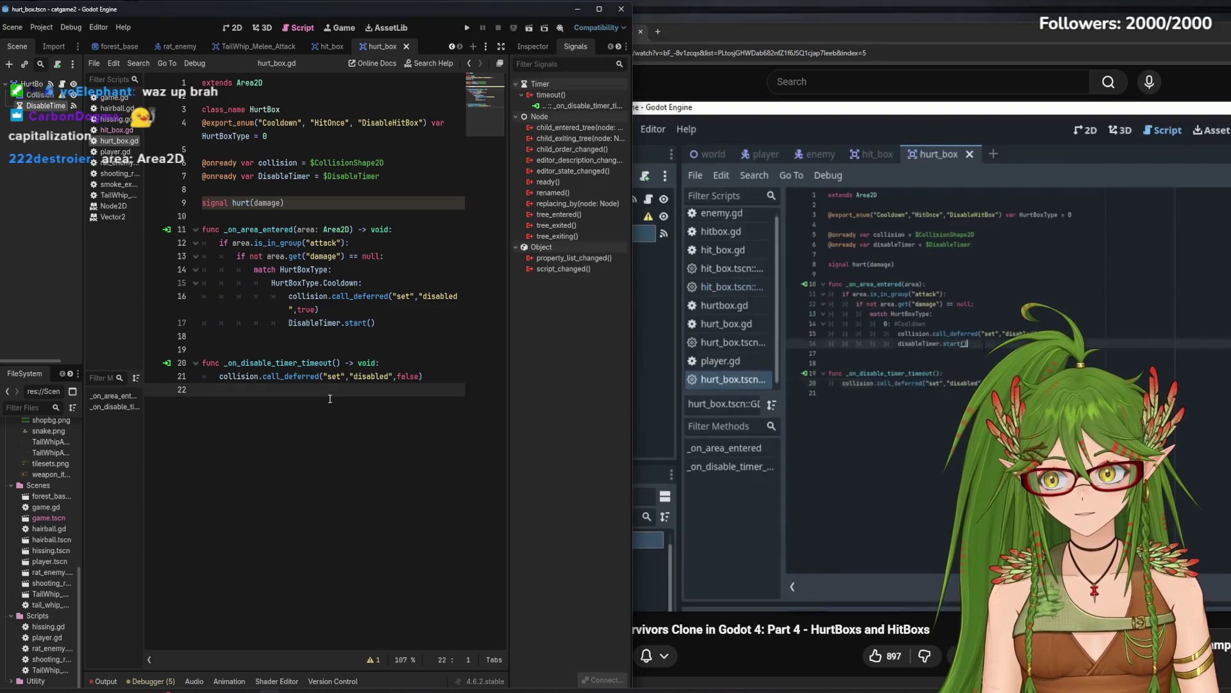
# - Insert a new indented line after DisableTimer.start(), then select HurtBoxType.Cooldown on line 15
pyautogui.click(392, 323)
pyautogui.press('Return')
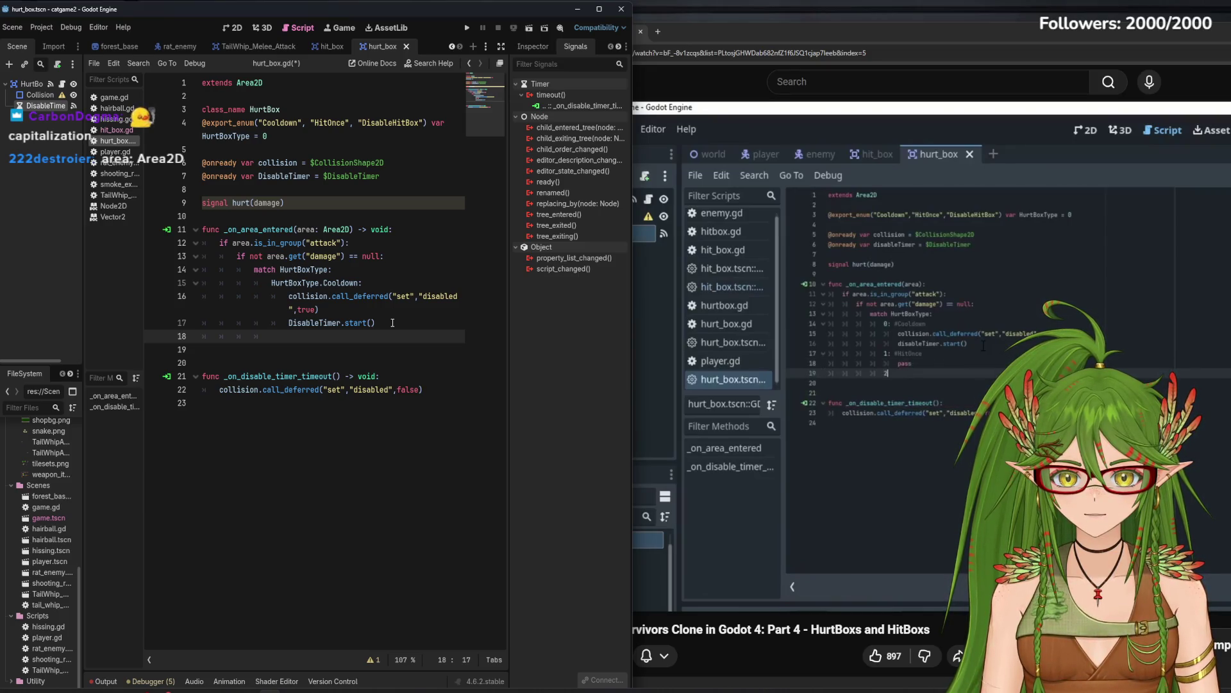
pyautogui.click(922, 337)
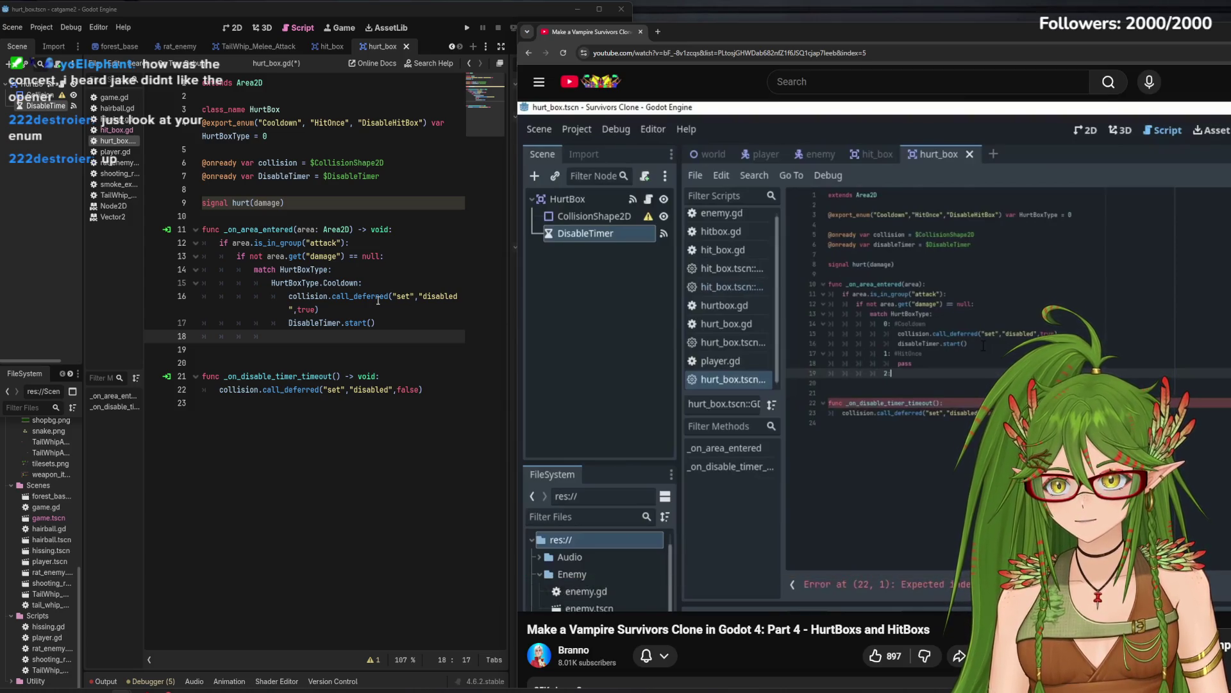
pyautogui.moveTo(345, 291)
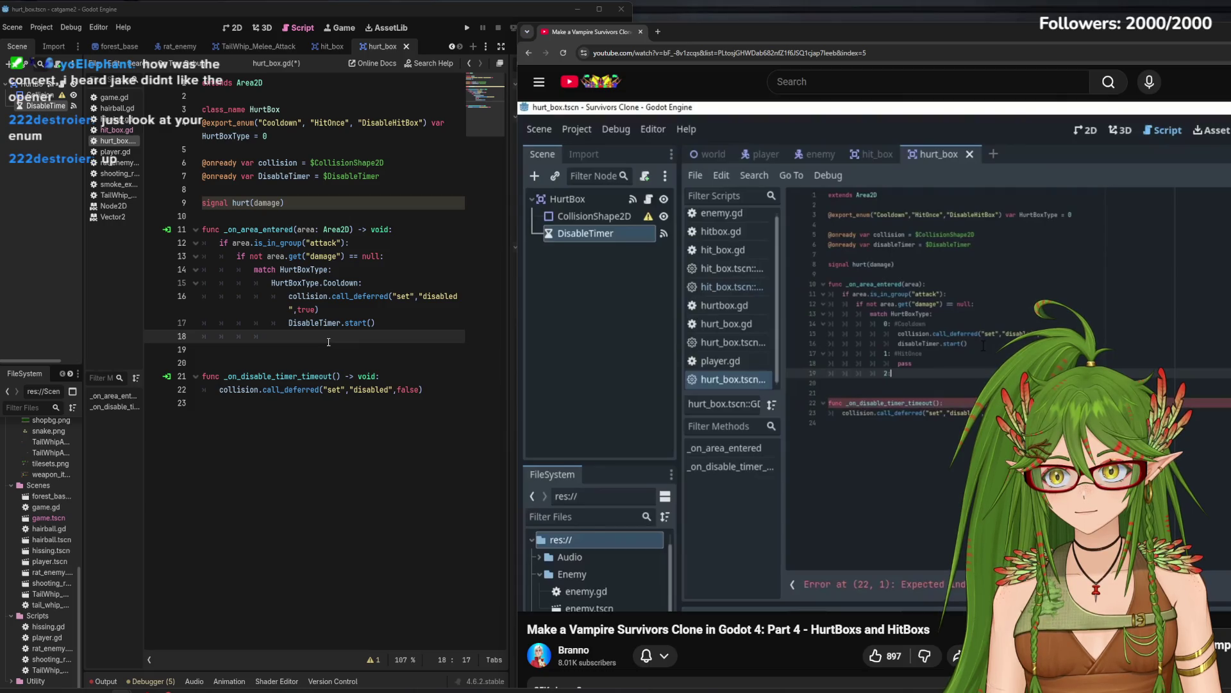
pyautogui.click(281, 288)
pyautogui.moveTo(271, 282); pyautogui.dragTo(359, 283)
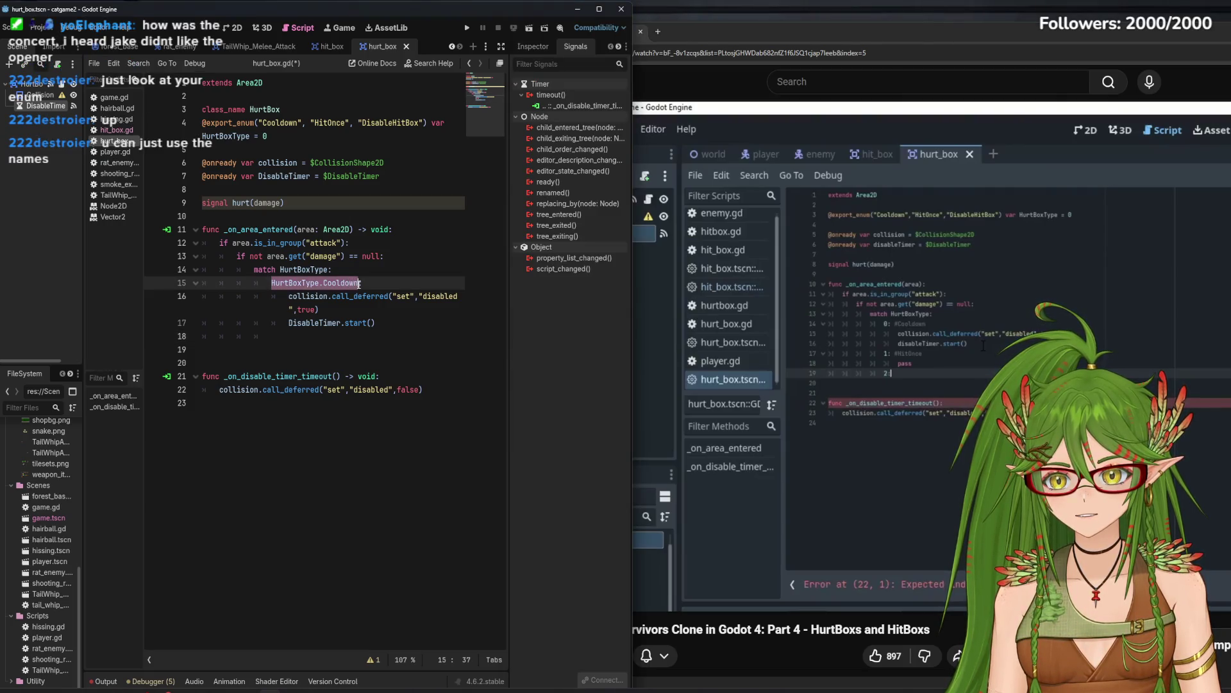
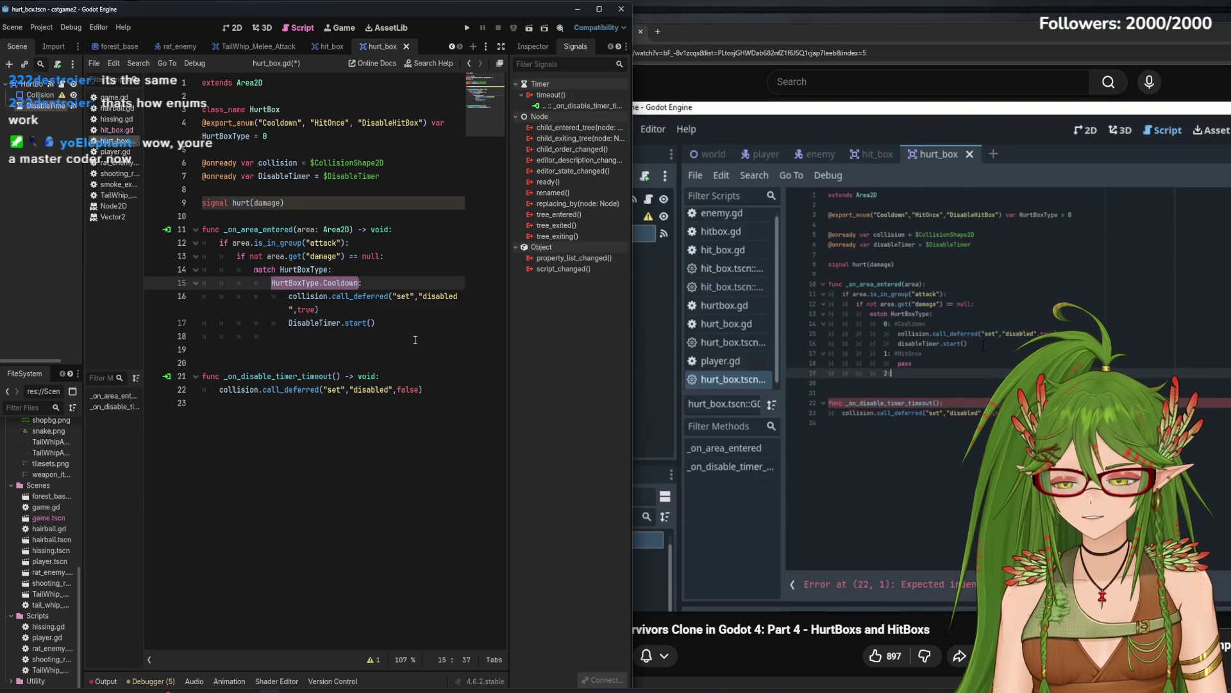
# - Add the missing colon after HurtBoxType.Cooldown on line 15 of hurt_box.gd
pyautogui.click(392, 339)
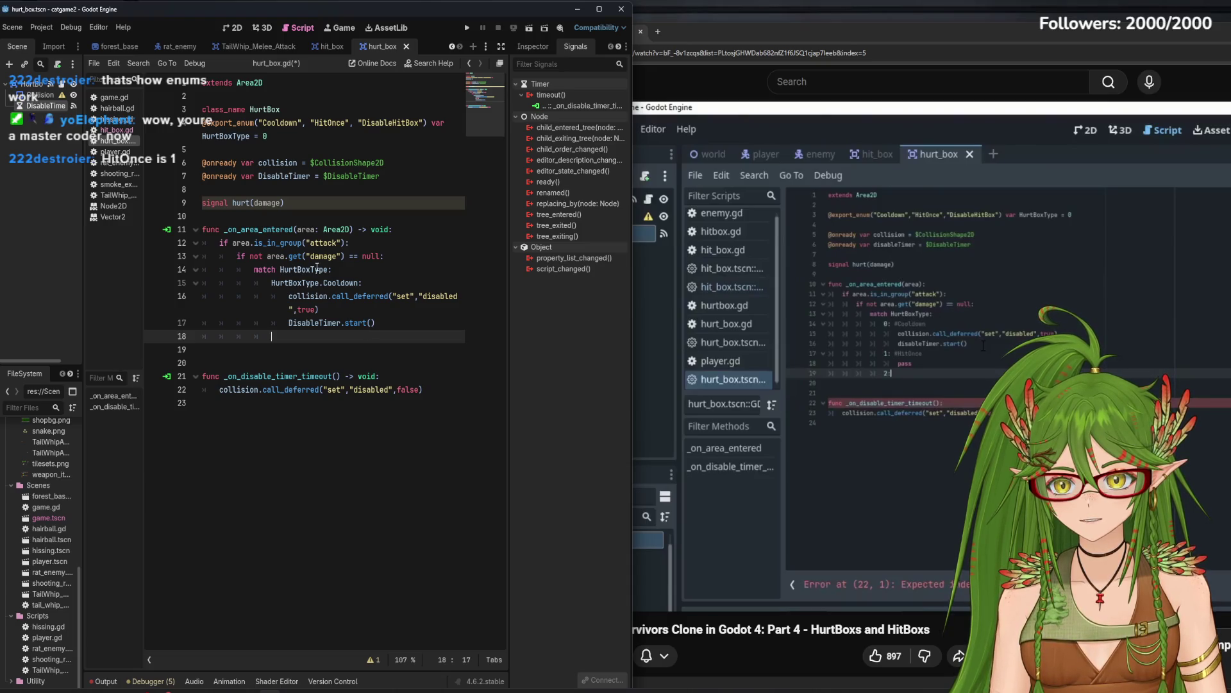
pyautogui.click(360, 283)
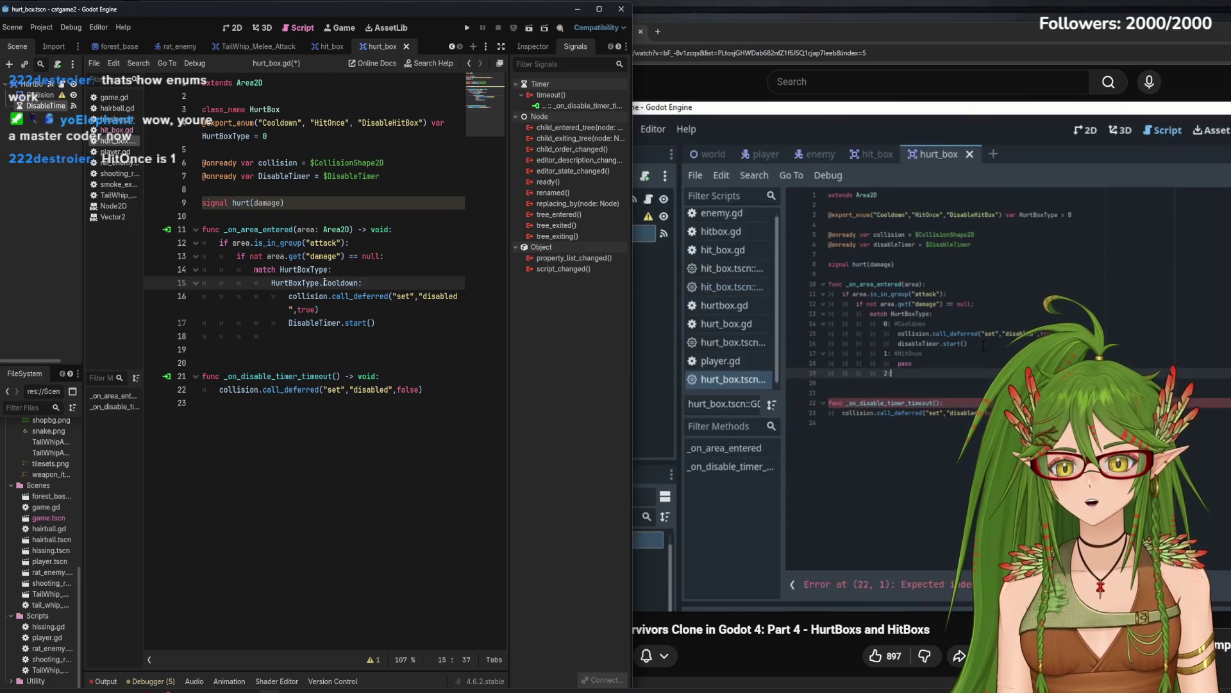
pyautogui.write(':')
pyautogui.click(305, 331)
pyautogui.click(340, 283)
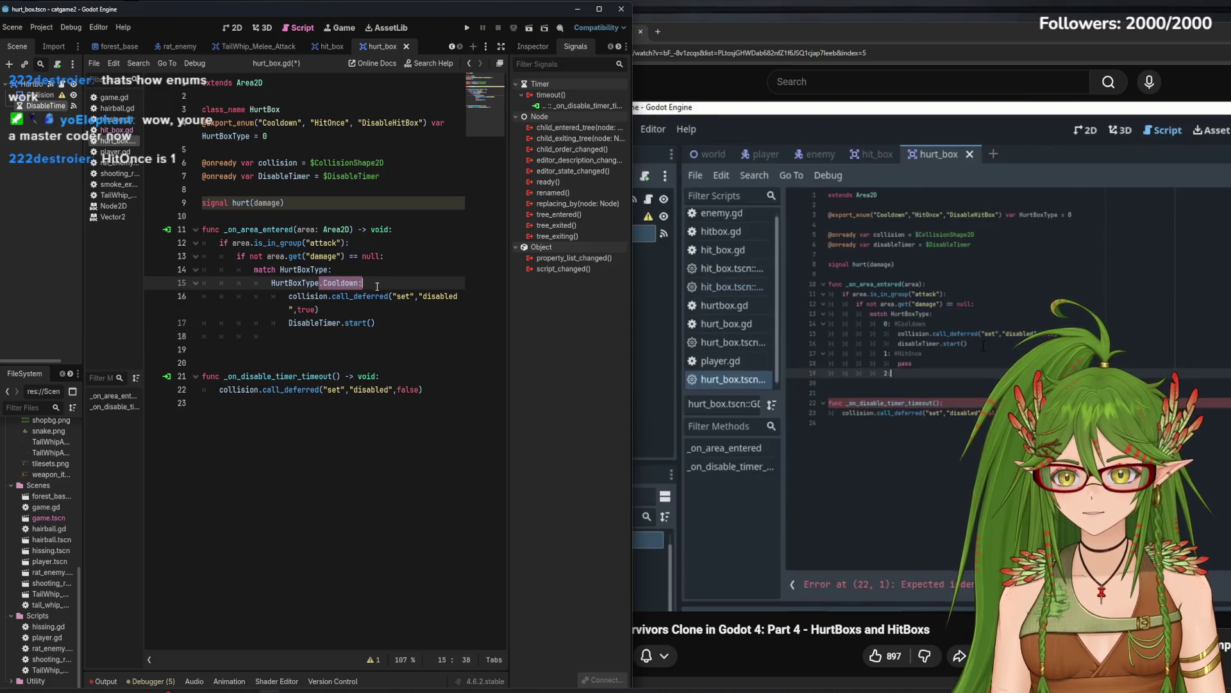
pyautogui.click(257, 109)
pyautogui.click(330, 349)
pyautogui.click(331, 337)
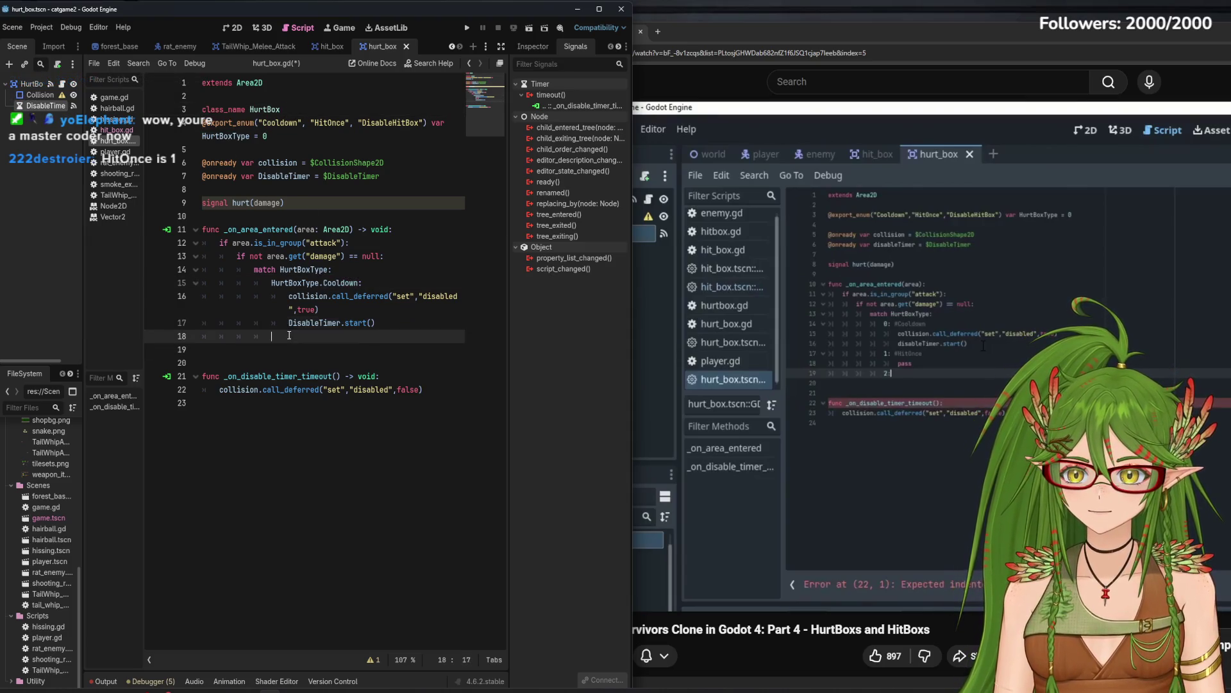
pyautogui.click(826, 379)
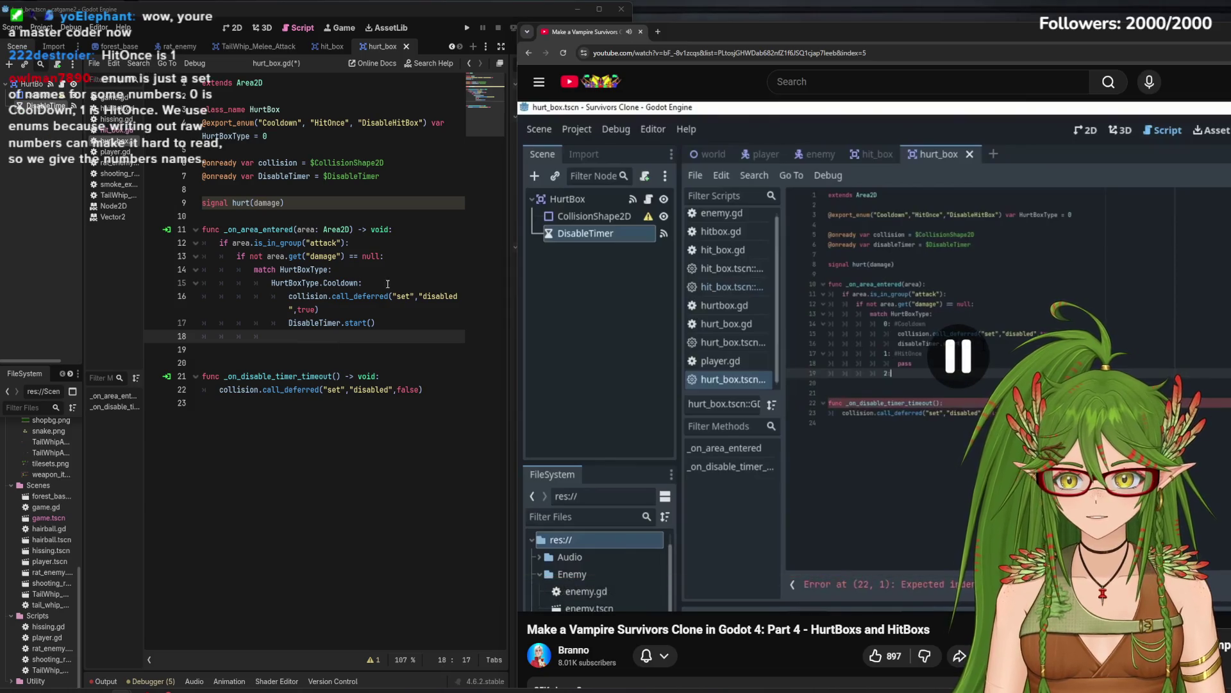
pyautogui.moveTo(363, 283); pyautogui.dragTo(269, 283)
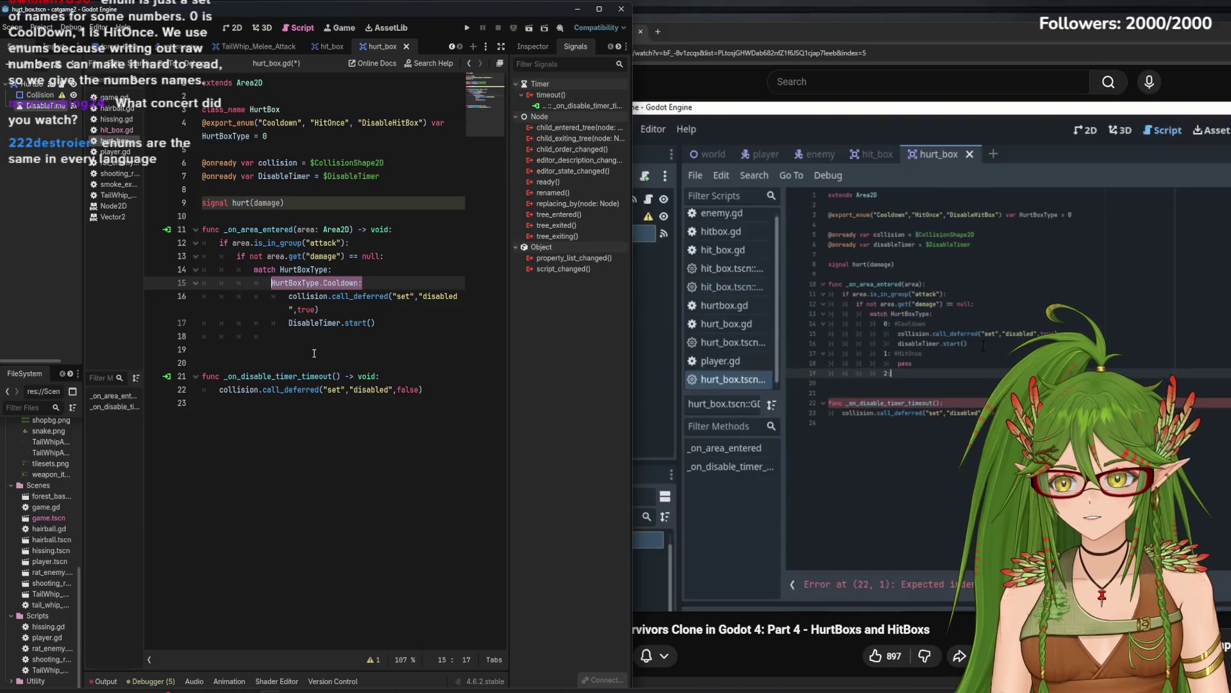
# - Add a HurtBoxType.HitOnce: branch containing pass on line 18
pyautogui.click(298, 336)
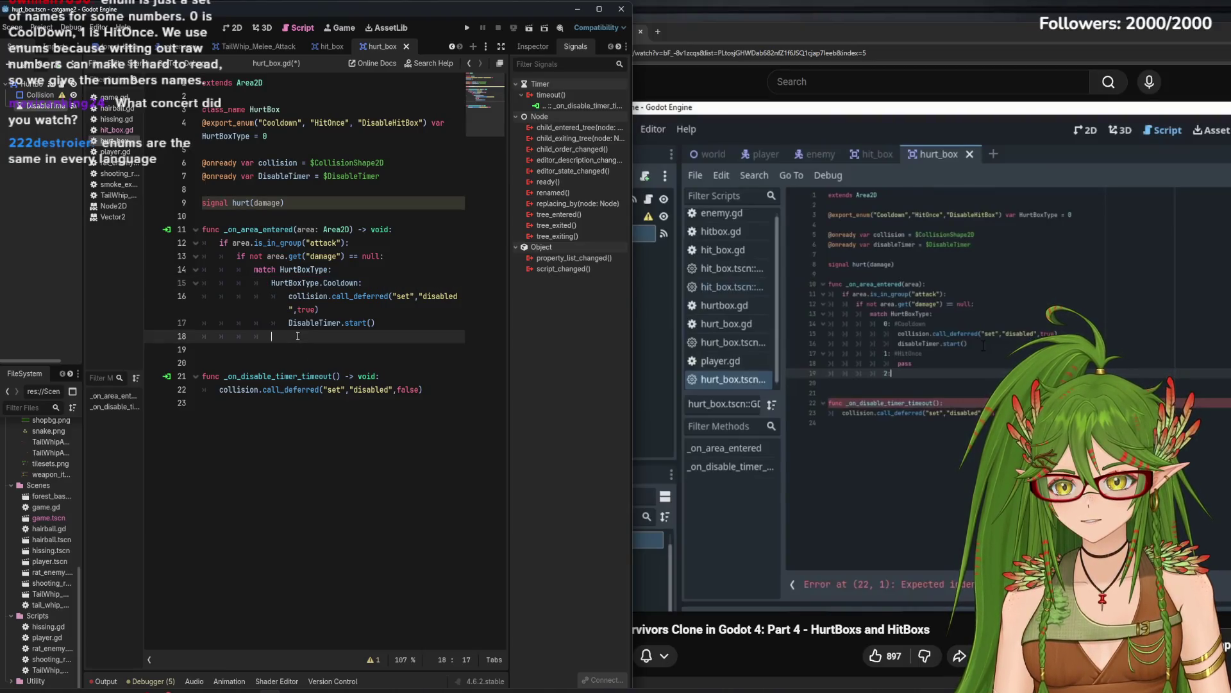
pyautogui.write('HurtBoxType.Cooldow:')
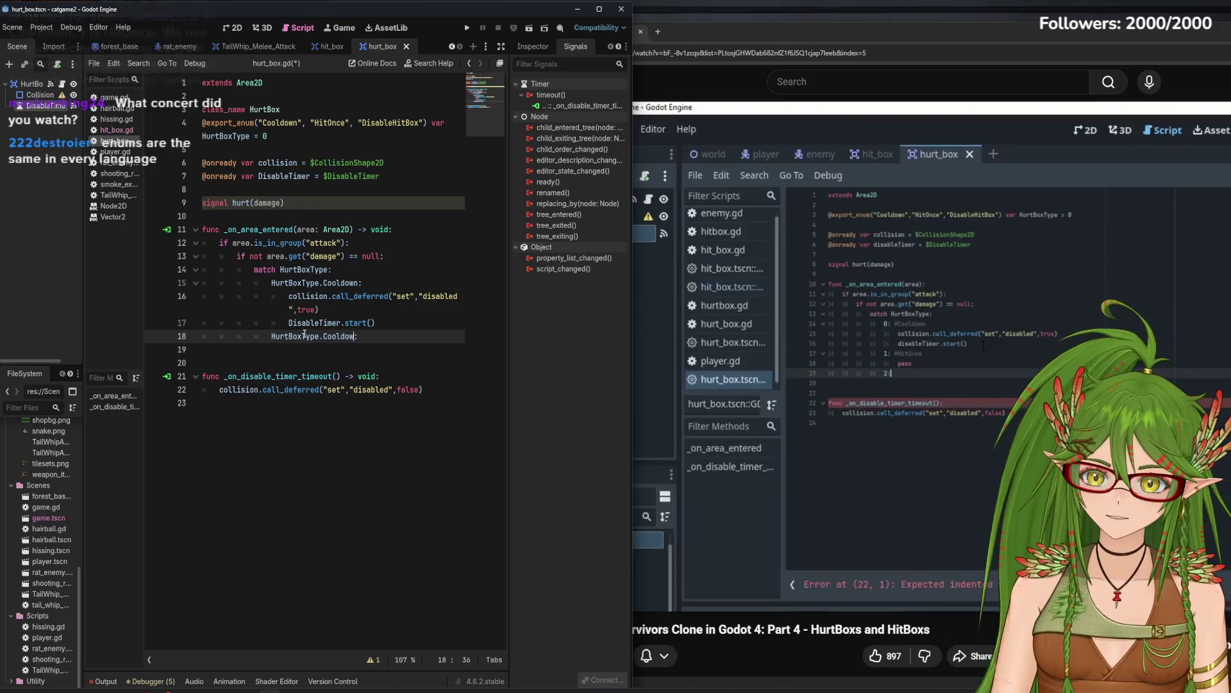
pyautogui.press('BackSpace')
pyautogui.press('BackSpace')
pyautogui.write('HitOnce')
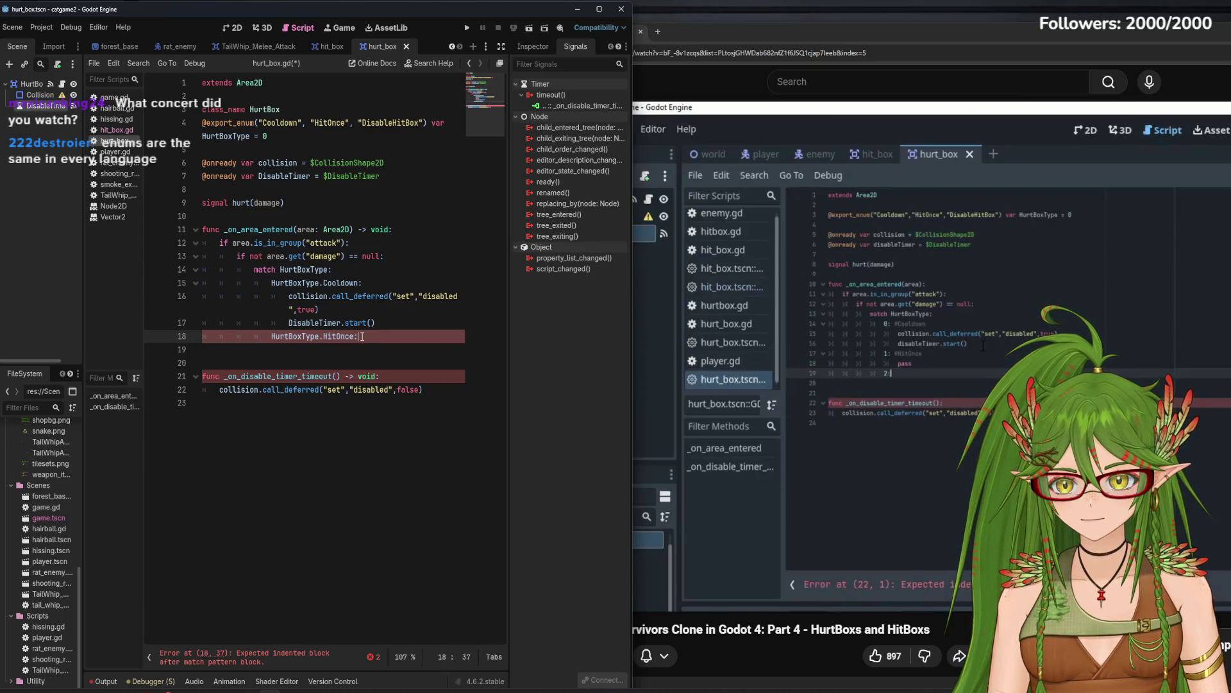
pyautogui.press('Return')
pyautogui.write('pass')
pyautogui.press('Return')
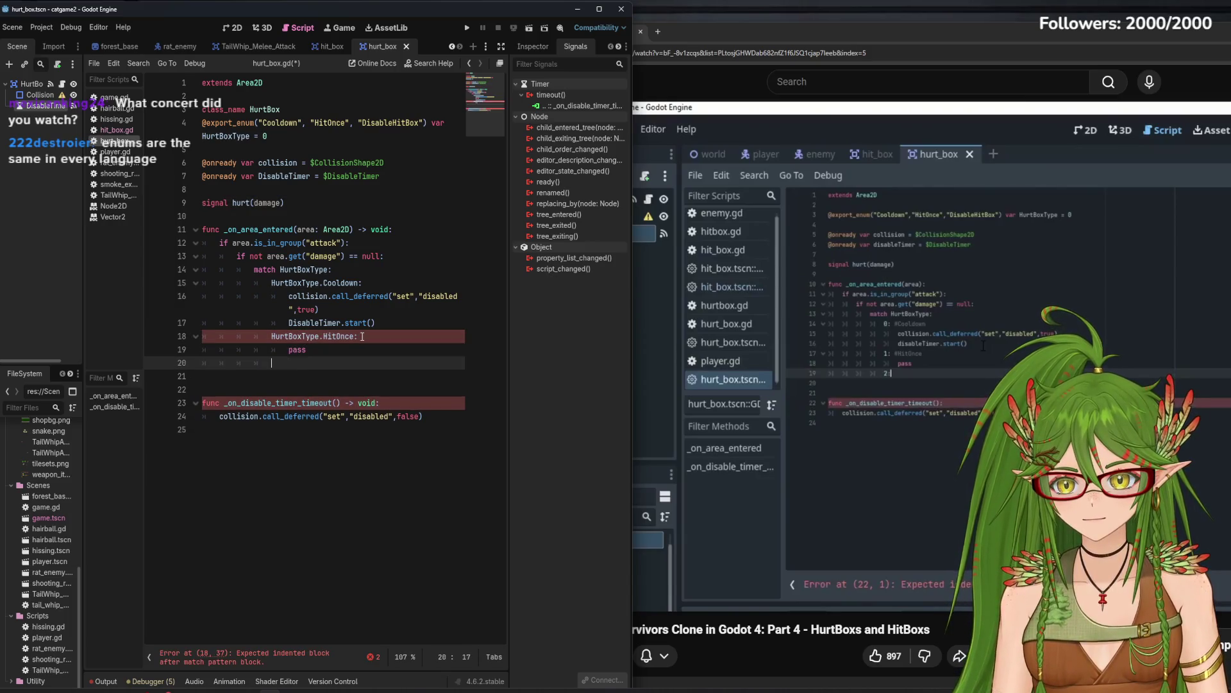
# - Add a HurtBoxType.DisableHitBox: branch containing pass, then save the script
pyautogui.write('HurtBoxType.HitOnce:')
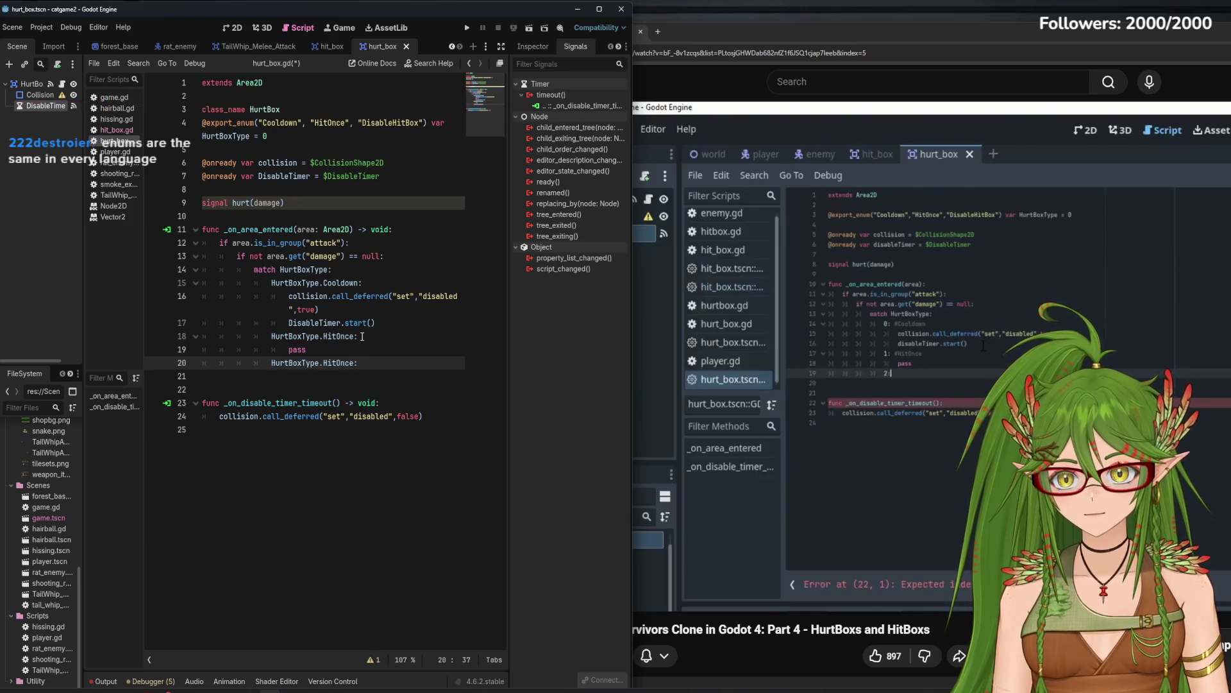
pyautogui.press('BackSpace')
pyautogui.press('BackSpace')
pyautogui.press('BackSpace')
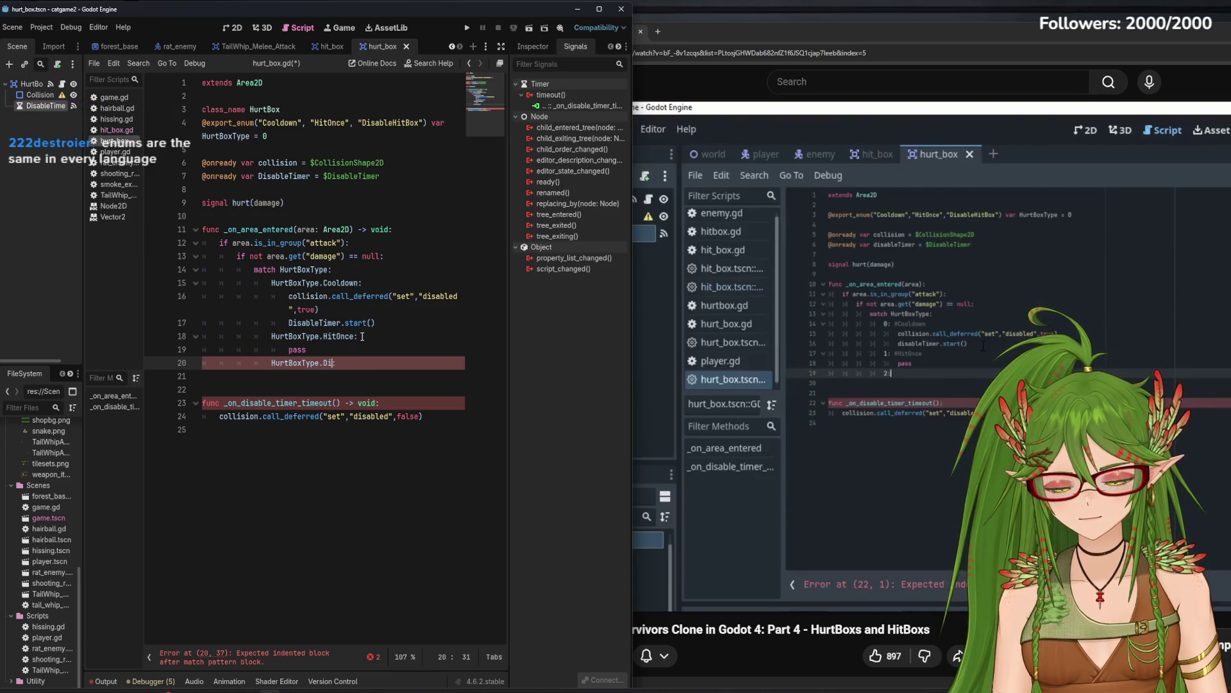
pyautogui.write('sableHitBox')
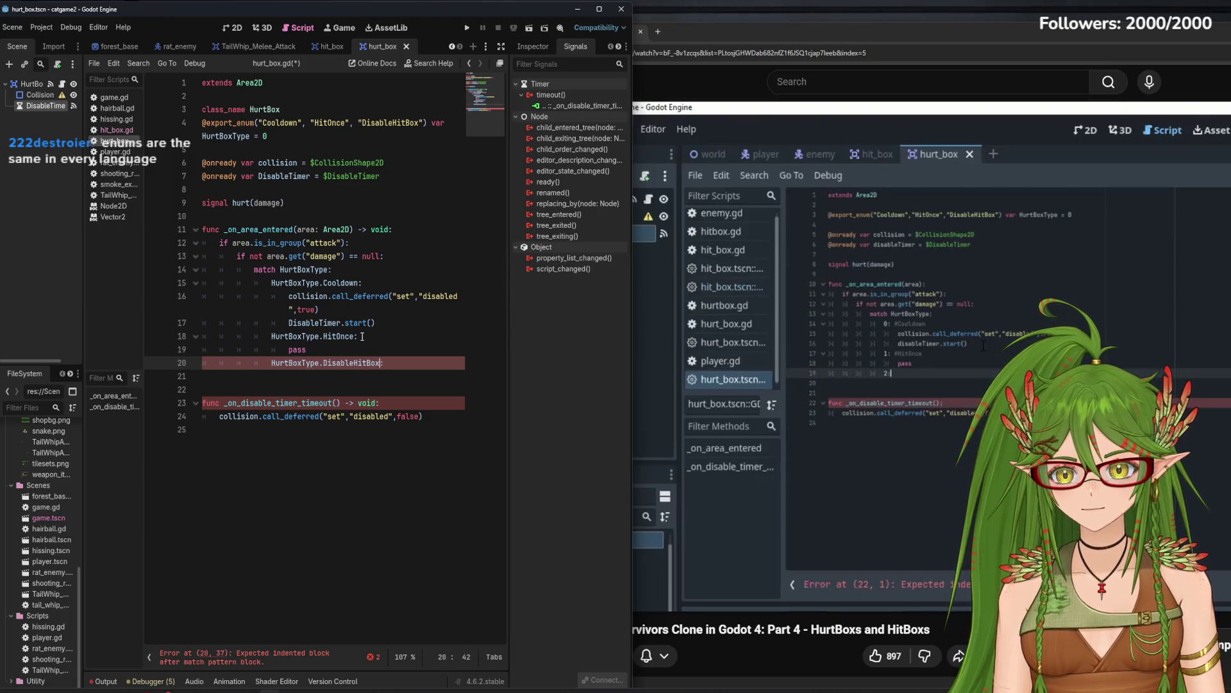
pyautogui.press('Return')
pyautogui.write('ss')
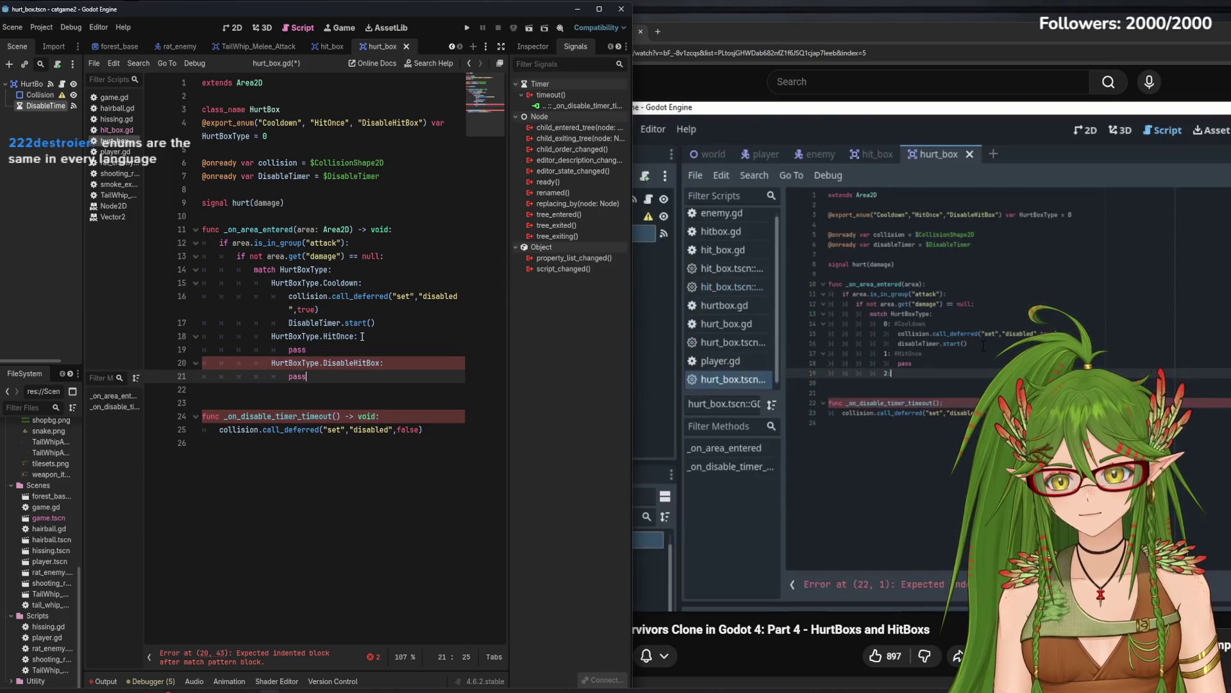
pyautogui.hotkey('ctrl', 's')
# - Watch the next part of the YouTube tutorial, pausing and resuming it
pyautogui.click(946, 308)
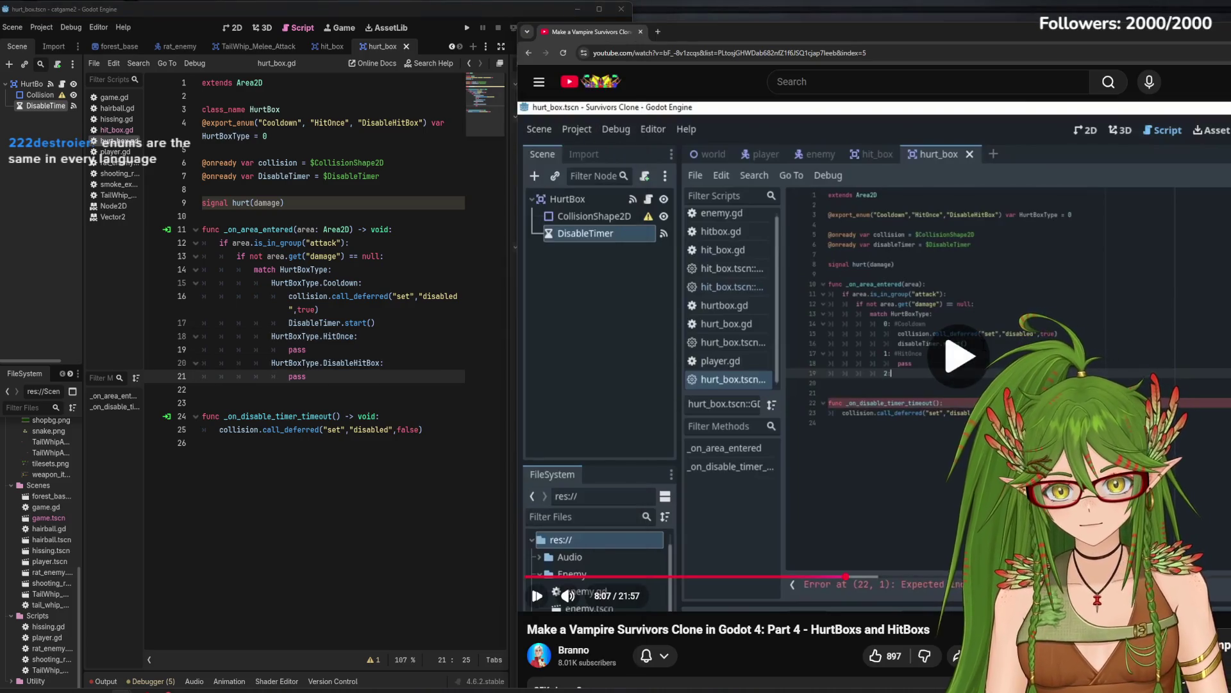
pyautogui.press('space')
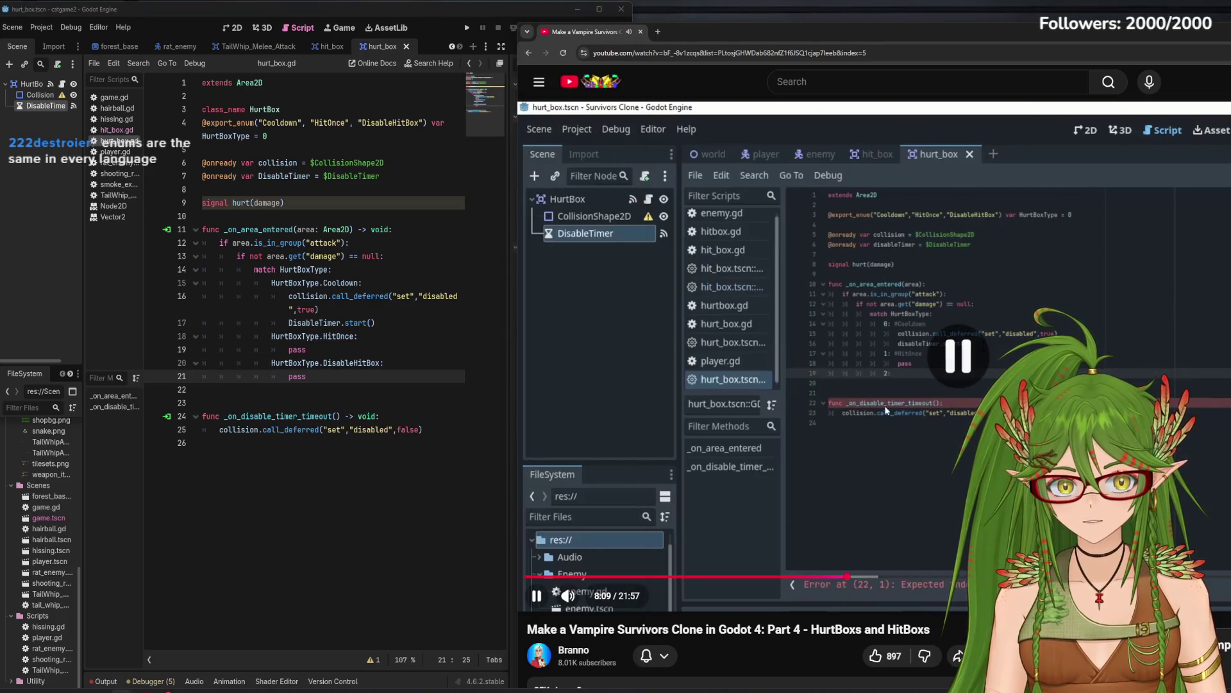
pyautogui.press('space')
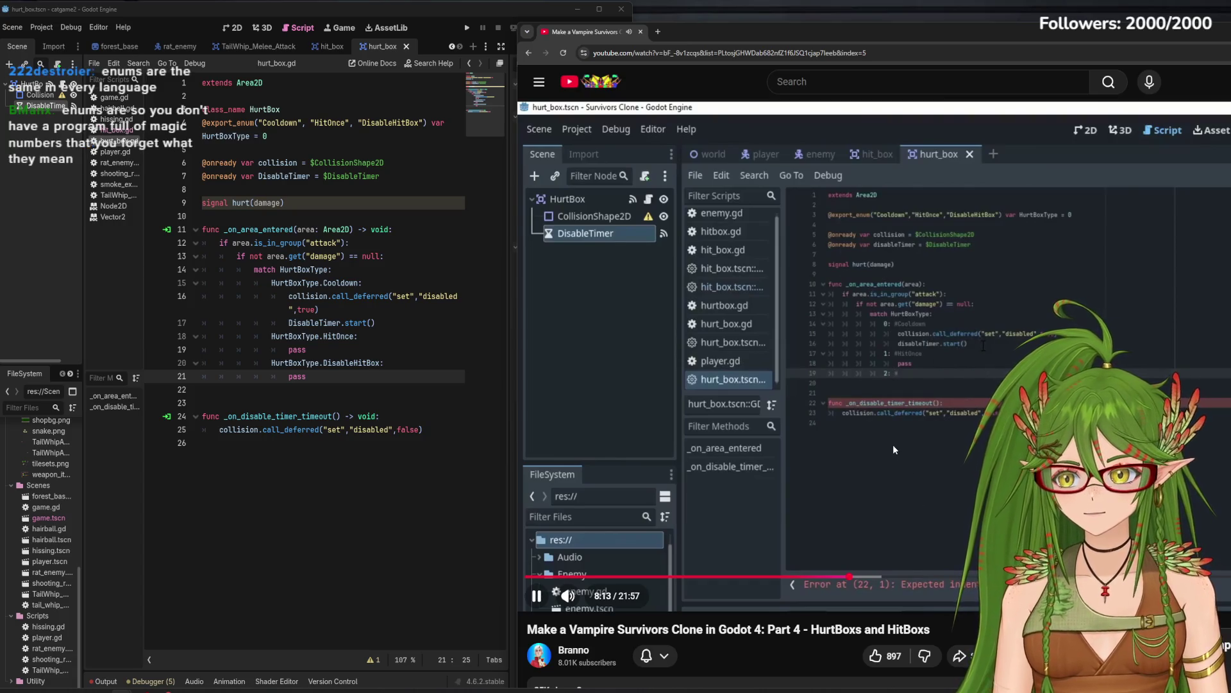
pyautogui.press('space')
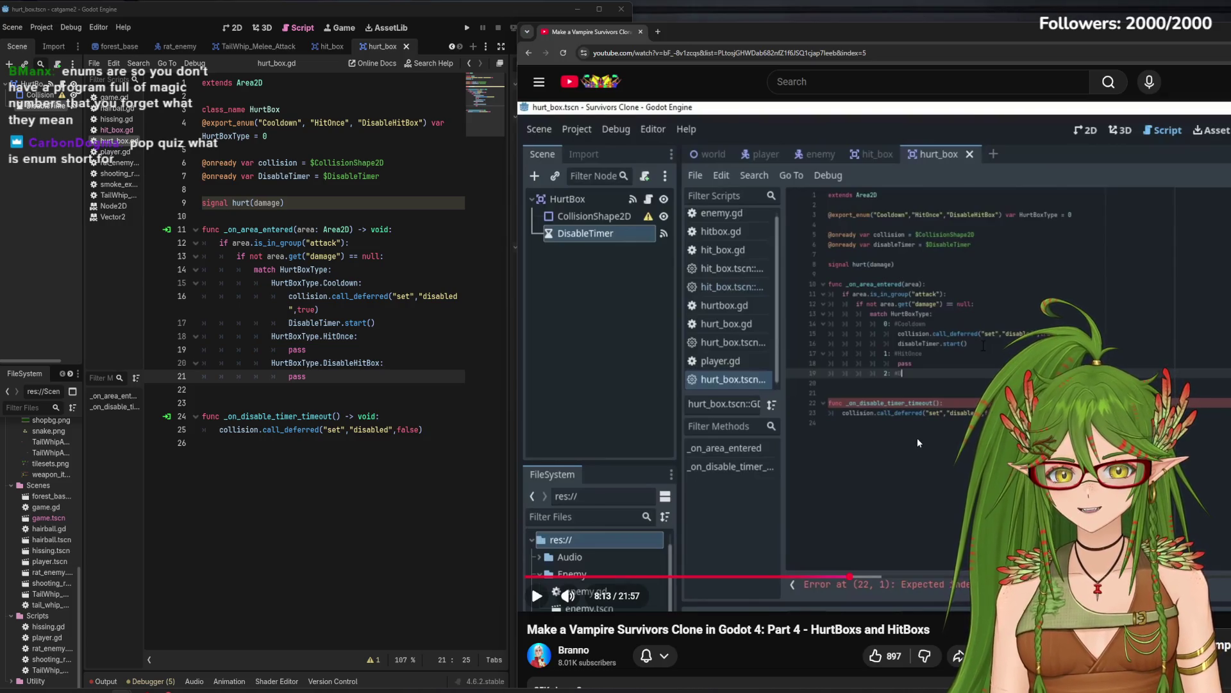
pyautogui.click(944, 402)
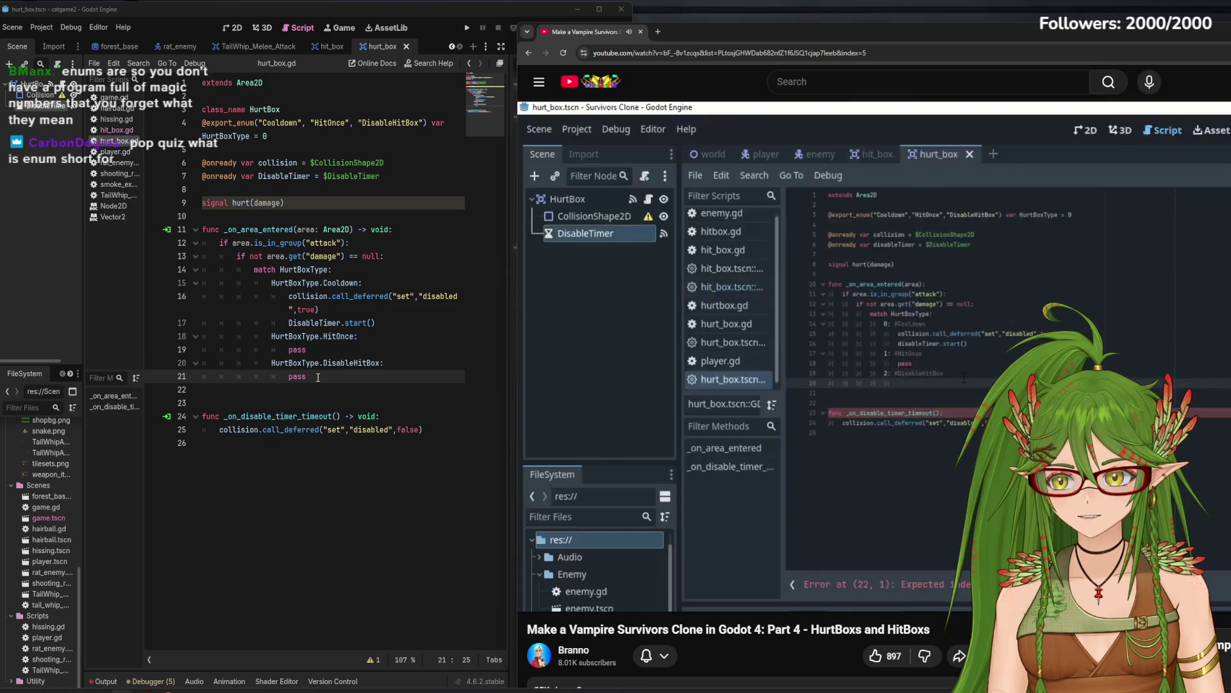
# - Insert a new indented line after pass on line 21 in the DisableHitBox branch
pyautogui.click(318, 377)
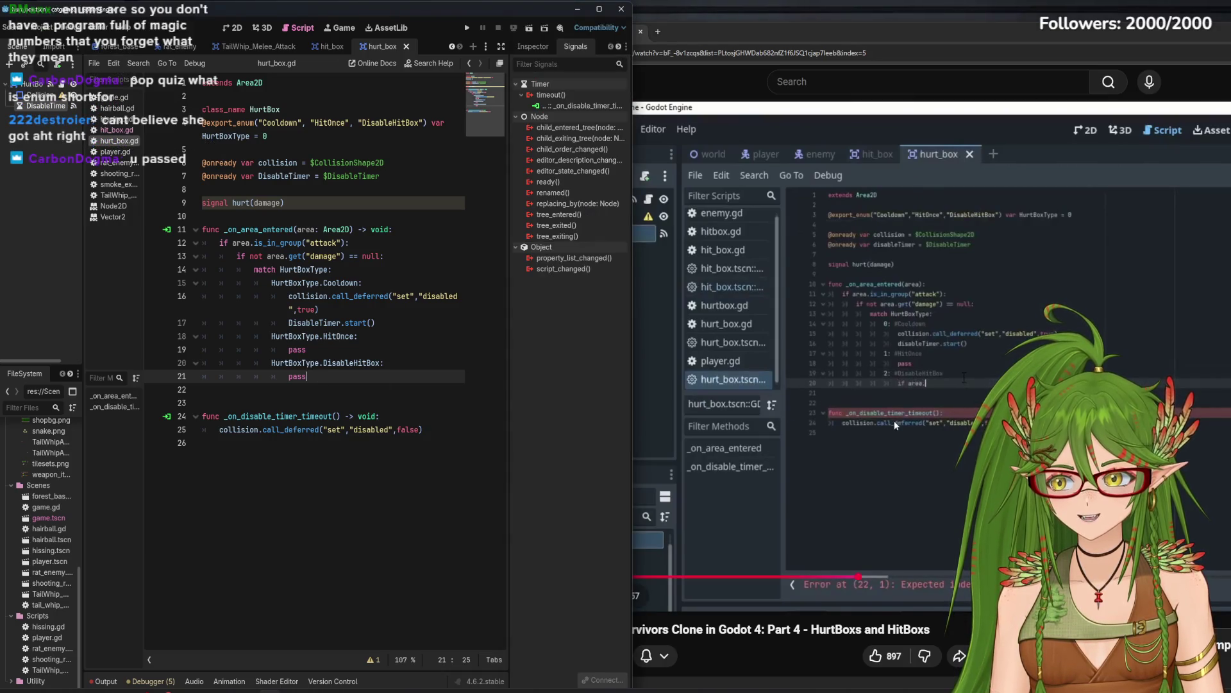
pyautogui.click(935, 417)
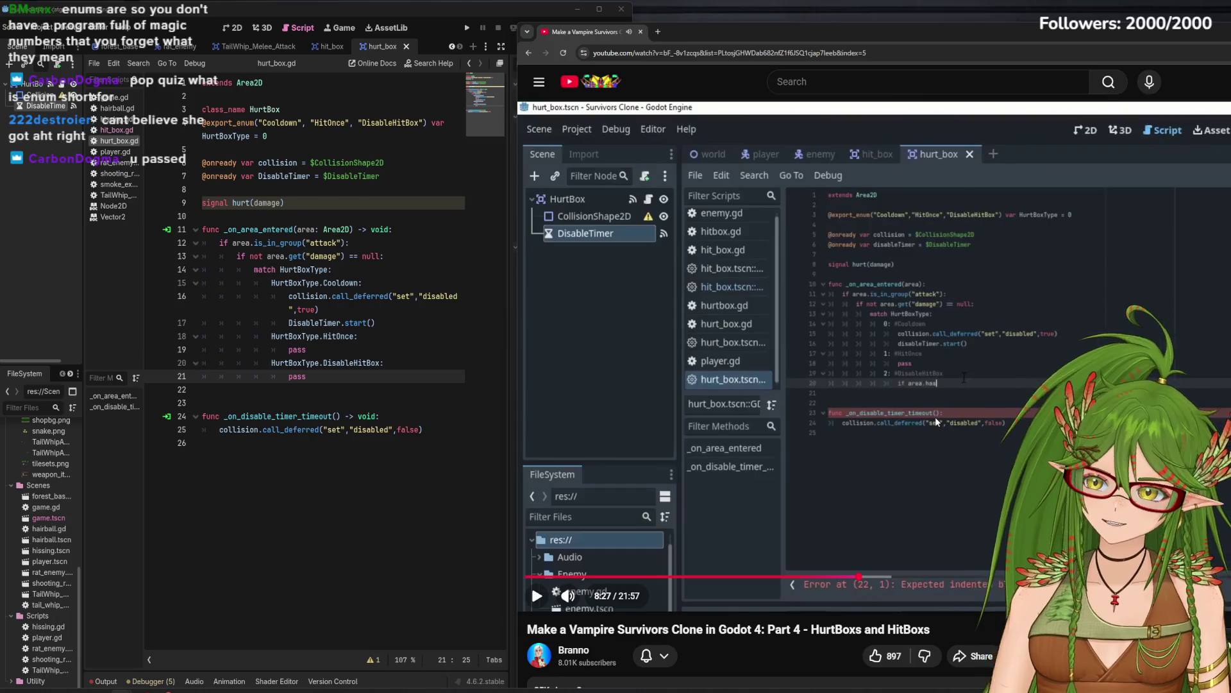
pyautogui.click(980, 366)
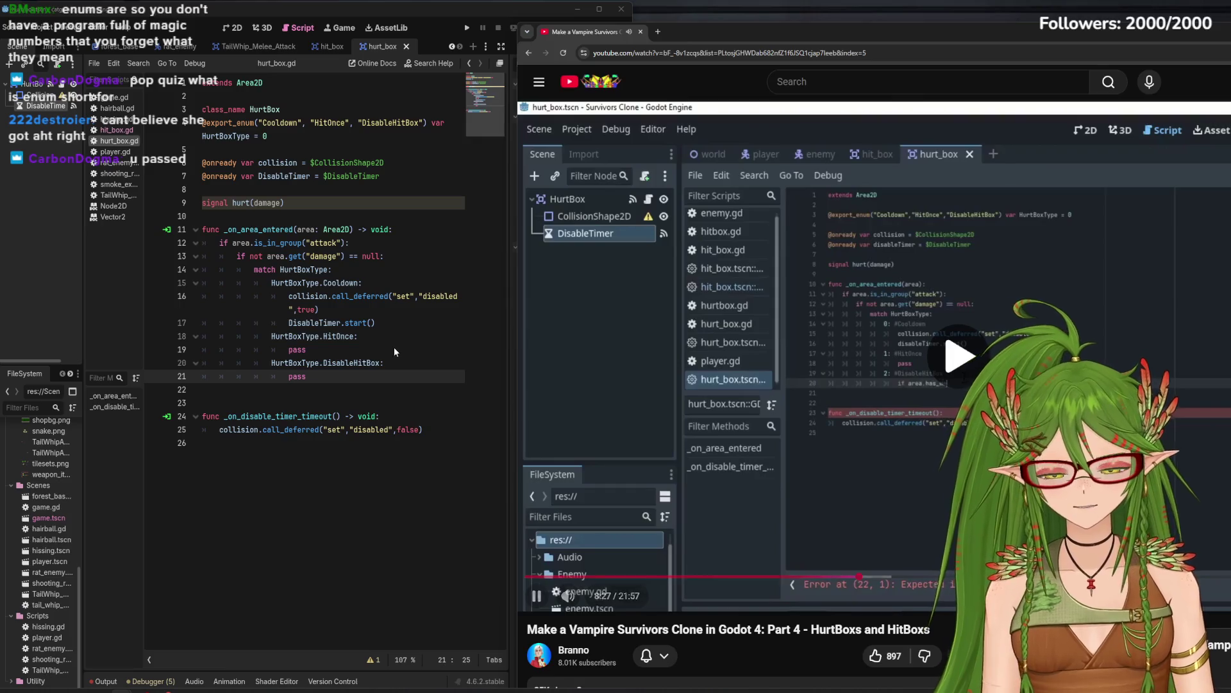
pyautogui.click(319, 376)
pyautogui.press('Return')
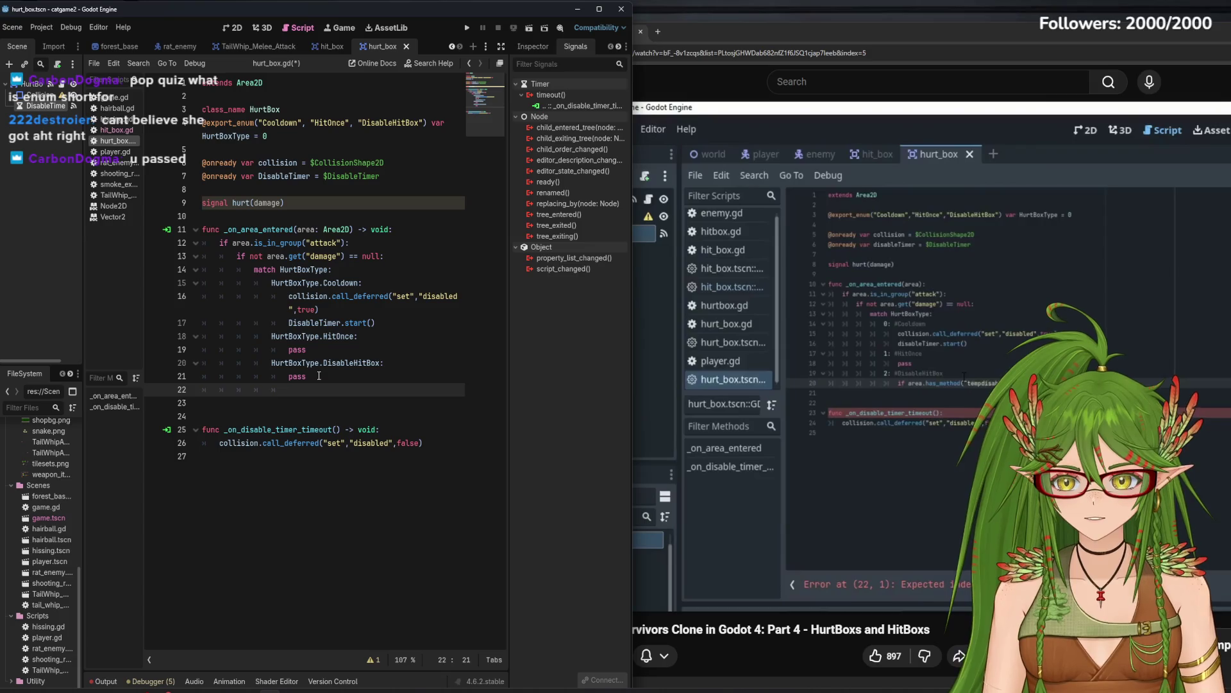
# - Replace pass with if area.has_method("tempdisable"): calling area.tempdisable()
pyautogui.doubleClick(319, 376)
pyautogui.write('i')
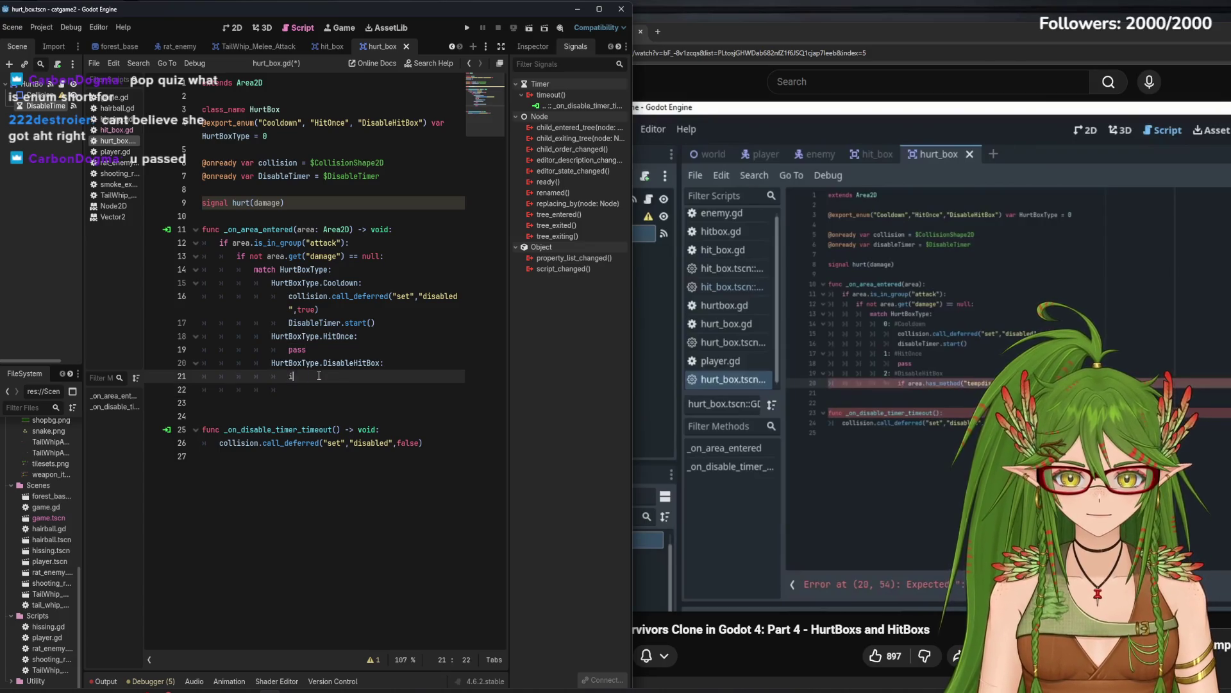
pyautogui.write('f area.has')
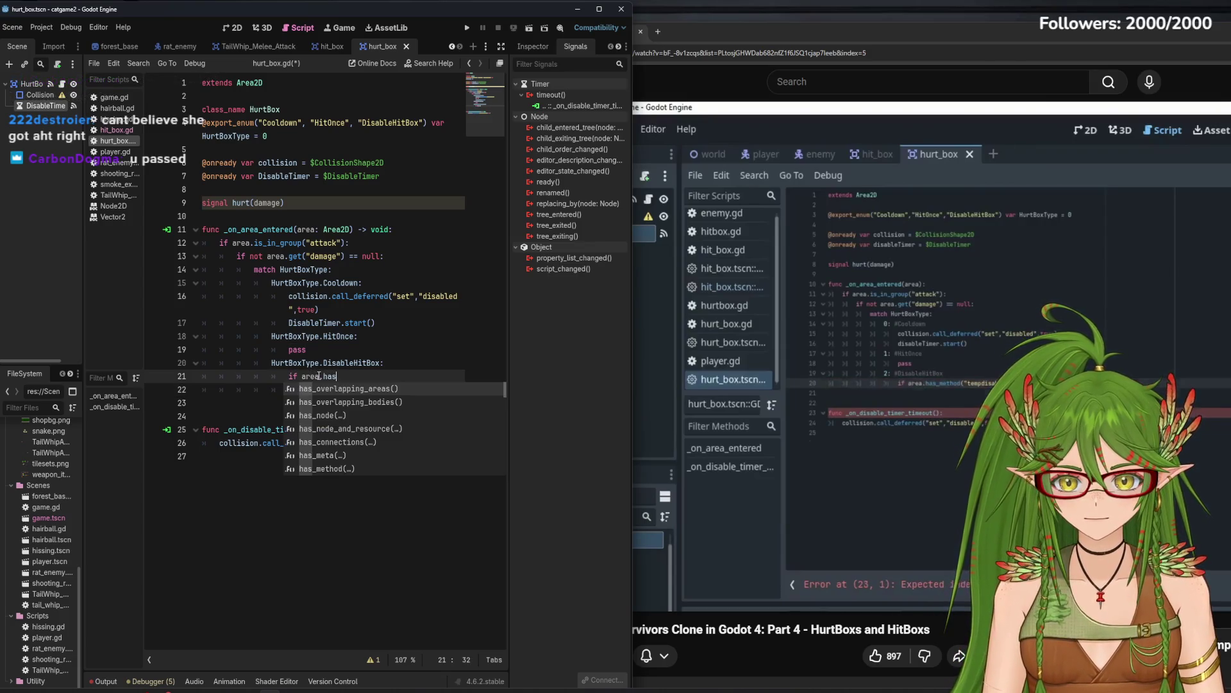
pyautogui.write('_m')
pyautogui.press('Return')
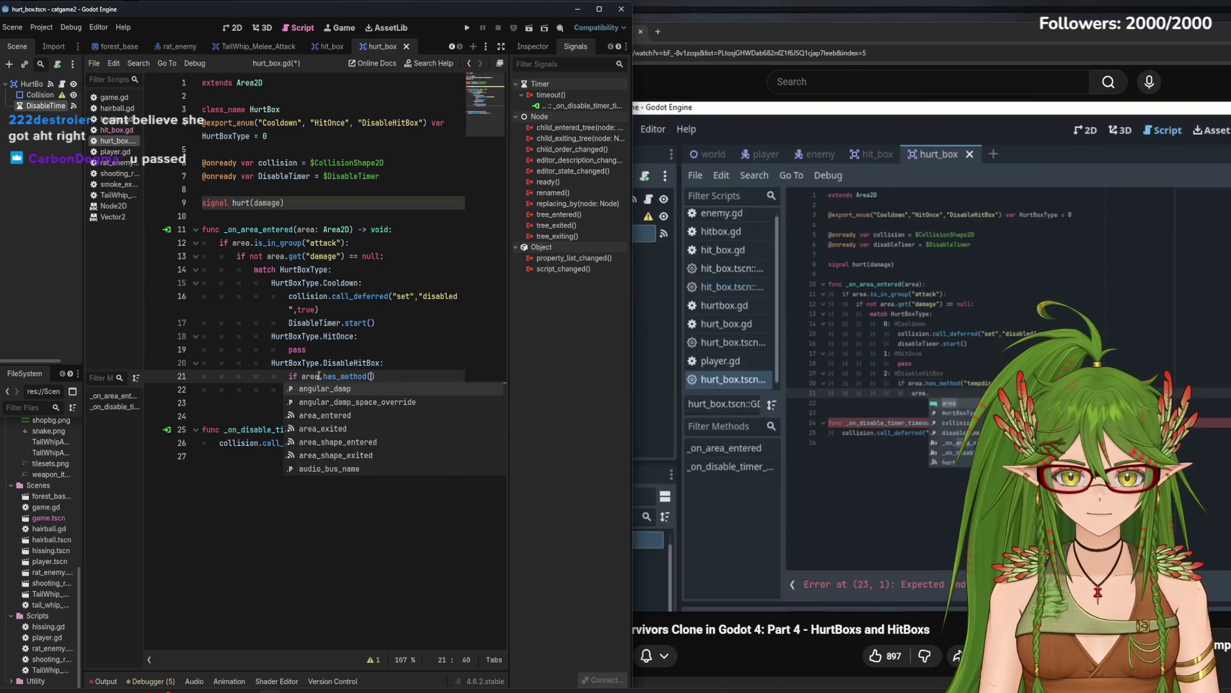
pyautogui.write('"tem')
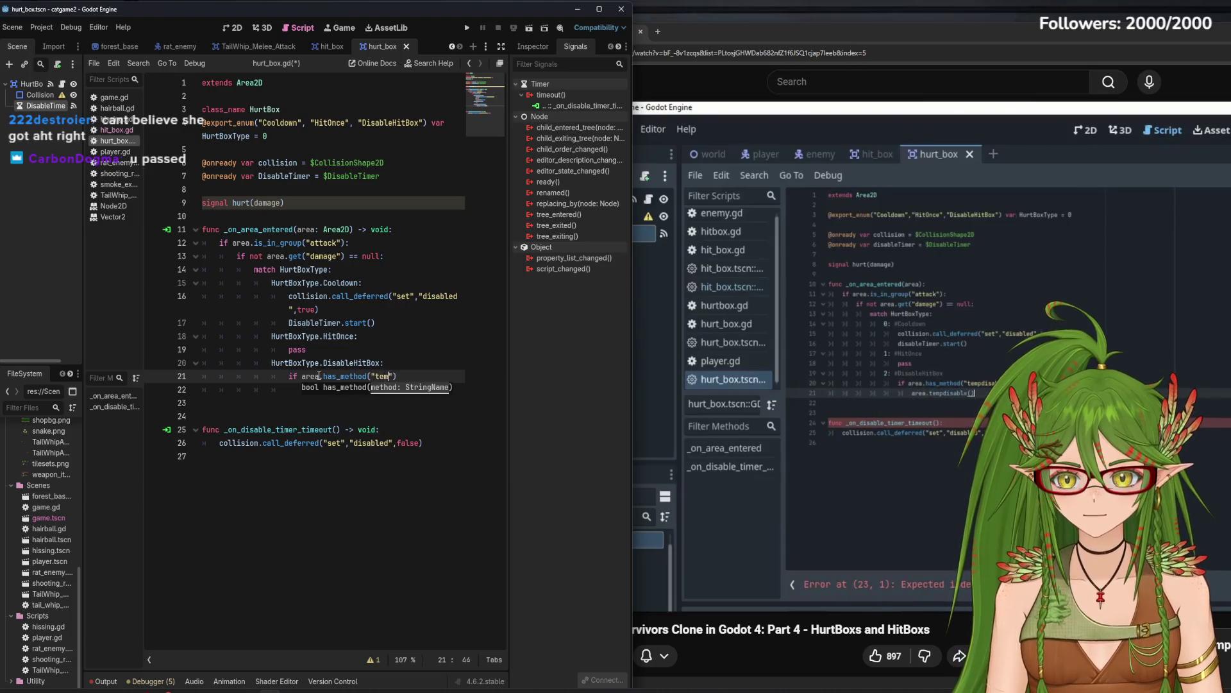
pyautogui.write('pdisable")')
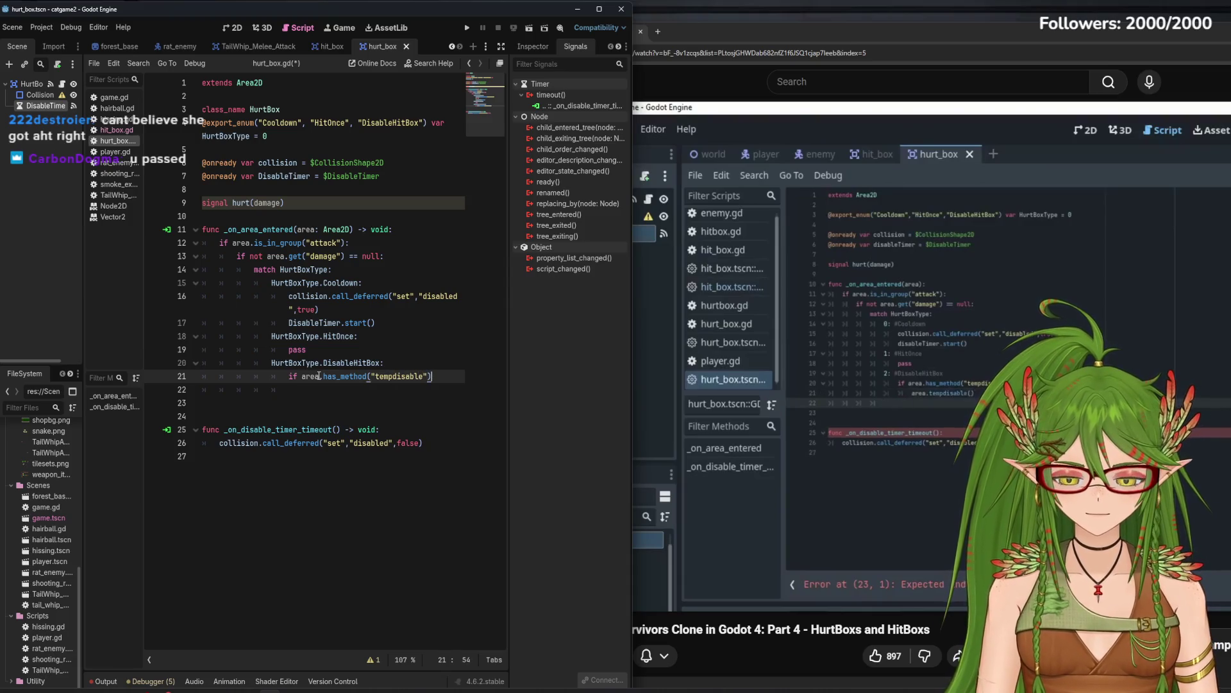
pyautogui.write(':')
pyautogui.press('Return')
pyautogui.write('ar')
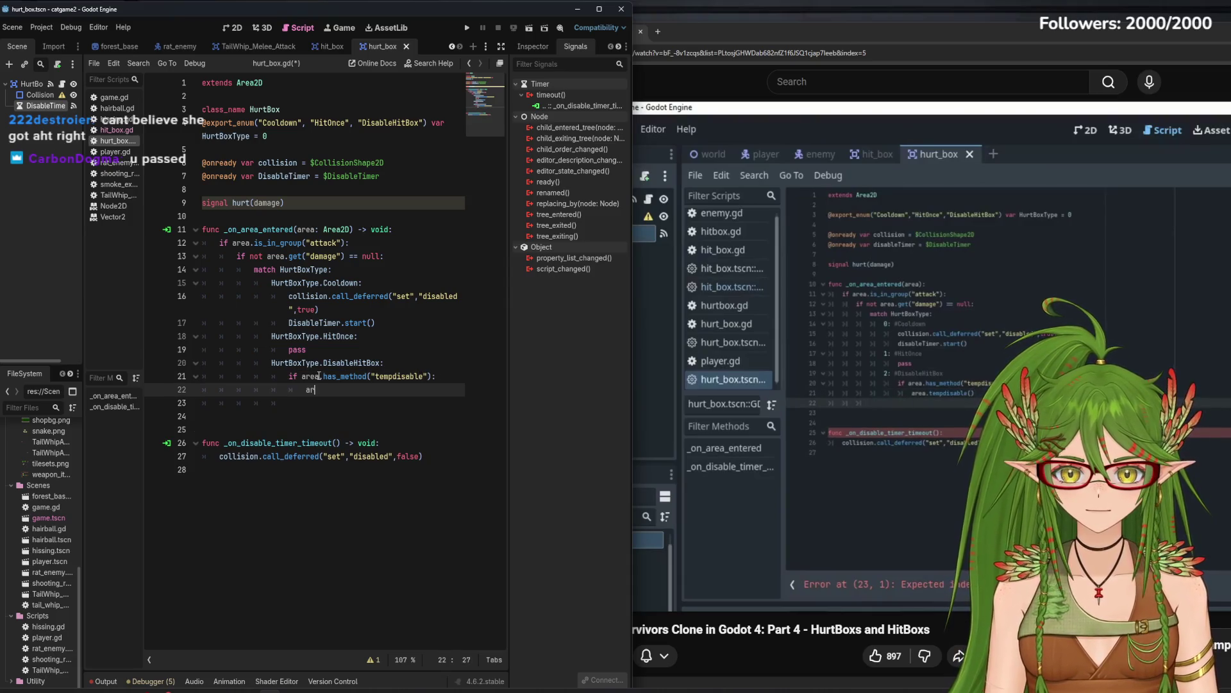
pyautogui.write('ea.tempdis')
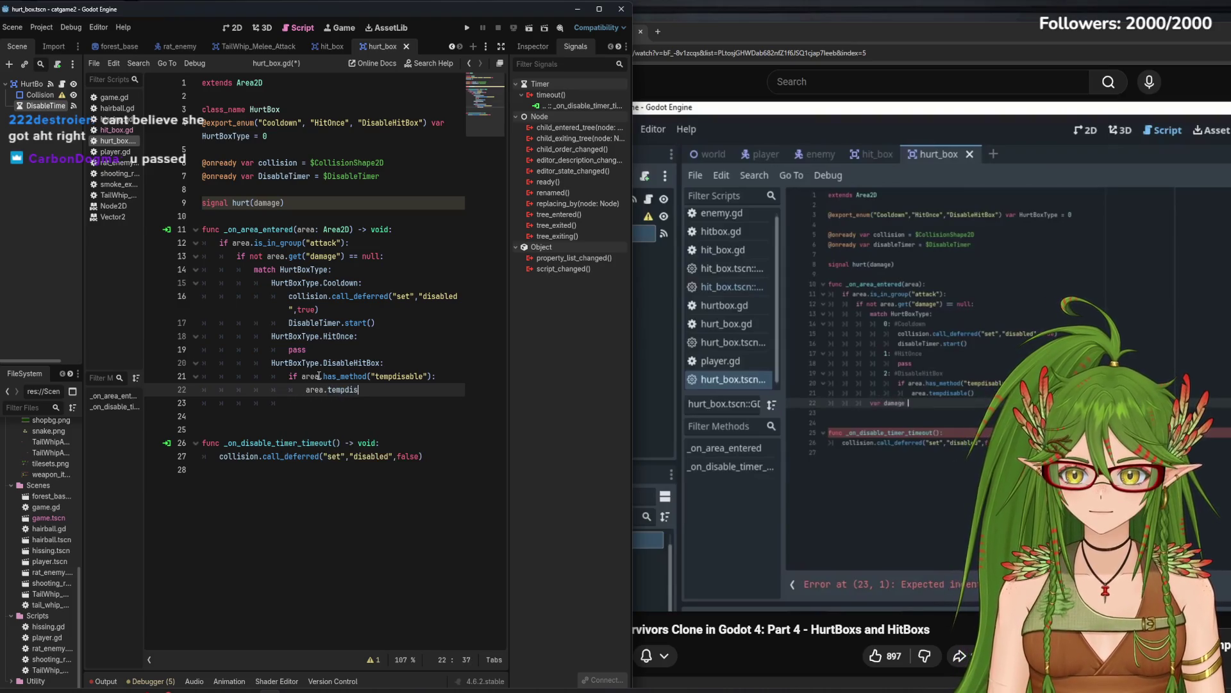
pyautogui.write('able')
pyautogui.click(908, 270)
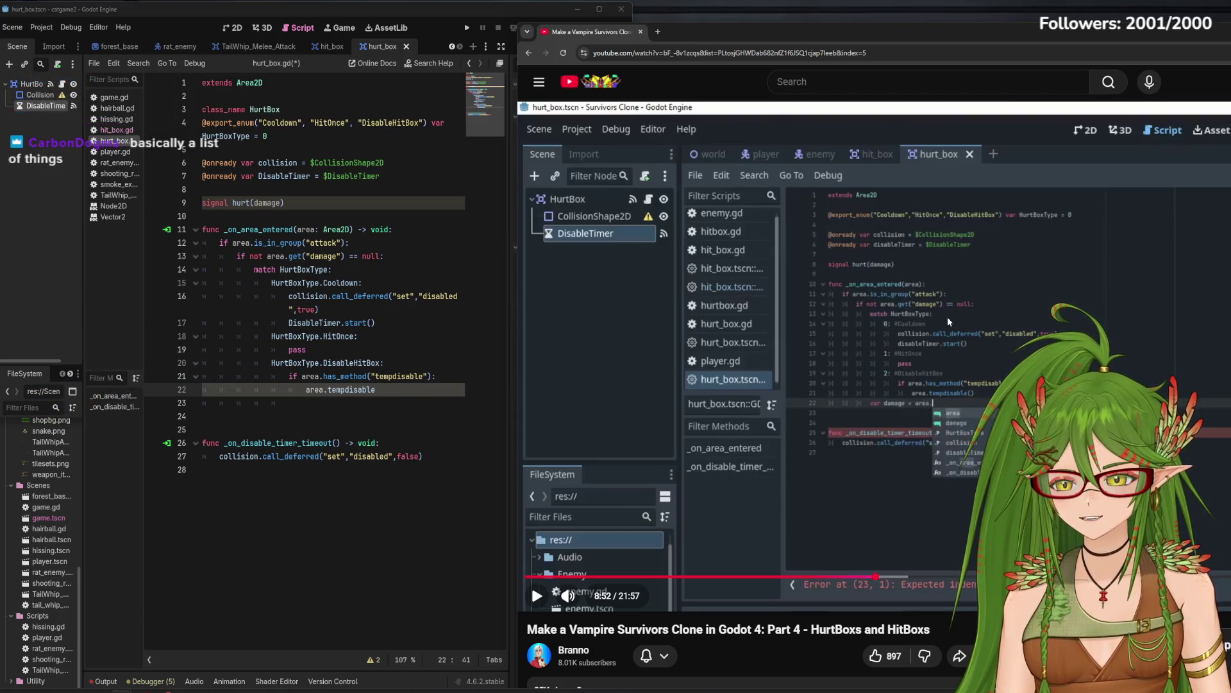
pyautogui.click(531, 583)
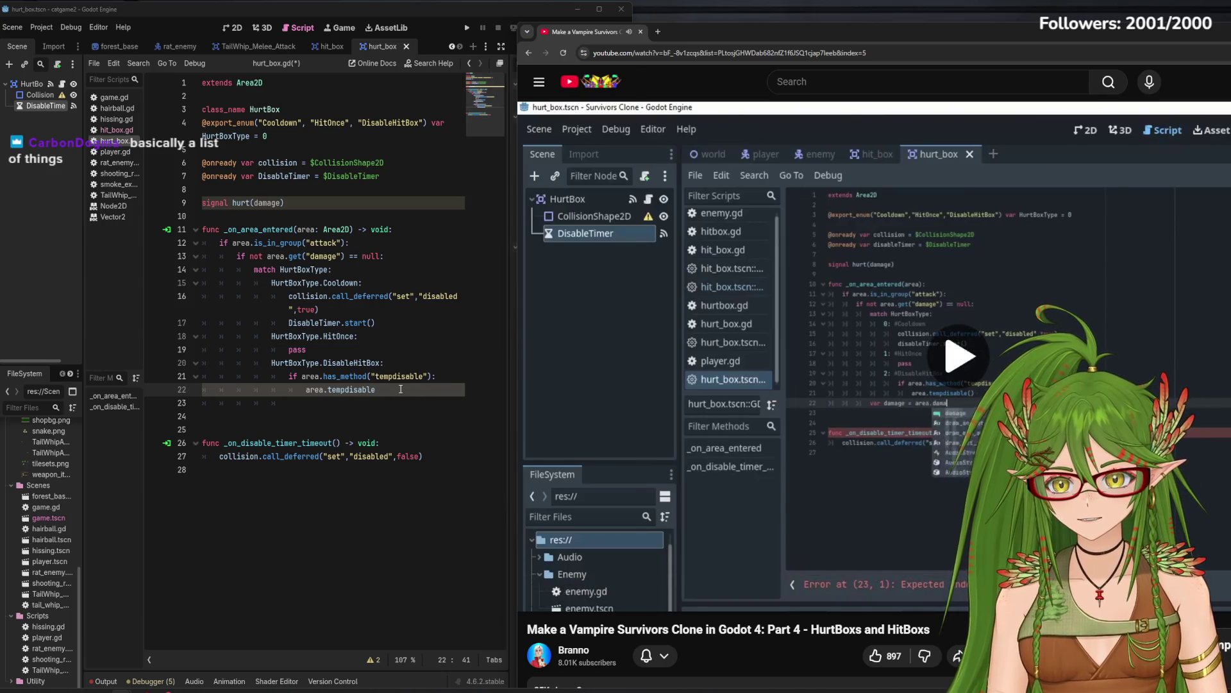
pyautogui.hotkey('alt', 'Tab')
pyautogui.write('()')
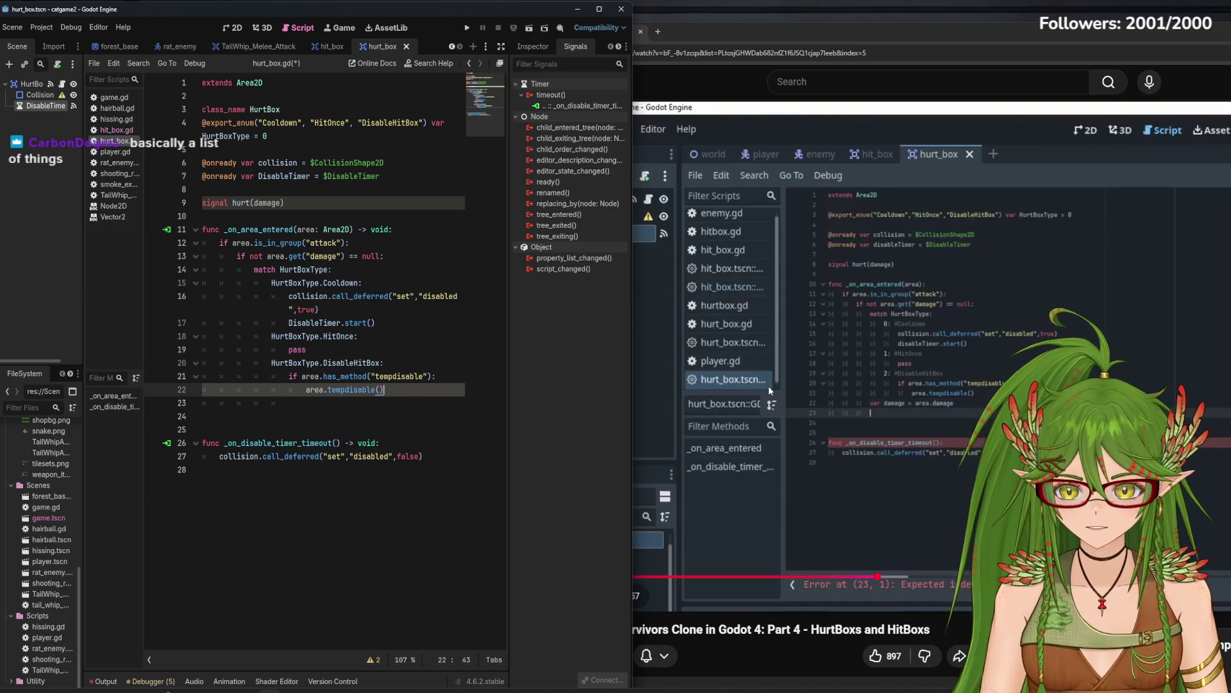
pyautogui.click(768, 387)
pyautogui.click(416, 392)
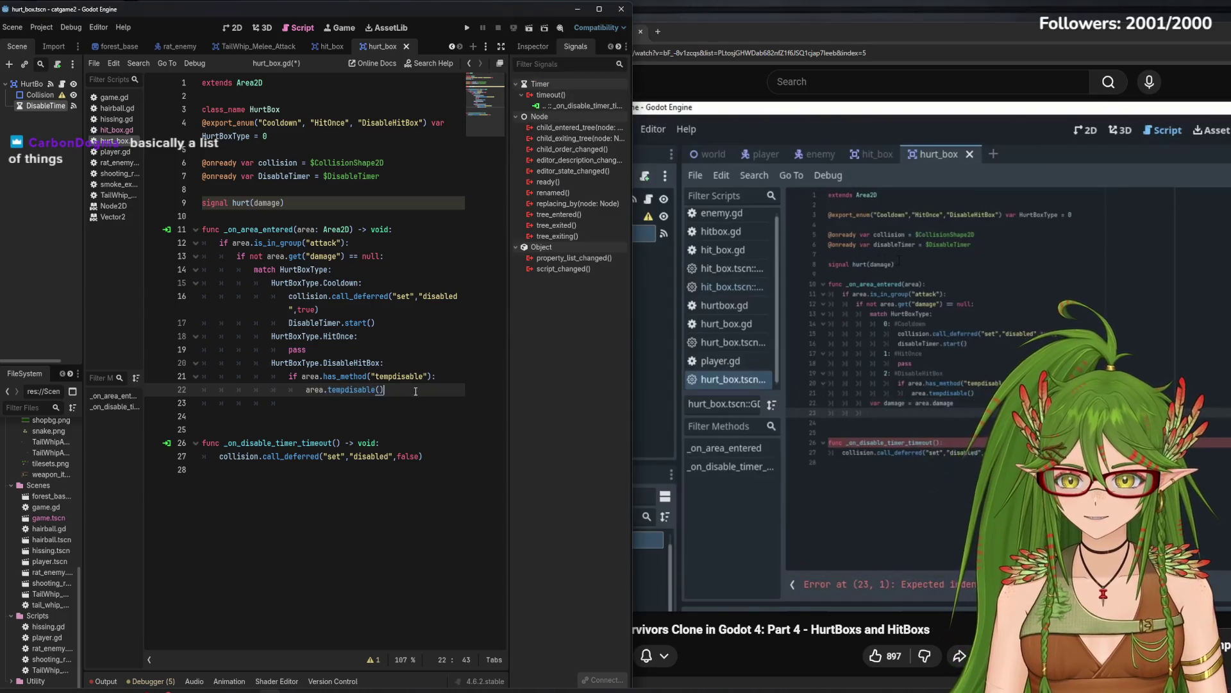
# - Add a dedented line var damage = area.damage after the tempdisable check
pyautogui.press('Return')
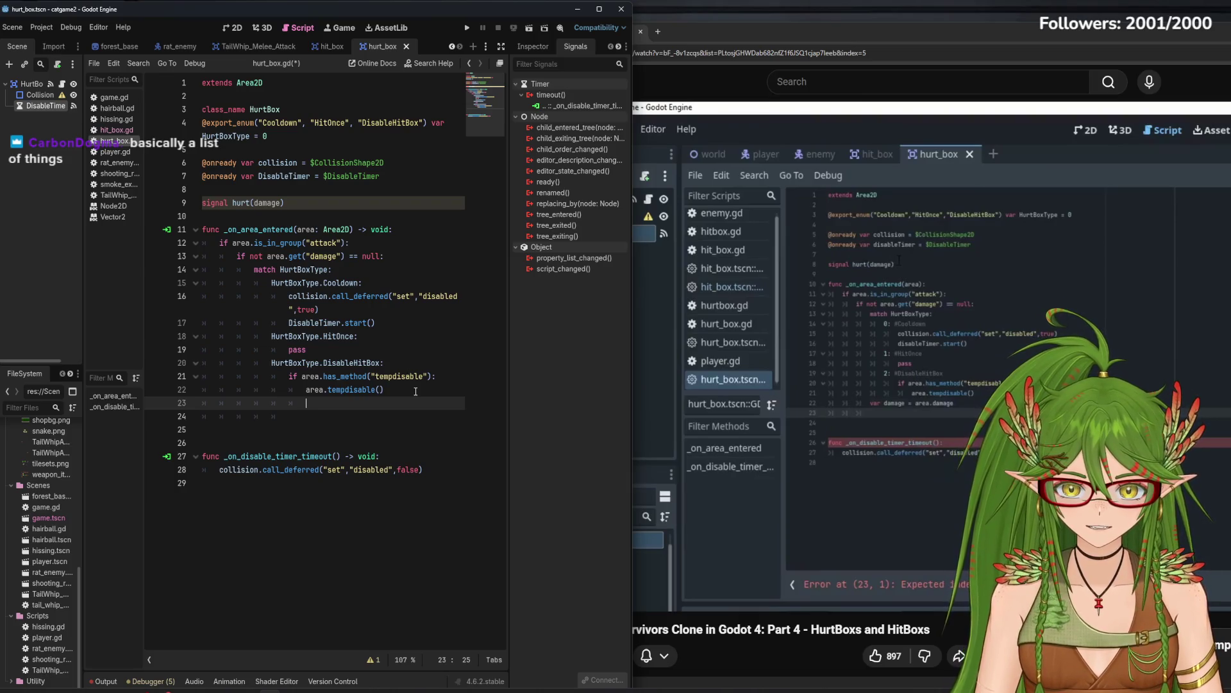
pyautogui.press('BackSpace')
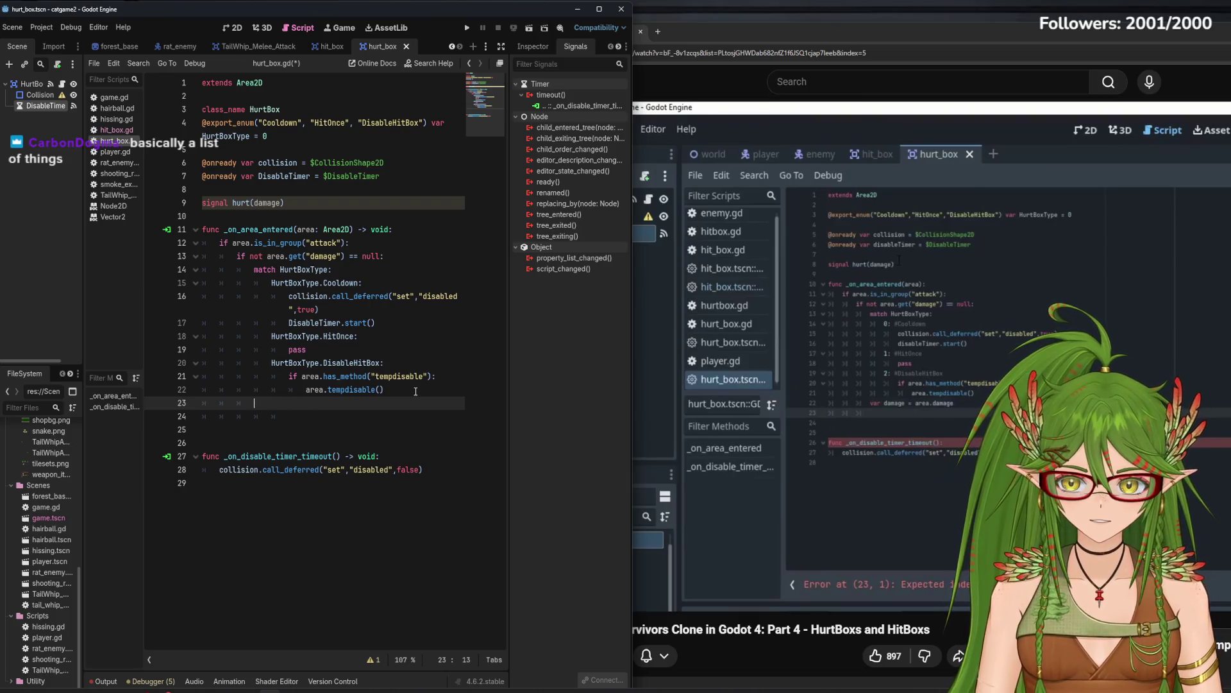
pyautogui.write('var')
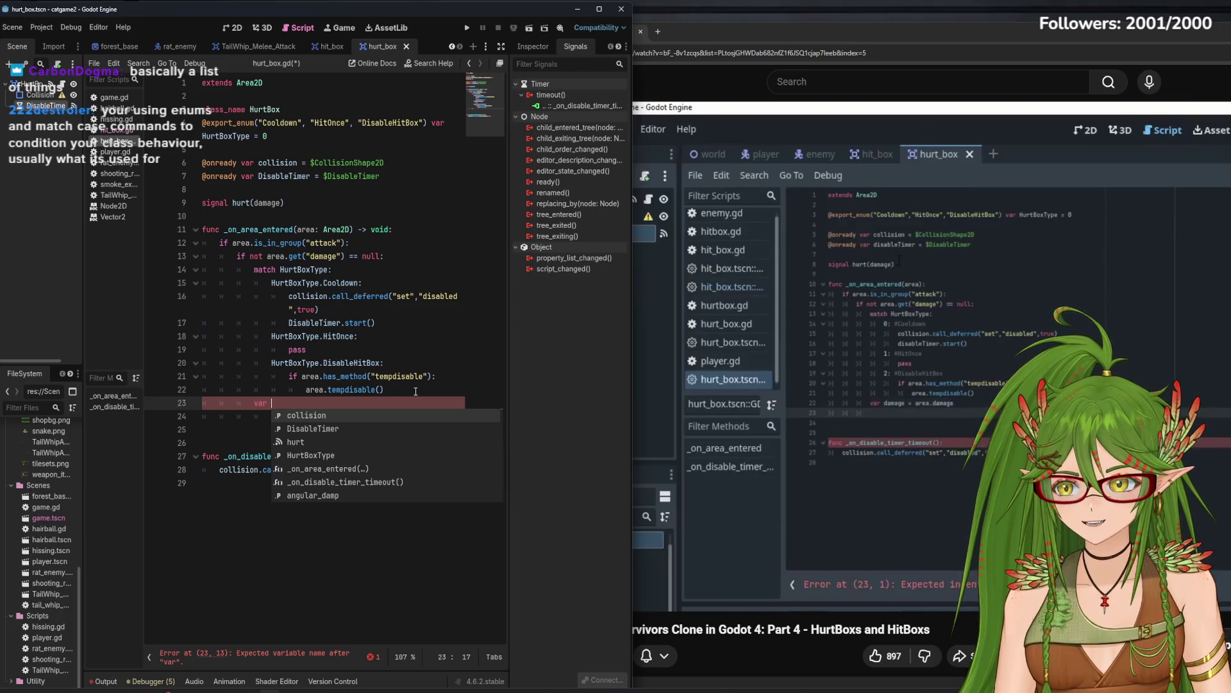
pyautogui.write('damage')
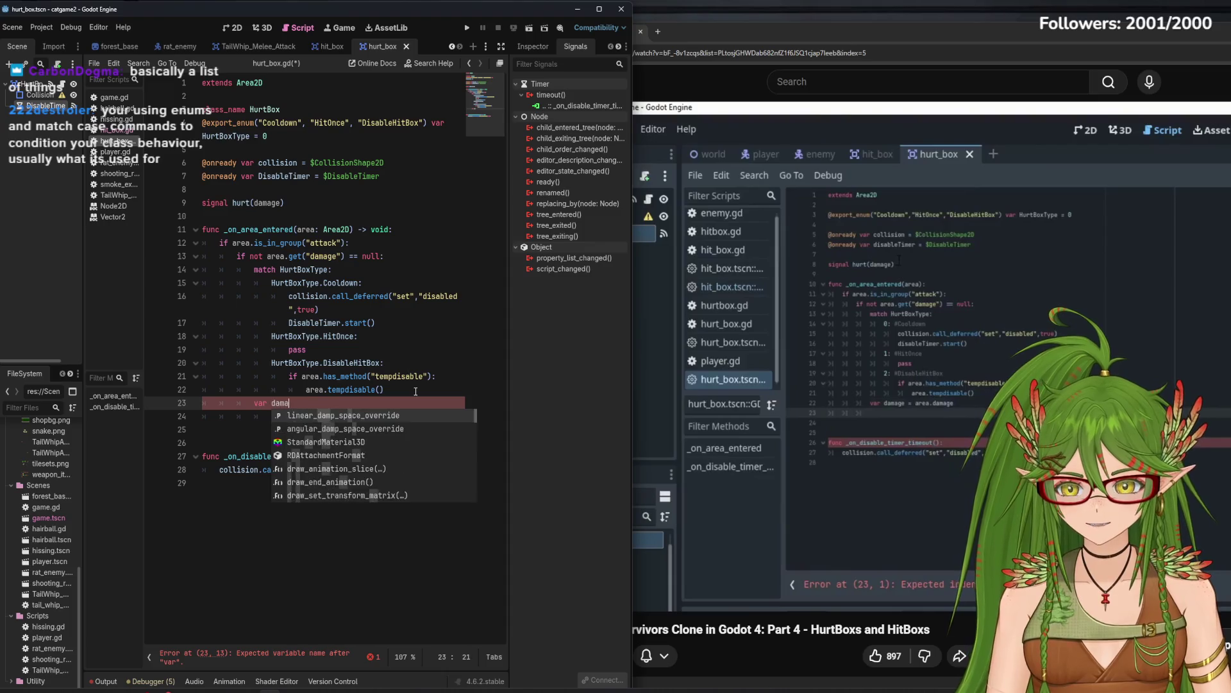
pyautogui.click(766, 385)
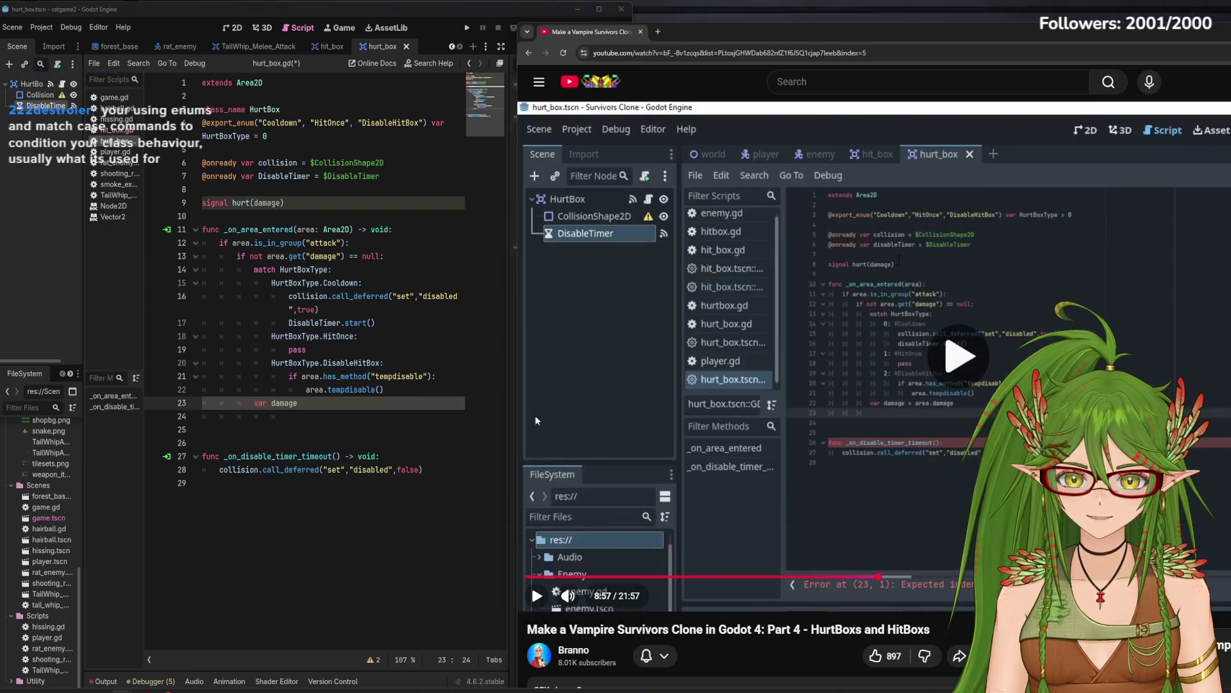
pyautogui.click(320, 403)
pyautogui.write('= area.damage')
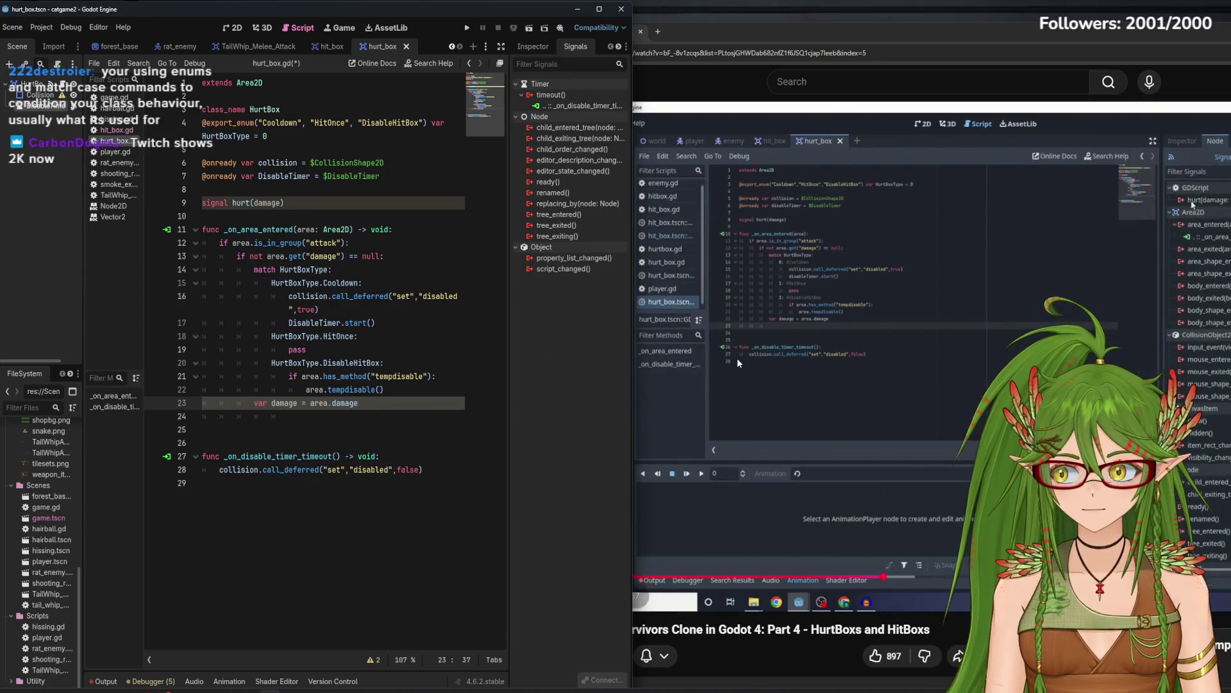
# - Save hurt_box.gd and check the HurtBox node's Hurt Box Type in the Inspector, leaving Cooldown
pyautogui.click(398, 419)
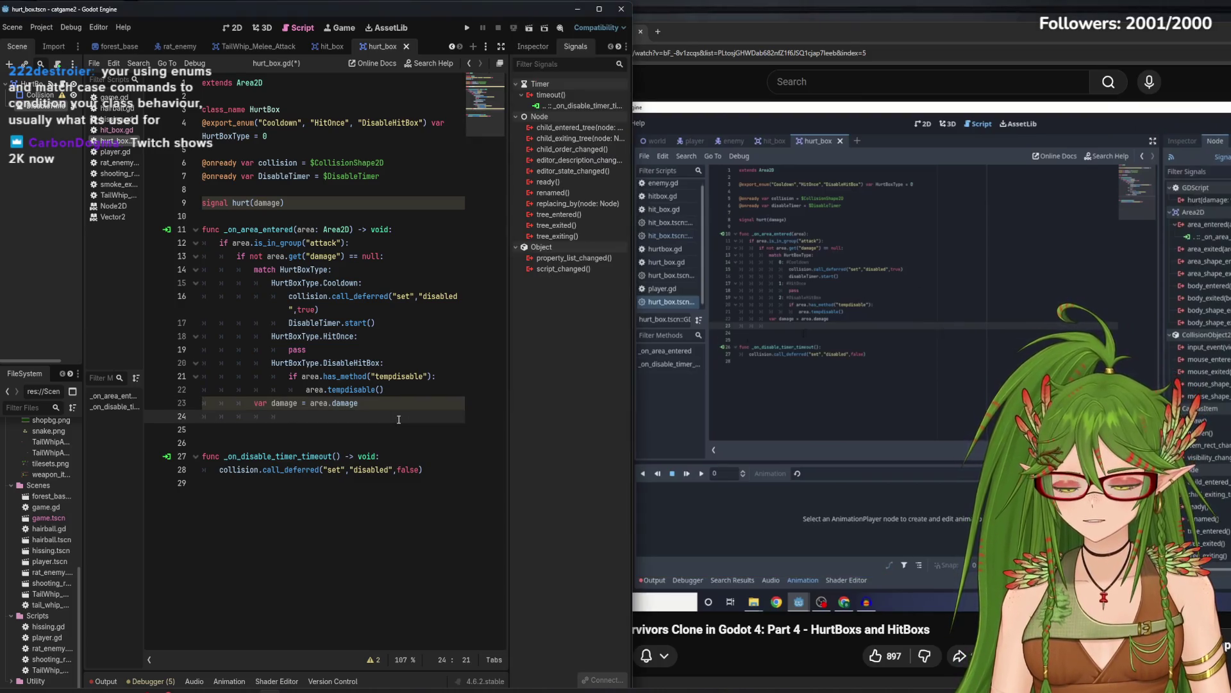
pyautogui.hotkey('ctrl', 's')
pyautogui.click(25, 84)
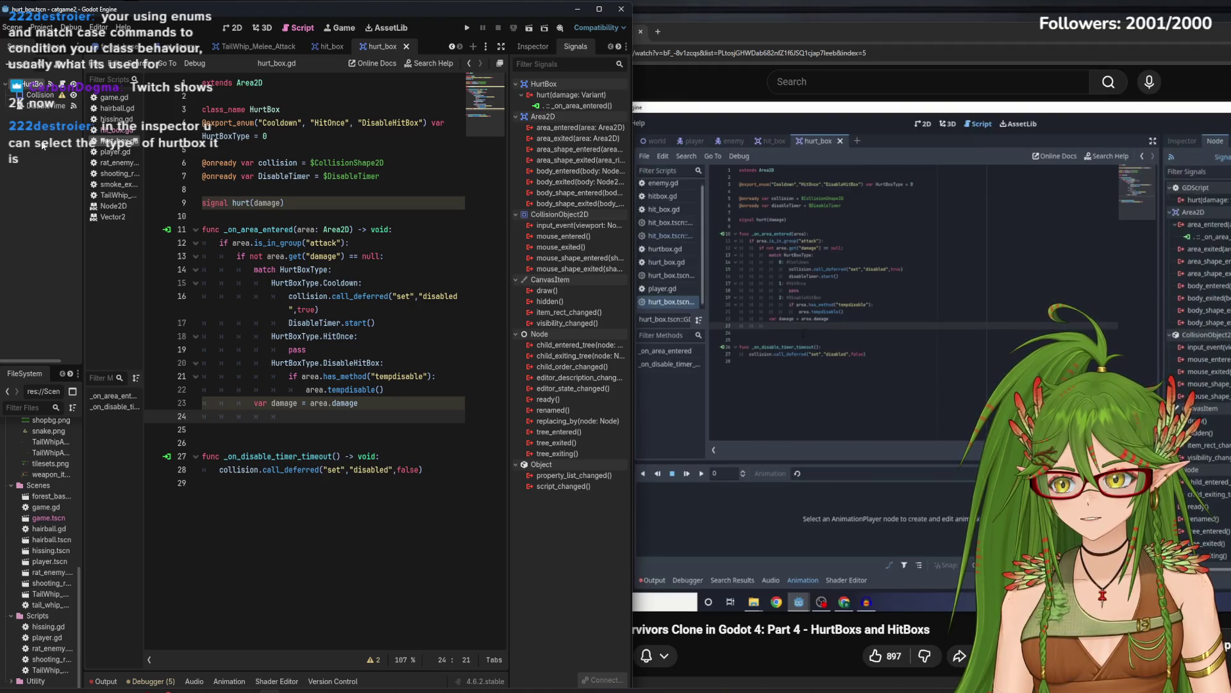
pyautogui.click(539, 47)
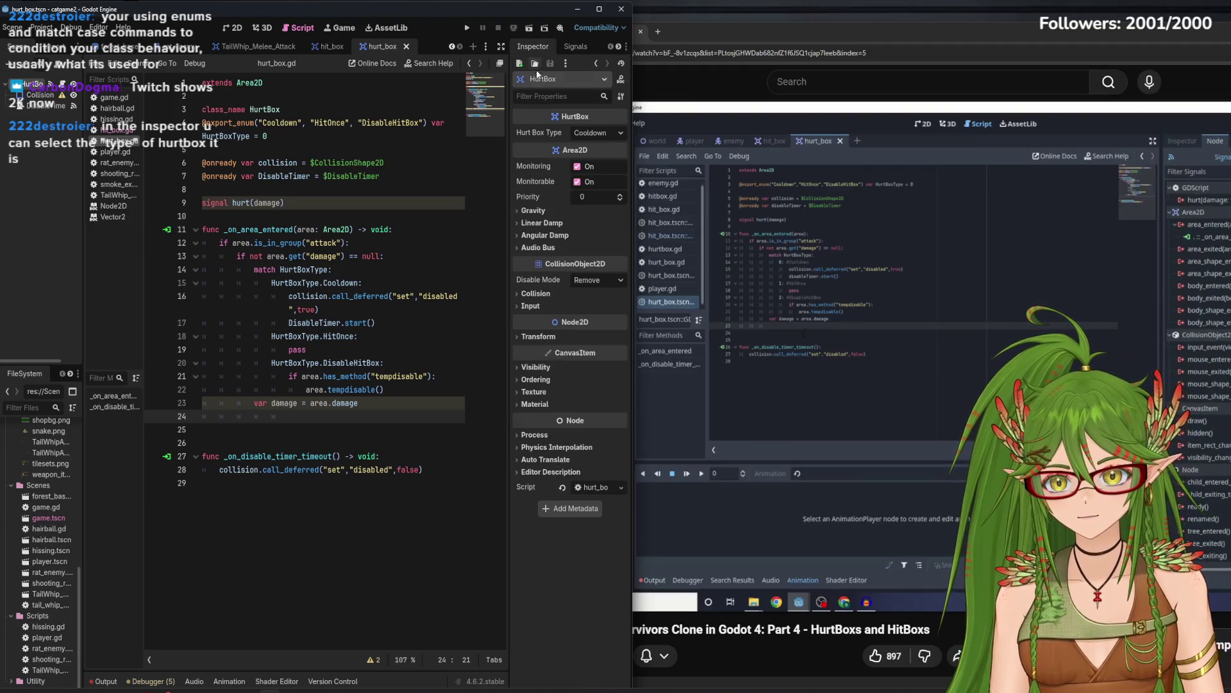
pyautogui.click(617, 129)
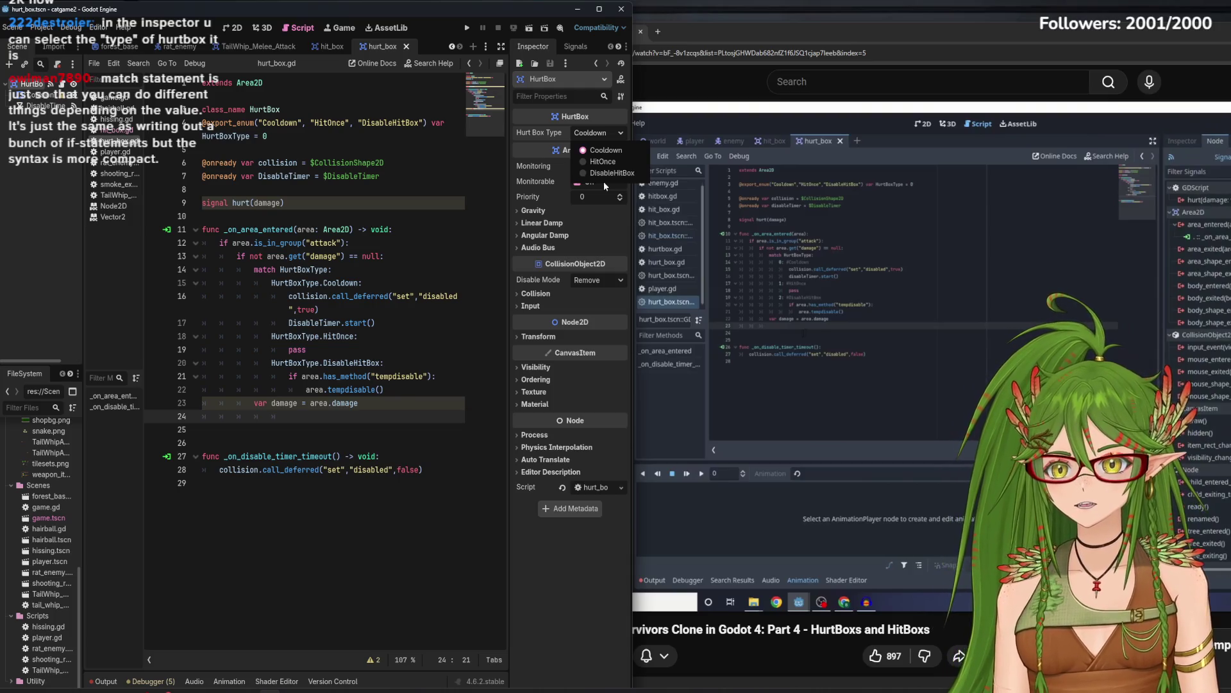
pyautogui.click(623, 133)
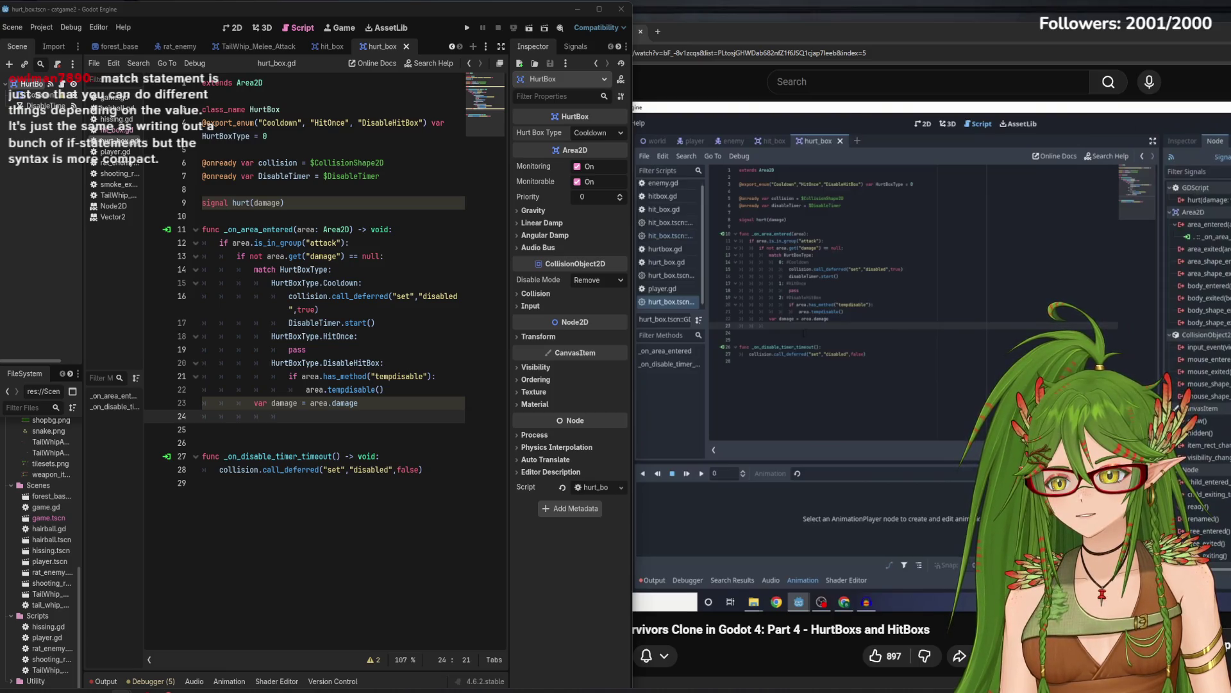
pyautogui.click(857, 360)
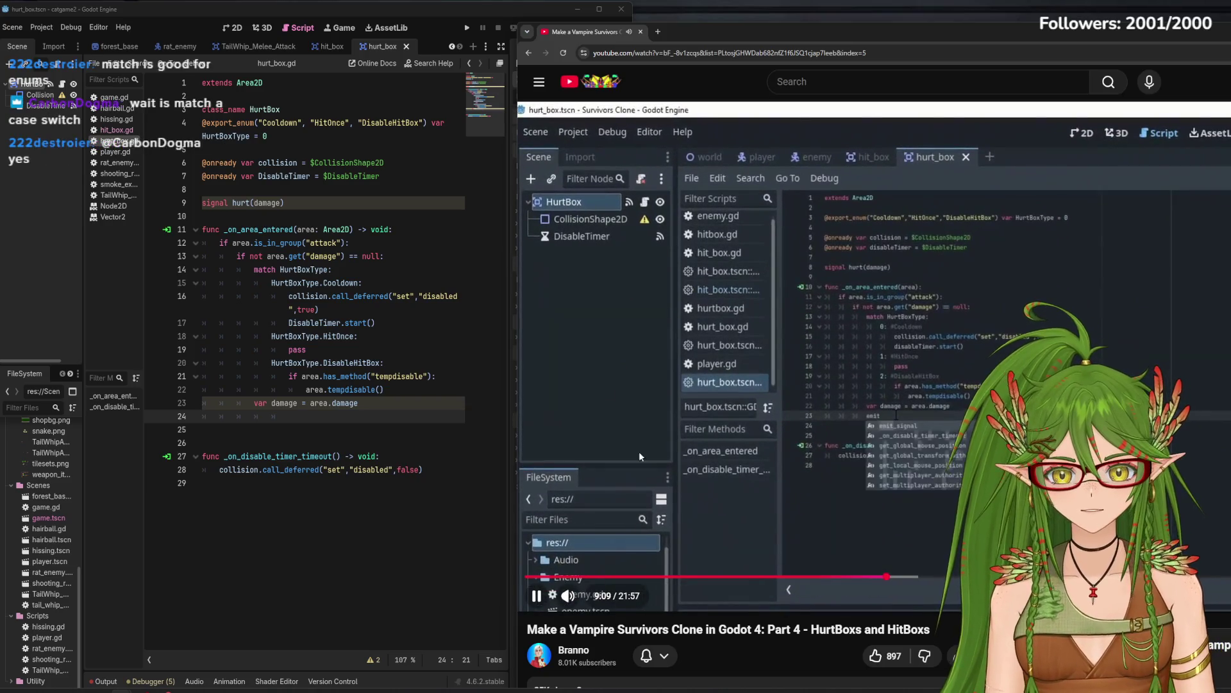
# - Add emit_signal("hurt", damage) after the damage line and save hurt_box.gd
pyautogui.click(365, 405)
pyautogui.press('Return')
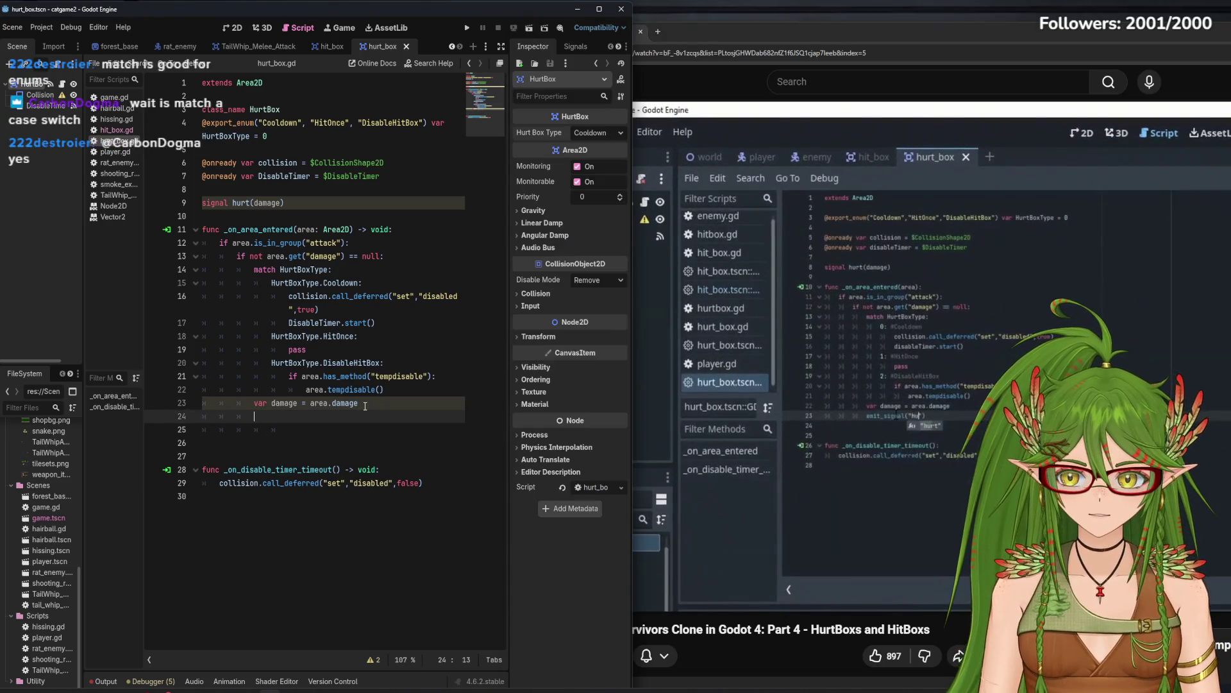
pyautogui.write('mit_sign')
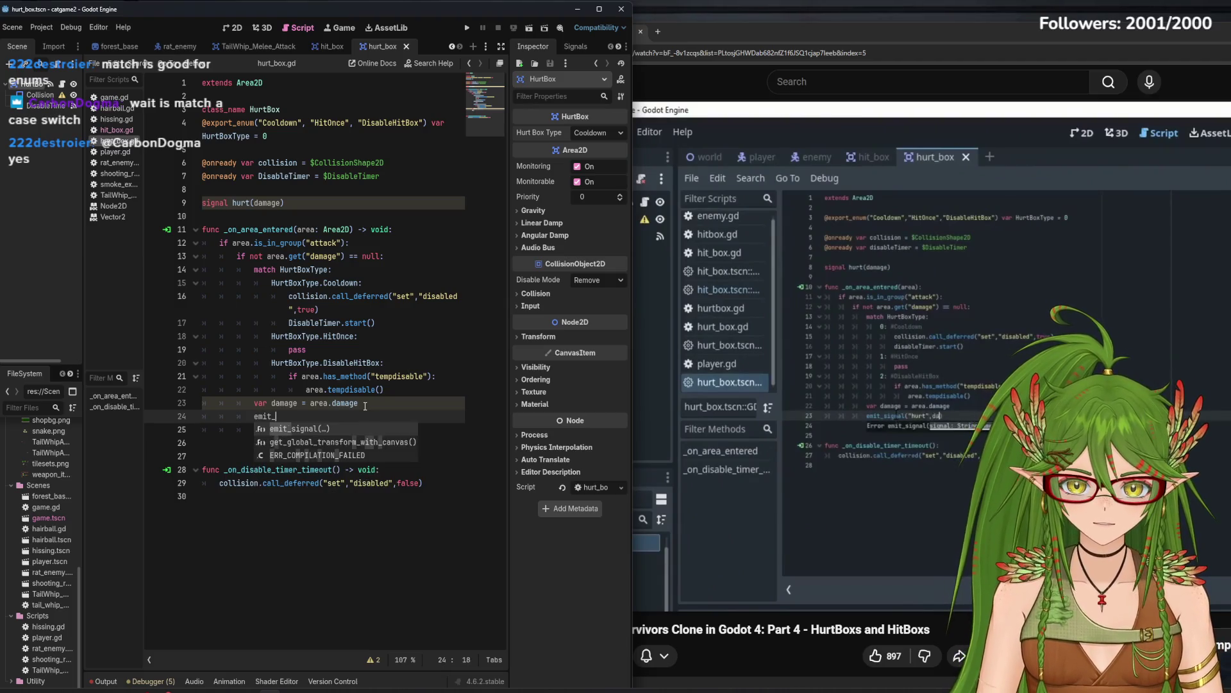
pyautogui.write('al("hurt')
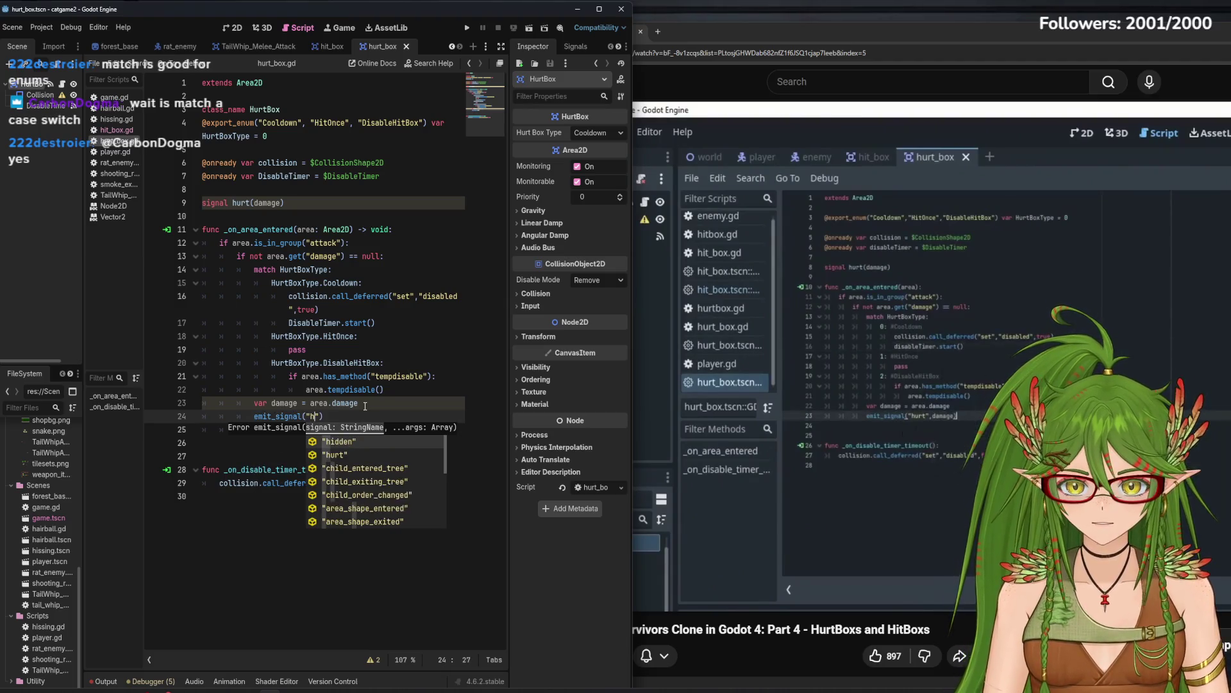
pyautogui.write('"')
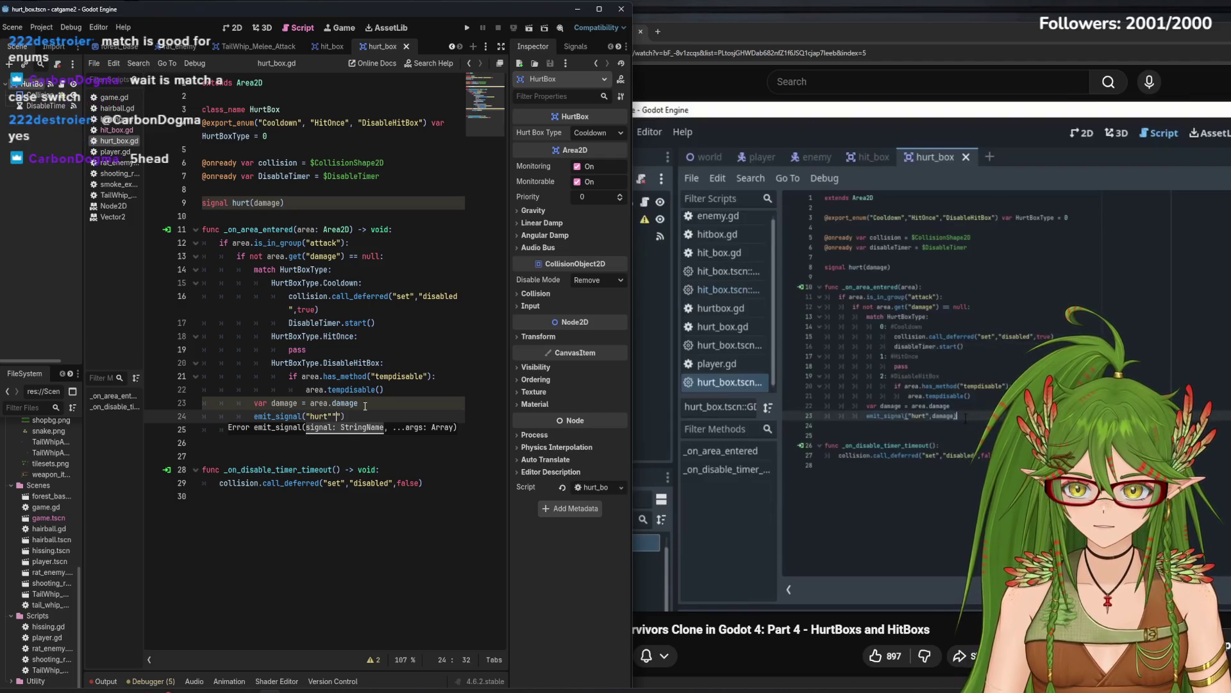
pyautogui.write('", ')
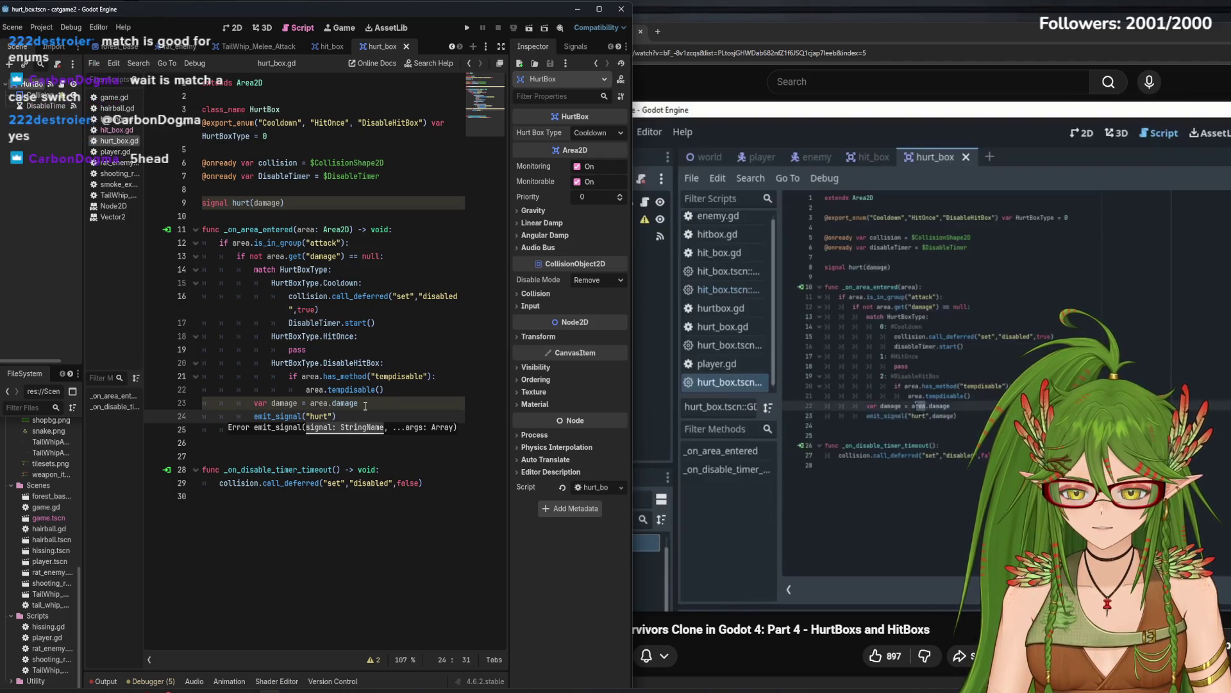
pyautogui.write('amag')
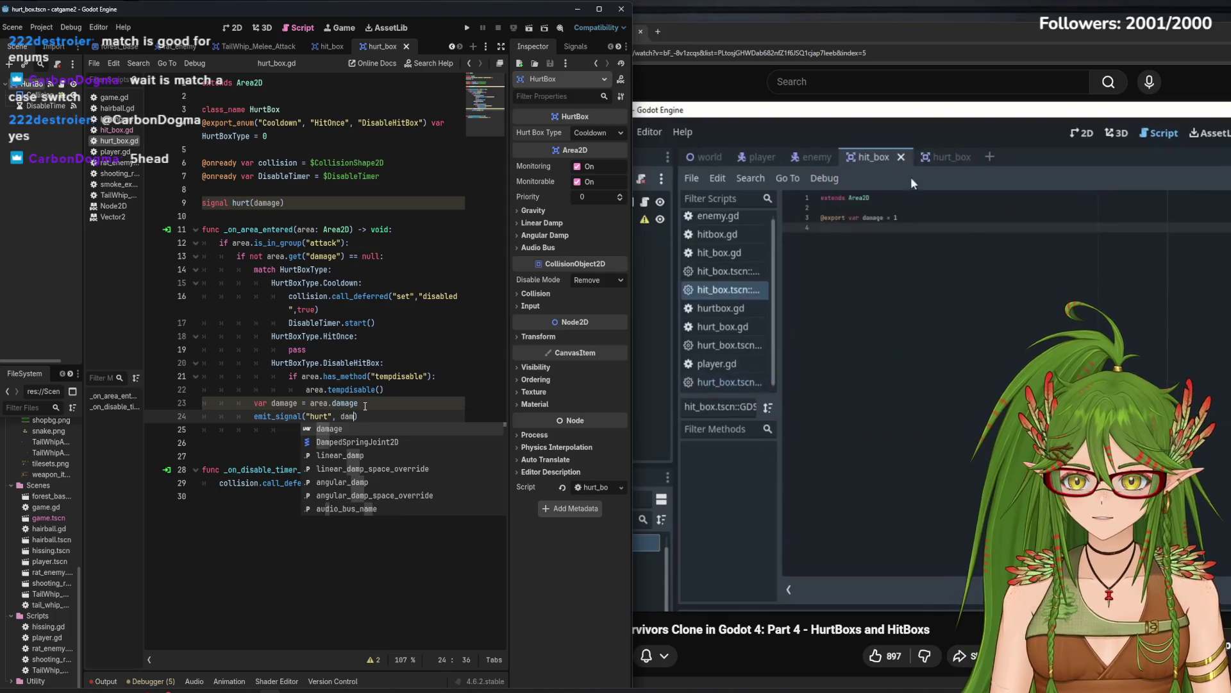
pyautogui.write('e)')
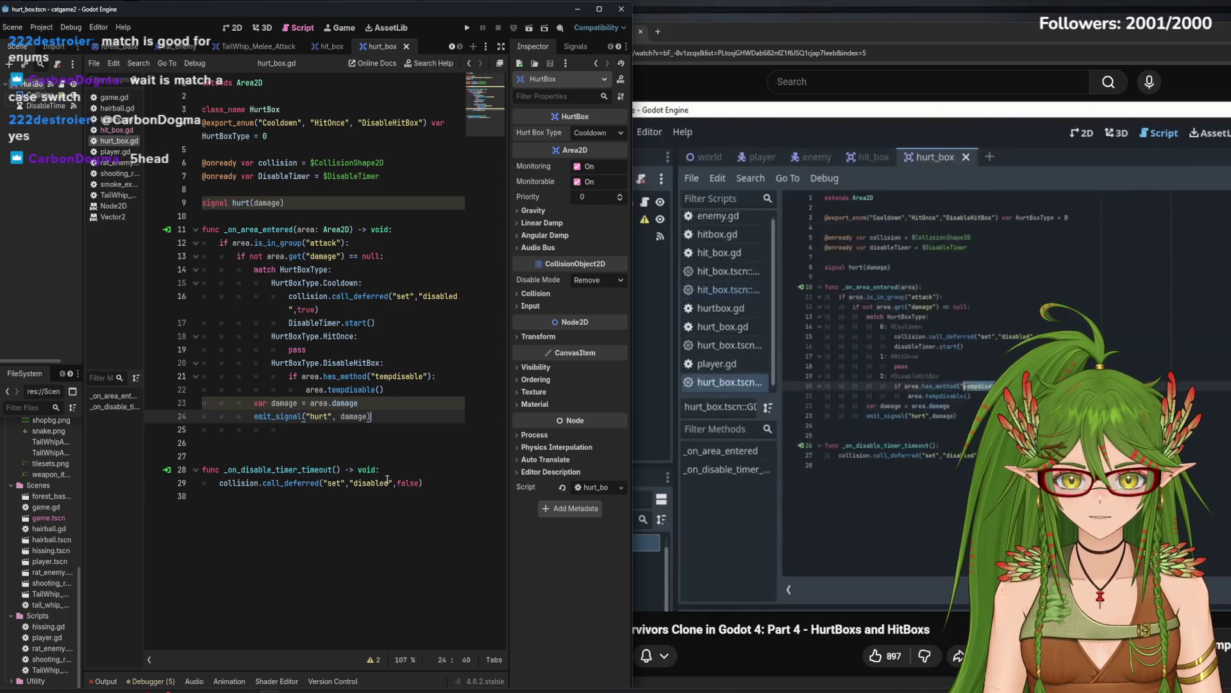
pyautogui.hotkey('ctrl', 's')
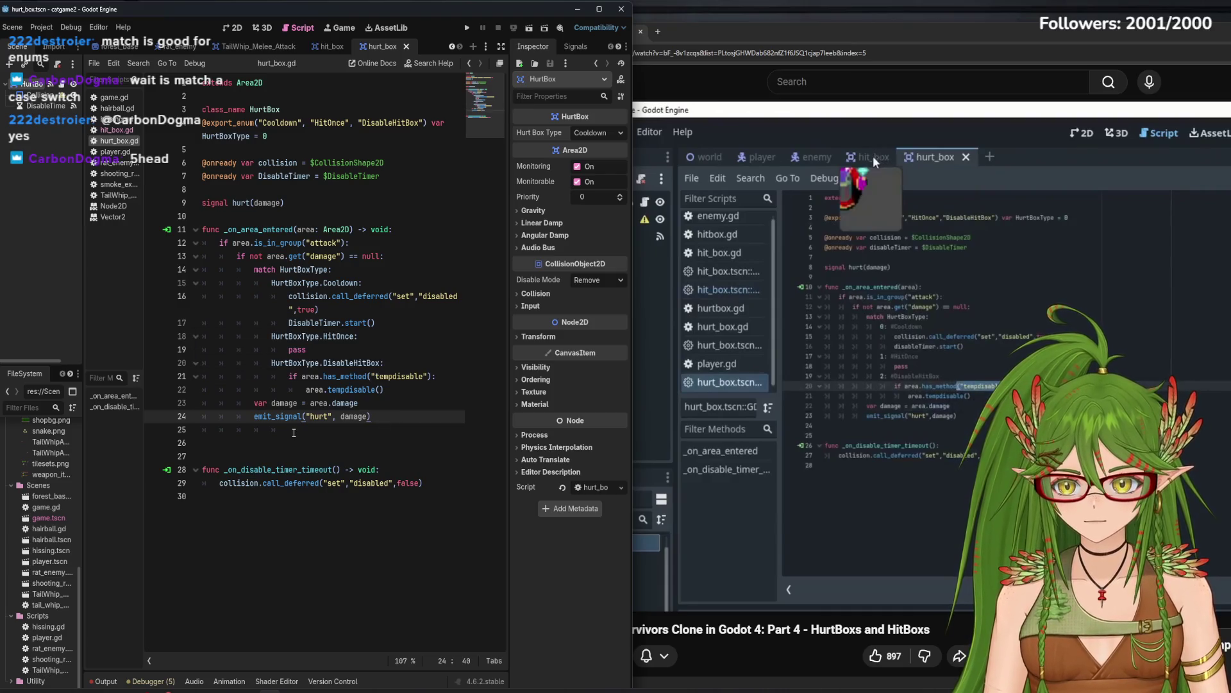
# - Remove the extra blank lines below the emit_signal call
pyautogui.click(294, 431)
pyautogui.press('BackSpace')
pyautogui.press('BackSpace')
pyautogui.press('BackSpace')
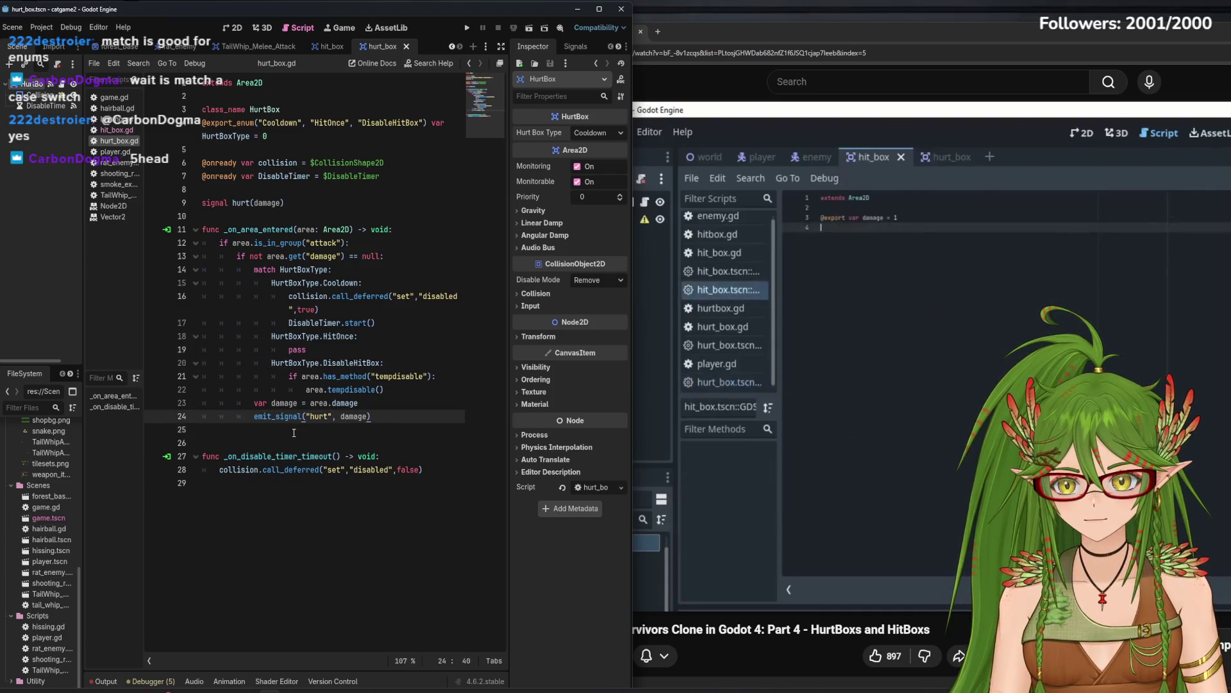
pyautogui.press('Delete')
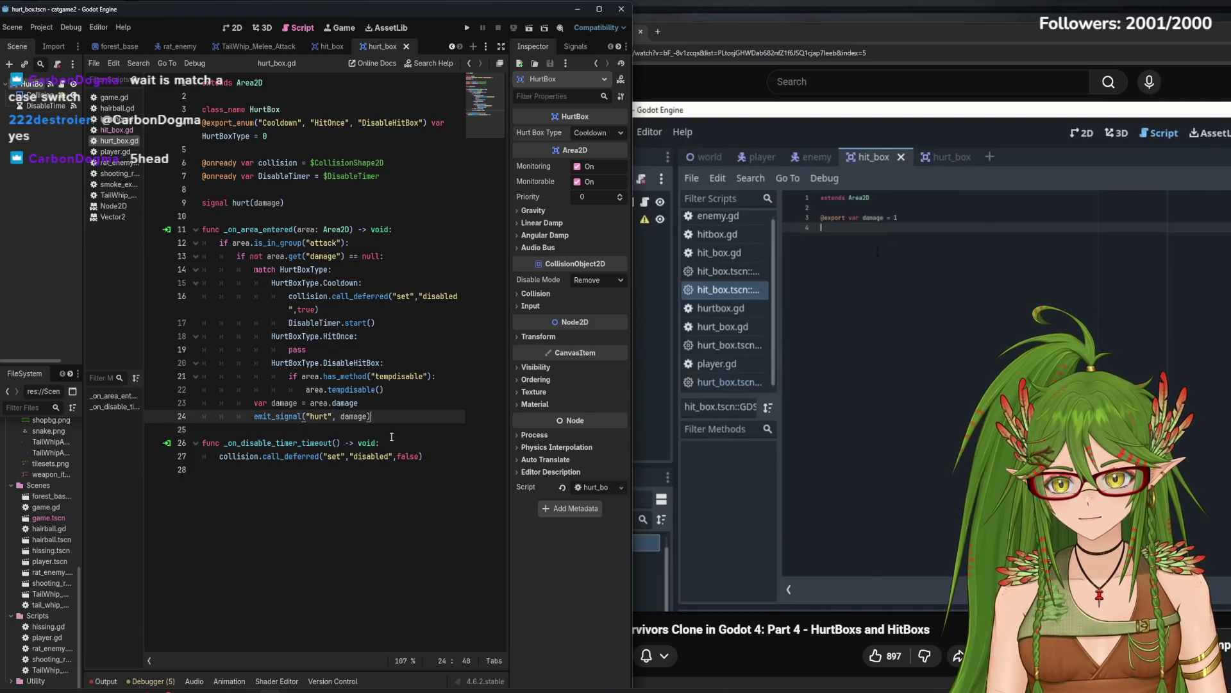
pyautogui.click(400, 427)
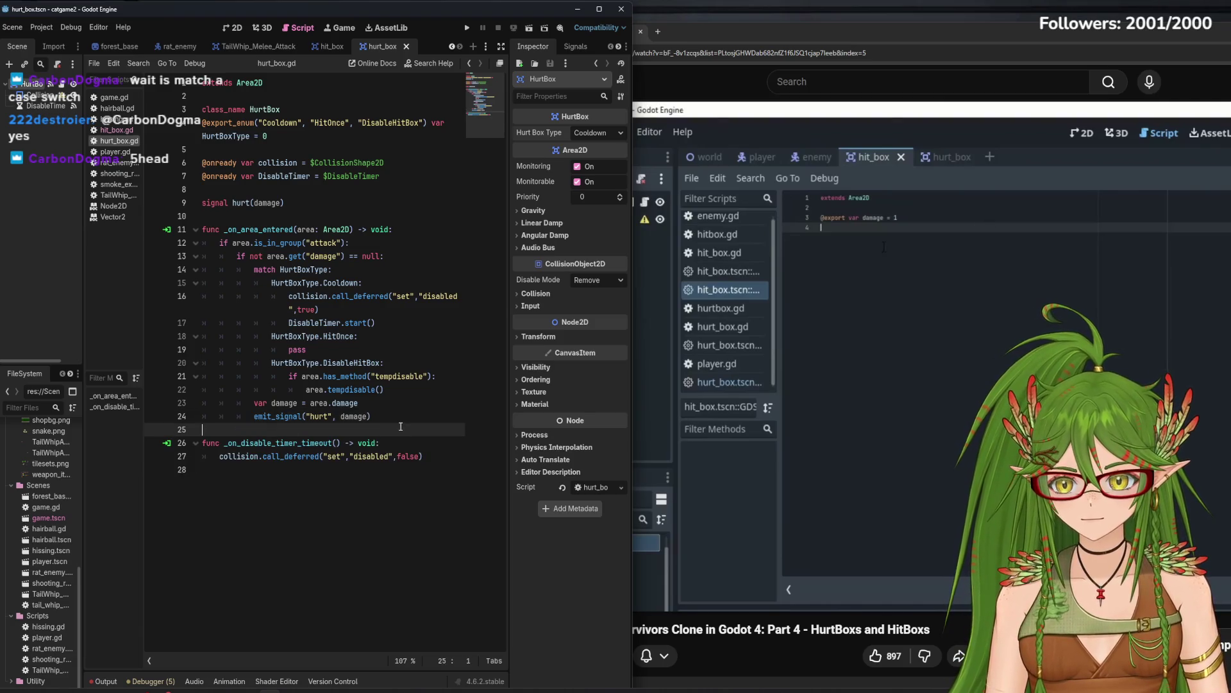
pyautogui.click(122, 130)
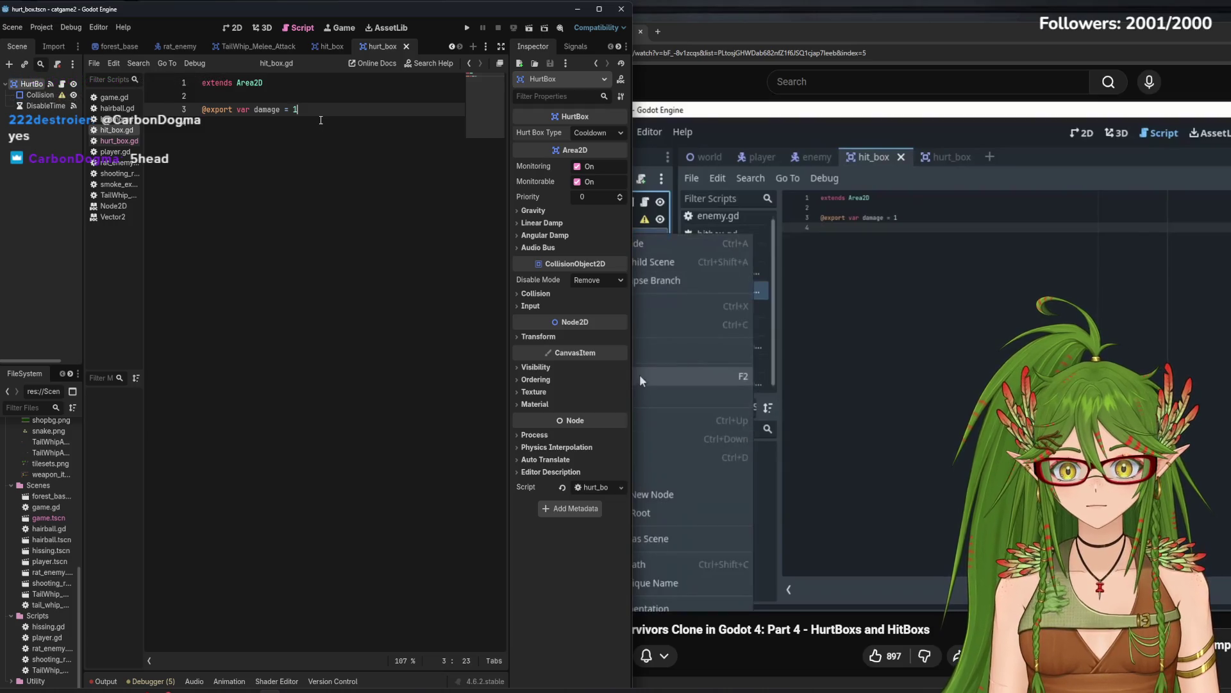
# - Switch to the hit_box scene with its Timer node, then open hurt_box.gd in the script editor
pyautogui.click(807, 49)
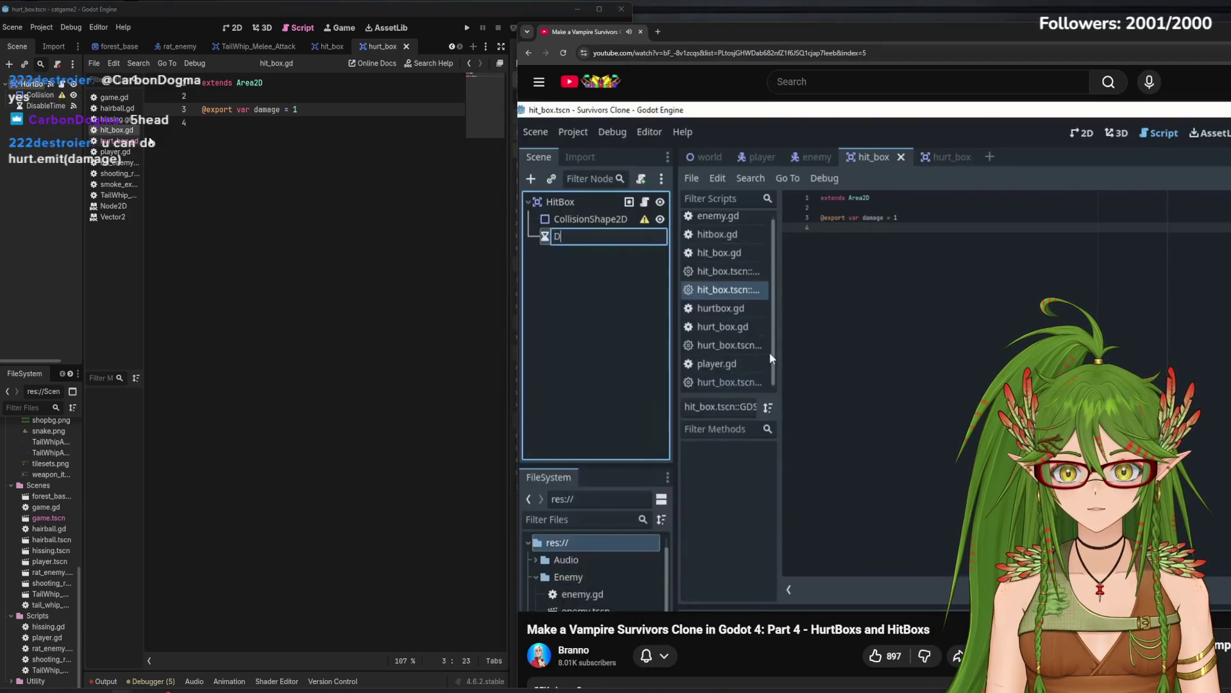
pyautogui.click(45, 108)
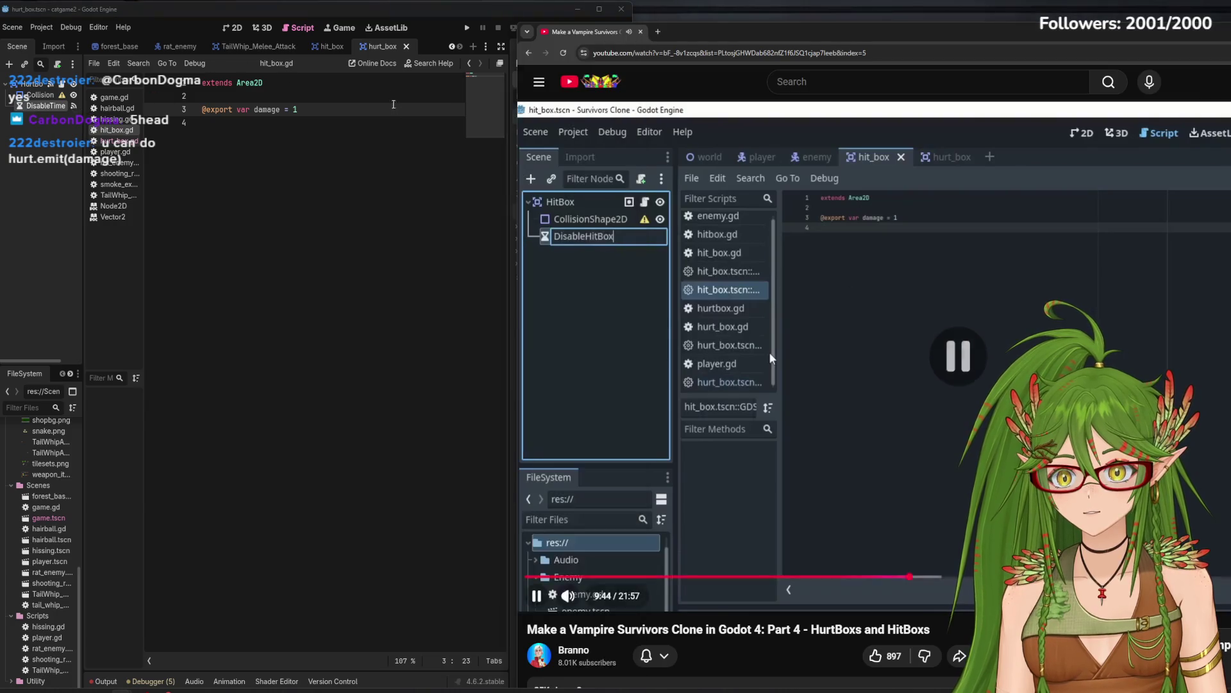
pyautogui.click(332, 48)
pyautogui.click(51, 108)
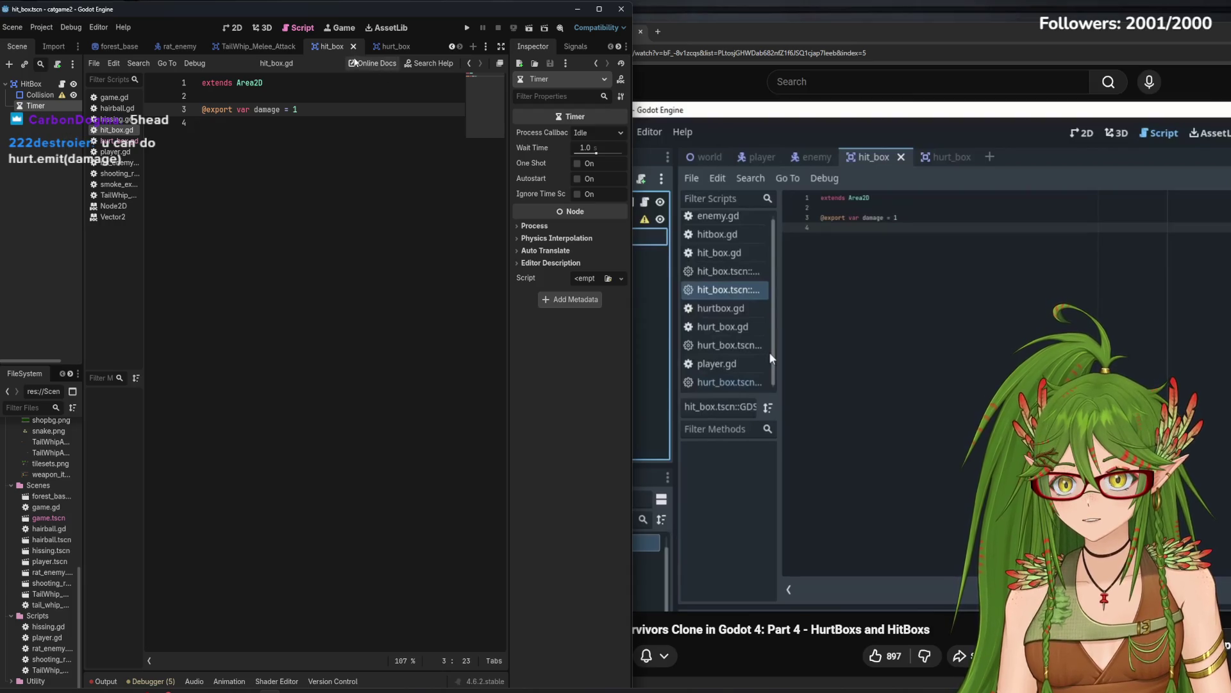
pyautogui.click(383, 47)
pyautogui.click(339, 50)
pyautogui.click(118, 142)
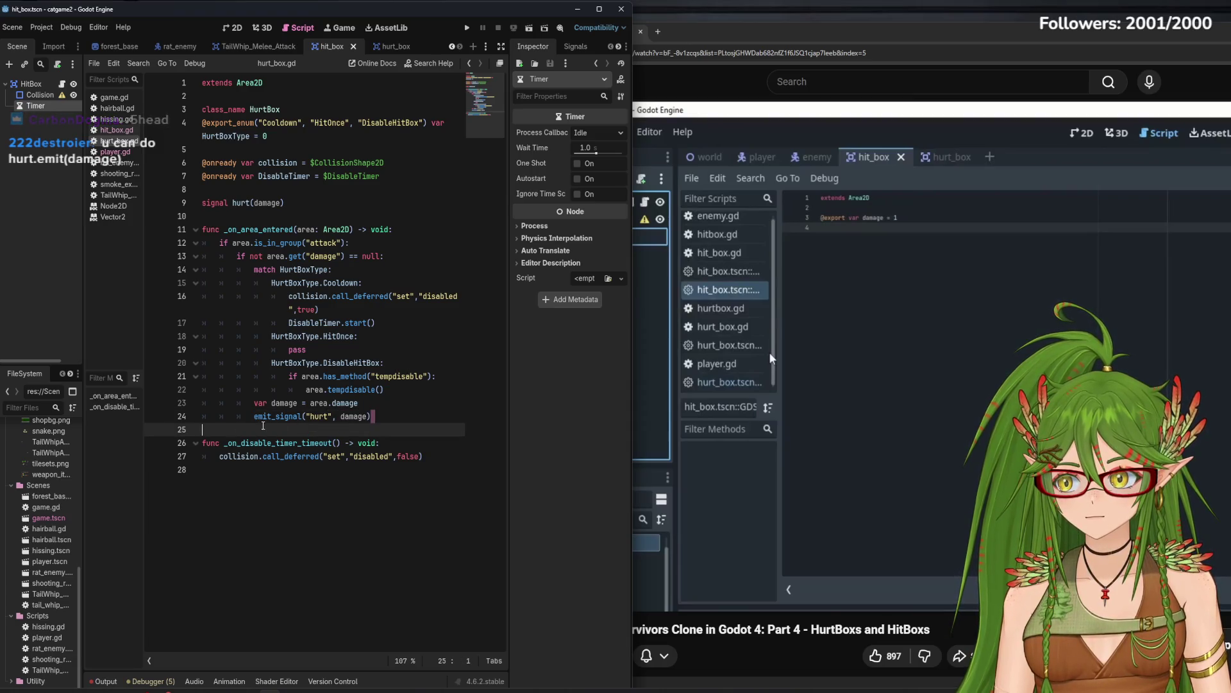
# - Replace emit_signal("hurt", damage) on line 24 with hurt.emit(damage) and save hurt_box.gd
pyautogui.moveTo(379, 421); pyautogui.dragTo(250, 417)
pyautogui.write('hurt.email')
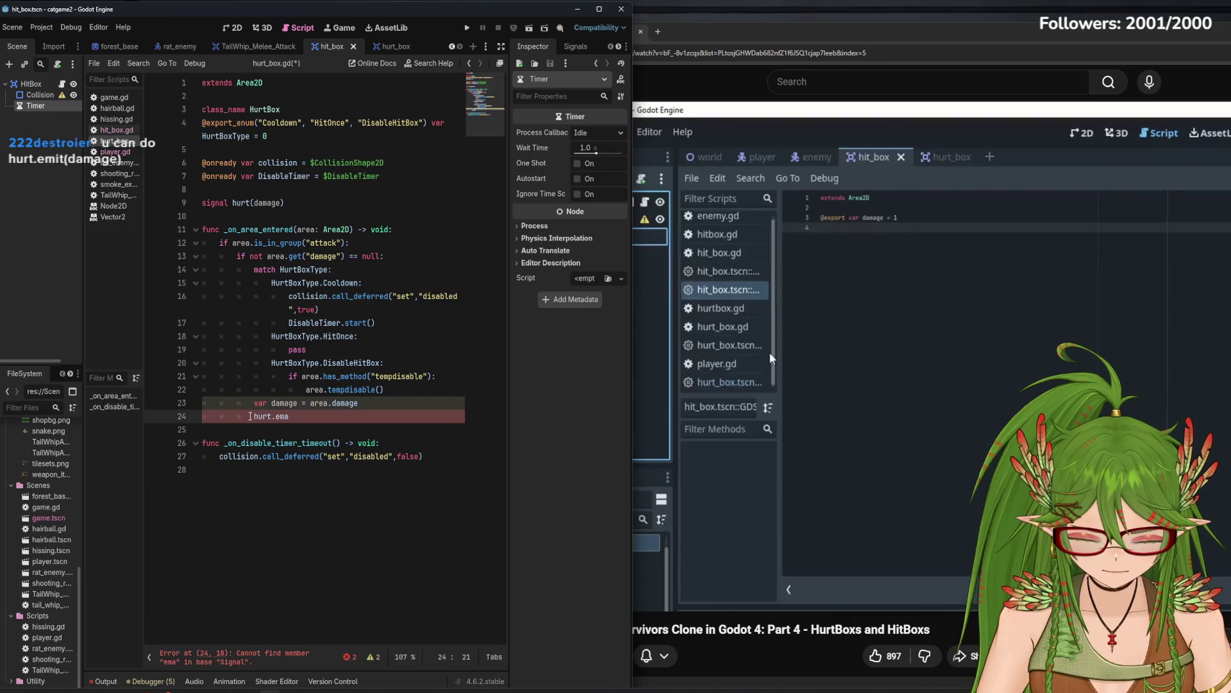
pyautogui.write('(damag')
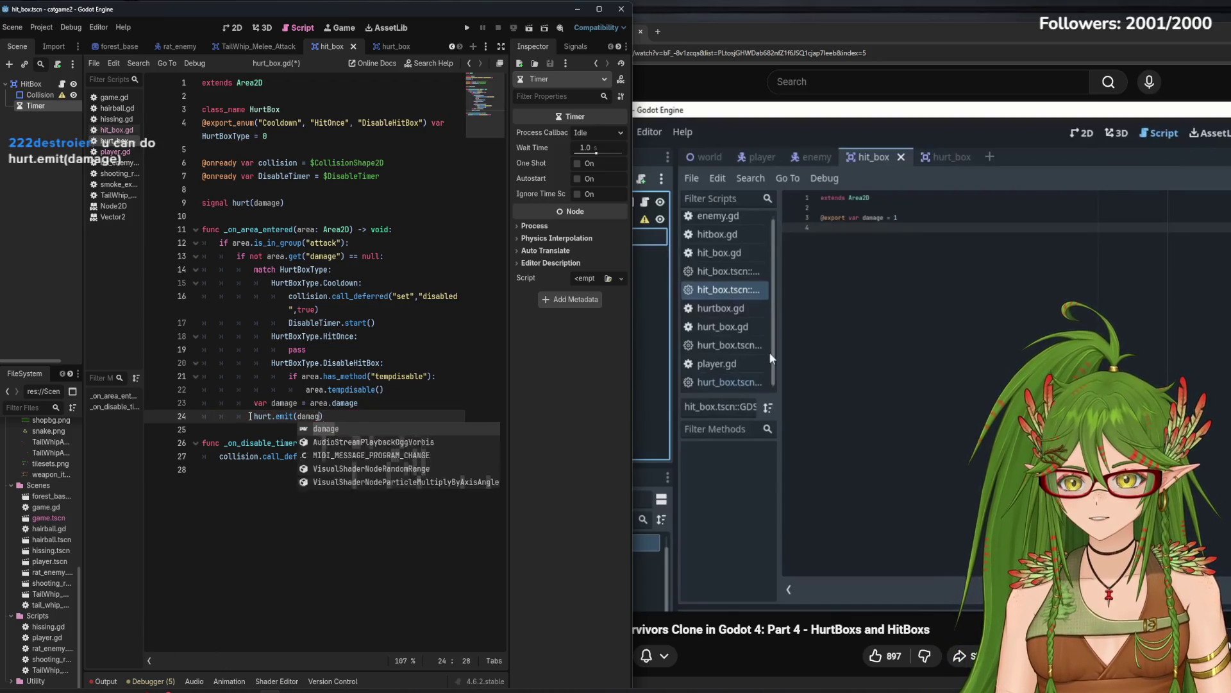
pyautogui.write('e)')
pyautogui.hotkey('ctrl', 's')
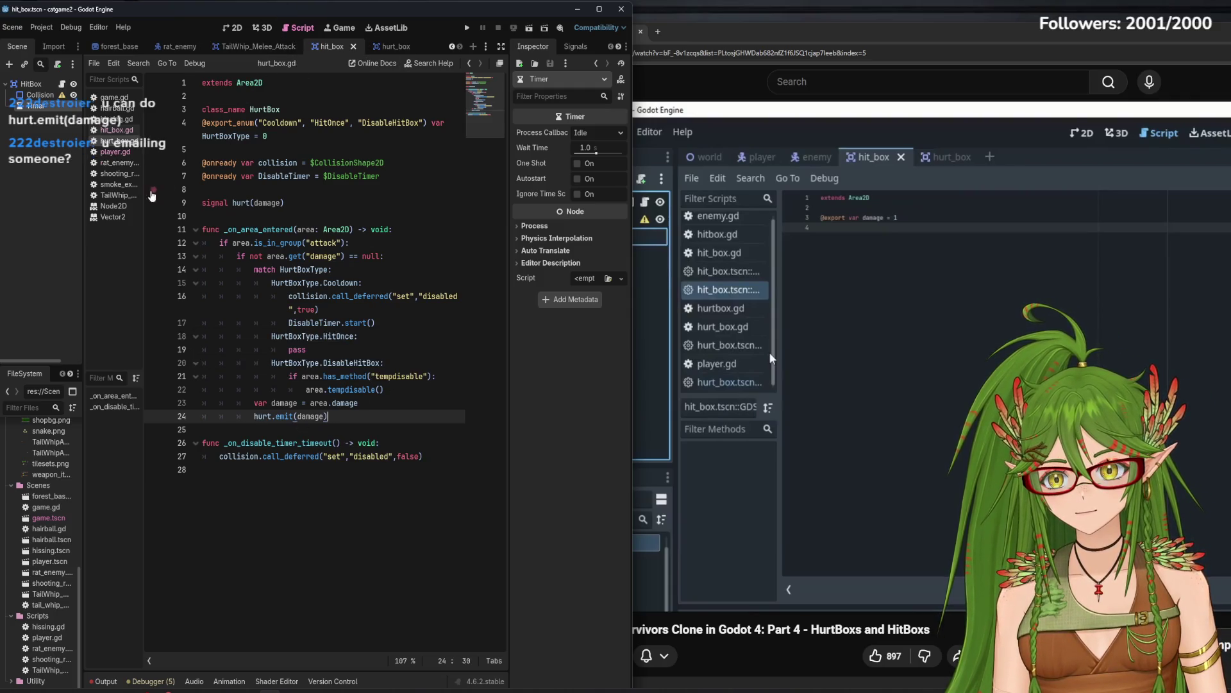
pyautogui.click(128, 131)
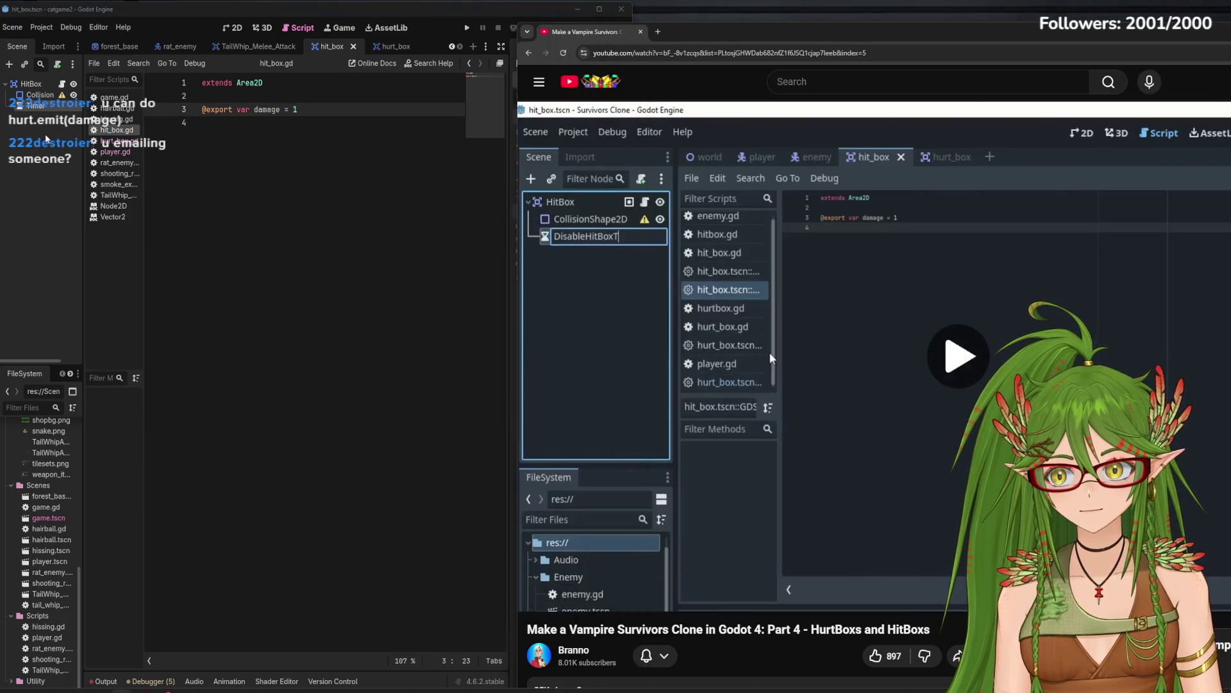
# - Rename the hit_box Timer node to DisableHitBoxTimer and shrink the tutorial window to reveal the Inspector
pyautogui.rightClick(48, 107)
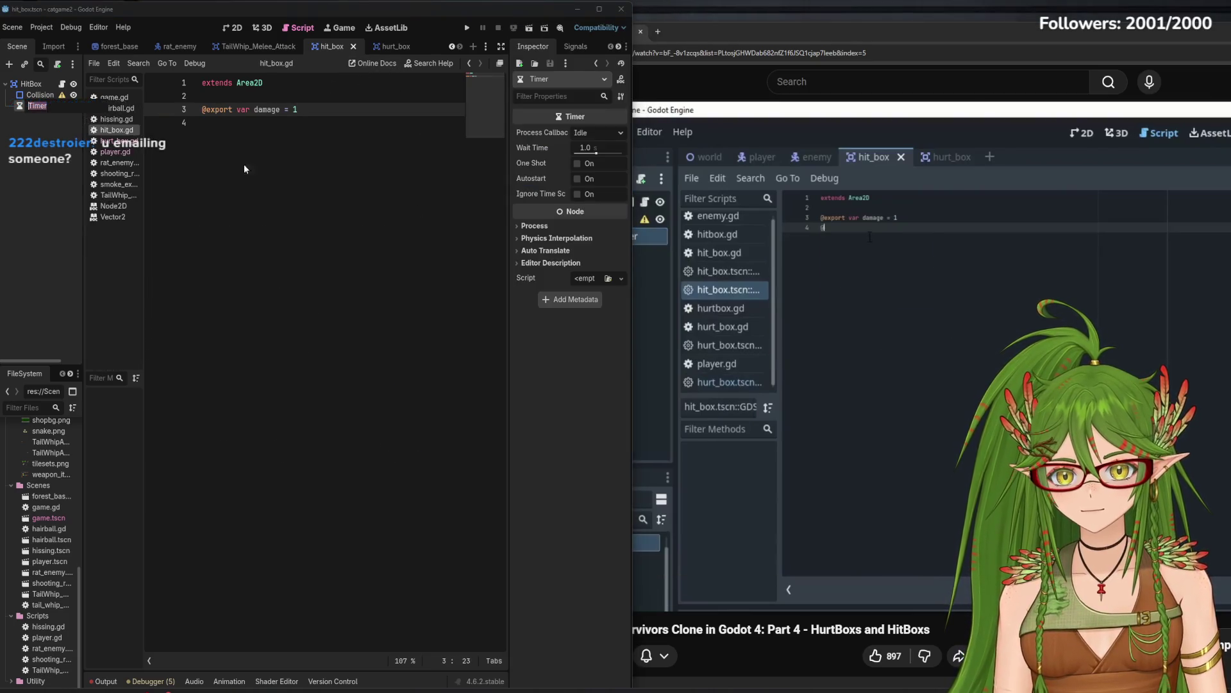
pyautogui.click(1043, 52)
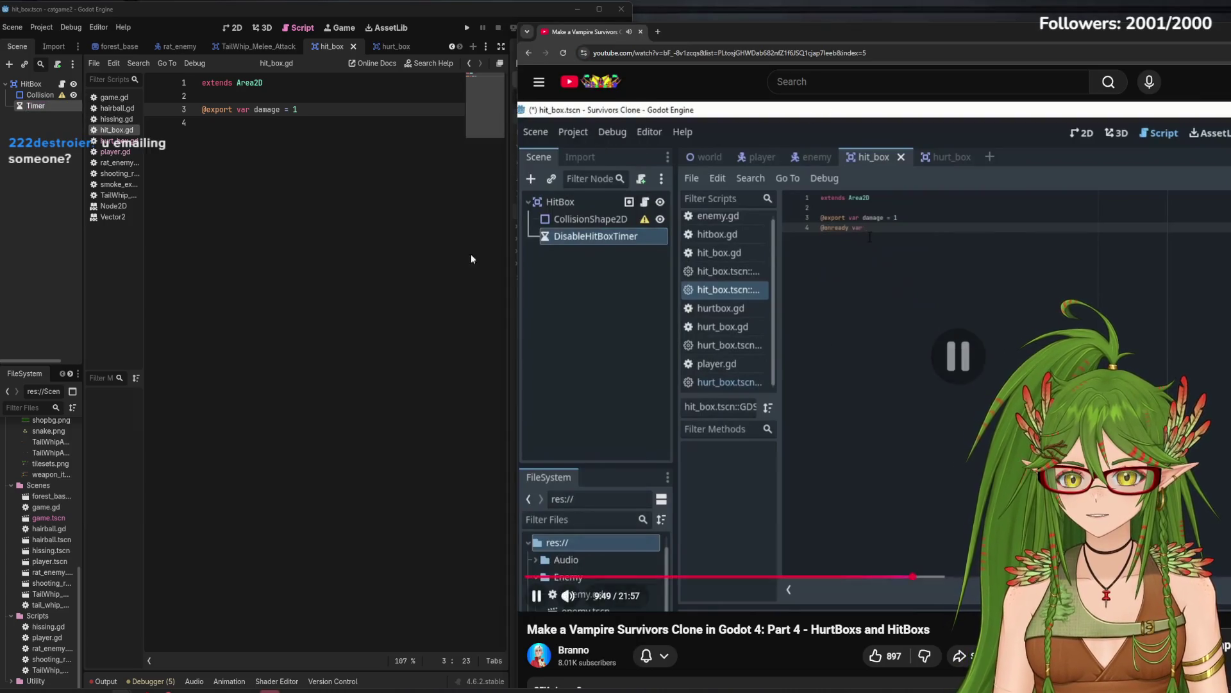
pyautogui.doubleClick(36, 106)
pyautogui.rightClick(49, 108)
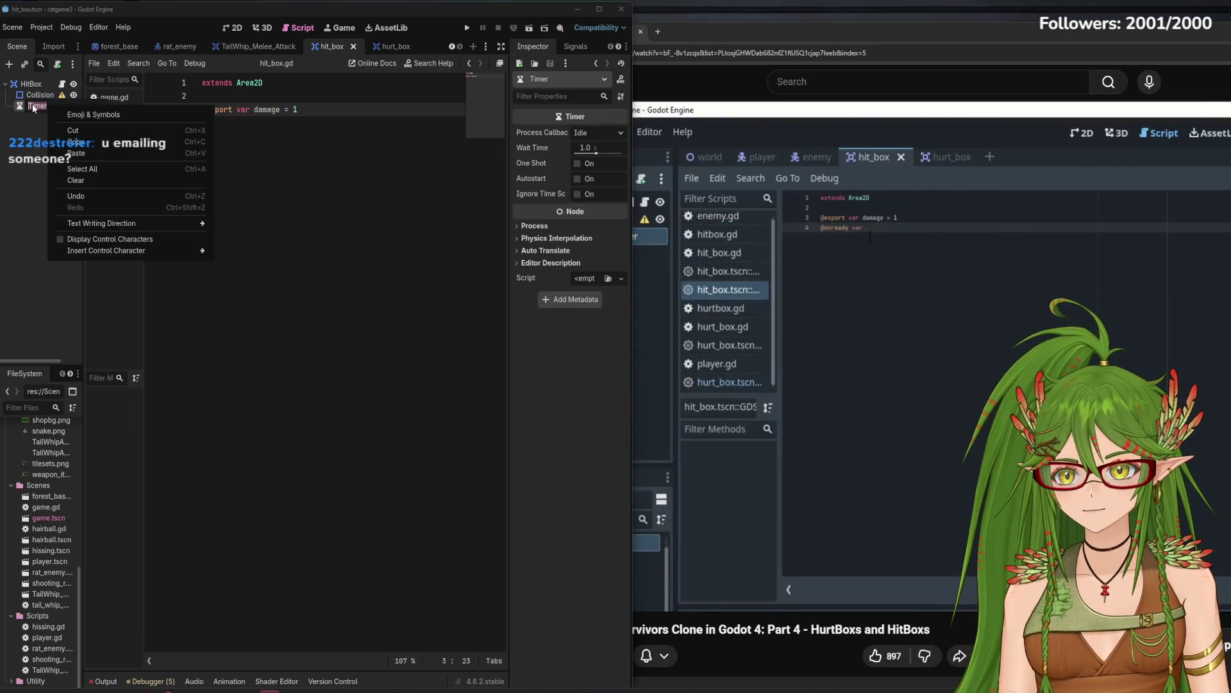
pyautogui.click(38, 104)
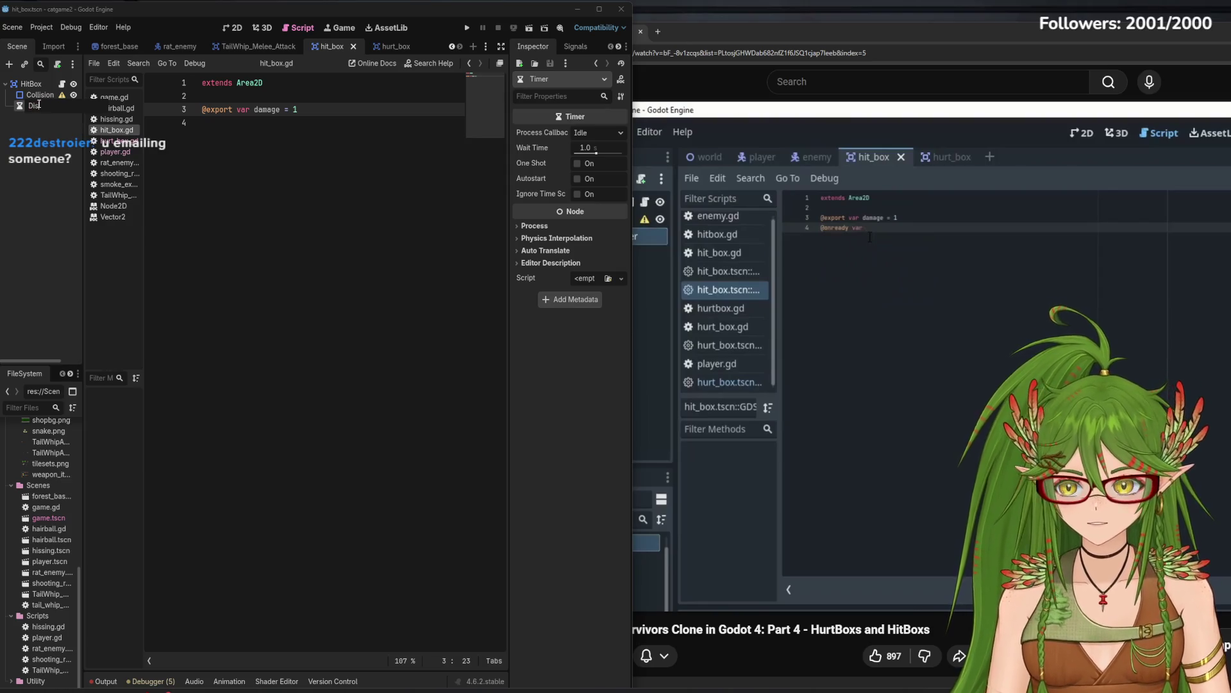
pyautogui.write('BoxTimer')
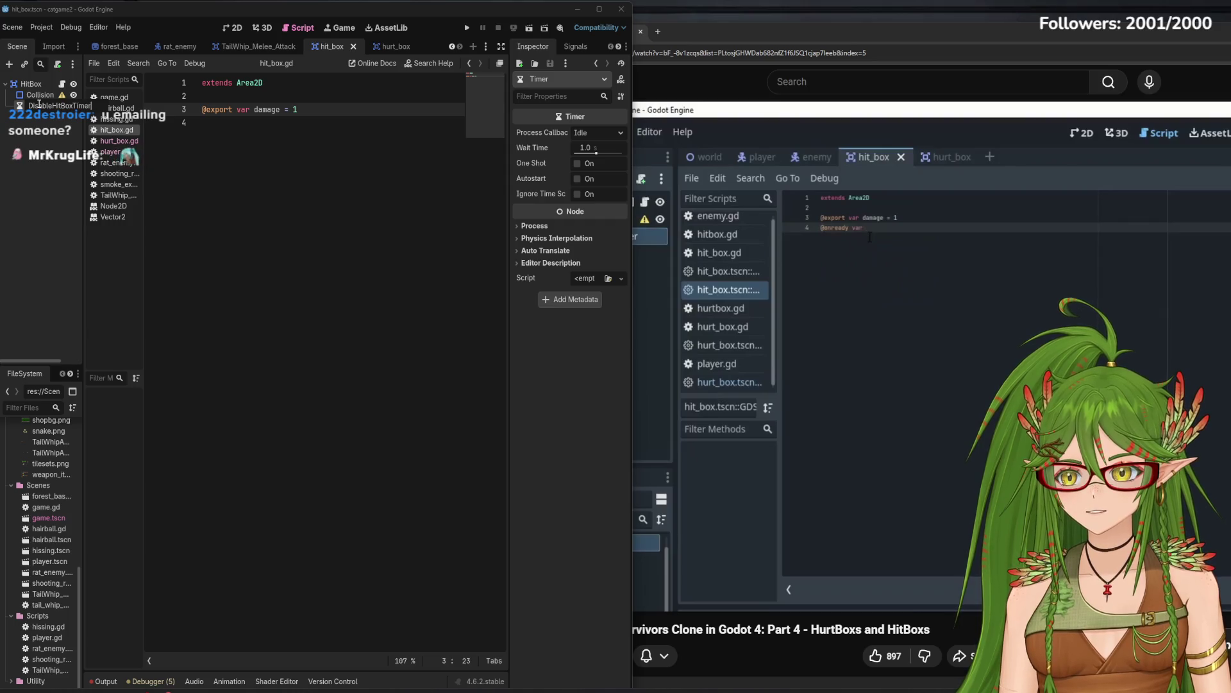
pyautogui.press('Return')
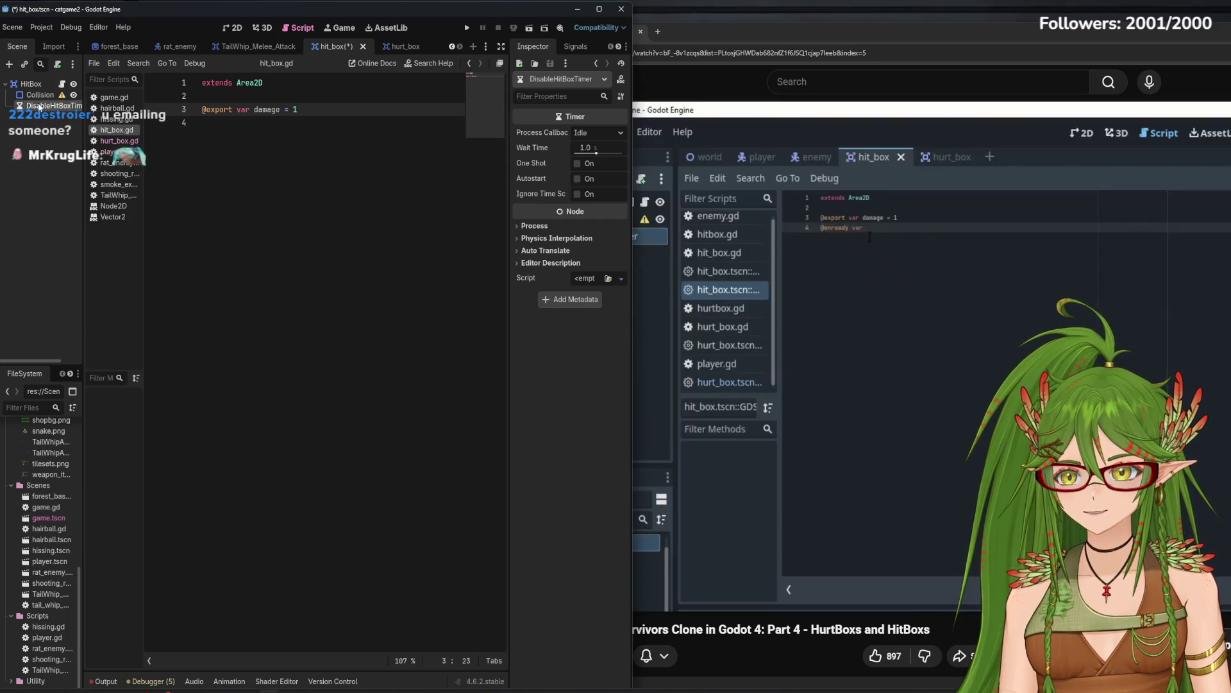
pyautogui.click(856, 18)
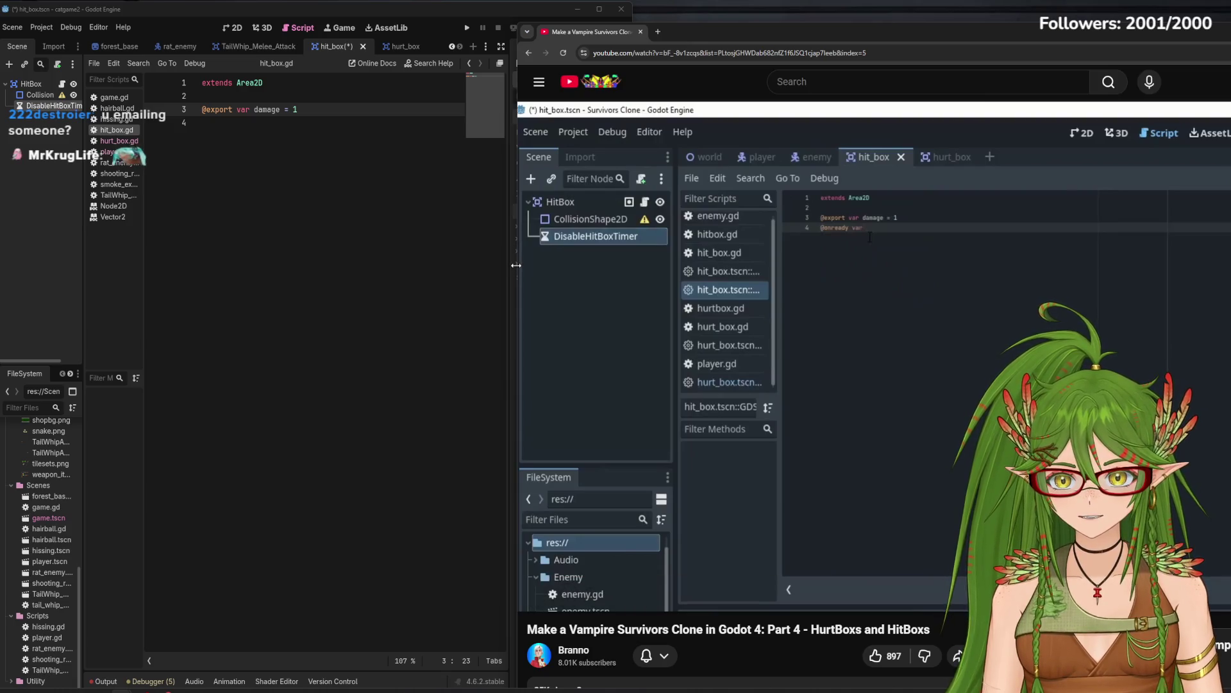
pyautogui.moveTo(516, 265)
pyautogui.mouseDown()
pyautogui.moveTo(618, 267)
pyautogui.moveTo(605, 268)
pyautogui.mouseUp()
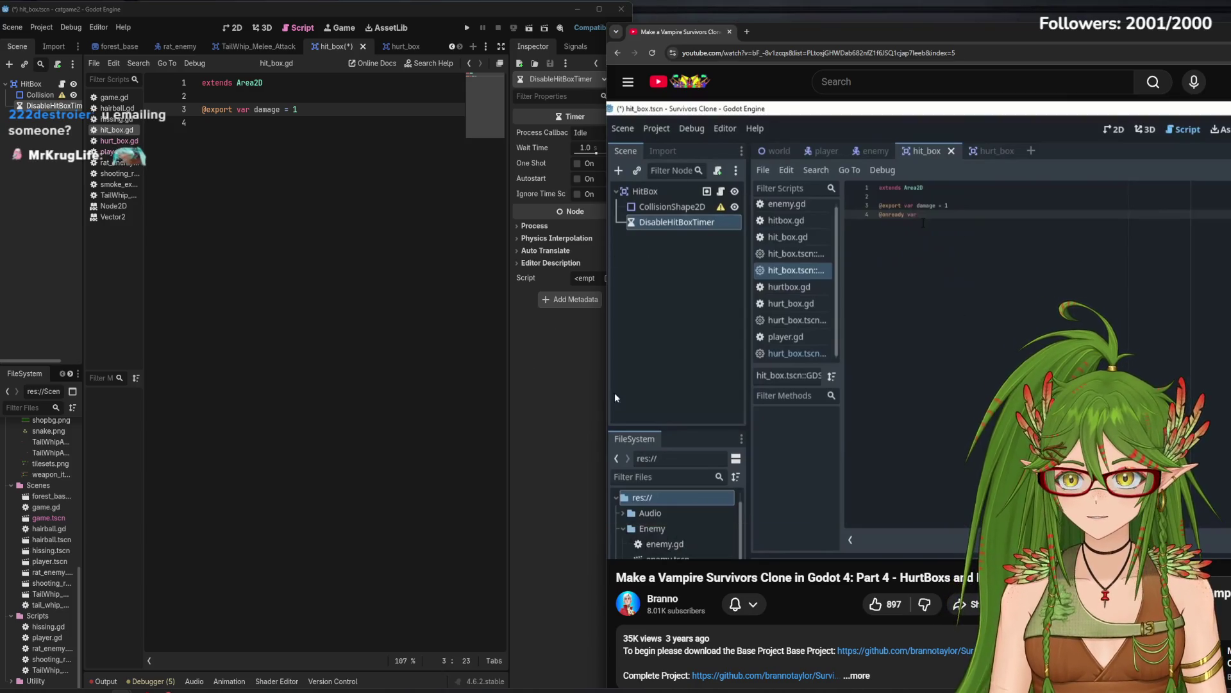
pyautogui.click(329, 113)
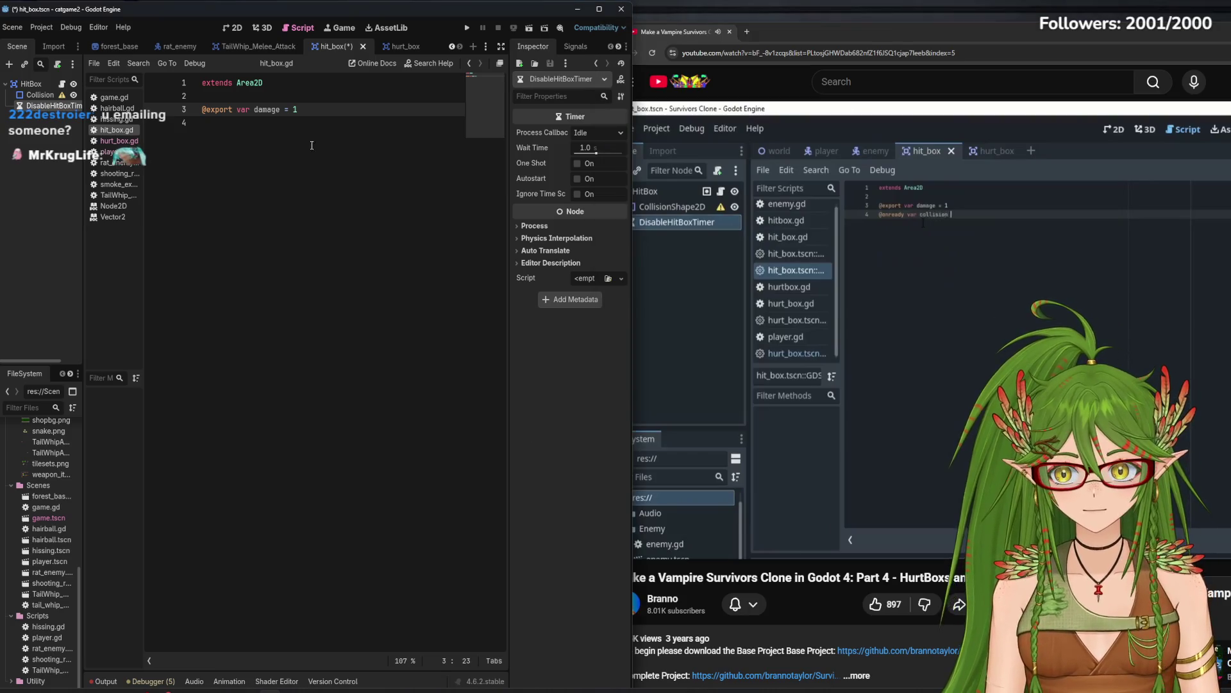
pyautogui.press('Return')
pyautogui.write('@onr')
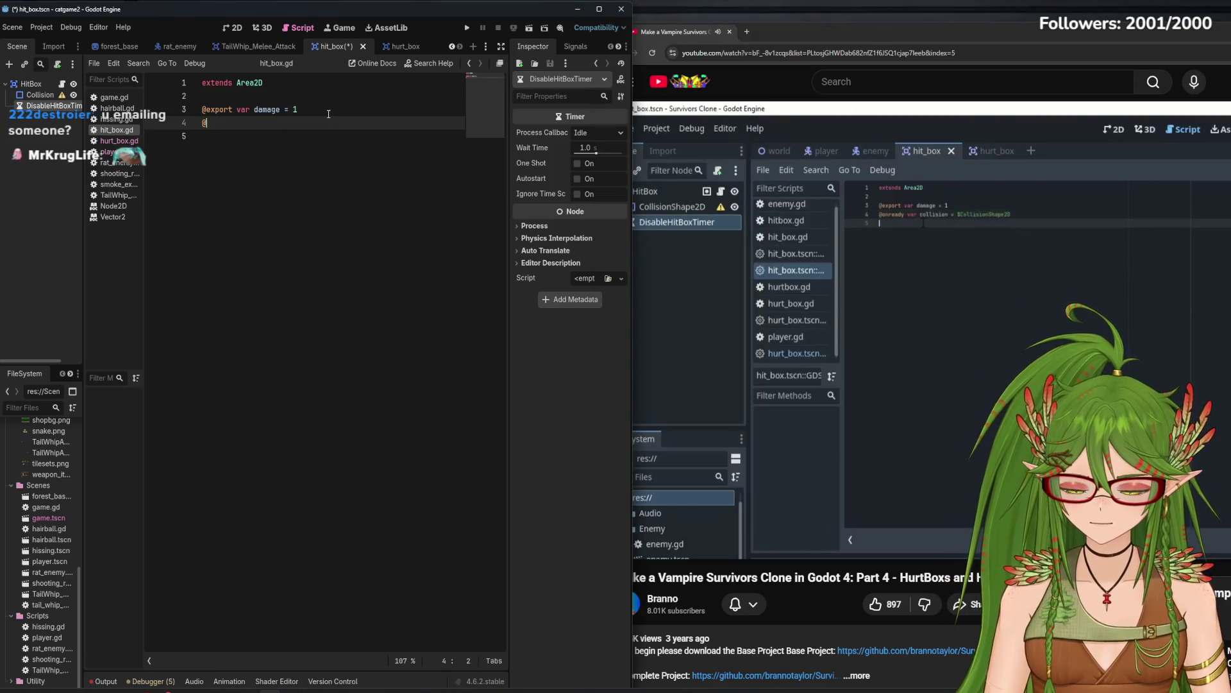
pyautogui.write('eady v')
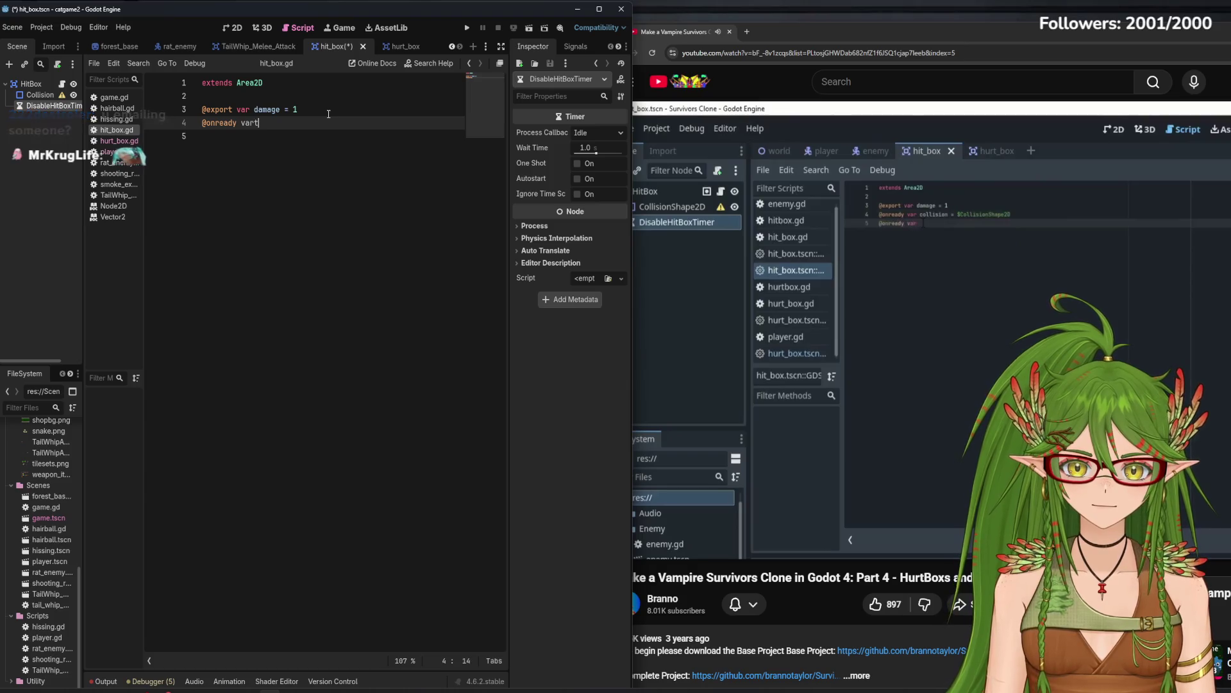
pyautogui.write('art')
pyautogui.click(879, 306)
pyautogui.click(392, 45)
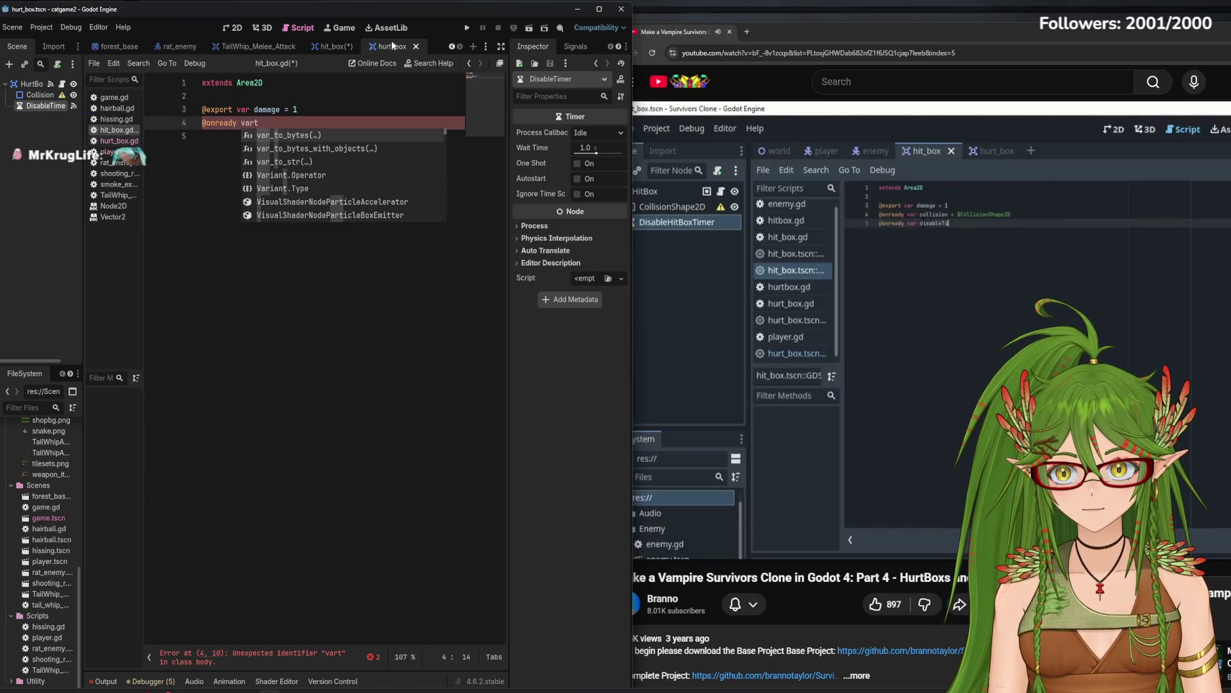
pyautogui.click(120, 140)
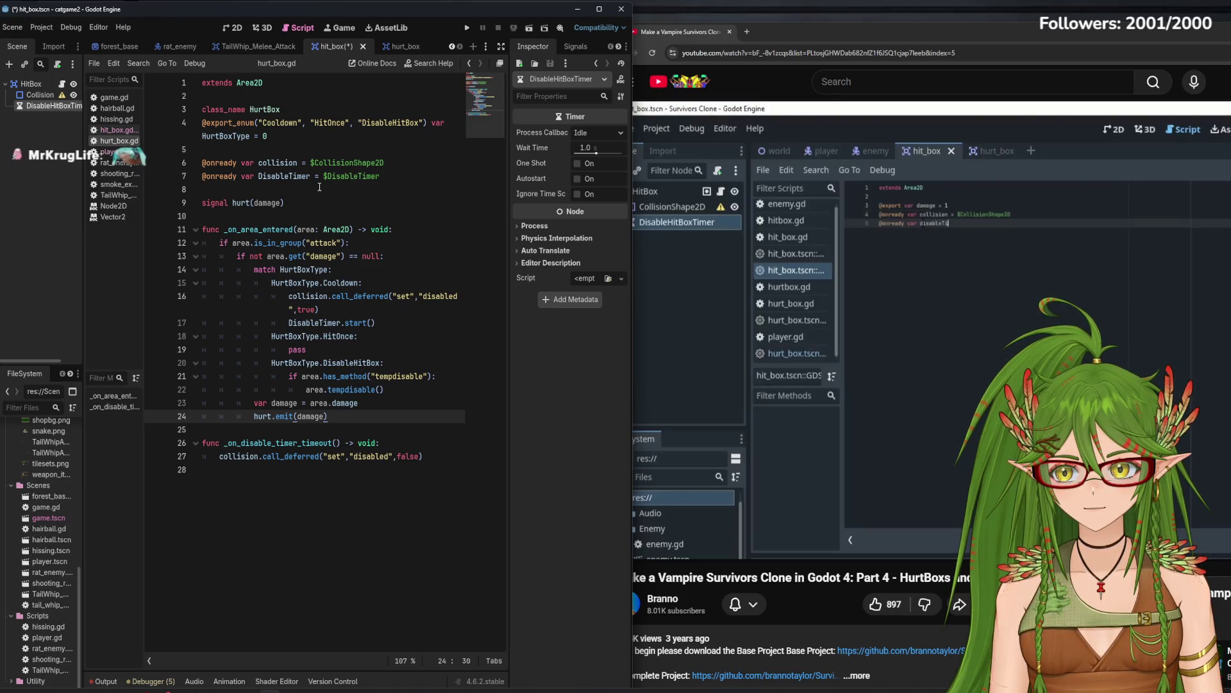
pyautogui.moveTo(387, 176); pyautogui.dragTo(205, 162)
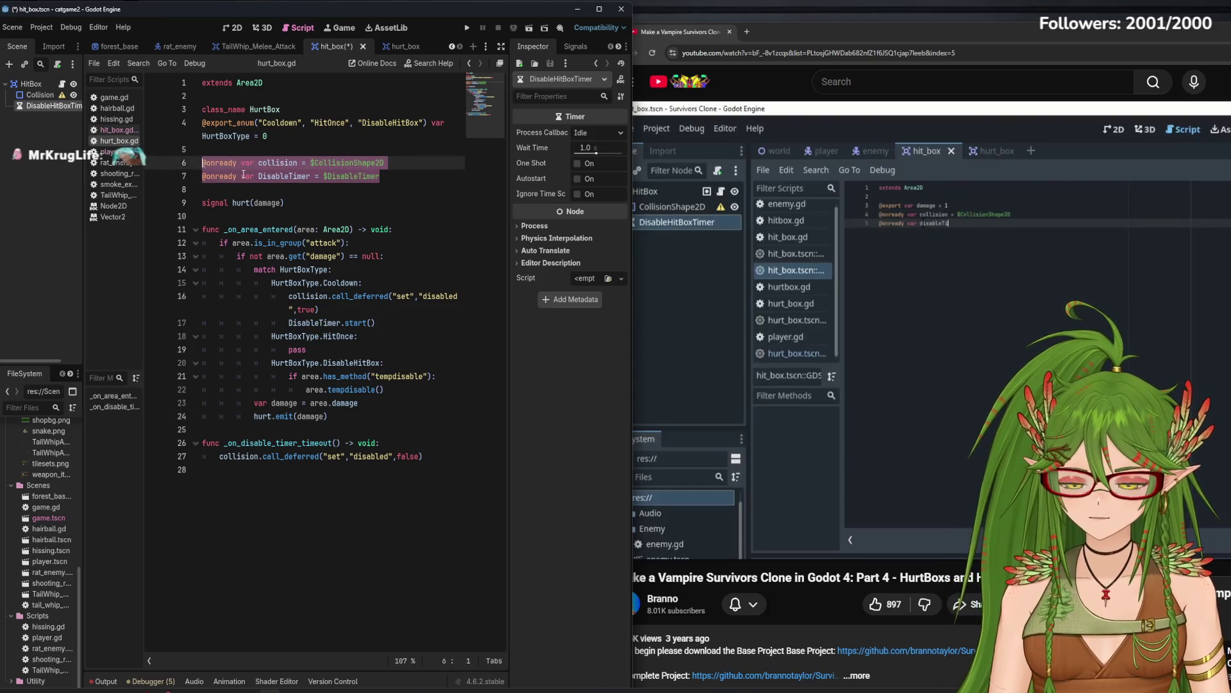
pyautogui.click(119, 131)
pyautogui.click(261, 123)
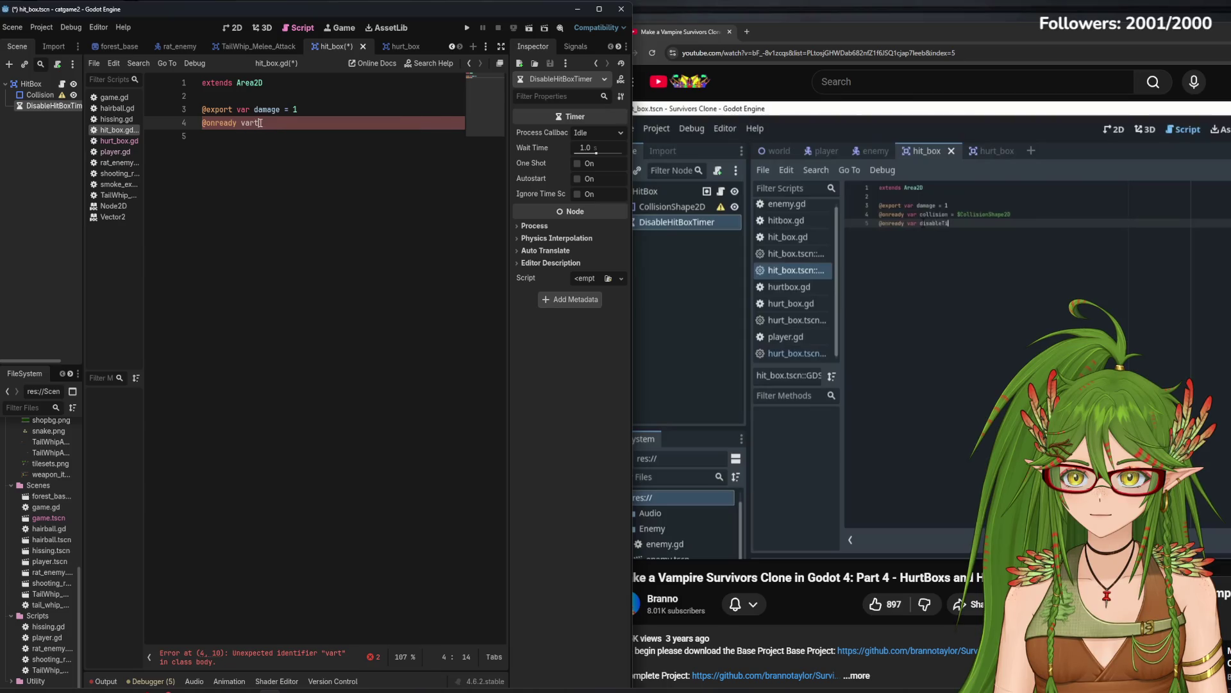
pyautogui.write('@onready var collision = $CollisionShape2D @onready var DisableTimer = $DisableTimer')
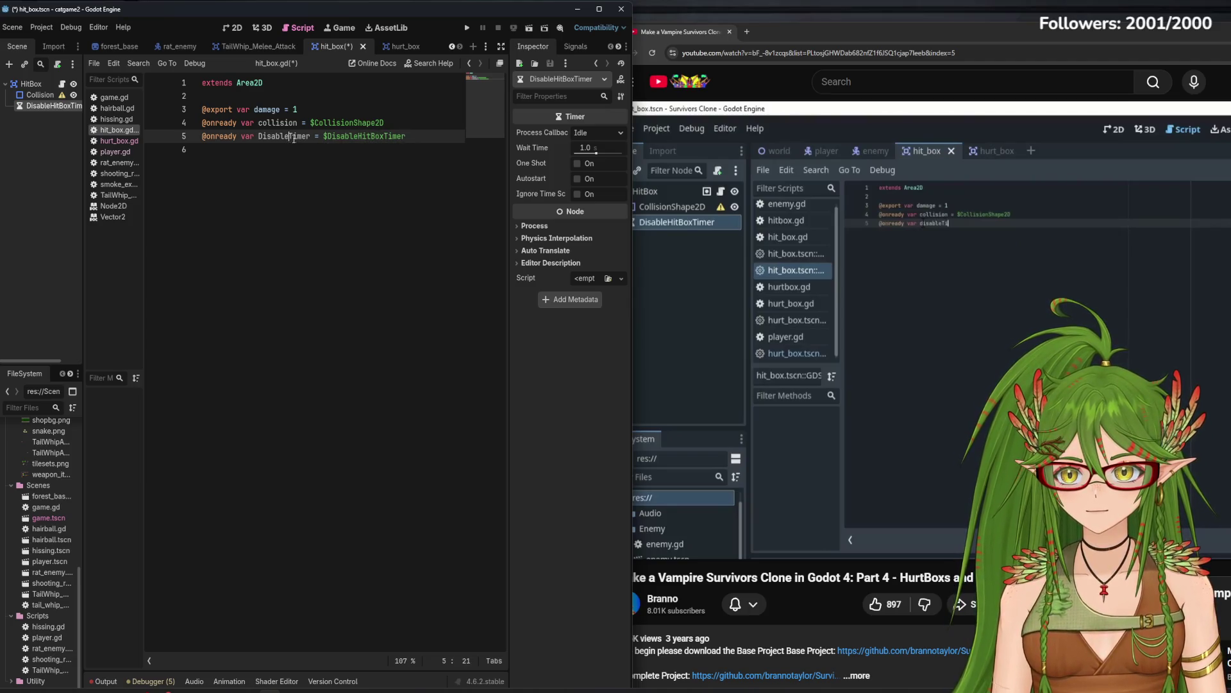
pyautogui.click(963, 247)
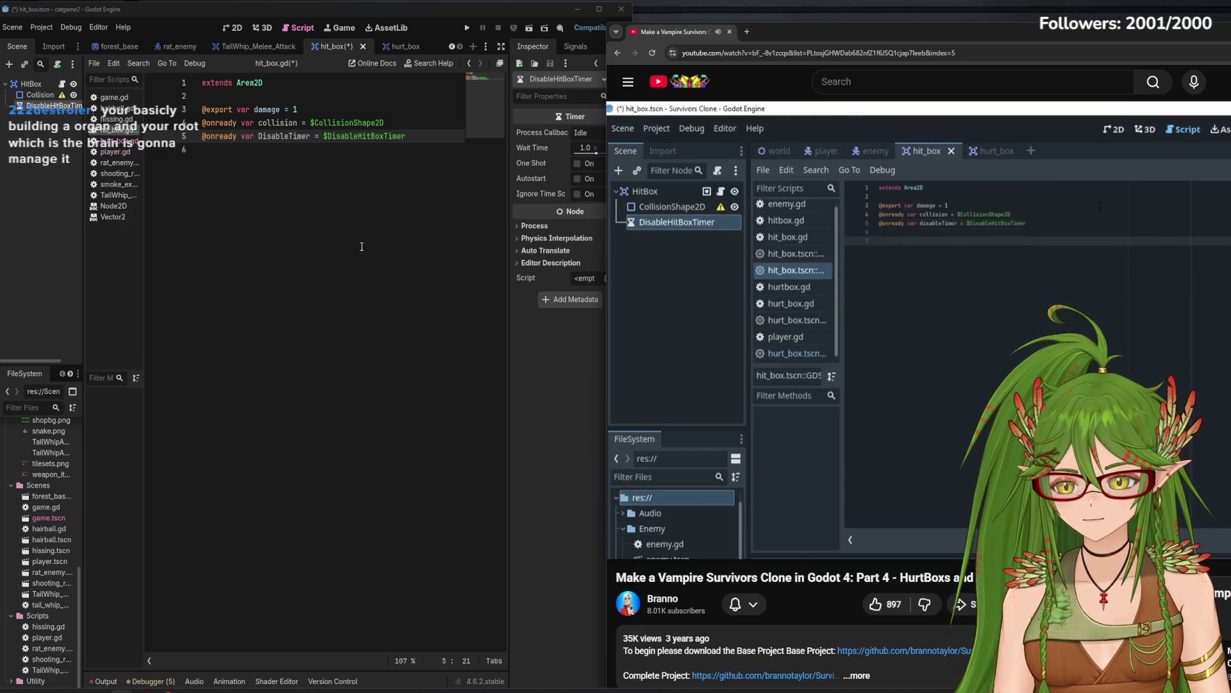
pyautogui.press('space')
pyautogui.click(294, 239)
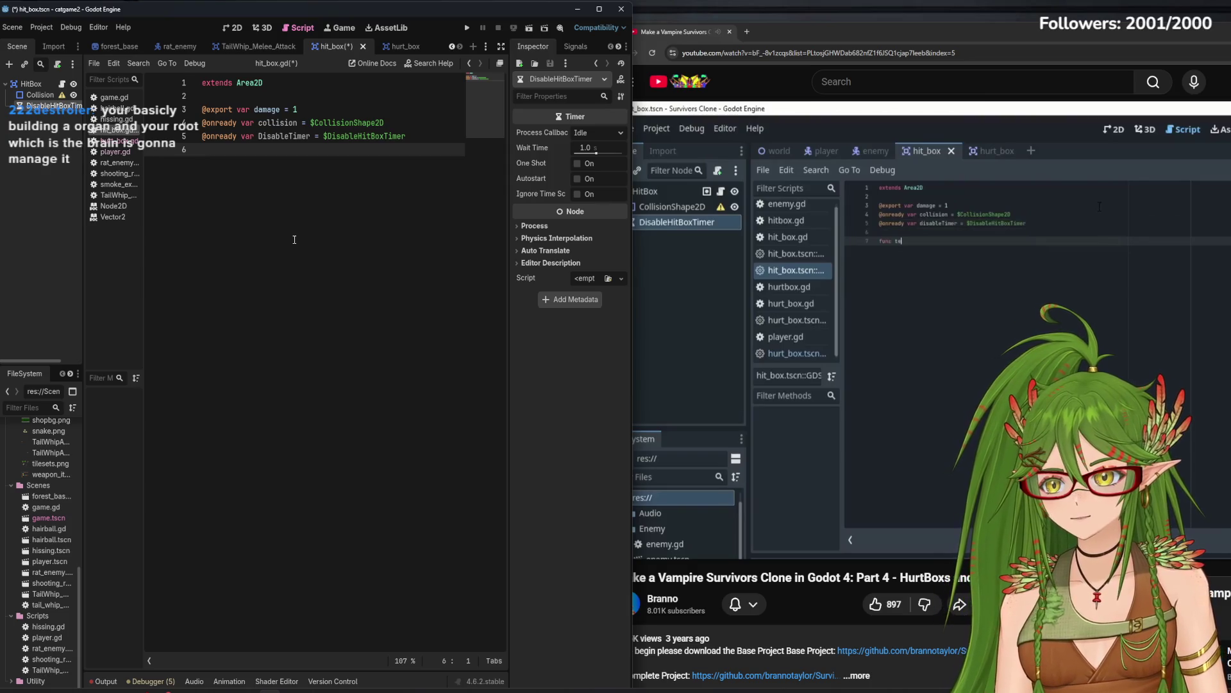
pyautogui.click(956, 295)
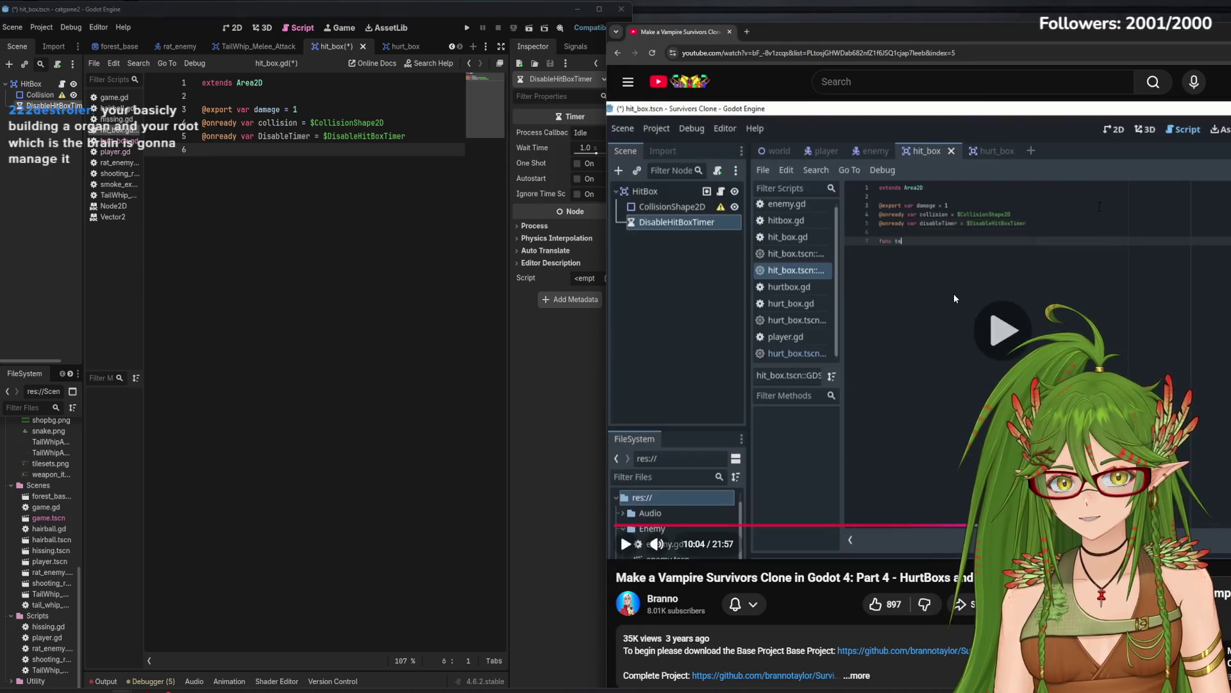
pyautogui.click(416, 137)
pyautogui.press('Return')
pyautogui.press('Return')
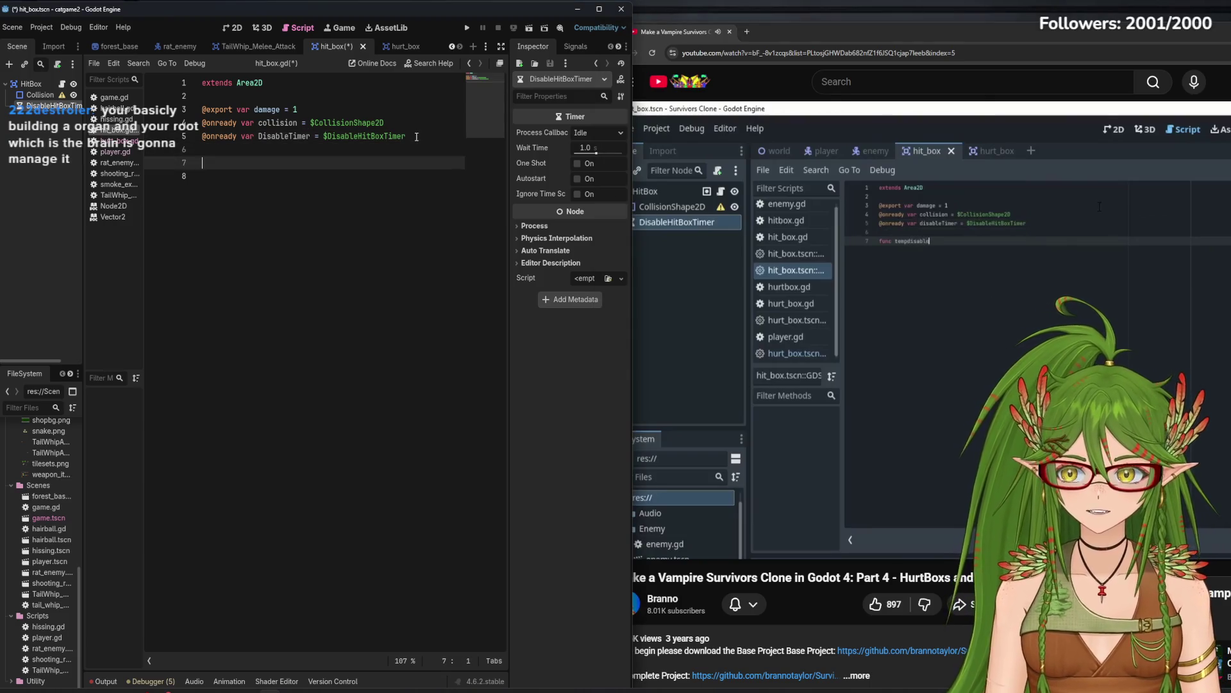
pyautogui.write('t')
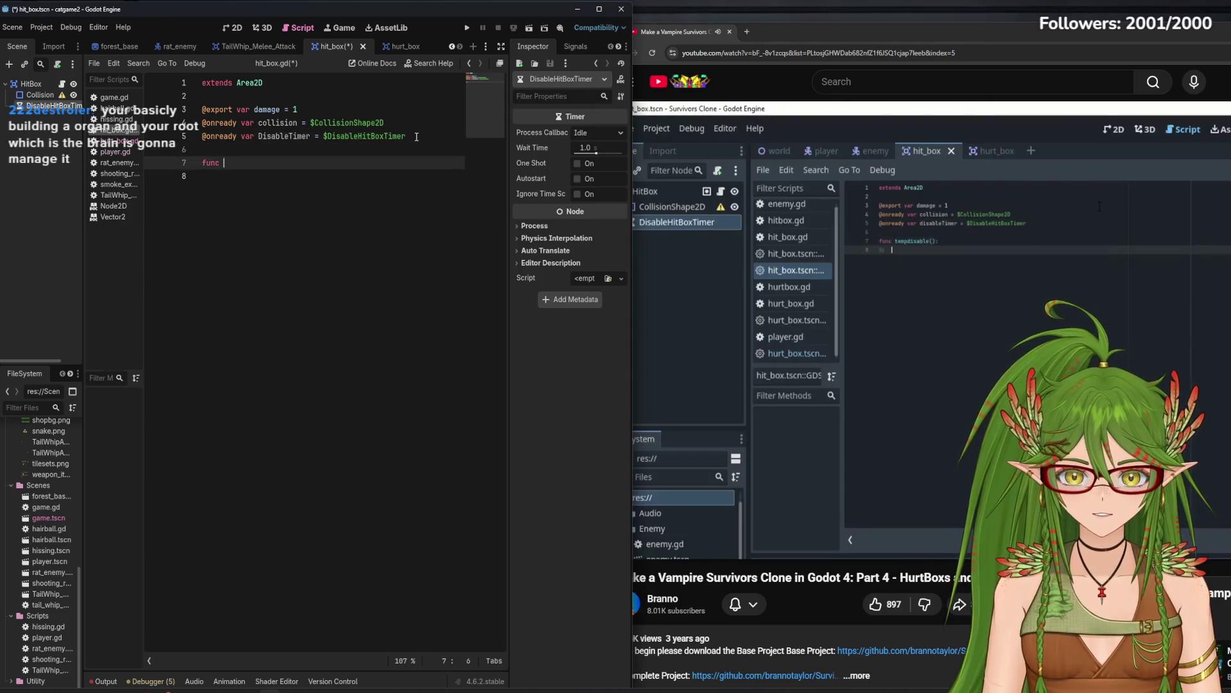
pyautogui.write('empdsiab')
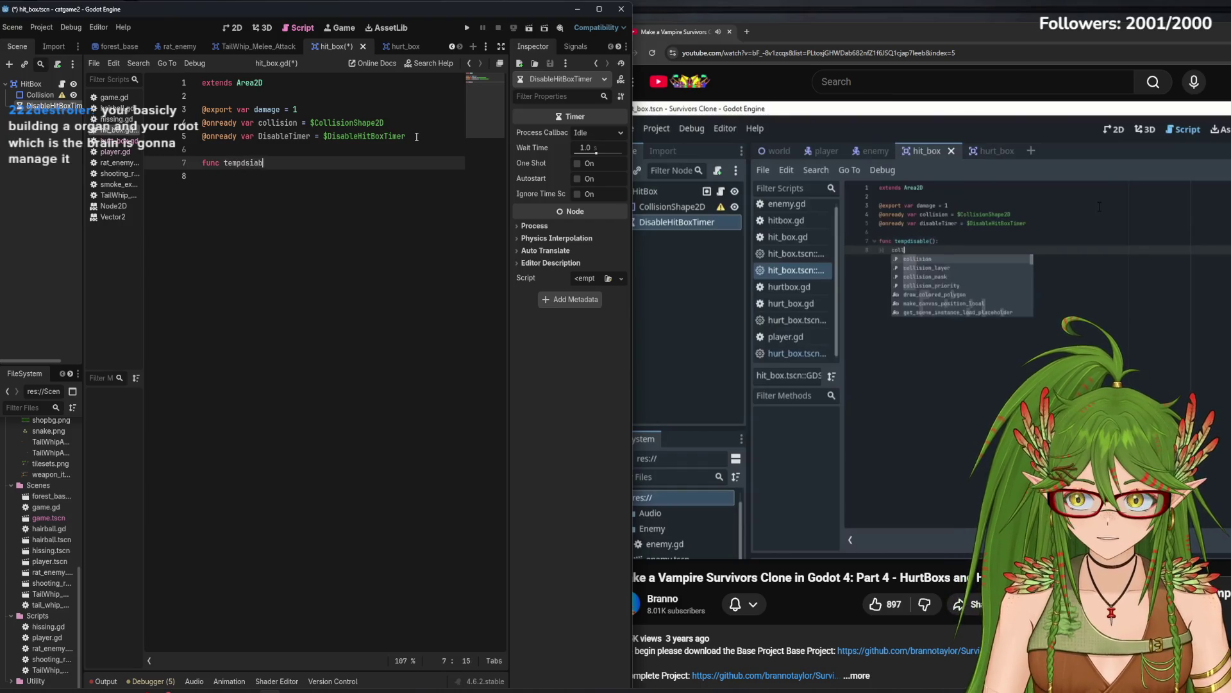
# - Correct the declaration to func tempdisable(): and start its body with collision. on line 8
pyautogui.press('BackSpace')
pyautogui.press('BackSpace')
pyautogui.press('BackSpace')
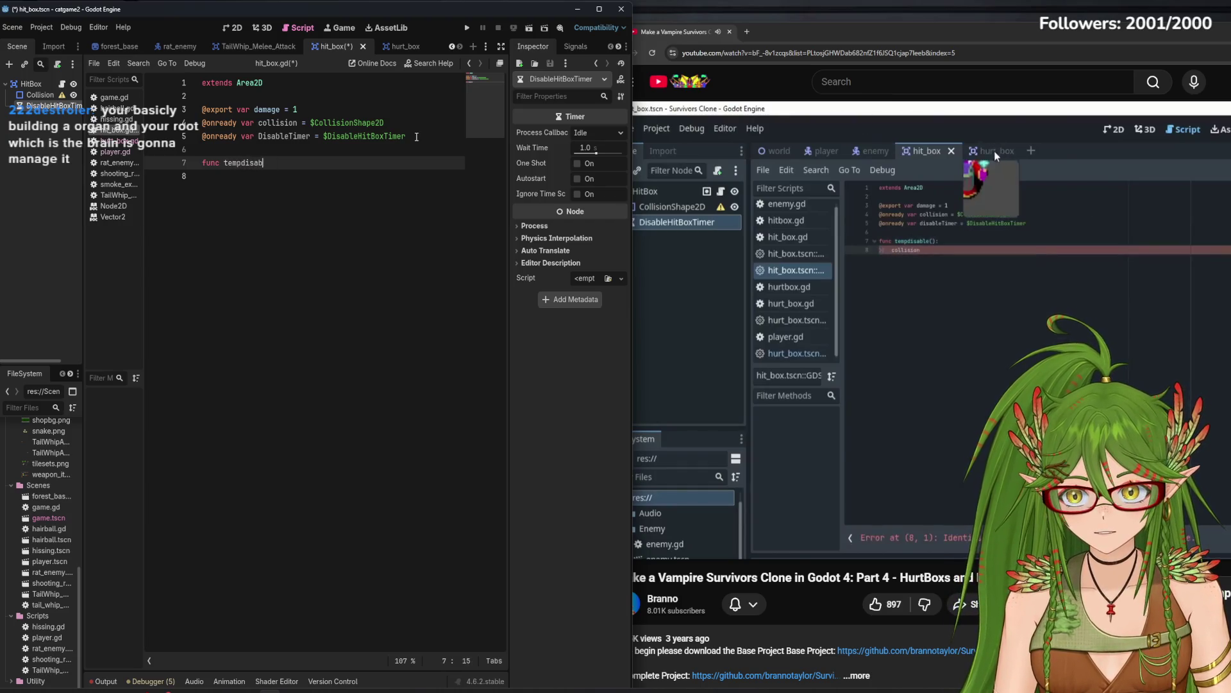
pyautogui.write('le():')
pyautogui.press('Return')
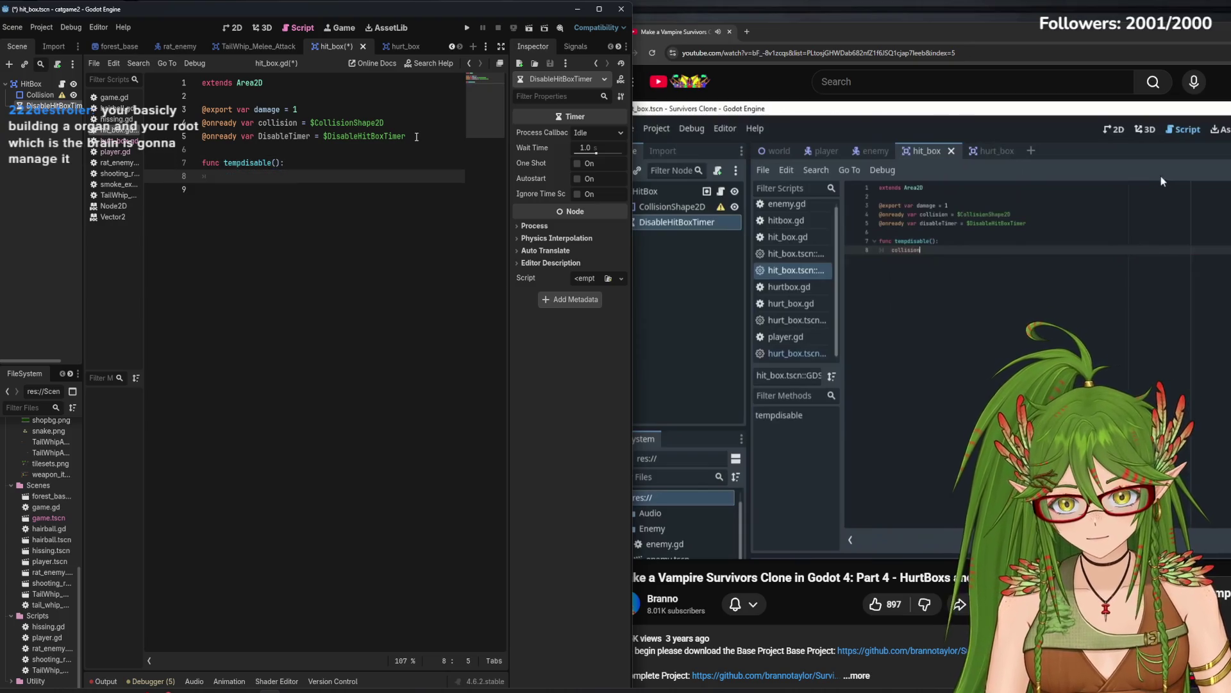
pyautogui.write('col')
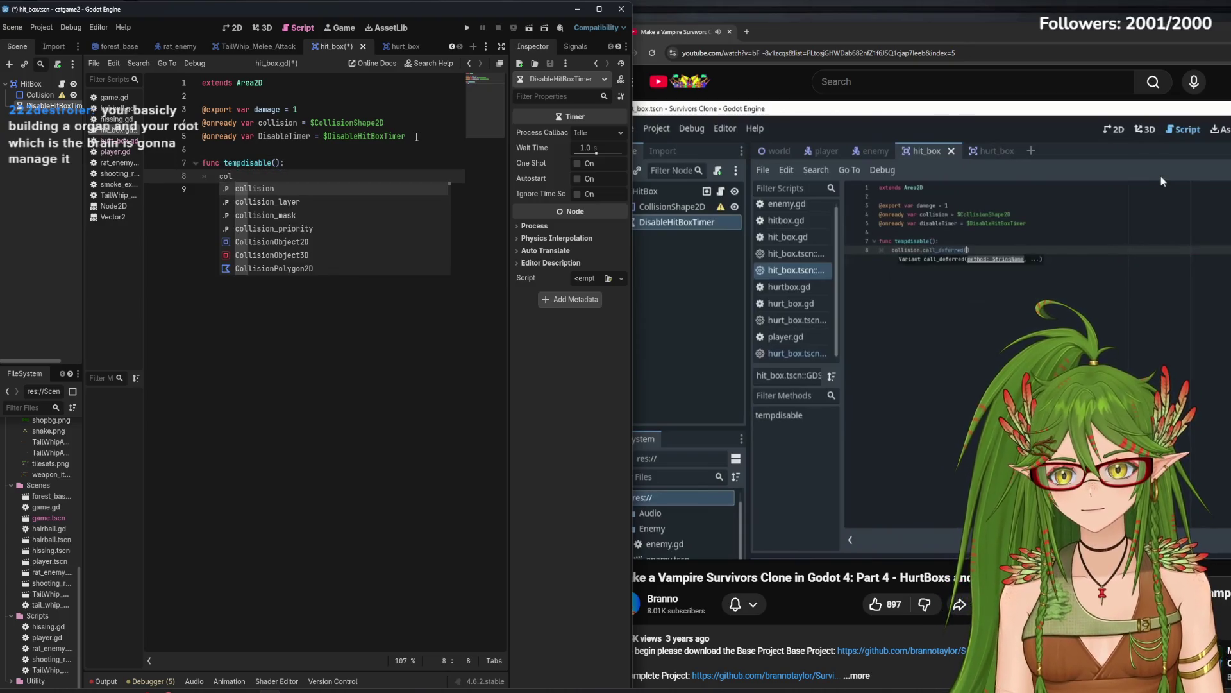
pyautogui.write('lision')
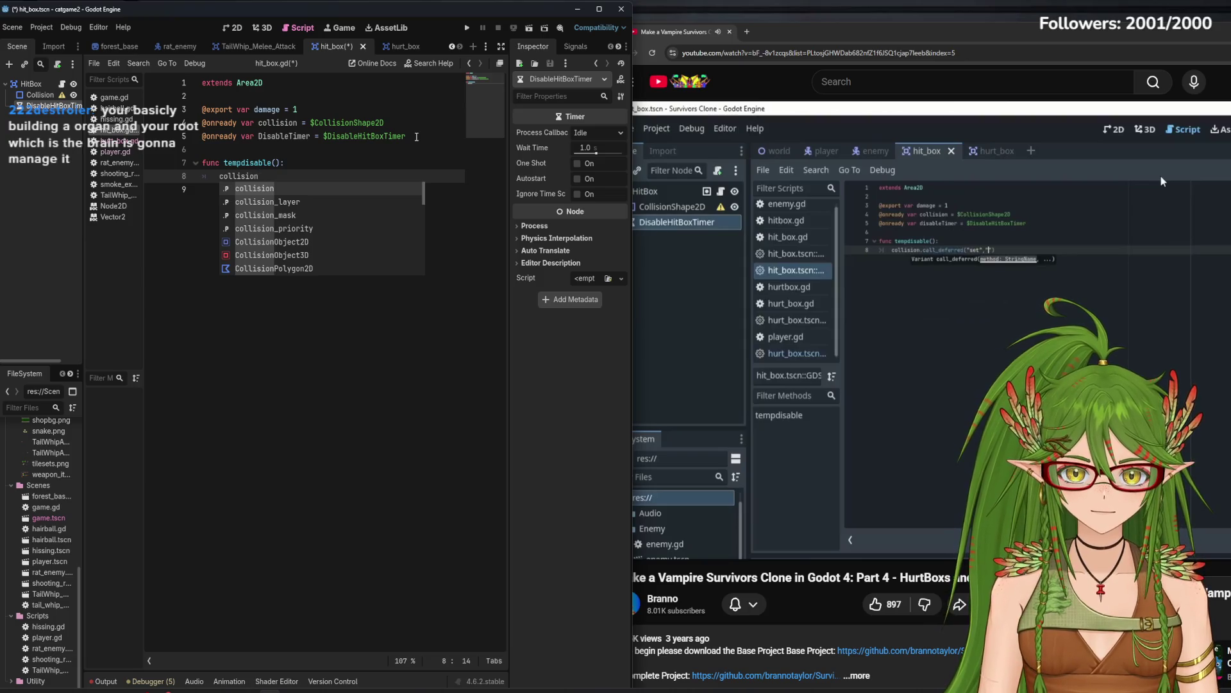
pyautogui.write('call_')
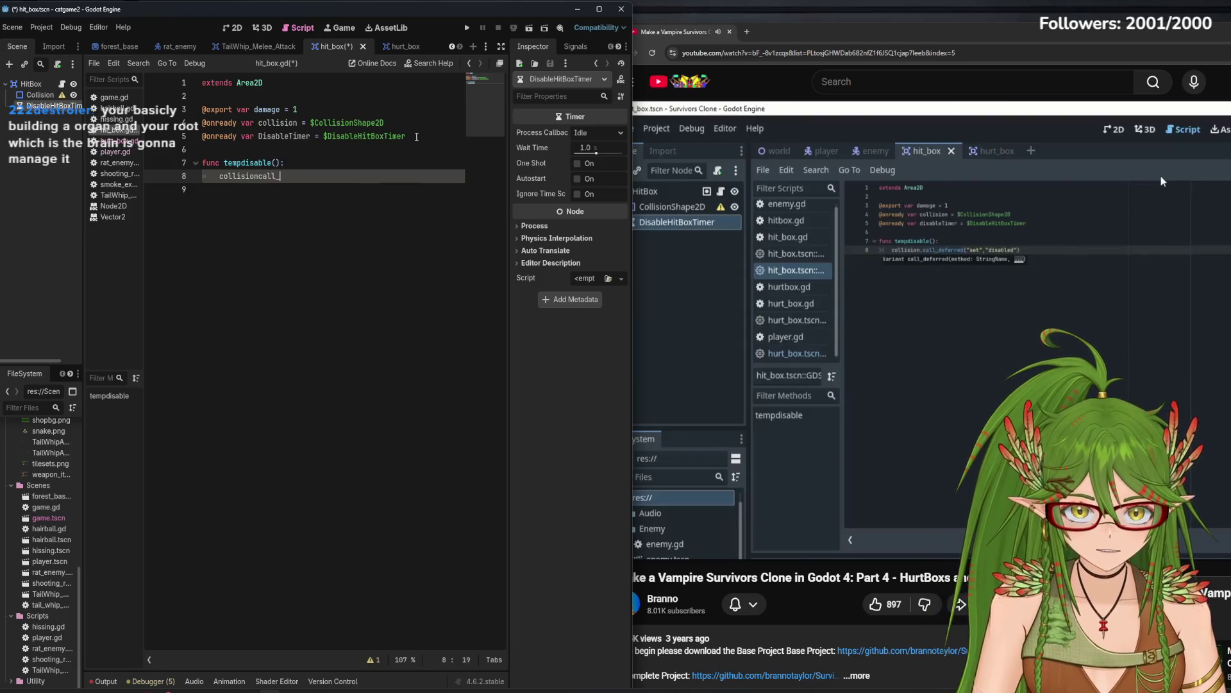
pyautogui.press('BackSpace')
pyautogui.press('BackSpace')
pyautogui.press('BackSpace')
pyautogui.write('.')
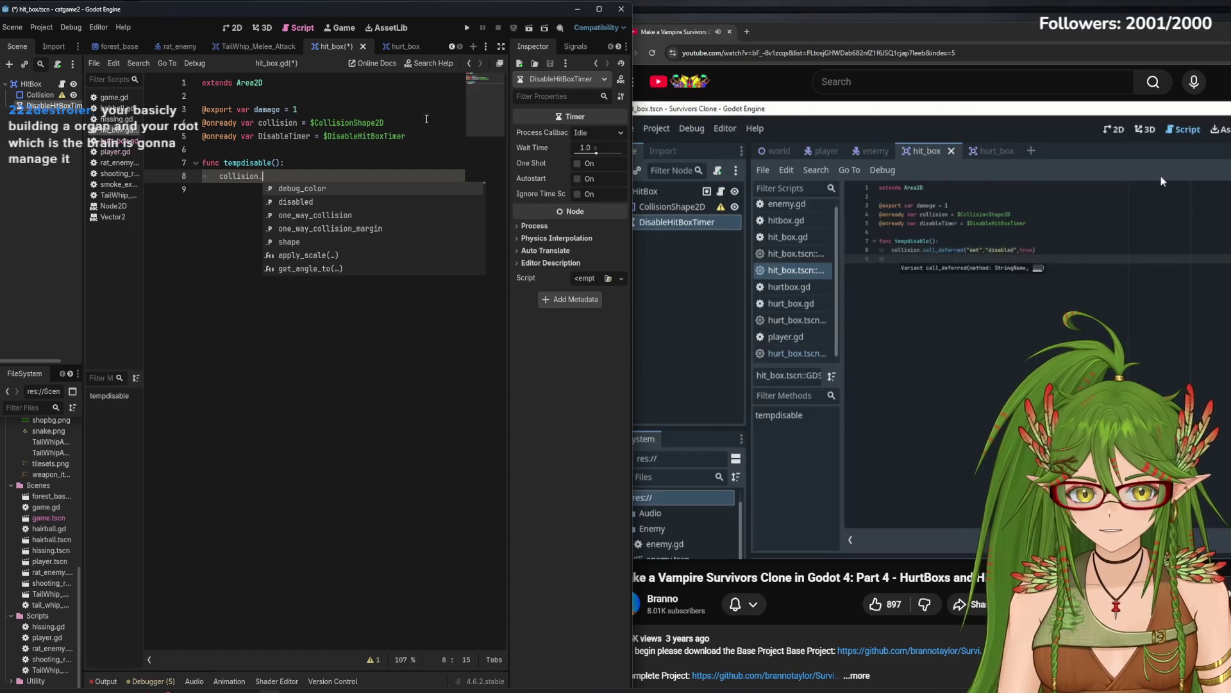
pyautogui.click(863, 330)
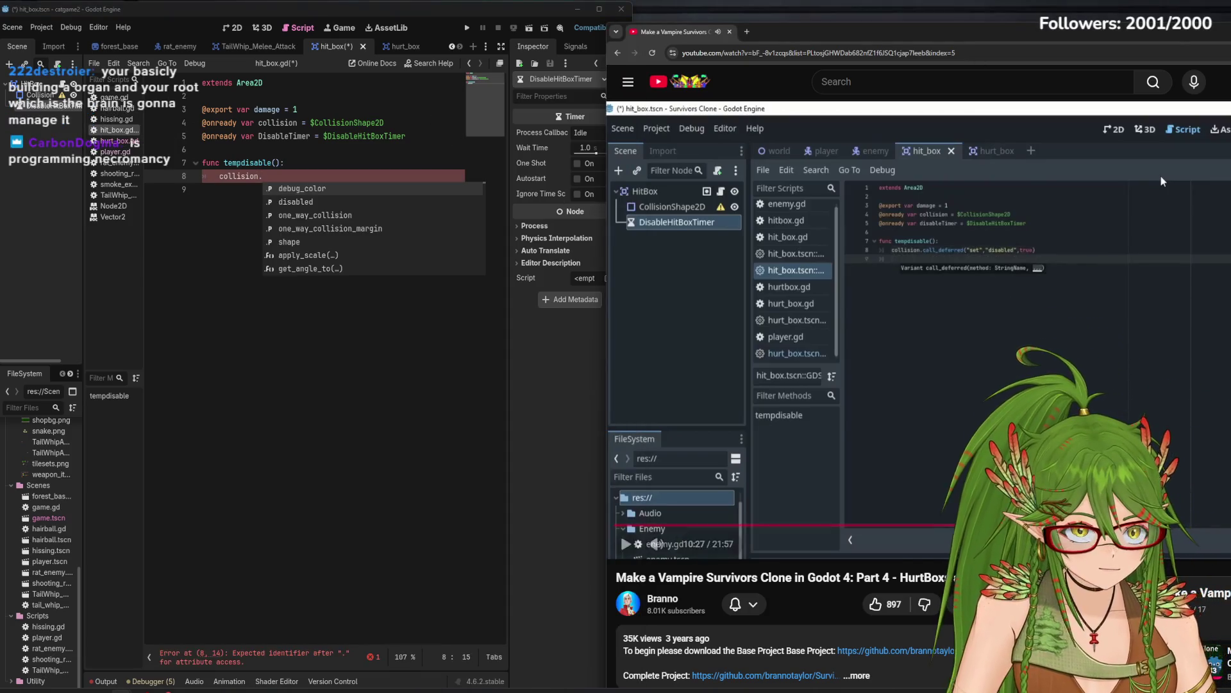
pyautogui.press('super+Up')
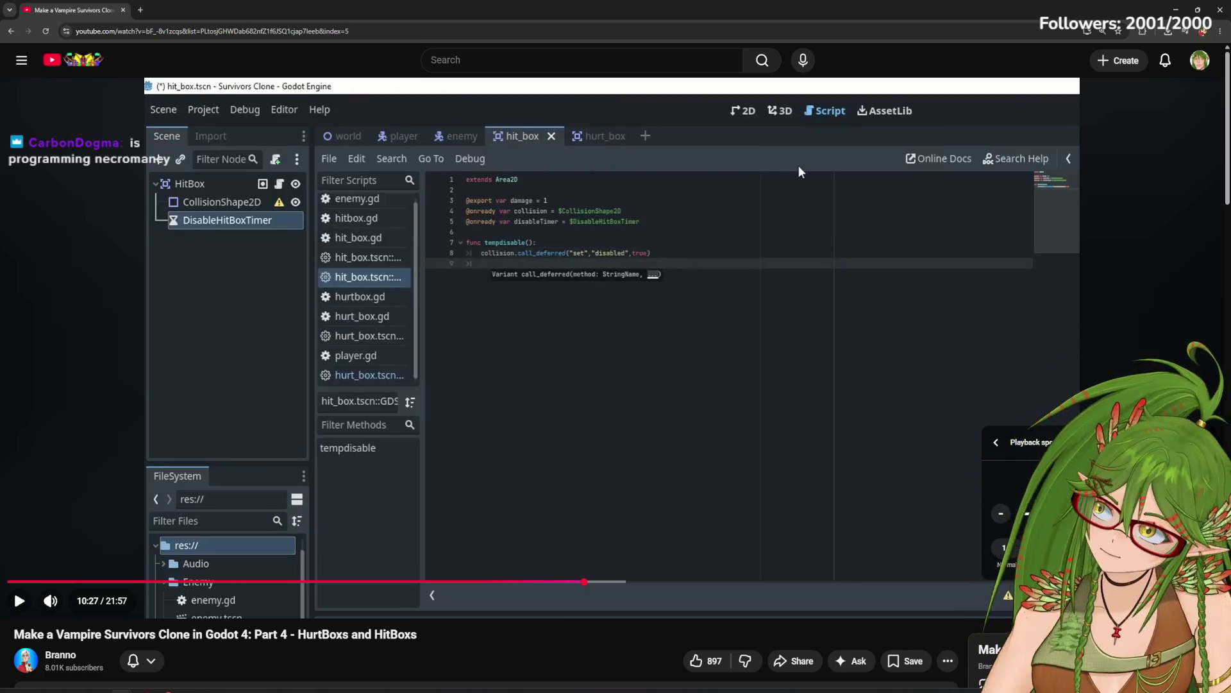
pyautogui.press('super+Down')
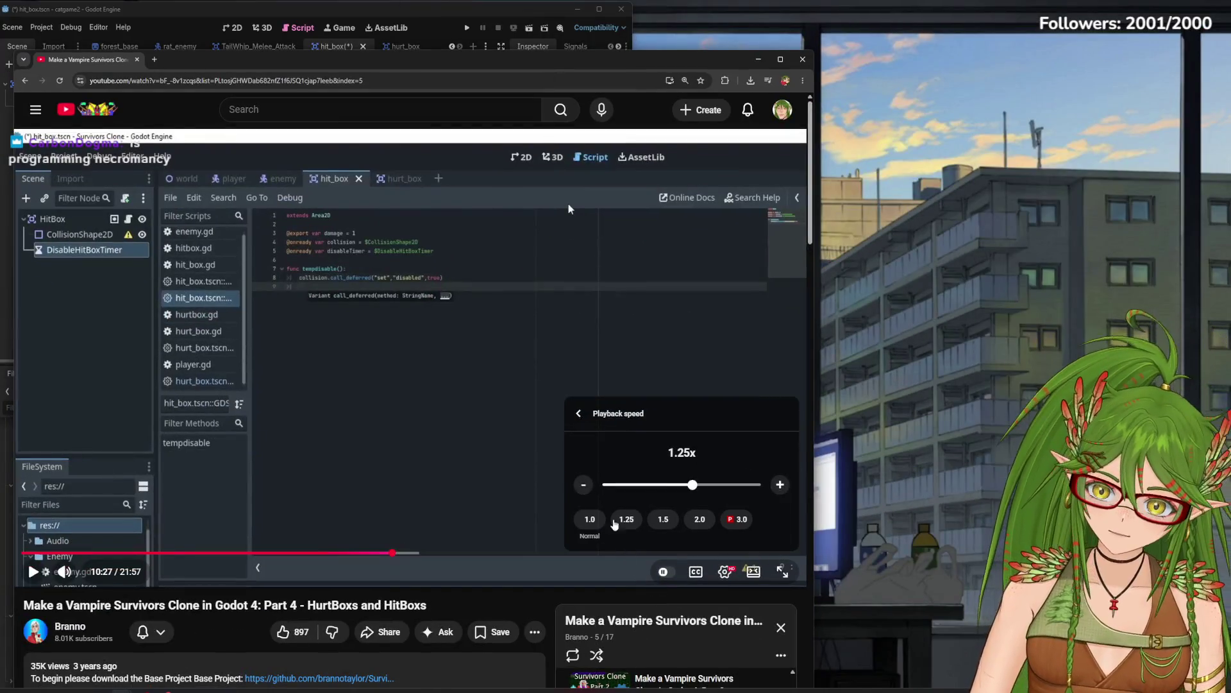
pyautogui.moveTo(590, 66); pyautogui.dragTo(1230, 67)
pyautogui.press('super+Right')
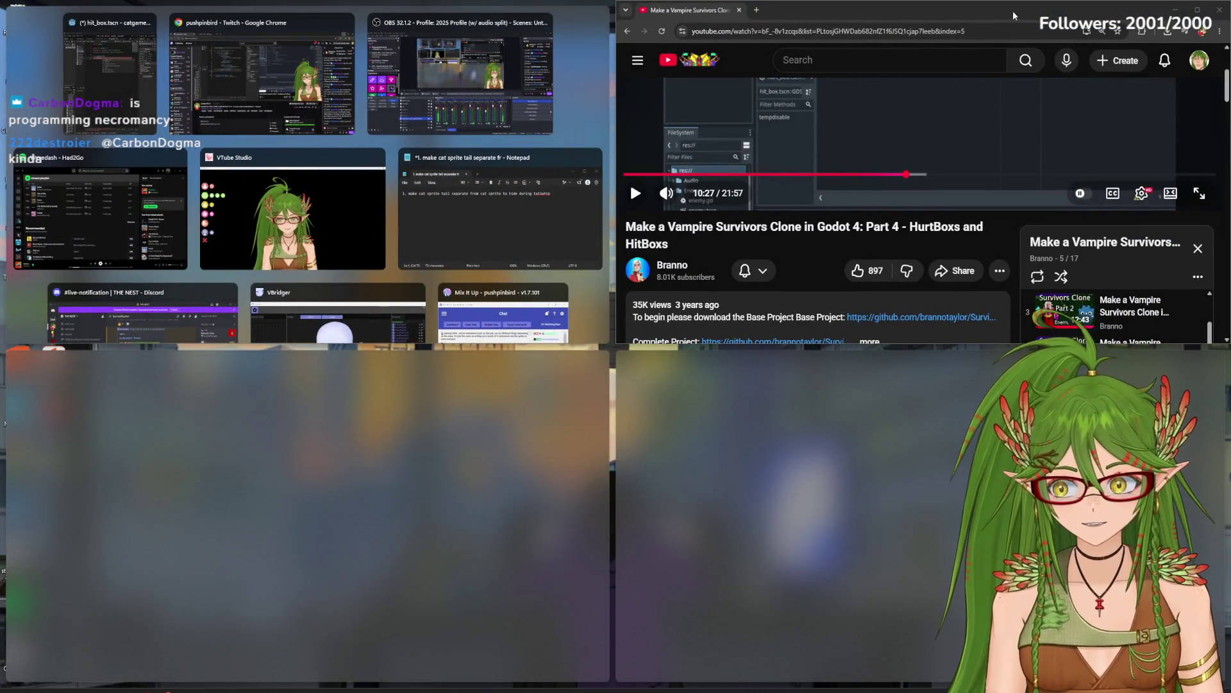
pyautogui.moveTo(993, 17)
pyautogui.mouseDown()
pyautogui.moveTo(949, 29)
pyautogui.moveTo(995, 16)
pyautogui.mouseUp()
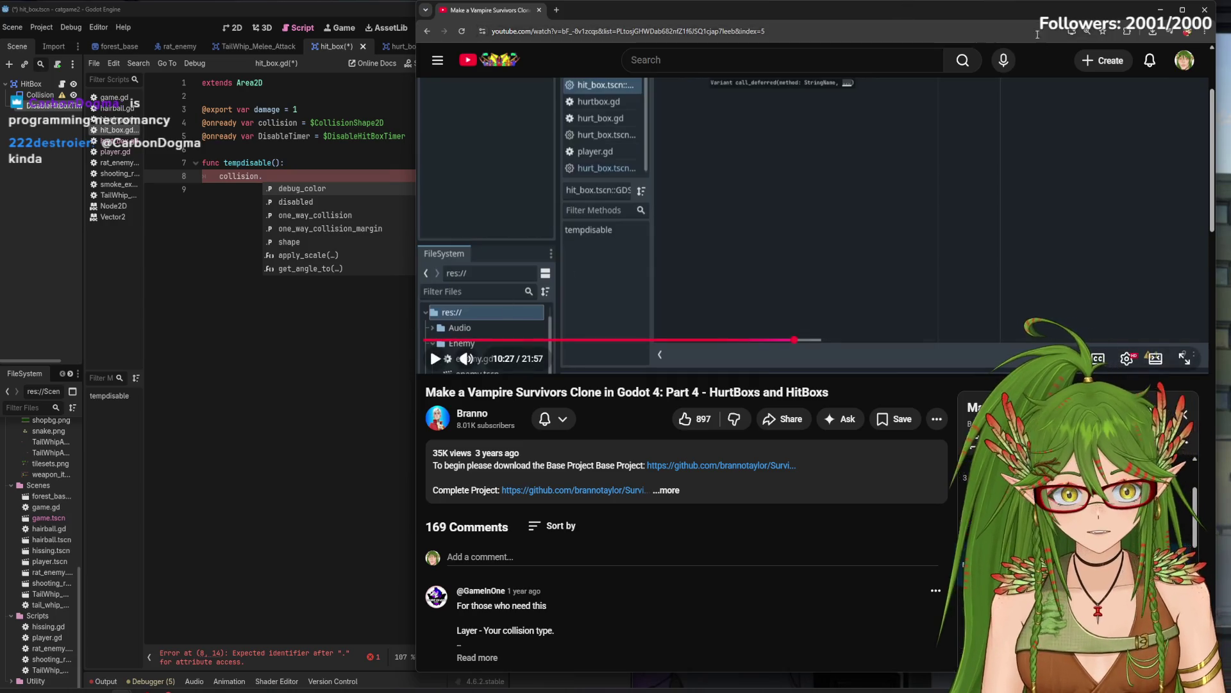
pyautogui.moveTo(940, 16)
pyautogui.mouseDown()
pyautogui.moveTo(984, 44)
pyautogui.moveTo(1175, 84)
pyautogui.moveTo(1002, 55)
pyautogui.moveTo(1014, 33)
pyautogui.moveTo(998, 39)
pyautogui.moveTo(1013, 28)
pyautogui.mouseUp()
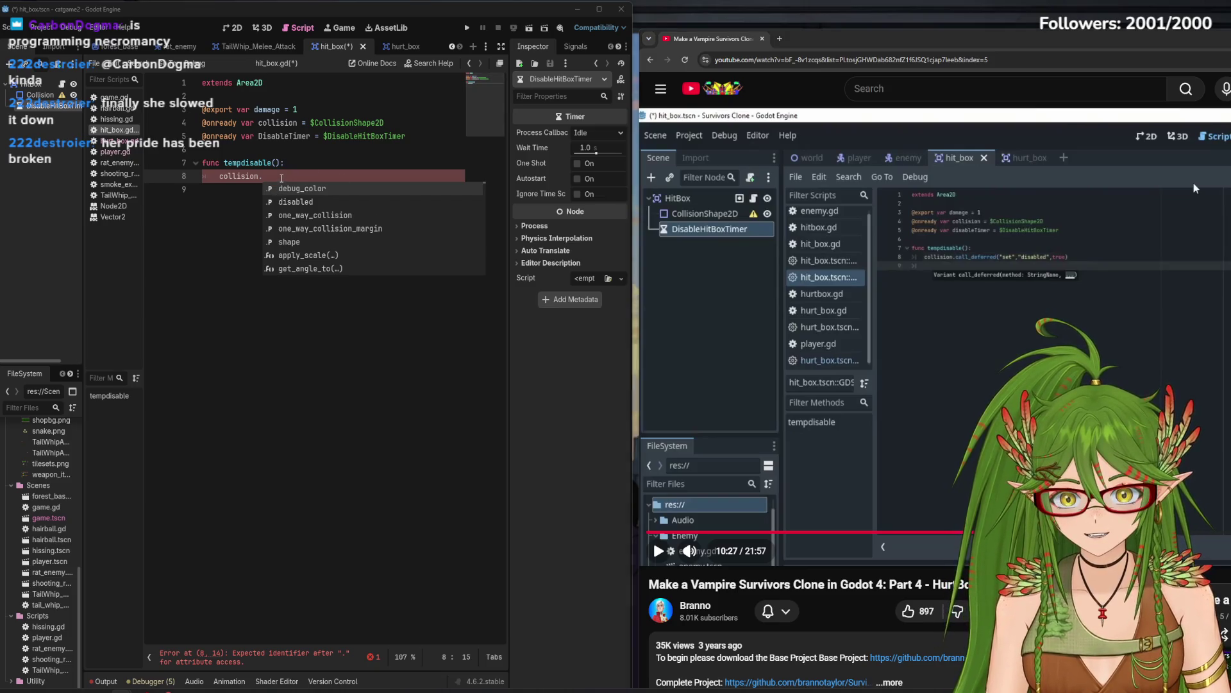
# - Complete line 8 as collision.call_deferred("set","disabled",true)
pyautogui.click(281, 179)
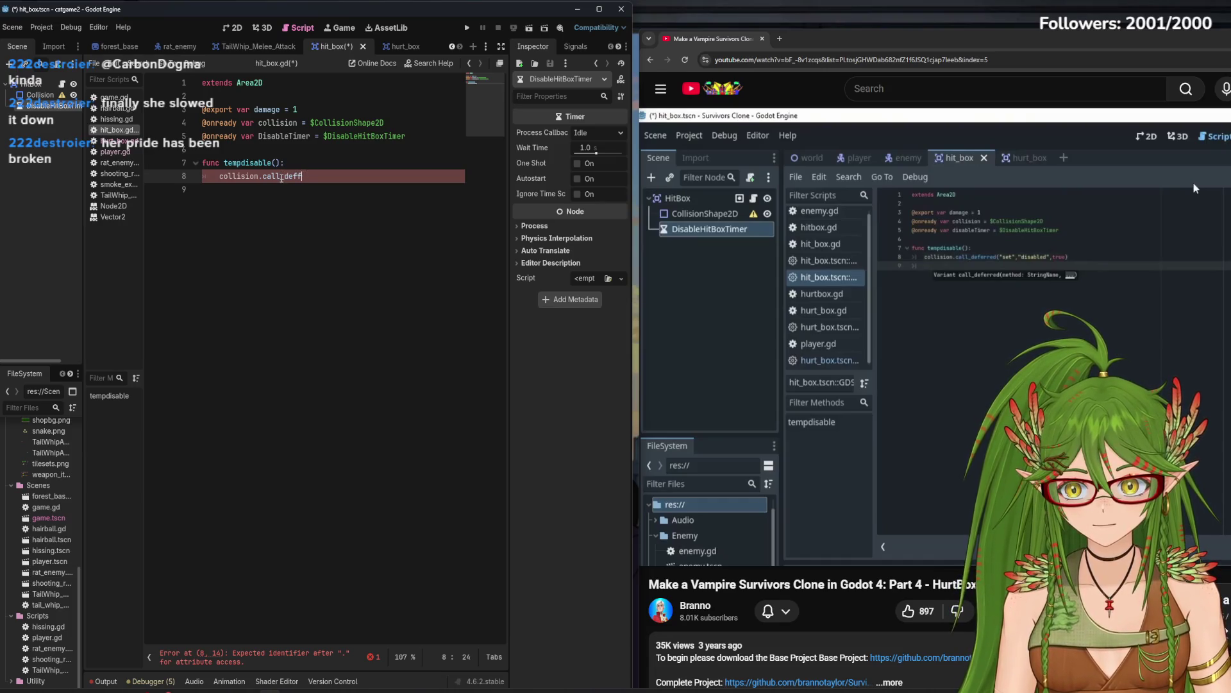
pyautogui.write('ed("s')
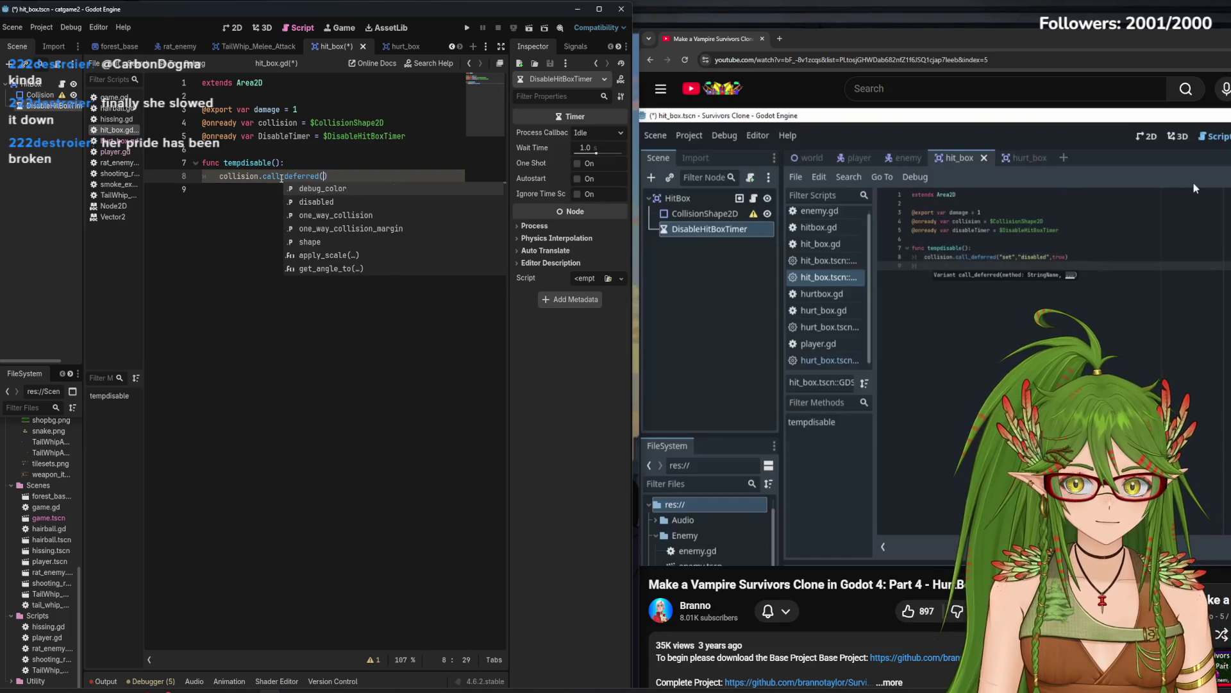
pyautogui.write('et","disable')
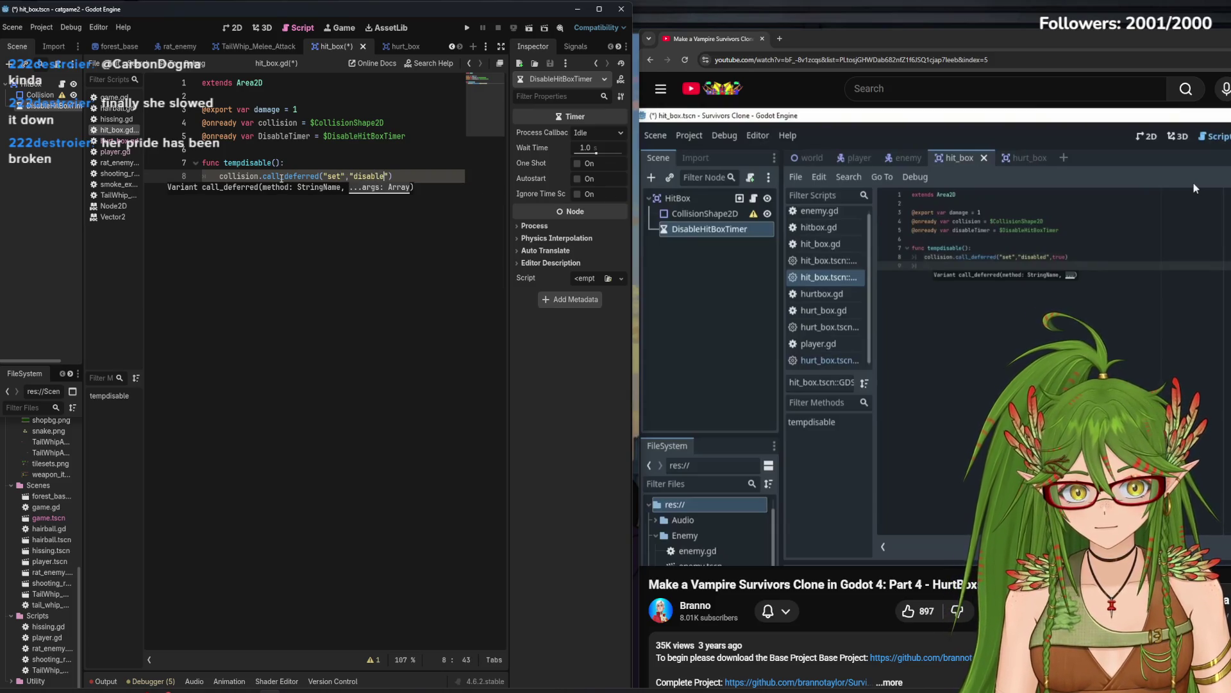
pyautogui.write(')')
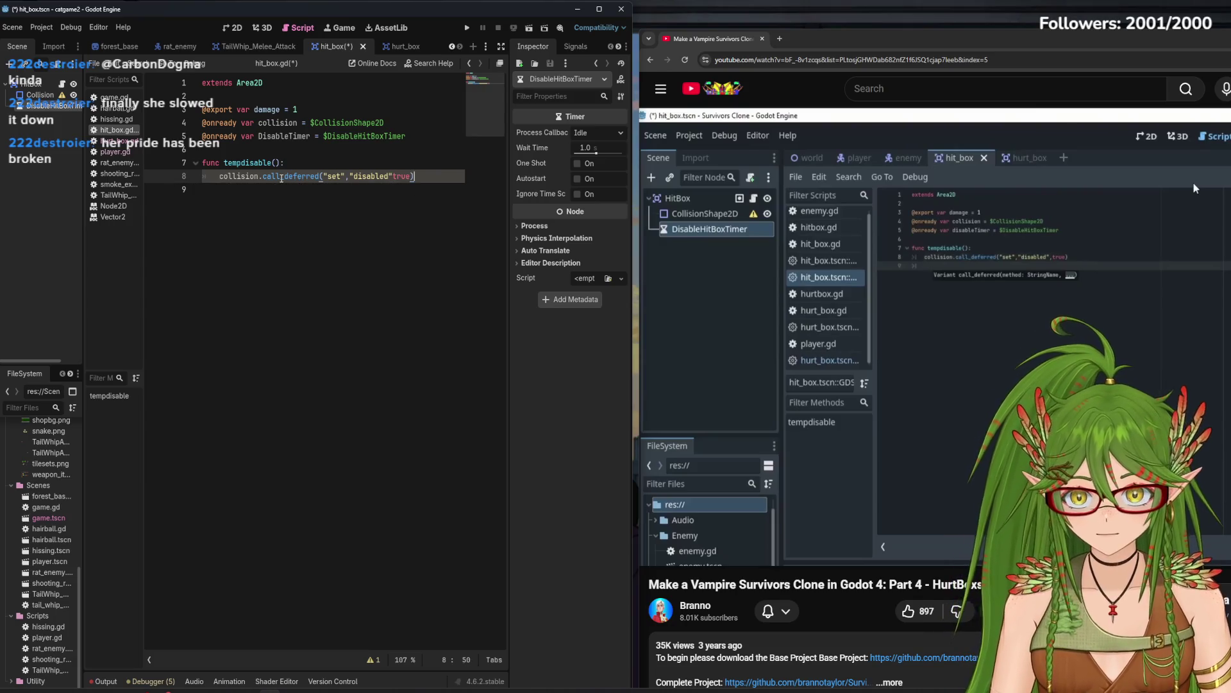
pyautogui.click(396, 175)
pyautogui.write(',')
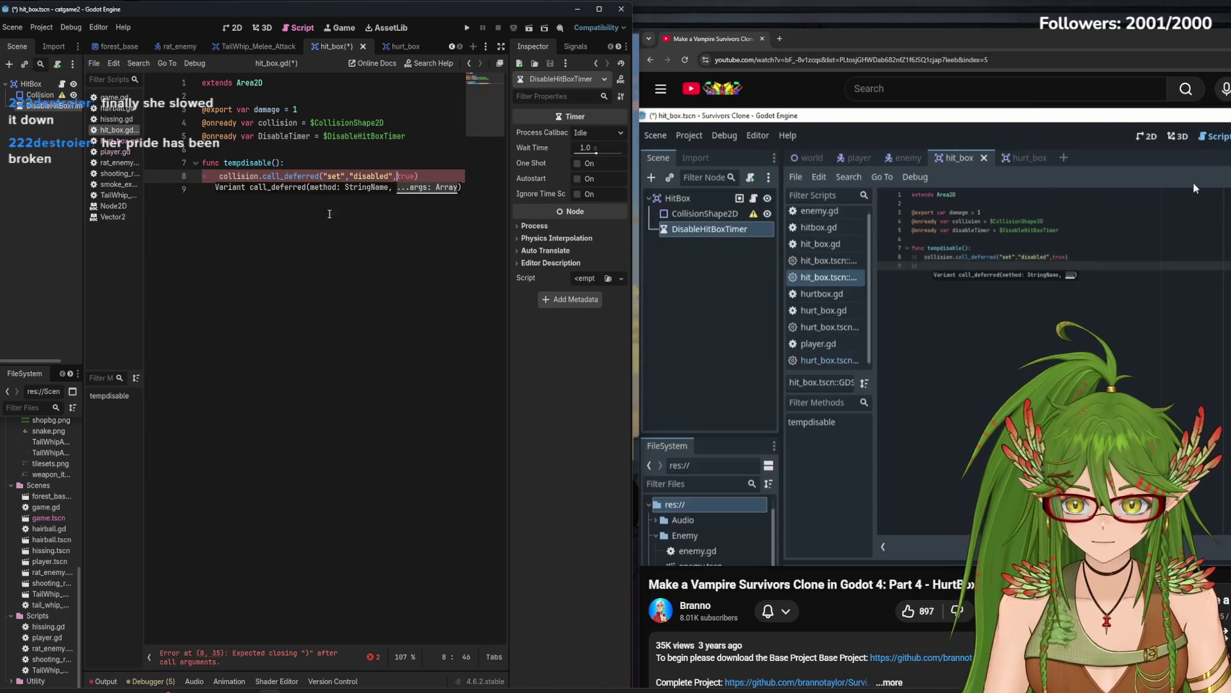
pyautogui.press('XF86AudioPlay')
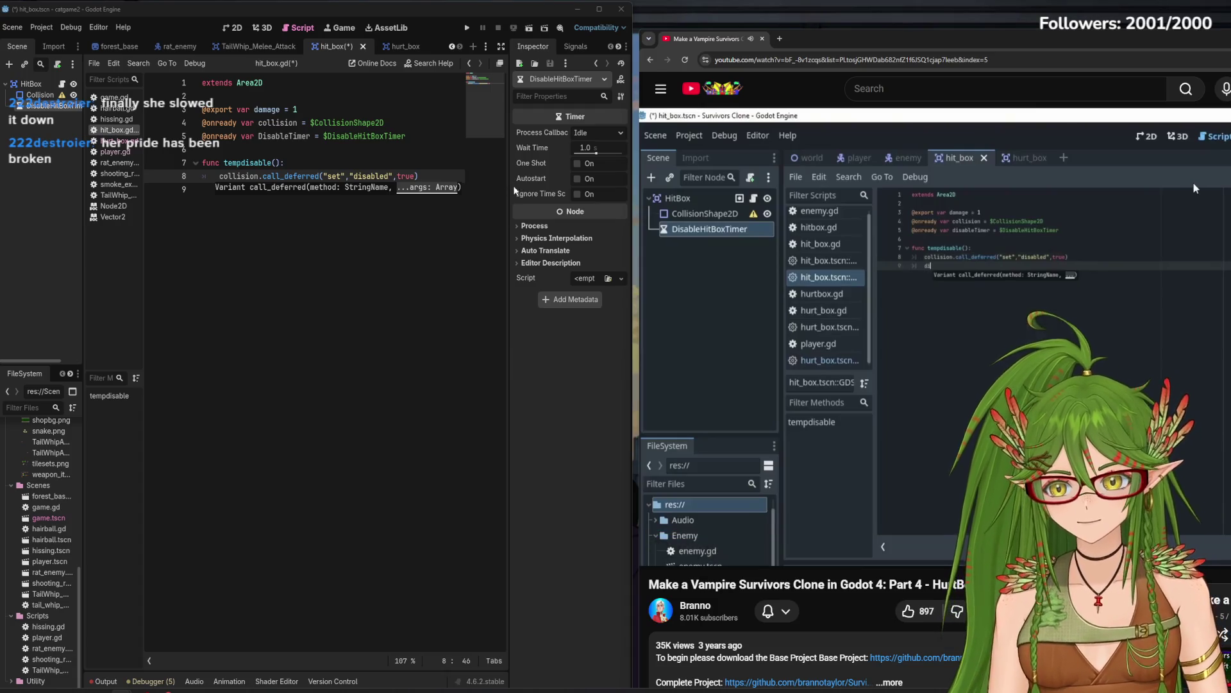
# - Add disableTimer.start() on line 9 below the deferred call
pyautogui.click(437, 176)
pyautogui.press('Return')
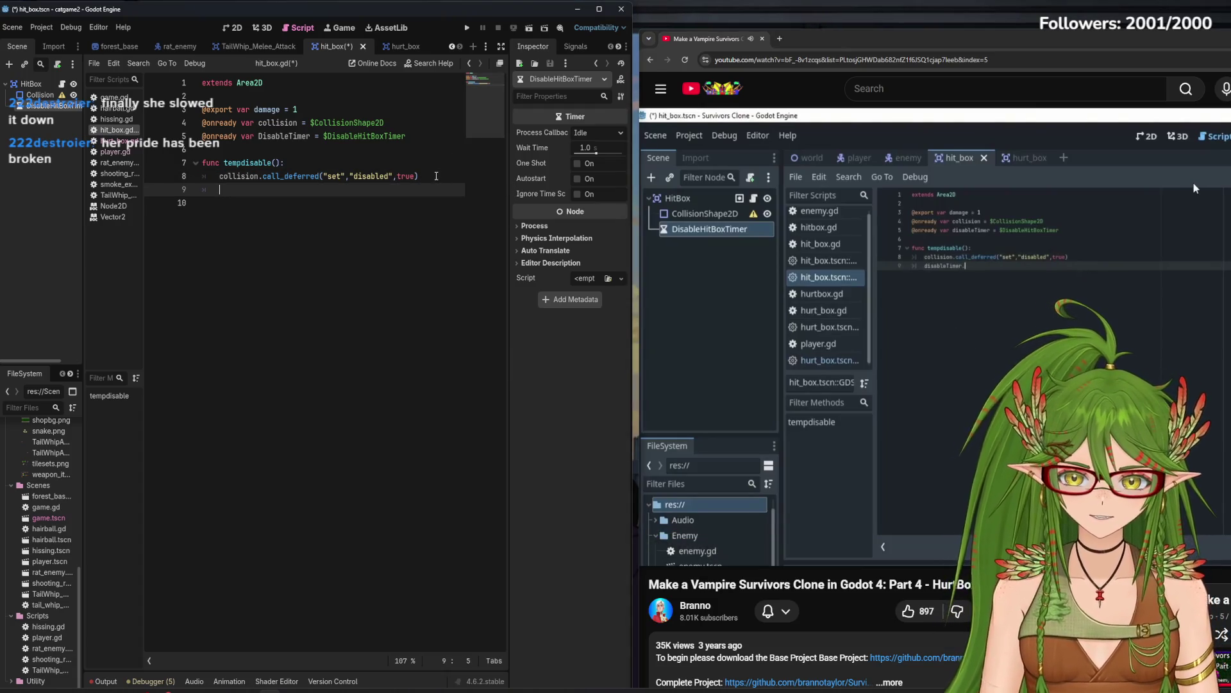
pyautogui.write('disableTi')
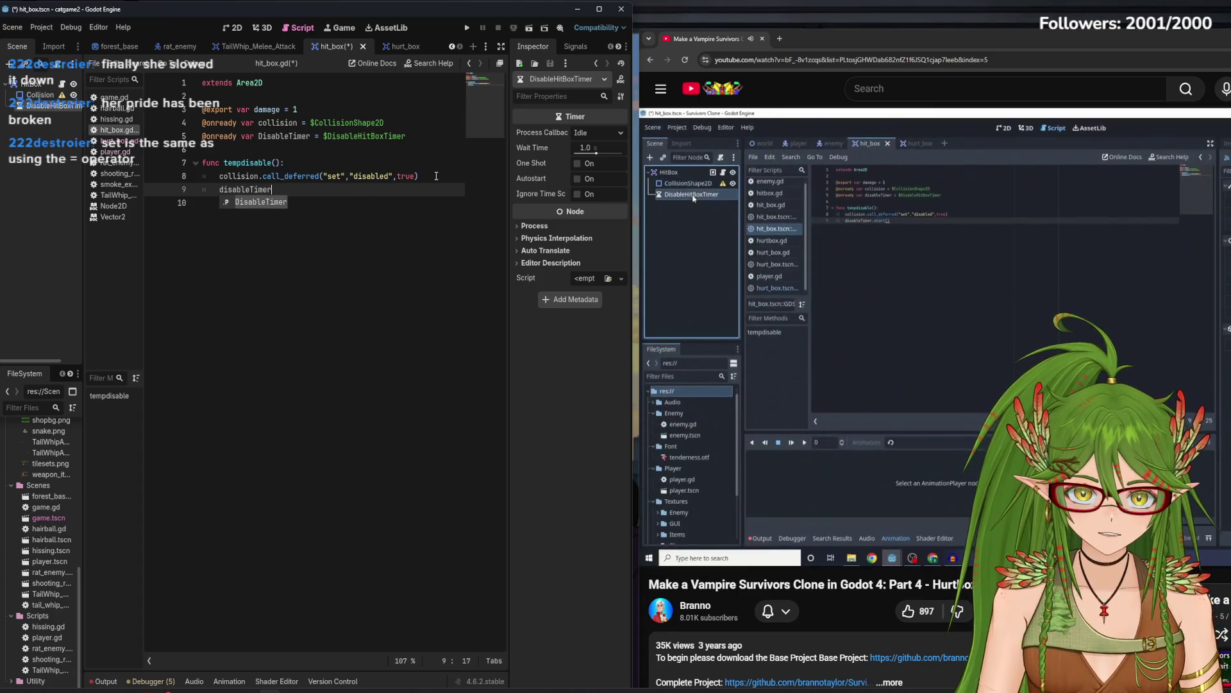
pyautogui.write('mer')
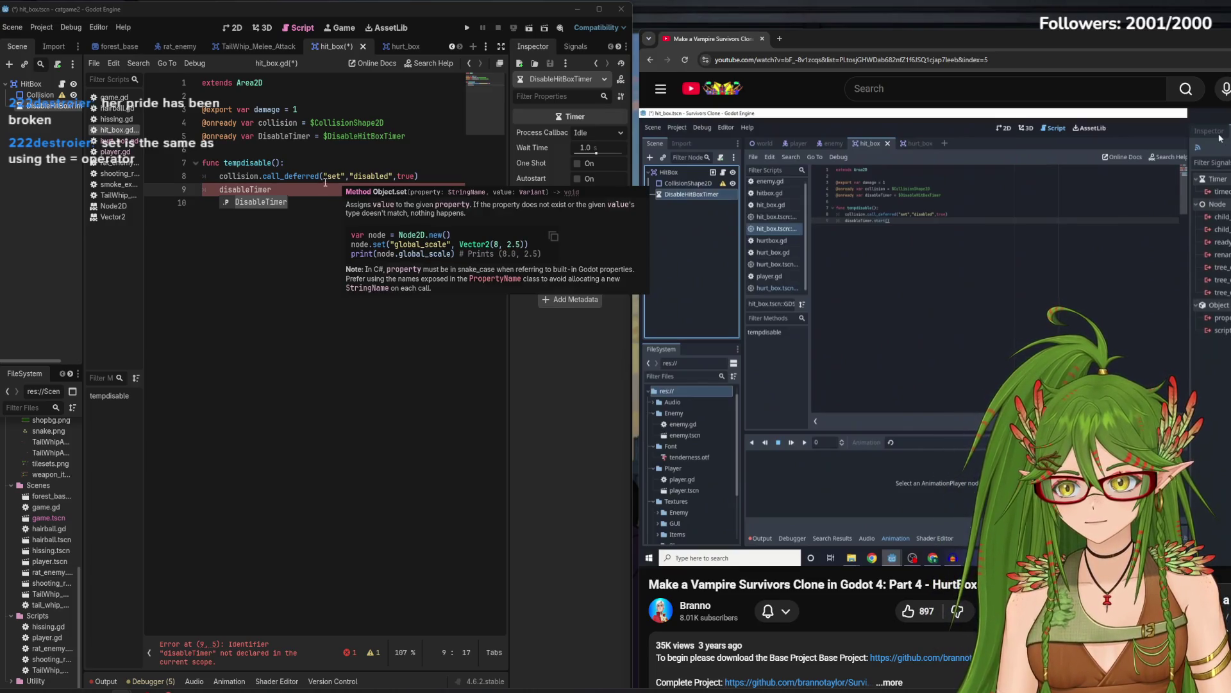
pyautogui.click(306, 189)
pyautogui.write('.start()')
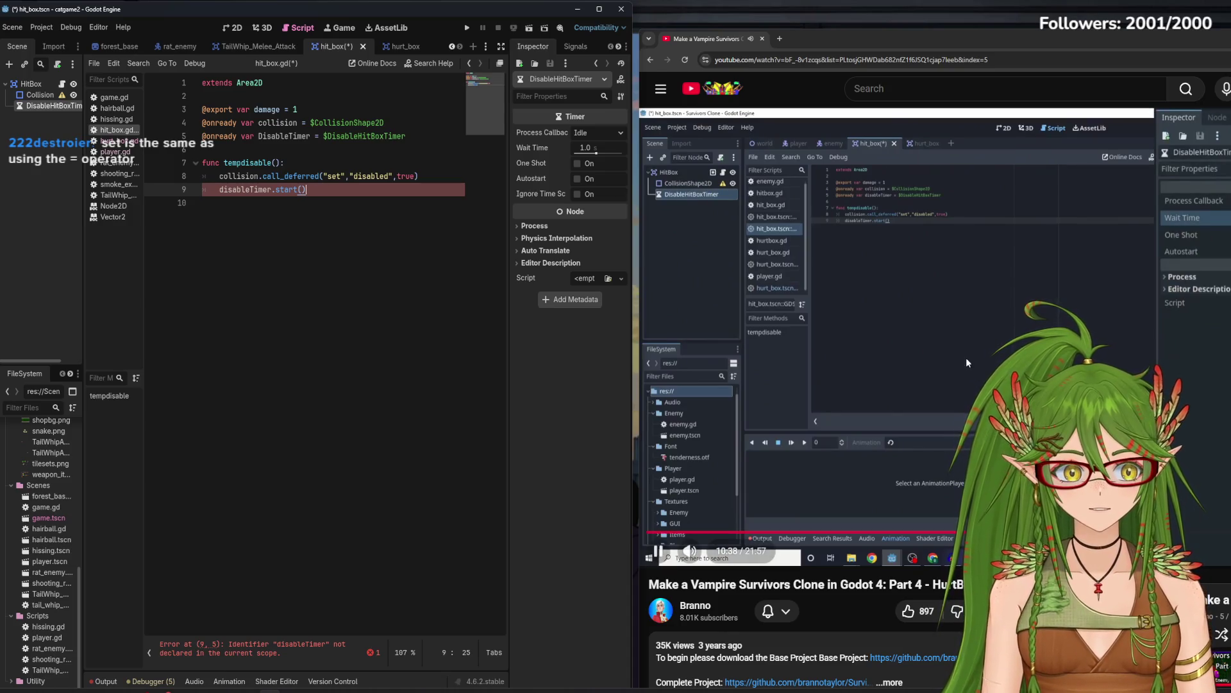
pyautogui.click(974, 333)
pyautogui.moveTo(995, 38)
pyautogui.mouseDown()
pyautogui.moveTo(949, 51)
pyautogui.moveTo(816, 176)
pyautogui.moveTo(907, 146)
pyautogui.moveTo(622, 249)
pyautogui.mouseUp()
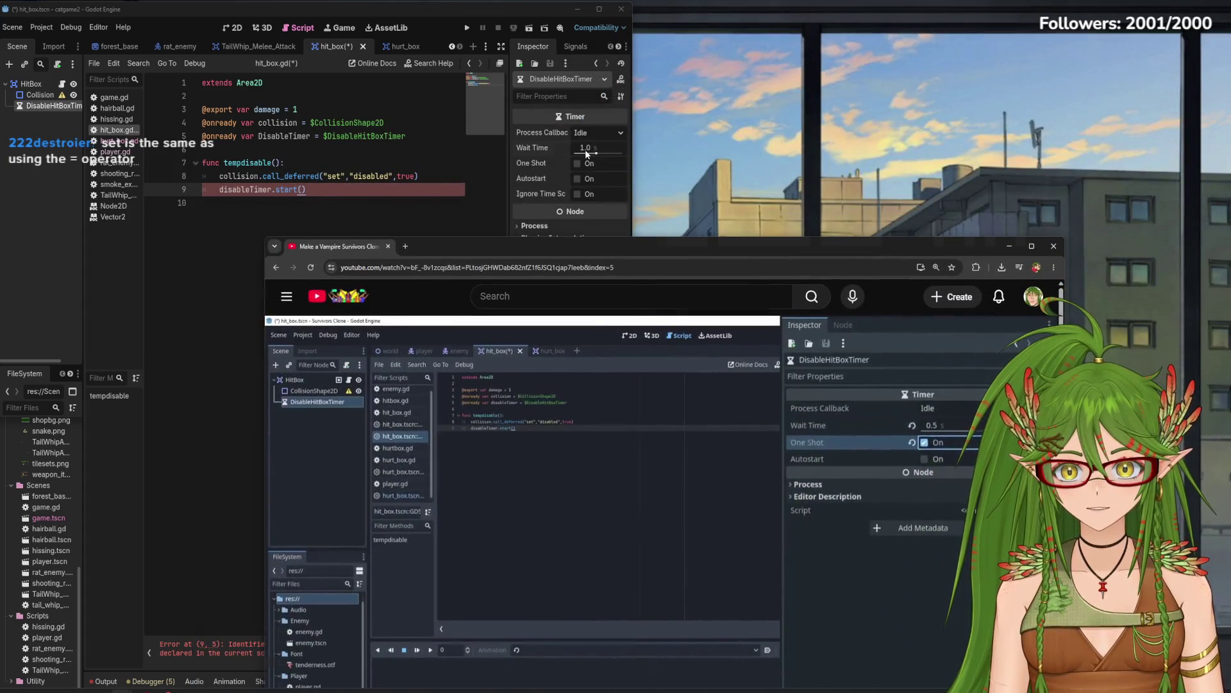
# - Set 0.5 second wait times on the hit_box and hurt_box timers, then save hit_box
pyautogui.click(585, 148)
pyautogui.write('0.5')
pyautogui.press('Return')
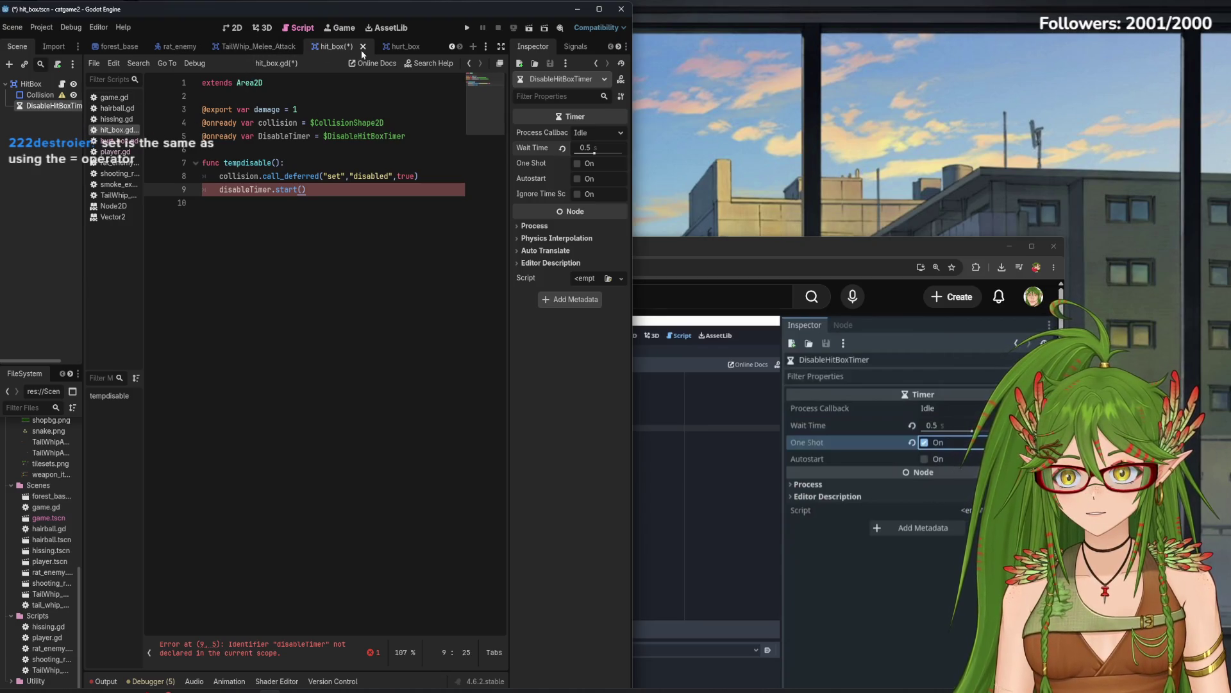
pyautogui.click(392, 47)
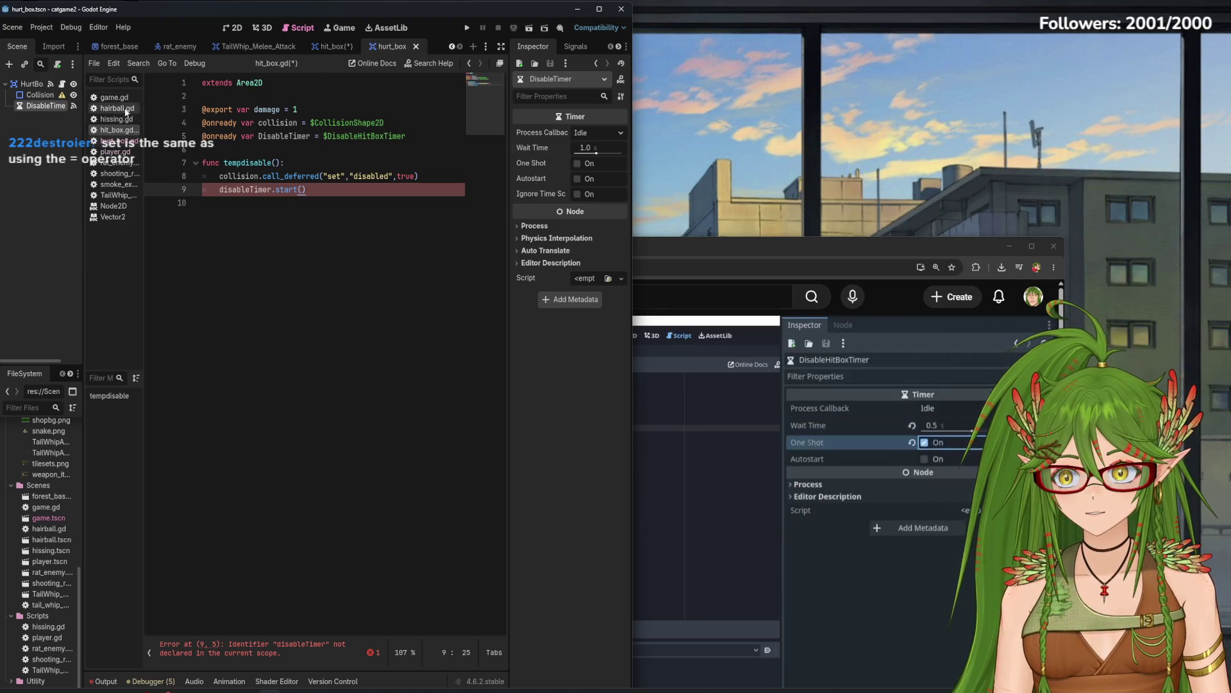
pyautogui.click(597, 145)
pyautogui.write('0.5')
pyautogui.press('Return')
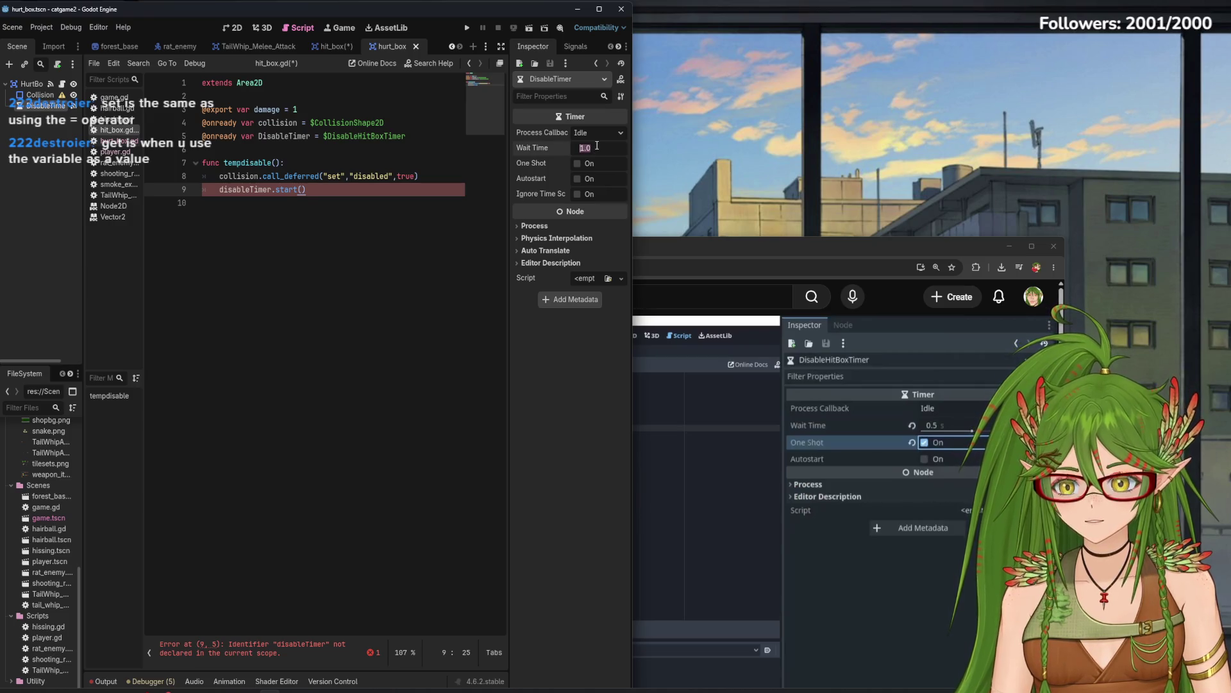
pyautogui.click(337, 46)
pyautogui.hotkey('ctrl', 's')
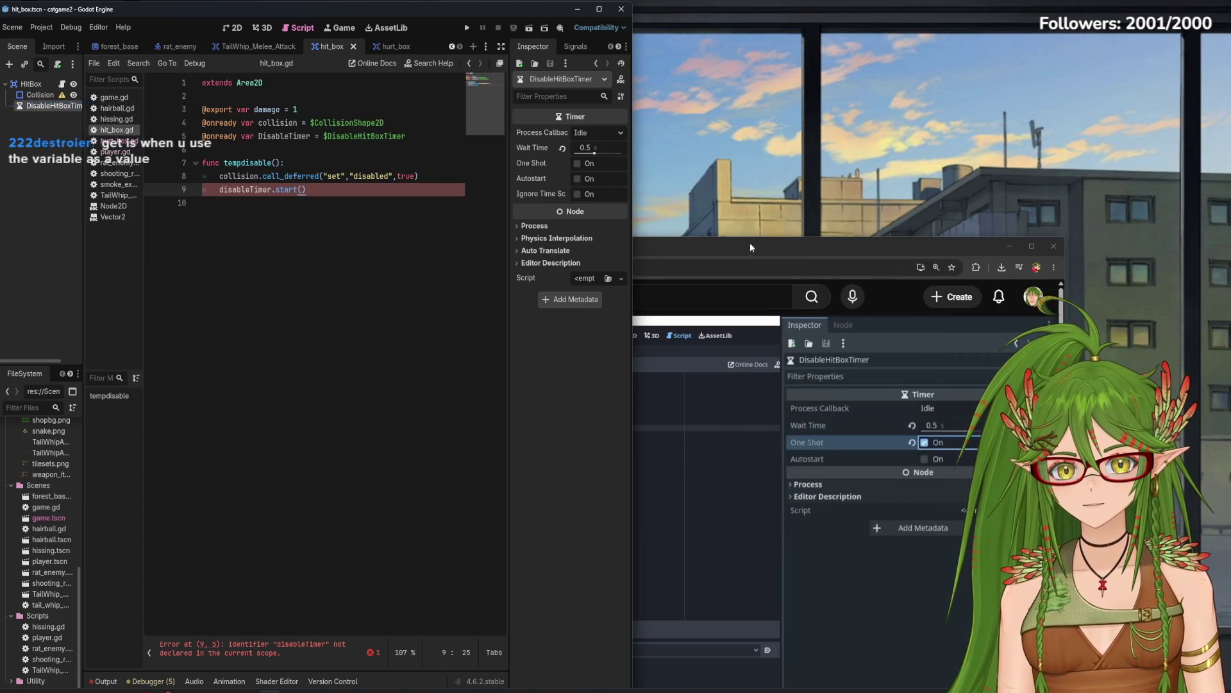
# - Tick One Shot on DisableHitBoxTimer and rewind the tutorial a few seconds
pyautogui.moveTo(749, 243)
pyautogui.mouseDown()
pyautogui.moveTo(1230, 72)
pyautogui.moveTo(1180, 117)
pyautogui.moveTo(914, 102)
pyautogui.moveTo(917, 25)
pyautogui.mouseUp()
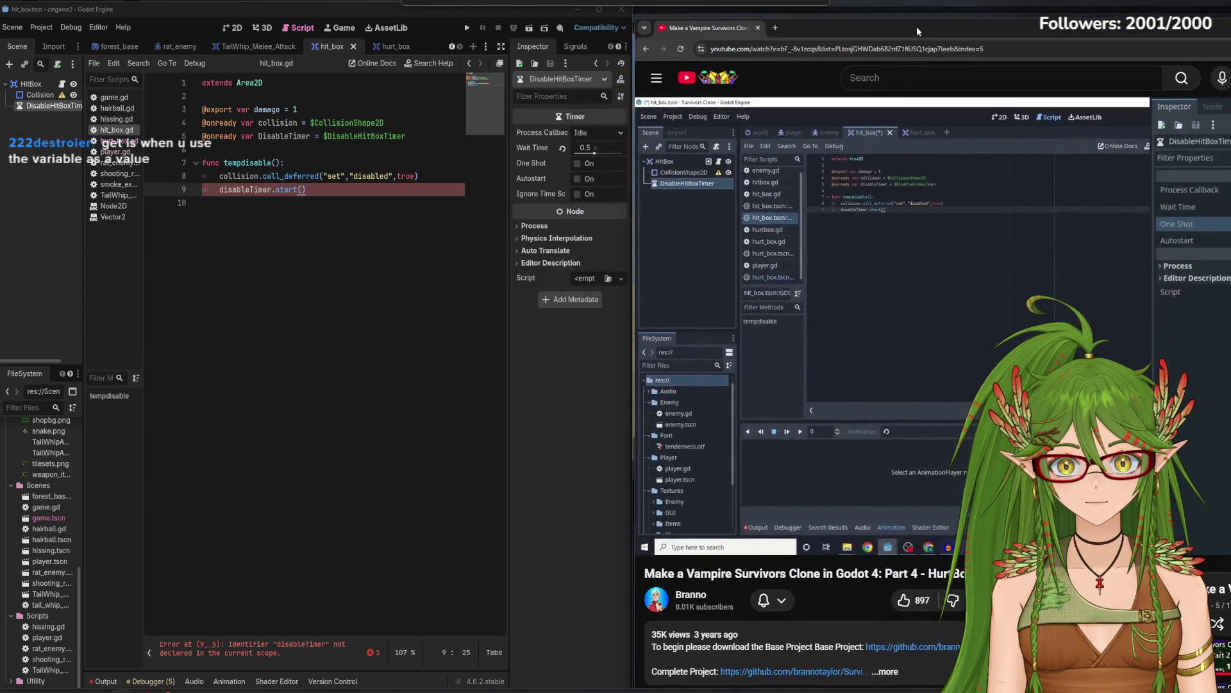
pyautogui.click(978, 240)
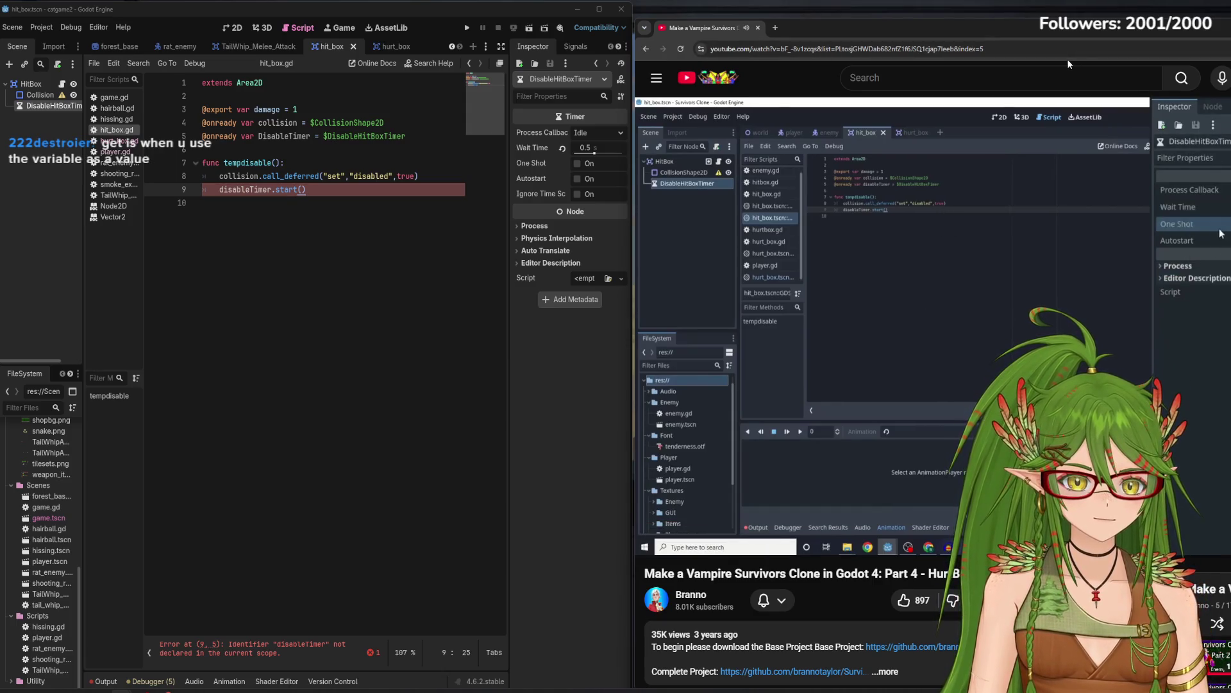
pyautogui.click(976, 139)
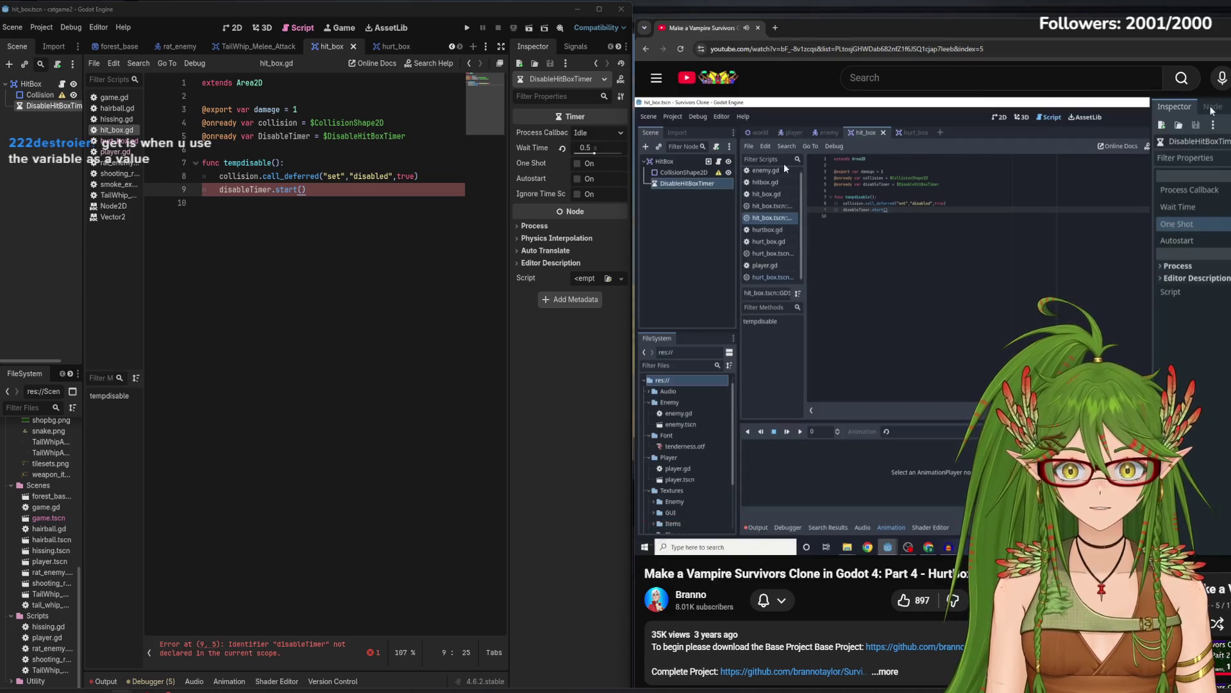
pyautogui.click(578, 163)
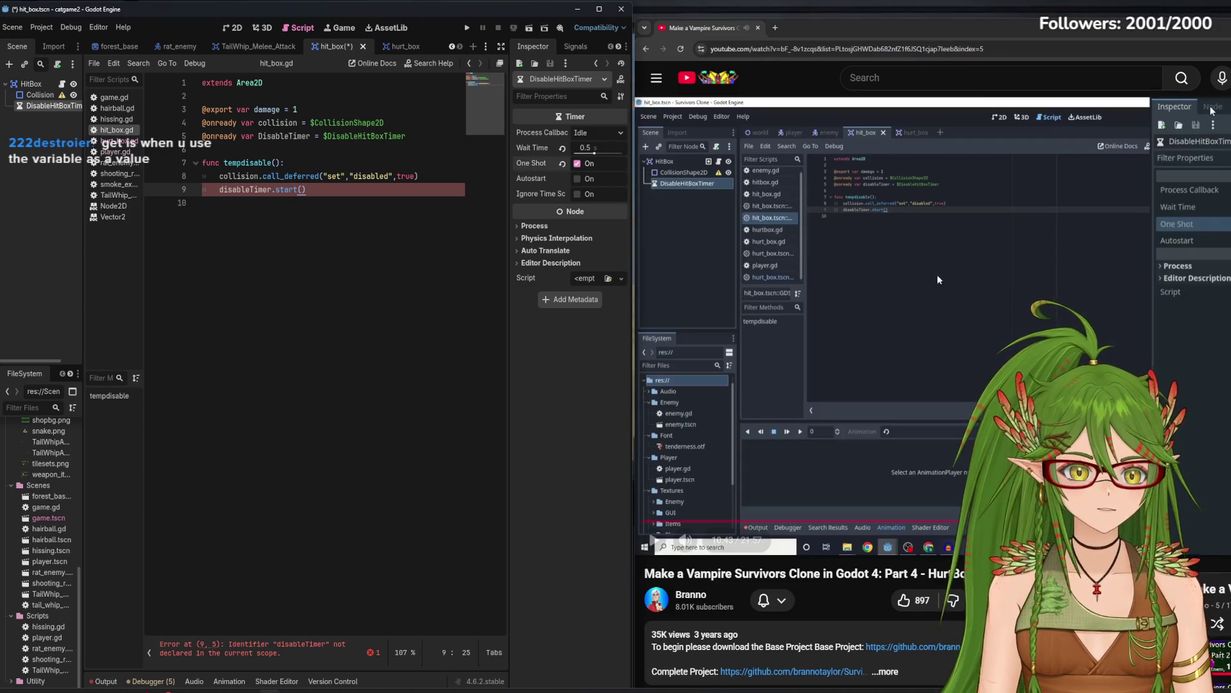
pyautogui.doubleClick(1048, 34)
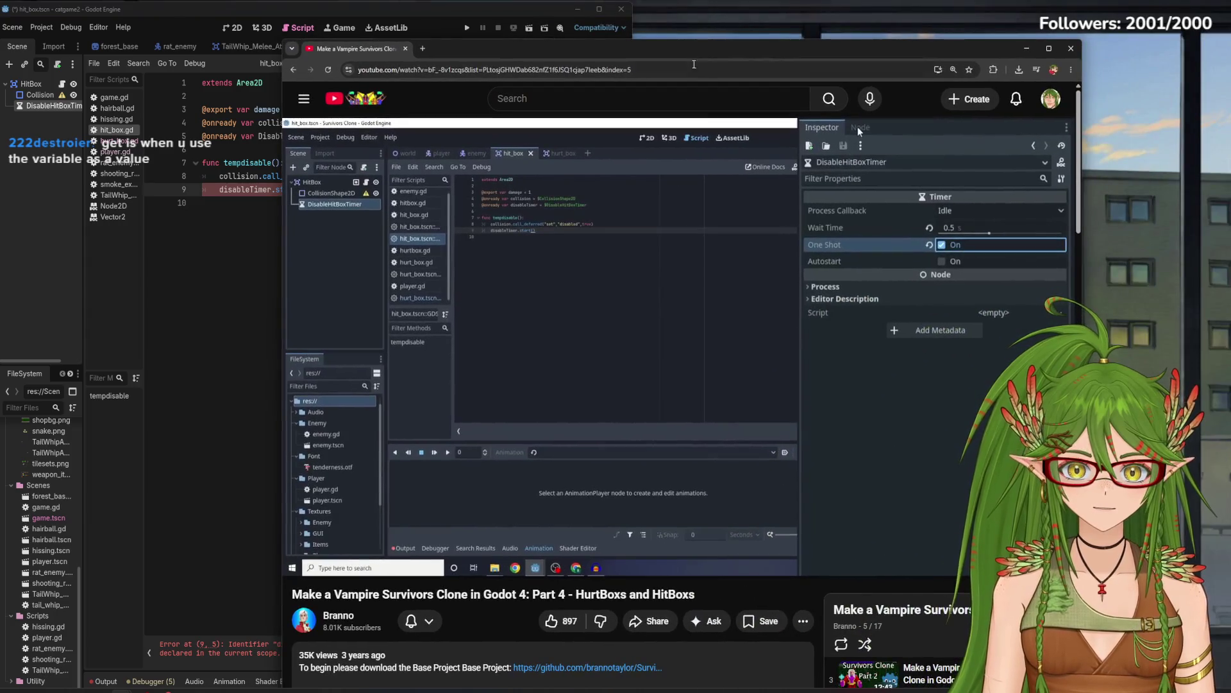
pyautogui.click(718, 339)
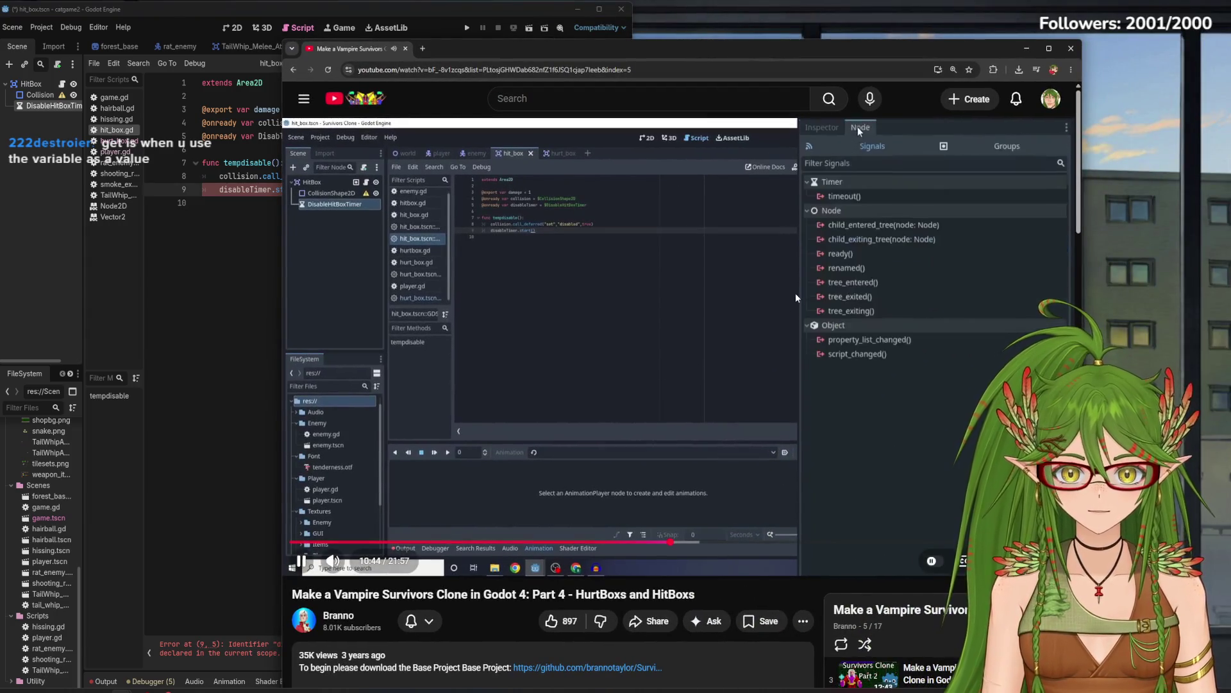
pyautogui.press('Left')
pyautogui.press('Left')
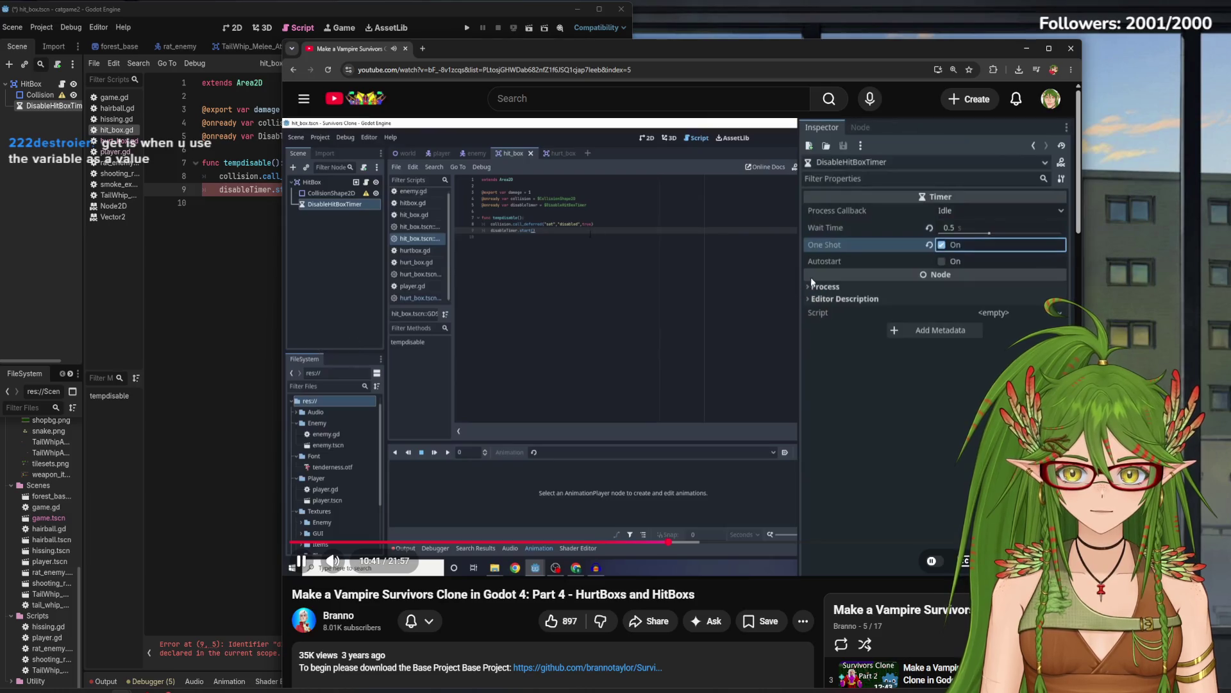
pyautogui.click(823, 270)
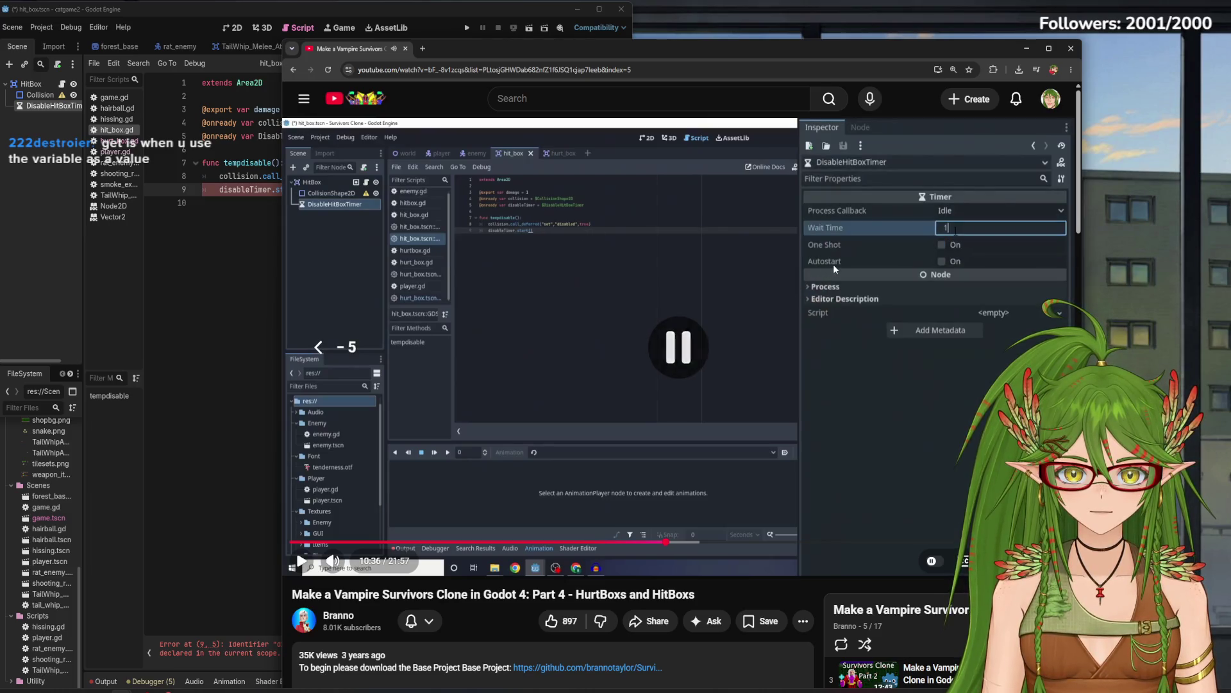
# - Rename the line 5 timer variable to disableTimer and save hit_box.gd to clear the error
pyautogui.click(833, 264)
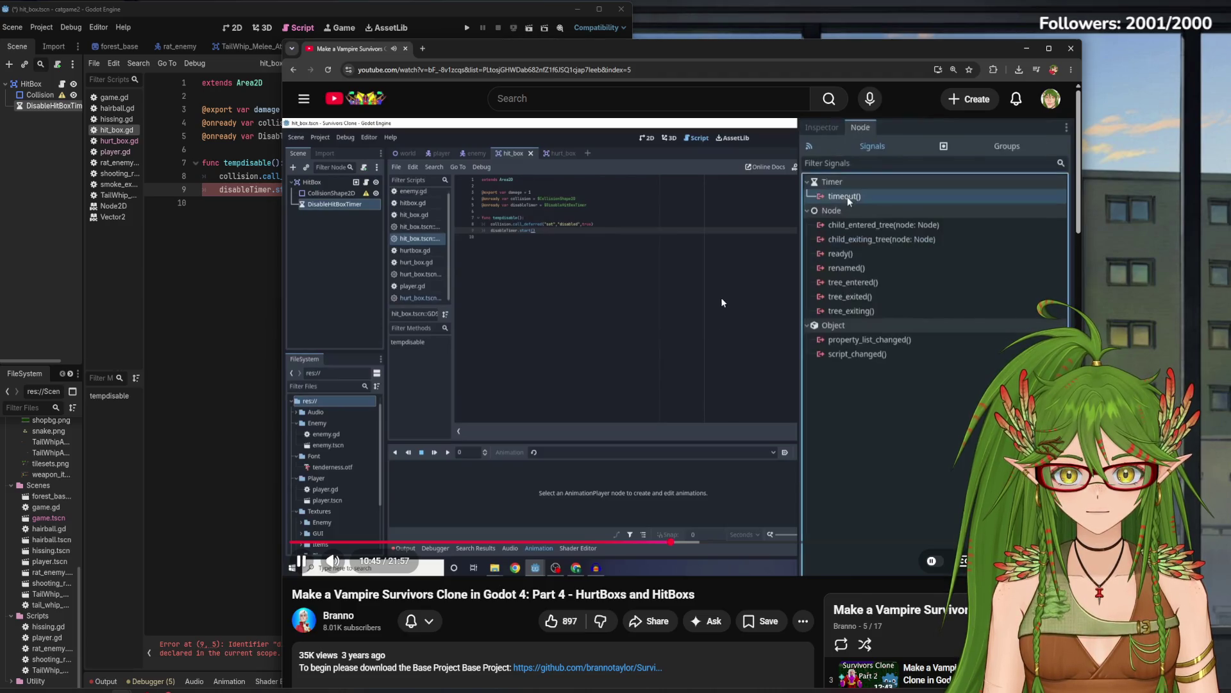
pyautogui.click(679, 147)
pyautogui.moveTo(728, 48)
pyautogui.mouseDown()
pyautogui.moveTo(844, 58)
pyautogui.moveTo(1080, 43)
pyautogui.mouseUp()
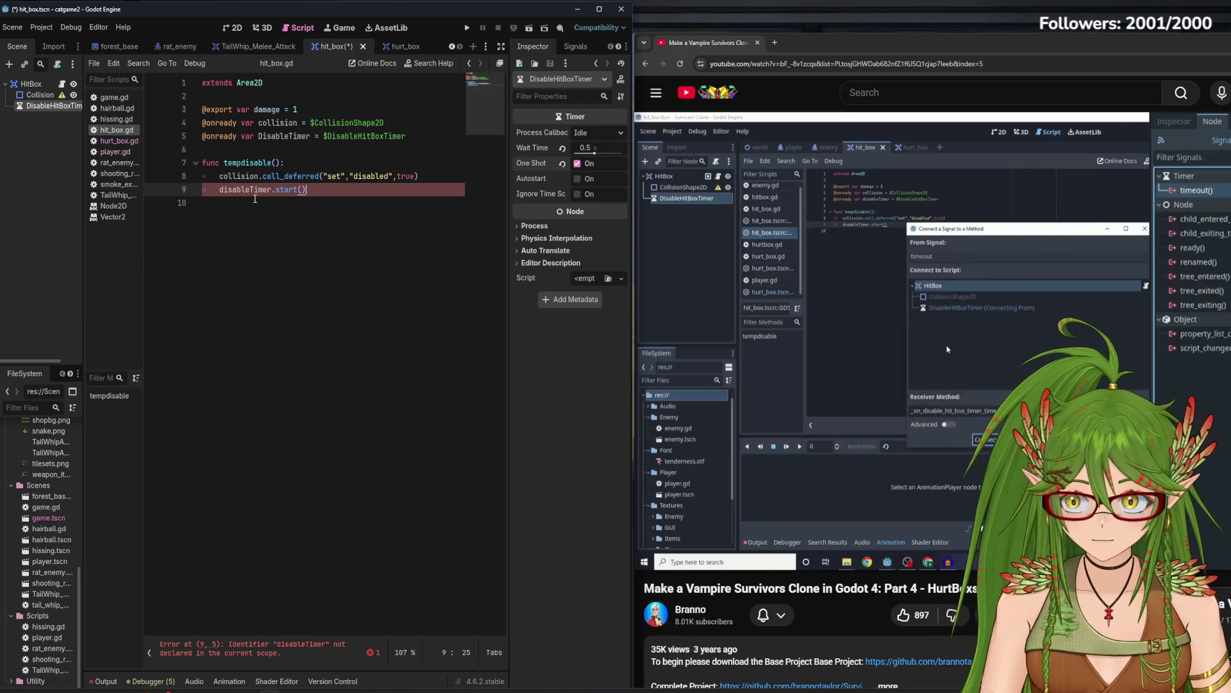
pyautogui.click(262, 136)
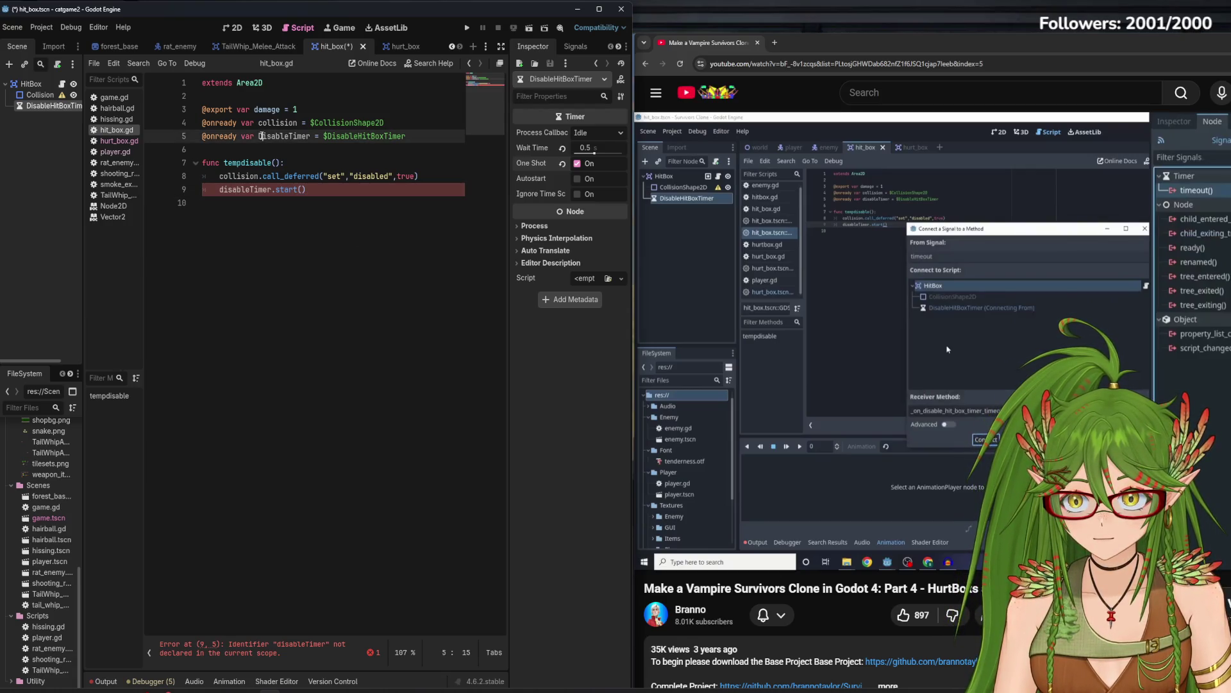
pyautogui.hotkey('ctrl', 's')
pyautogui.click(405, 255)
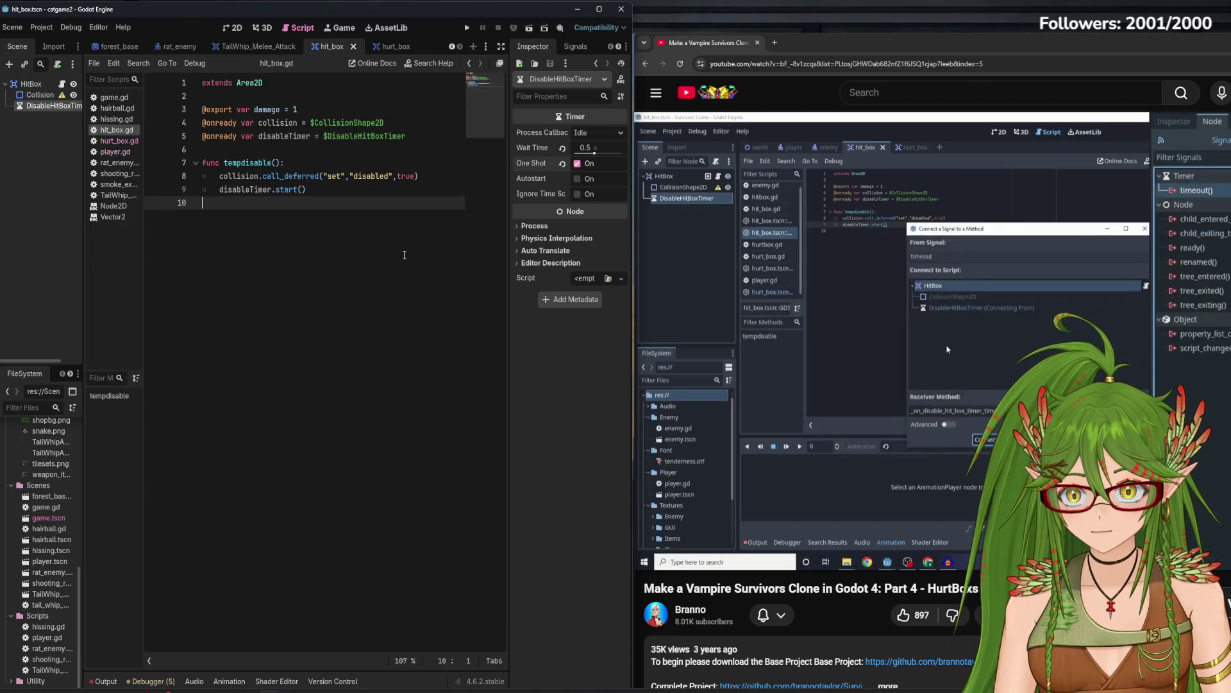
# - Connect DisableHitBoxTimer's timeout() signal to a new function in hit_box.gd
pyautogui.click(576, 46)
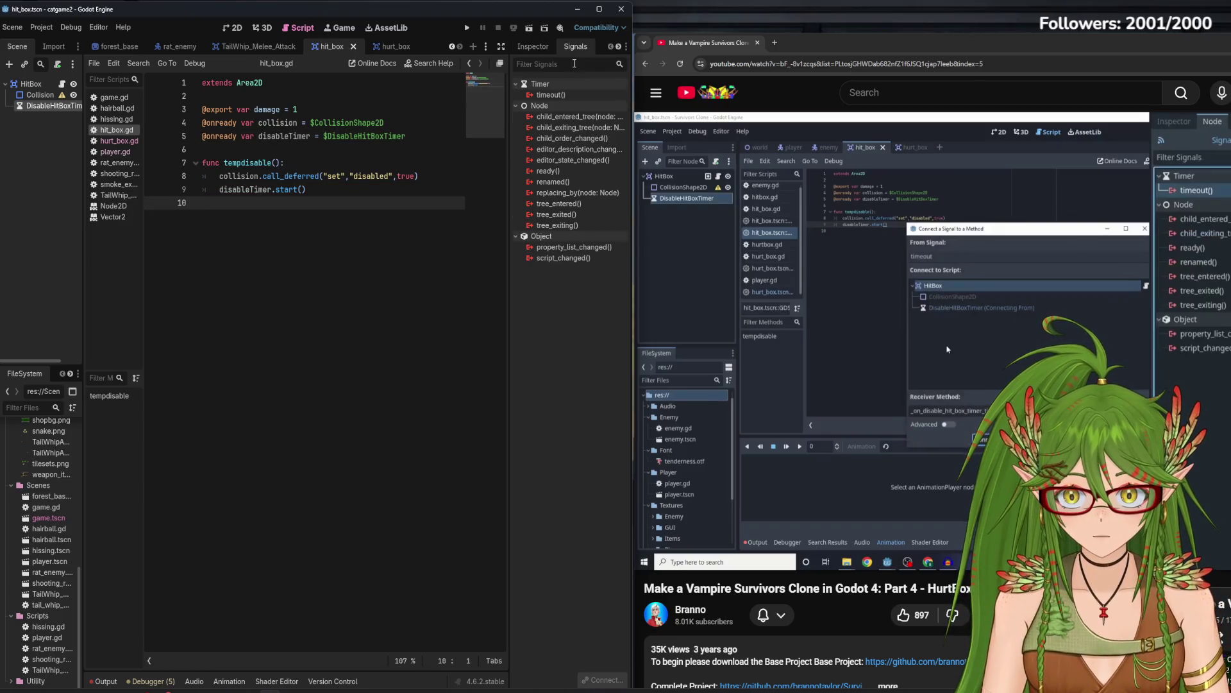
pyautogui.doubleClick(550, 94)
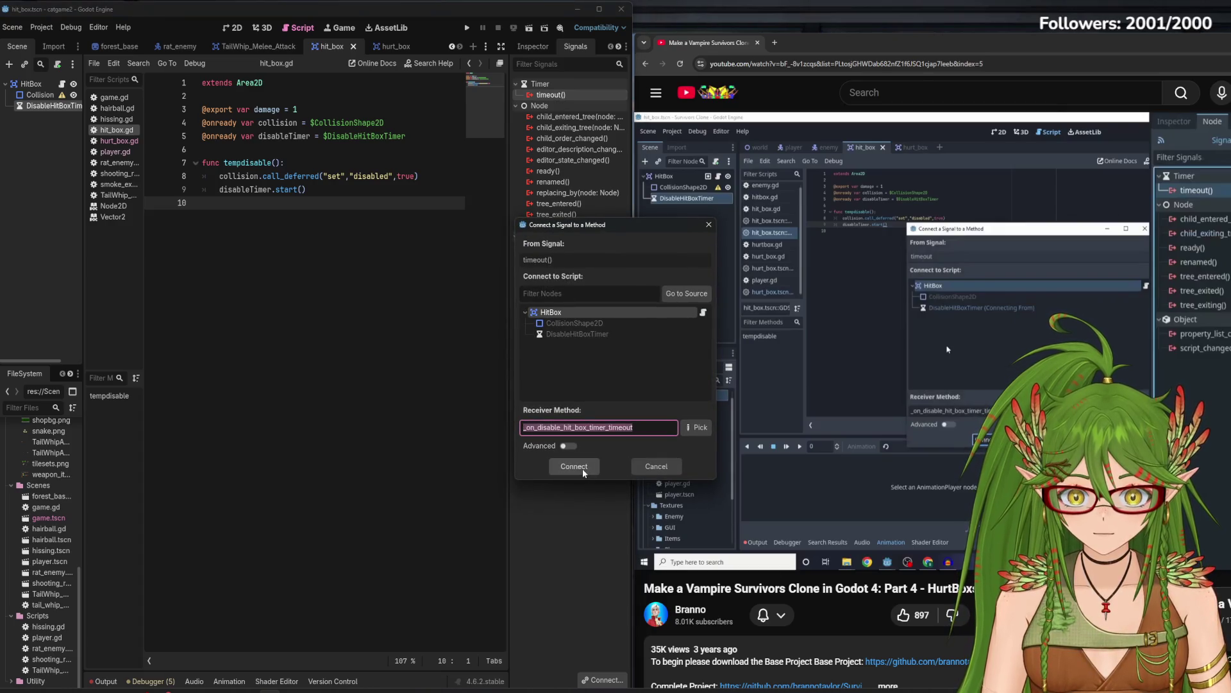
pyautogui.click(584, 471)
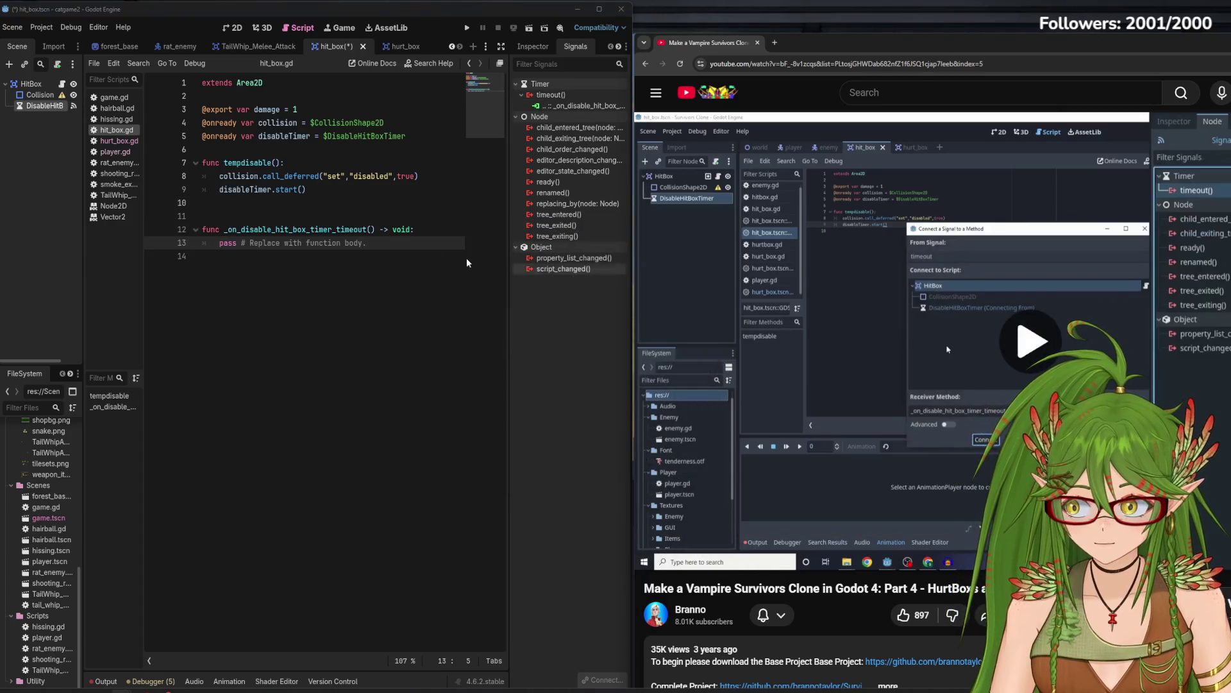
# - Replace the new function's pass with collision.call_deferred("set","disabled",false) and save
pyautogui.moveTo(387, 242); pyautogui.dragTo(220, 243)
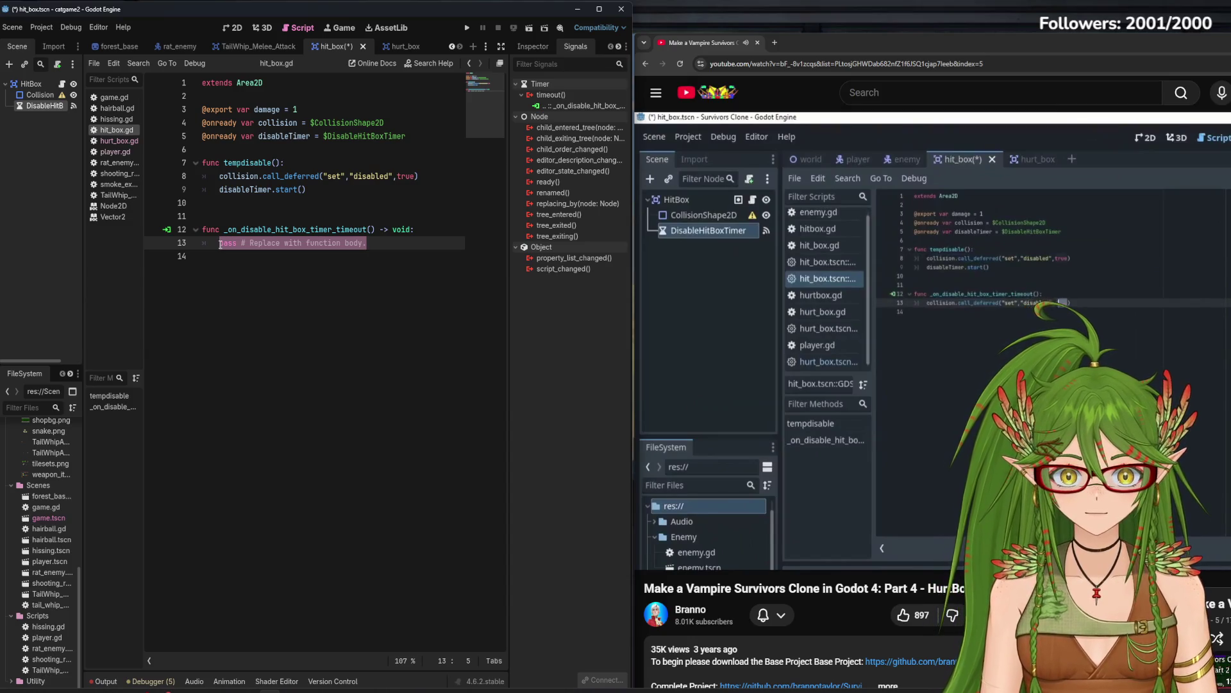
pyautogui.moveTo(418, 176); pyautogui.dragTo(218, 176)
pyautogui.hotkey('ctrl', 'c')
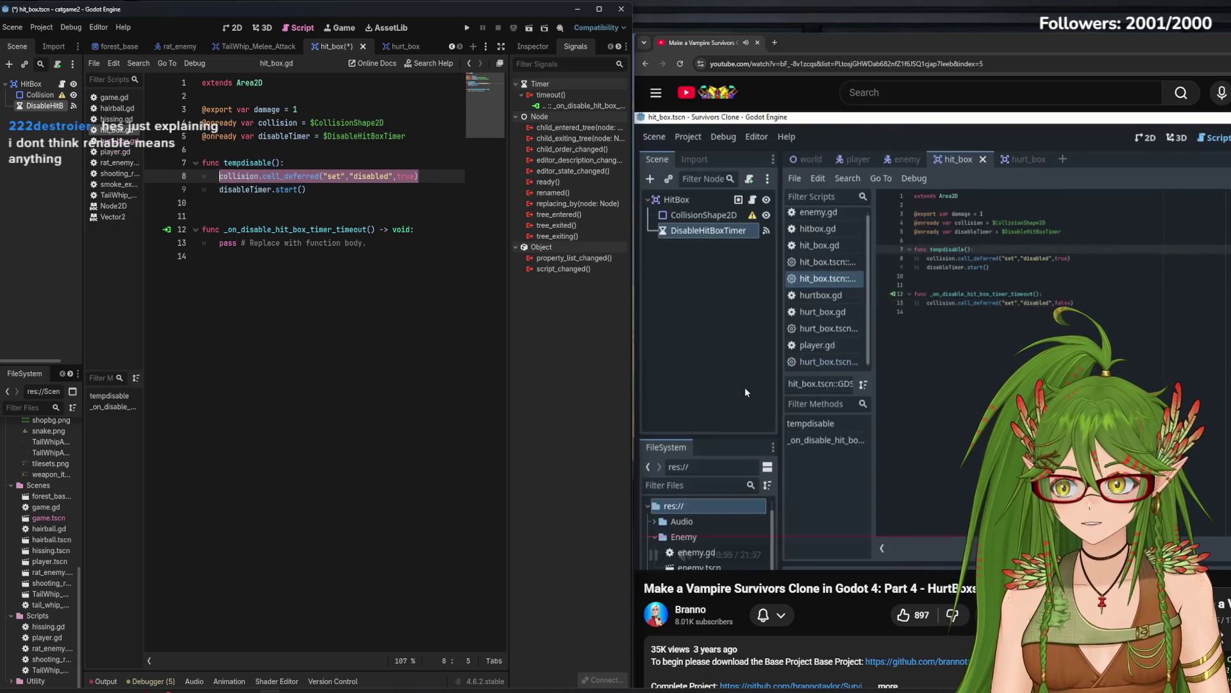
pyautogui.click(754, 364)
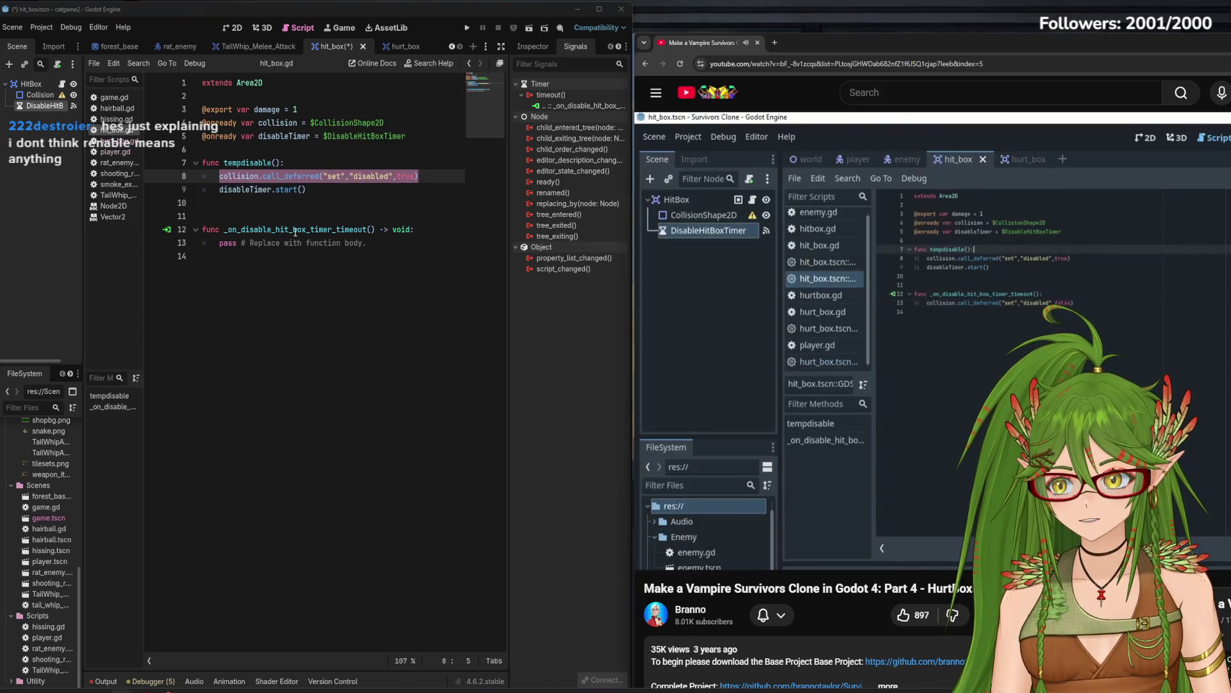
pyautogui.moveTo(366, 243); pyautogui.dragTo(219, 243)
pyautogui.hotkey('ctrl', 'v')
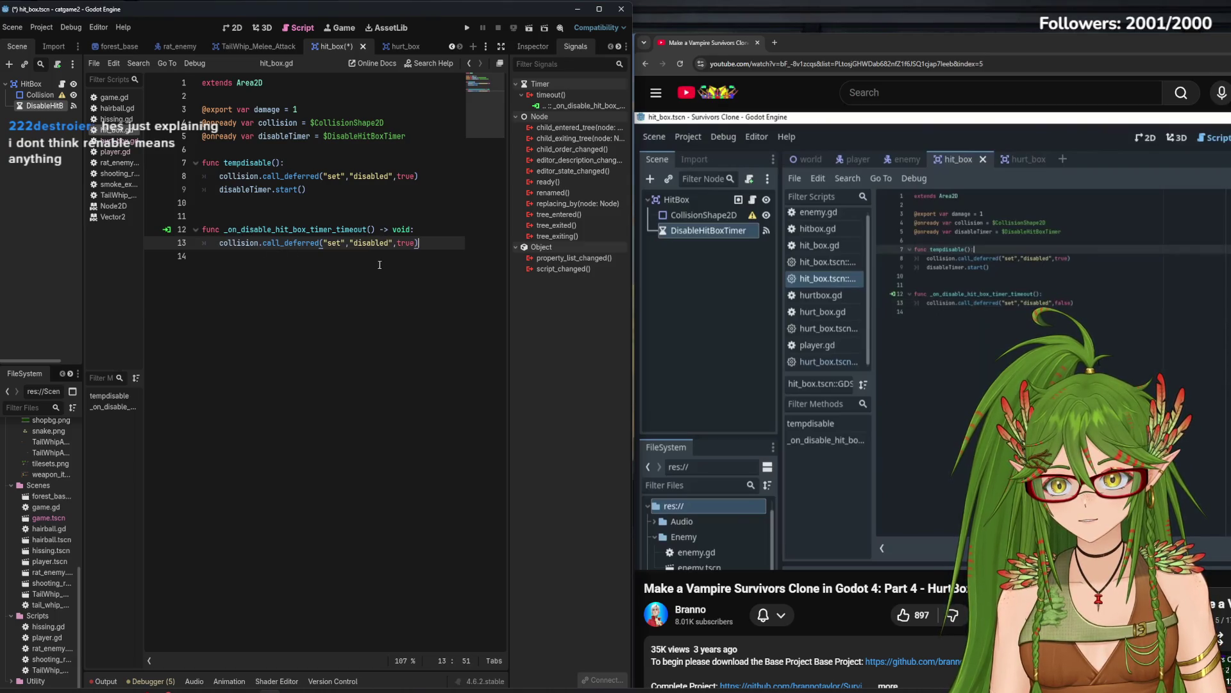
pyautogui.doubleClick(407, 243)
pyautogui.write('fe')
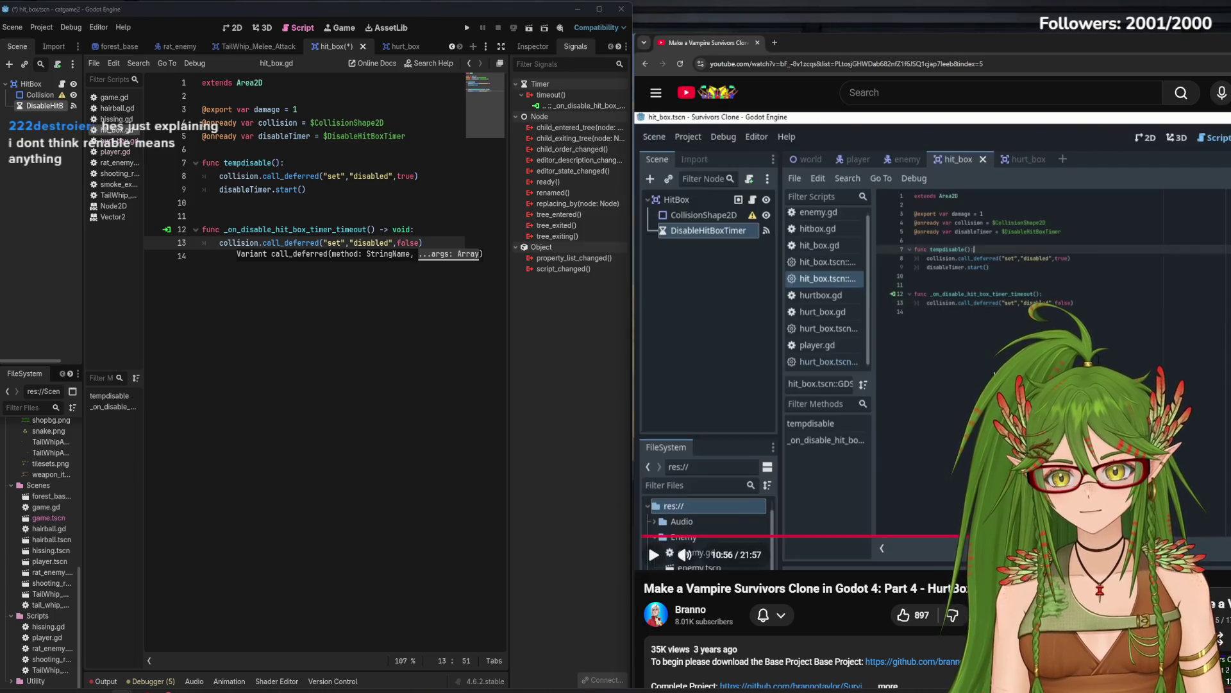
pyautogui.click(351, 404)
pyautogui.hotkey('ctrl', 's')
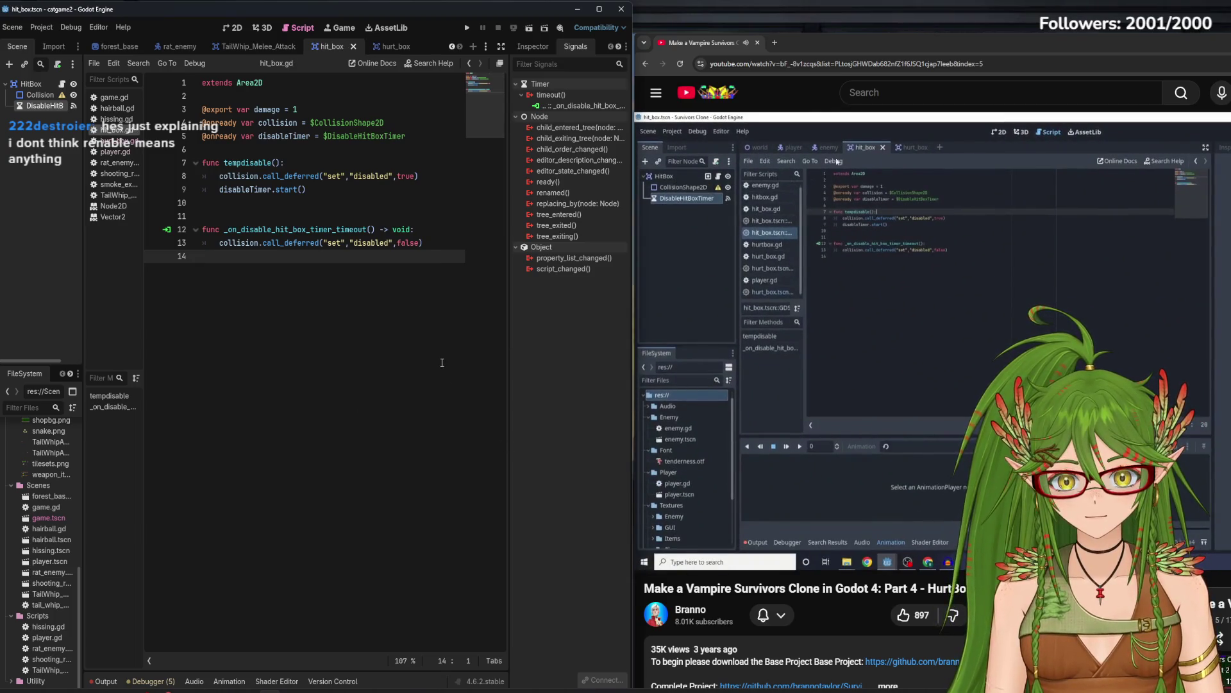
# - Resize the editor and browser windows side by side and show the timer's properties
pyautogui.click(394, 41)
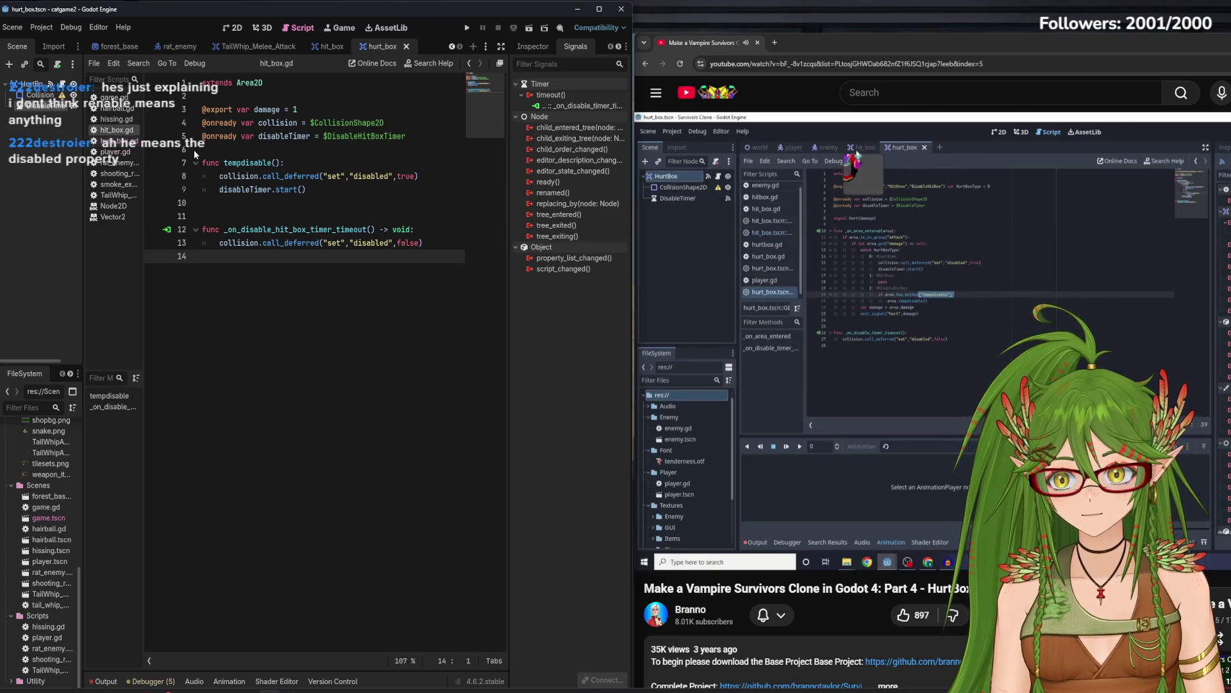
pyautogui.click(333, 48)
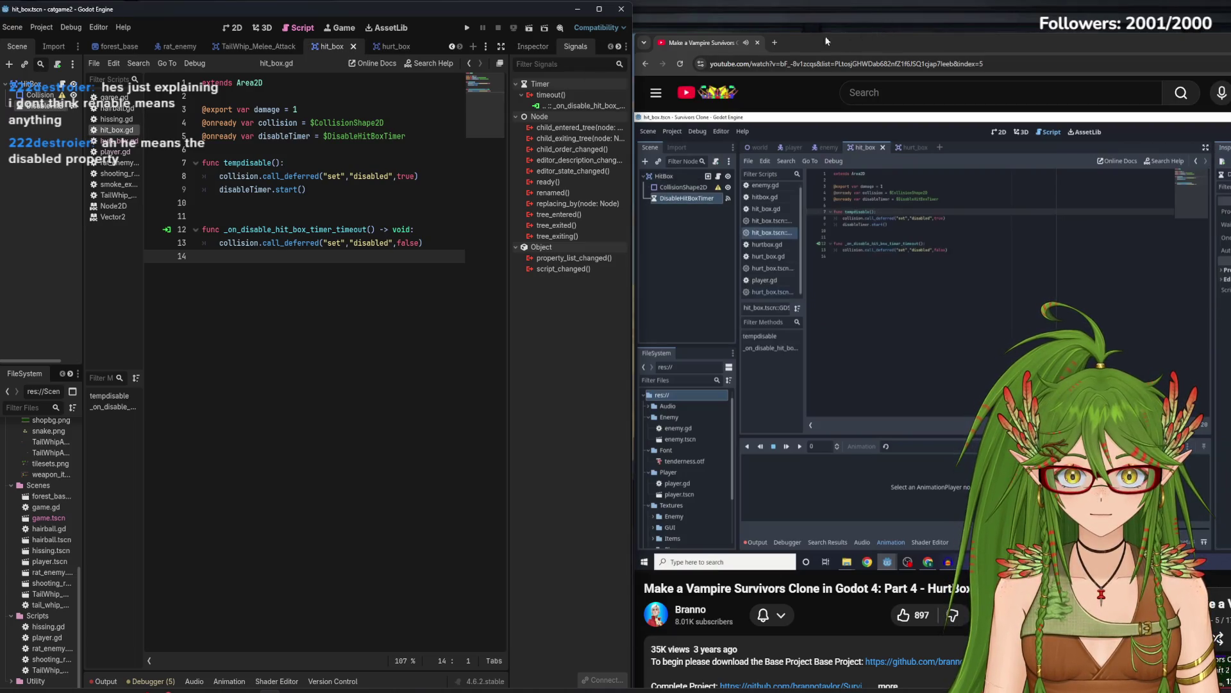
pyautogui.moveTo(635, 163)
pyautogui.mouseDown()
pyautogui.moveTo(649, 166)
pyautogui.moveTo(565, 173)
pyautogui.moveTo(614, 178)
pyautogui.moveTo(609, 204)
pyautogui.mouseUp()
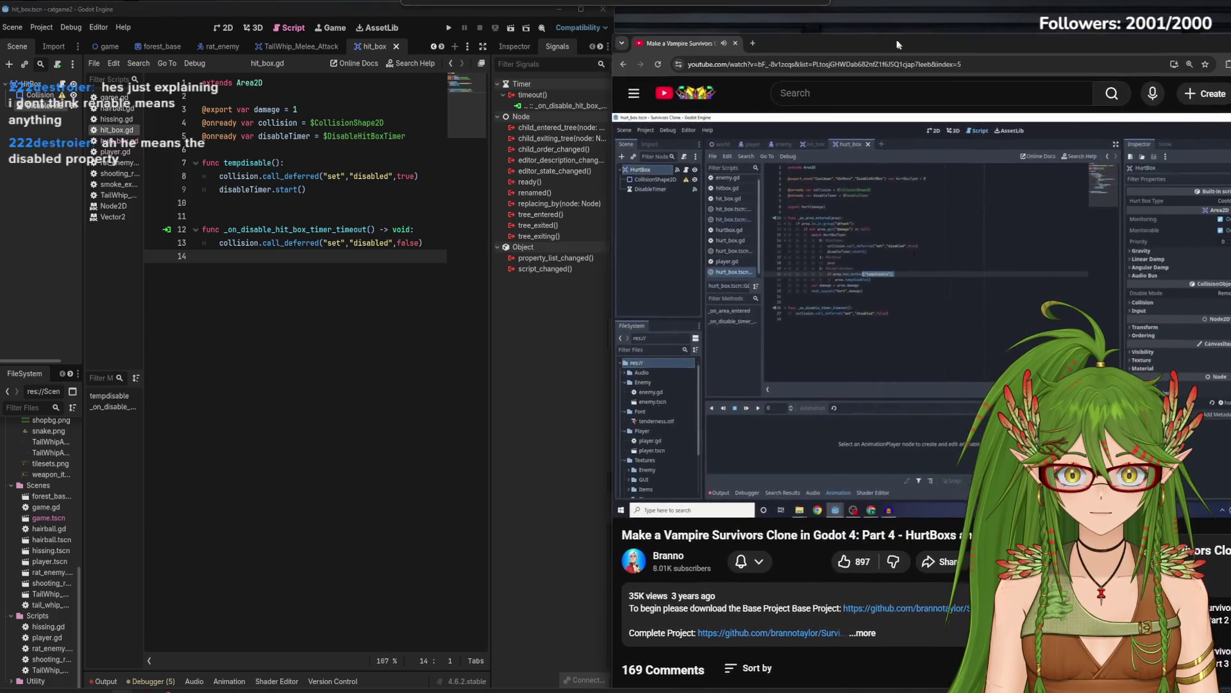
pyautogui.moveTo(609, 205); pyautogui.dragTo(652, 205)
pyautogui.moveTo(1081, 42); pyautogui.dragTo(1033, 42)
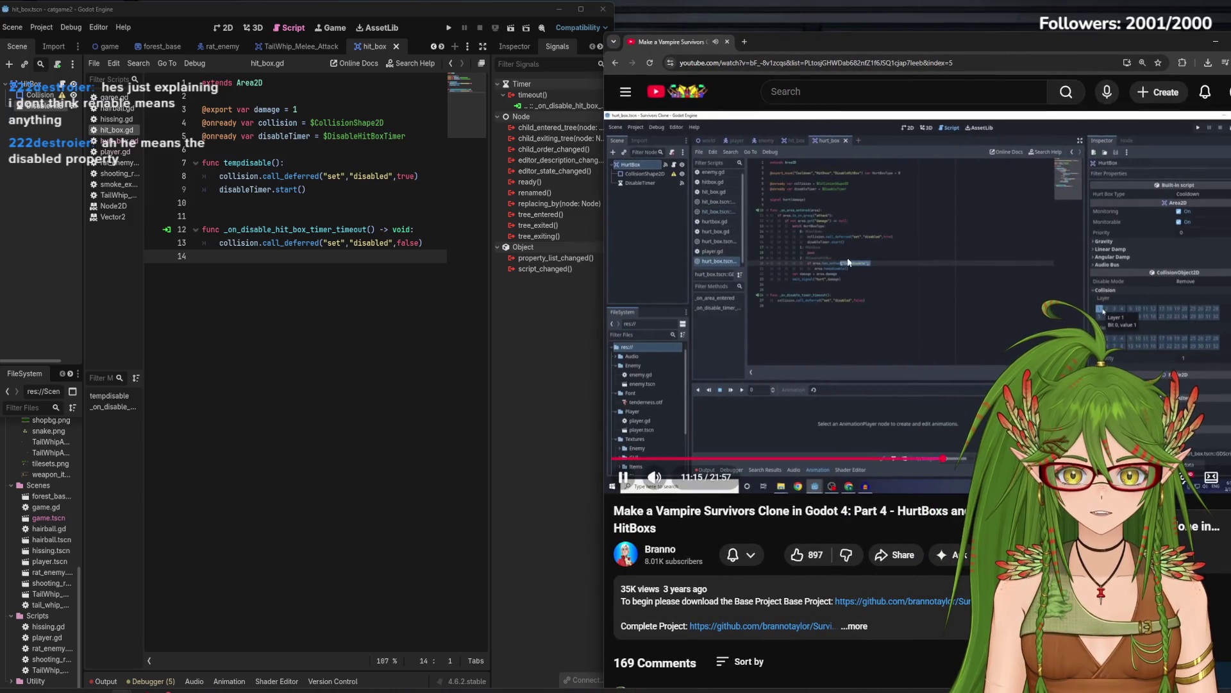
pyautogui.click(514, 288)
pyautogui.click(521, 45)
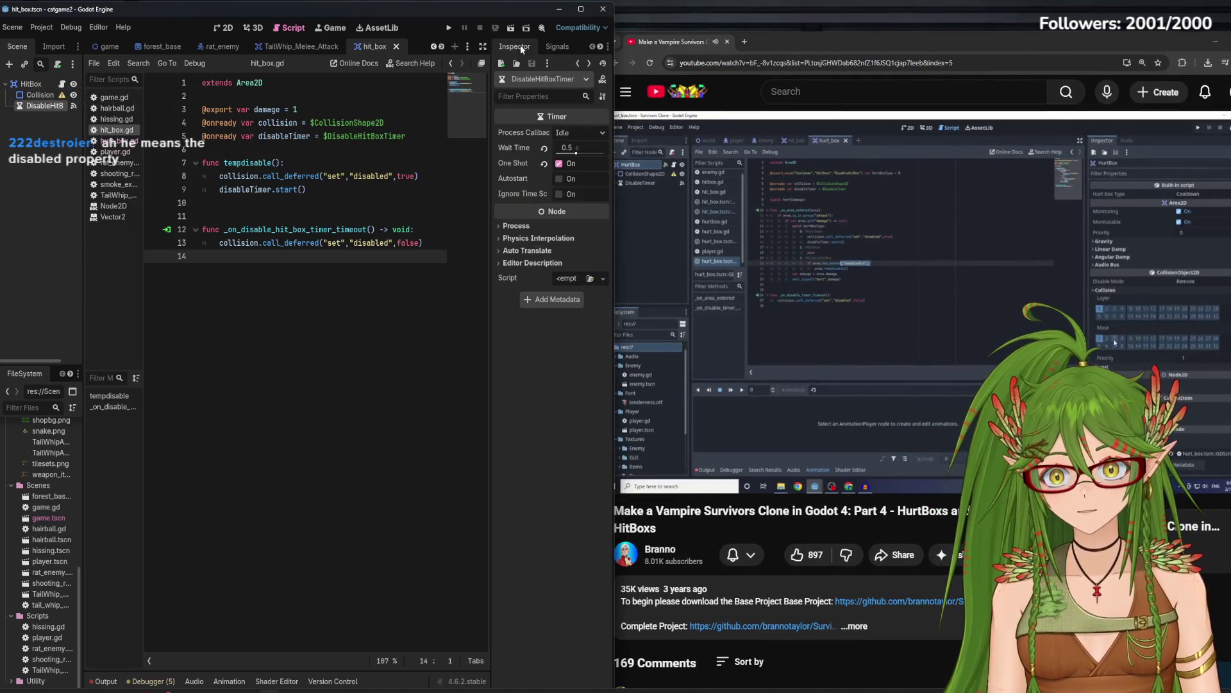
pyautogui.click(859, 167)
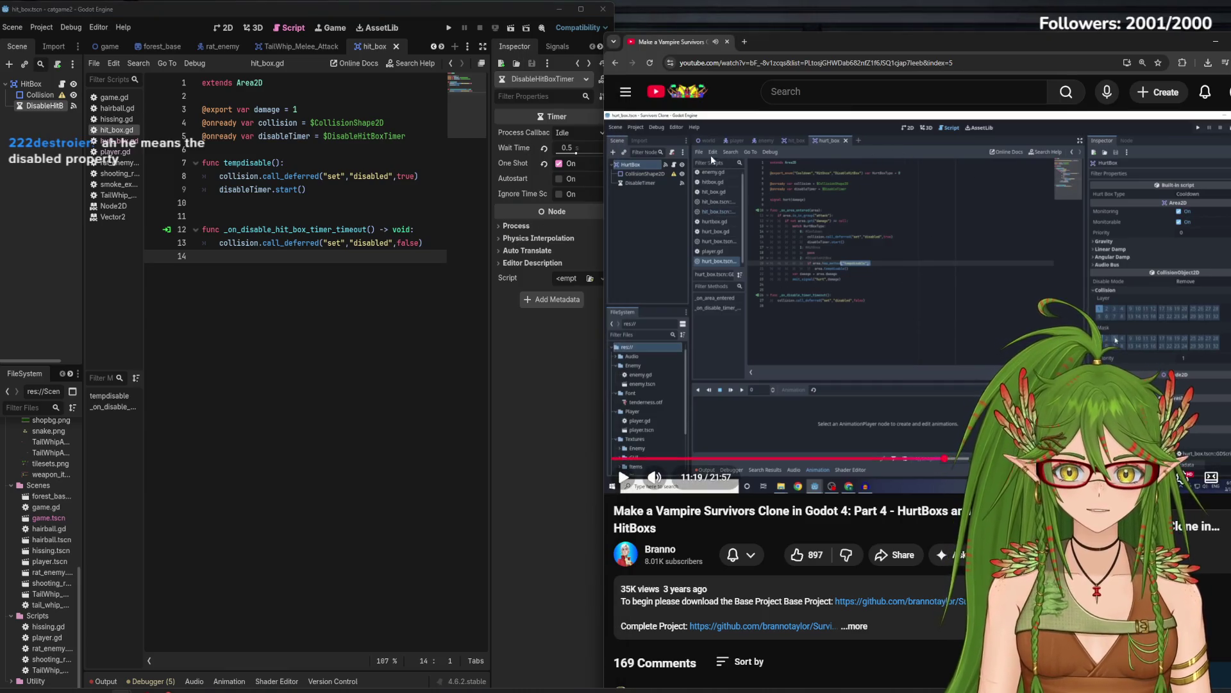
# - Open the hurt_box scene and script, then expand the HurtBox node's Collision Layer and Mask
pyautogui.click(391, 45)
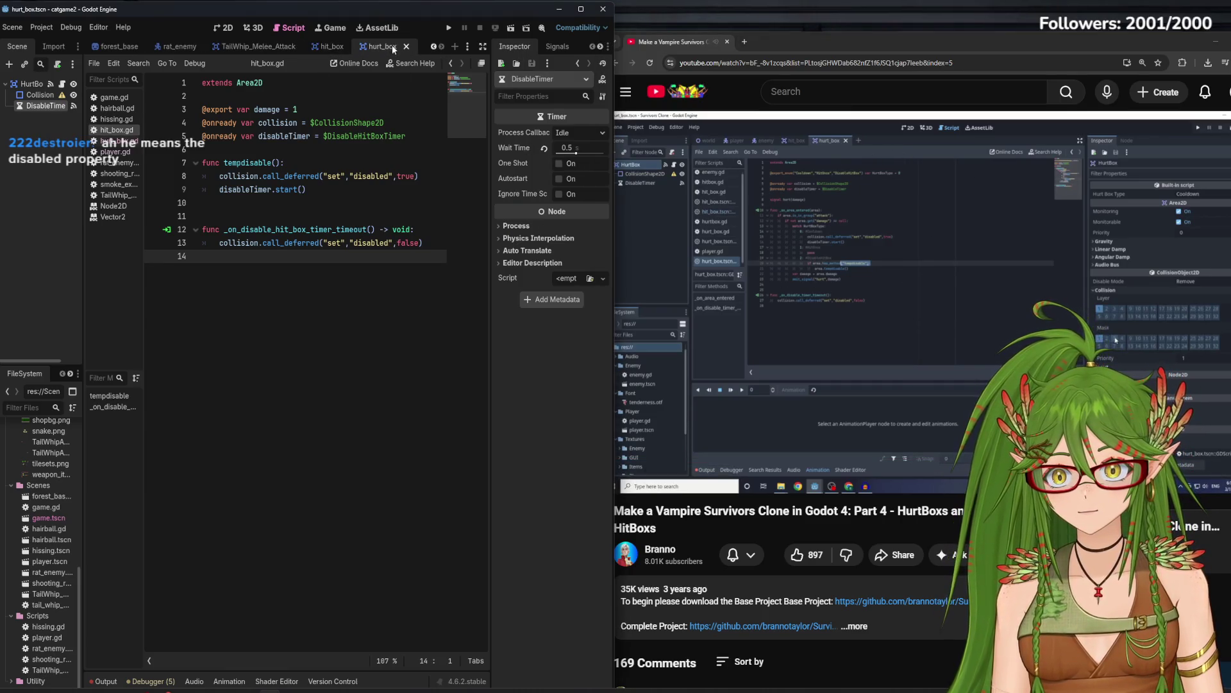
pyautogui.click(125, 142)
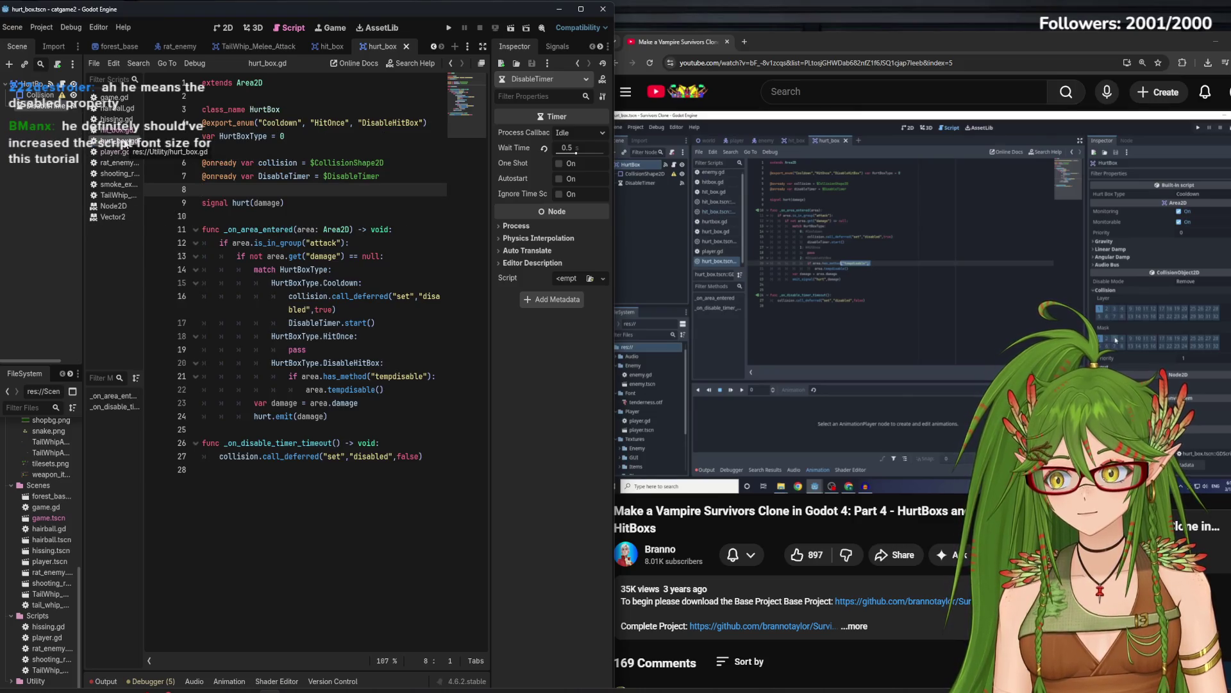
pyautogui.moveTo(814, 232)
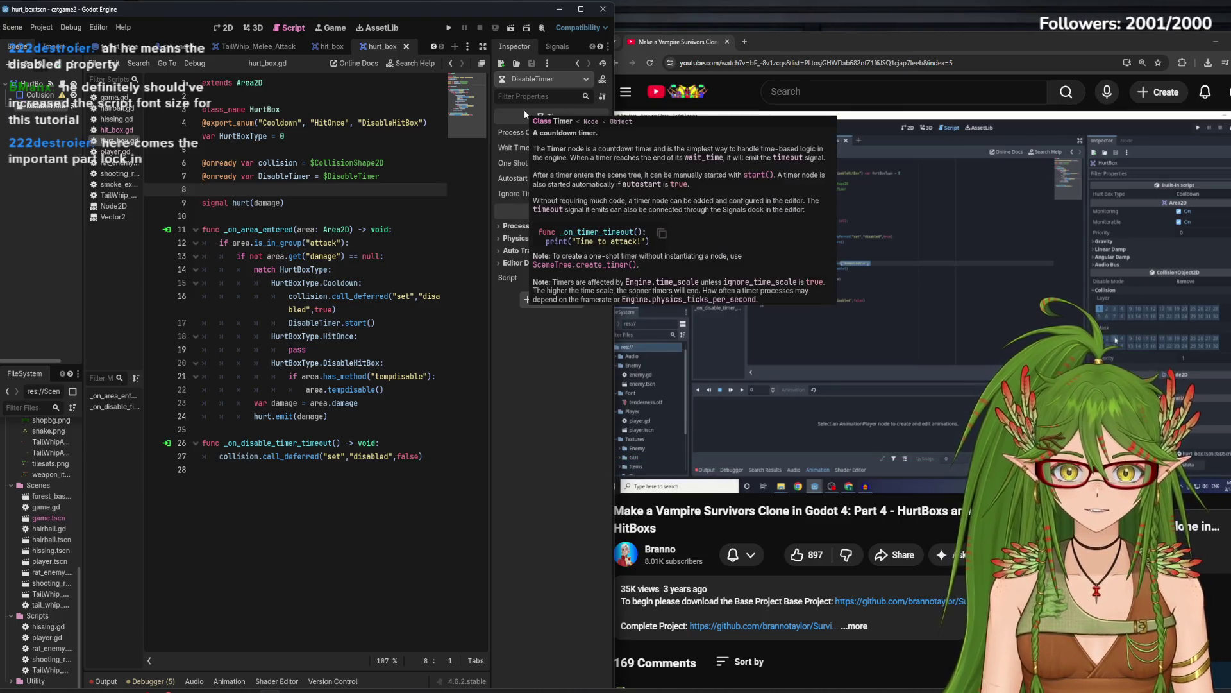
pyautogui.click(29, 84)
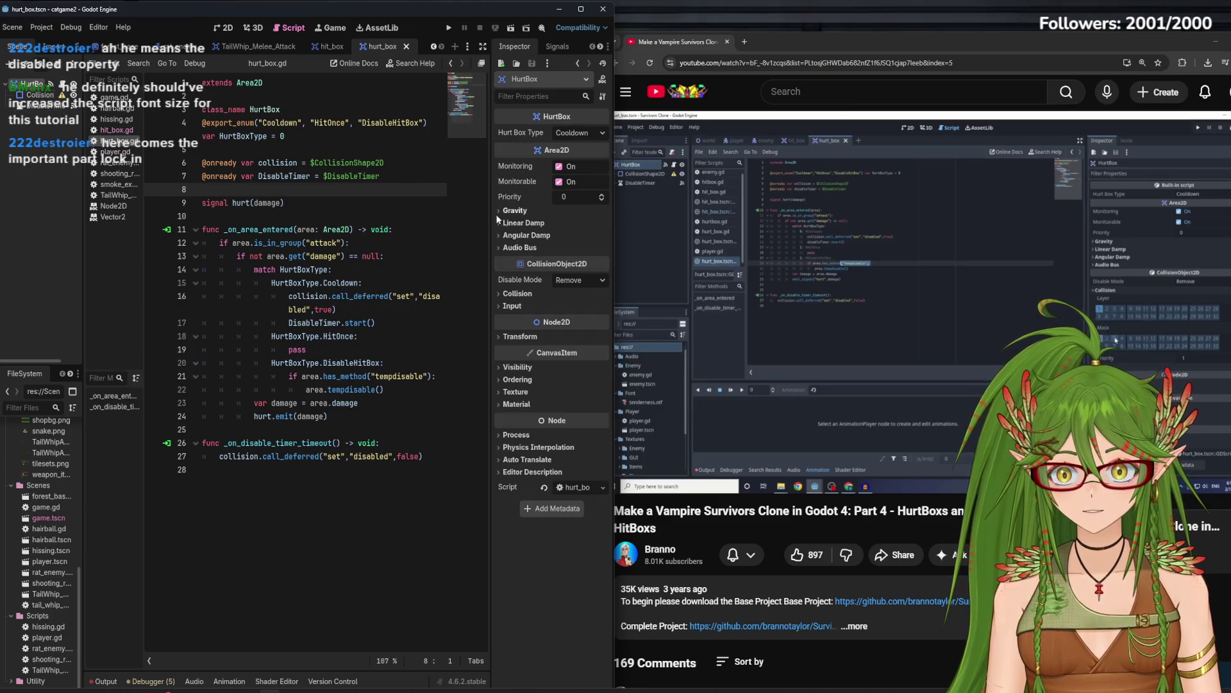
pyautogui.moveTo(886, 290)
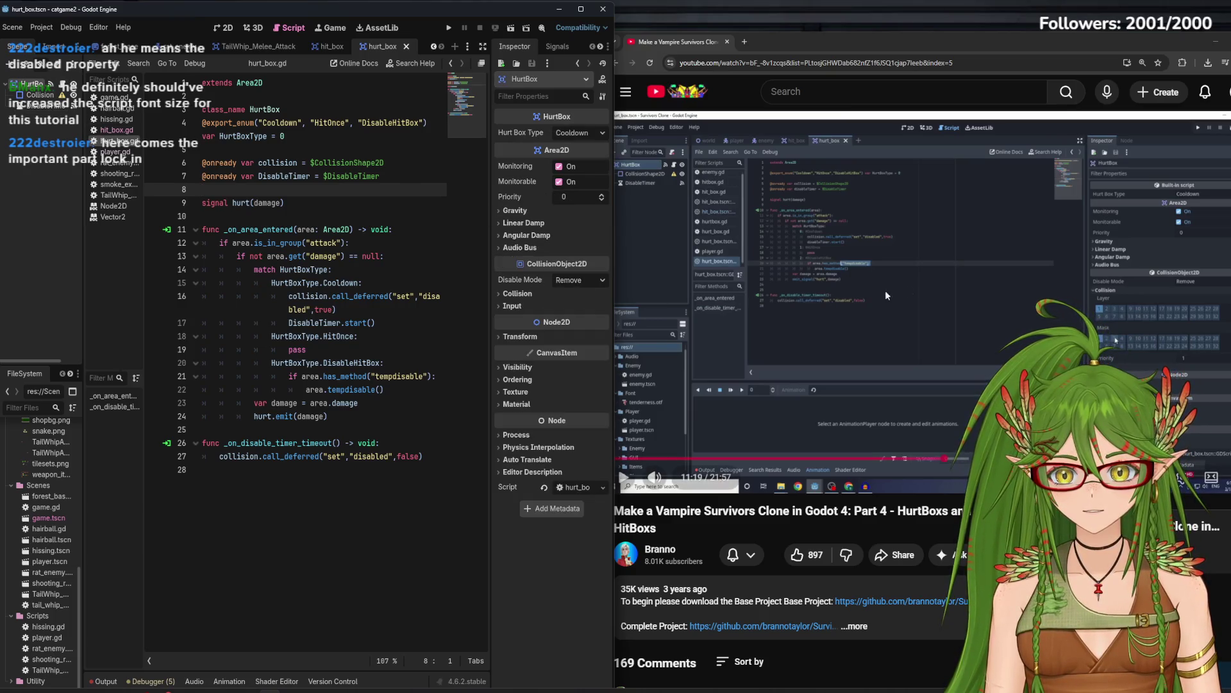
pyautogui.click(507, 293)
pyautogui.click(871, 364)
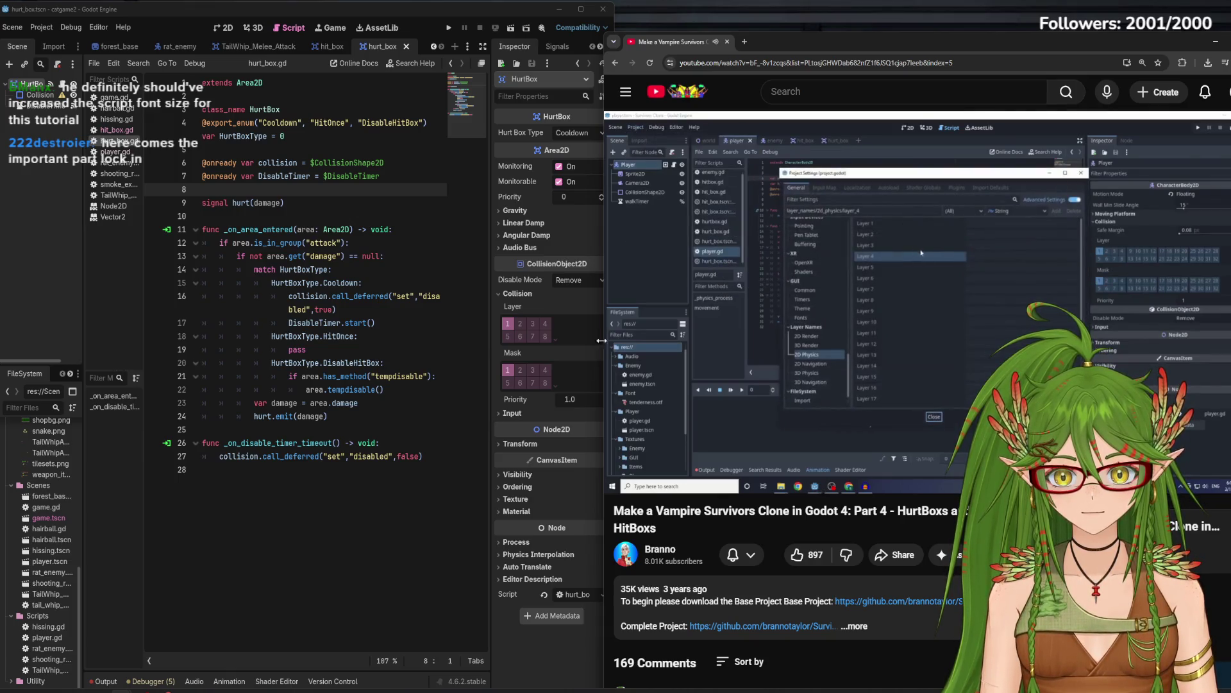
# - Open Project Settings filtered by '2d' to the Layer Names > 2D Physics page
pyautogui.click(41, 27)
pyautogui.click(61, 44)
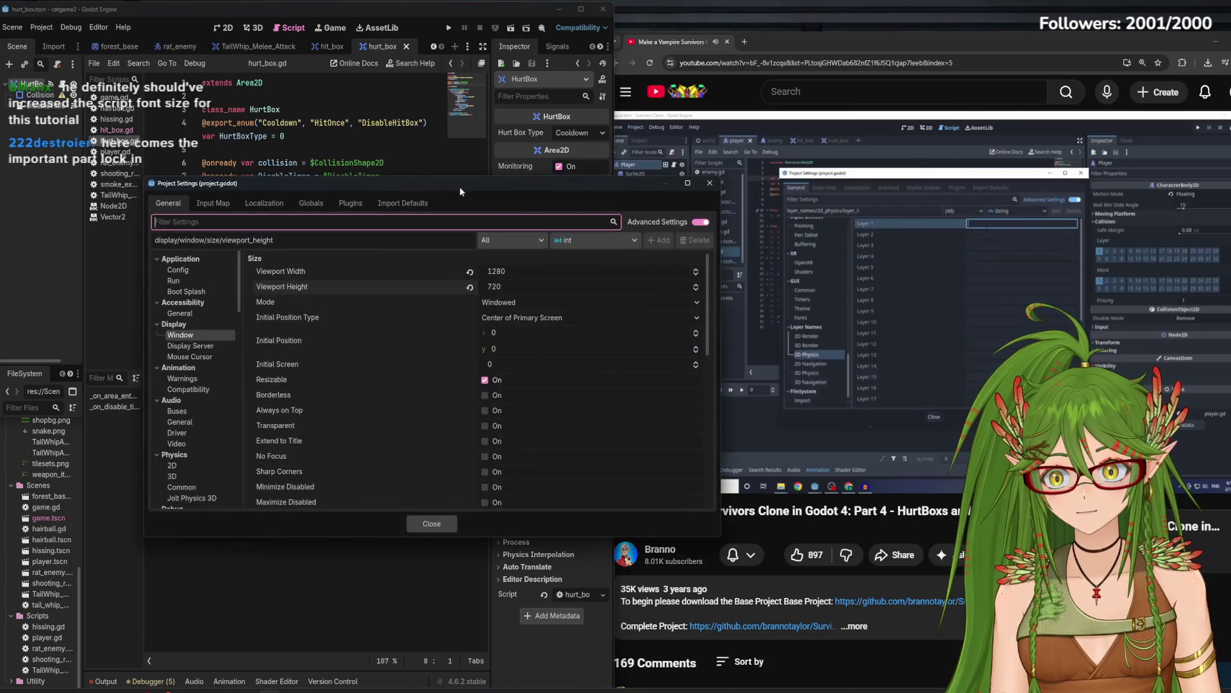
pyautogui.moveTo(601, 186)
pyautogui.mouseDown()
pyautogui.moveTo(475, 132)
pyautogui.moveTo(503, 137)
pyautogui.mouseUp()
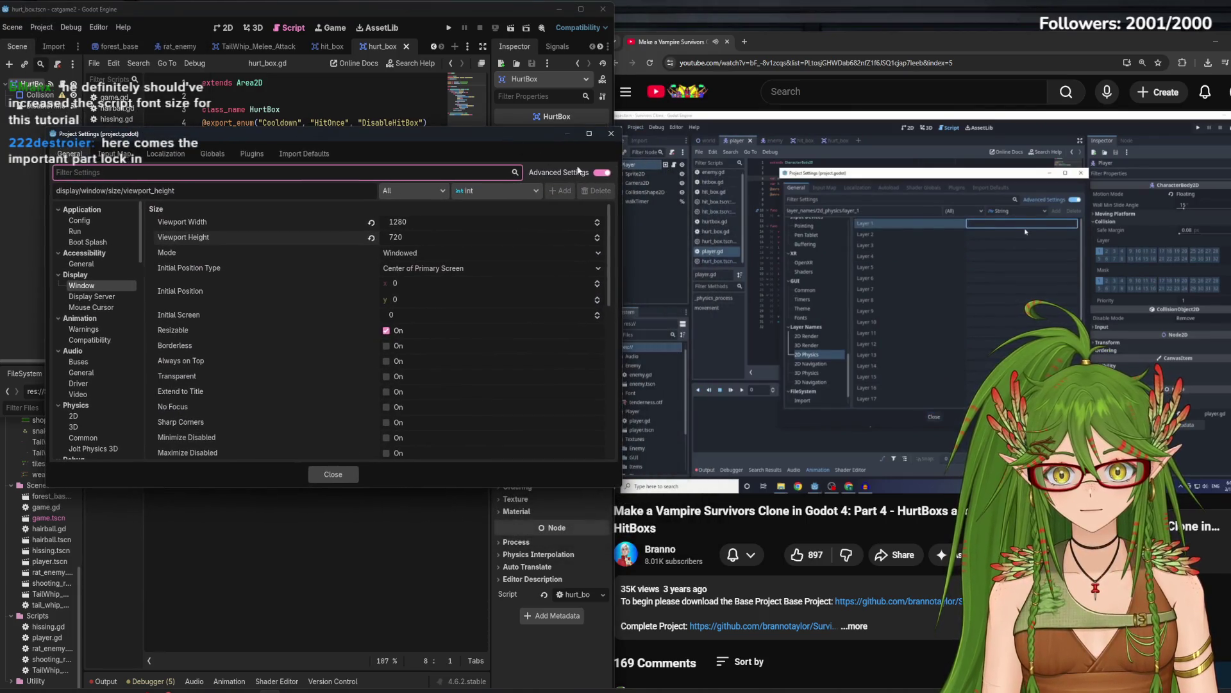
pyautogui.click(829, 251)
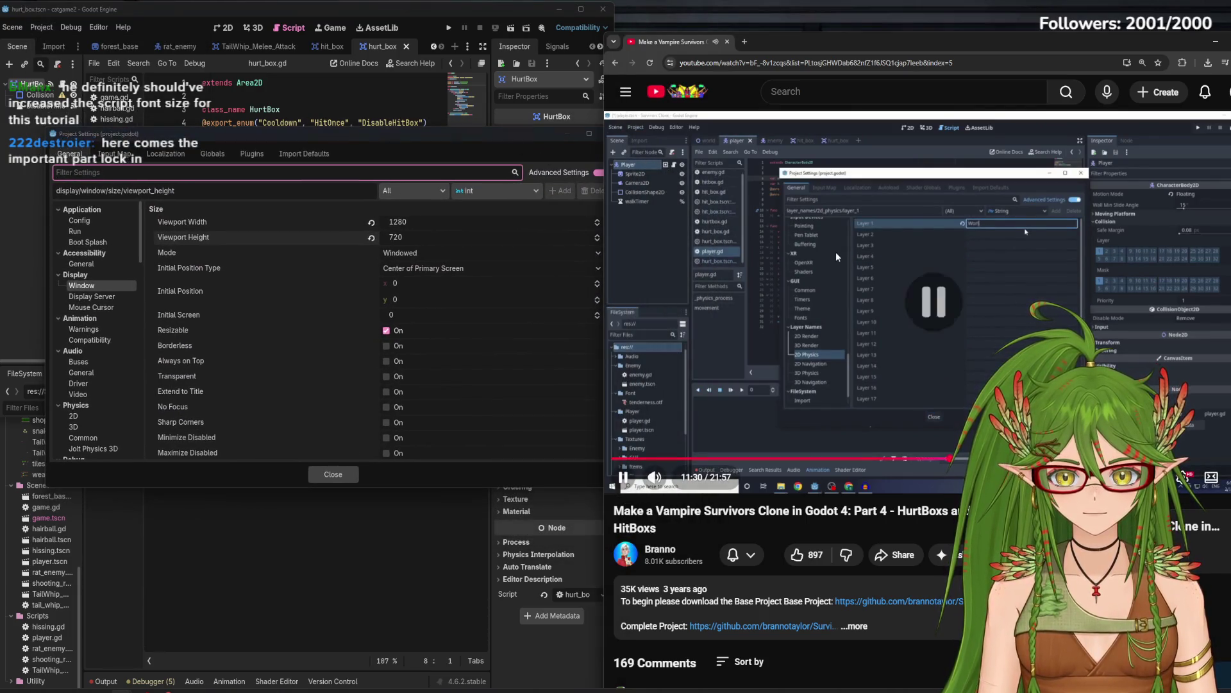
pyautogui.click(141, 249)
pyautogui.scroll(-2, 145, 254)
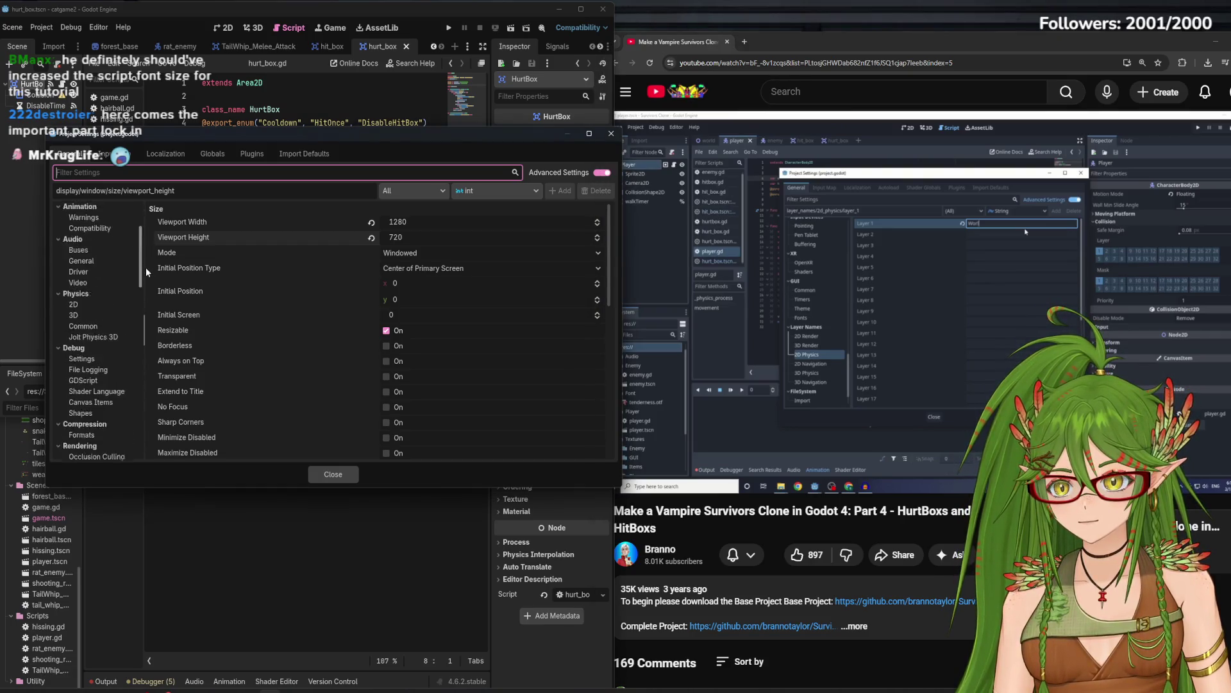
pyautogui.moveTo(145, 254)
pyautogui.mouseDown()
pyautogui.moveTo(128, 395)
pyautogui.moveTo(138, 459)
pyautogui.moveTo(137, 298)
pyautogui.moveTo(165, 216)
pyautogui.mouseUp()
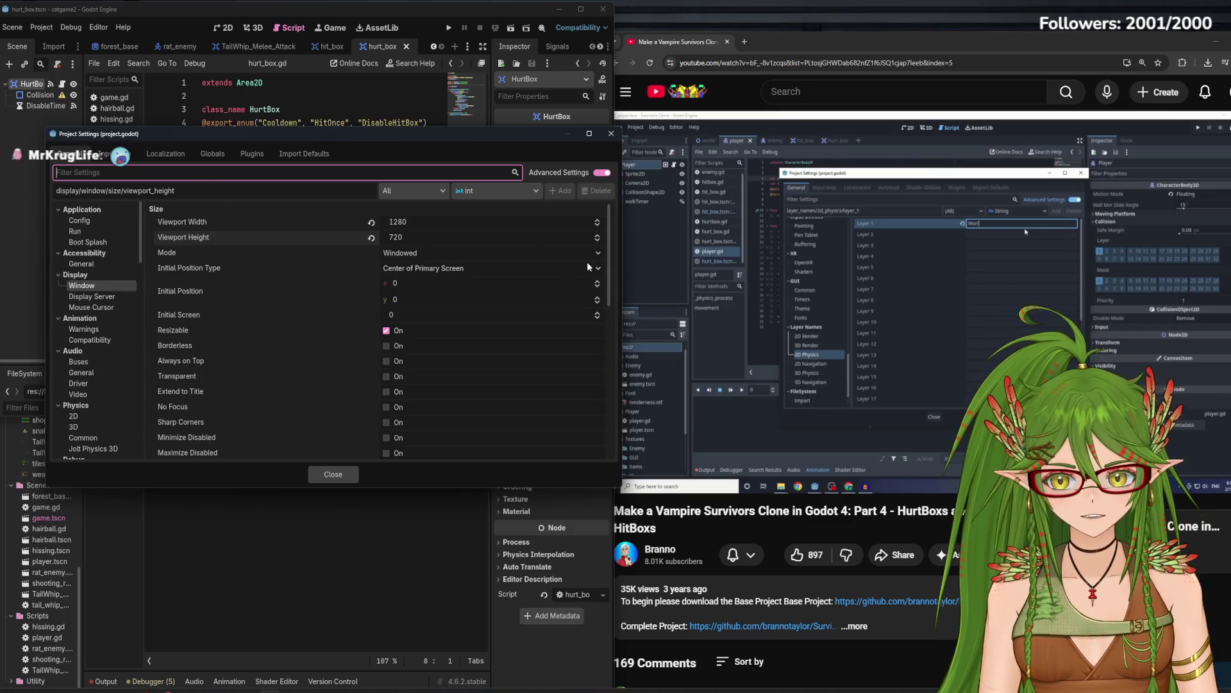
pyautogui.write('2d')
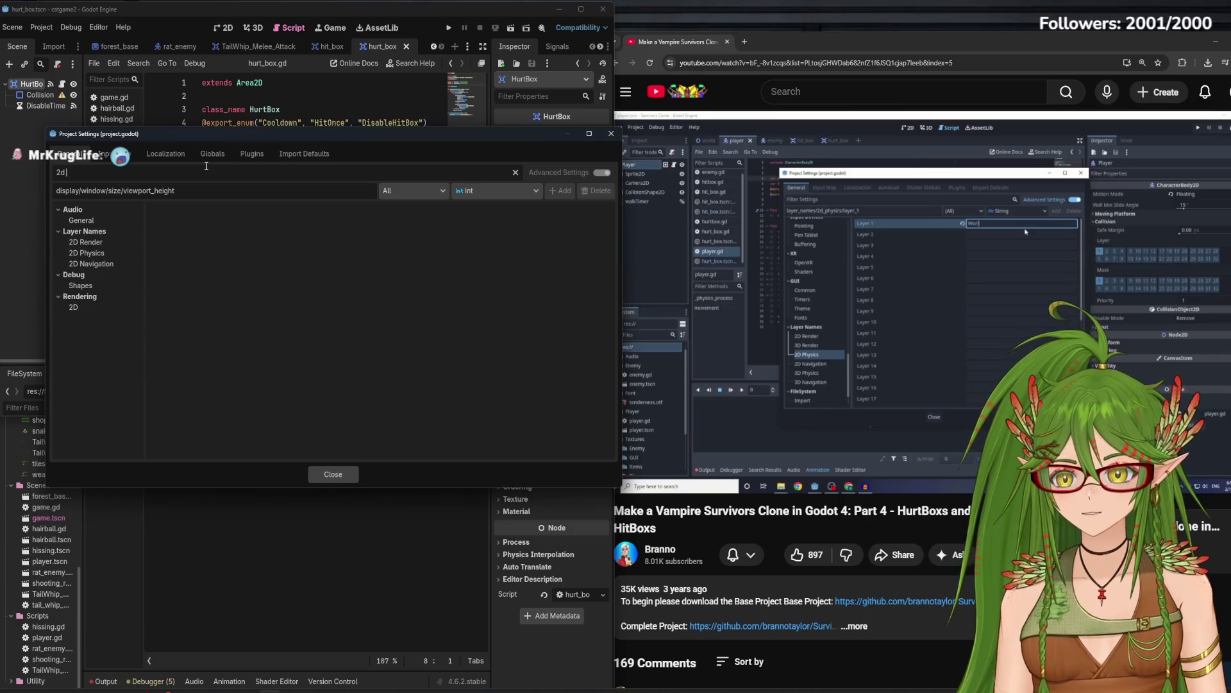
pyautogui.click(116, 254)
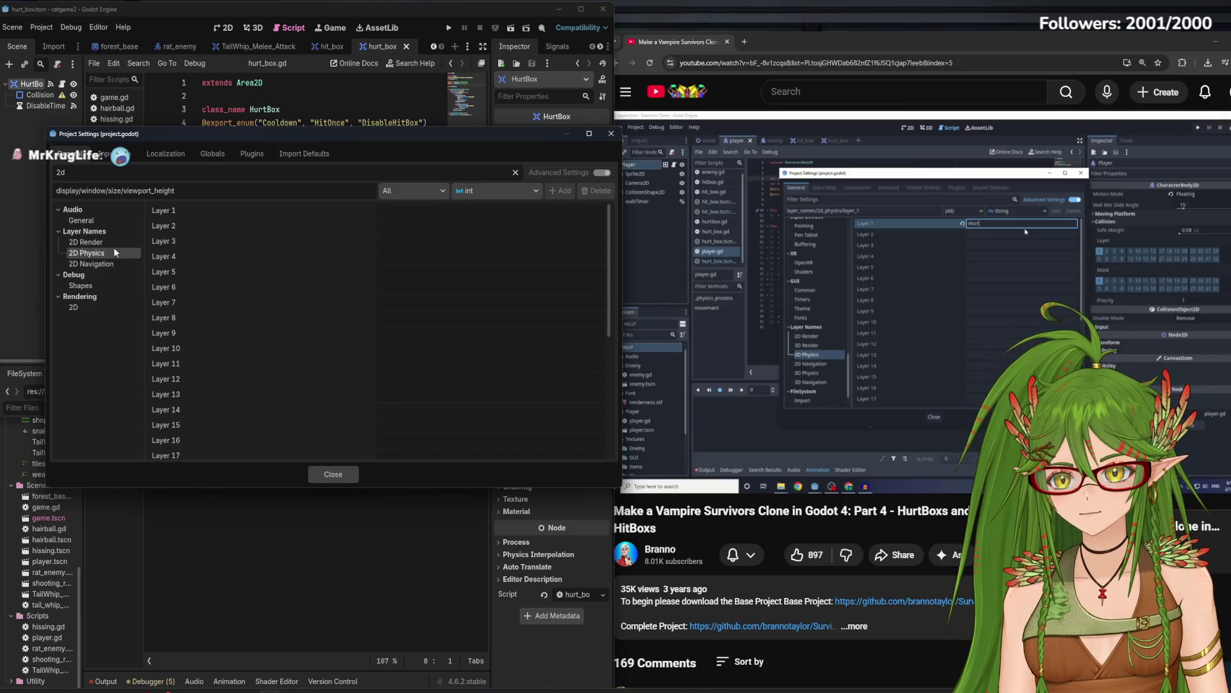
pyautogui.click(853, 304)
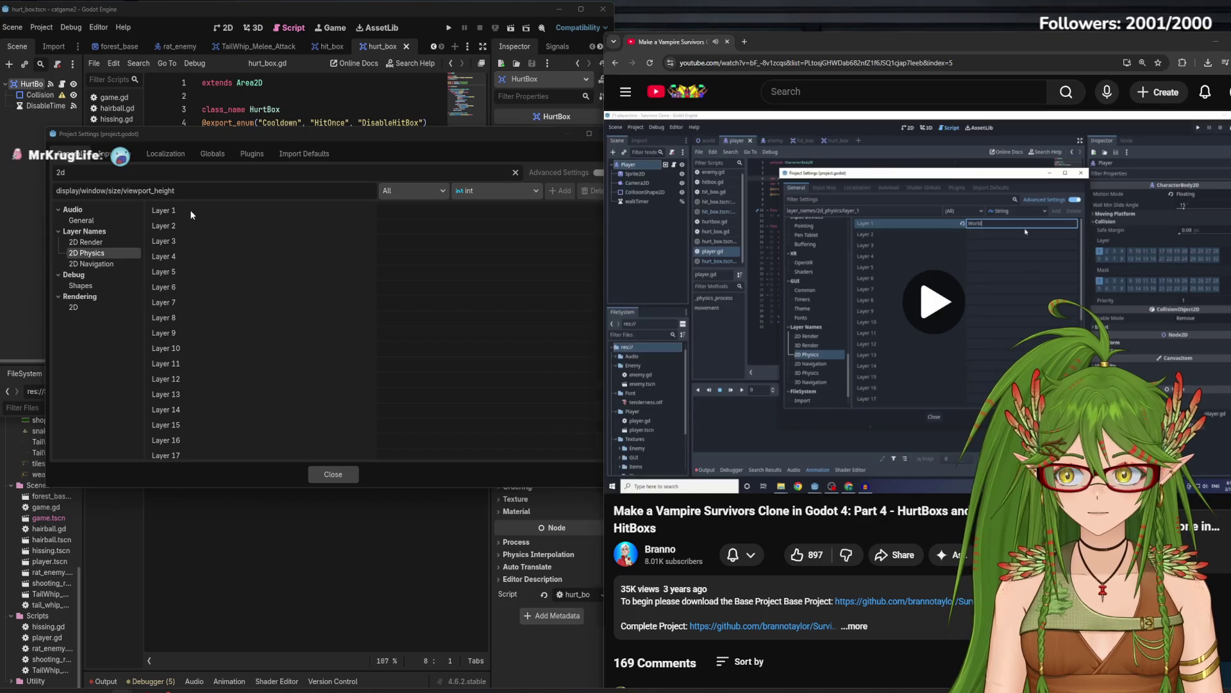
# - Name 2D physics layers 1–4 World, Player, Enemy and Loot, then close Project Settings
pyautogui.click(316, 206)
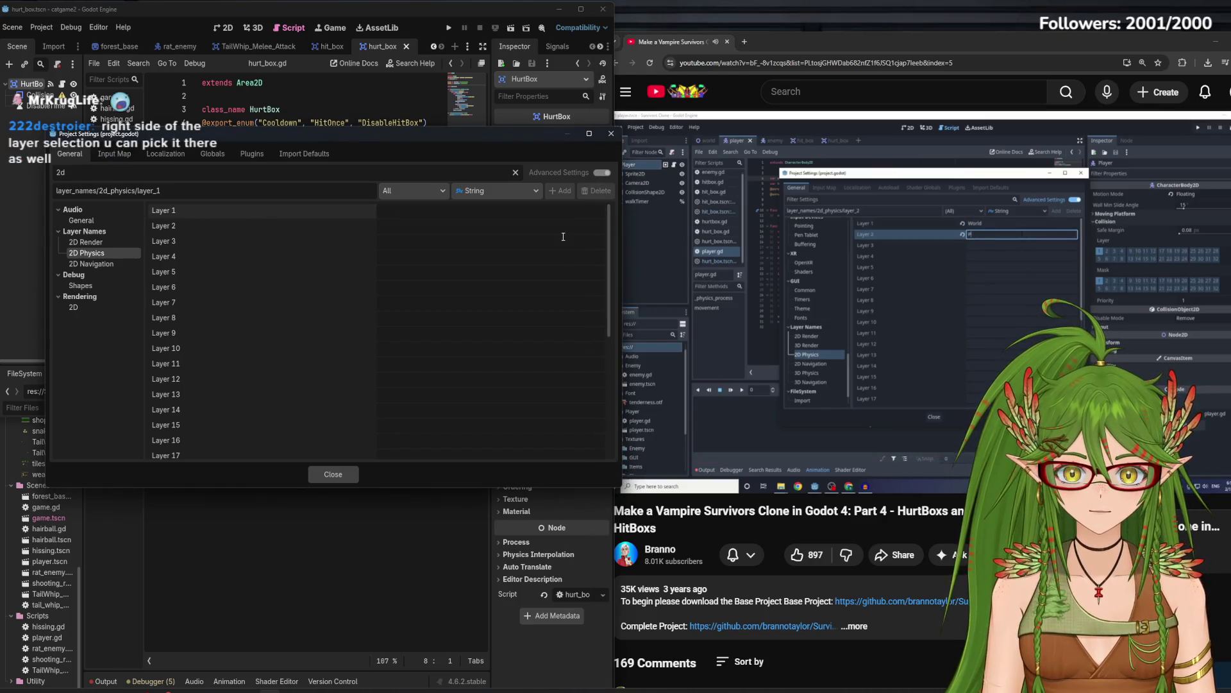
pyautogui.write('World')
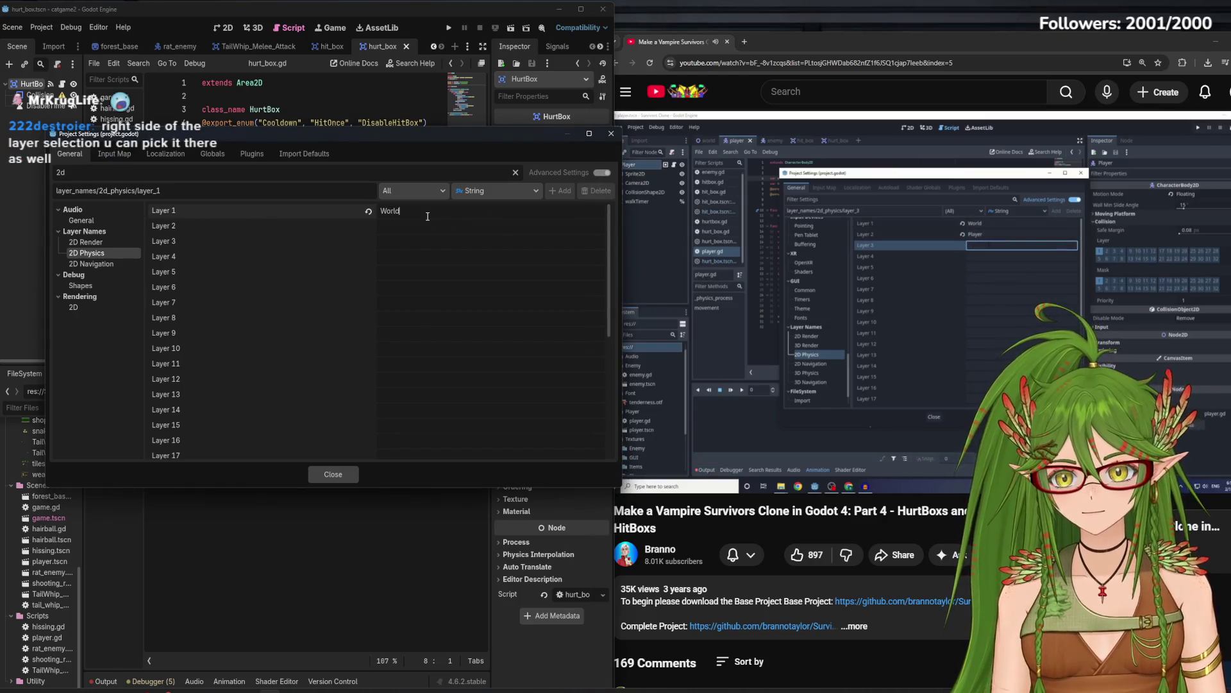
pyautogui.click(418, 230)
pyautogui.write('ayer')
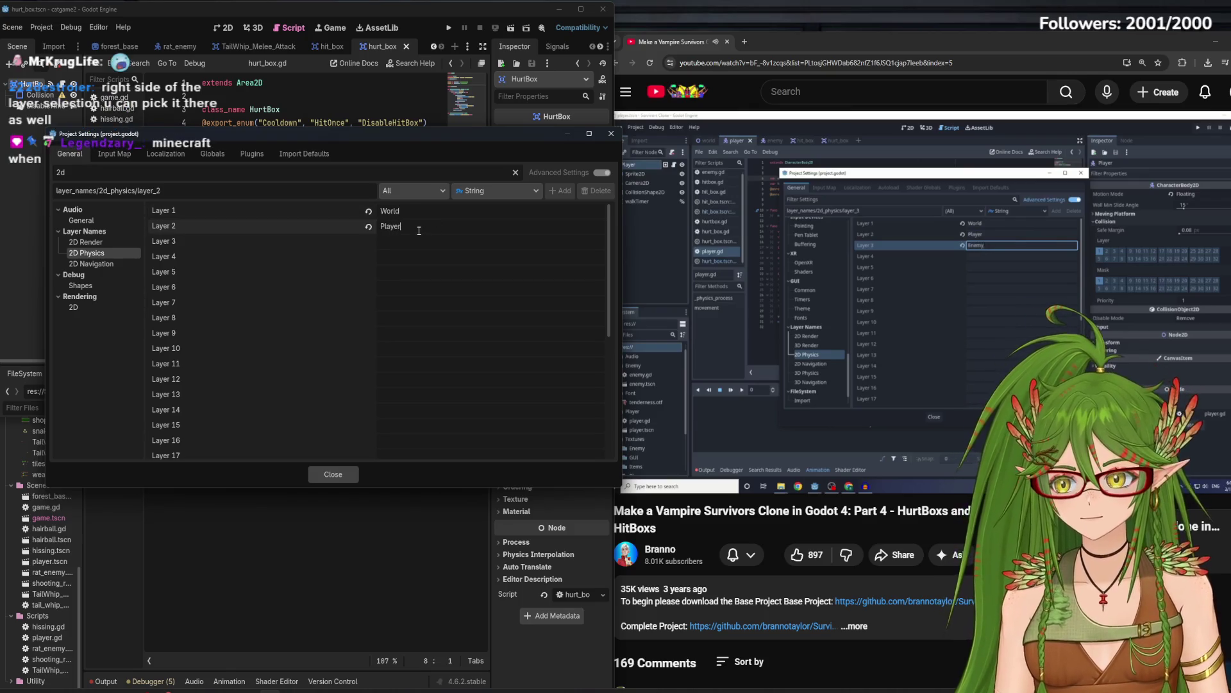
pyautogui.click(865, 272)
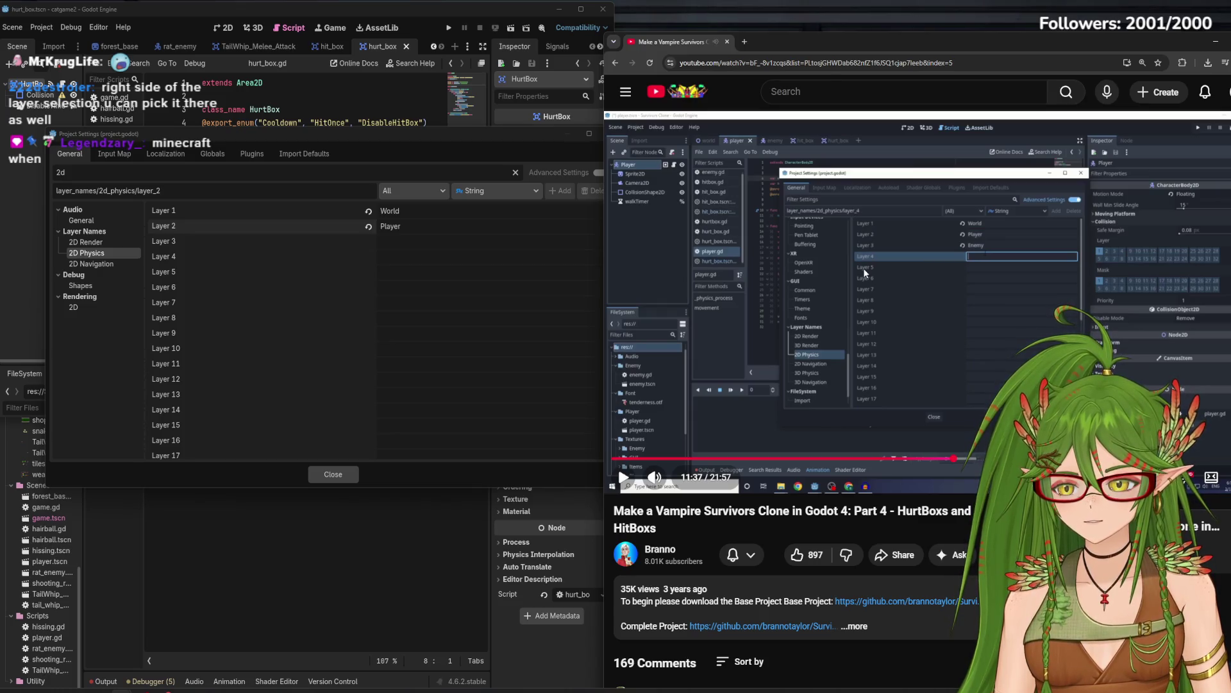
pyautogui.click(421, 238)
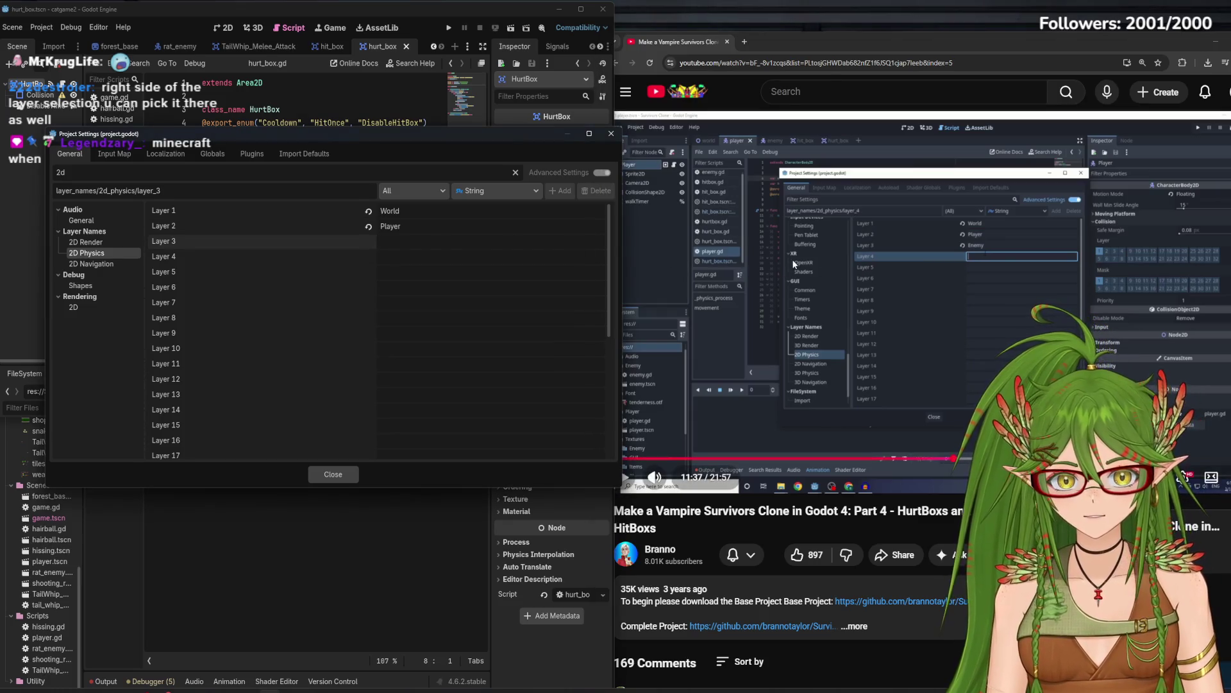
pyautogui.write('Enemy')
pyautogui.click(899, 225)
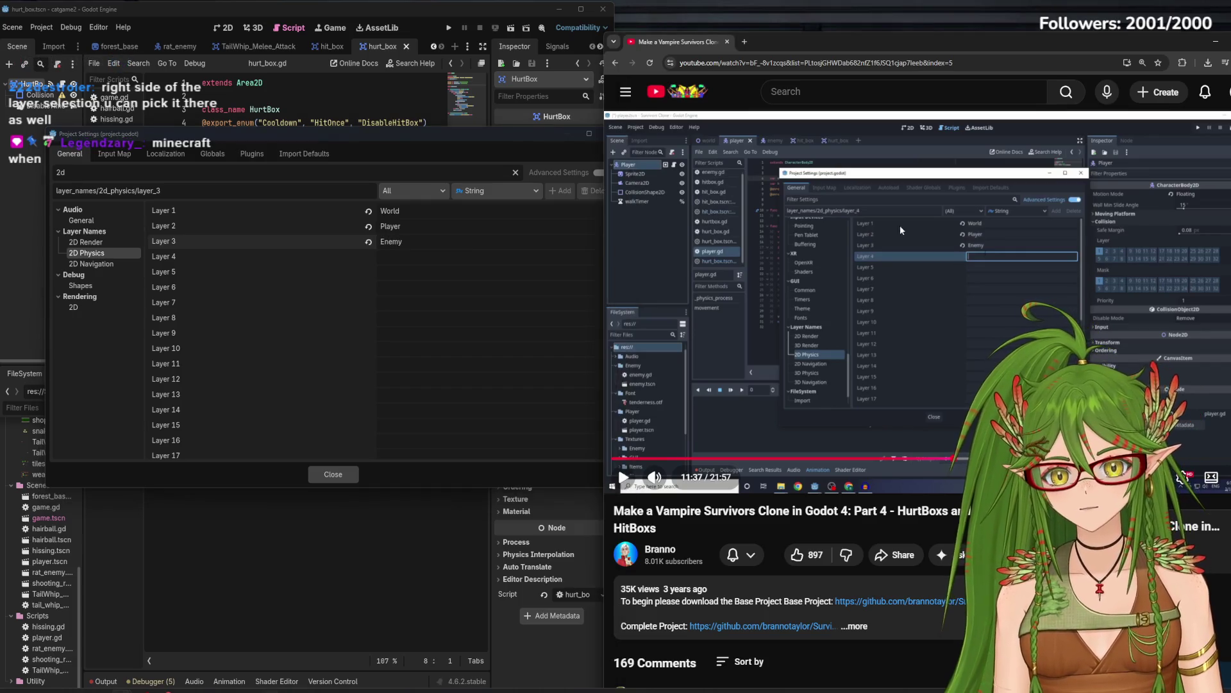
pyautogui.click(407, 258)
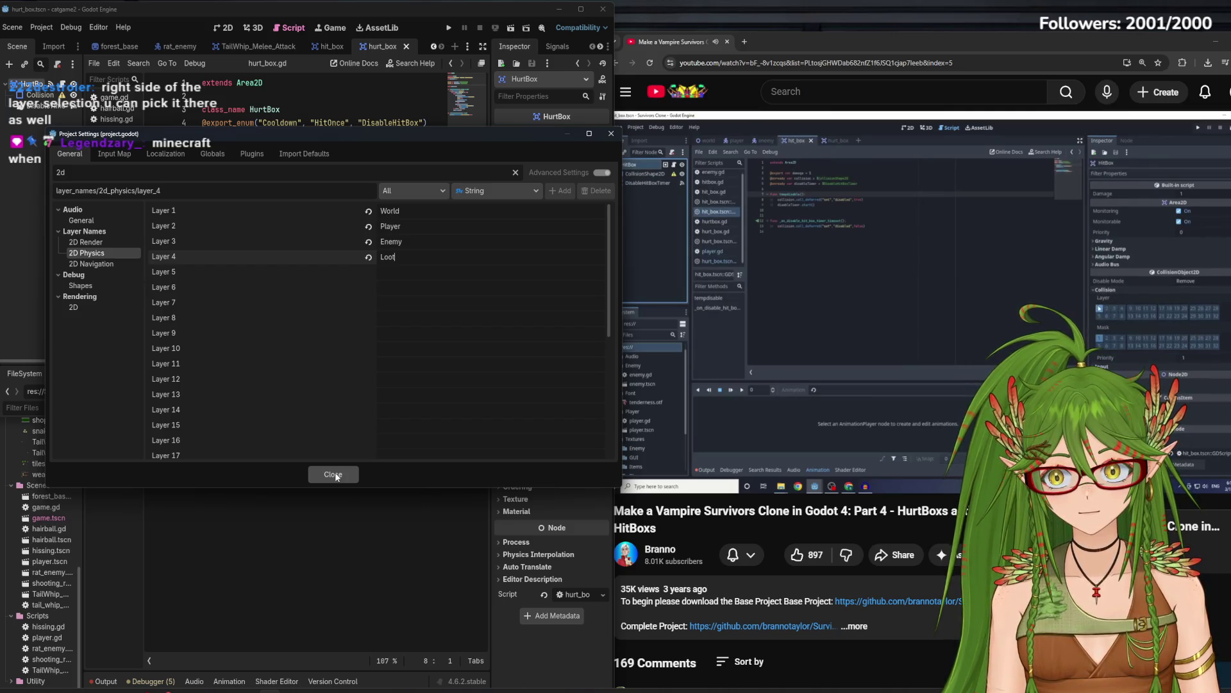
pyautogui.click(333, 475)
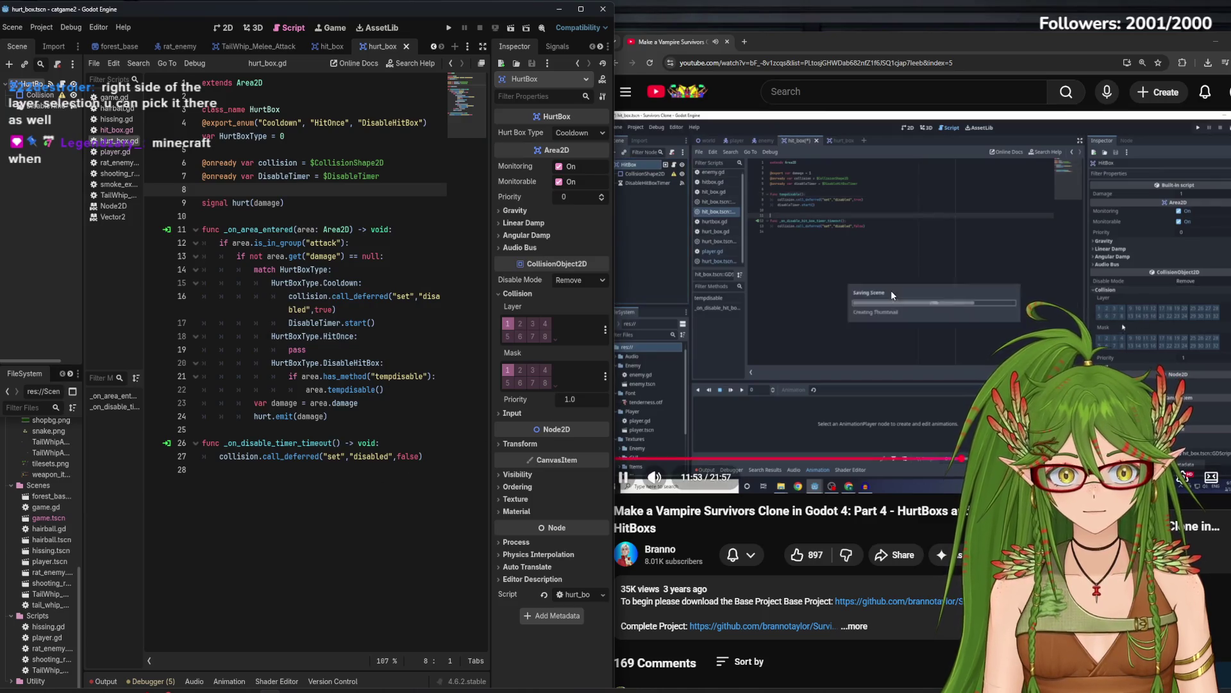
# - Turn off collision layer 1 on the HitBox in the hit_box scene
pyautogui.click(891, 295)
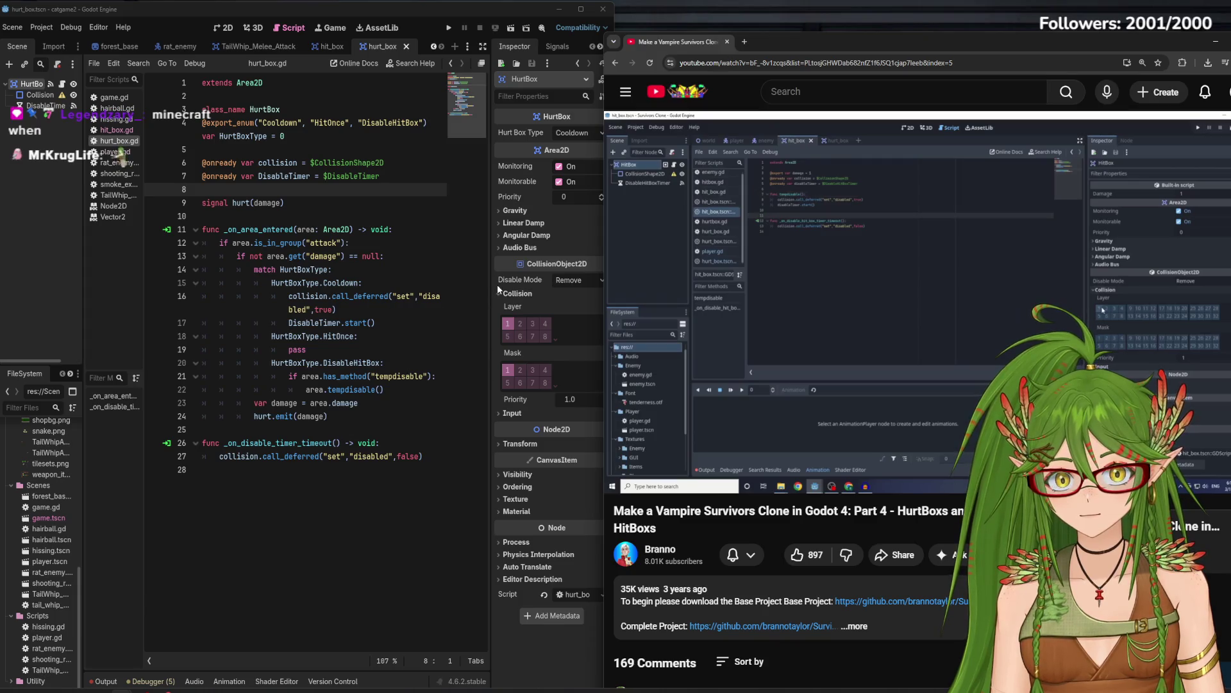
pyautogui.click(329, 44)
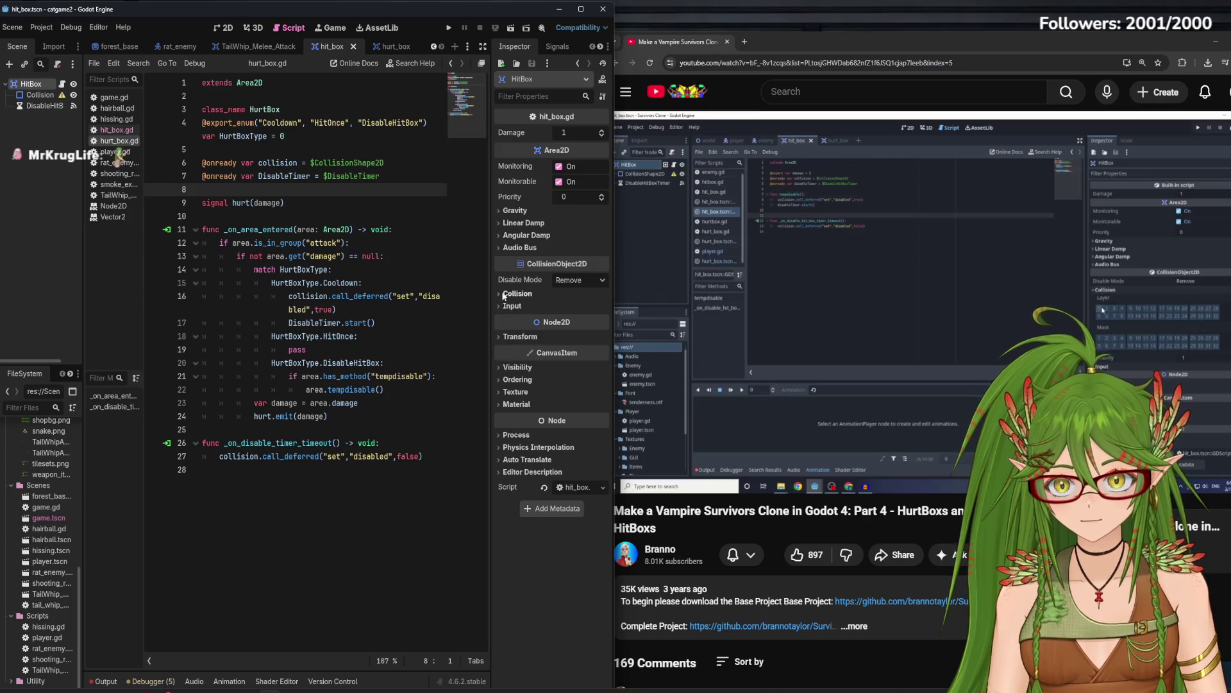
pyautogui.click(504, 295)
pyautogui.click(508, 323)
pyautogui.click(890, 347)
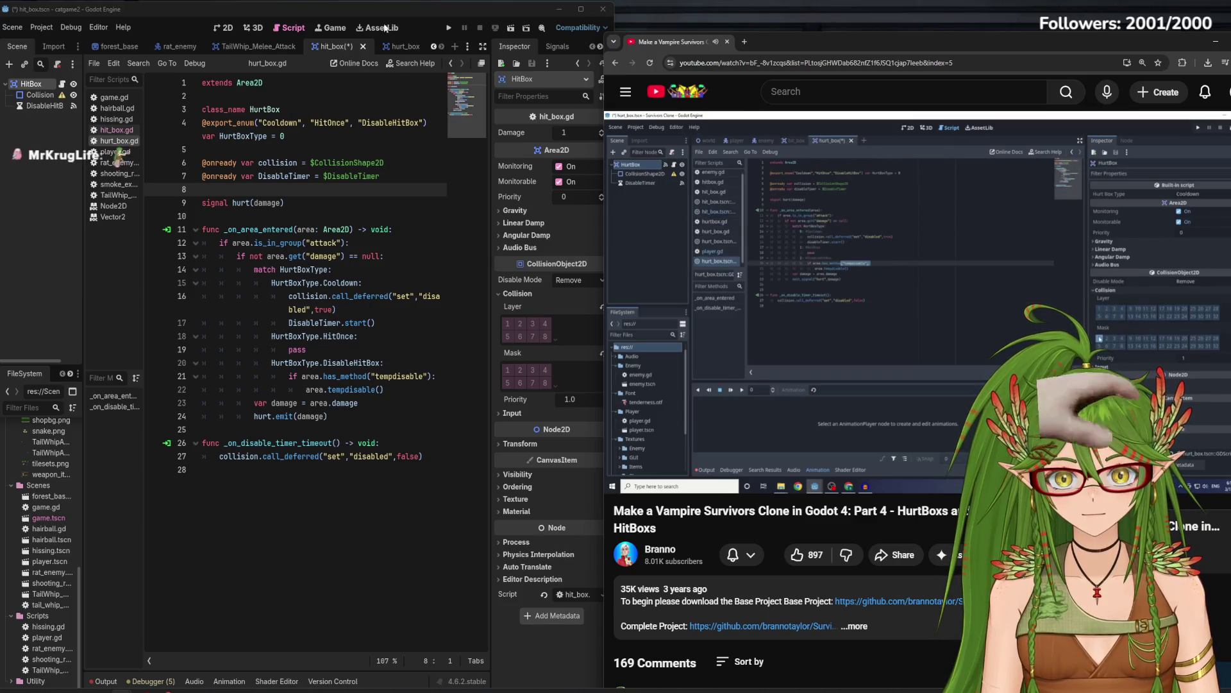
# - Turn off the HurtBox's collision layer 1 and mask 1, and save the hurt_box scene
pyautogui.click(397, 48)
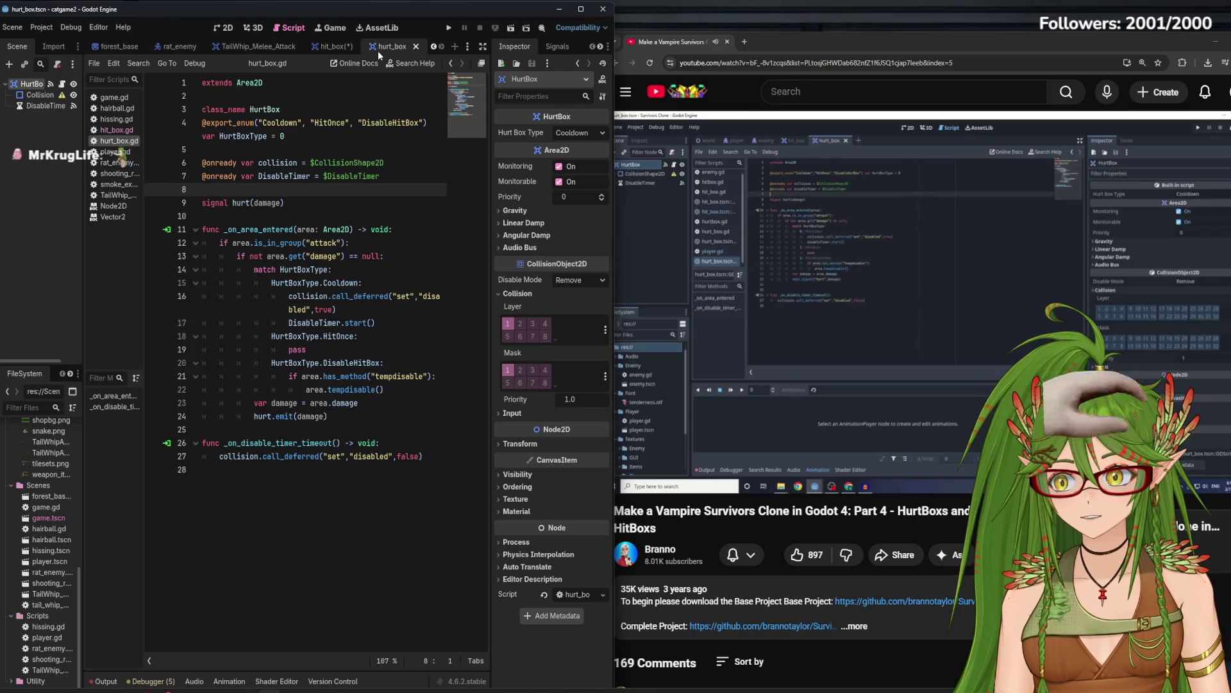
pyautogui.click(508, 324)
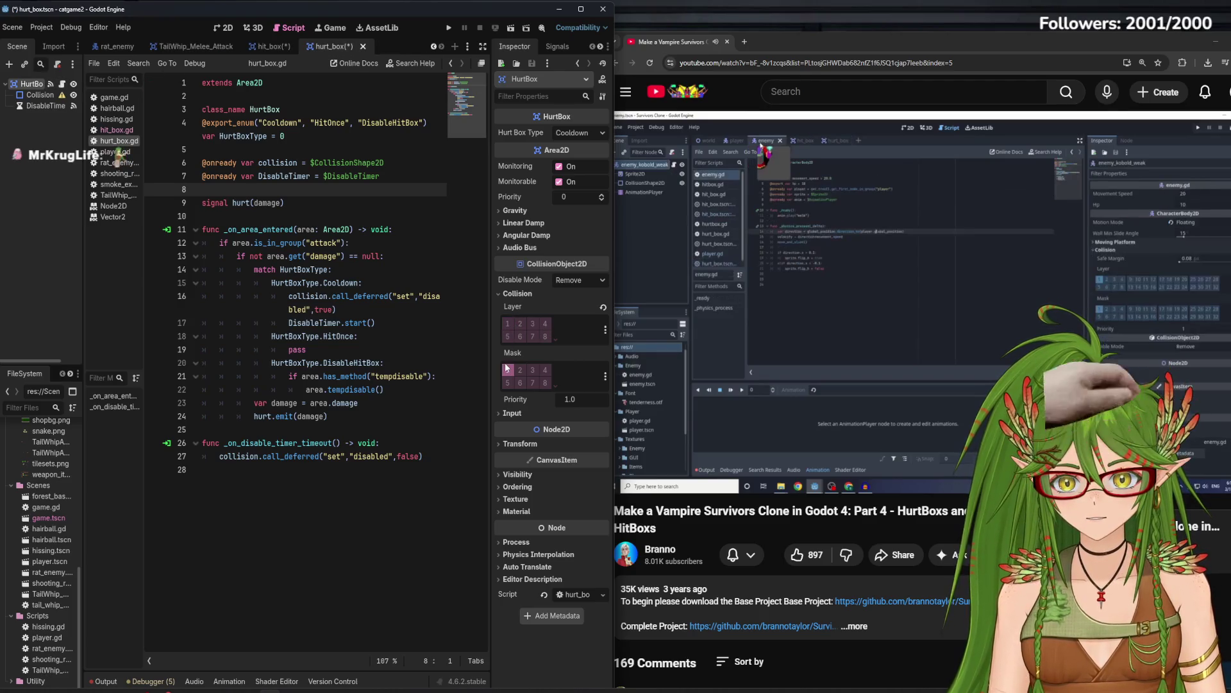
pyautogui.click(508, 370)
pyautogui.hotkey('ctrl', 's')
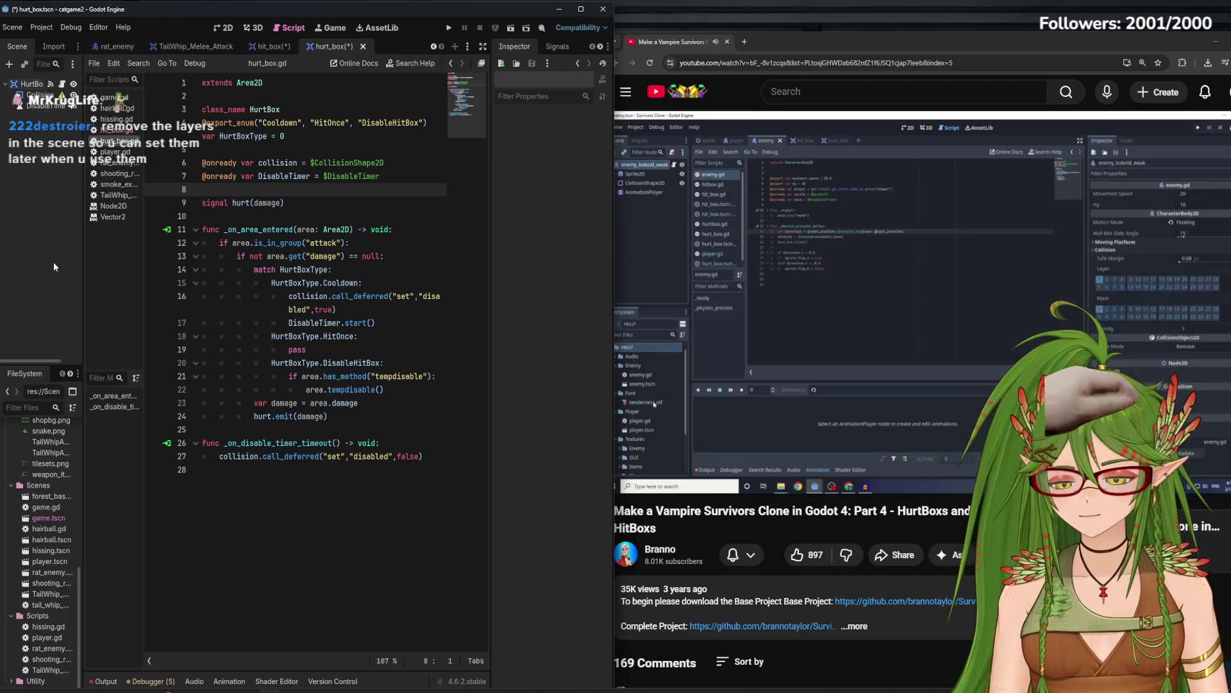
pyautogui.click(784, 259)
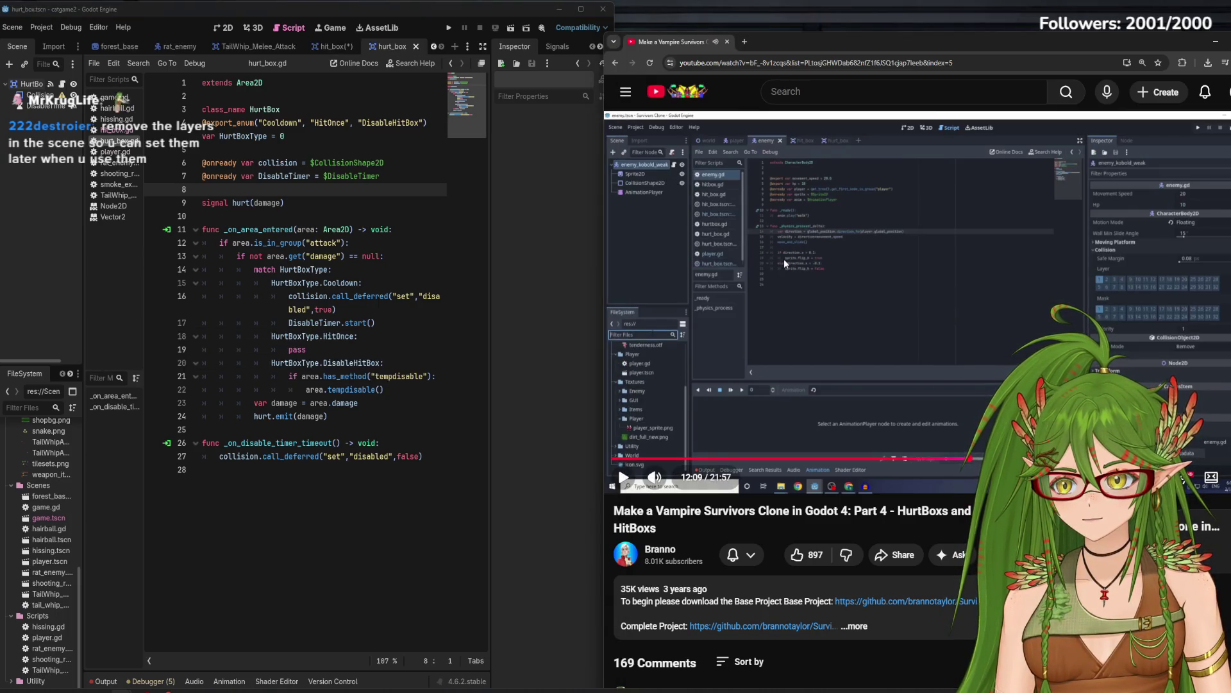
pyautogui.click(822, 272)
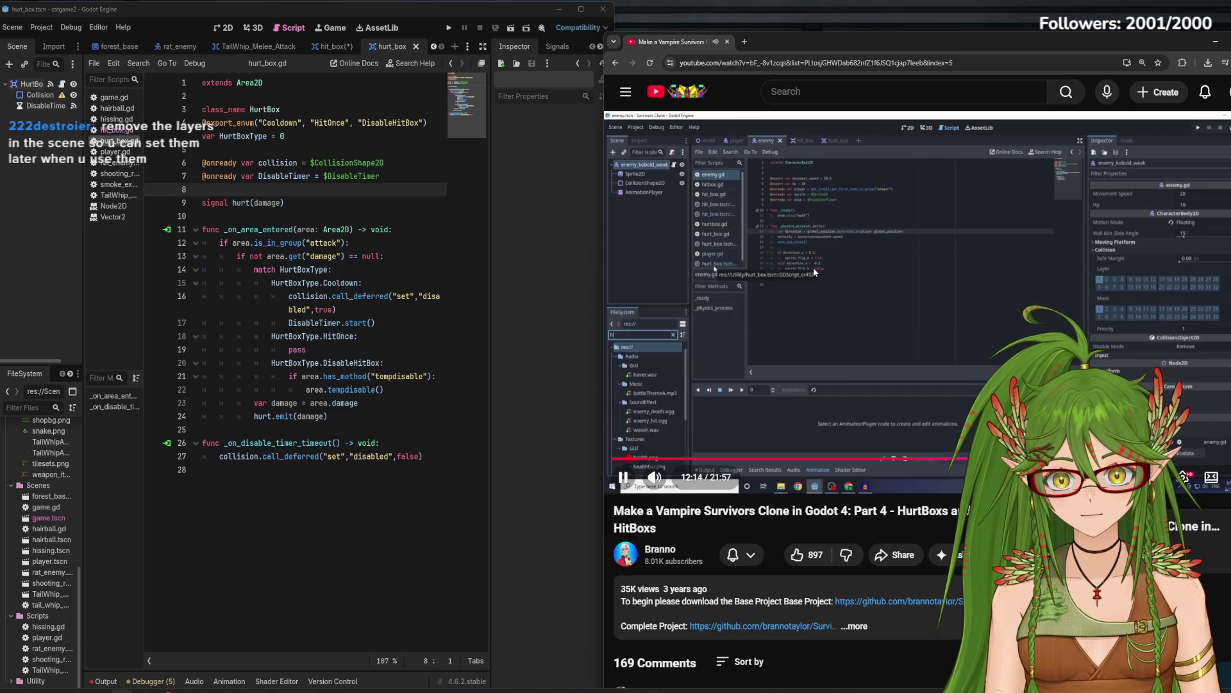
pyautogui.click(773, 303)
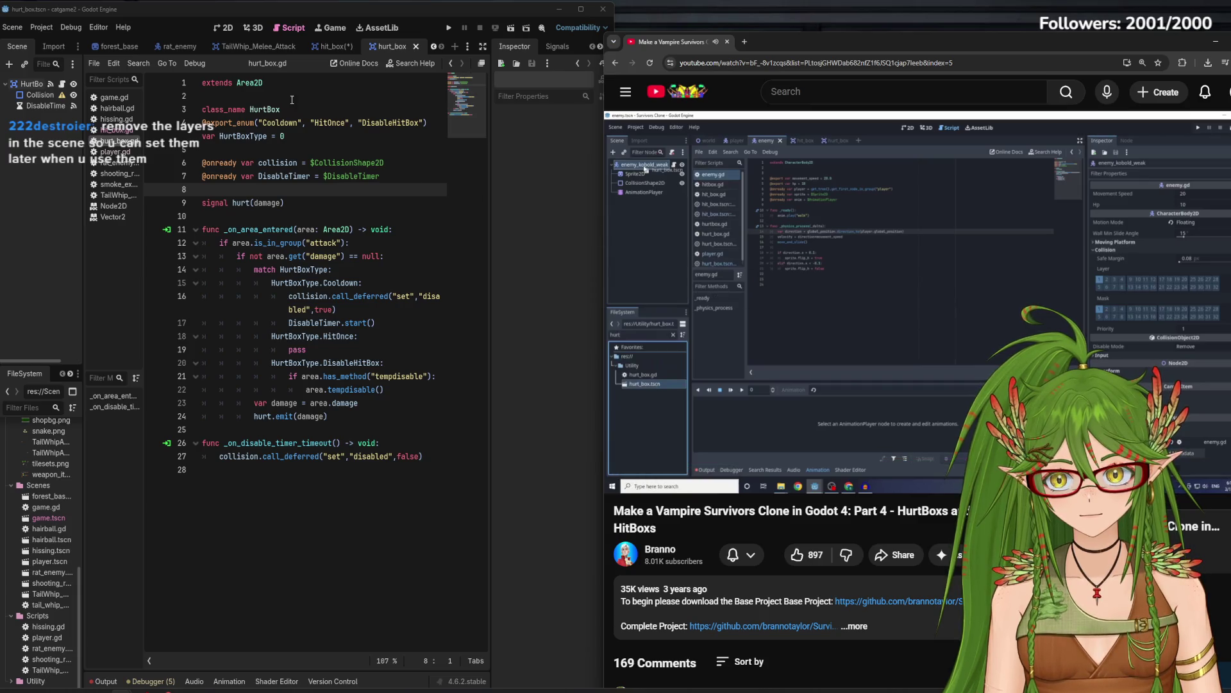
# - Show the rat_enemy scene in the 2D view with its CollisionShape2D selected
pyautogui.click(337, 48)
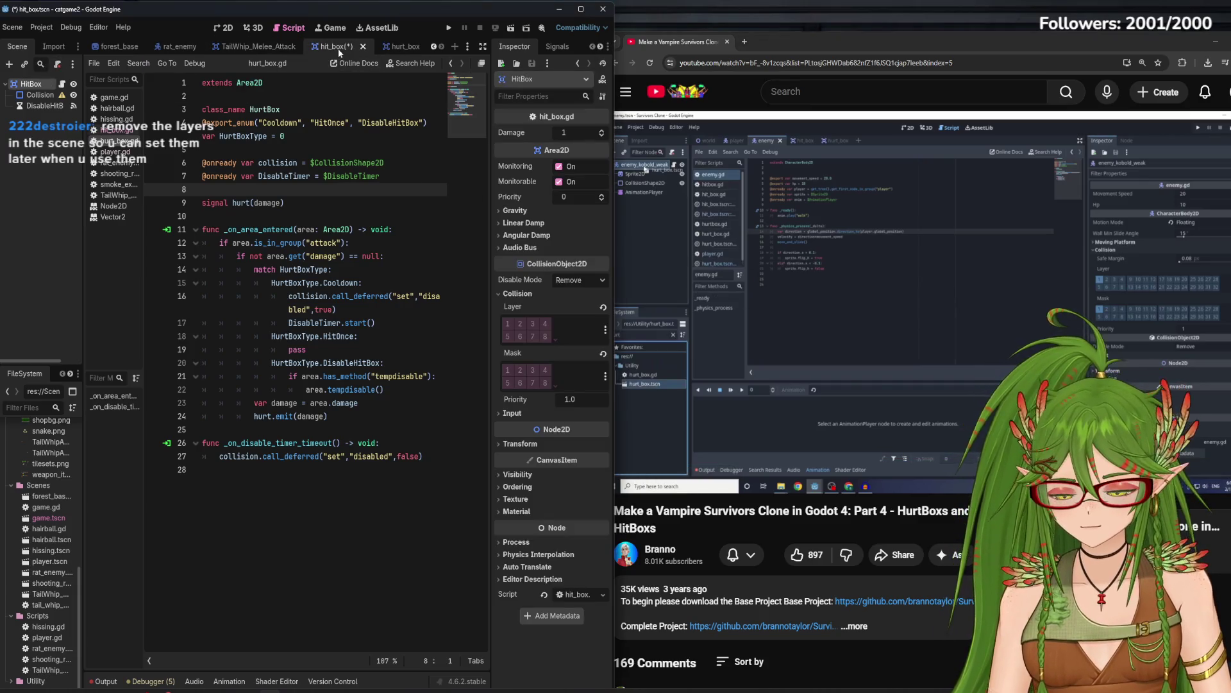
pyautogui.click(176, 46)
pyautogui.click(223, 28)
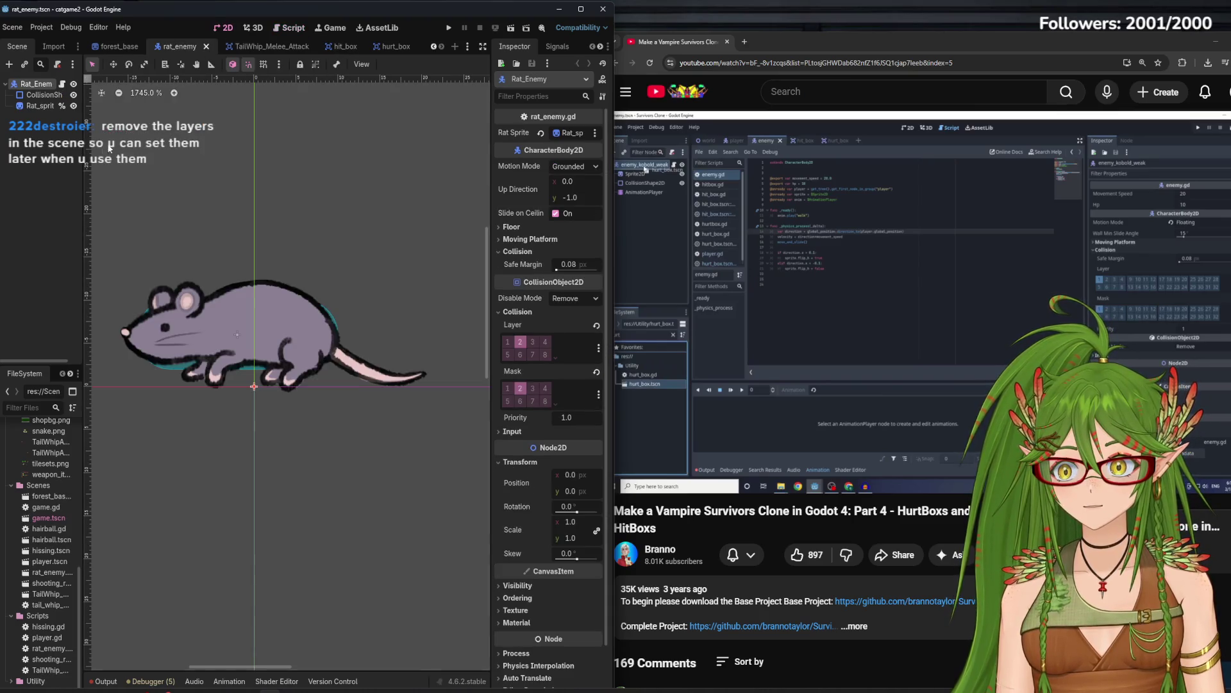
pyautogui.click(47, 96)
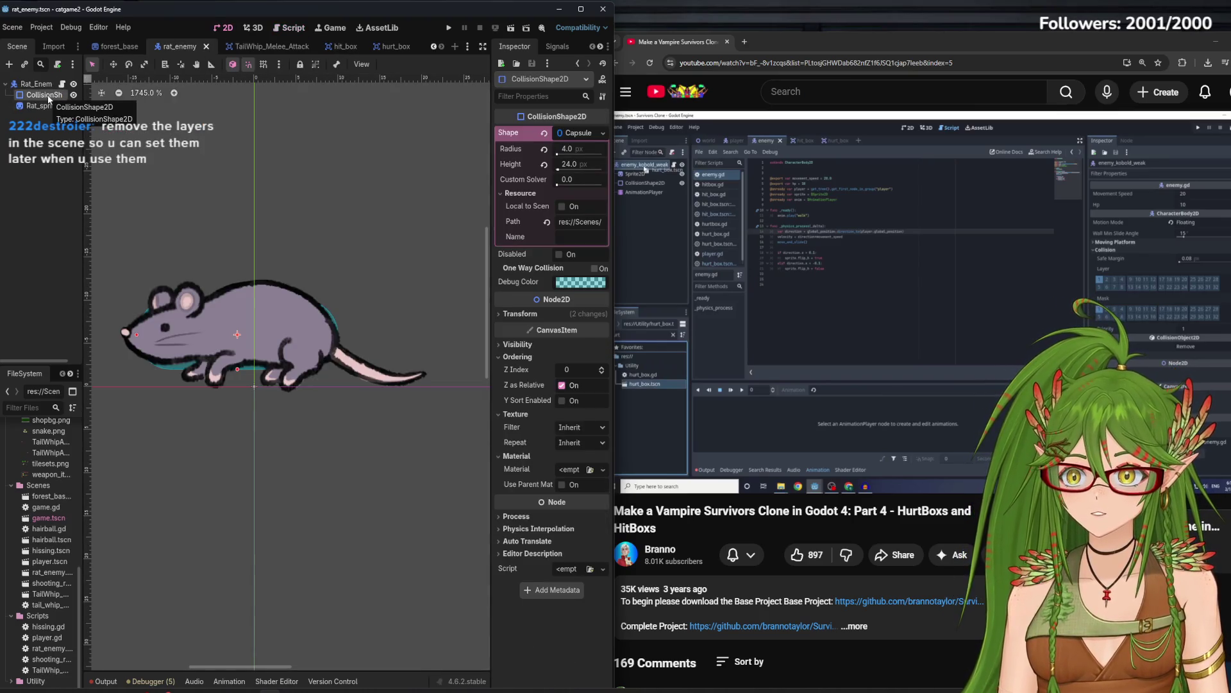
# - Look over the hurt_box.gd and rat_enemy.gd scripts, then return to the rat's 2D view
pyautogui.click(290, 28)
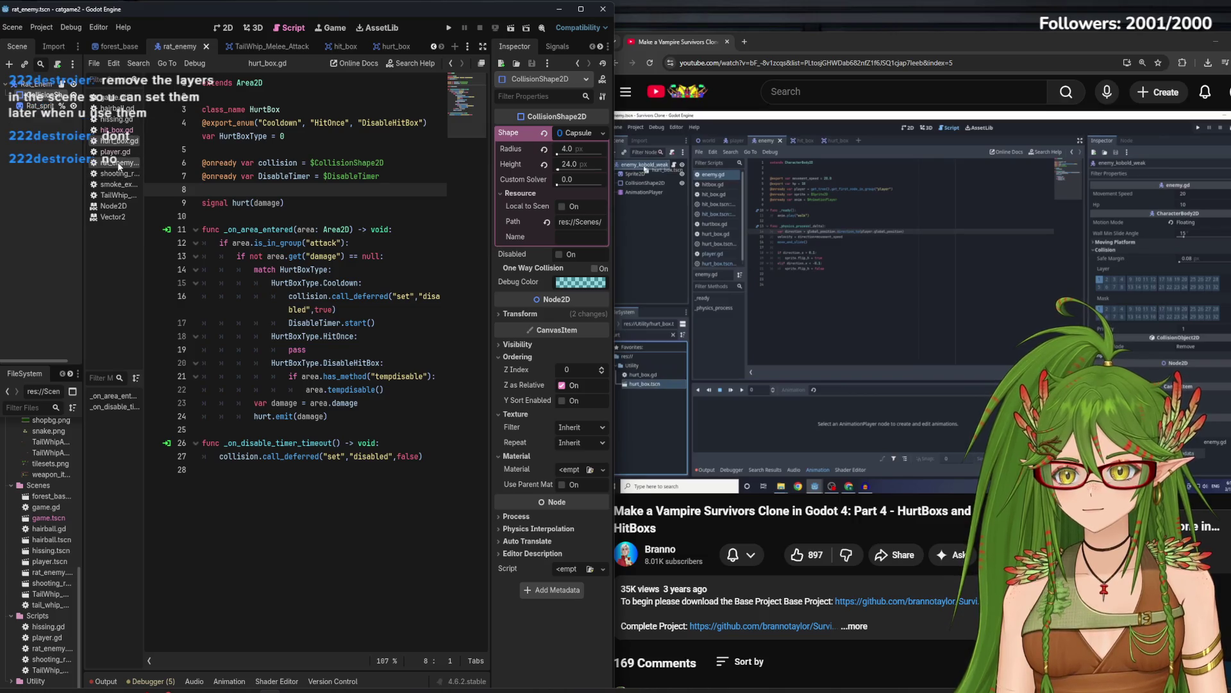
pyautogui.click(117, 163)
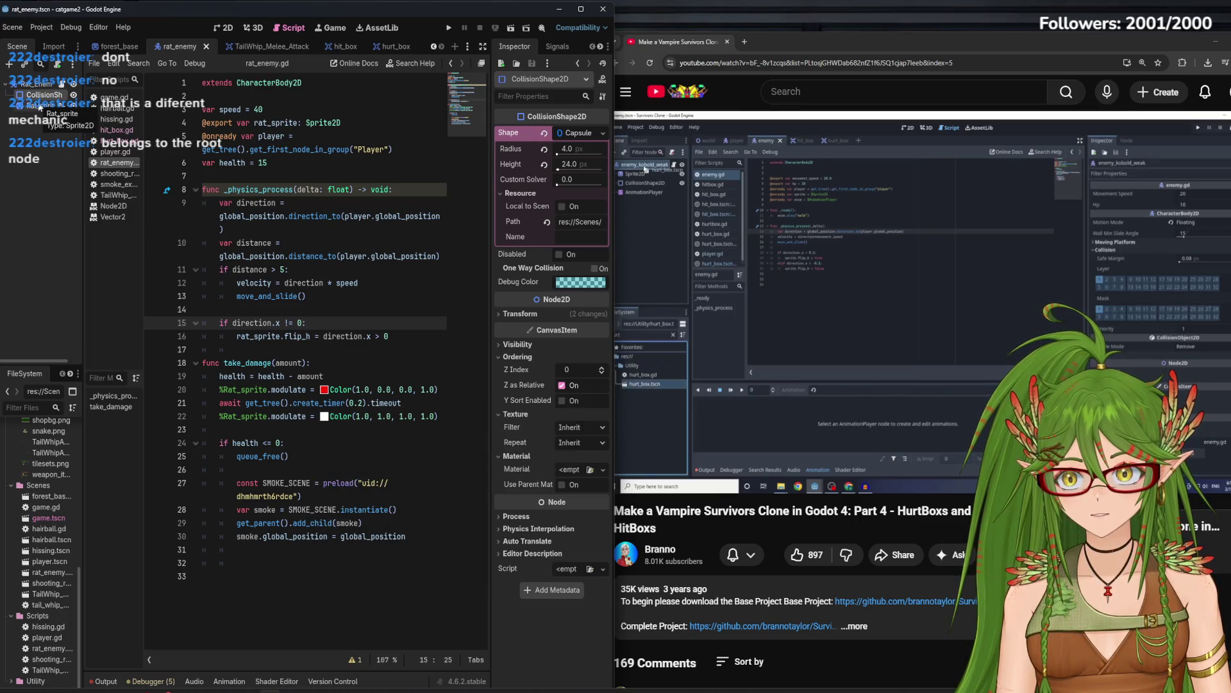
pyautogui.click(226, 27)
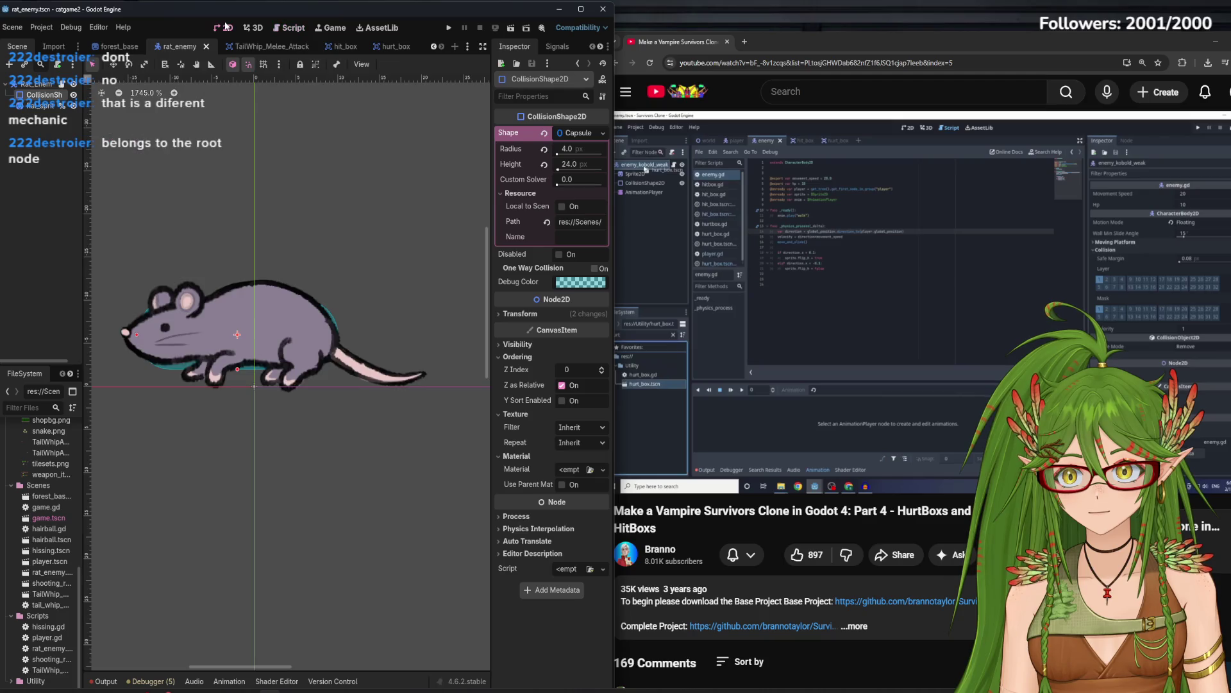
pyautogui.click(794, 274)
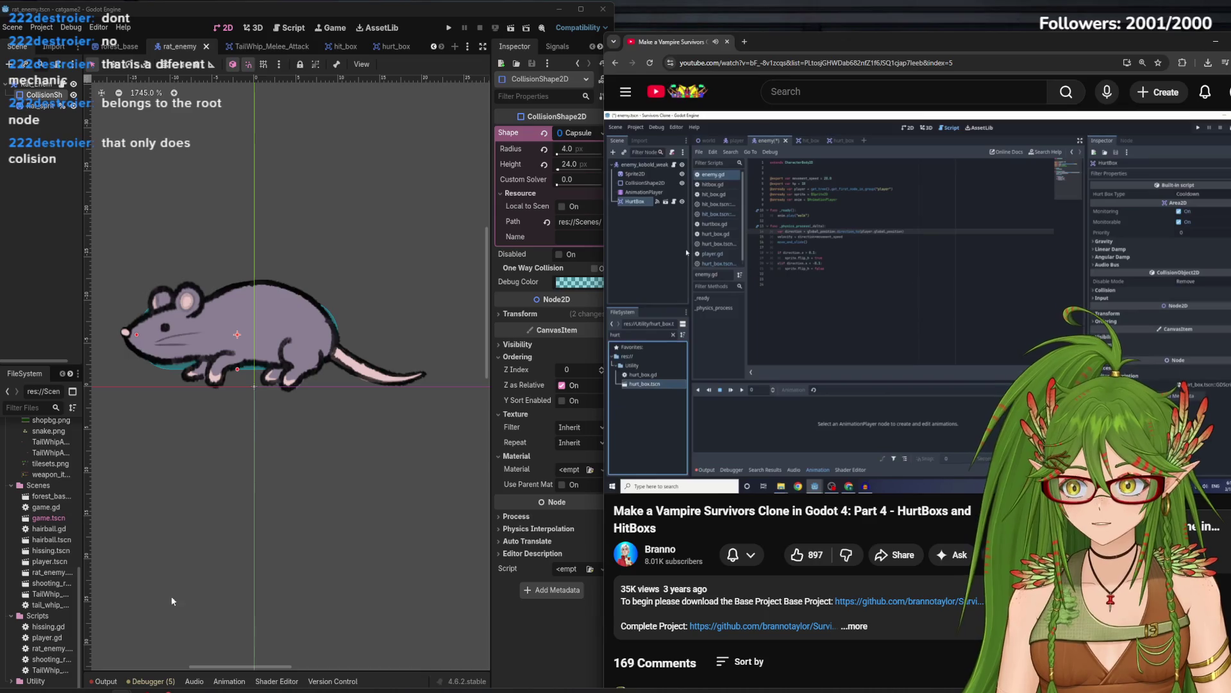
# - Move hit_box.gd and hurt_box.gd from the Utility folder into Scripts
pyautogui.click(32, 681)
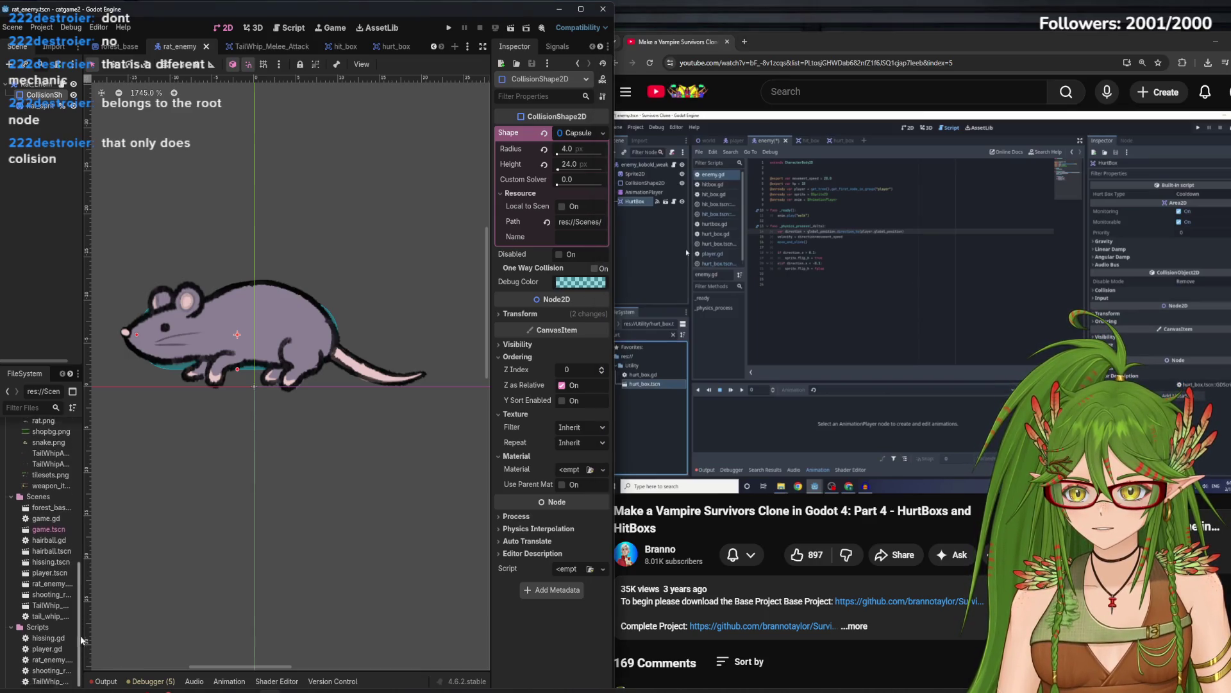
pyautogui.click(12, 681)
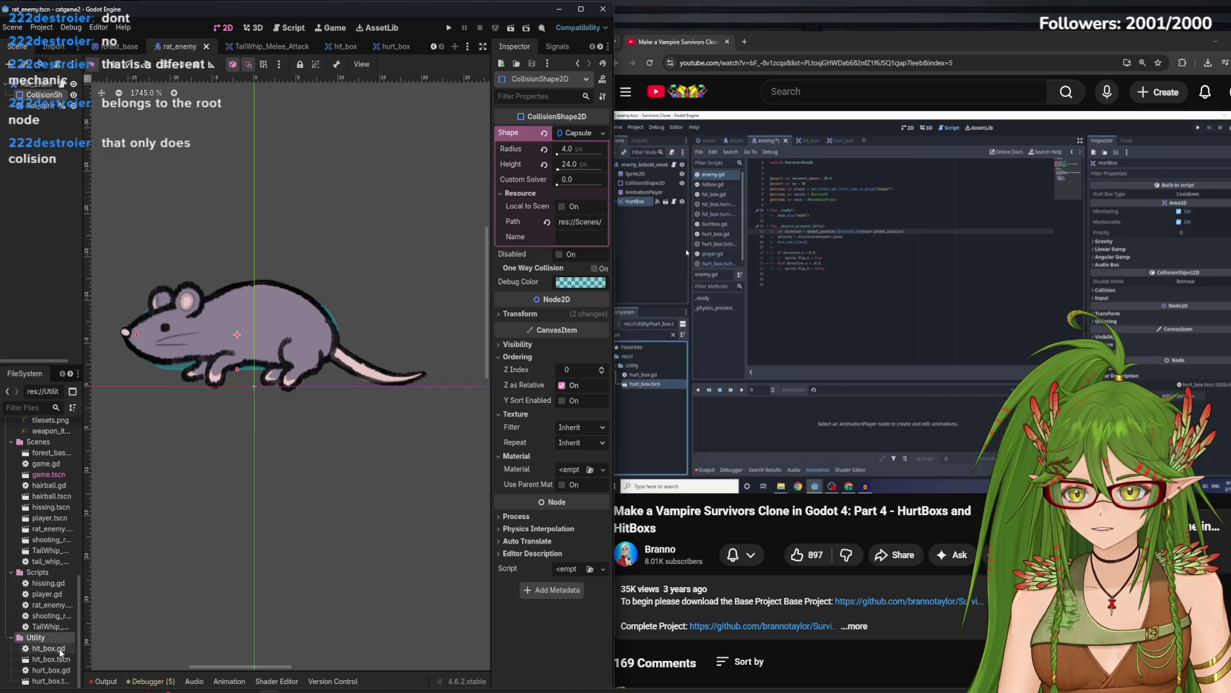
pyautogui.click(61, 650)
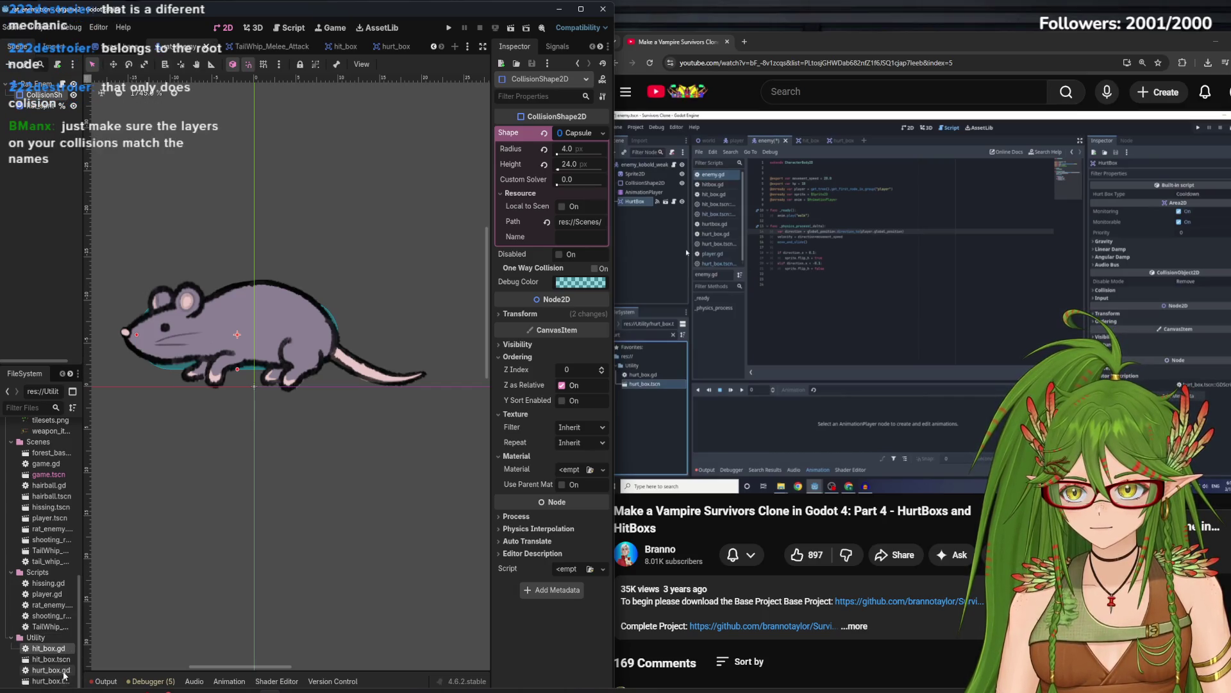
pyautogui.keyDown('ctrl'); pyautogui.click(62, 671); pyautogui.keyUp('ctrl')
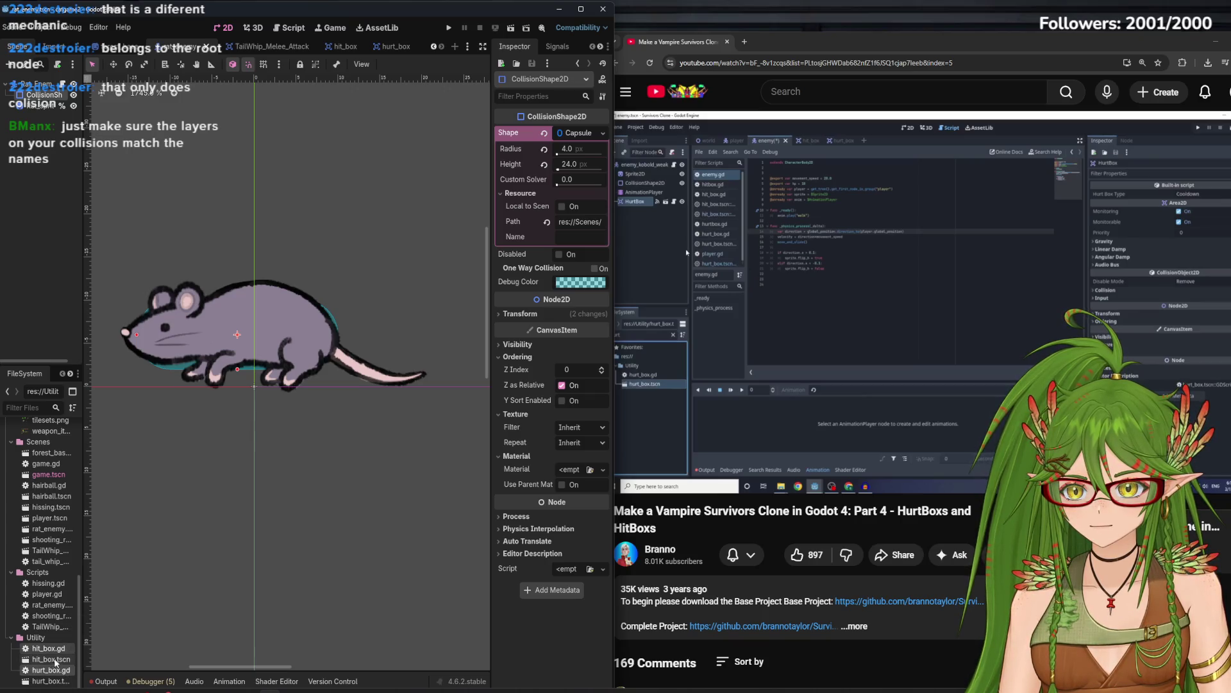
pyautogui.moveTo(51, 651); pyautogui.dragTo(55, 573)
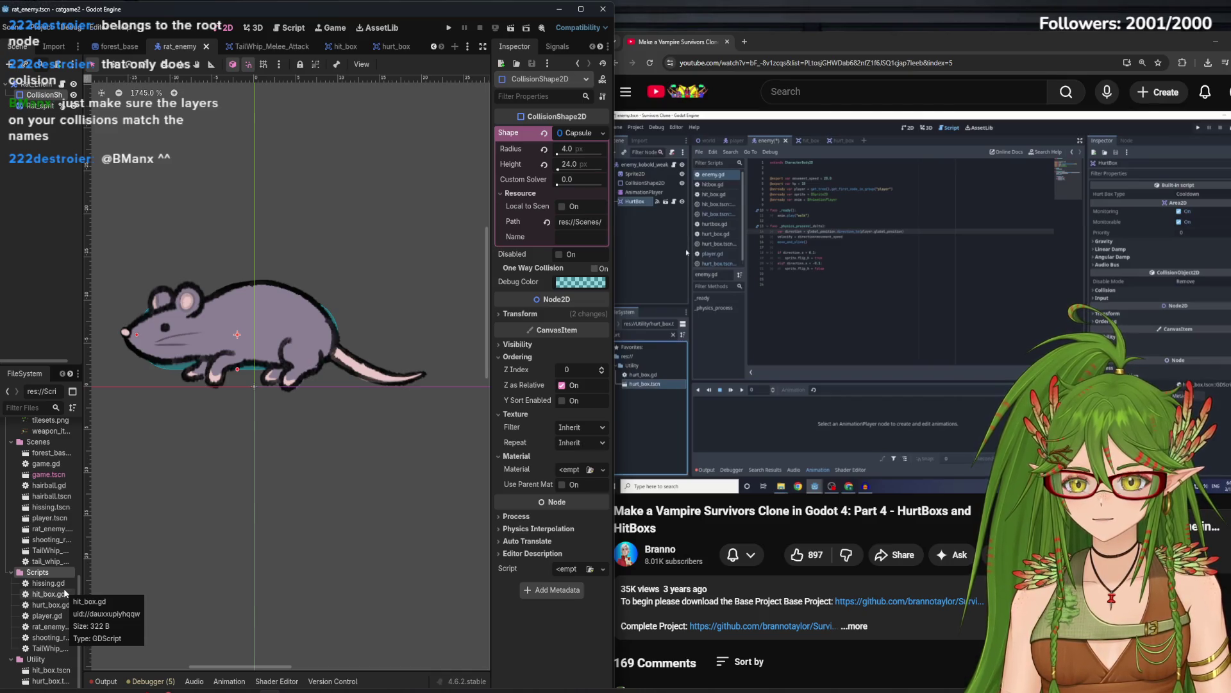
pyautogui.click(68, 253)
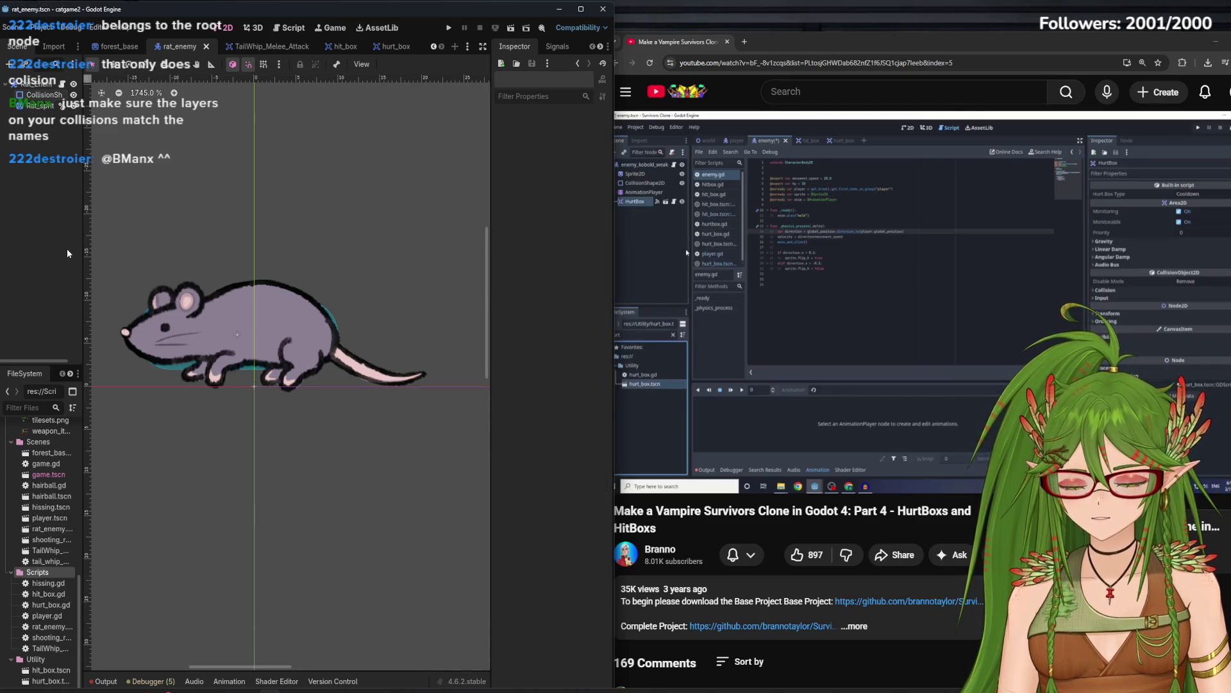
# - Instance hurt_box.tscn as a HurtBox child of the Rat_Enemy root node
pyautogui.click(51, 670)
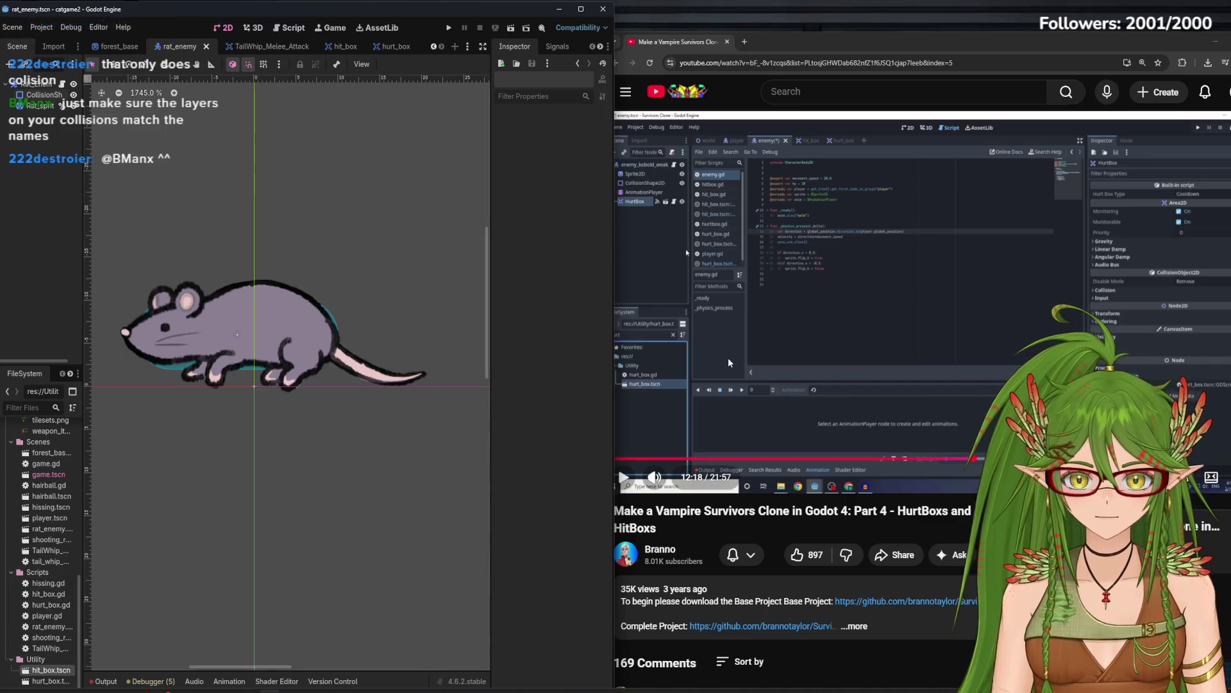
pyautogui.moveTo(48, 683); pyautogui.dragTo(36, 84)
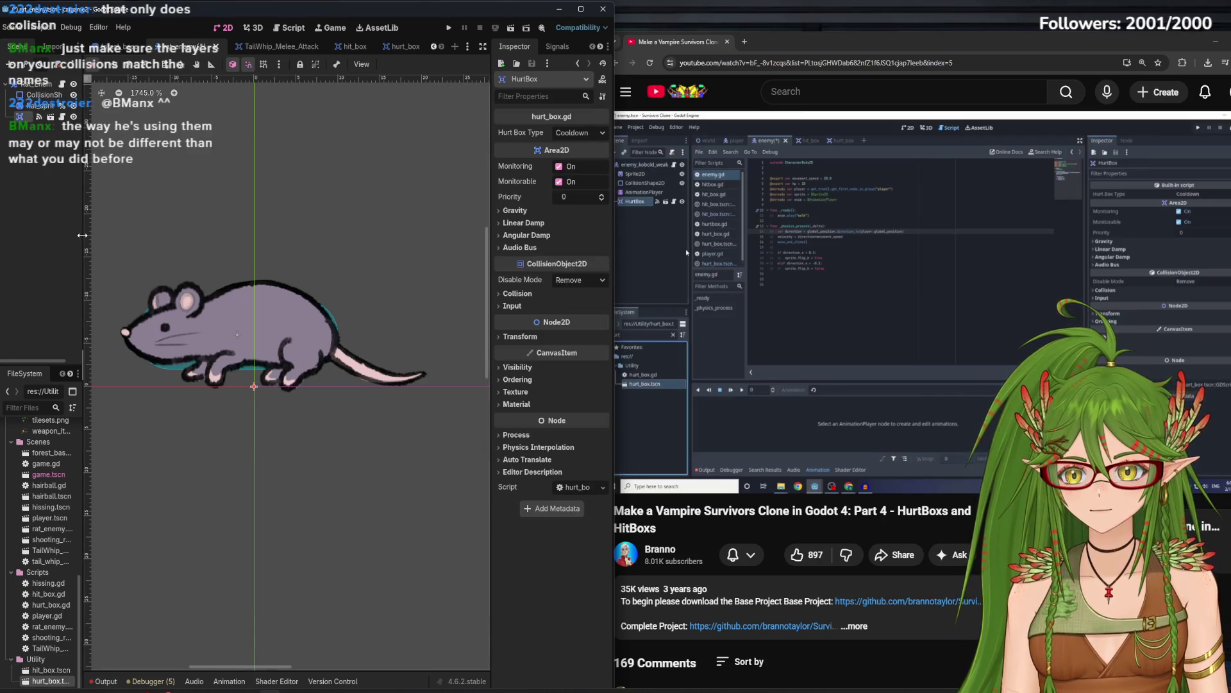
pyautogui.moveTo(84, 236)
pyautogui.mouseDown()
pyautogui.moveTo(137, 236)
pyautogui.moveTo(113, 236)
pyautogui.mouseUp()
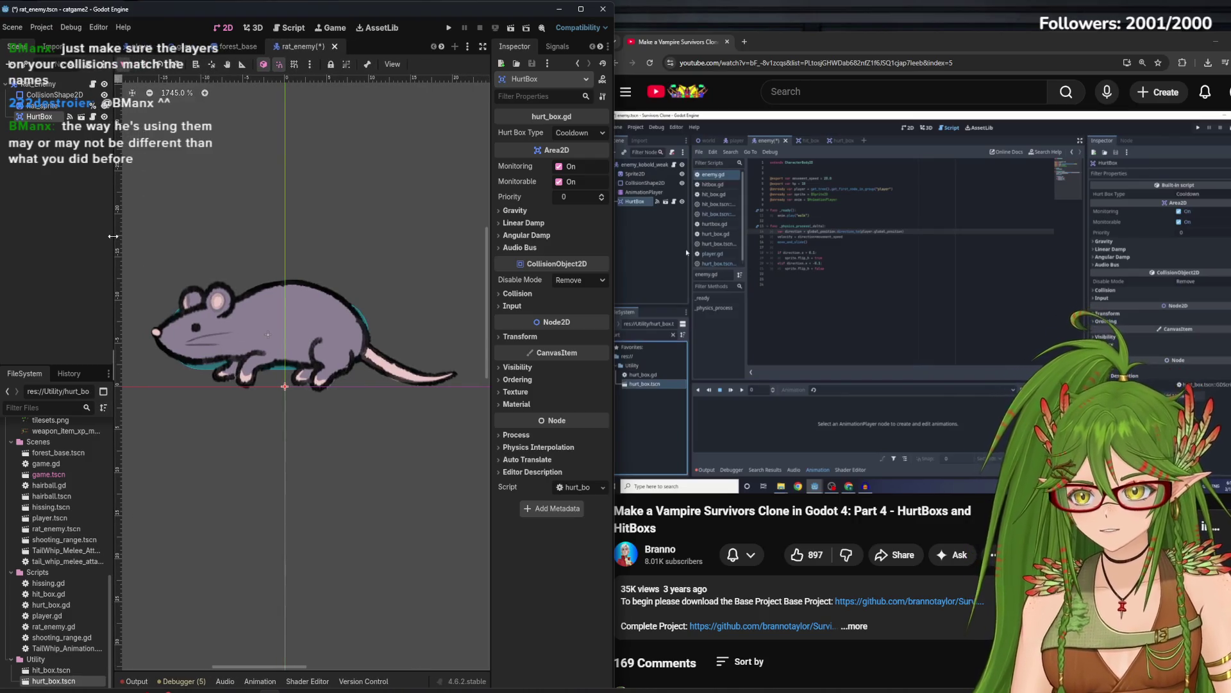
pyautogui.click(724, 297)
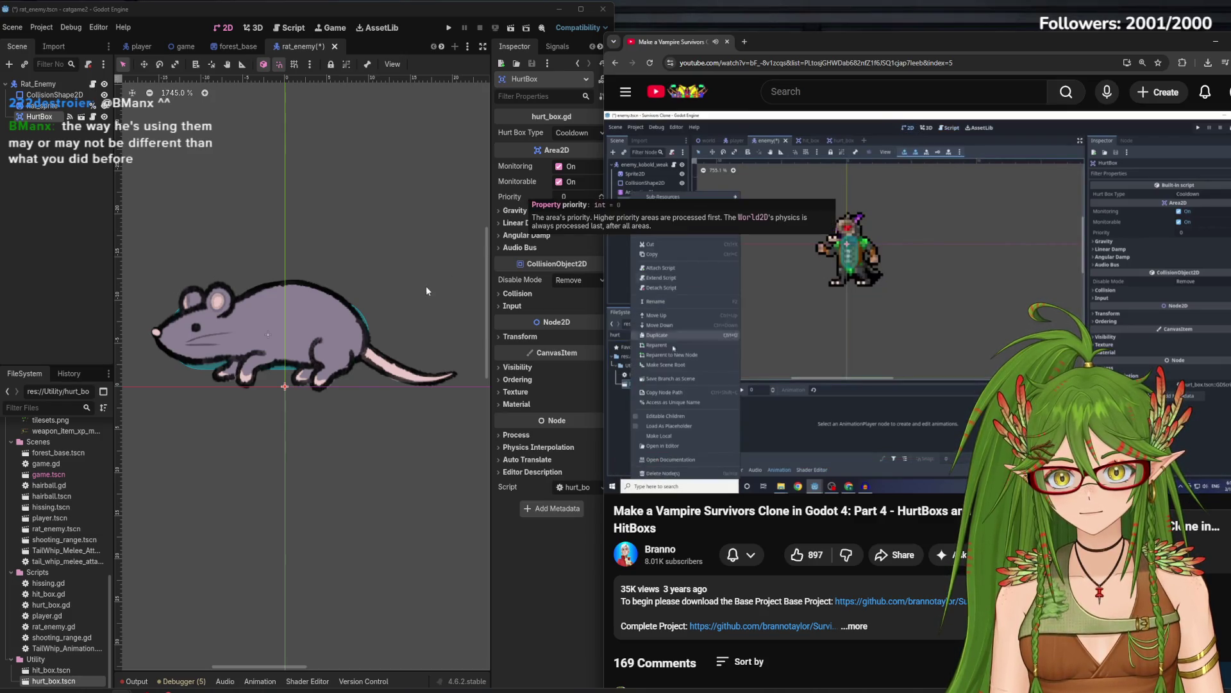
# - Make HurtBox's children editable and give its CollisionShape2D a new CapsuleShape2D
pyautogui.rightClick(46, 119)
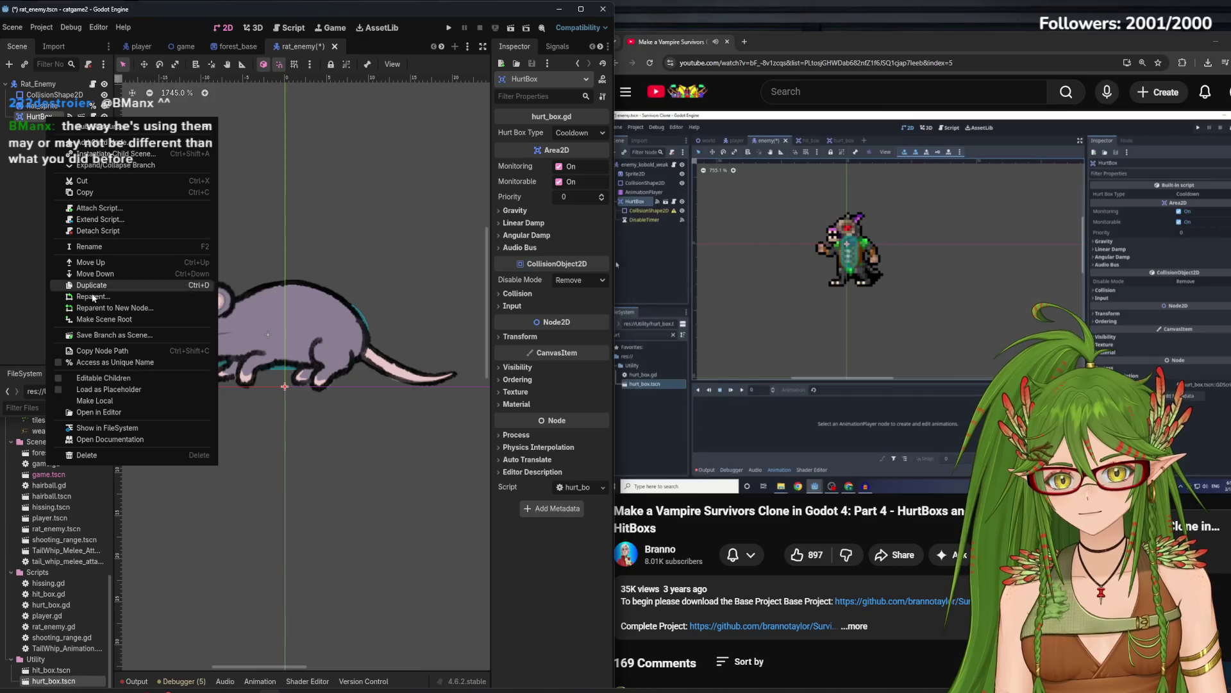
pyautogui.click(129, 380)
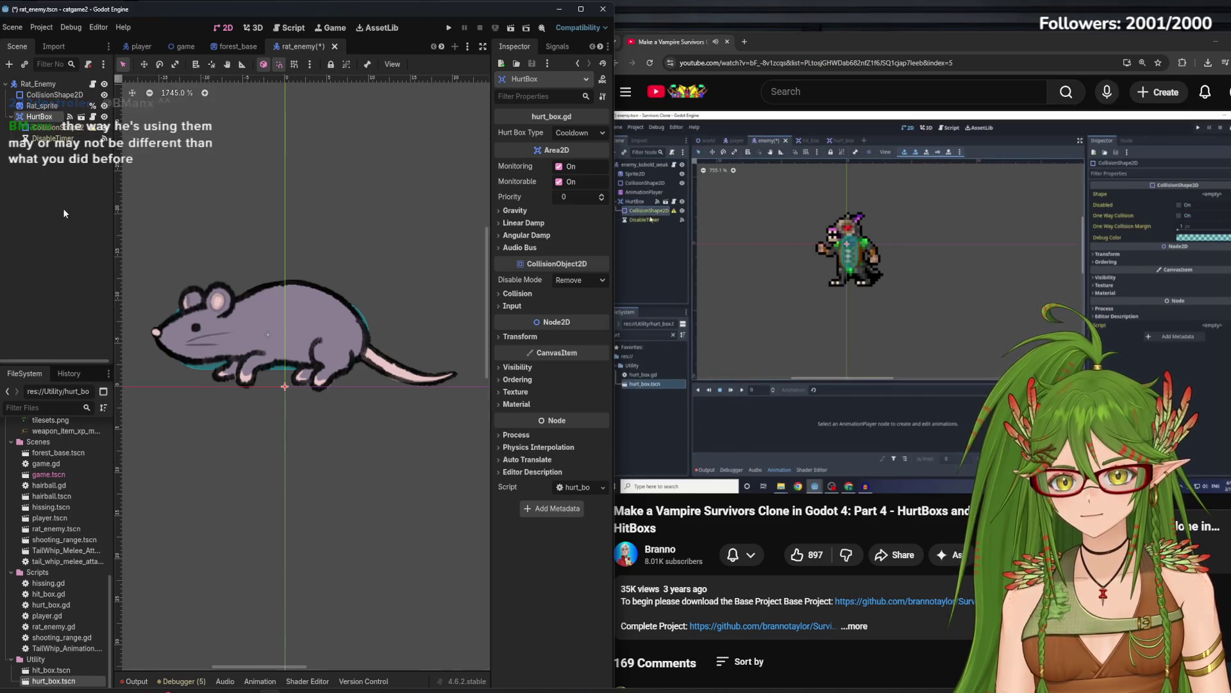
pyautogui.click(57, 127)
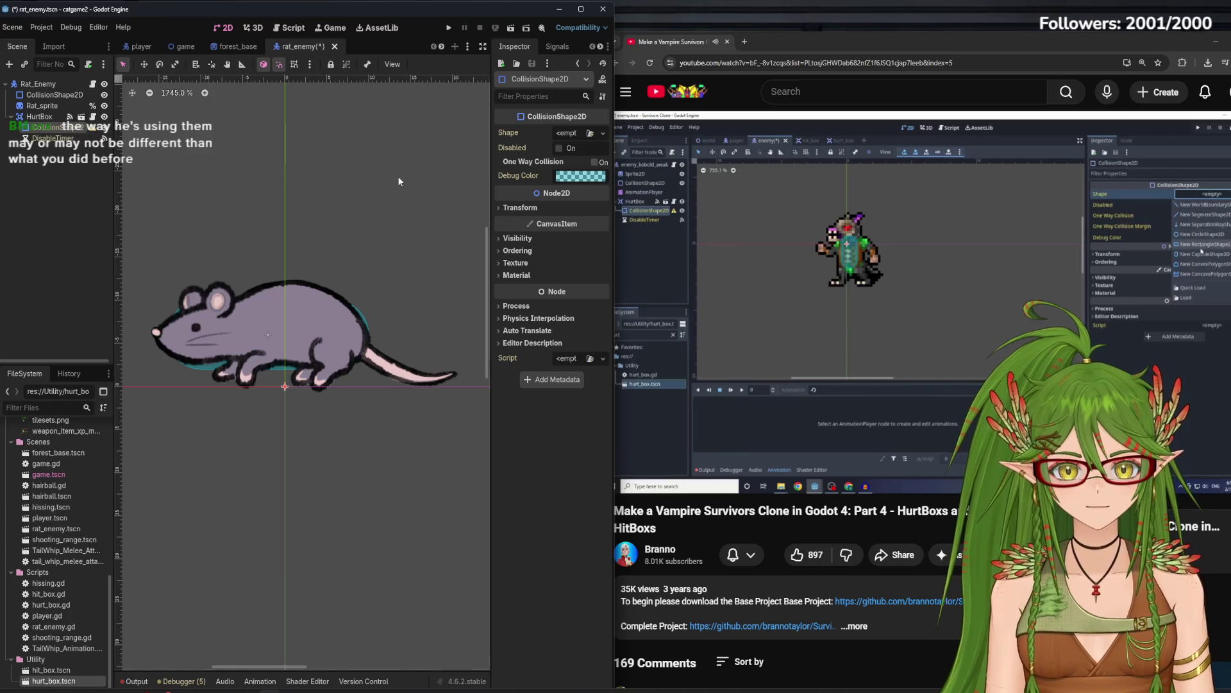
pyautogui.click(602, 133)
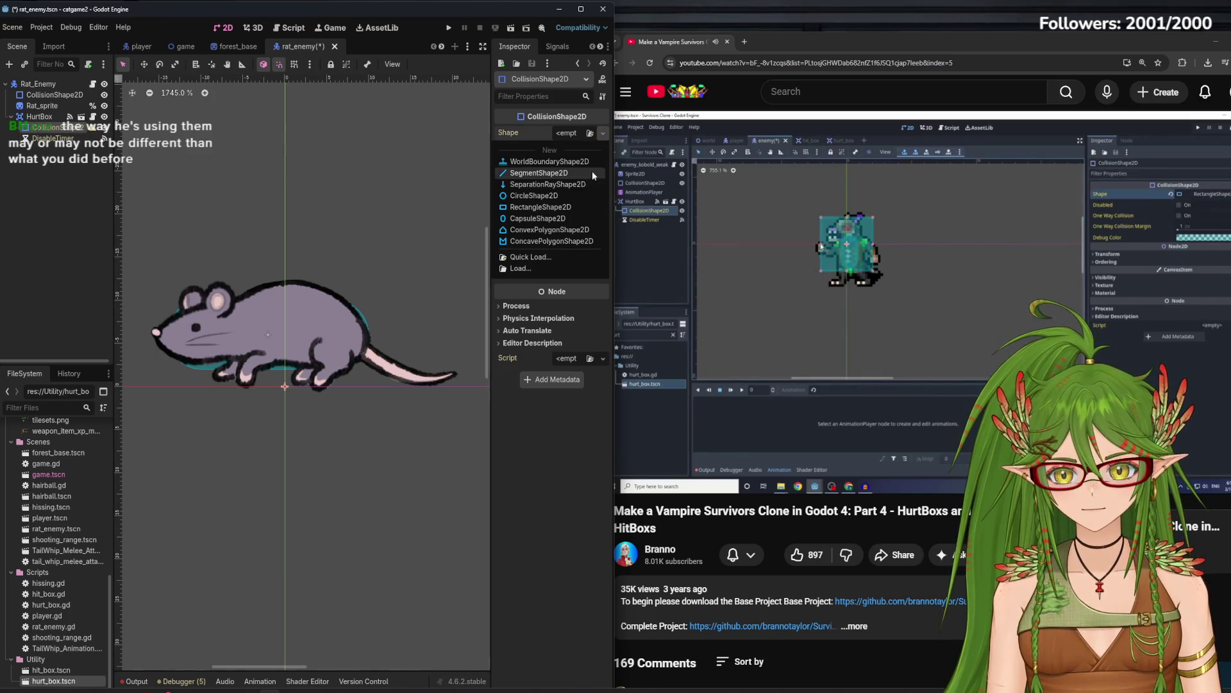
pyautogui.click(544, 219)
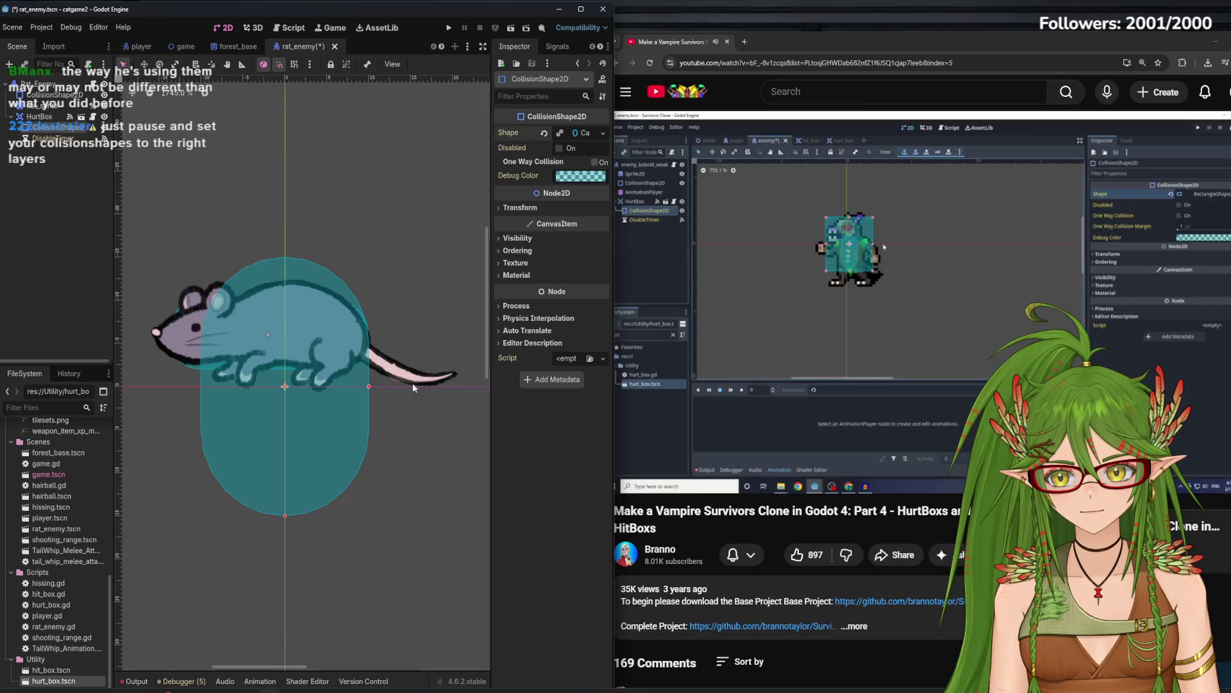
# - Narrow the capsule, rotate it horizontally and move it up onto the rat's body
pyautogui.moveTo(285, 520); pyautogui.dragTo(285, 462)
pyautogui.moveTo(369, 386); pyautogui.dragTo(309, 387)
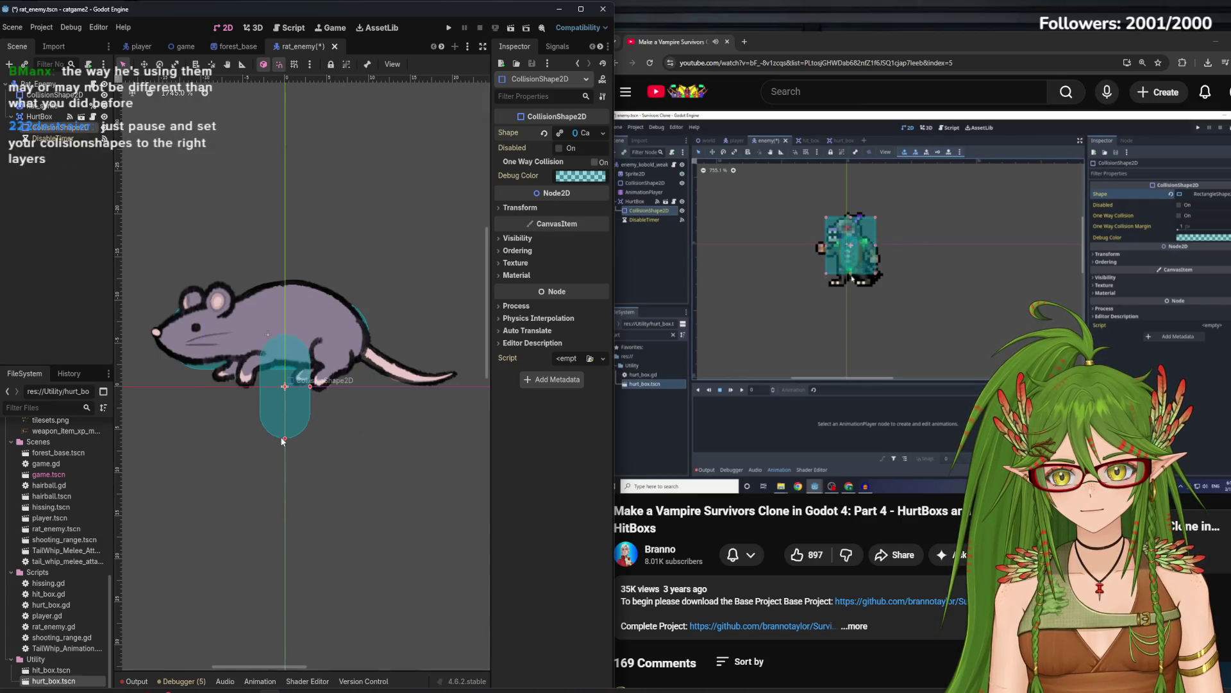
pyautogui.press('XF86AudioPlay')
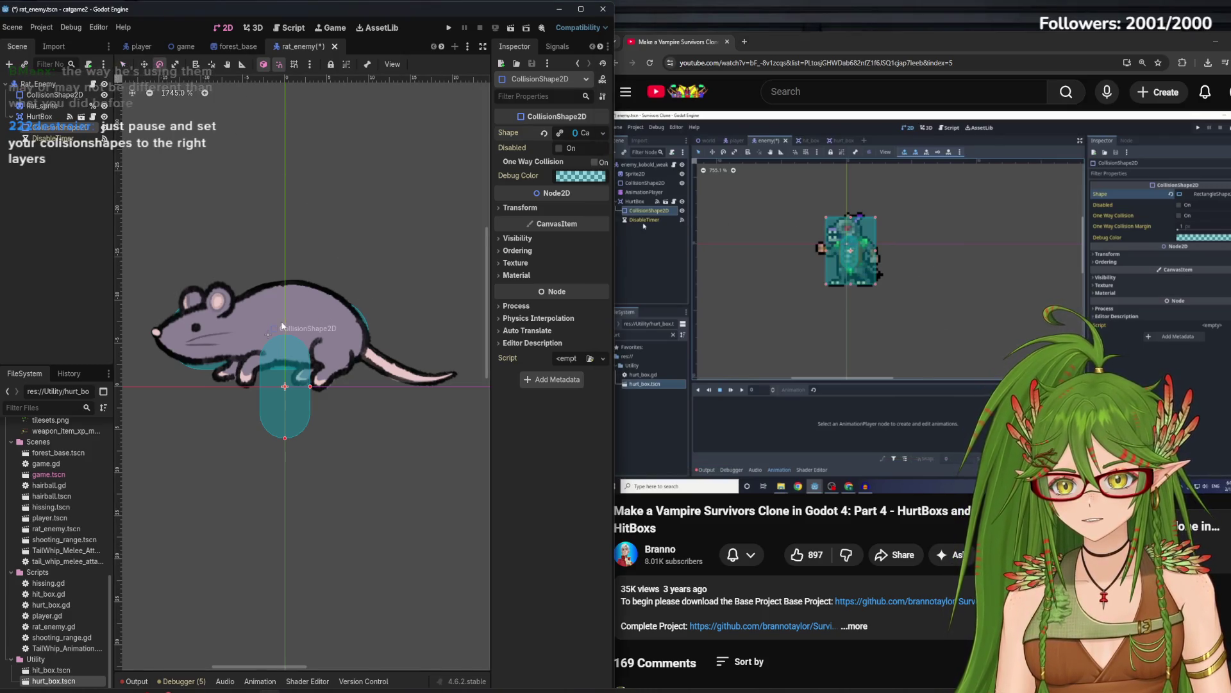
pyautogui.moveTo(287, 329); pyautogui.dragTo(368, 386)
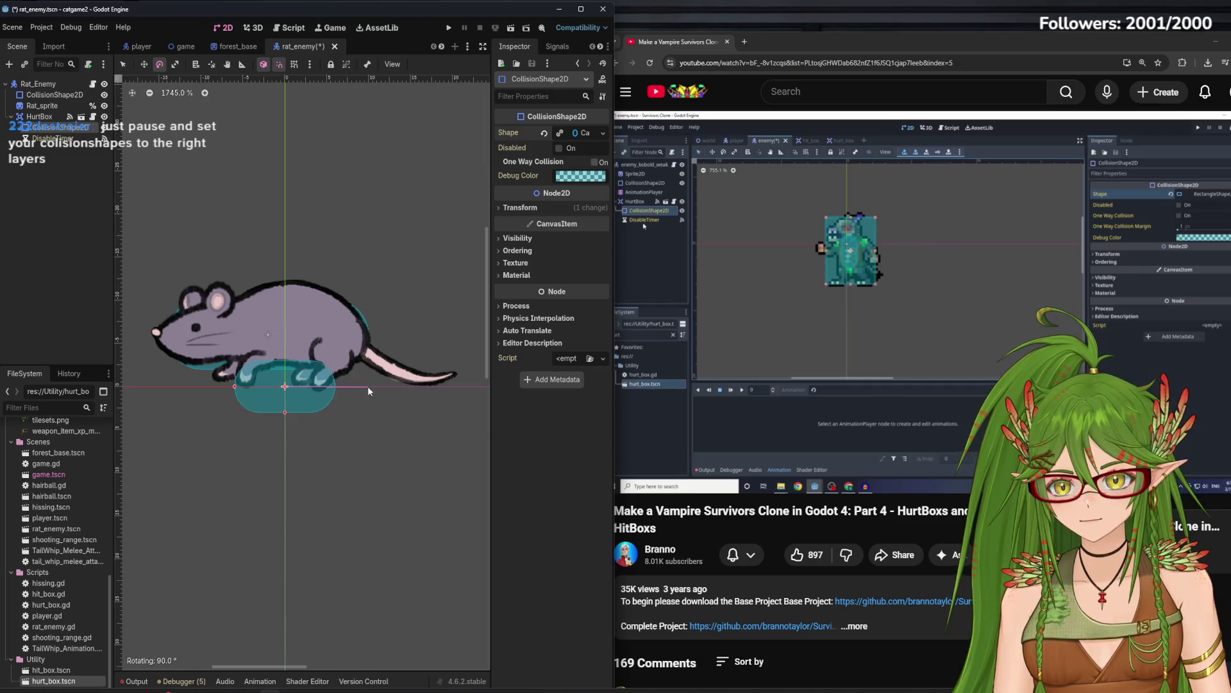
pyautogui.click(124, 65)
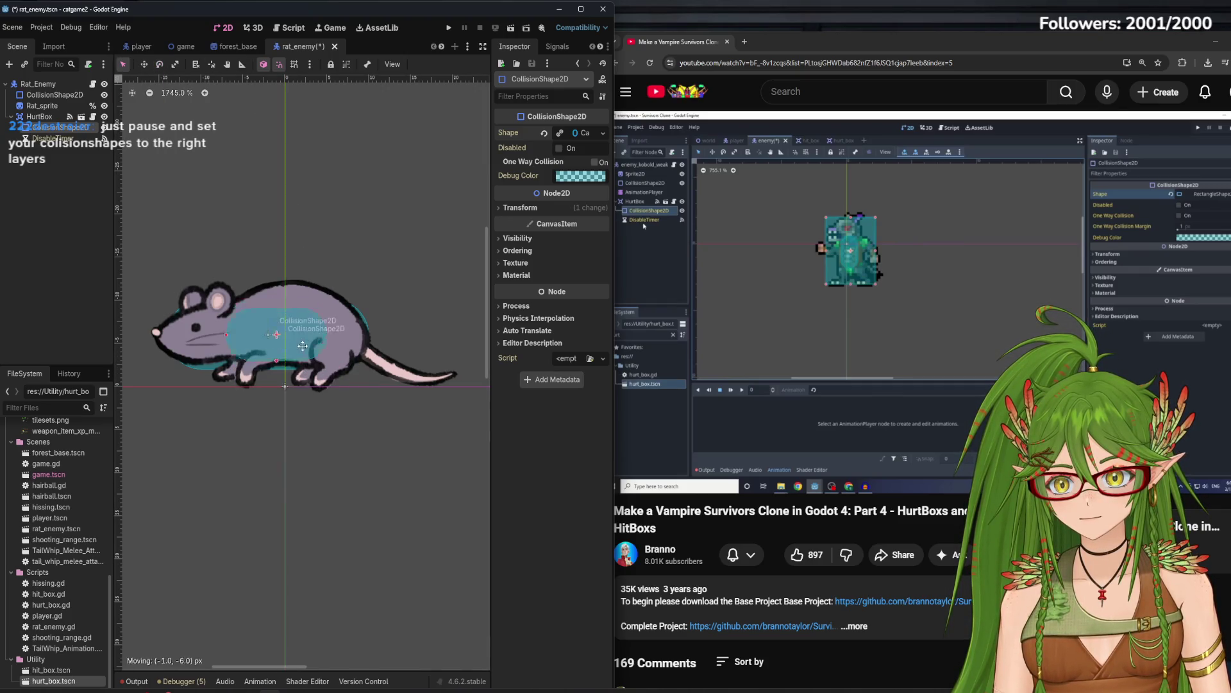
pyautogui.moveTo(231, 389)
pyautogui.mouseDown()
pyautogui.moveTo(246, 319)
pyautogui.moveTo(201, 319)
pyautogui.mouseUp()
# - Stretch and thin the capsule to fit the rat's body, then save rat_enemy
pyautogui.moveTo(277, 343)
pyautogui.mouseDown()
pyautogui.moveTo(276, 378)
pyautogui.moveTo(295, 363)
pyautogui.mouseUp()
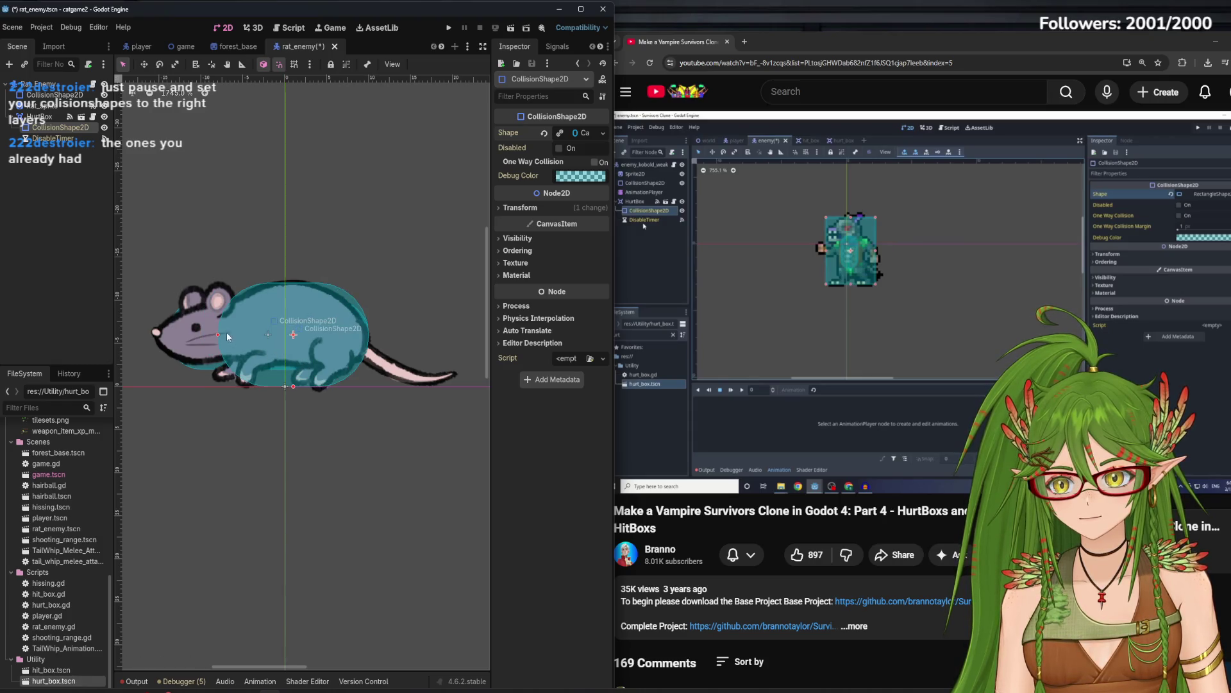
pyautogui.moveTo(227, 336); pyautogui.dragTo(195, 336)
pyautogui.moveTo(304, 387)
pyautogui.mouseDown()
pyautogui.moveTo(304, 375)
pyautogui.moveTo(271, 374)
pyautogui.mouseUp()
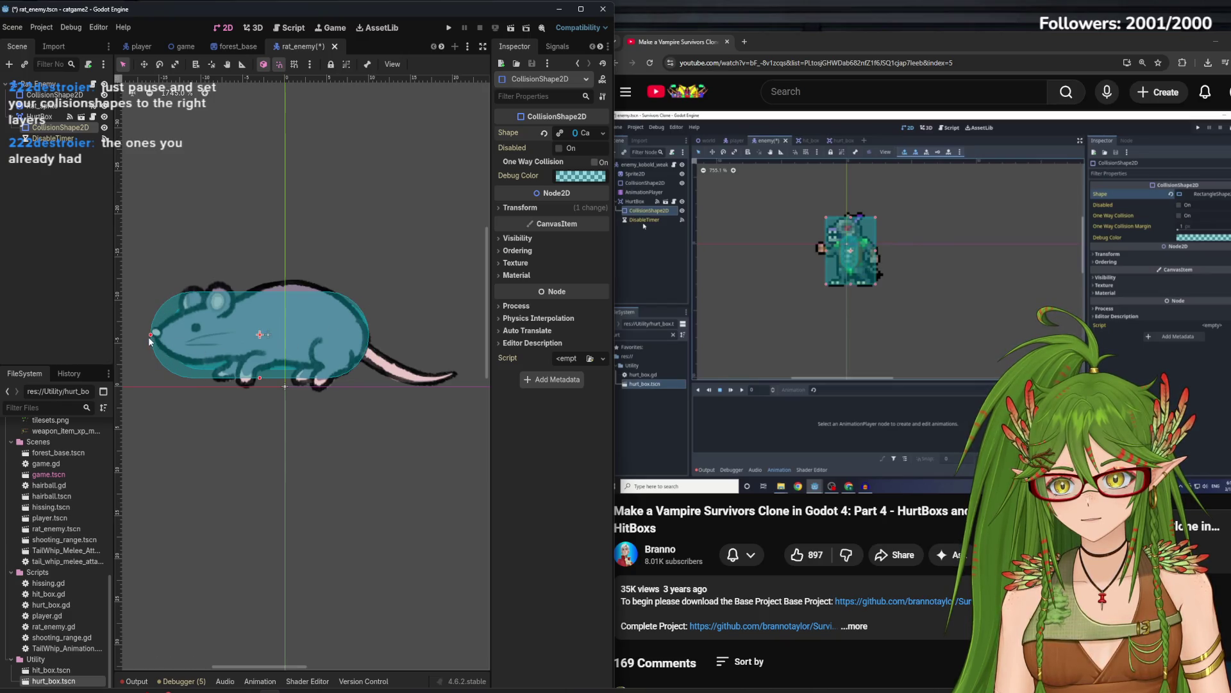
pyautogui.moveTo(150, 341)
pyautogui.mouseDown()
pyautogui.moveTo(204, 340)
pyautogui.moveTo(174, 336)
pyautogui.moveTo(185, 335)
pyautogui.mouseUp()
pyautogui.hotkey('ctrl', 'z')
pyautogui.hotkey('ctrl', 'z')
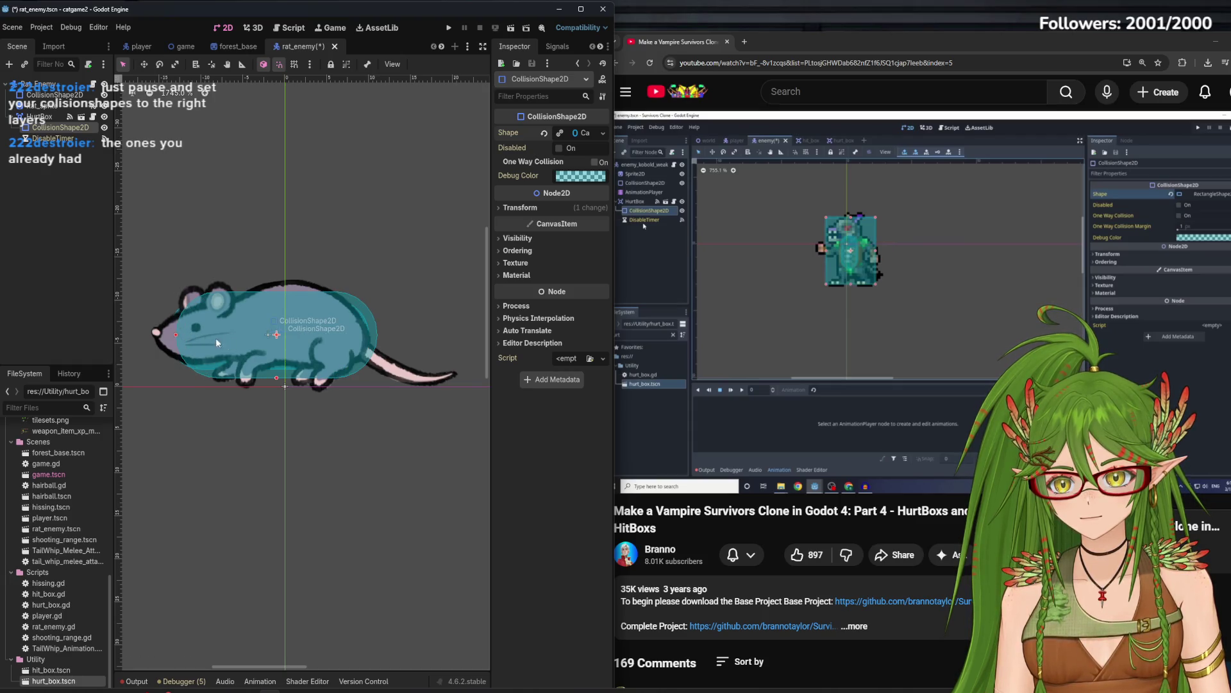
pyautogui.hotkey('ctrl', 's')
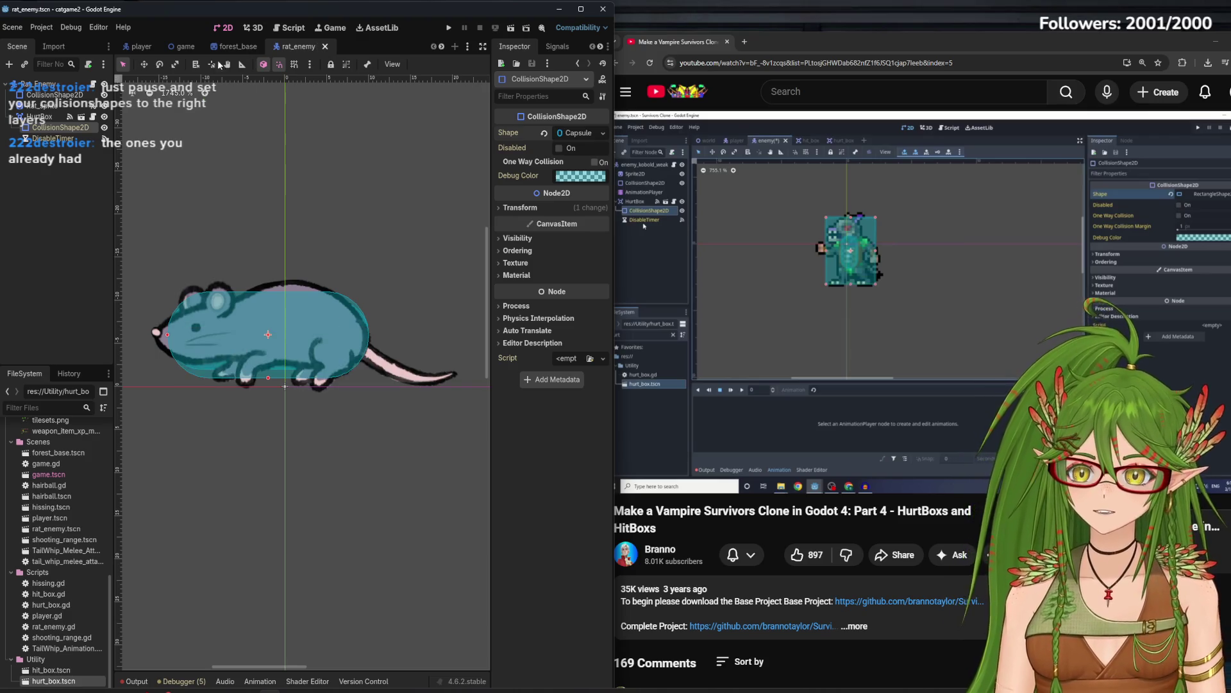
# - In forest_base, widen the Godot editor window over the browser
pyautogui.click(233, 47)
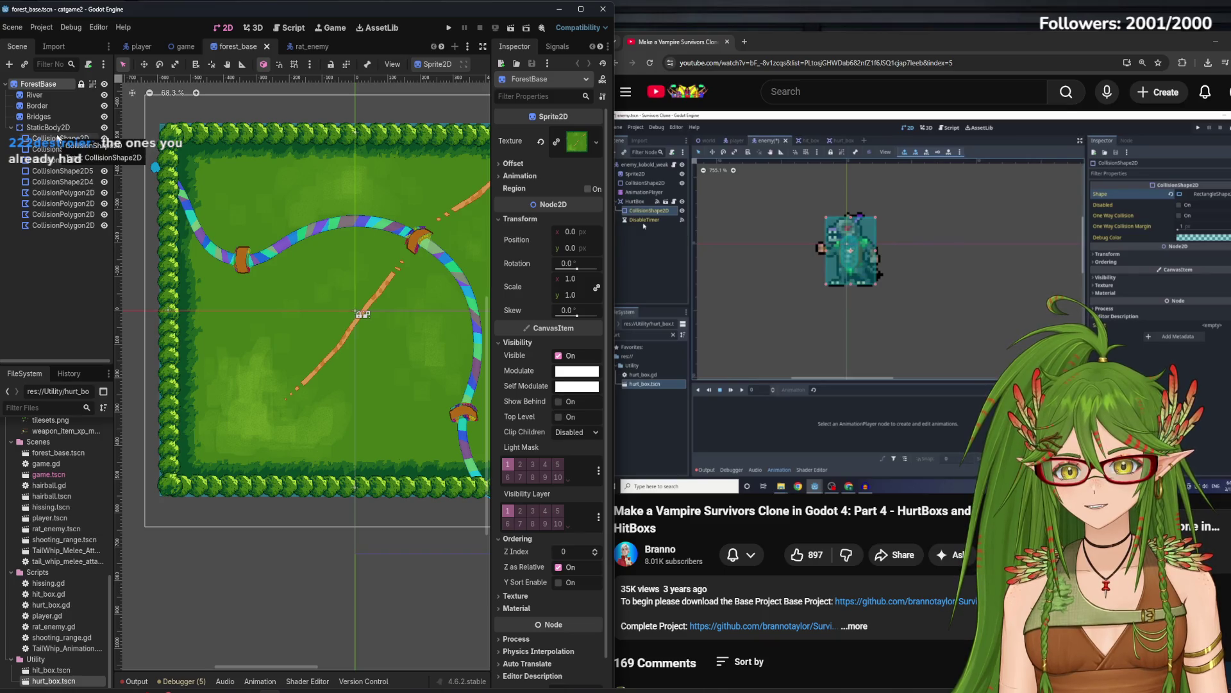
pyautogui.moveTo(643, 367)
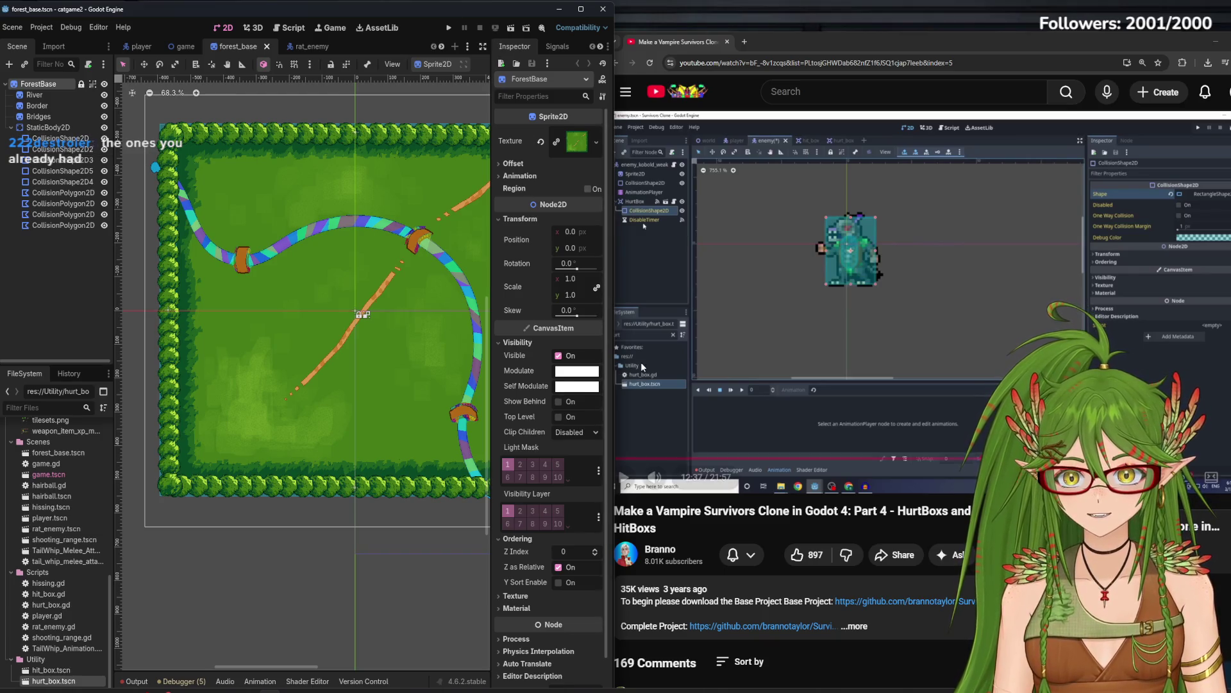
pyautogui.moveTo(613, 329); pyautogui.dragTo(719, 336)
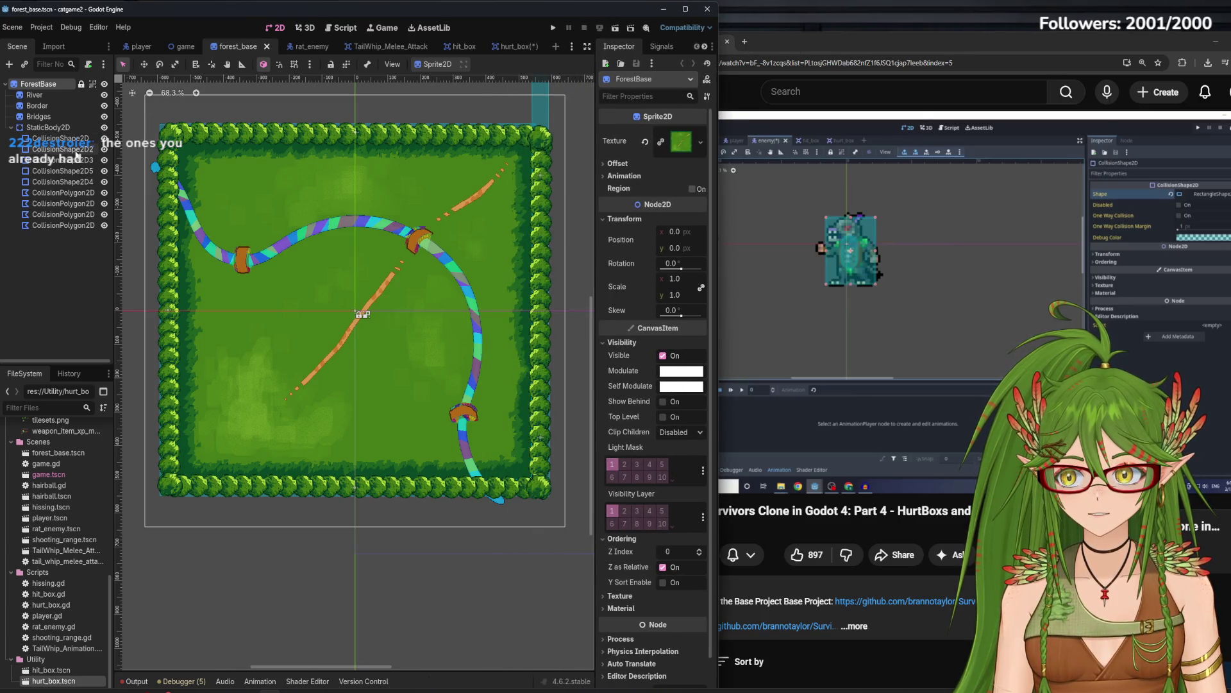
# - Review the forest StaticBody2D's collision layer and mask, then return to the player scene
pyautogui.click(76, 154)
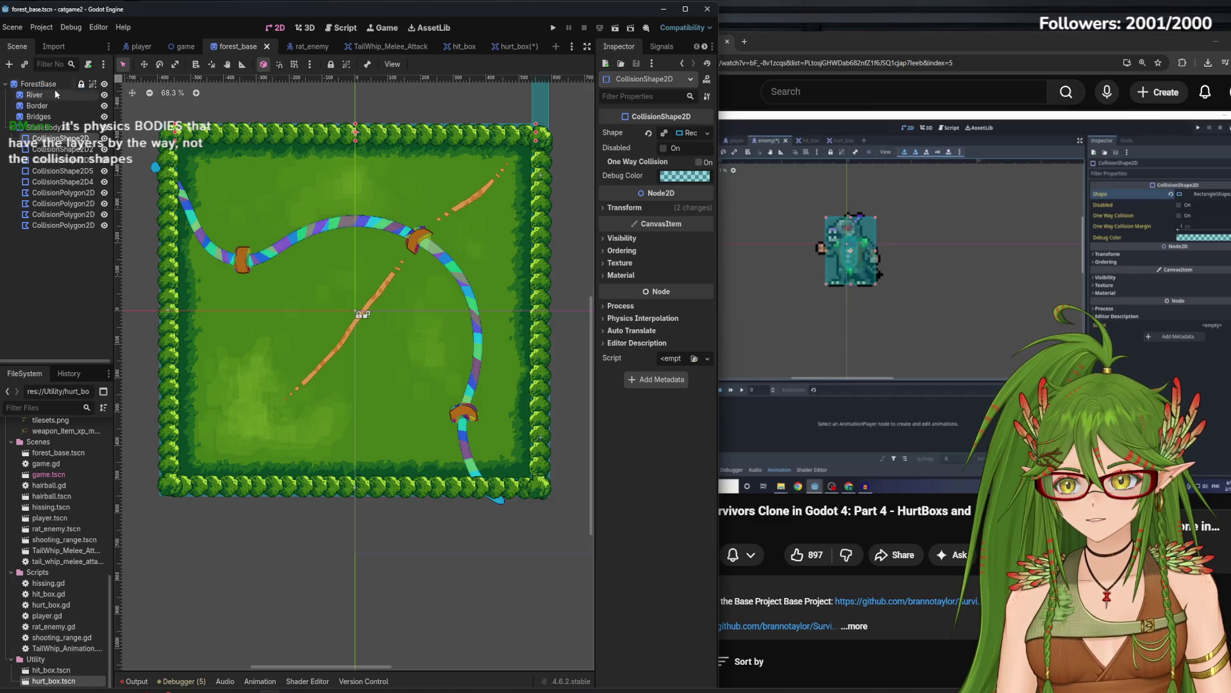
pyautogui.click(44, 127)
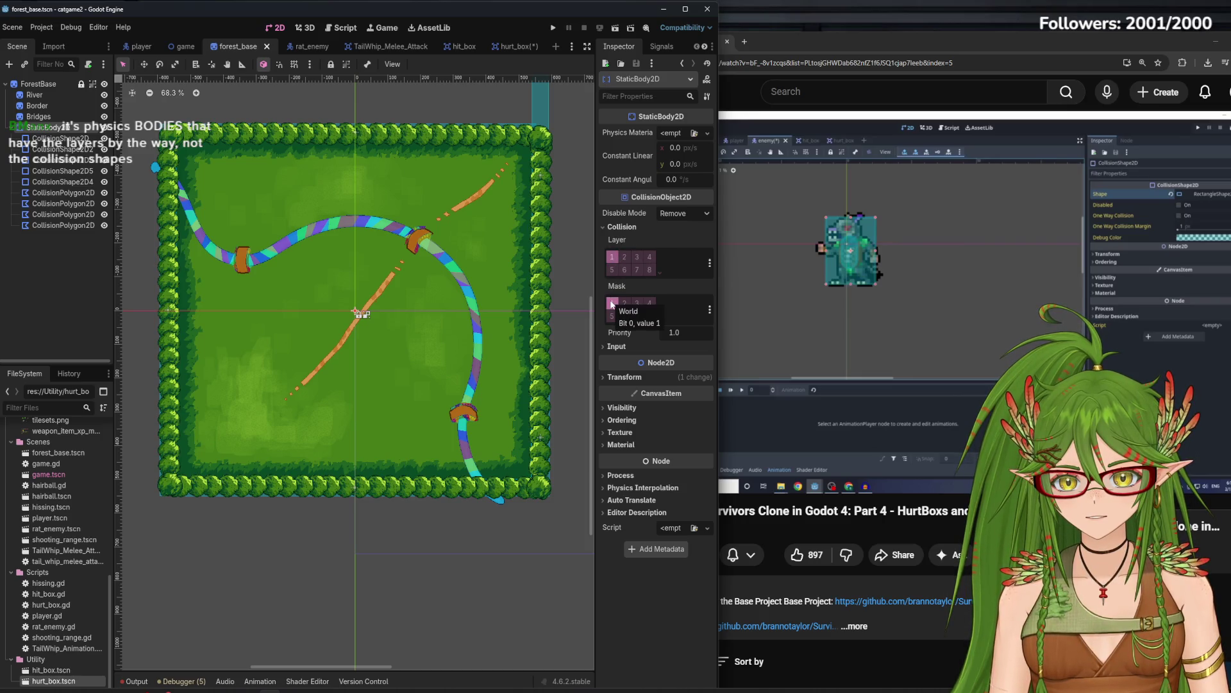
pyautogui.click(140, 46)
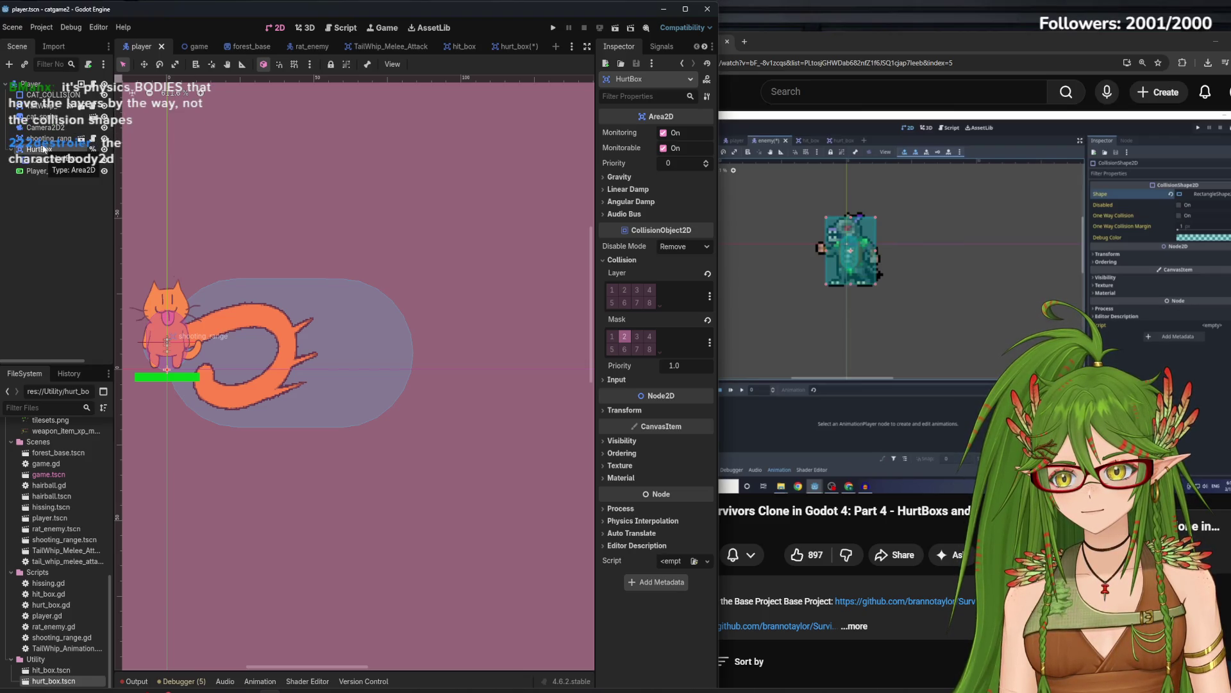
pyautogui.click(248, 46)
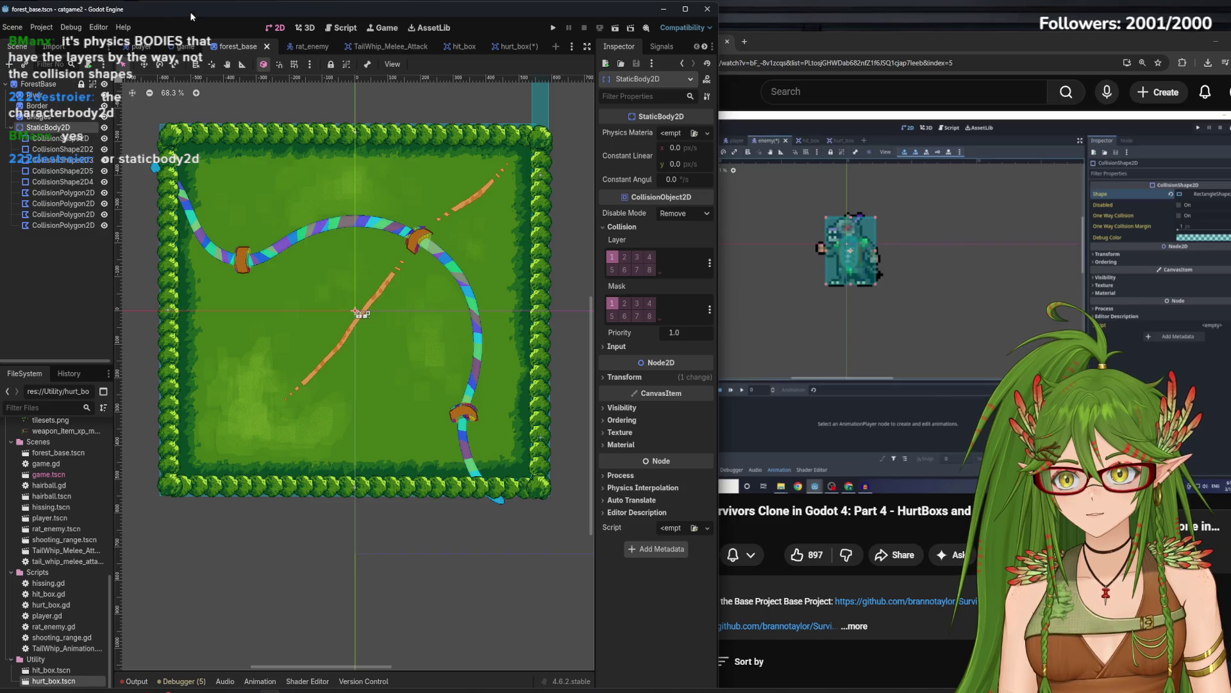
pyautogui.click(139, 47)
# - Set the Player body's collision layer and mask to bit 2 only, then save player.tscn
pyautogui.click(194, 49)
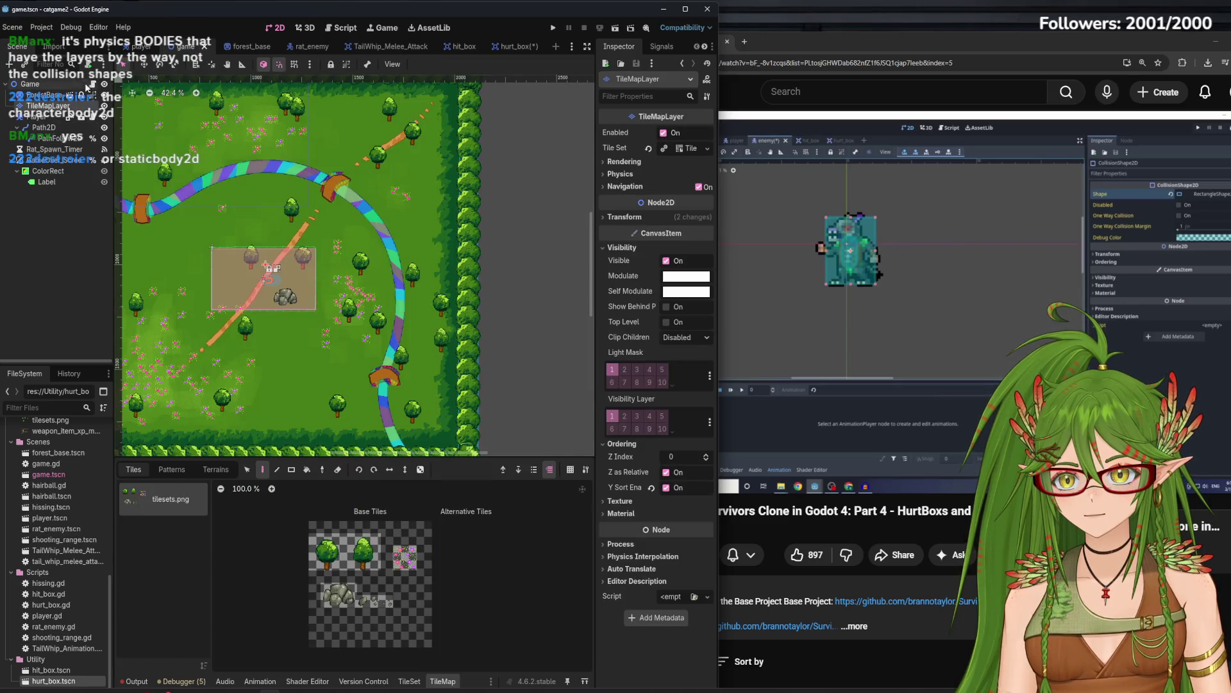
pyautogui.click(143, 48)
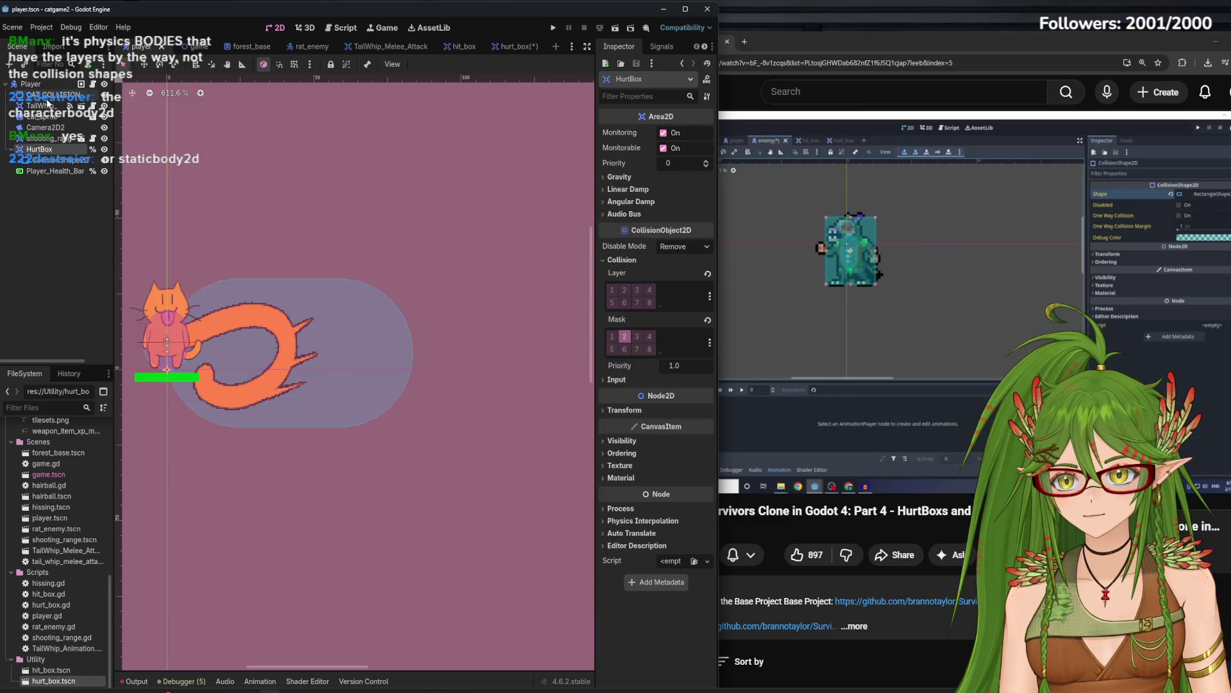
pyautogui.click(51, 95)
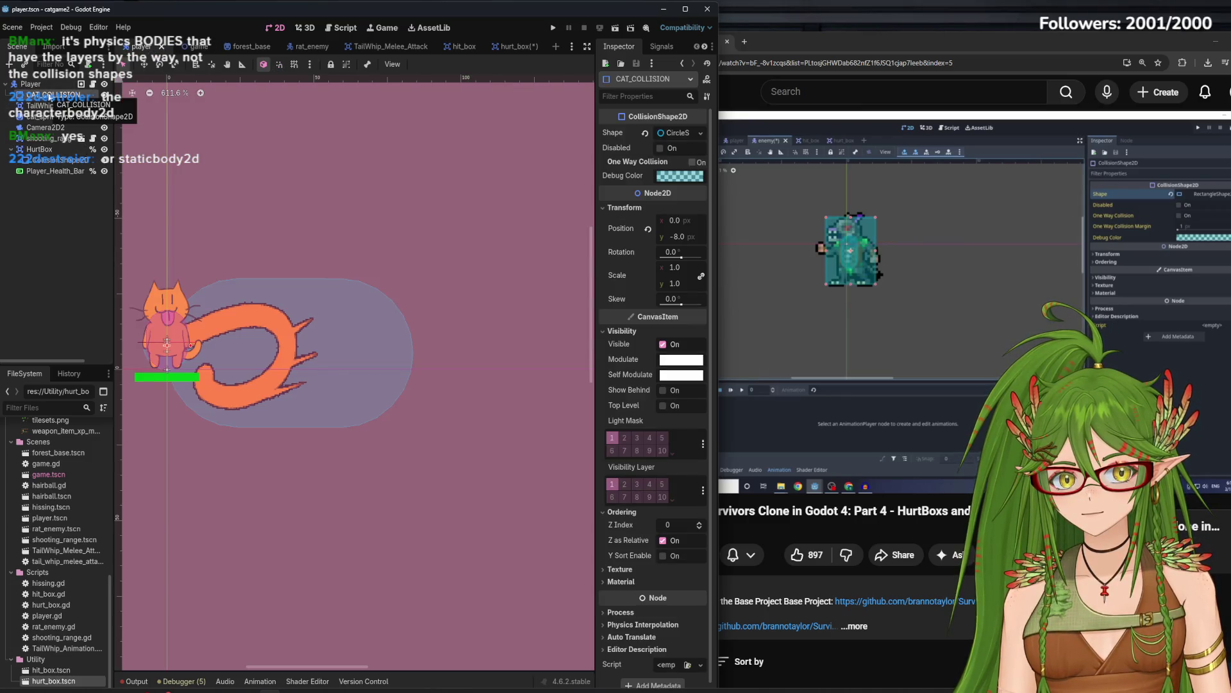
pyautogui.click(48, 85)
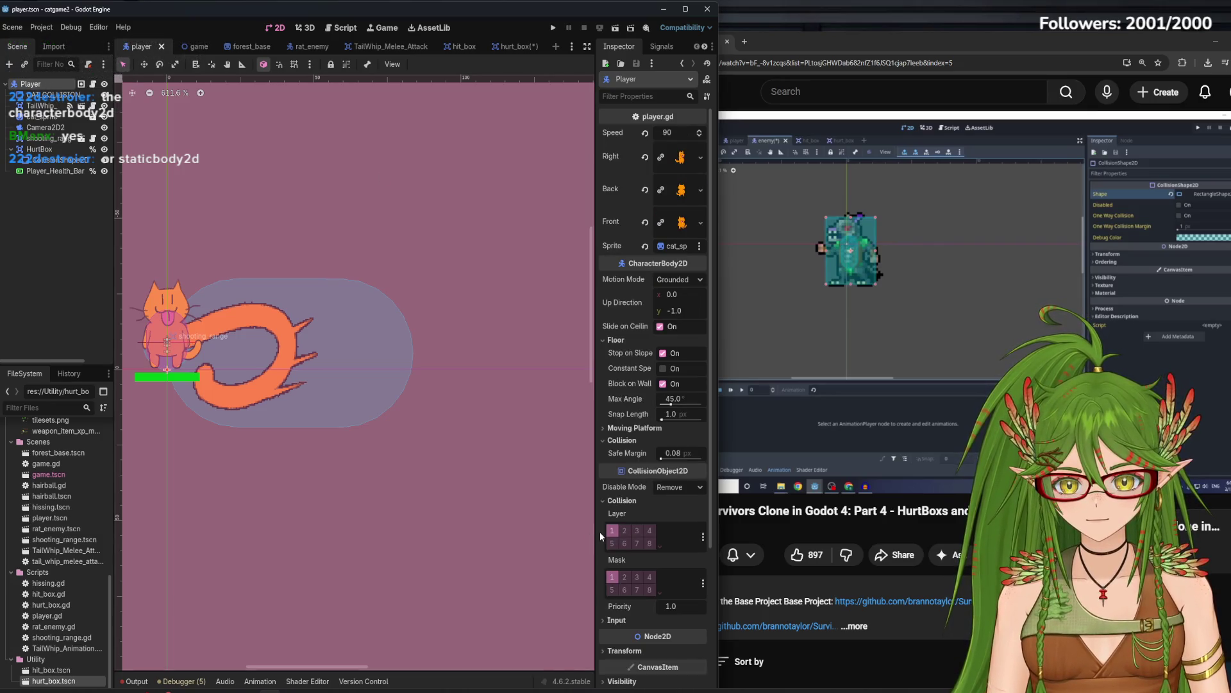
pyautogui.moveTo(592, 336); pyautogui.dragTo(461, 321)
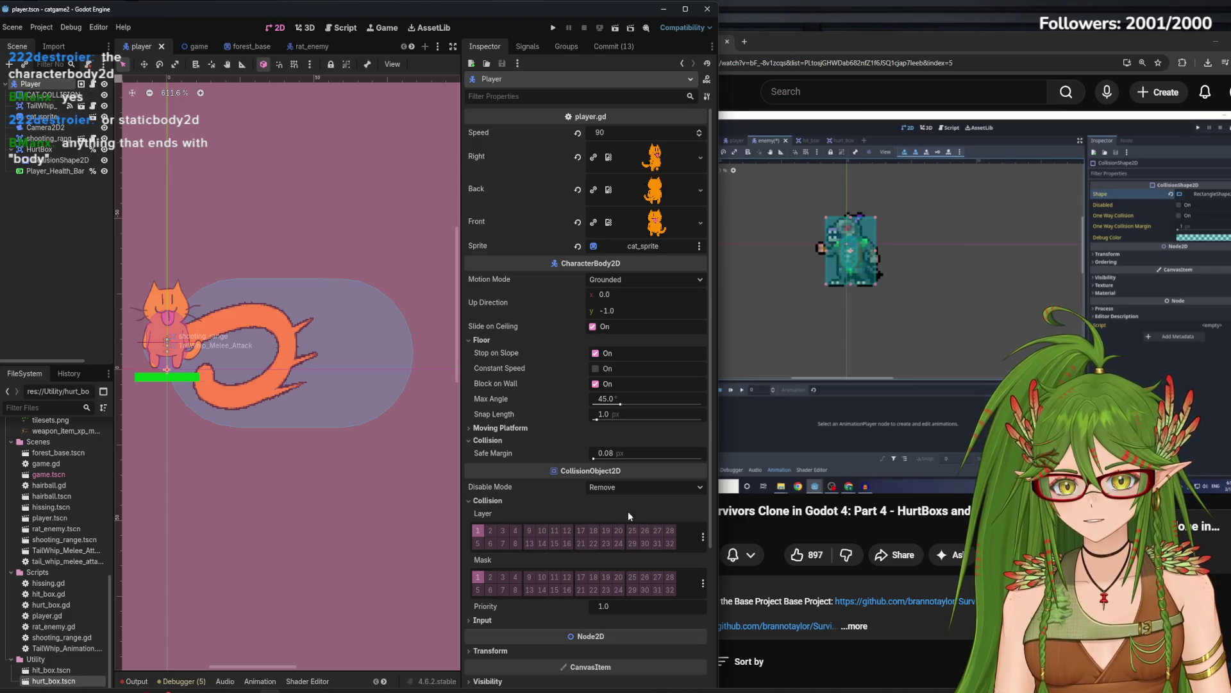
pyautogui.click(490, 533)
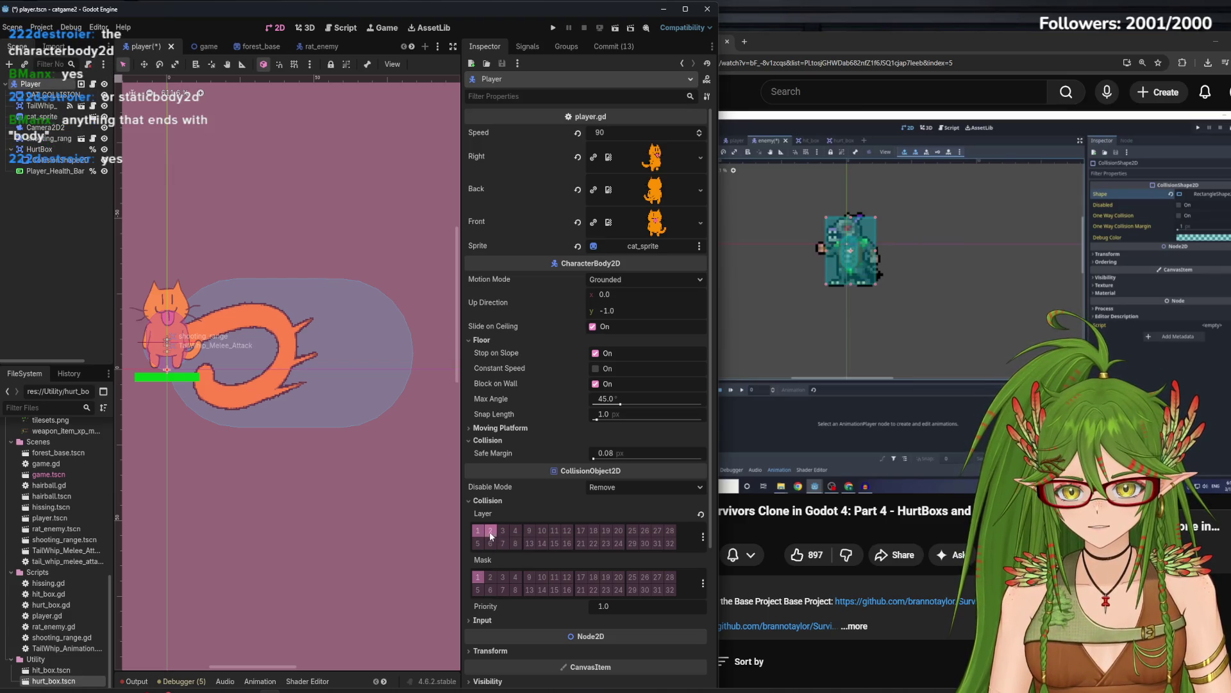
pyautogui.click(493, 576)
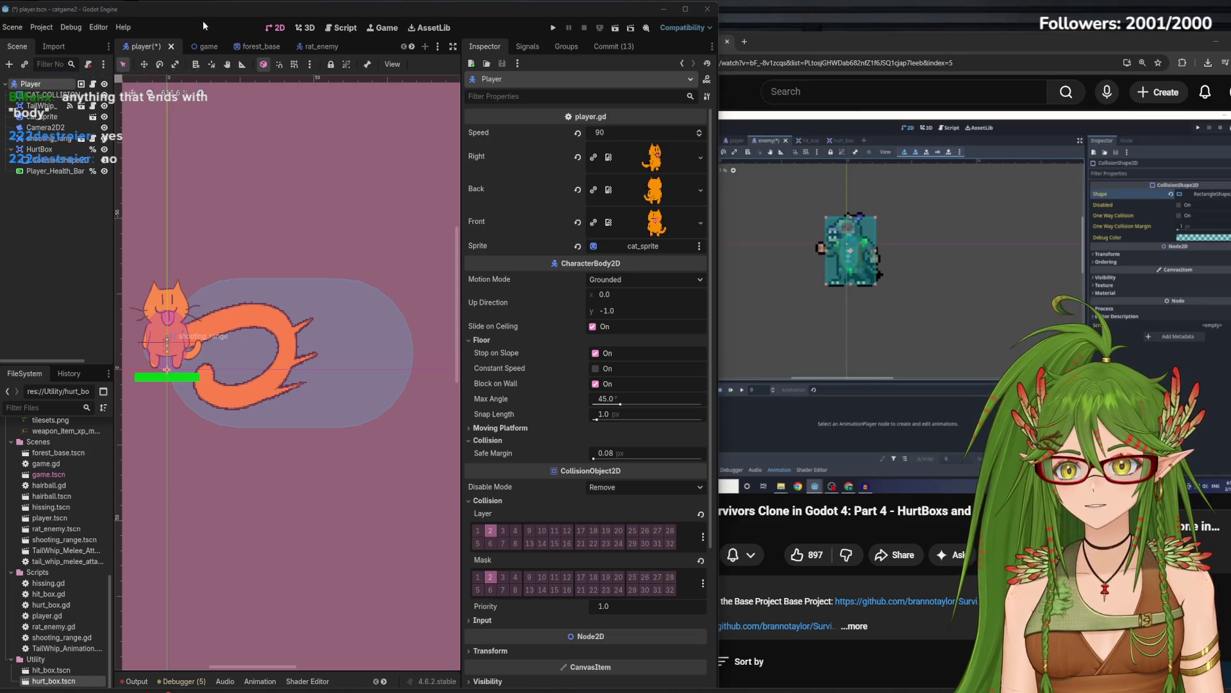
pyautogui.hotkey('ctrl', 's')
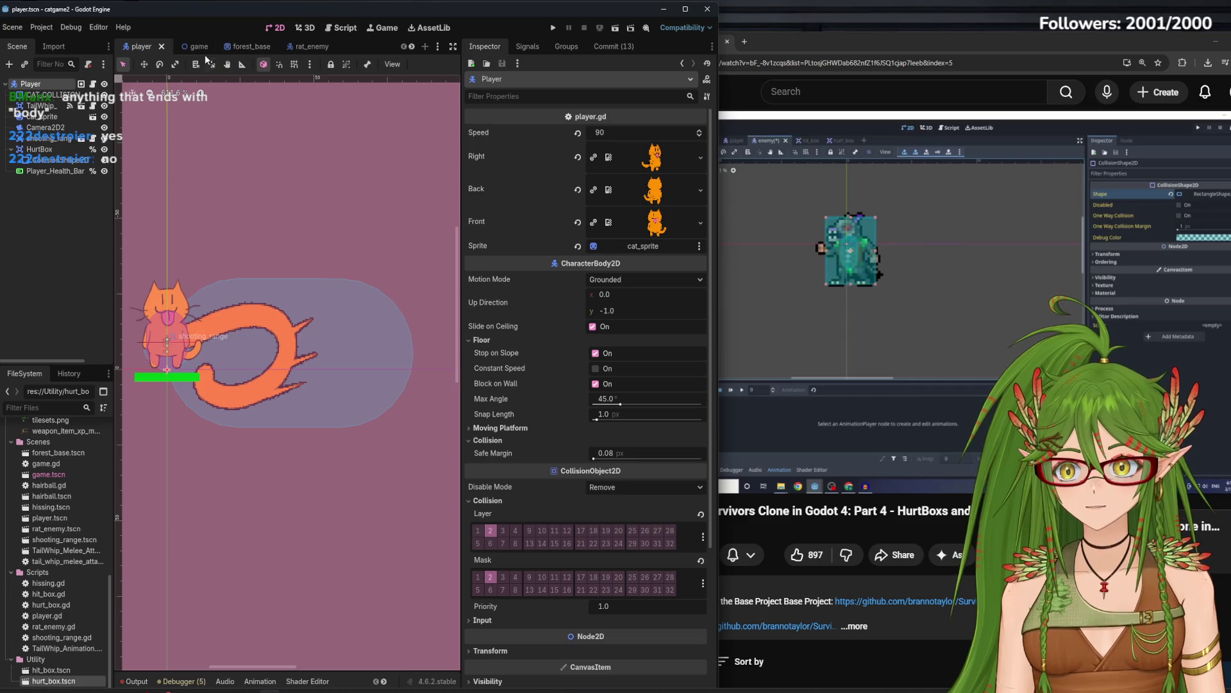
# - Check the Rat_Enemy body's collision settings, then return to the player scene
pyautogui.click(240, 47)
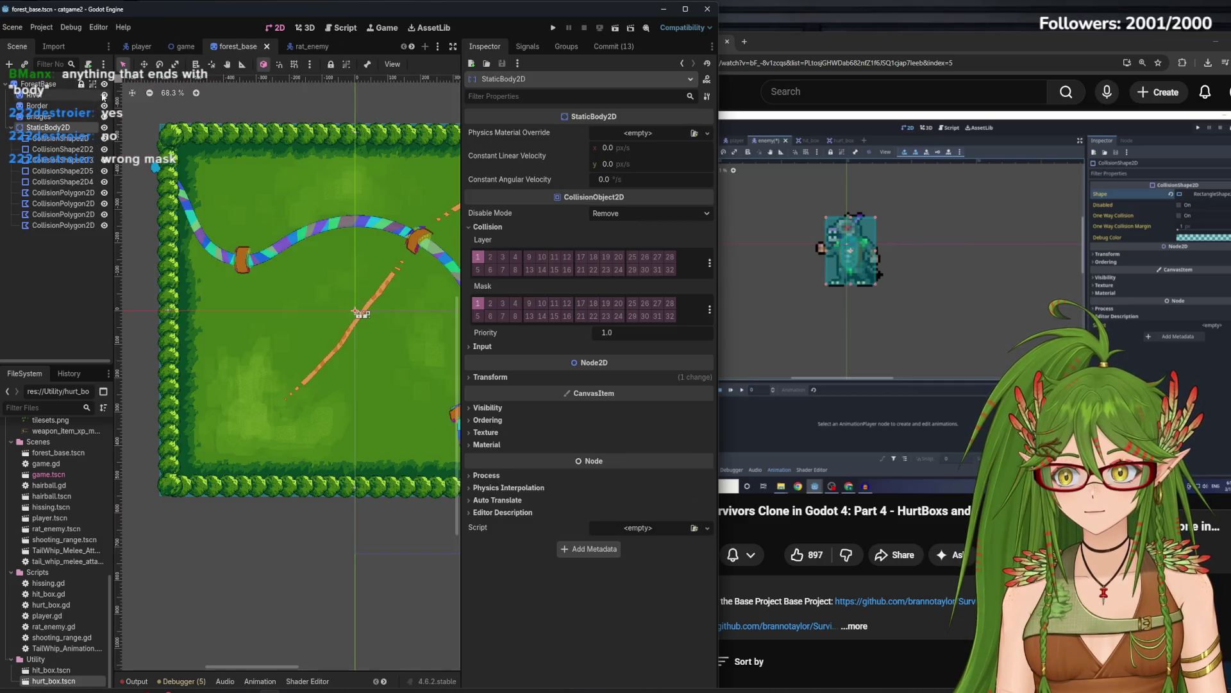
pyautogui.click(141, 46)
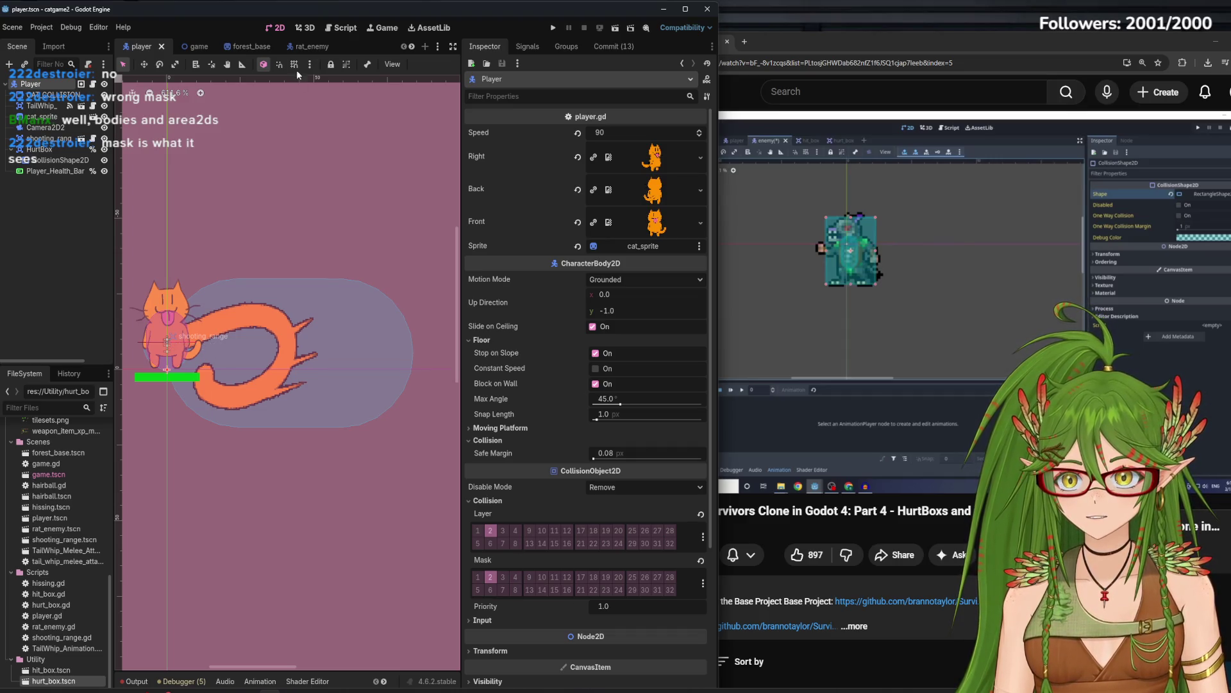
pyautogui.click(308, 47)
pyautogui.click(49, 86)
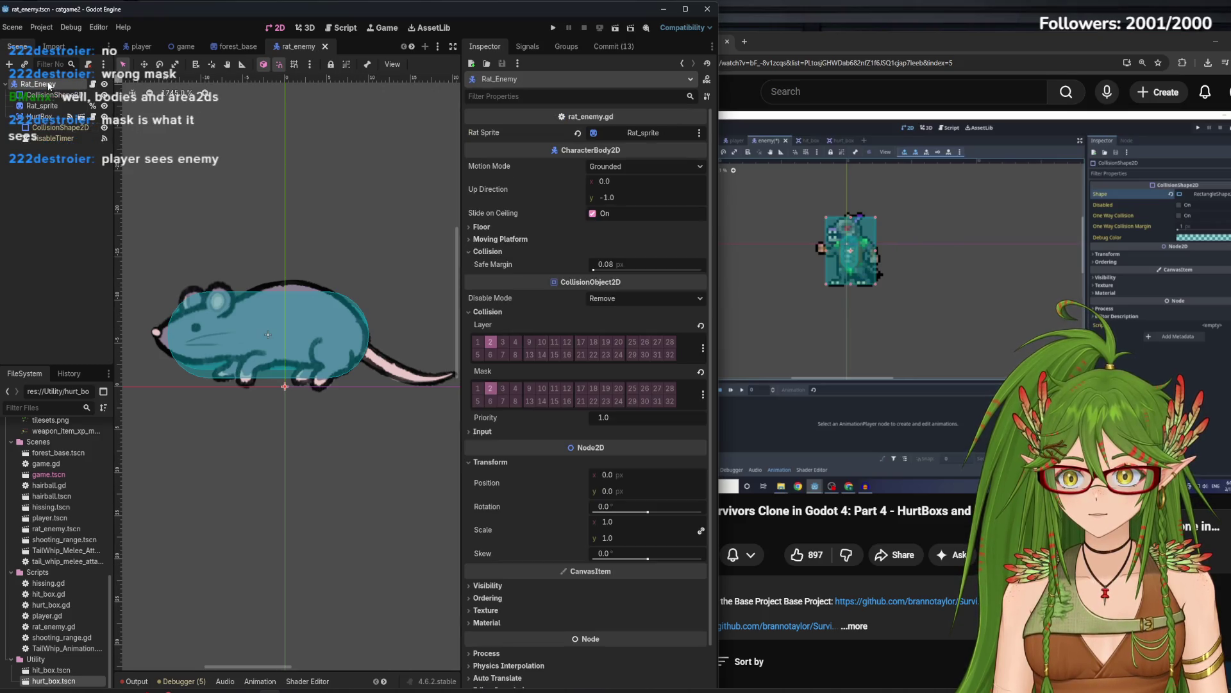
pyautogui.click(140, 47)
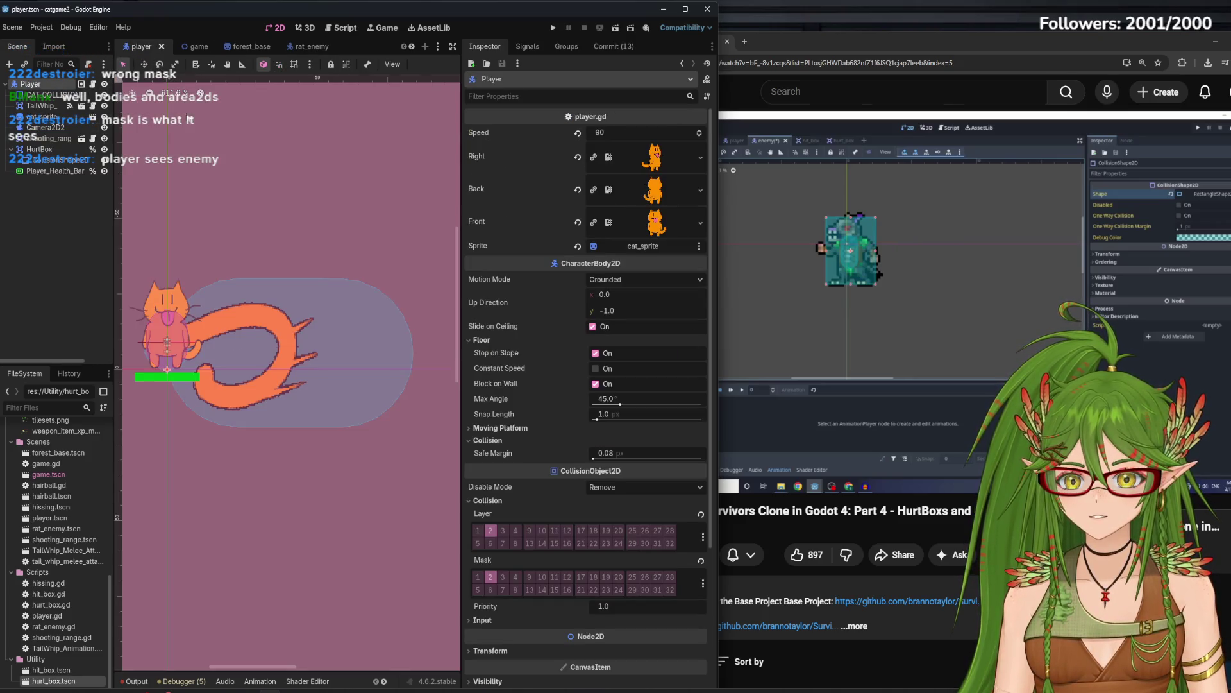
# - Add layer 3 to the Player's collision mask and review TailWhip_Melee_Attack's collision
pyautogui.click(504, 576)
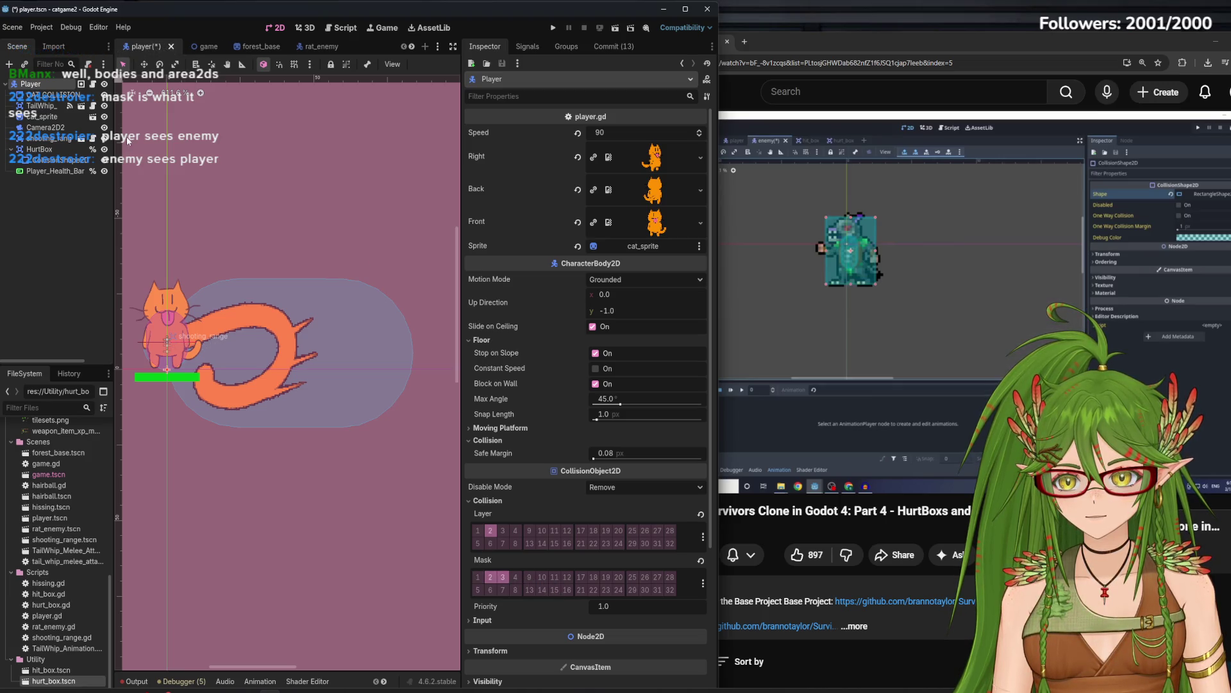
pyautogui.click(51, 94)
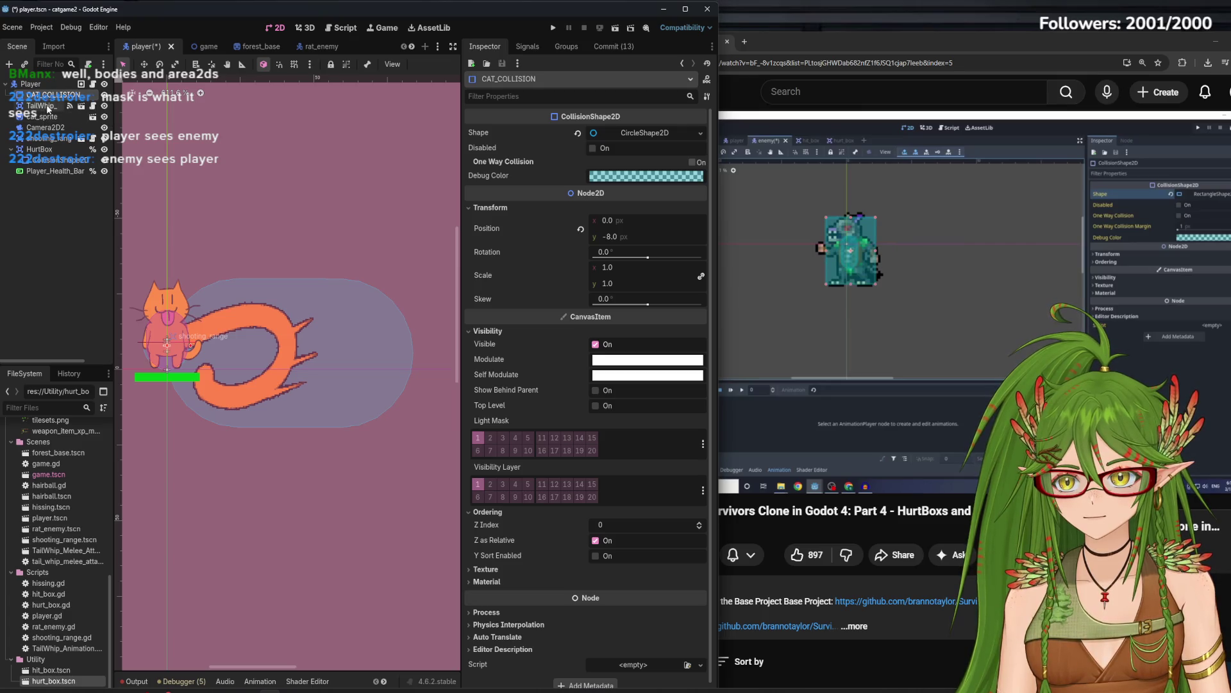
pyautogui.click(46, 106)
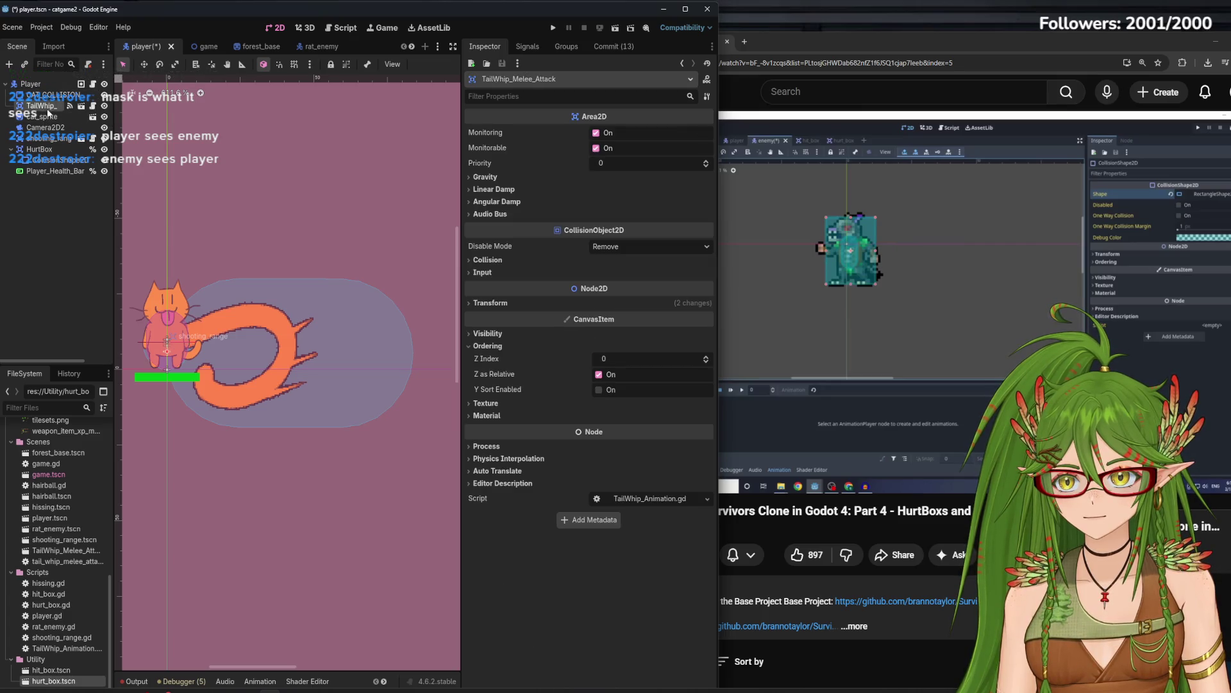
pyautogui.click(488, 259)
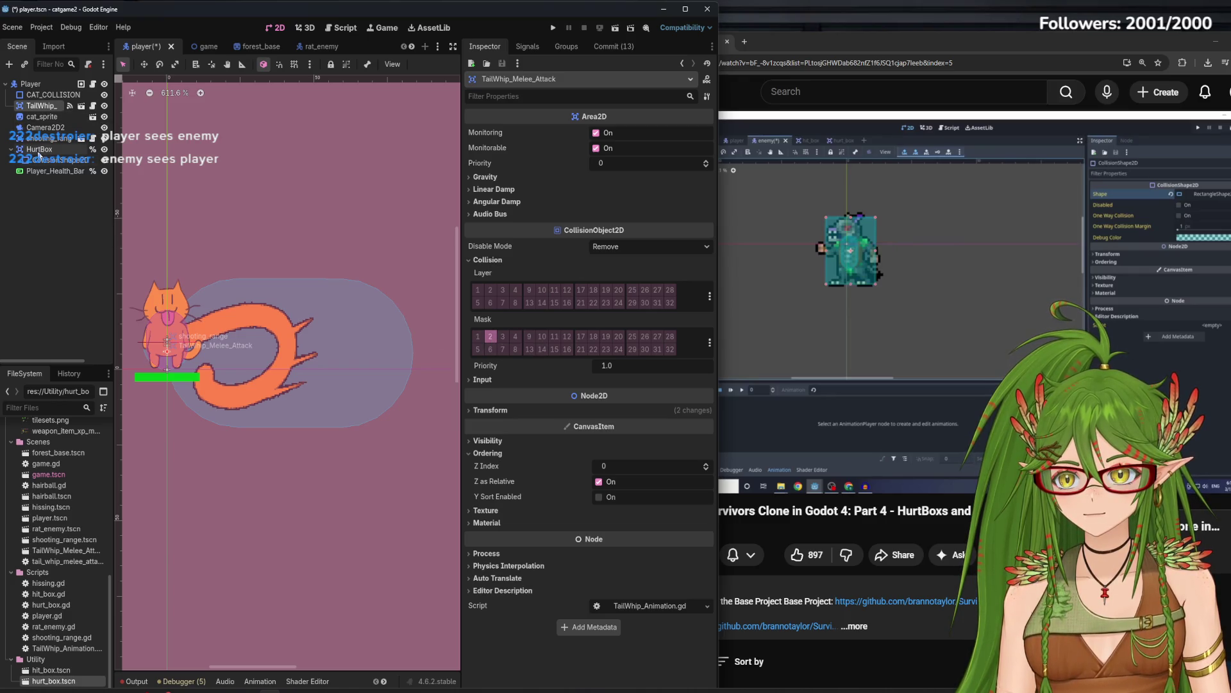
pyautogui.click(30, 84)
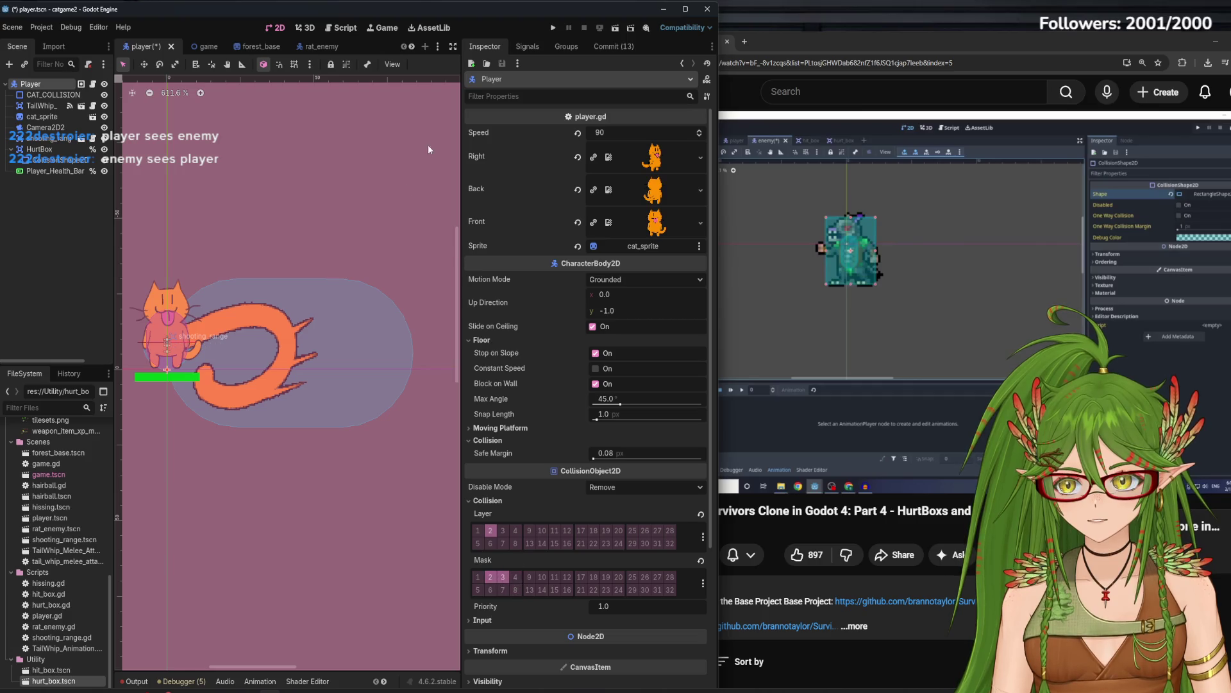
pyautogui.click(297, 50)
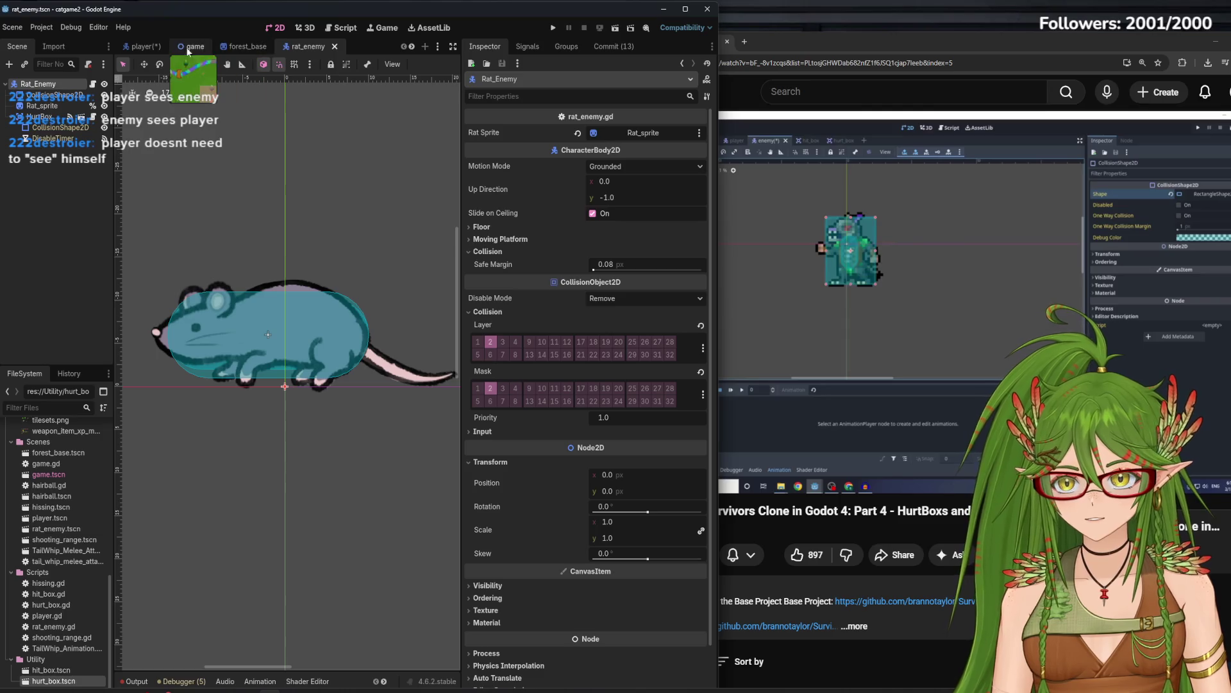
# - Put Rat_Enemy on collision layer 3 and add layer 3 to its mask
pyautogui.click(502, 342)
pyautogui.click(503, 389)
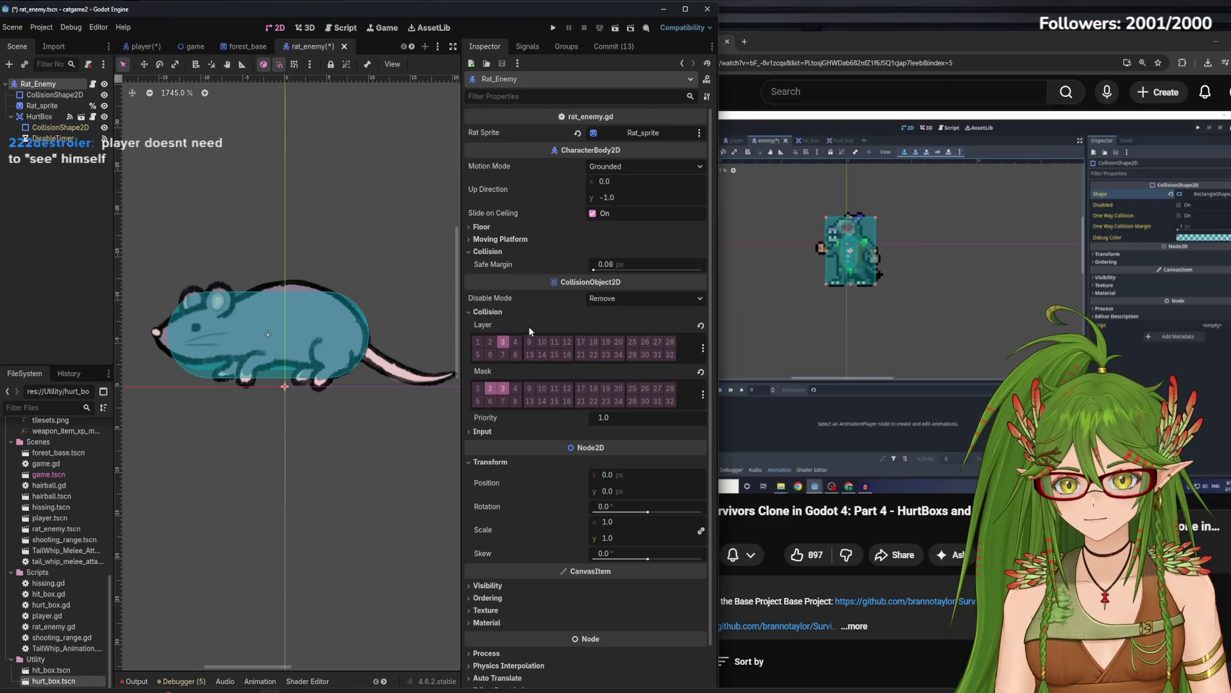
pyautogui.click(151, 46)
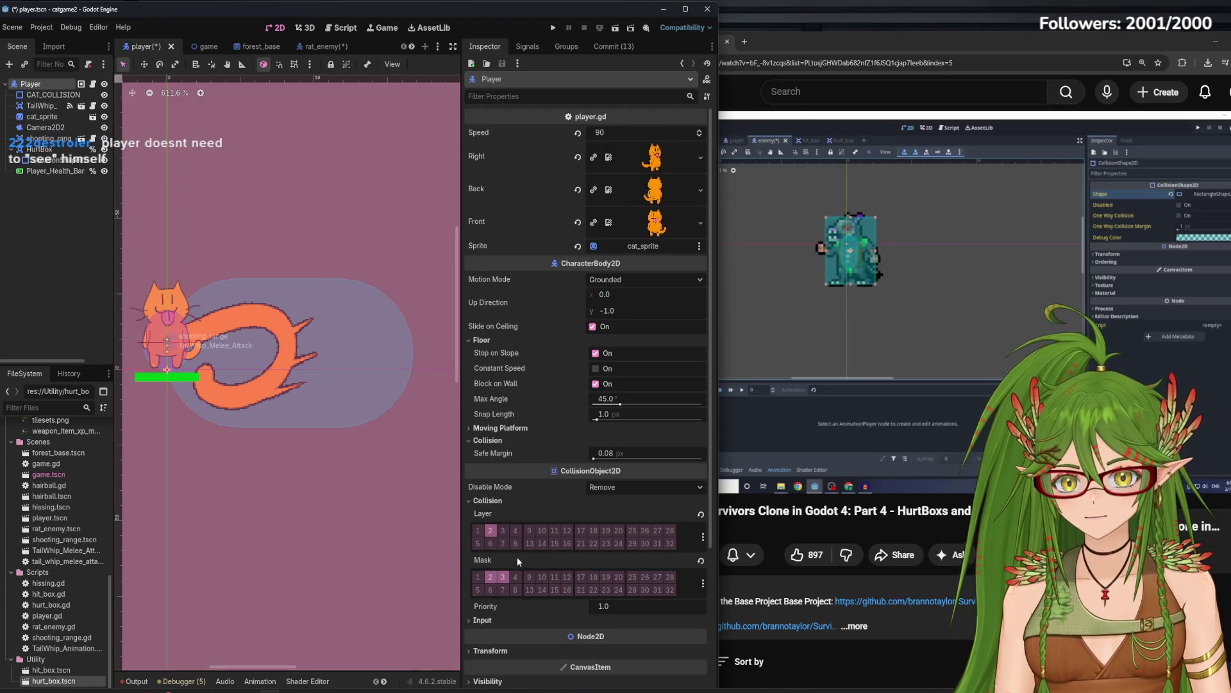
# - Swap the Player's mask layer 2 for layer 4, and add layer 1 to Rat_Enemy's mask
pyautogui.click(489, 579)
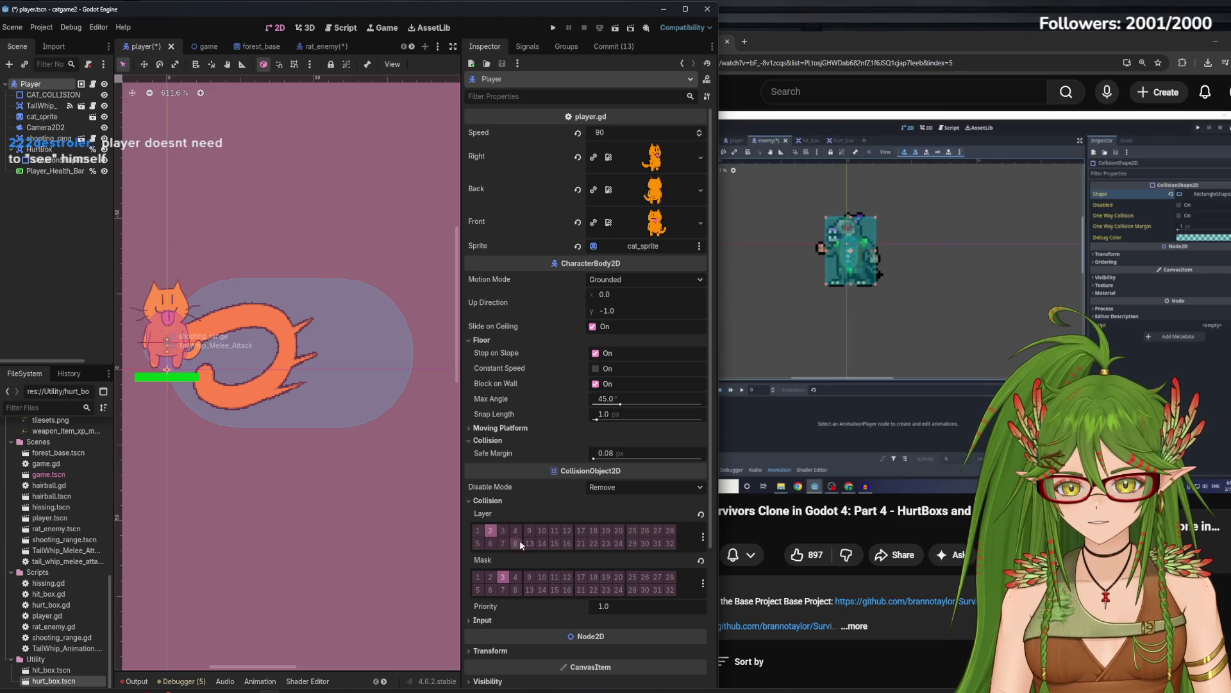
pyautogui.click(518, 575)
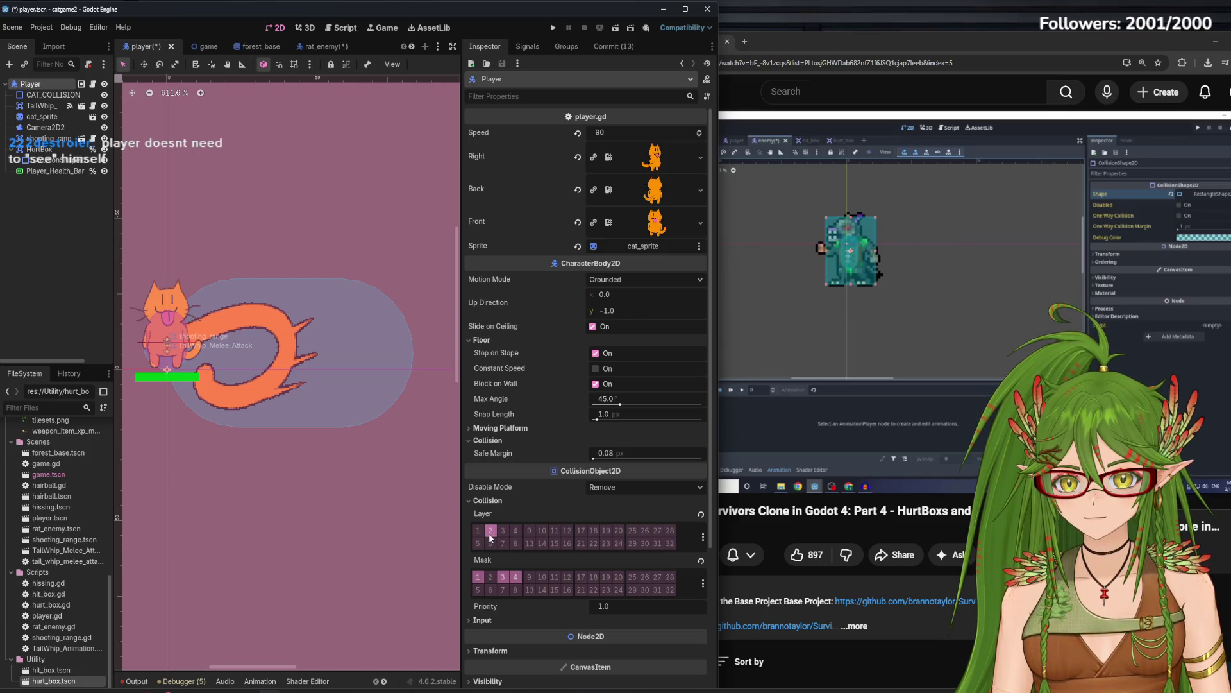
pyautogui.click(318, 46)
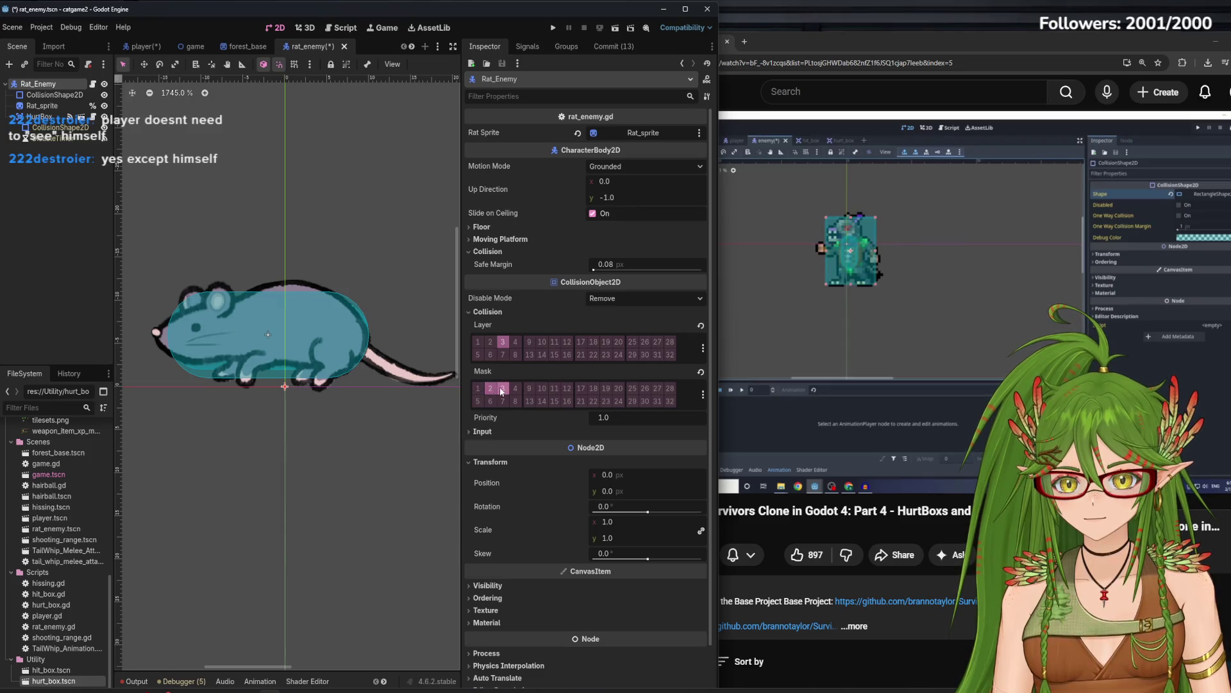
pyautogui.click(478, 388)
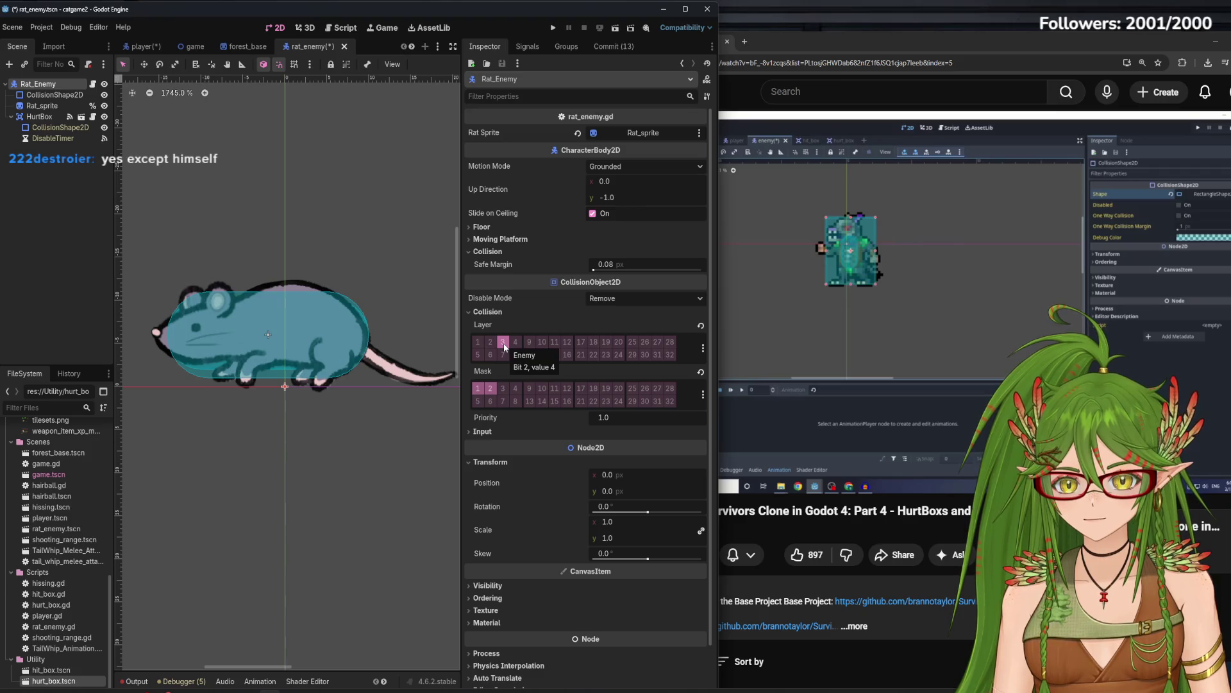
# - Inspect ForestBase's visibility layers and the player's moving platform settings
pyautogui.click(244, 46)
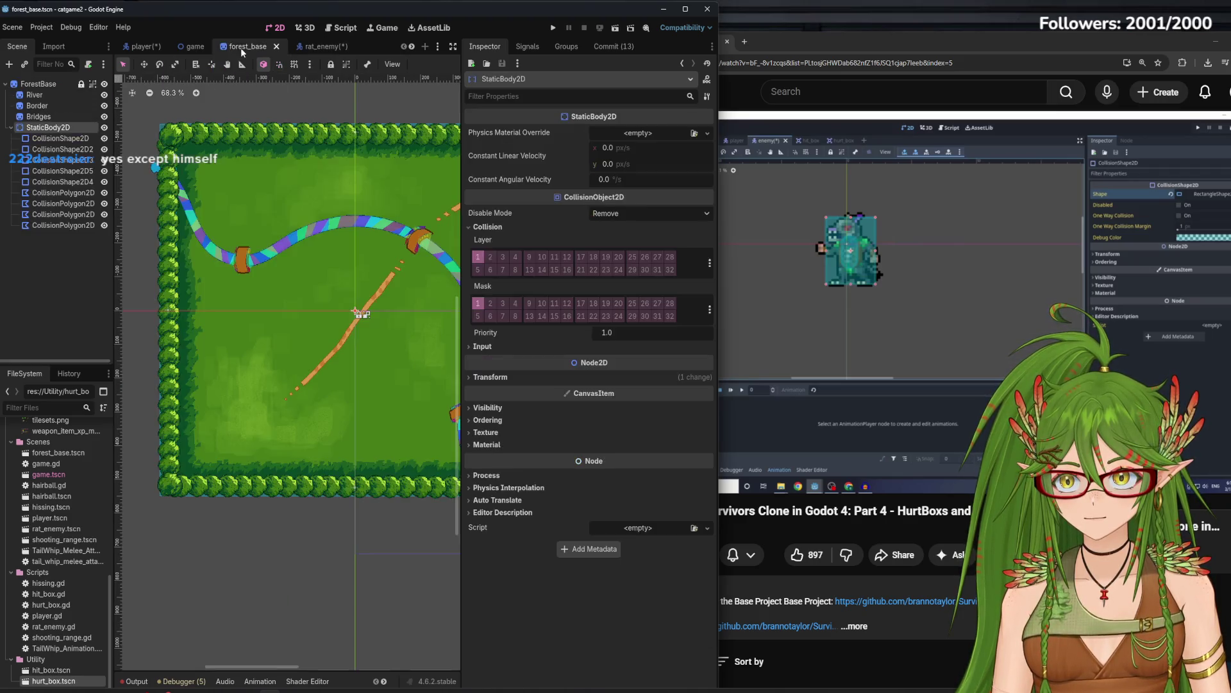
pyautogui.click(44, 84)
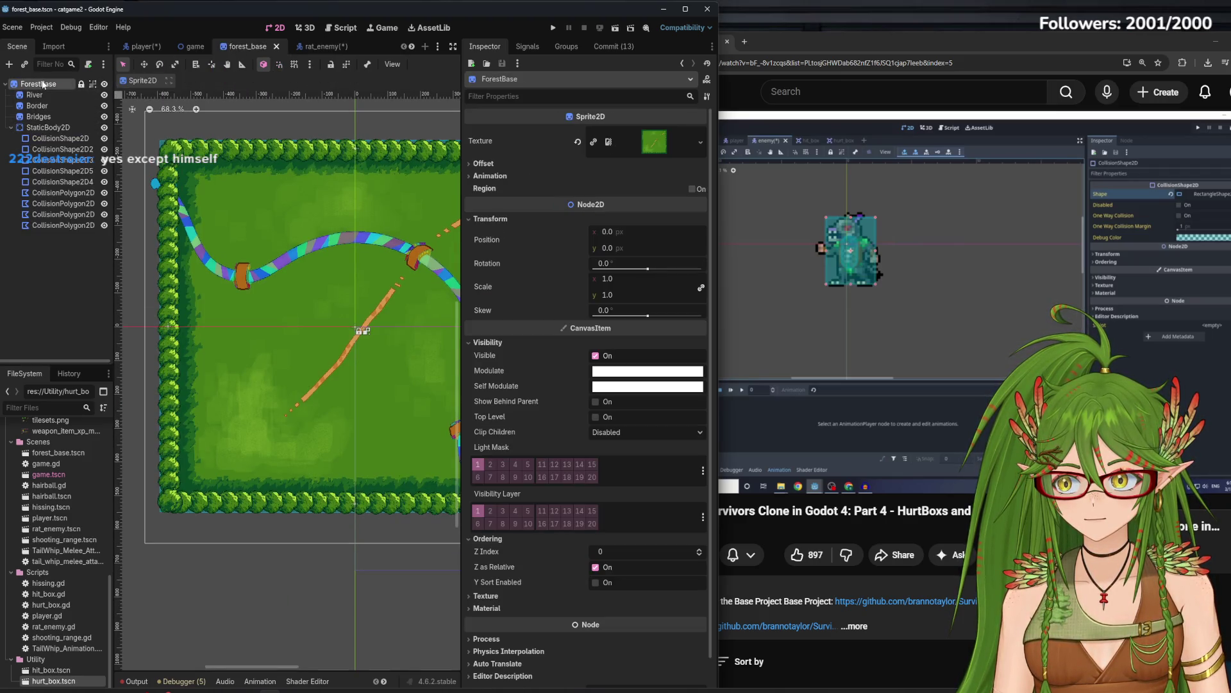
pyautogui.click(478, 512)
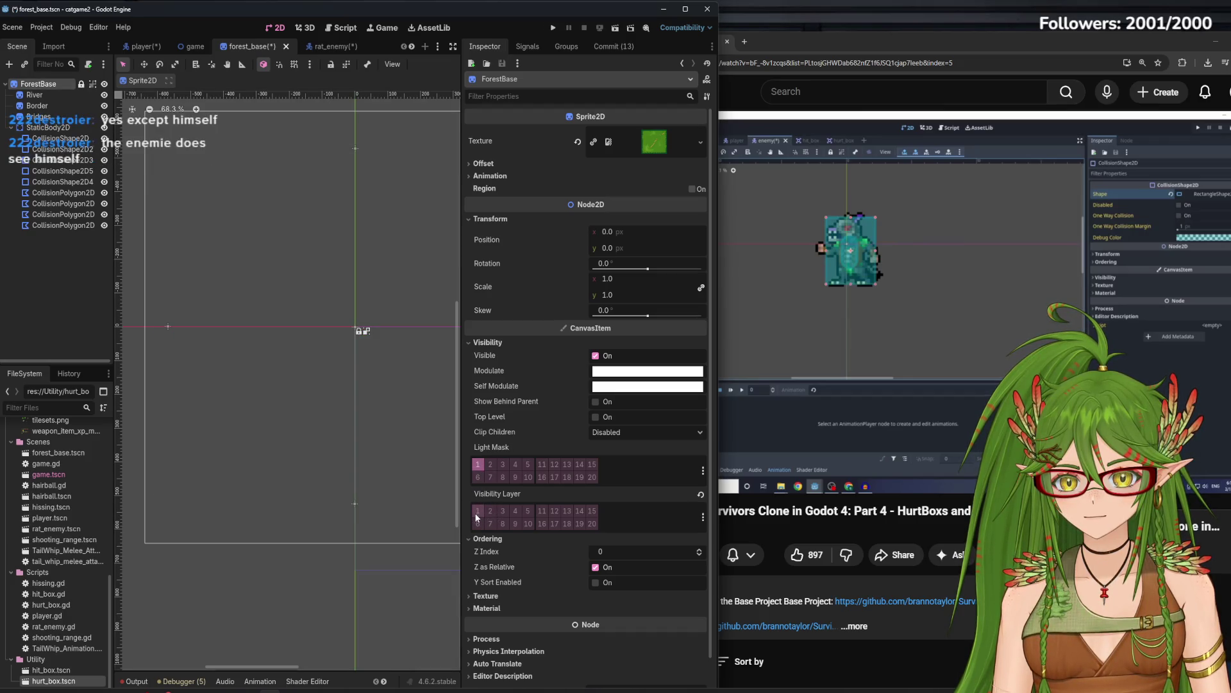
pyautogui.click(478, 511)
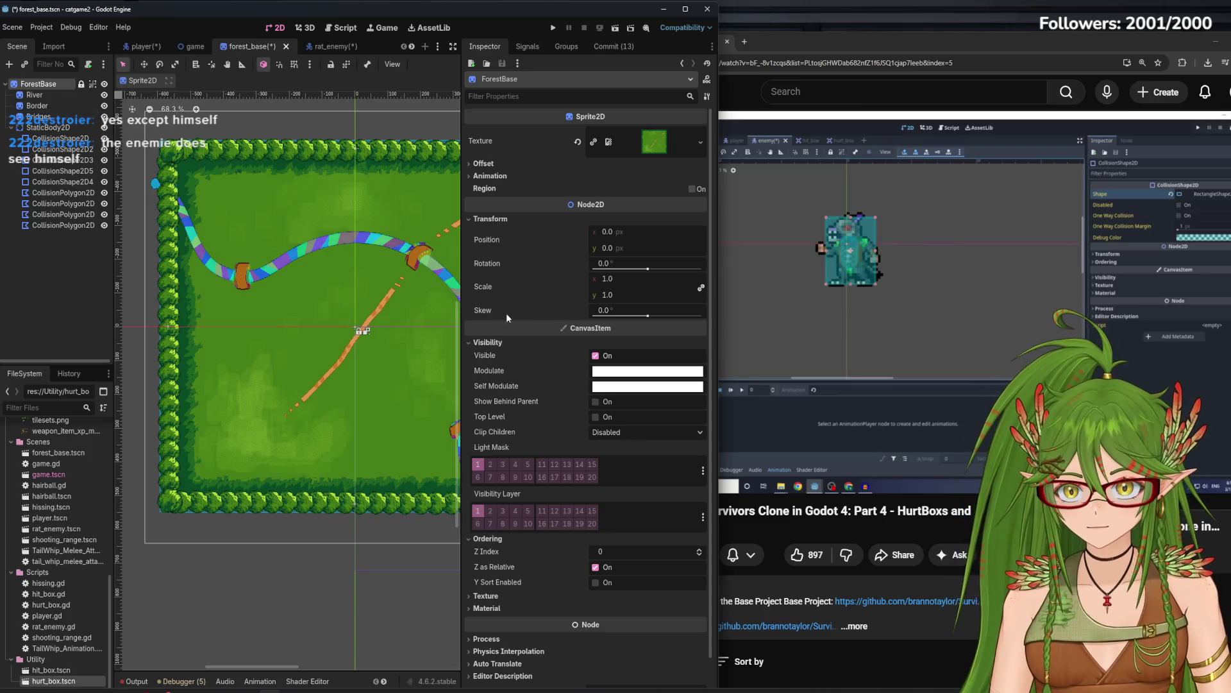
pyautogui.click(479, 343)
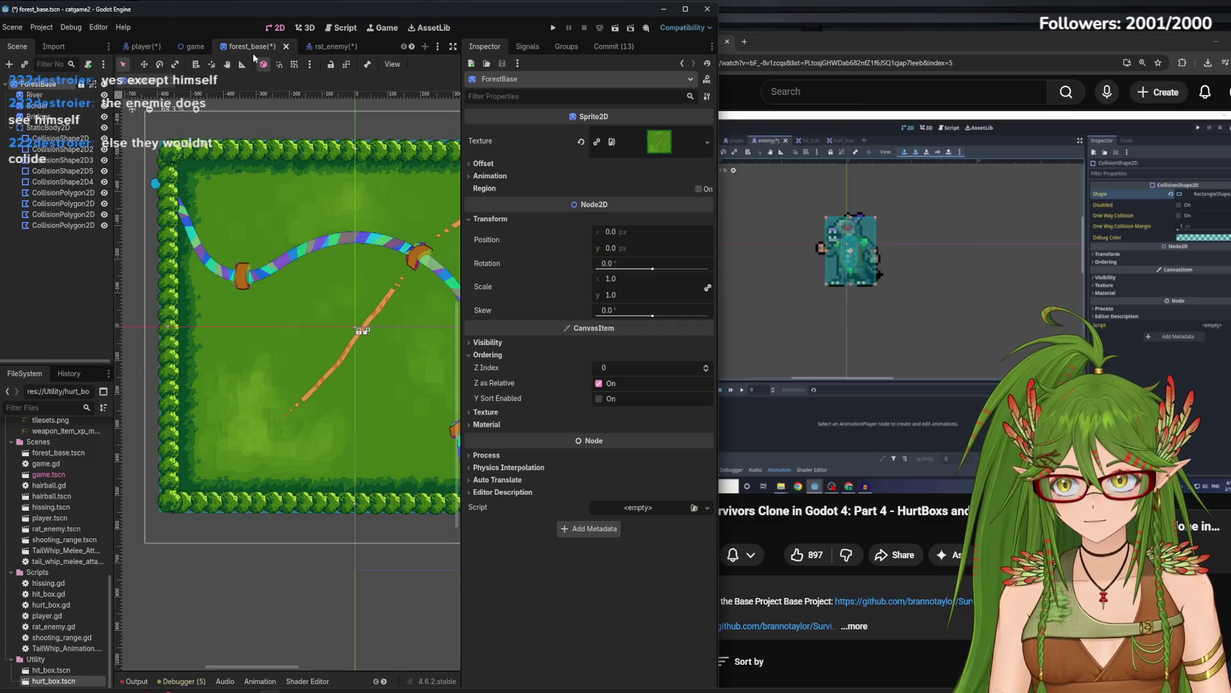
pyautogui.click(143, 49)
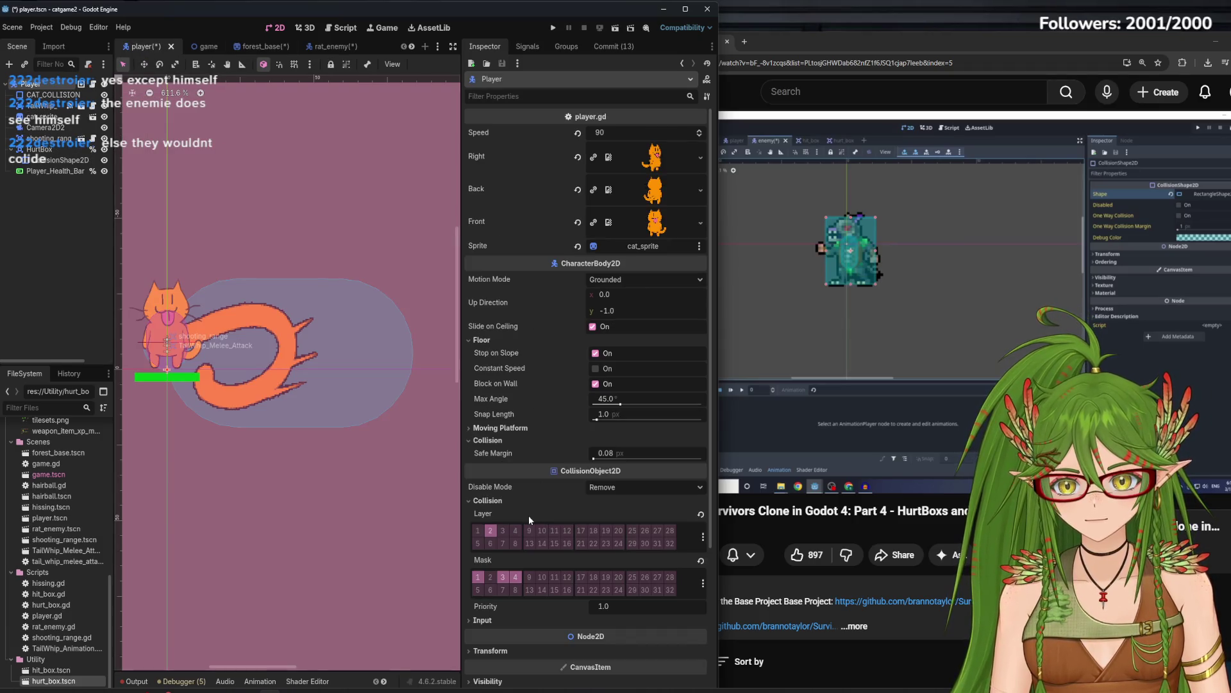
pyautogui.moveTo(250, 46)
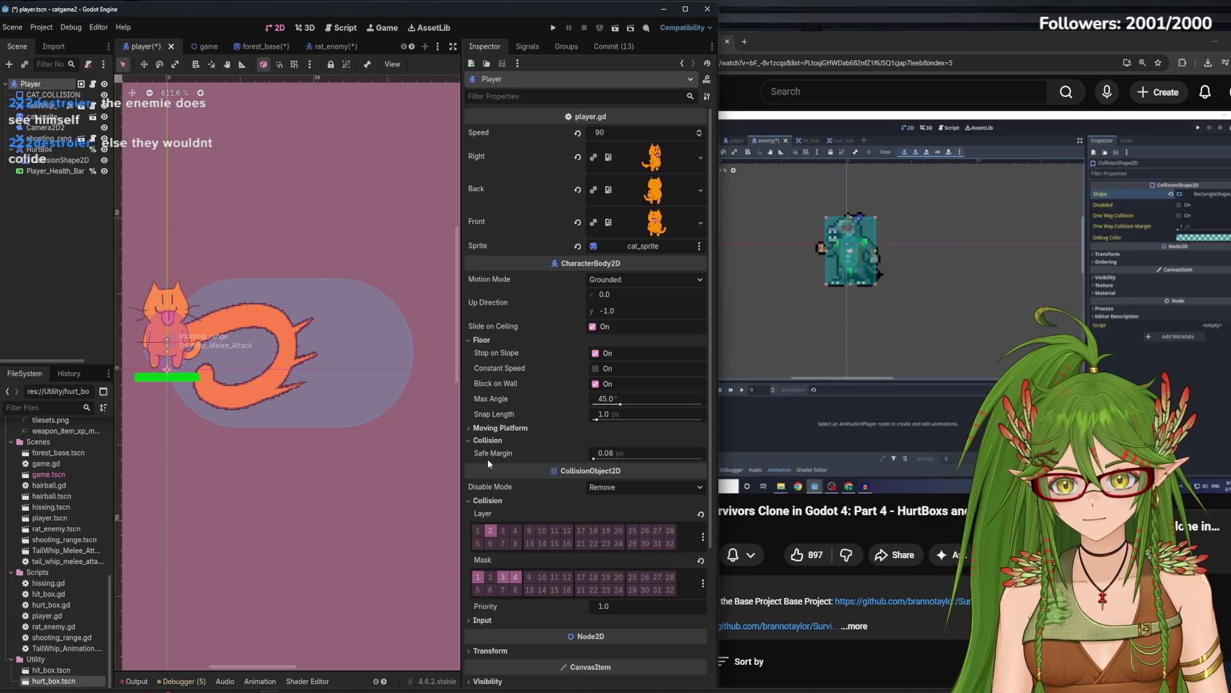
pyautogui.click(490, 429)
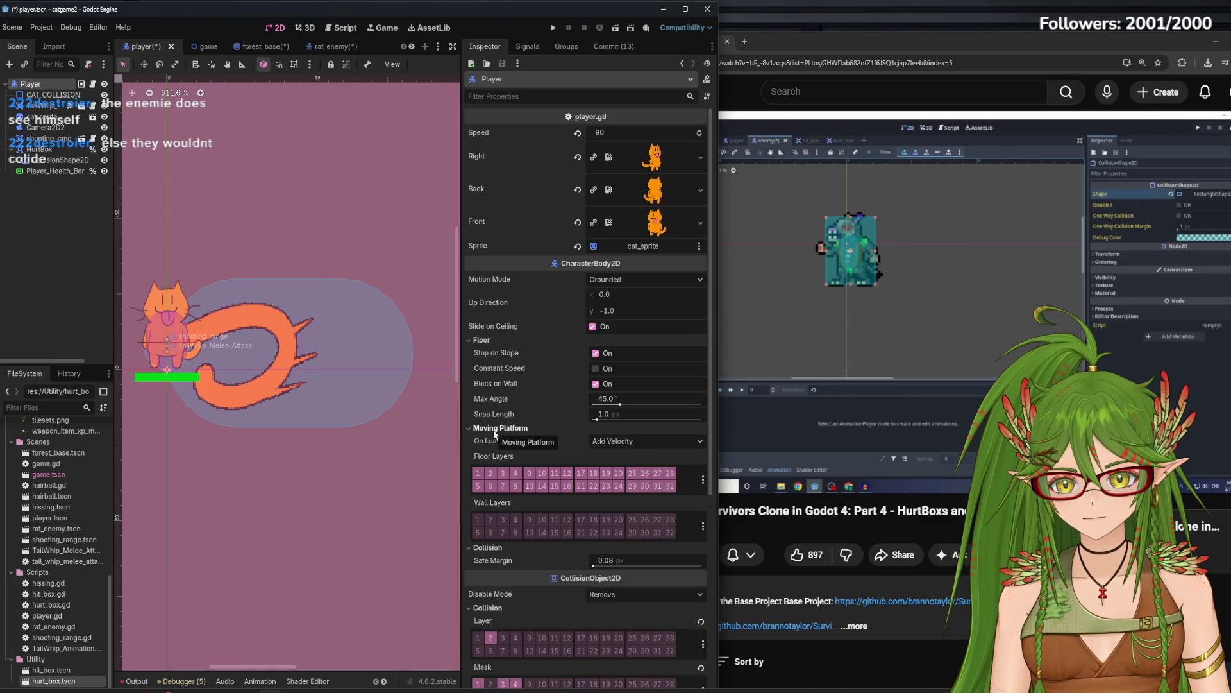
# - Check the forest StaticBody2D's collision mask, then save both rat_enemy and forest_base
pyautogui.click(256, 46)
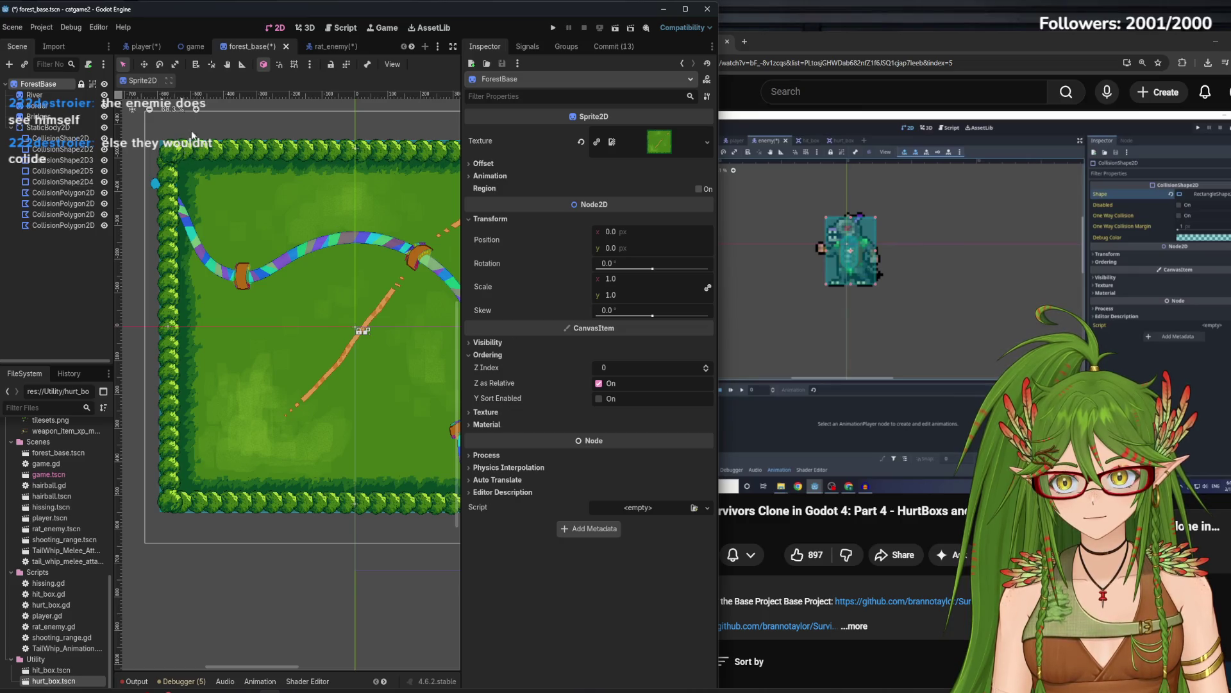
pyautogui.click(54, 128)
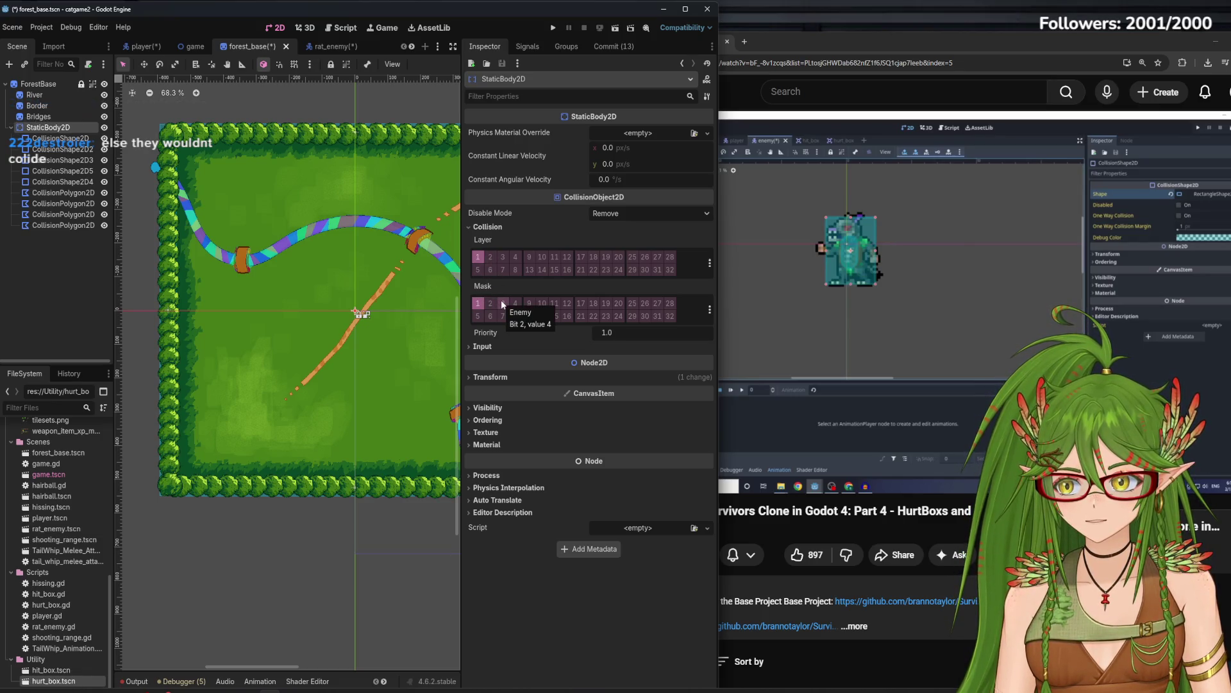
pyautogui.click(332, 47)
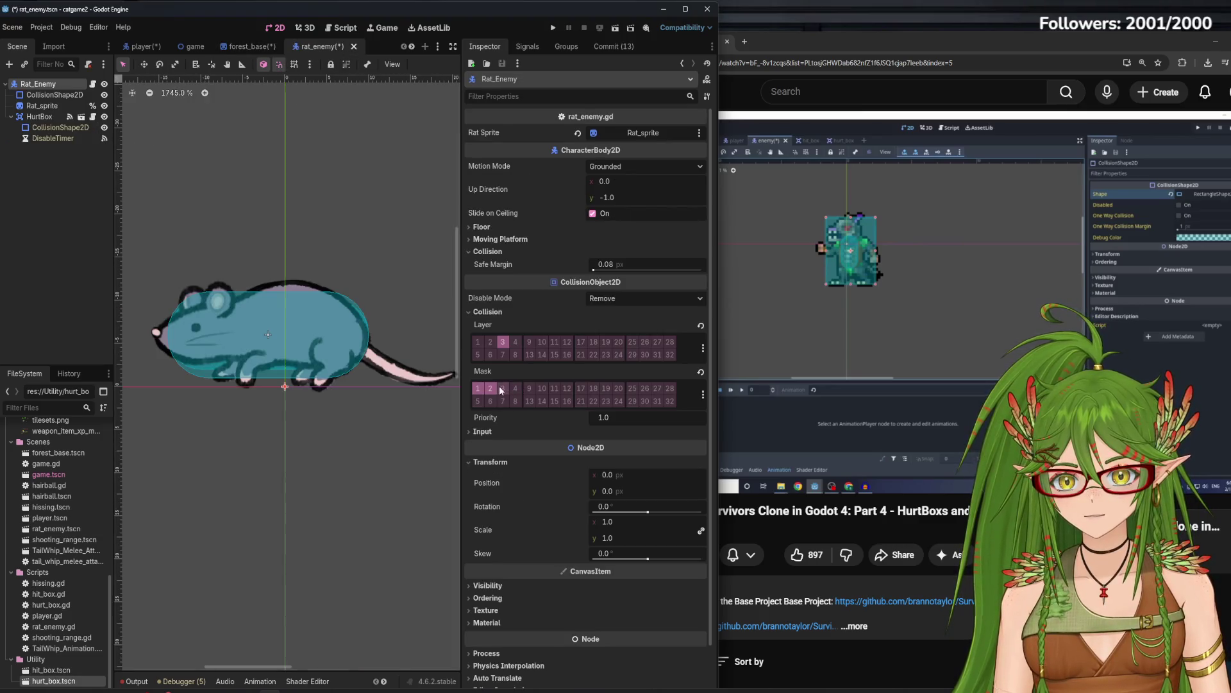
pyautogui.hotkey('ctrl', 's')
pyautogui.click(248, 48)
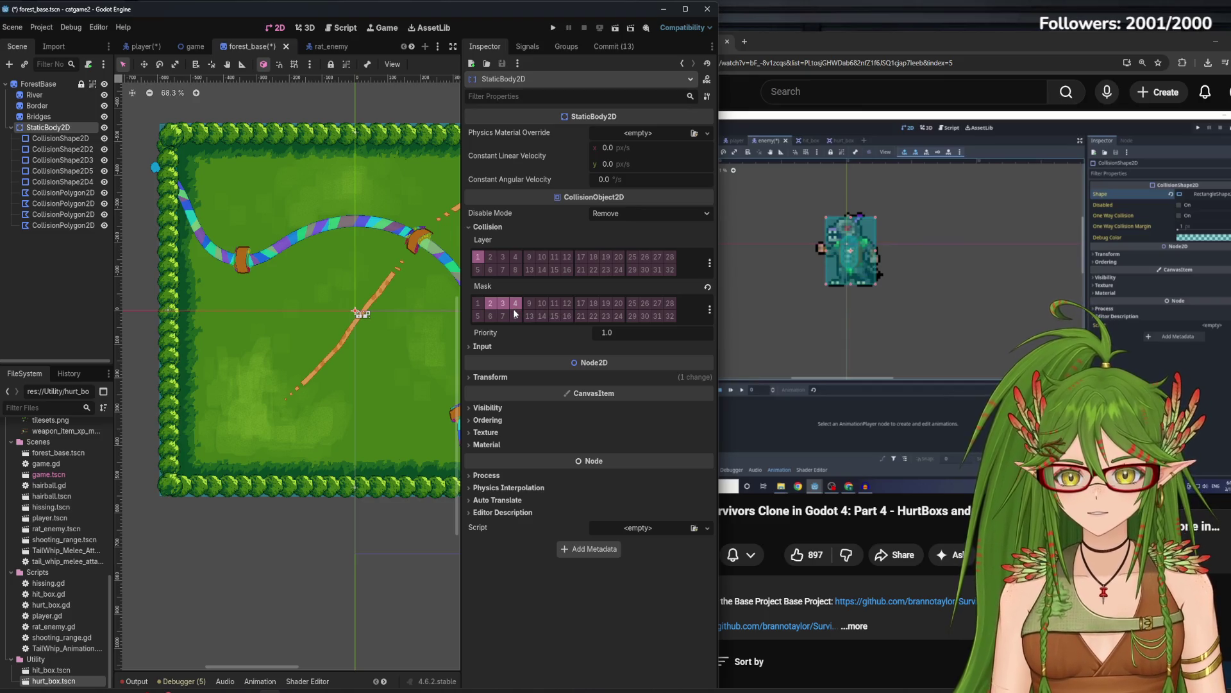
pyautogui.hotkey('ctrl', 's')
pyautogui.click(180, 45)
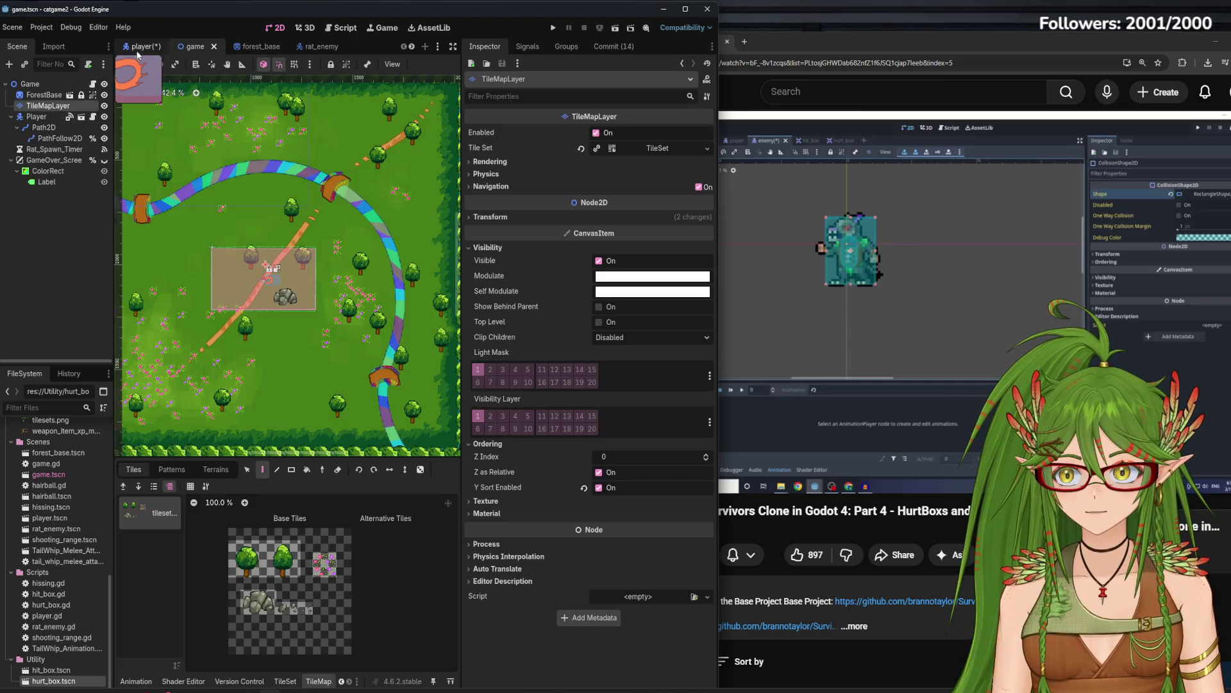
# - Run the project and steer the cat with A, S, D among the chasing rats, then stop it
pyautogui.click(141, 46)
pyautogui.click(553, 28)
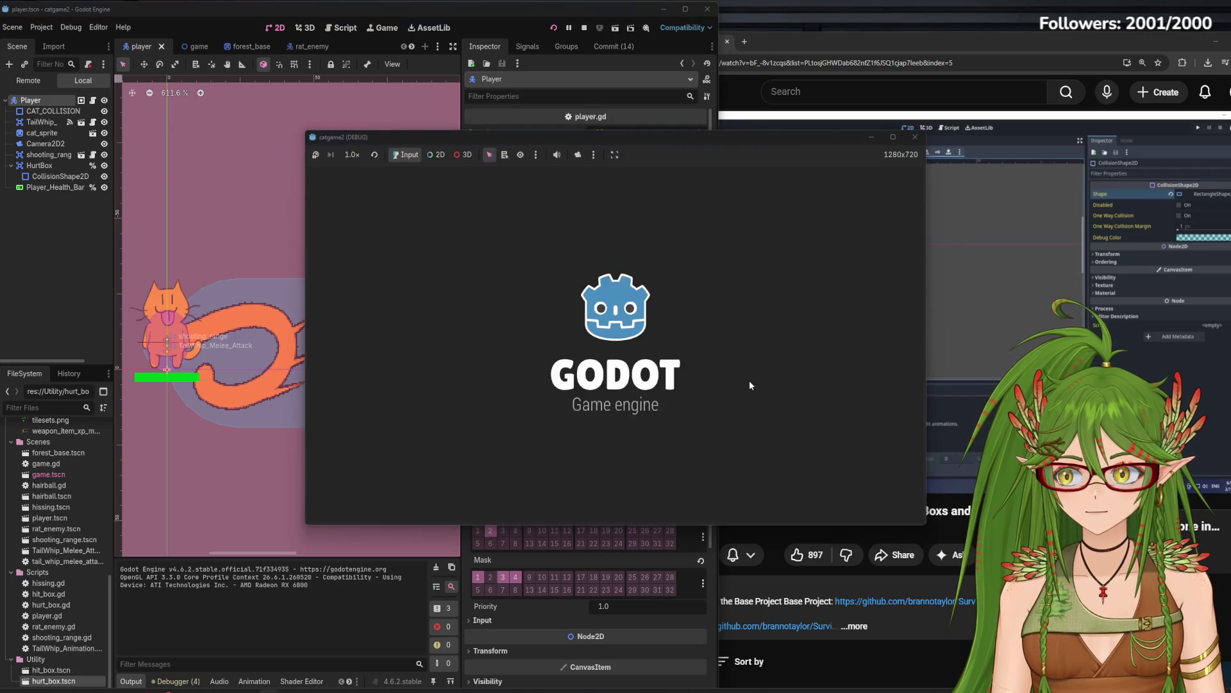
pyautogui.press('a')
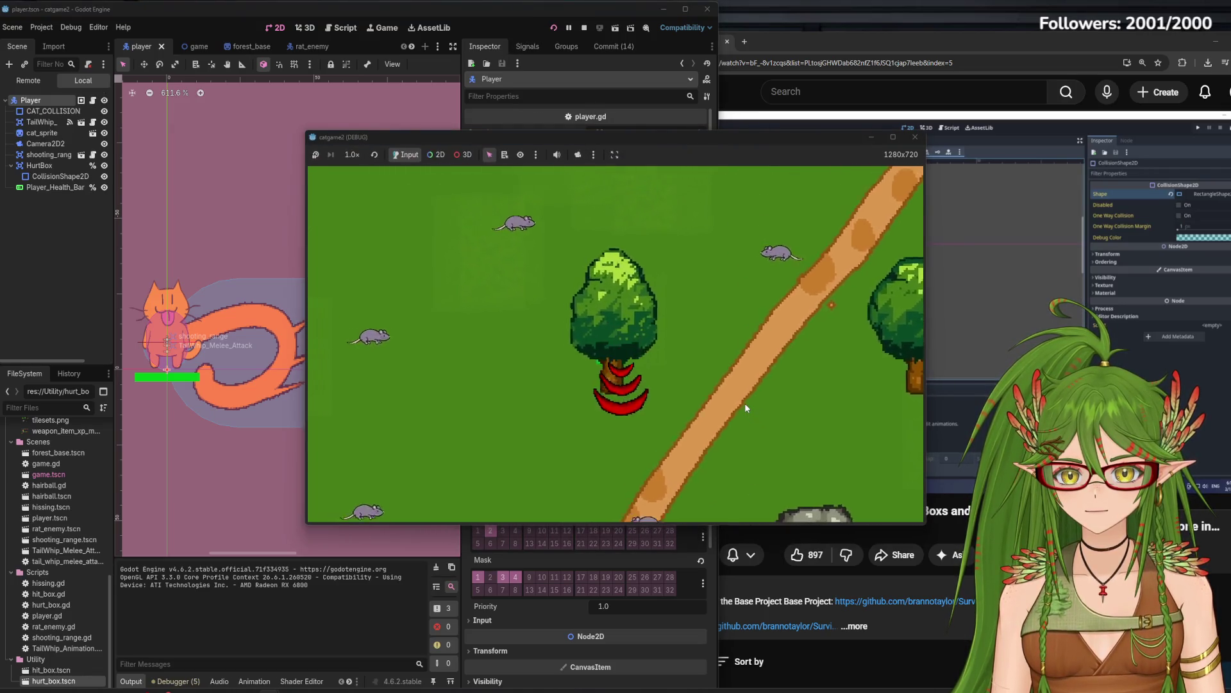
pyautogui.press('a')
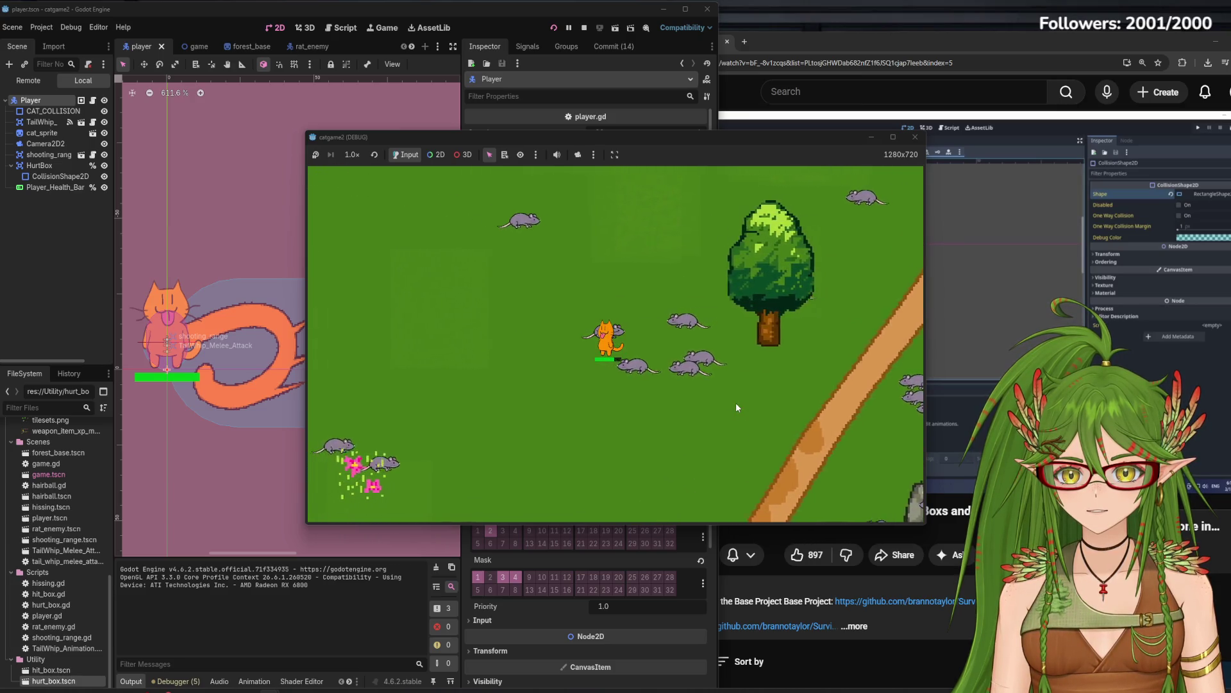
pyautogui.press('s')
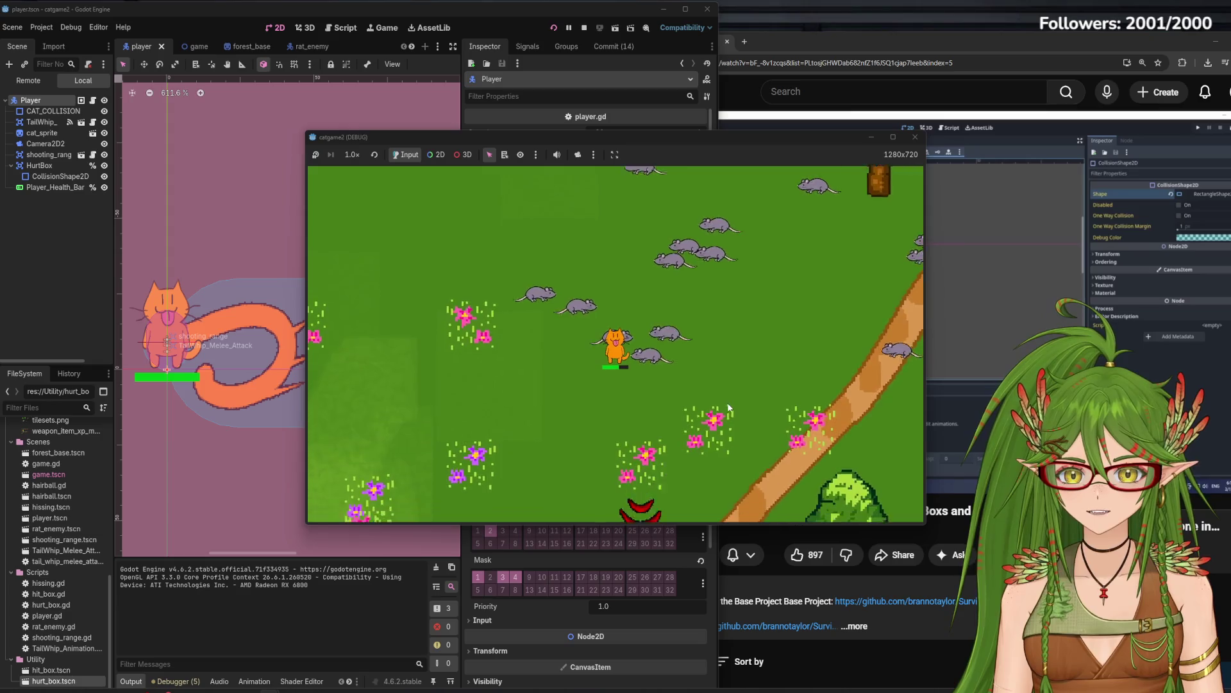
pyautogui.press('s')
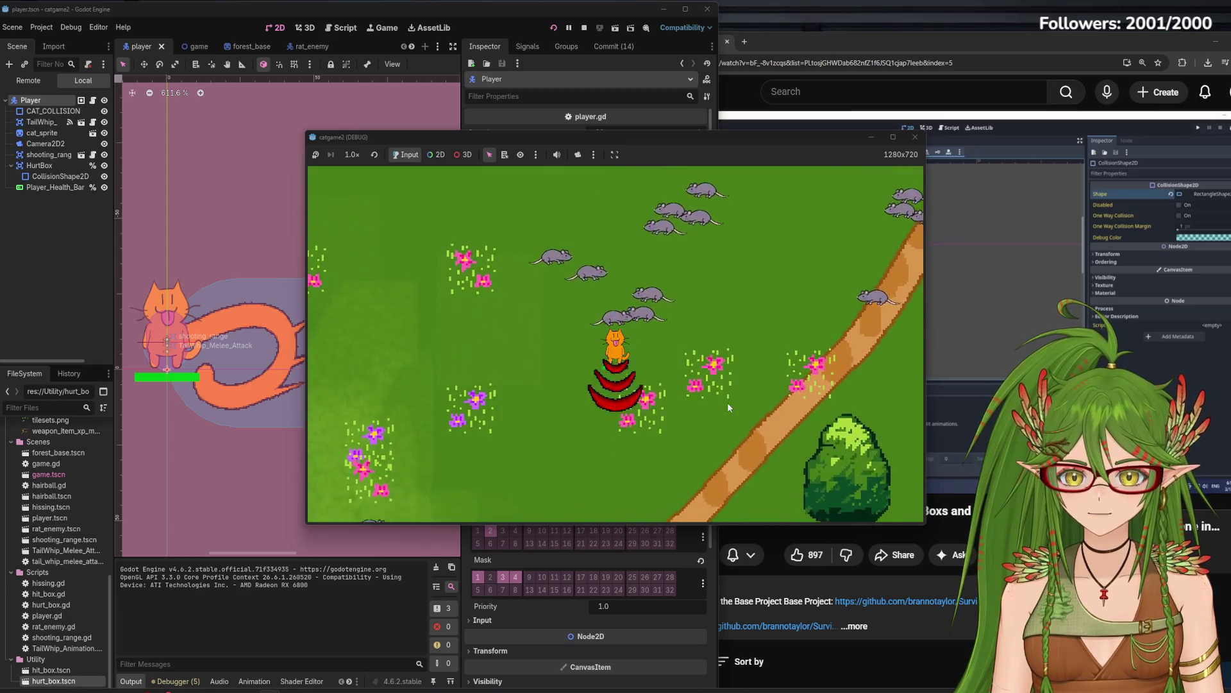
pyautogui.press('d')
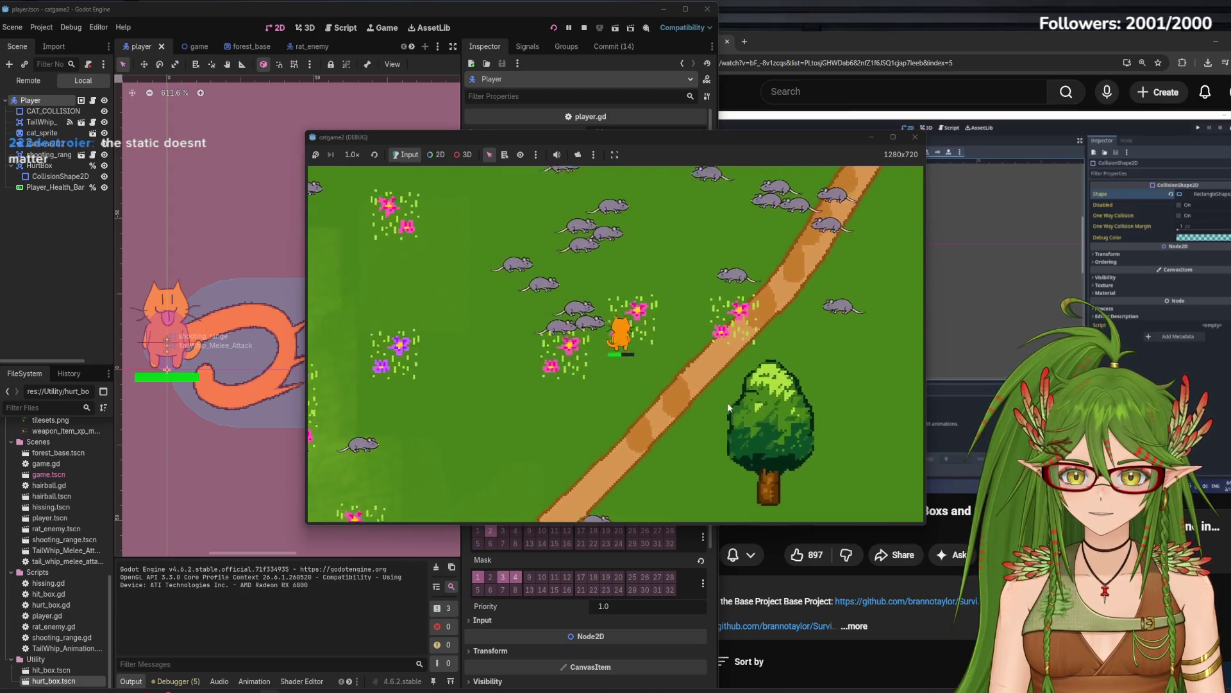
pyautogui.press('d')
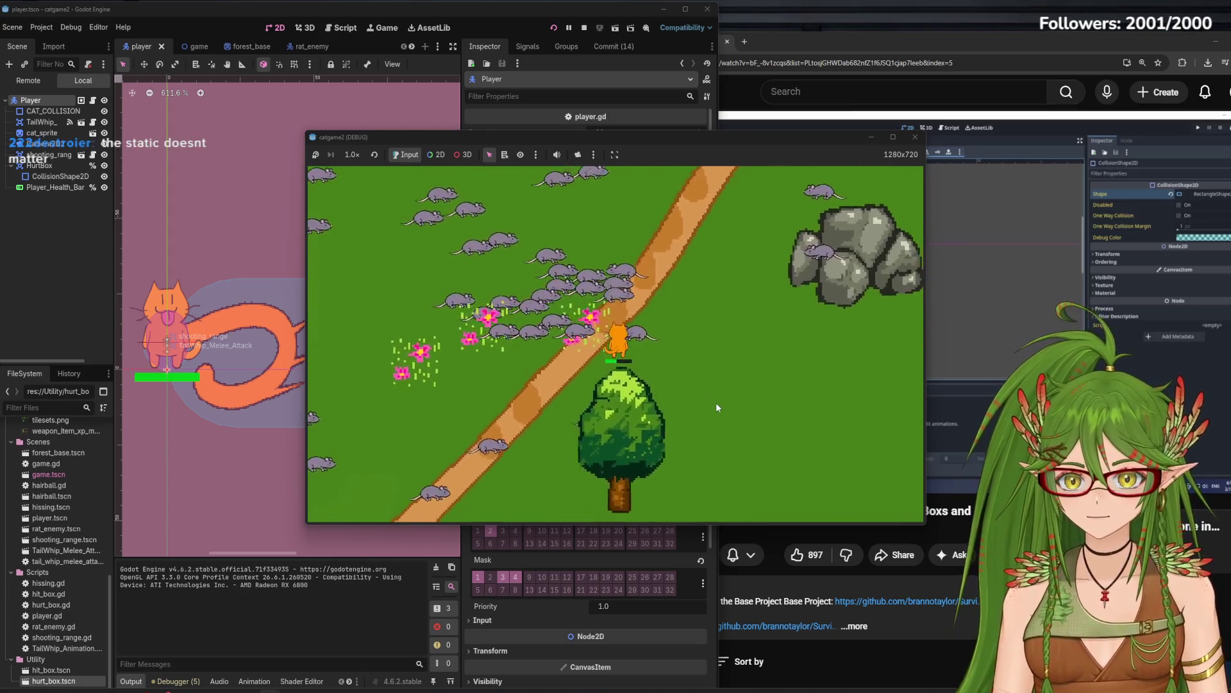
pyautogui.press('d')
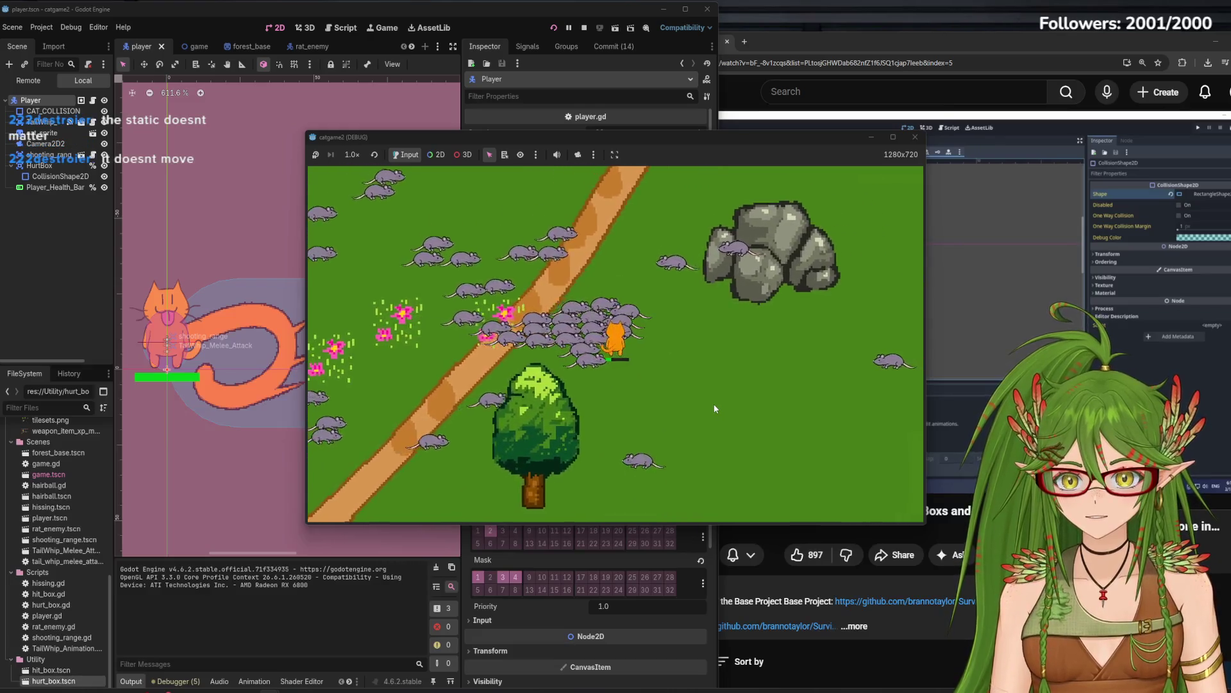
pyautogui.press('s')
pyautogui.press('d')
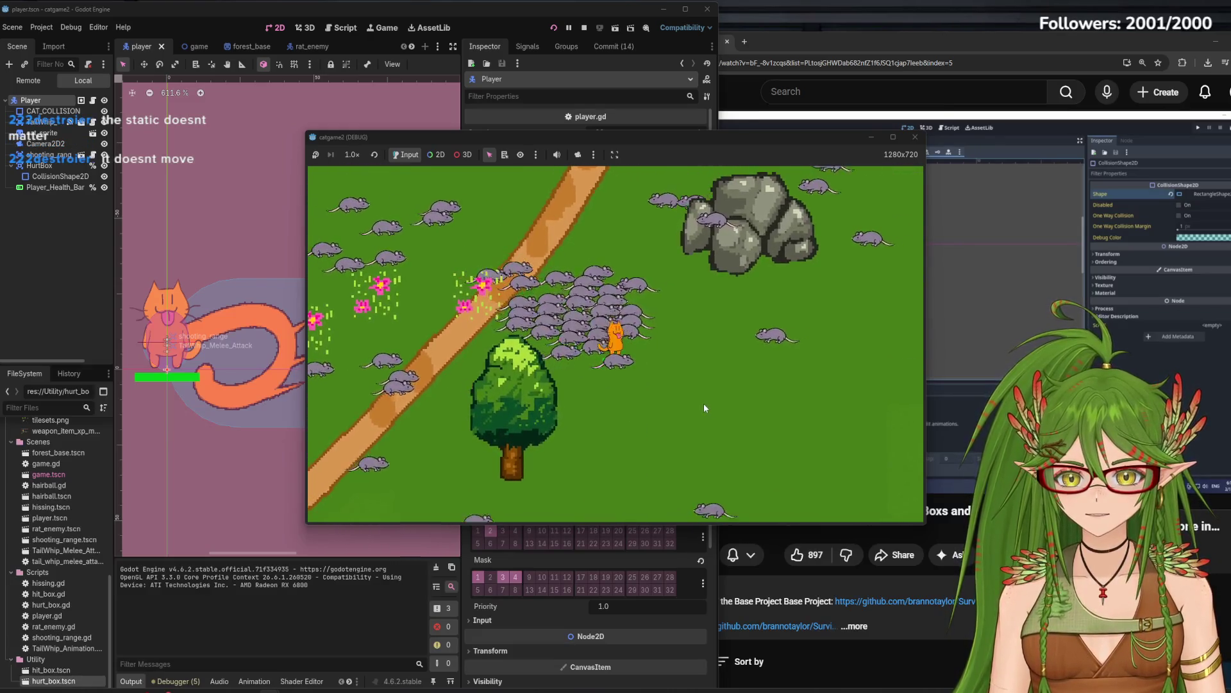
pyautogui.press('s')
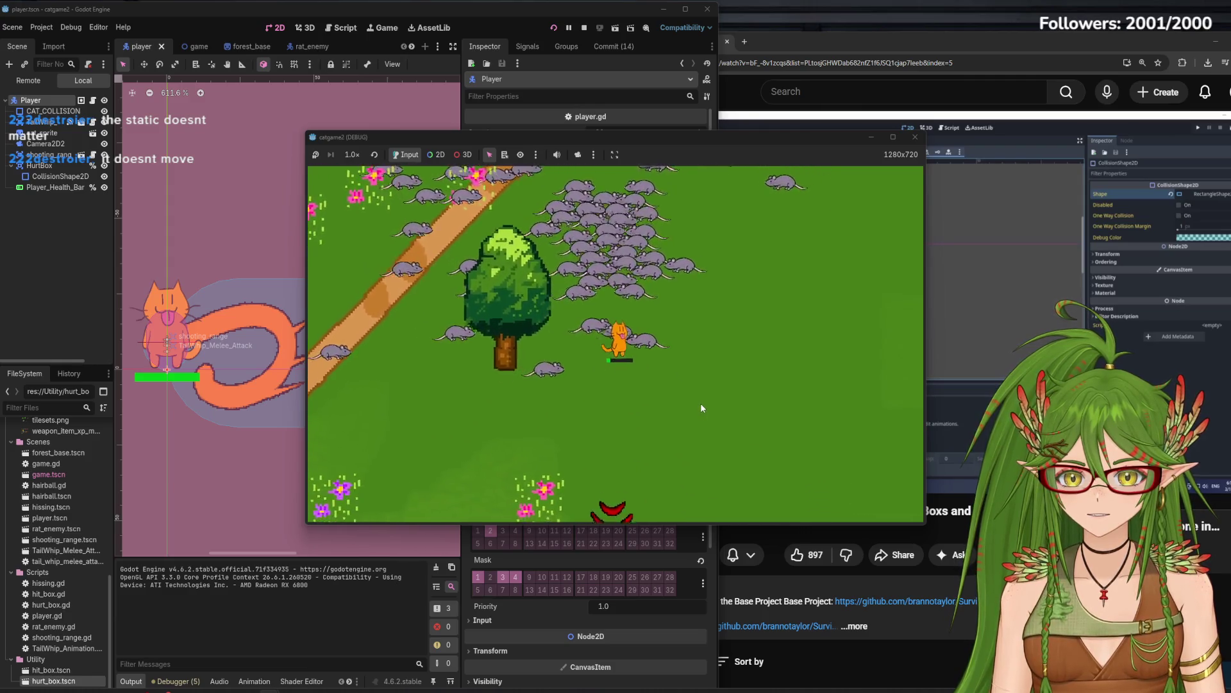
pyautogui.press('s')
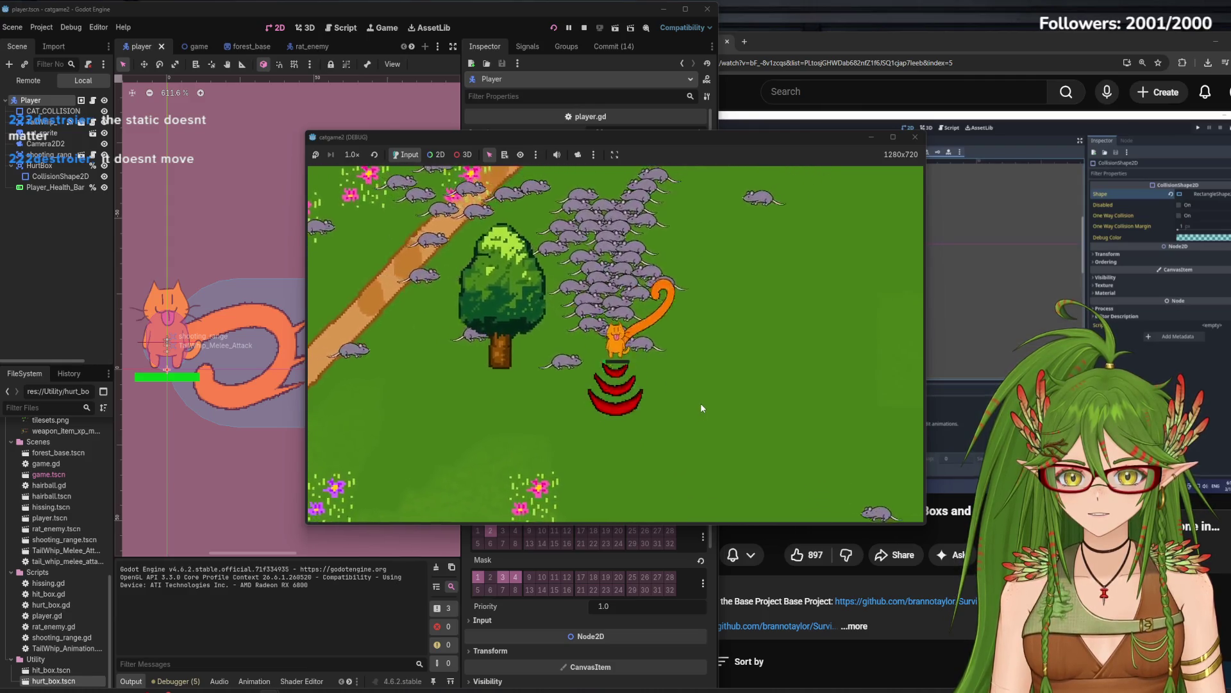
pyautogui.press('d')
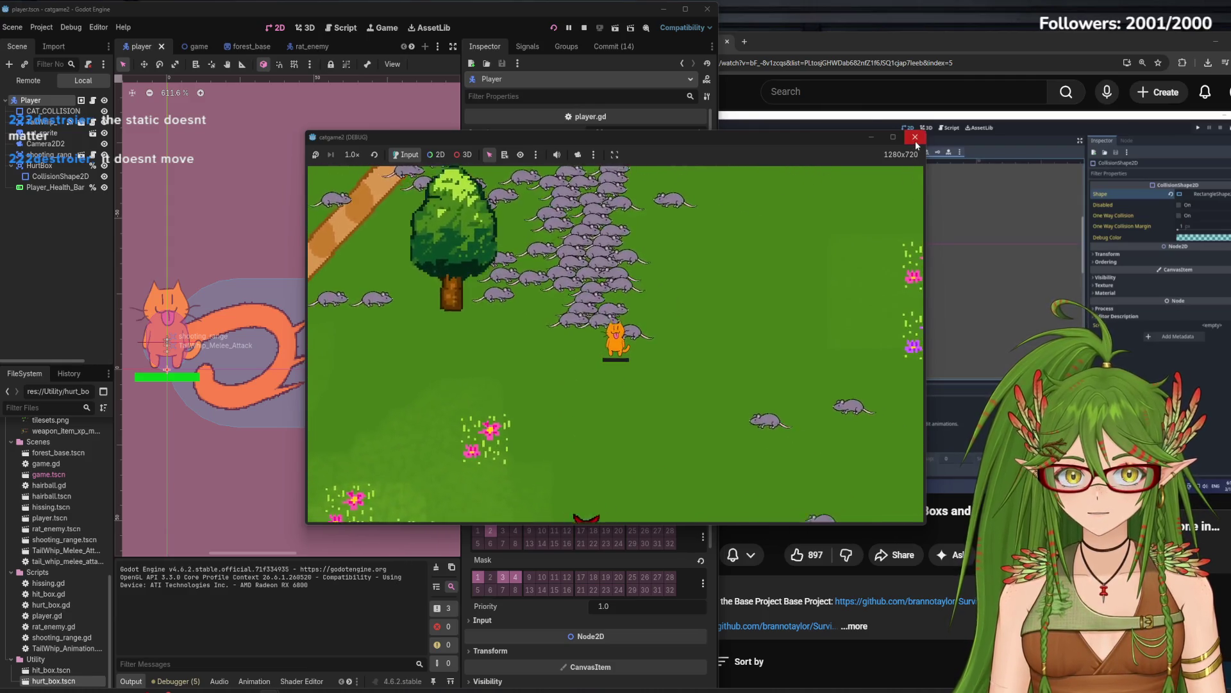
pyautogui.click(916, 137)
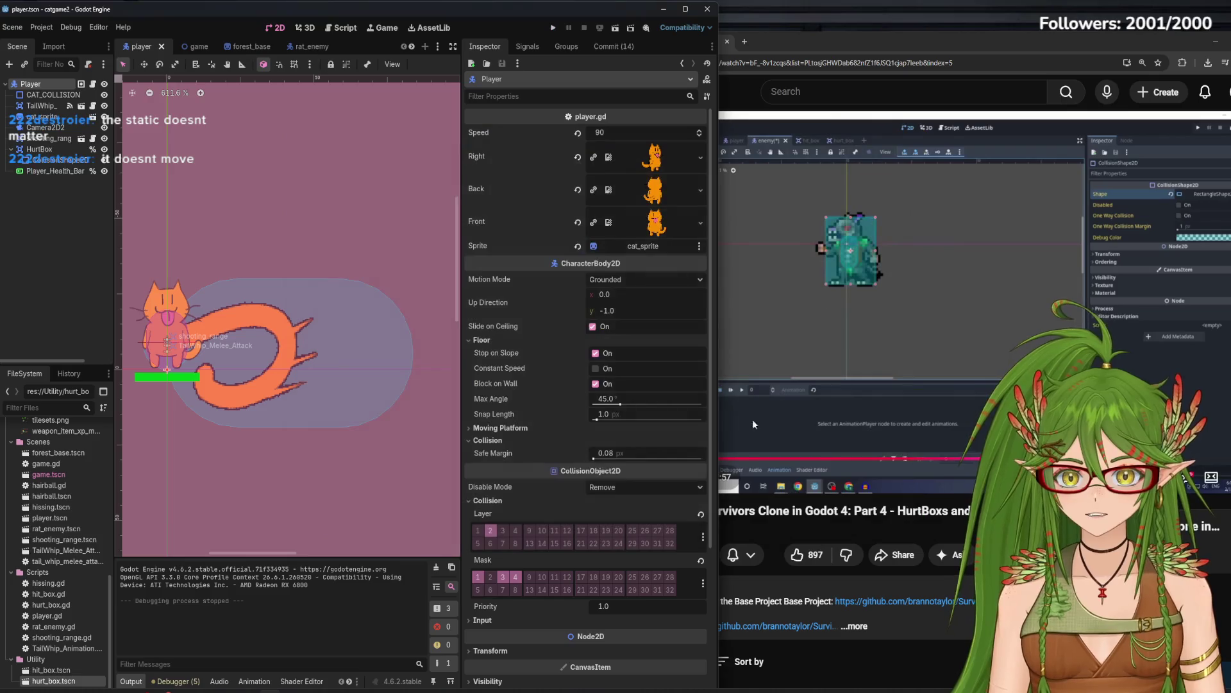
# - Play the HurtBoxes tutorial briefly and pause it at 12:48
pyautogui.click(914, 333)
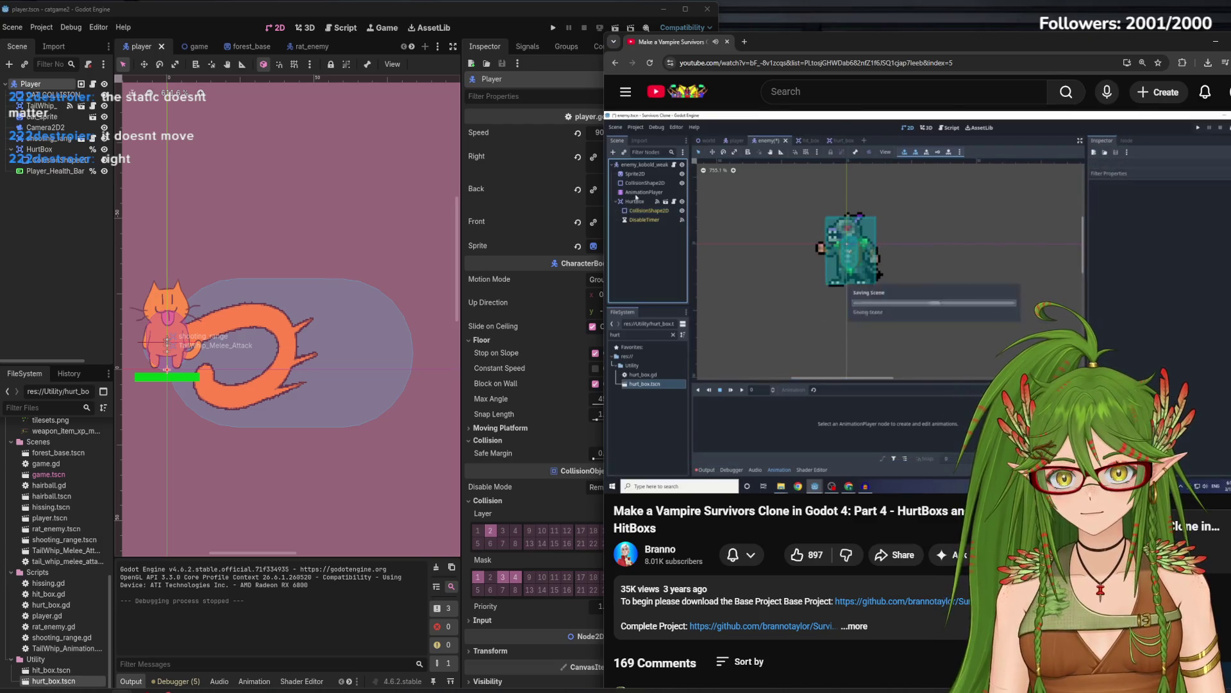
pyautogui.moveTo(724, 217)
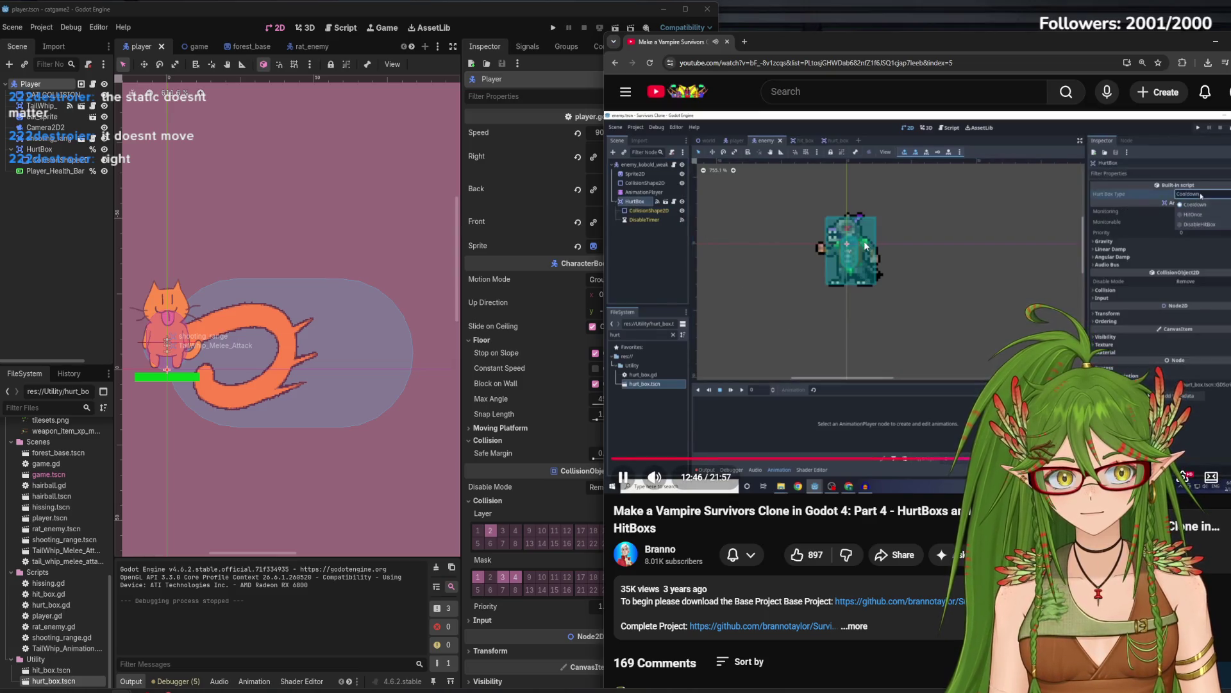
pyautogui.click(837, 286)
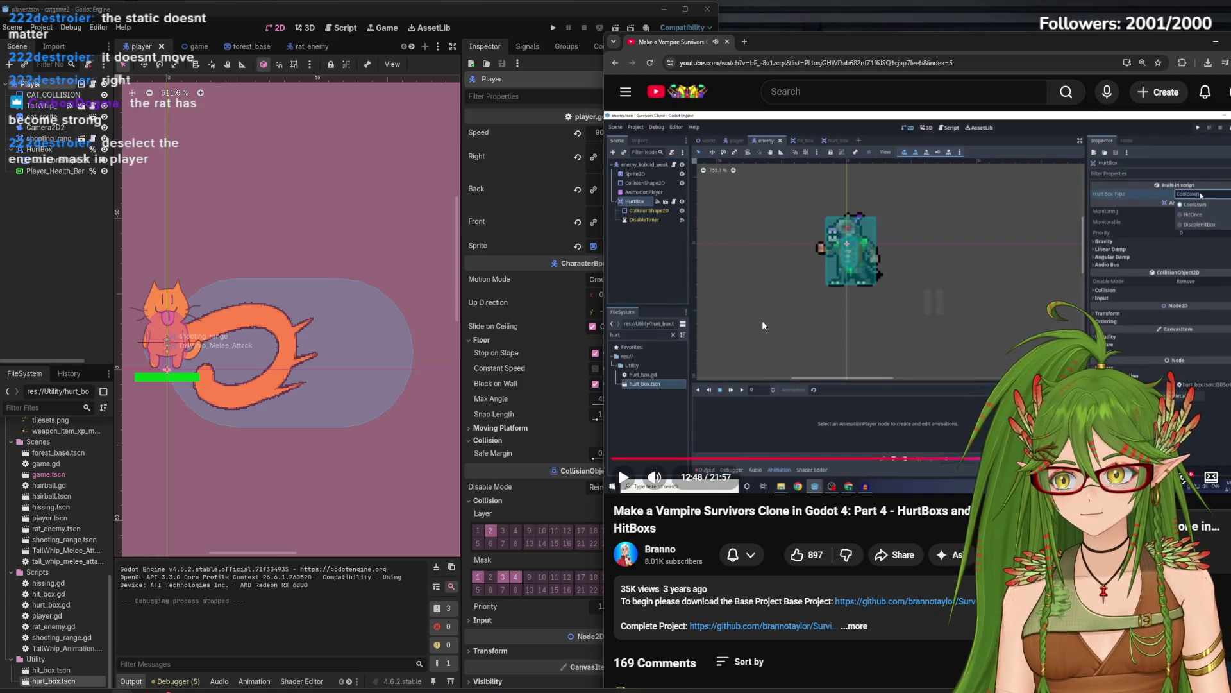
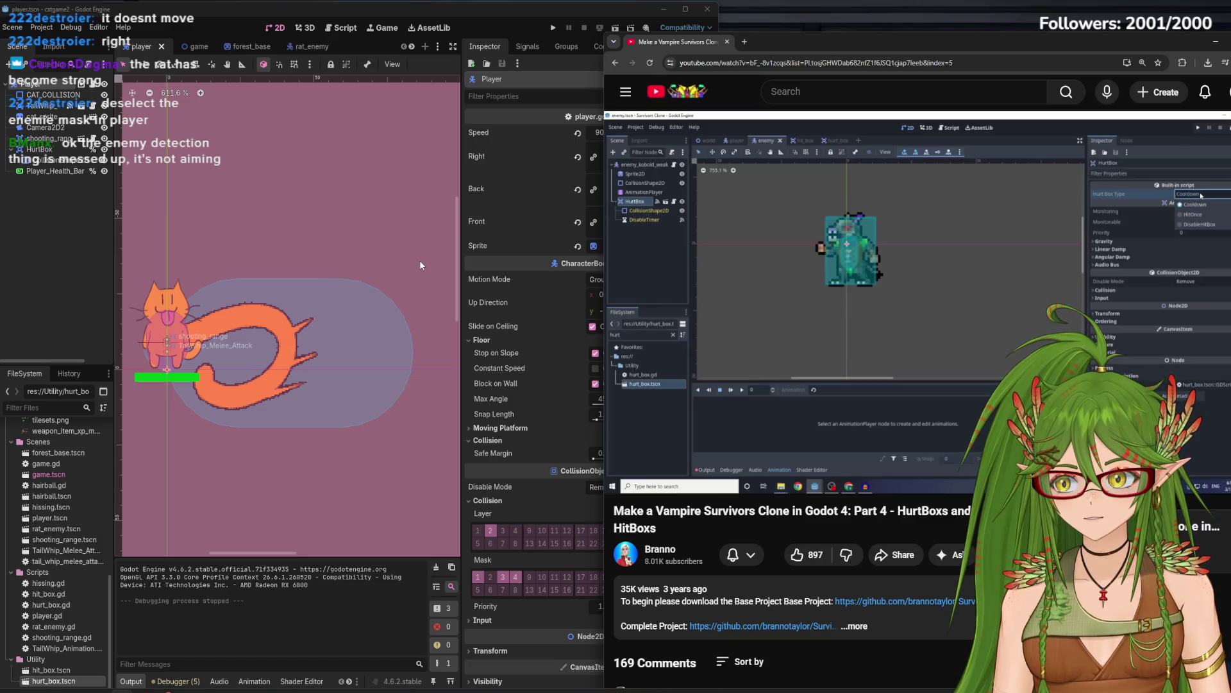
# - Uncheck bit 3 of the Player's collision mask, then run the game and walk the cat among the rats
pyautogui.click(504, 577)
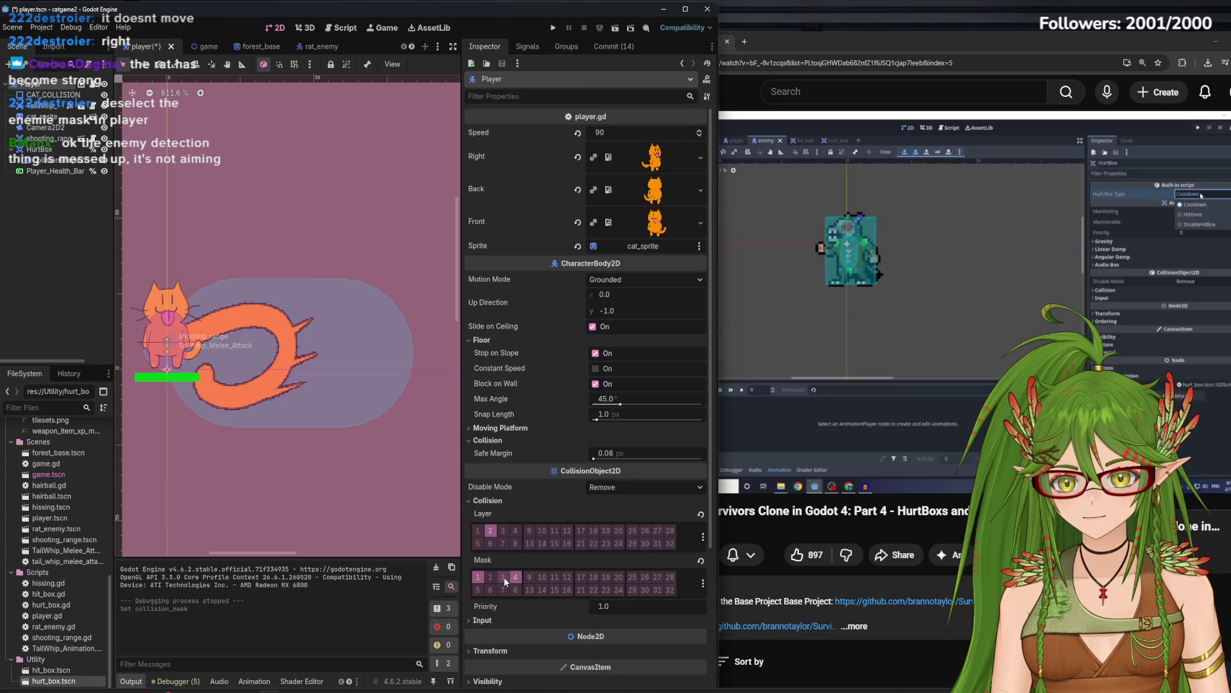
pyautogui.click(553, 29)
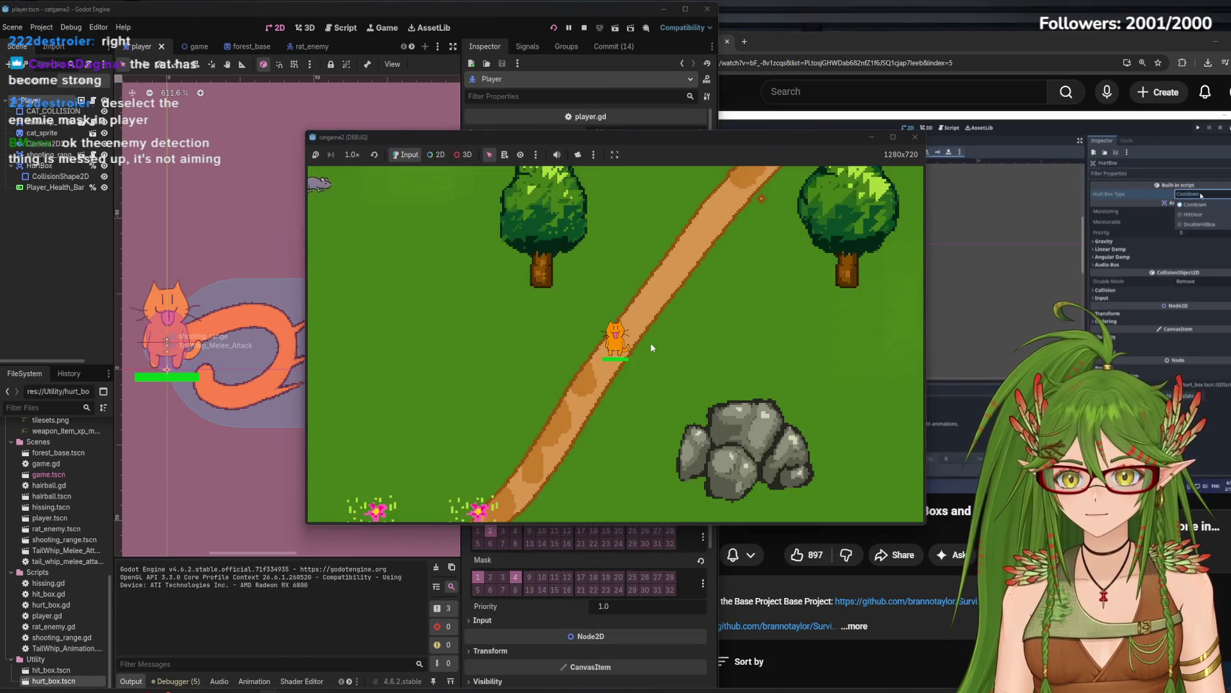
pyautogui.press('a')
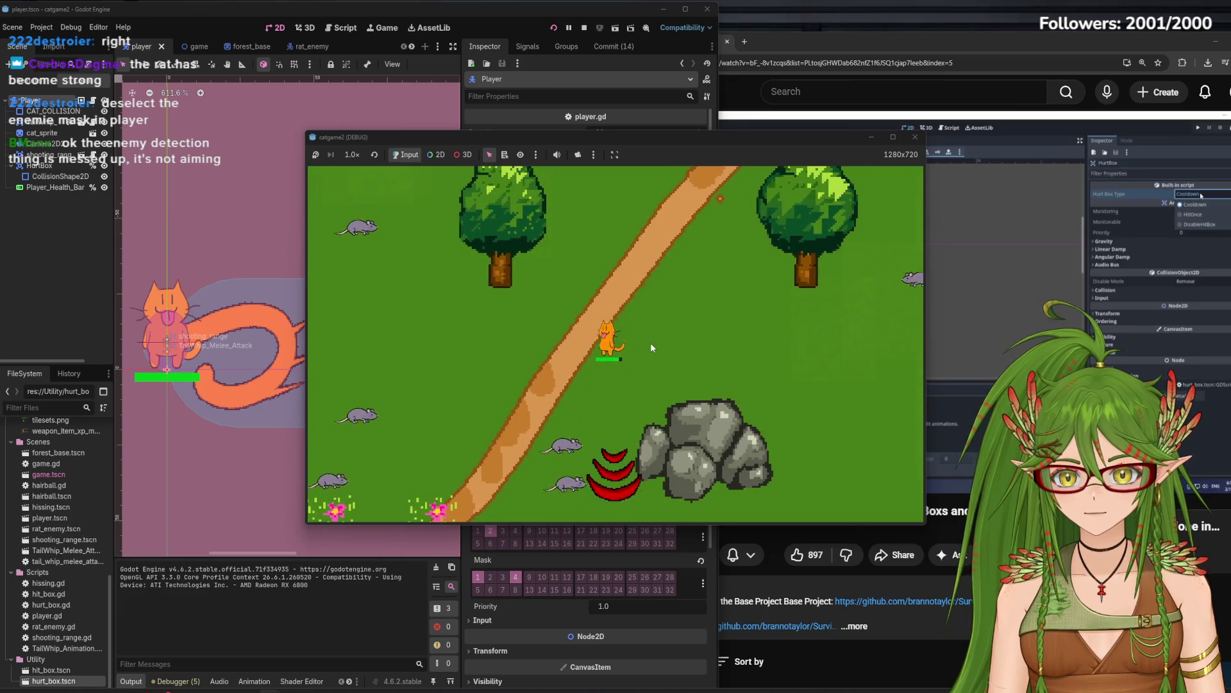
pyautogui.press('s')
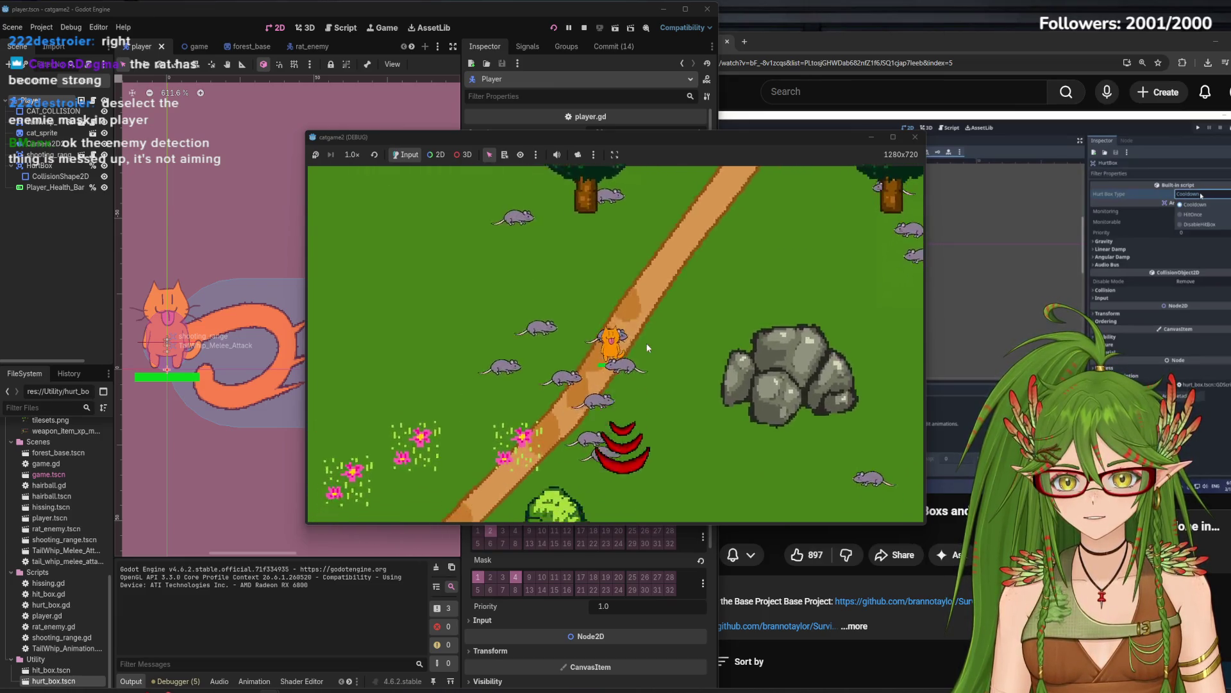
pyautogui.press('w')
pyautogui.press('d')
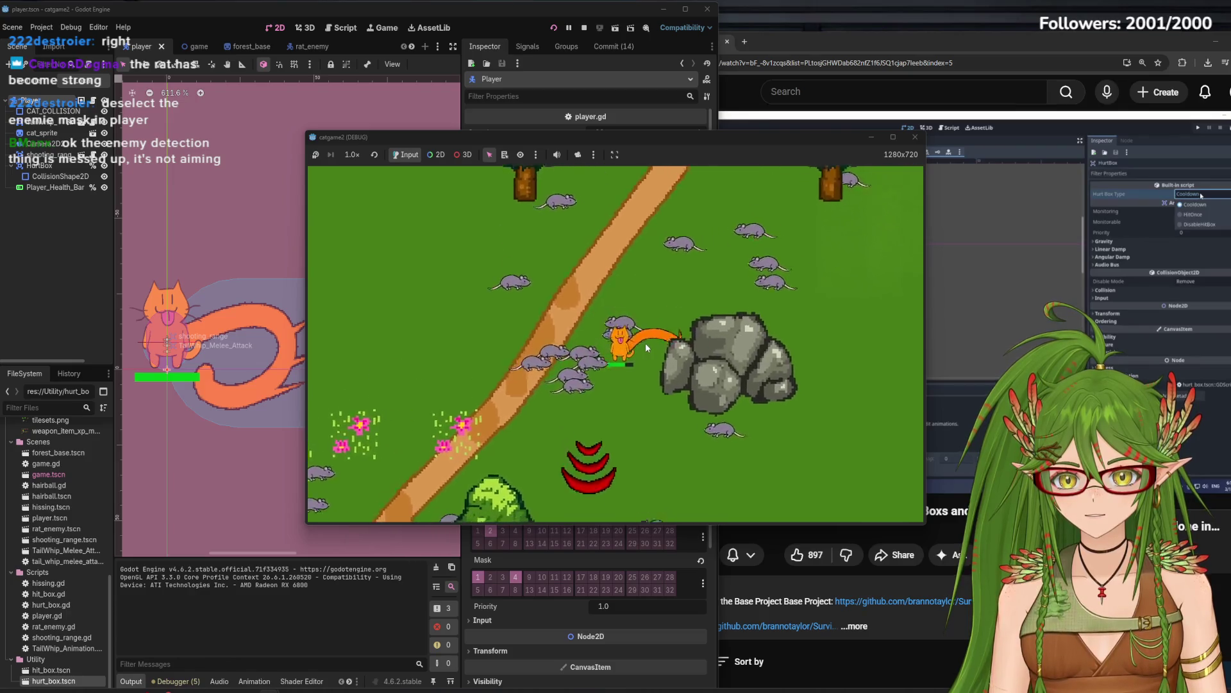
# - Keep steering the cat through the rat swarm, then stop the game
pyautogui.press('s')
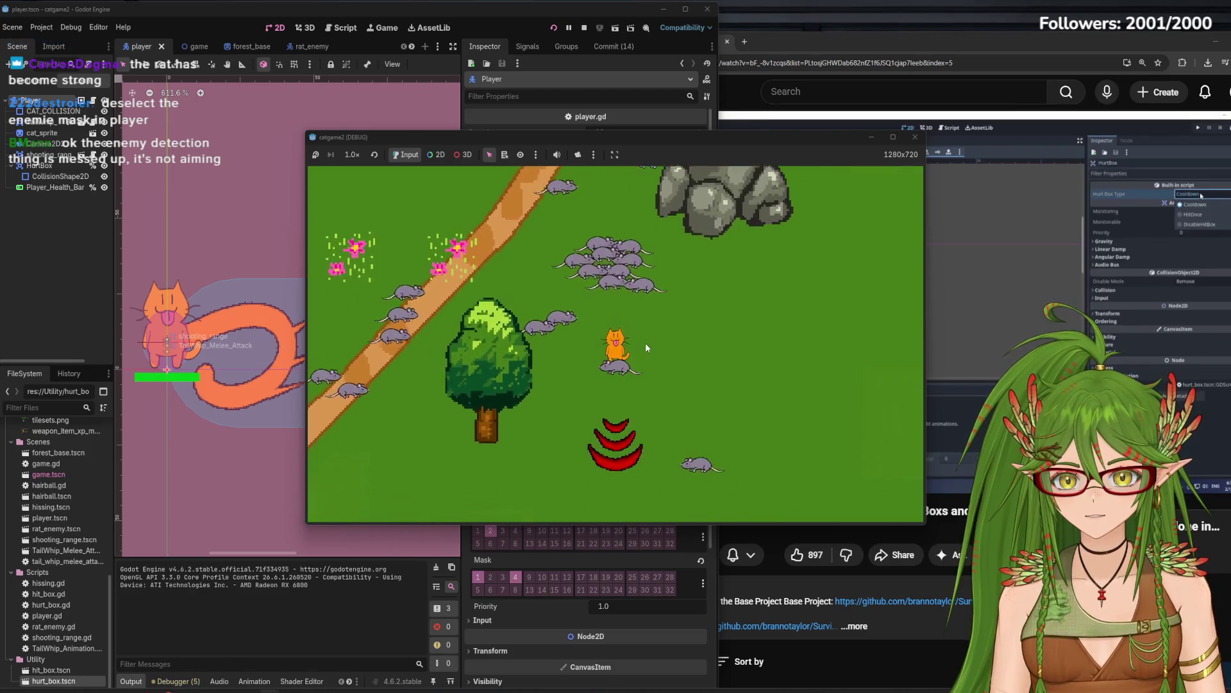
pyautogui.press('d')
pyautogui.press('w')
pyautogui.press('a')
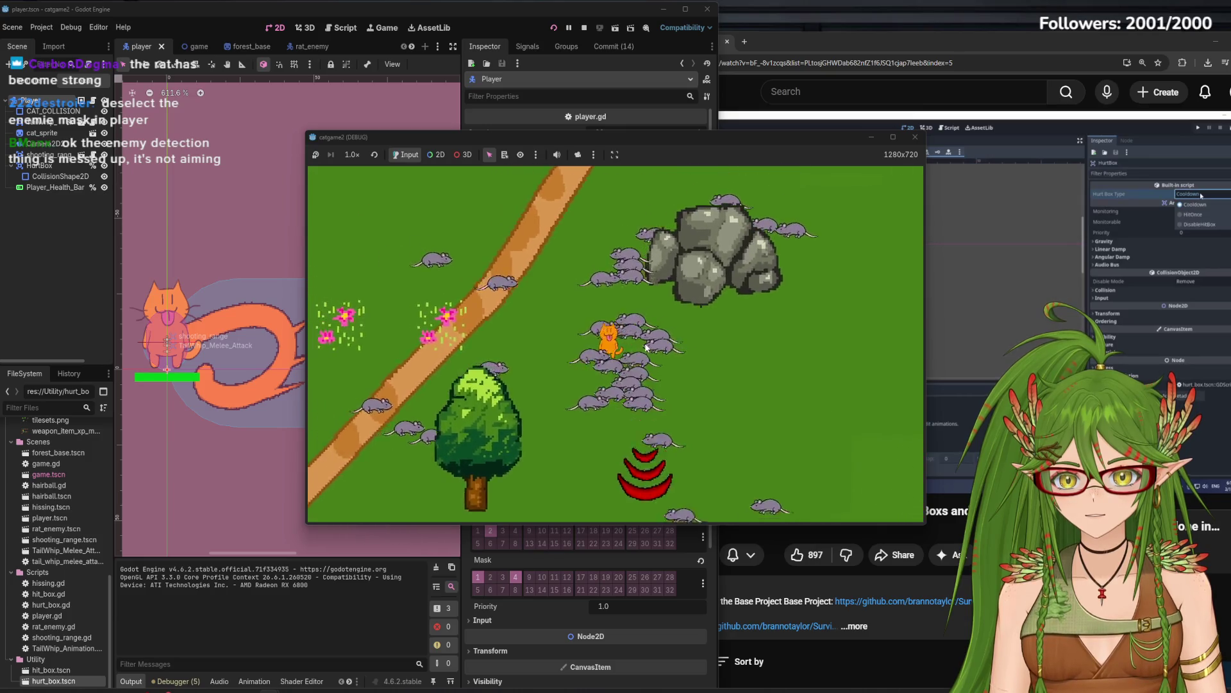
pyautogui.press('s')
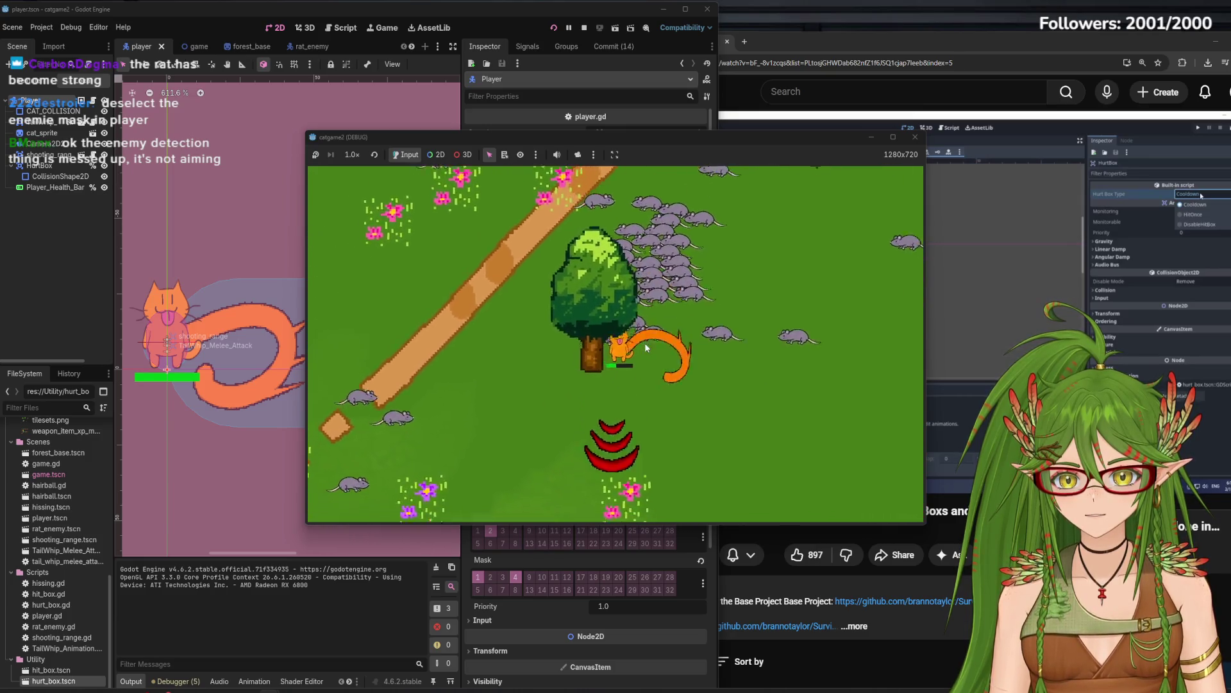
pyautogui.press('d')
pyautogui.press('d')
pyautogui.press('s')
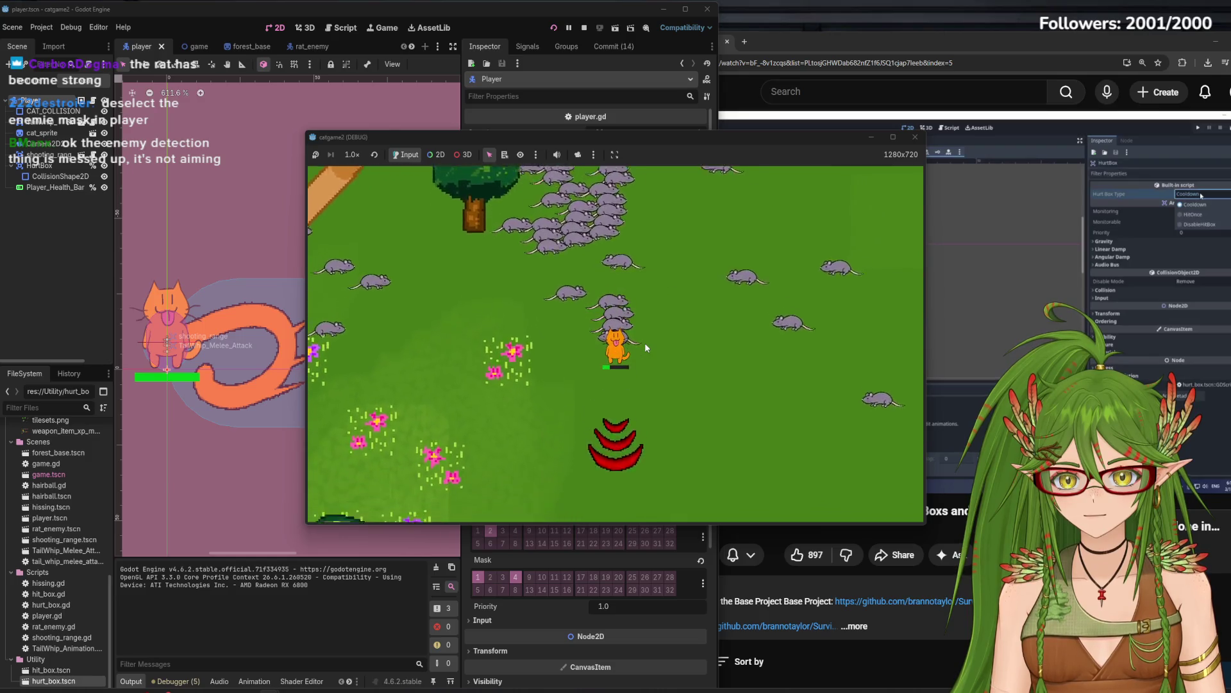
pyautogui.press('F8')
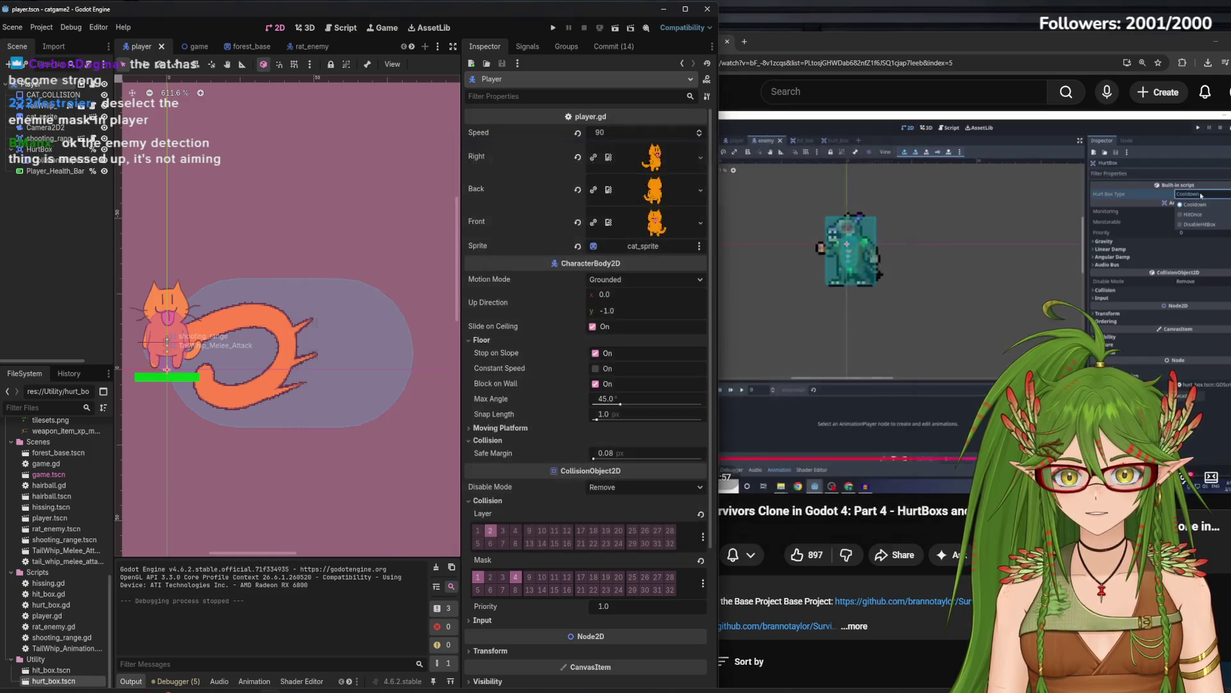
# - Switch to the rat_enemy scene and select its HurtBox node
pyautogui.click(1009, 262)
pyautogui.click(1008, 262)
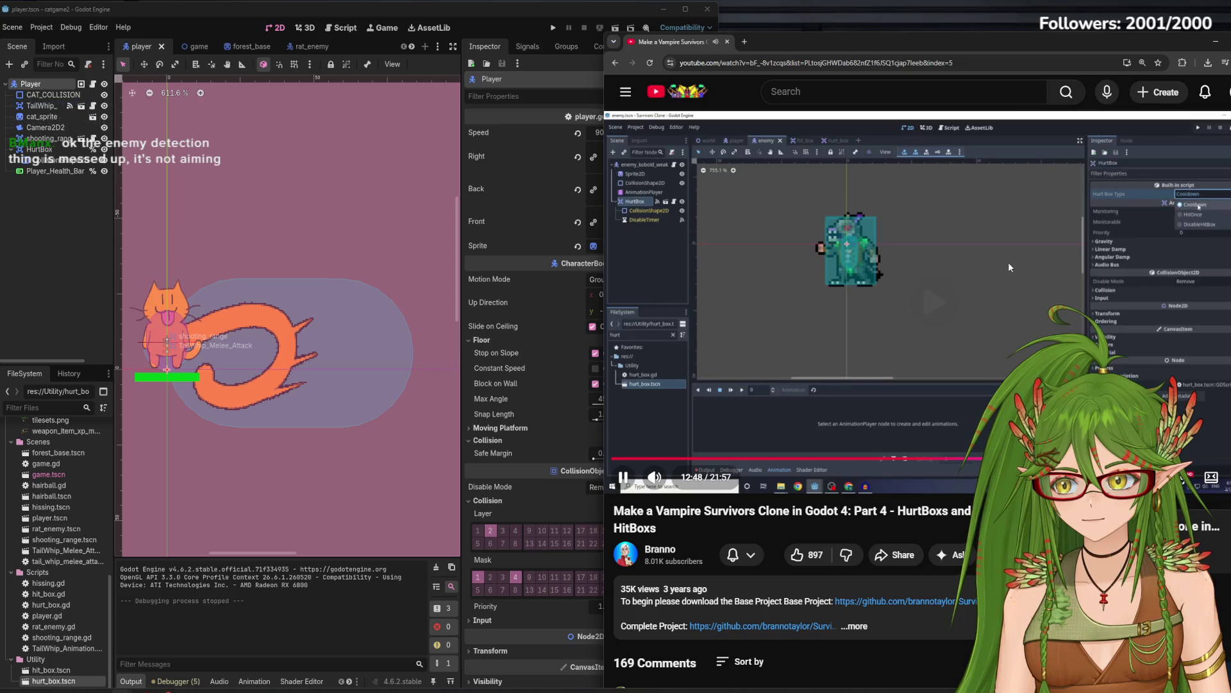
pyautogui.click(748, 273)
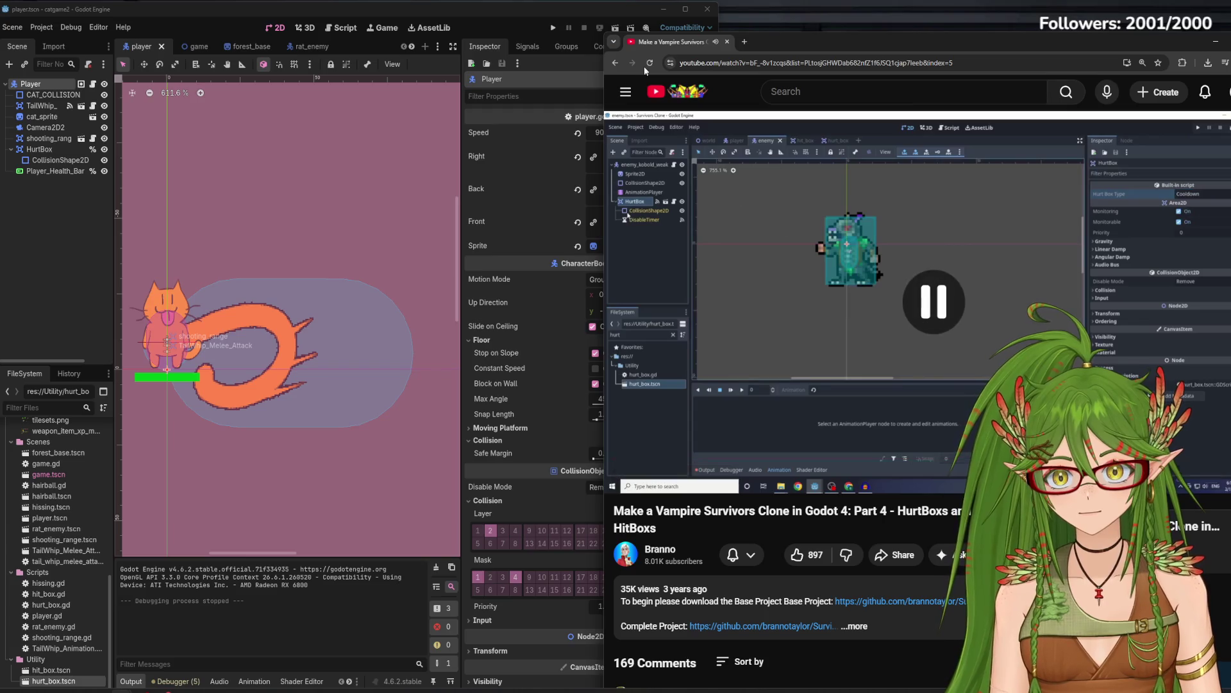
pyautogui.click(499, 10)
pyautogui.click(299, 46)
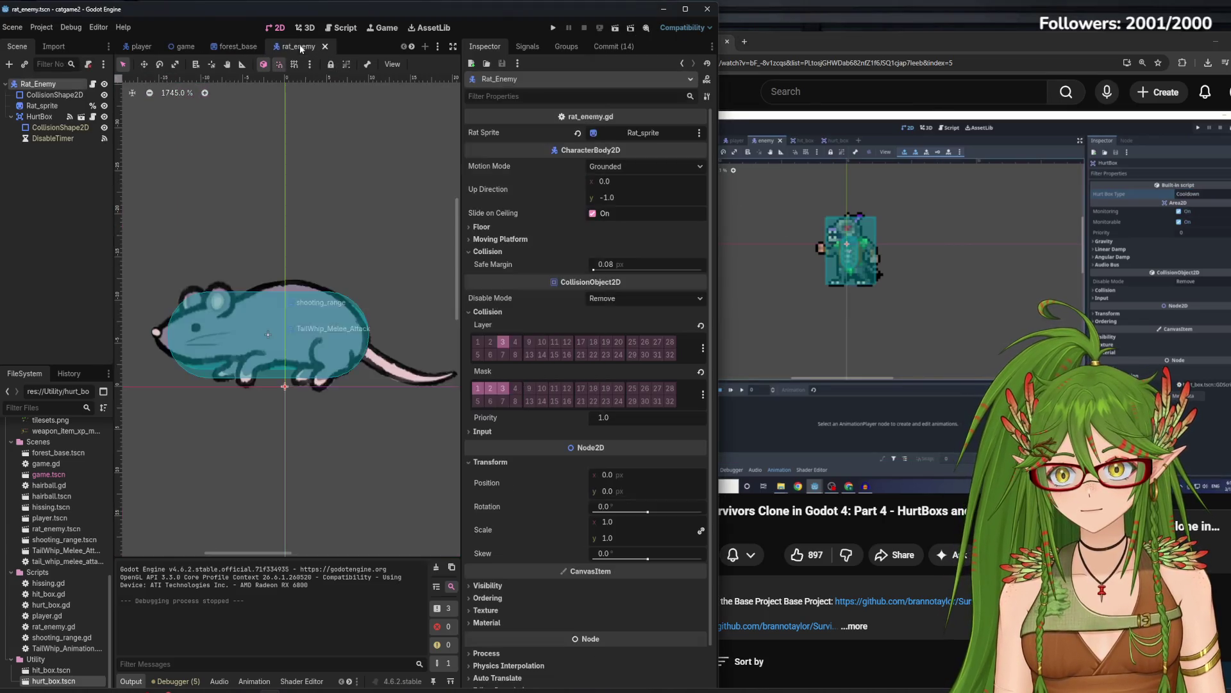
pyautogui.click(39, 117)
# - Enable collision layer 3 and mask 3 on the rat's HurtBox and save the scene
pyautogui.click(835, 191)
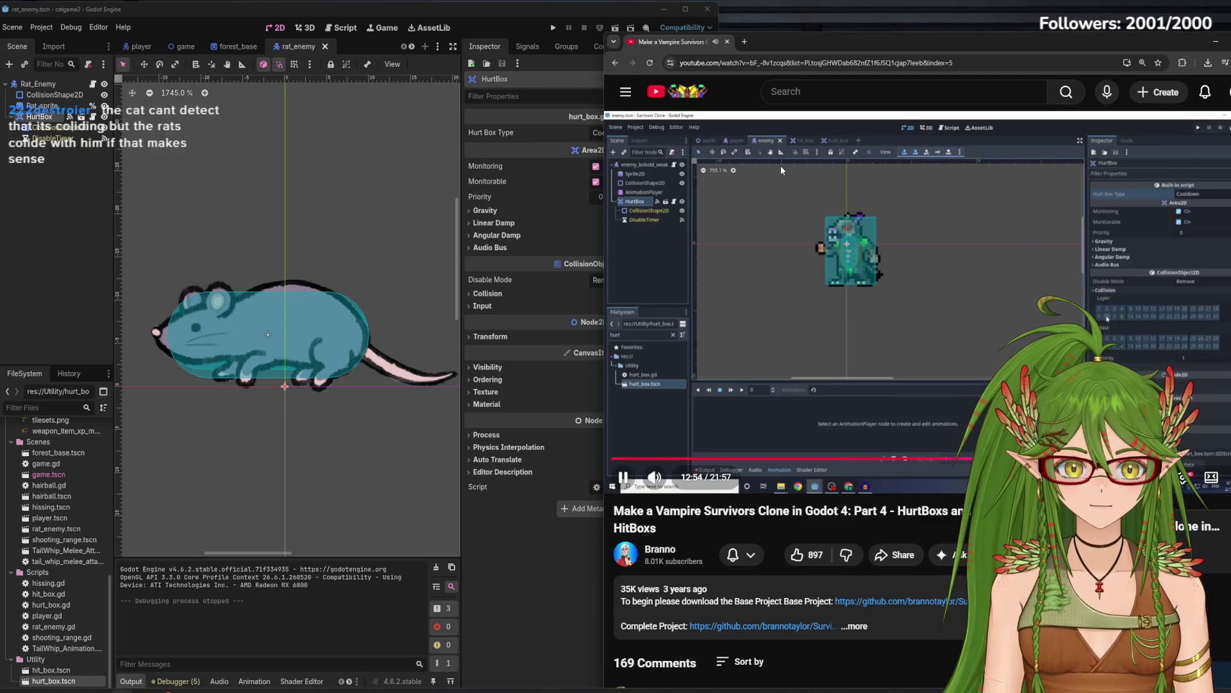
pyautogui.click(858, 236)
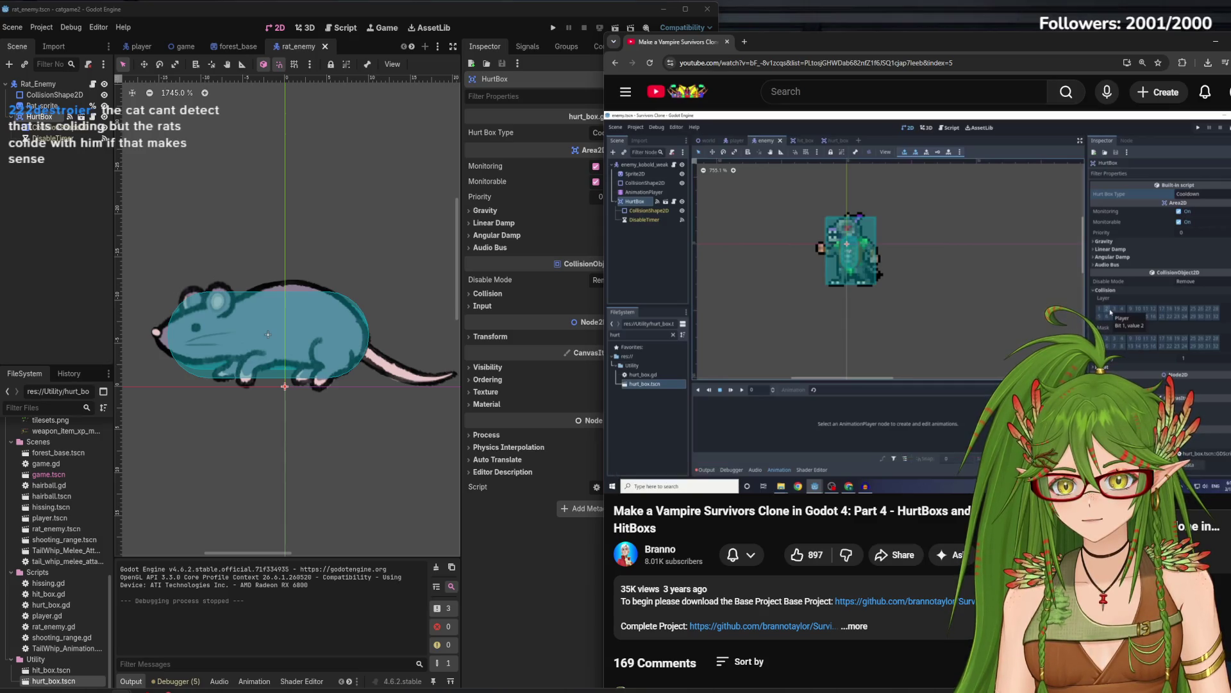
pyautogui.click(787, 244)
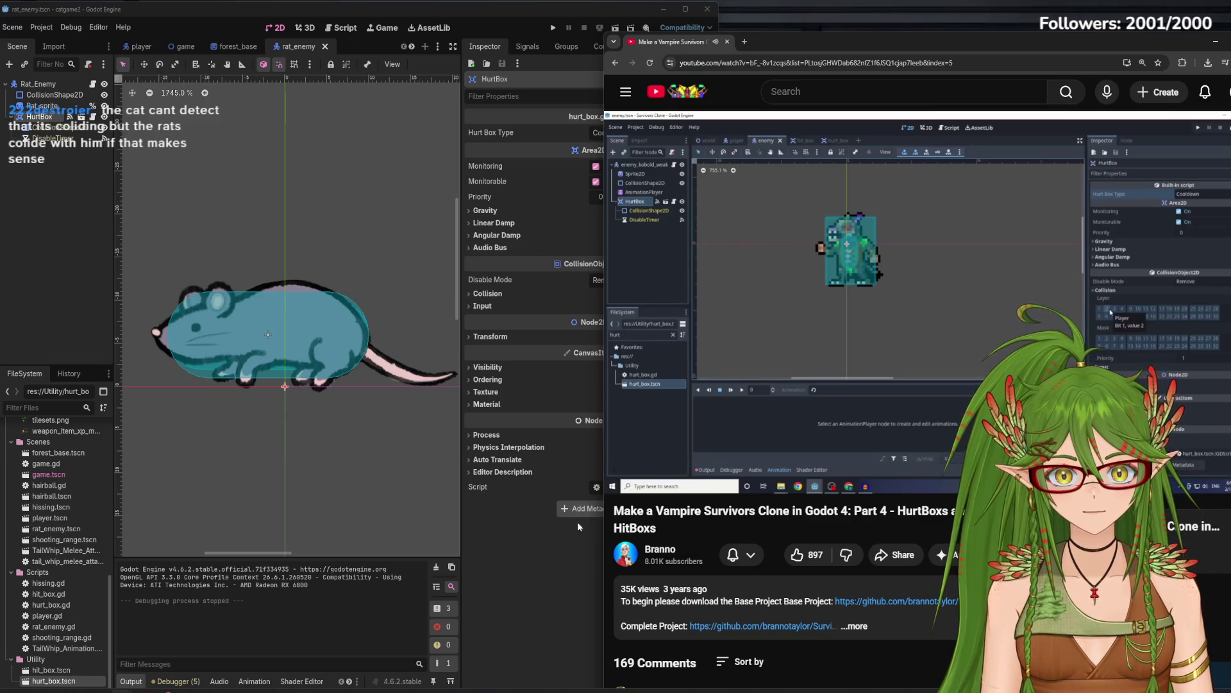
pyautogui.click(488, 306)
pyautogui.click(491, 294)
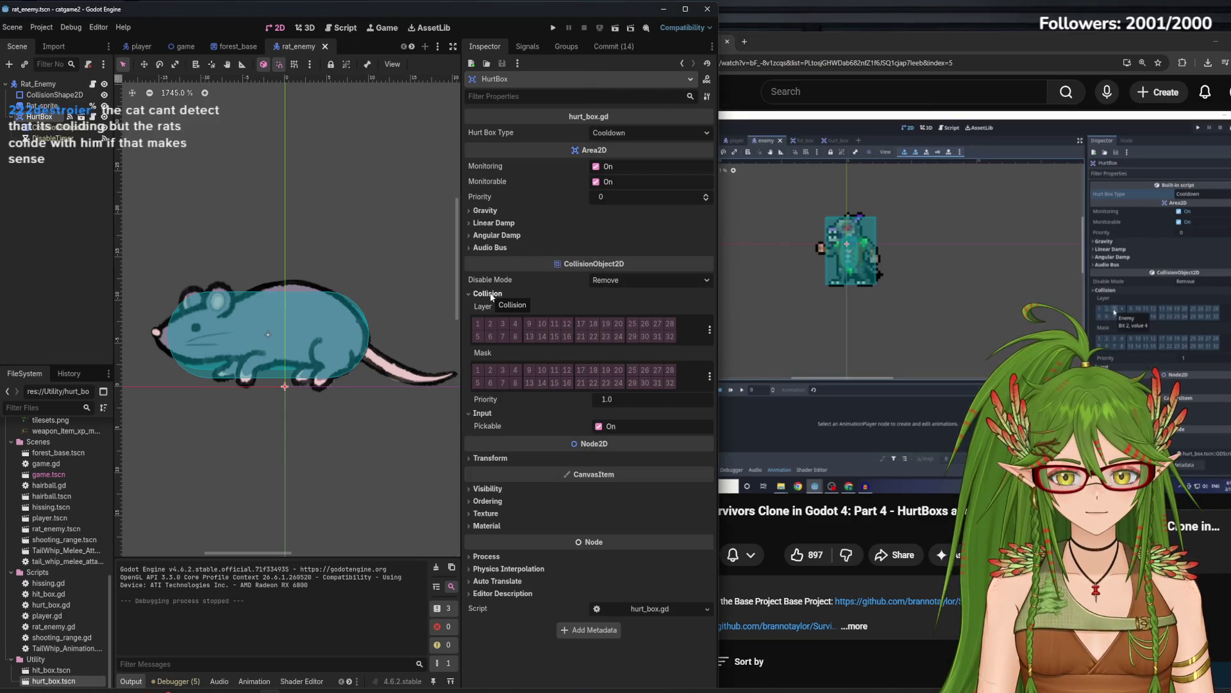
pyautogui.click(502, 323)
pyautogui.click(503, 369)
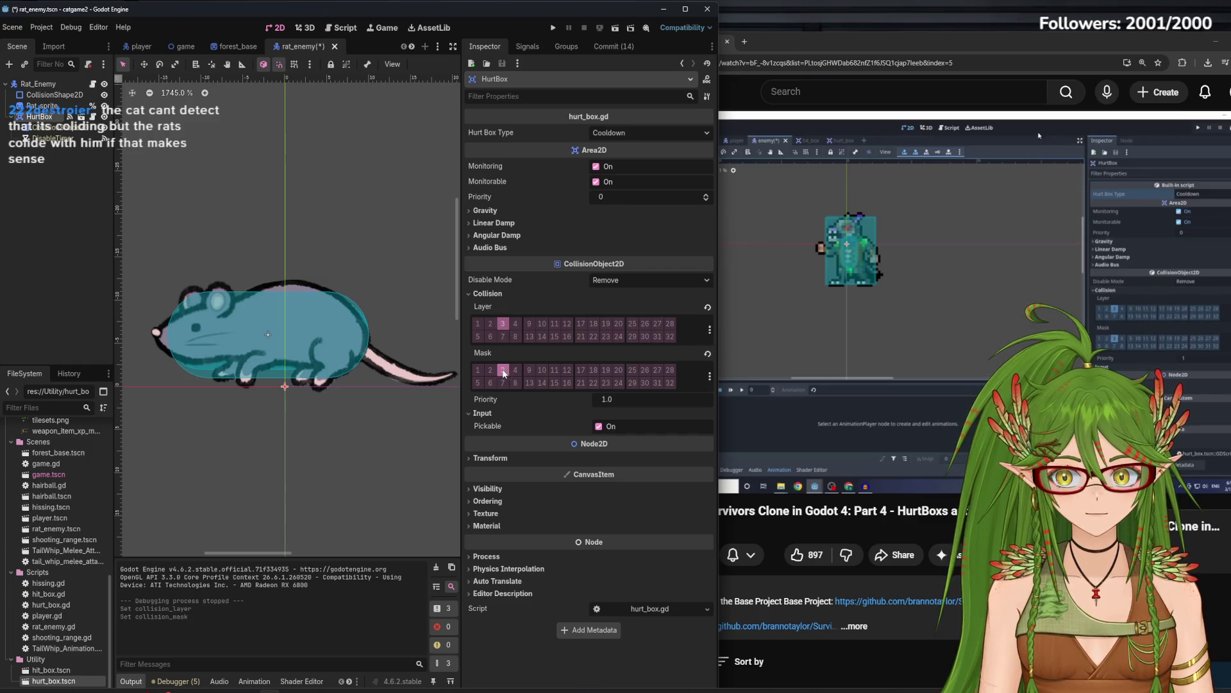
pyautogui.hotkey('ctrl', 's')
# - Select the Rat_Enemy root node
pyautogui.click(787, 267)
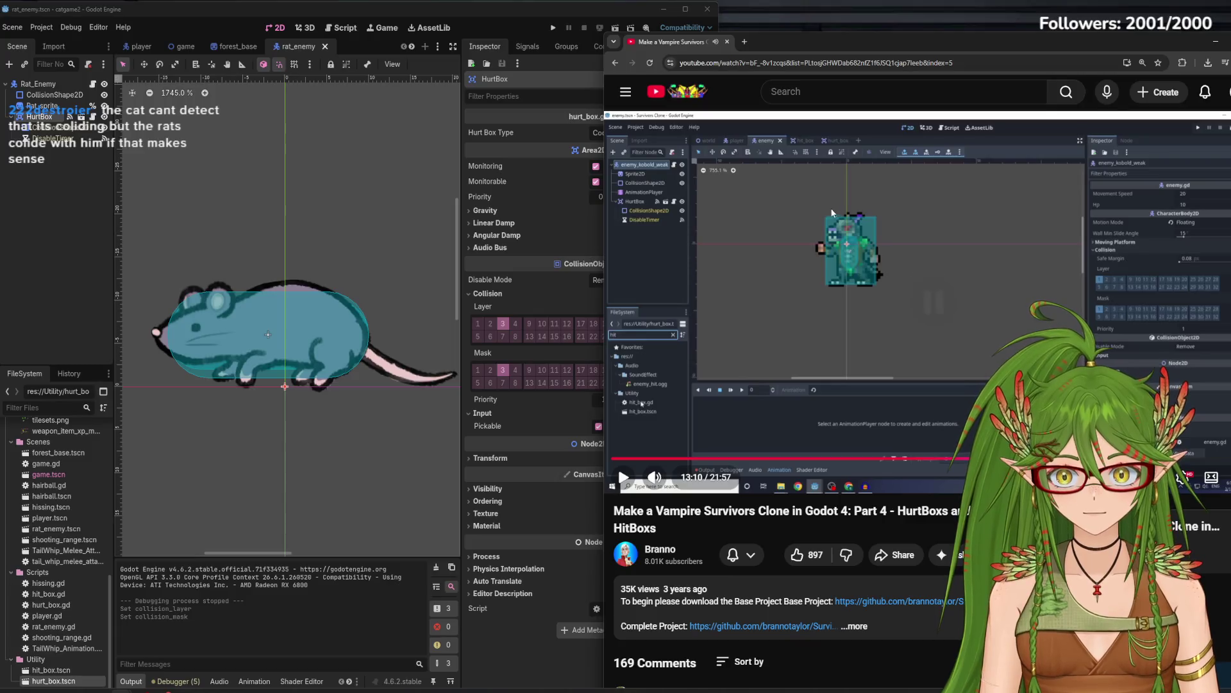
pyautogui.click(39, 84)
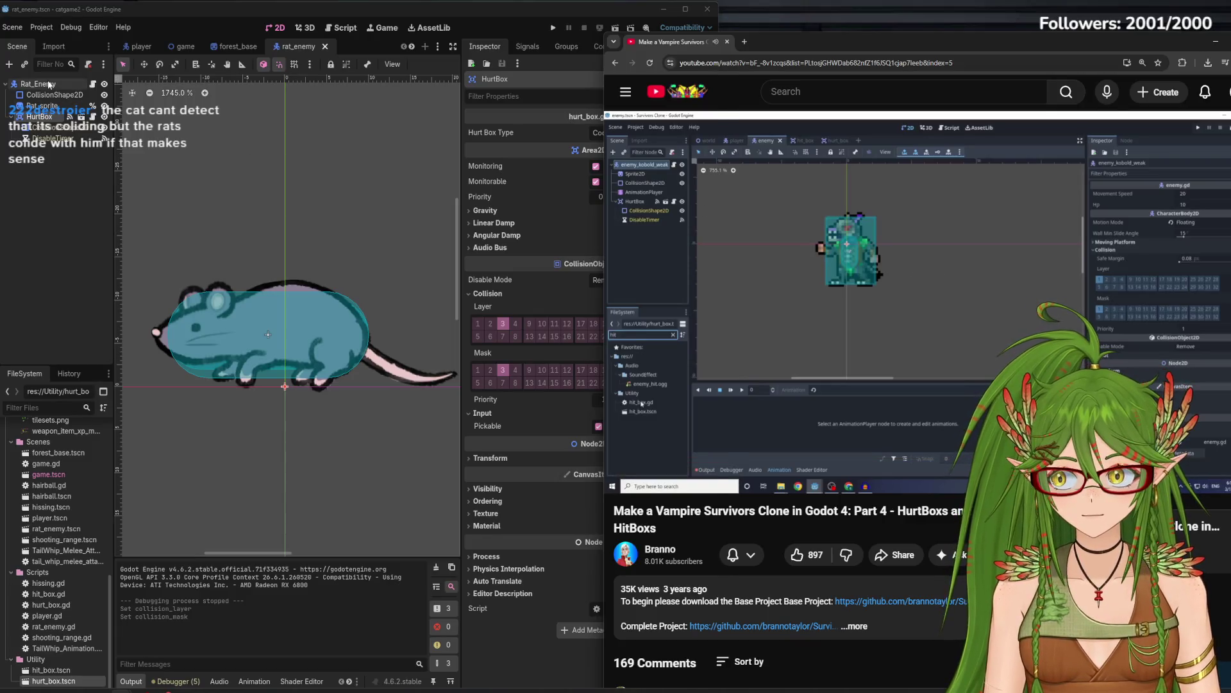
pyautogui.moveTo(741, 352)
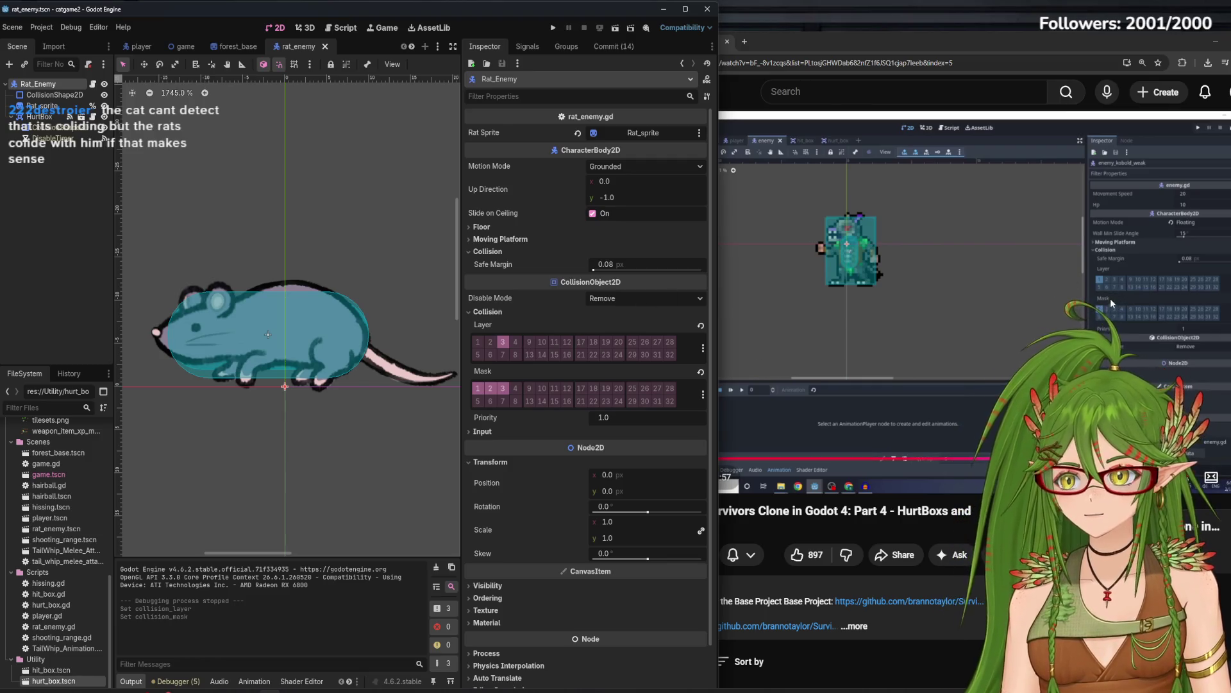
# - Instance a HitBox under Rat_Enemy, make its children editable, and select its CollisionShape2D
pyautogui.click(883, 384)
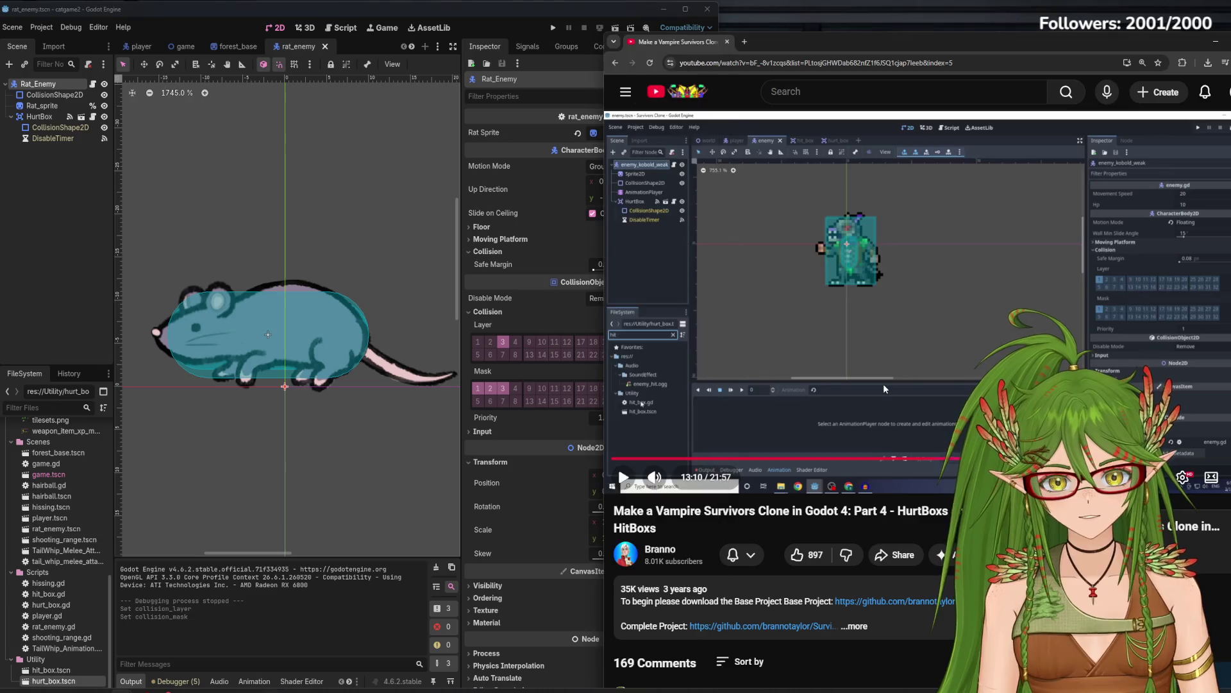
pyautogui.scroll(1, 56, 664)
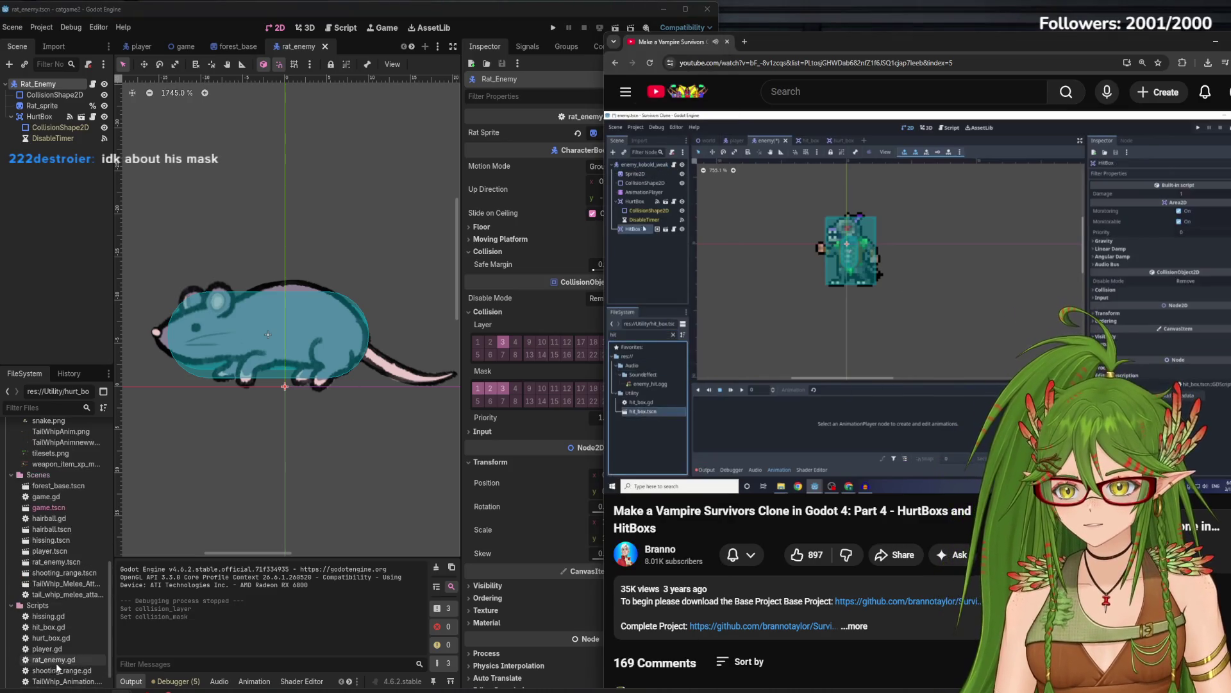
pyautogui.click(784, 337)
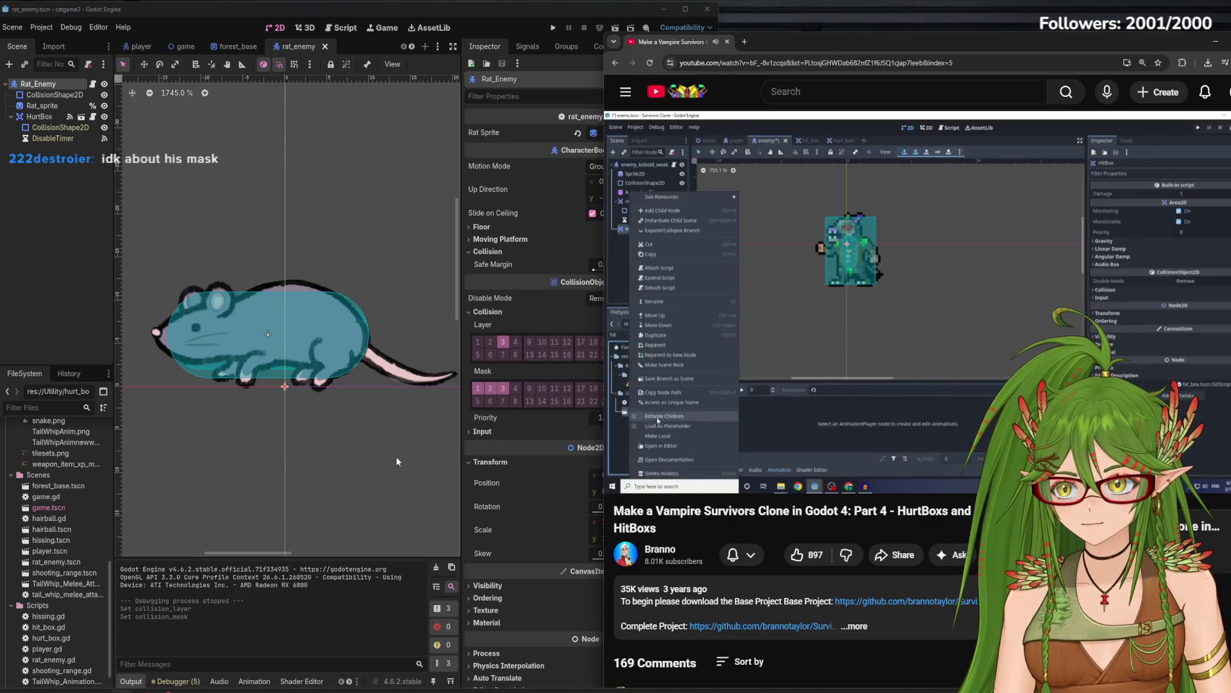
pyautogui.scroll(-1, 95, 625)
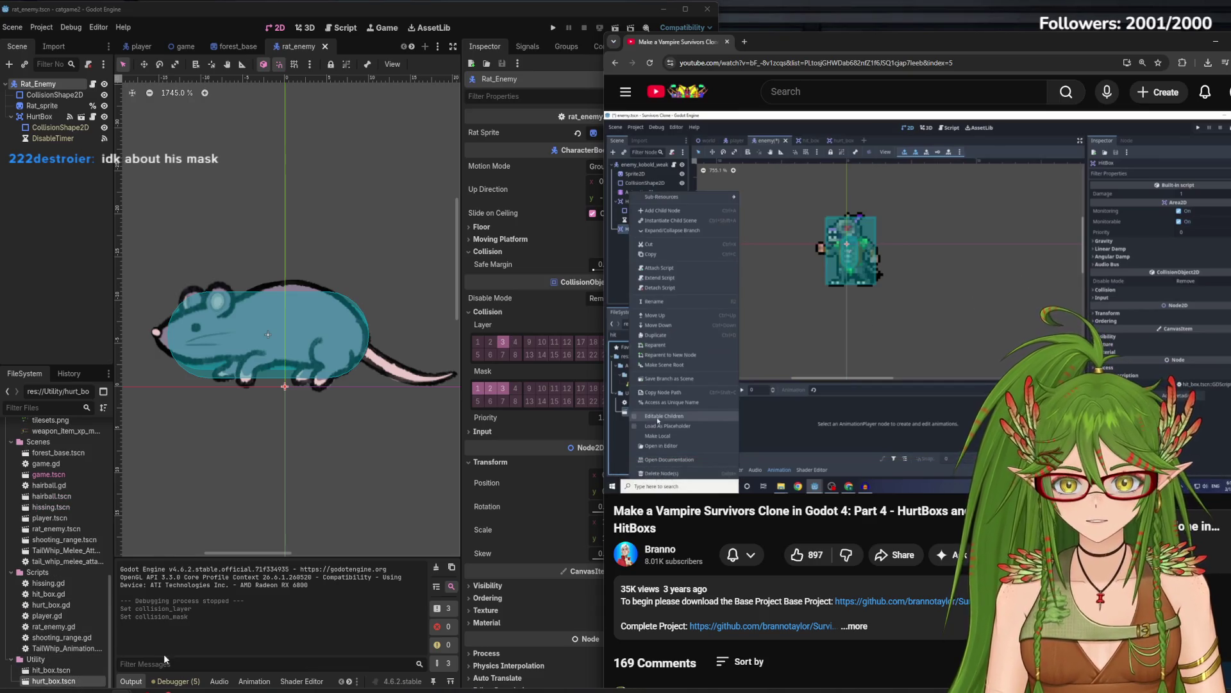
pyautogui.click(711, 394)
pyautogui.click(700, 393)
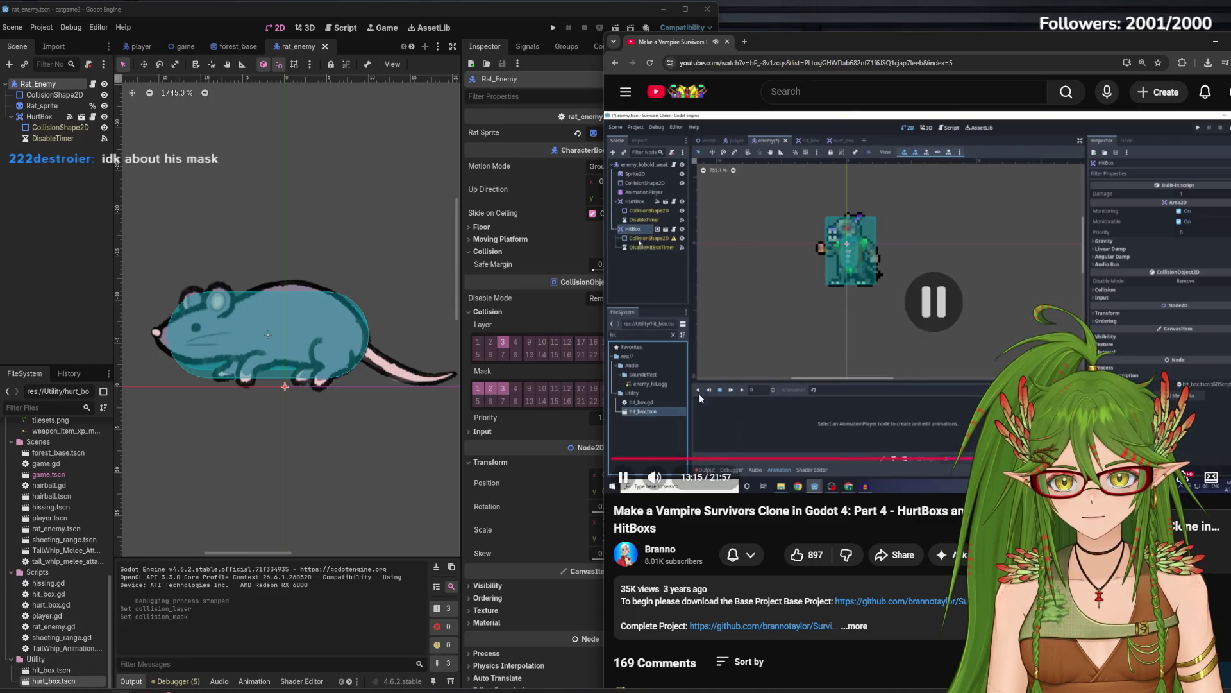
pyautogui.moveTo(54, 675)
pyautogui.mouseDown()
pyautogui.moveTo(51, 129)
pyautogui.moveTo(38, 86)
pyautogui.mouseUp()
pyautogui.rightClick(36, 150)
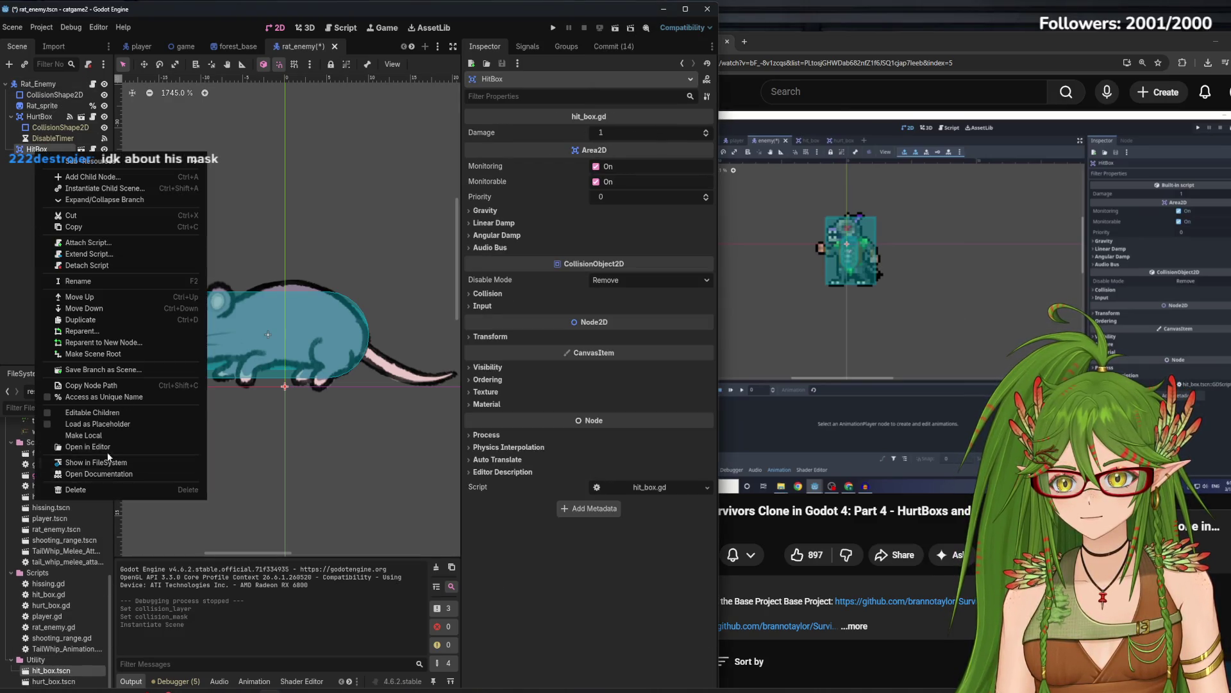
pyautogui.click(110, 412)
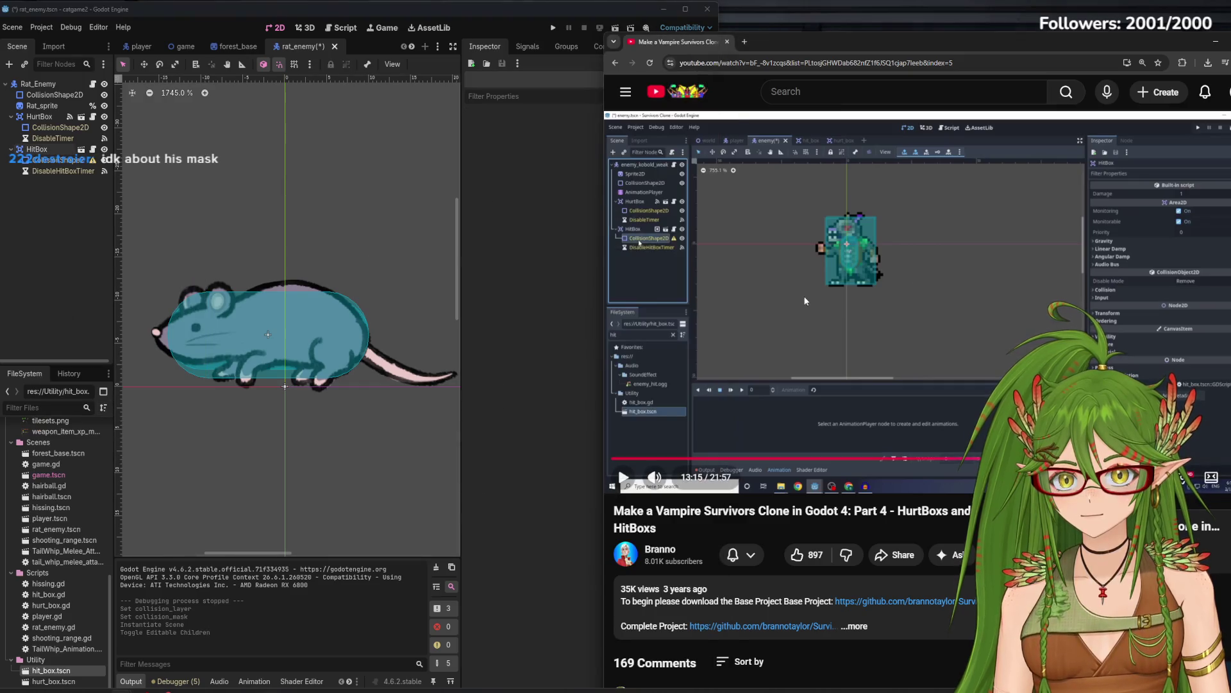
pyautogui.click(63, 160)
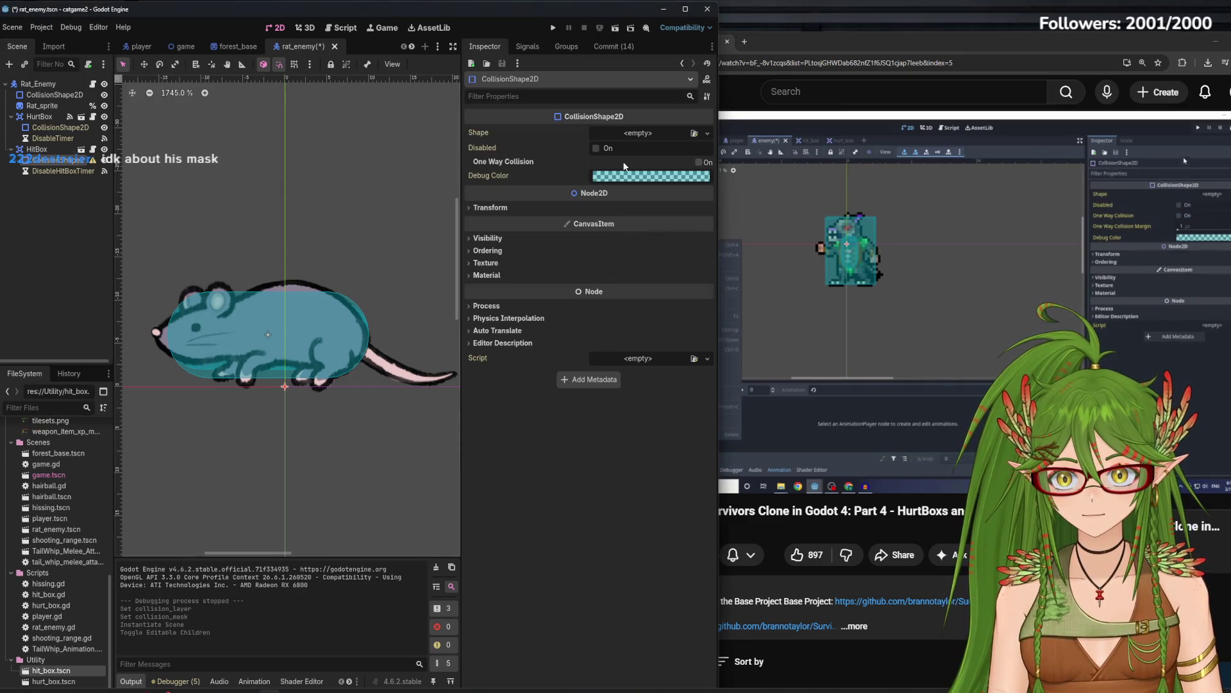
# - Give the HitBox's CollisionShape2D a new CapsuleShape2D
pyautogui.click(696, 134)
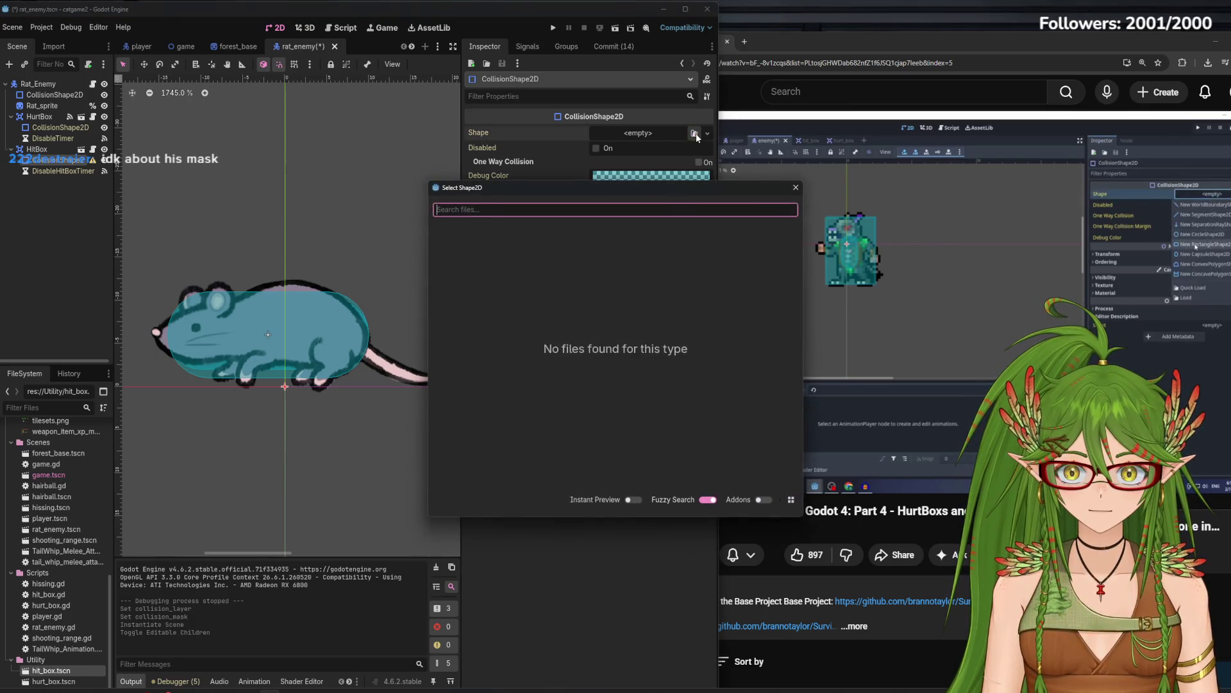
pyautogui.click(796, 188)
pyautogui.click(737, 167)
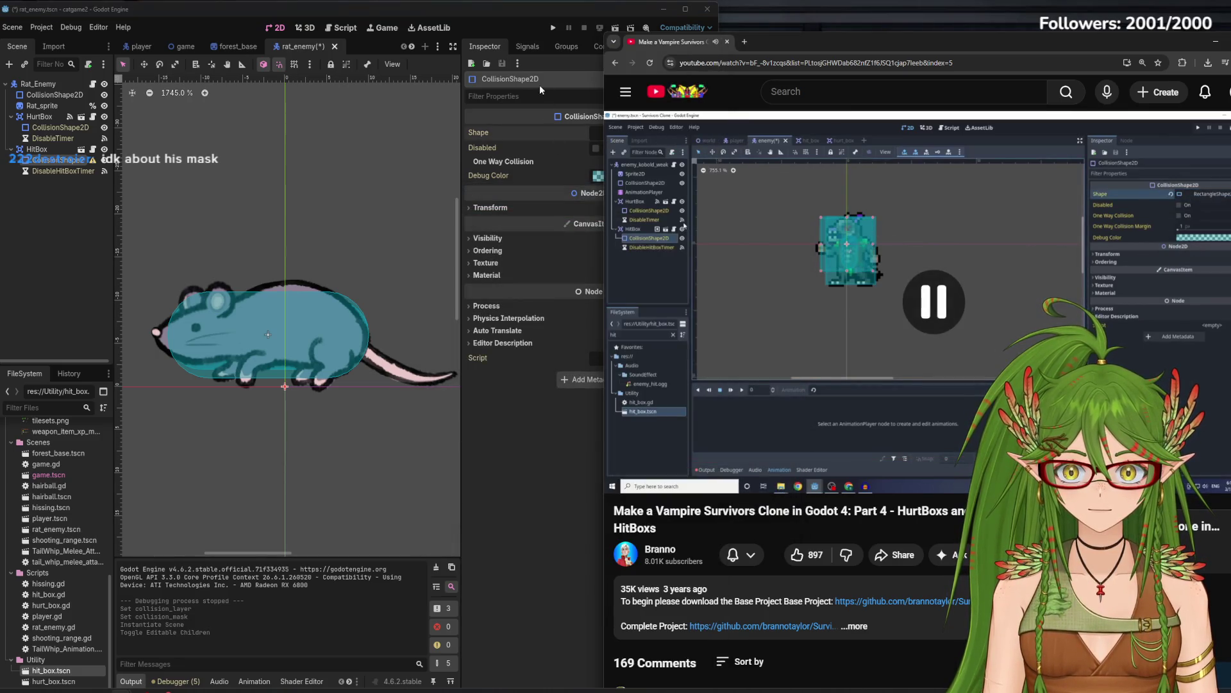
pyautogui.click(542, 63)
pyautogui.click(705, 133)
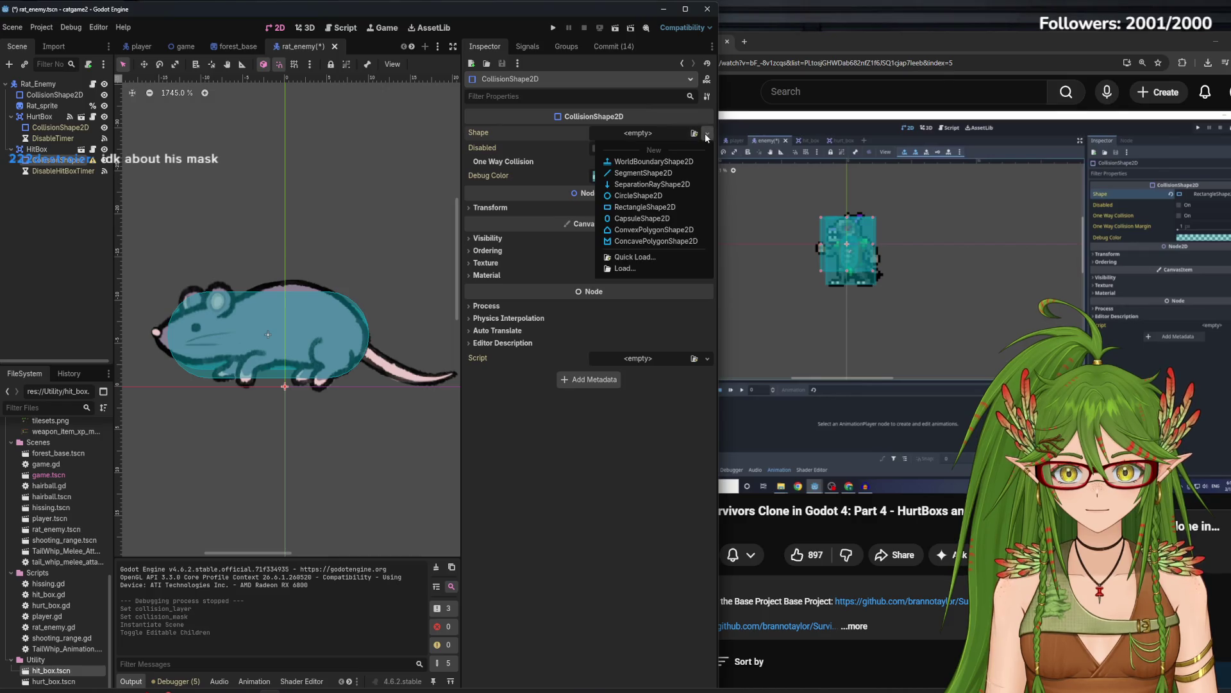
pyautogui.click(643, 218)
# - Narrow the capsule's radius and shorten its height
pyautogui.moveTo(369, 386); pyautogui.dragTo(344, 386)
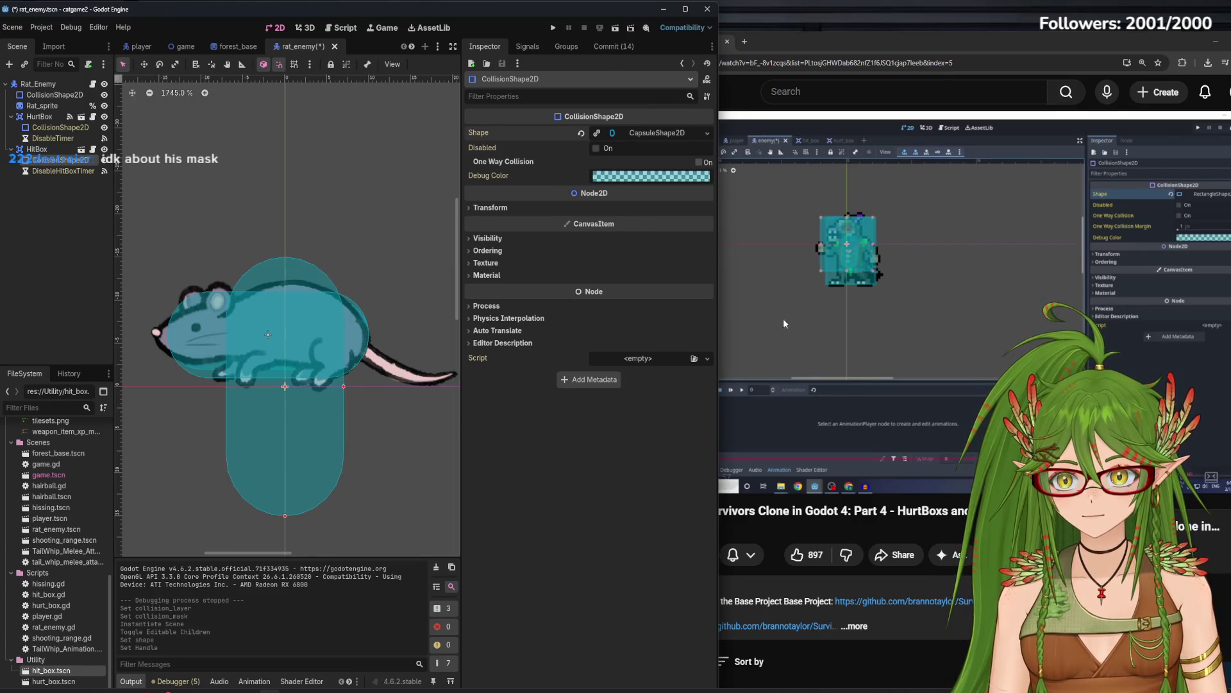
pyautogui.click(783, 318)
pyautogui.click(283, 460)
pyautogui.moveTo(284, 516)
pyautogui.mouseDown()
pyautogui.moveTo(283, 444)
pyautogui.moveTo(284, 455)
pyautogui.mouseUp()
pyautogui.moveTo(344, 386); pyautogui.dragTo(319, 386)
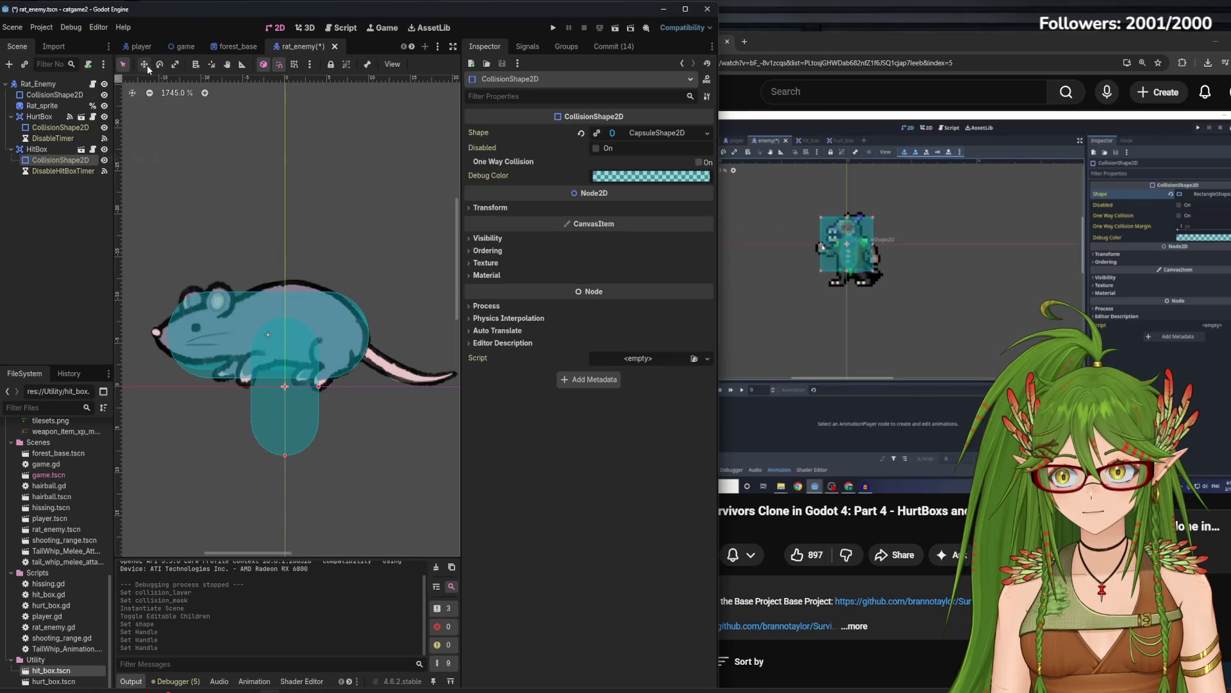
# - Hide the old HurtBox shape, rotate the capsule sideways, and fit it over the rat's body
pyautogui.click(104, 117)
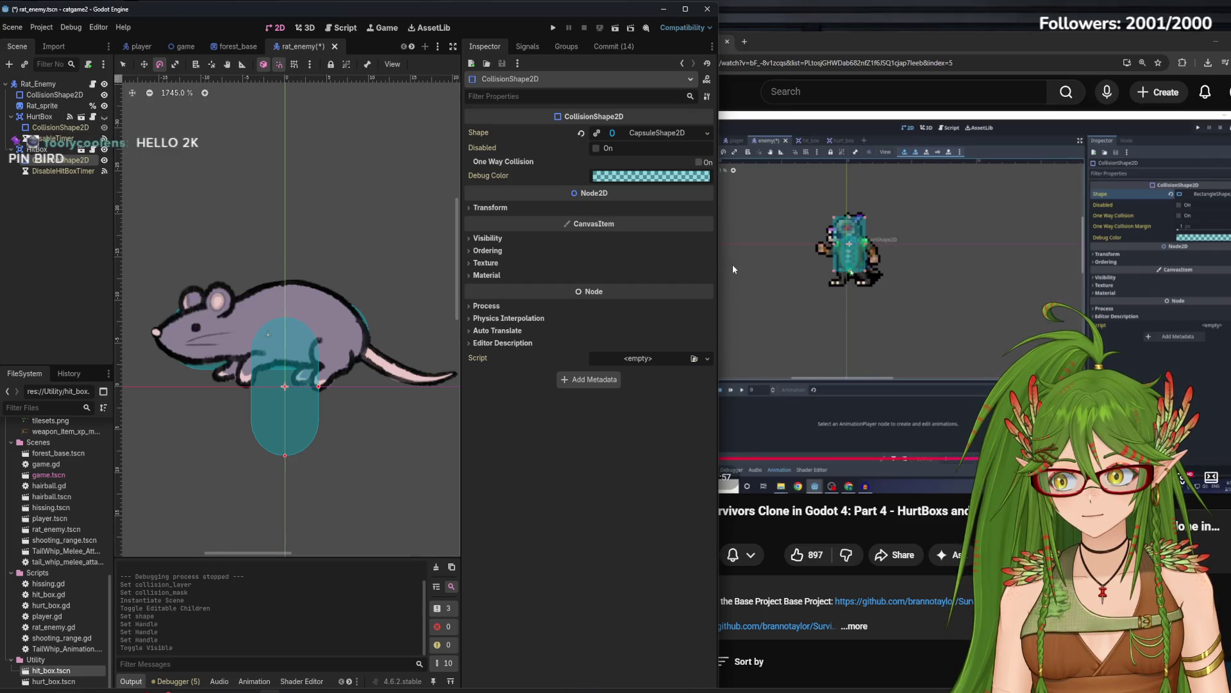
pyautogui.moveTo(274, 291)
pyautogui.mouseDown()
pyautogui.moveTo(370, 339)
pyautogui.moveTo(403, 371)
pyautogui.mouseUp()
pyautogui.press('q')
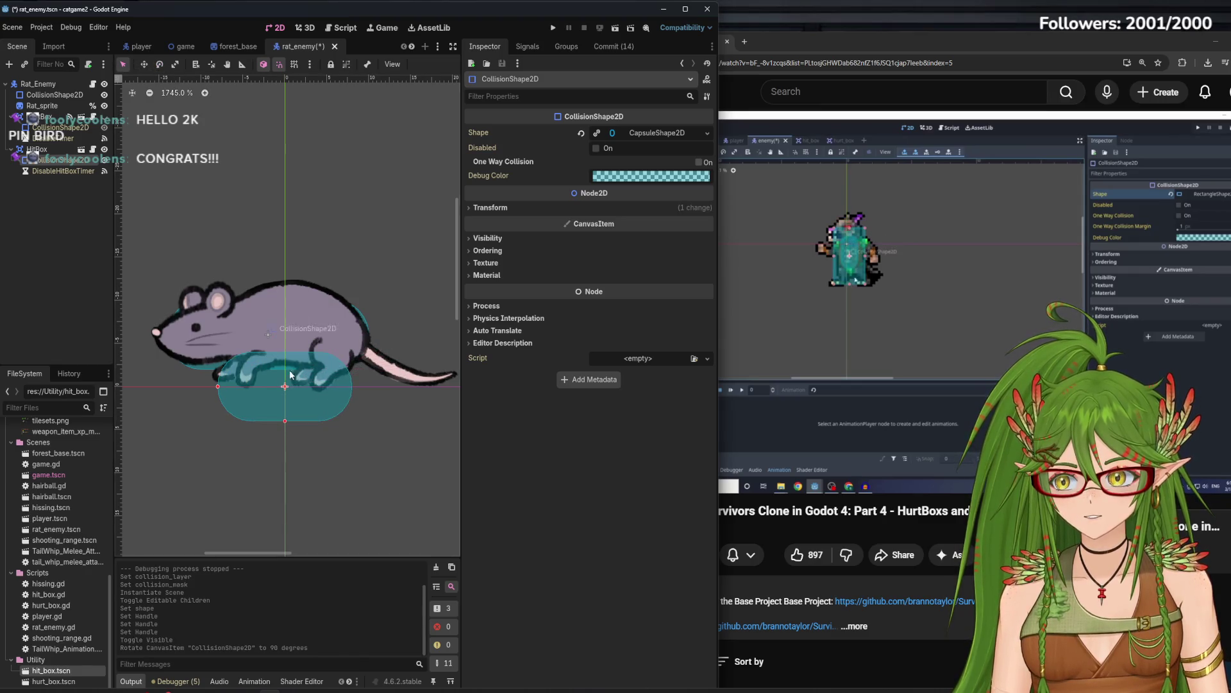
pyautogui.moveTo(299, 396); pyautogui.dragTo(299, 337)
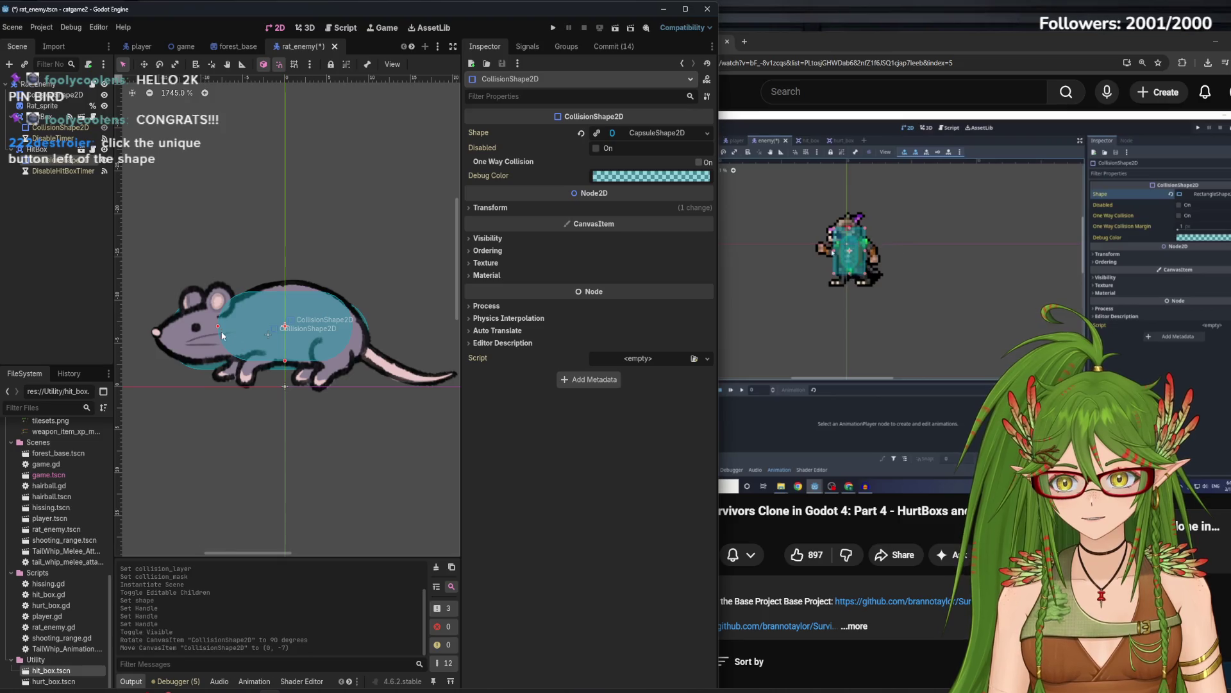
pyautogui.moveTo(209, 326); pyautogui.dragTo(251, 343)
# - Look through the shape resource and collision shape node options without changing anything
pyautogui.click(907, 275)
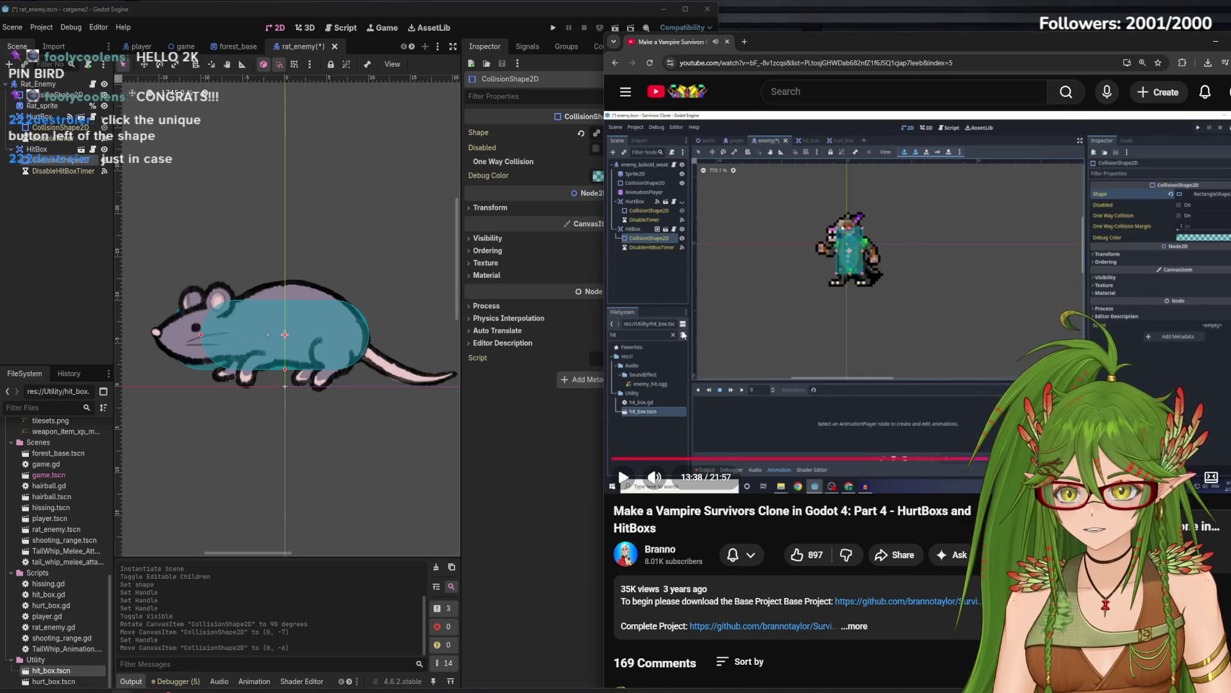
pyautogui.click(542, 434)
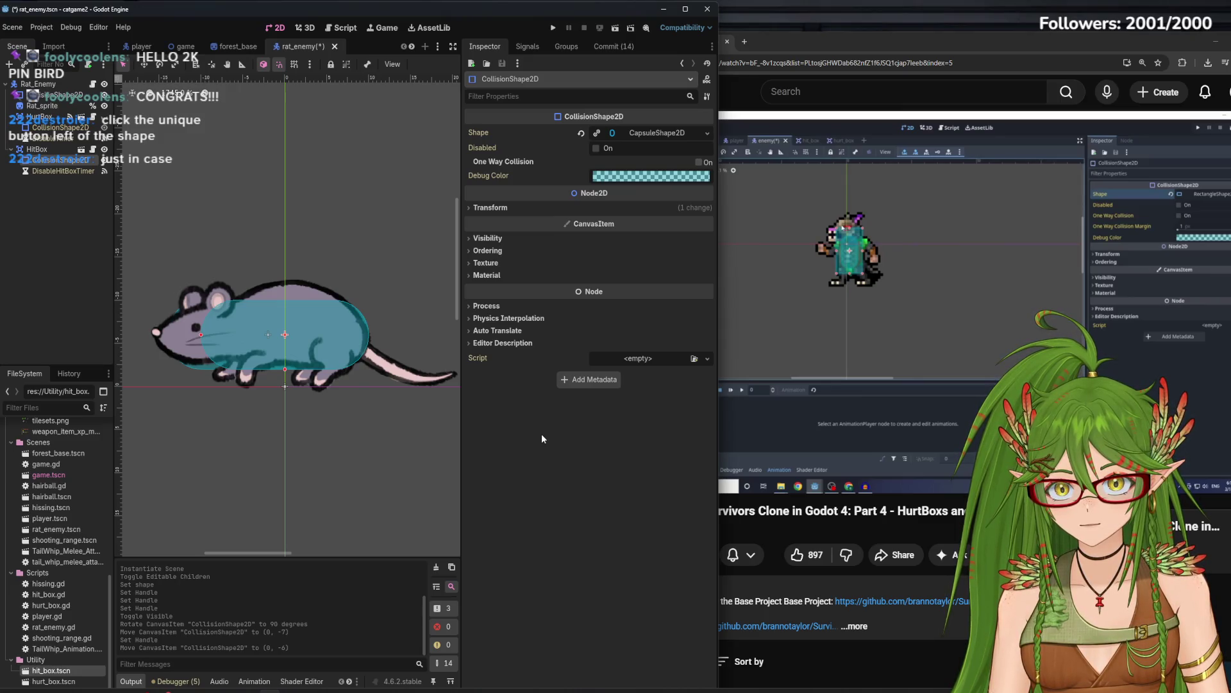
pyautogui.click(708, 134)
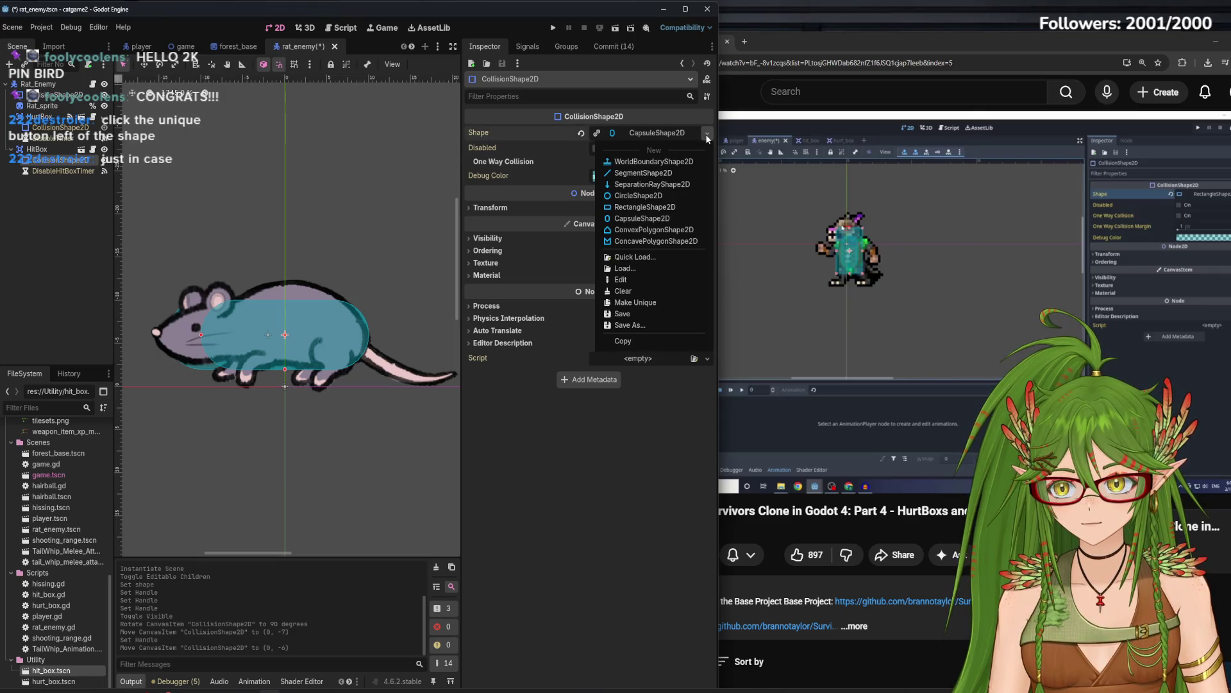
pyautogui.click(707, 134)
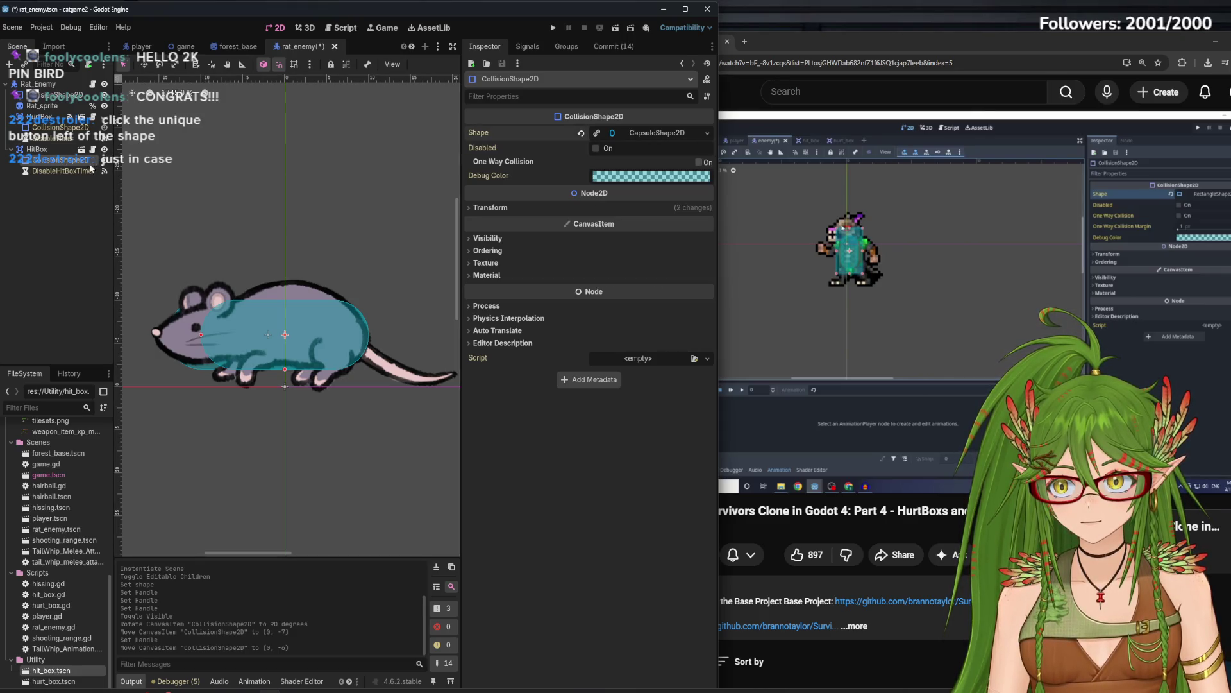
pyautogui.rightClick(56, 163)
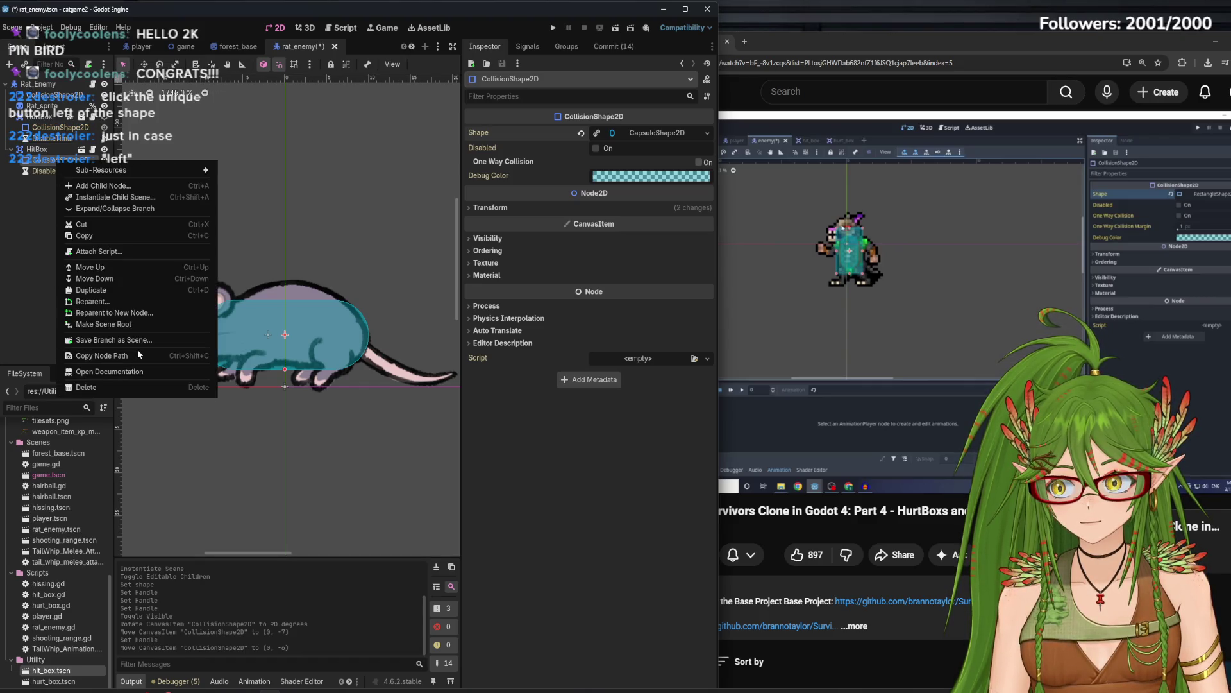
pyautogui.click(16, 282)
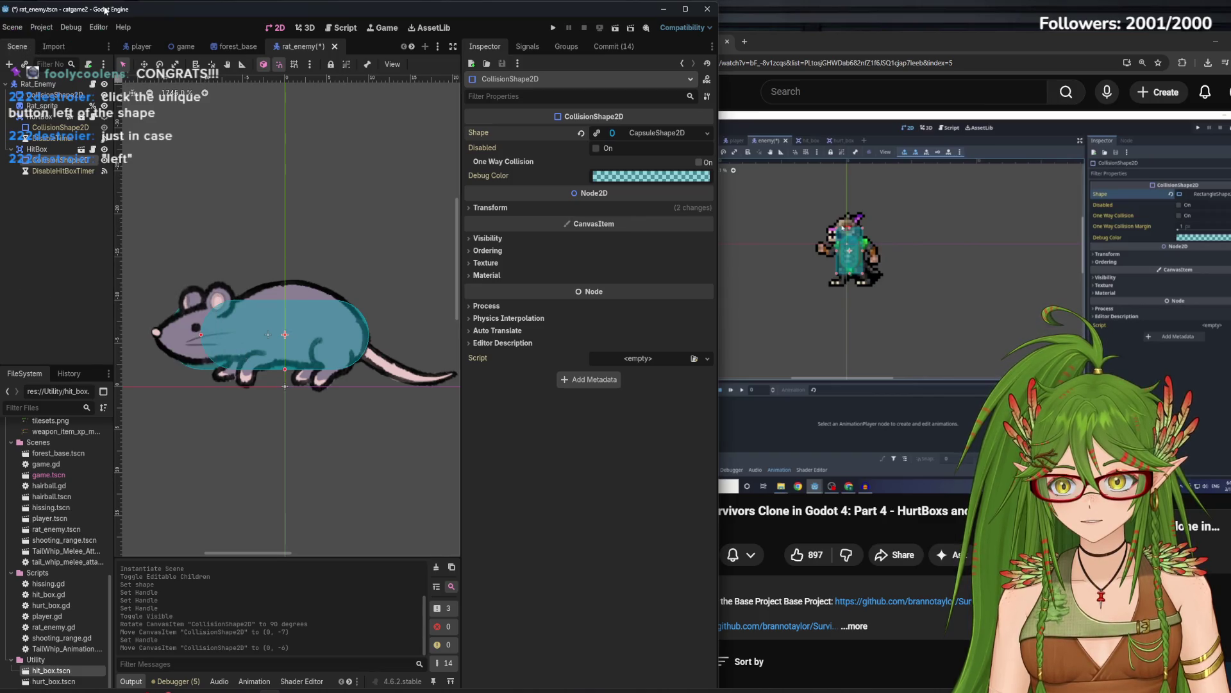
pyautogui.rightClick(52, 161)
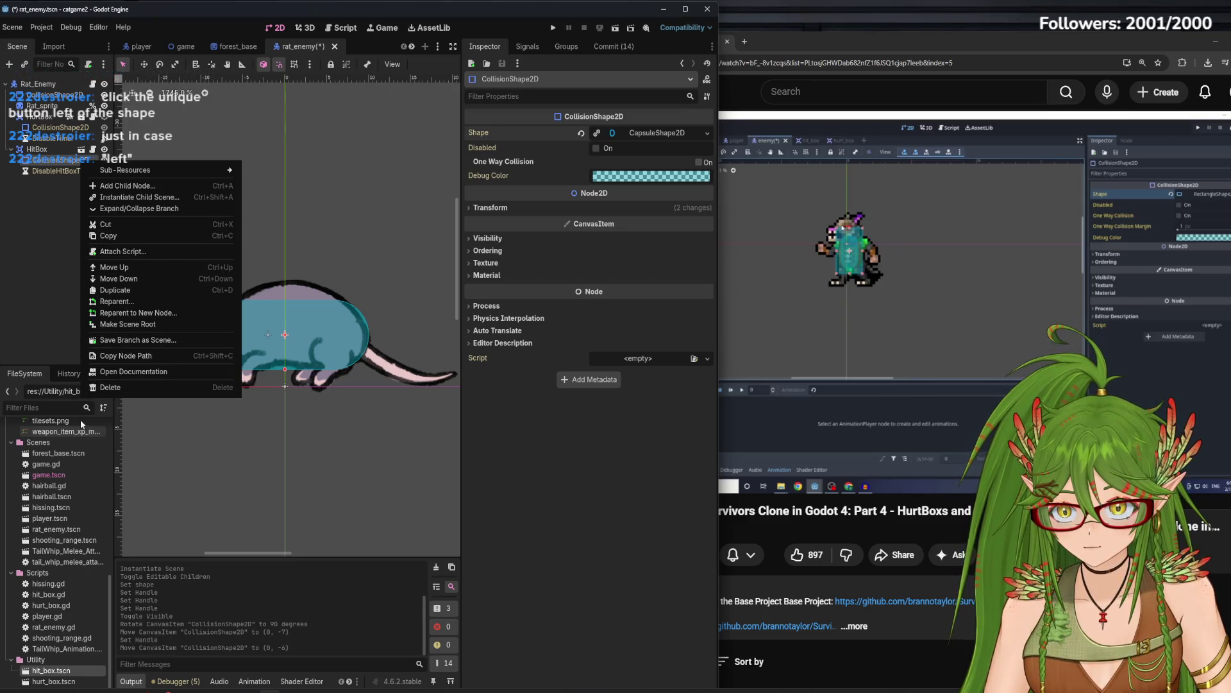
pyautogui.click(48, 252)
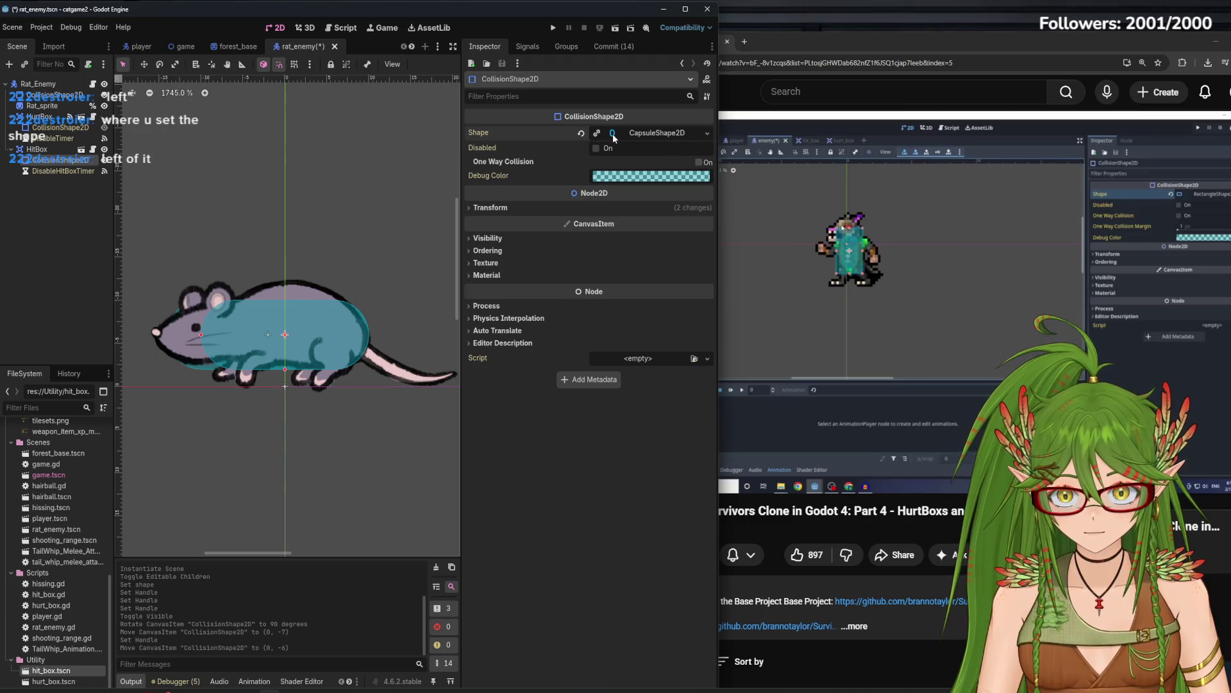
# - Check the capsule's radius 4.0 and height 20.0 and save the rat_enemy scene
pyautogui.click(673, 133)
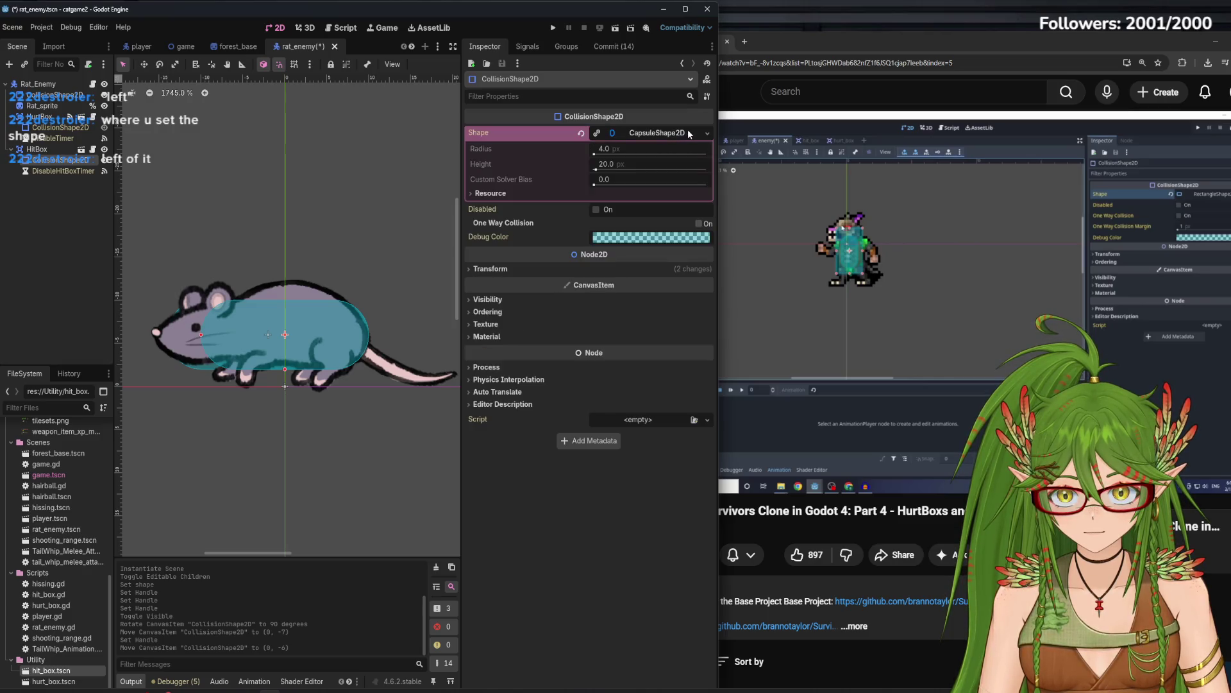
pyautogui.click(695, 134)
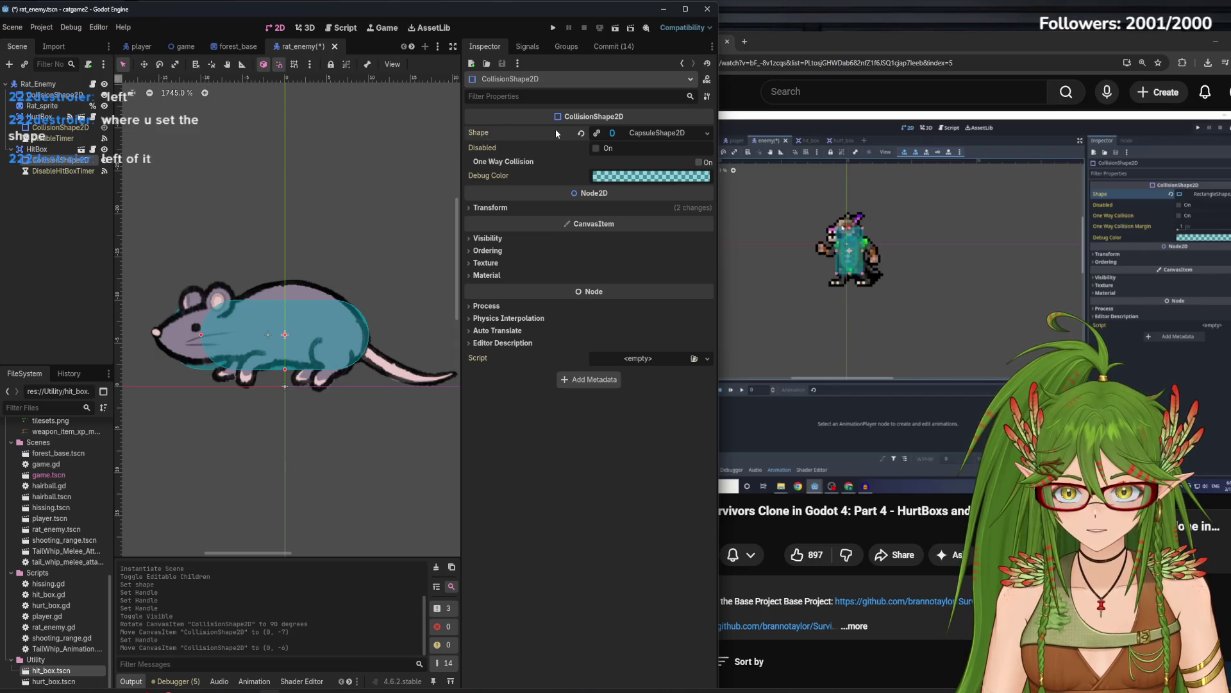
pyautogui.click(674, 135)
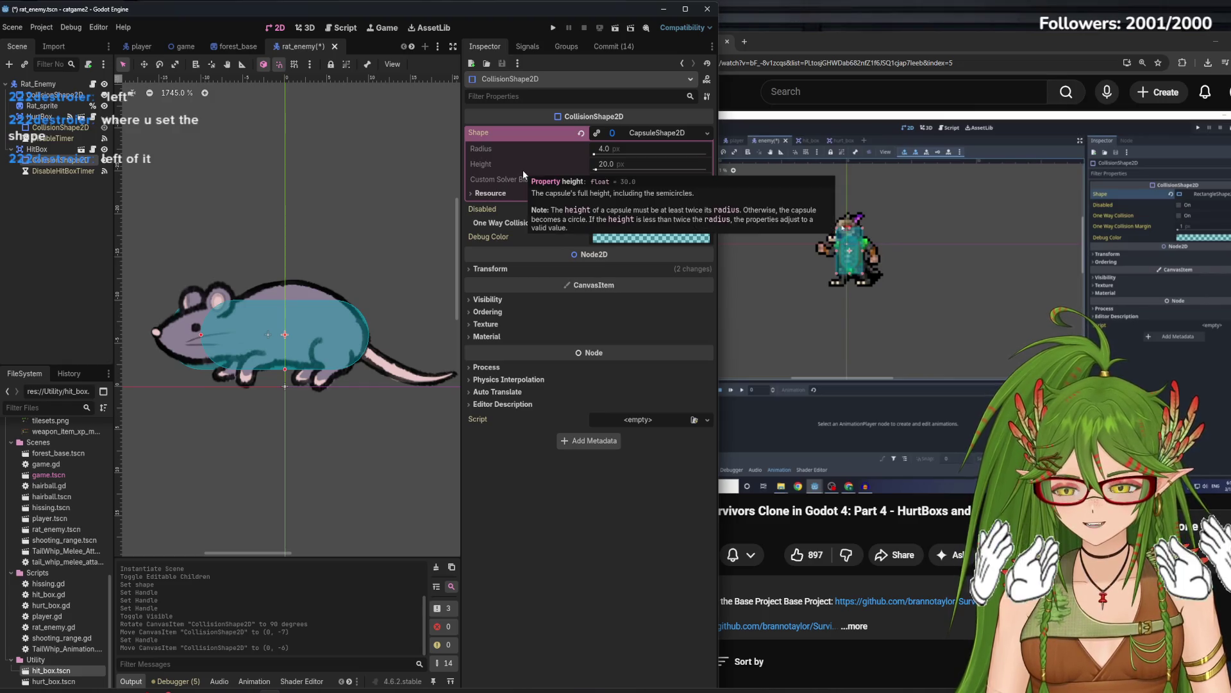
pyautogui.click(644, 137)
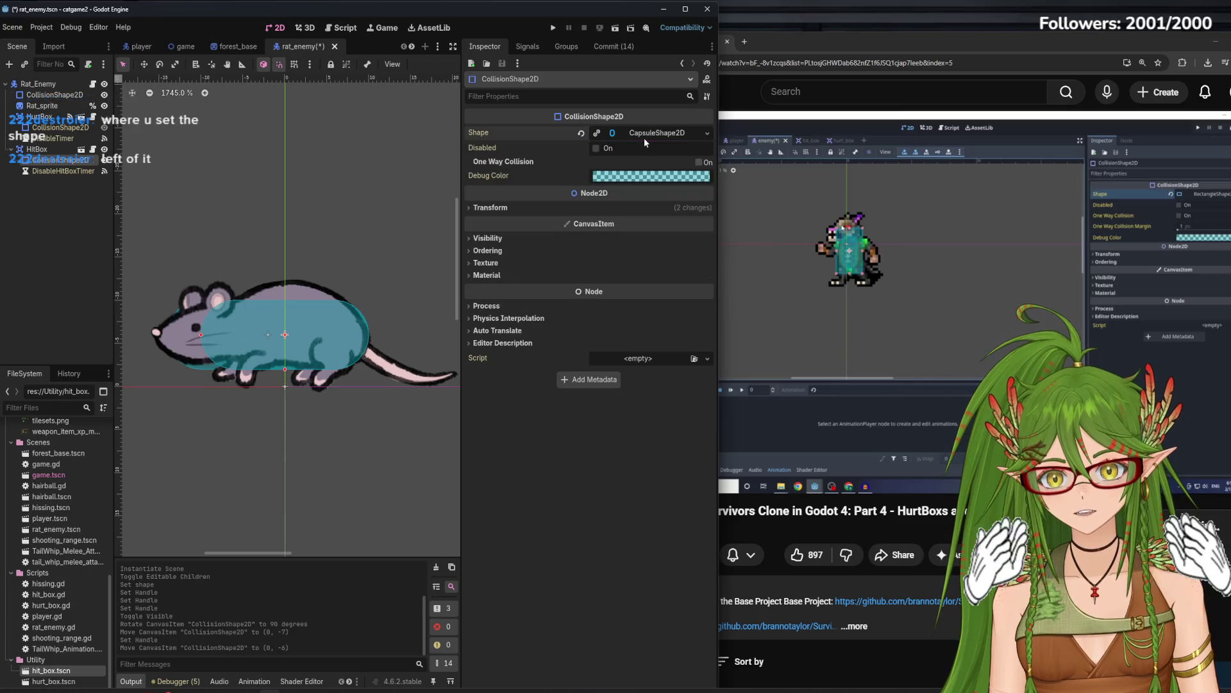
pyautogui.hotkey('ctrl', 's')
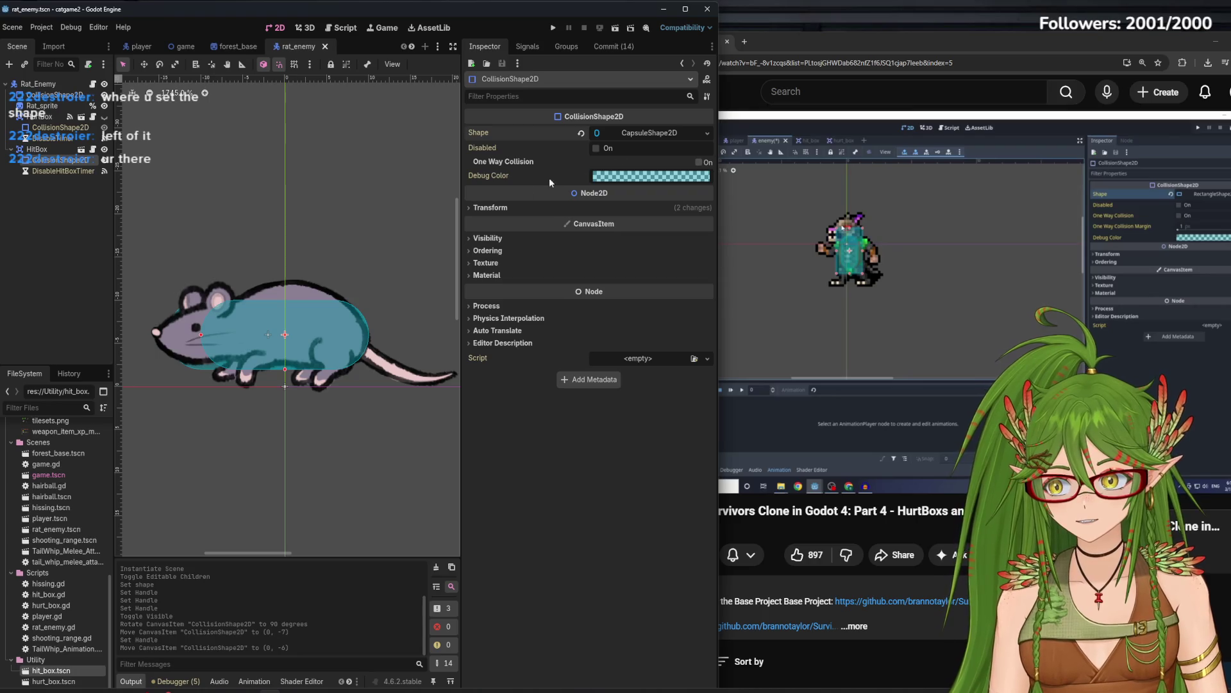
pyautogui.click(648, 135)
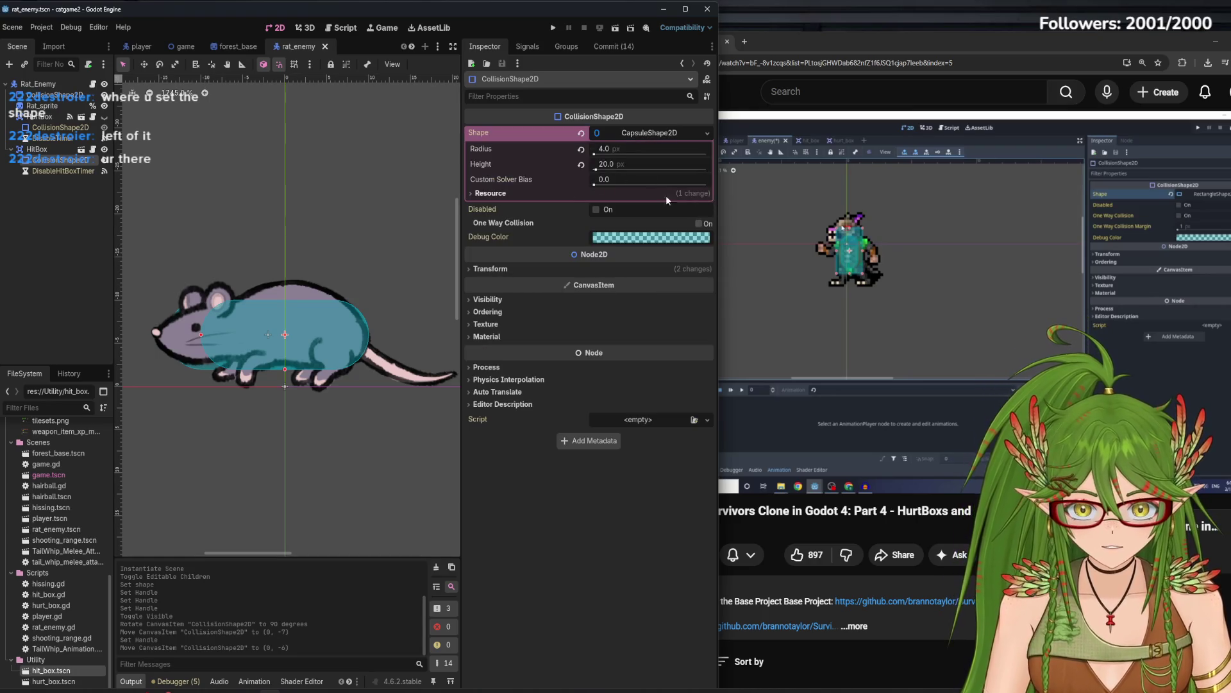
pyautogui.click(491, 193)
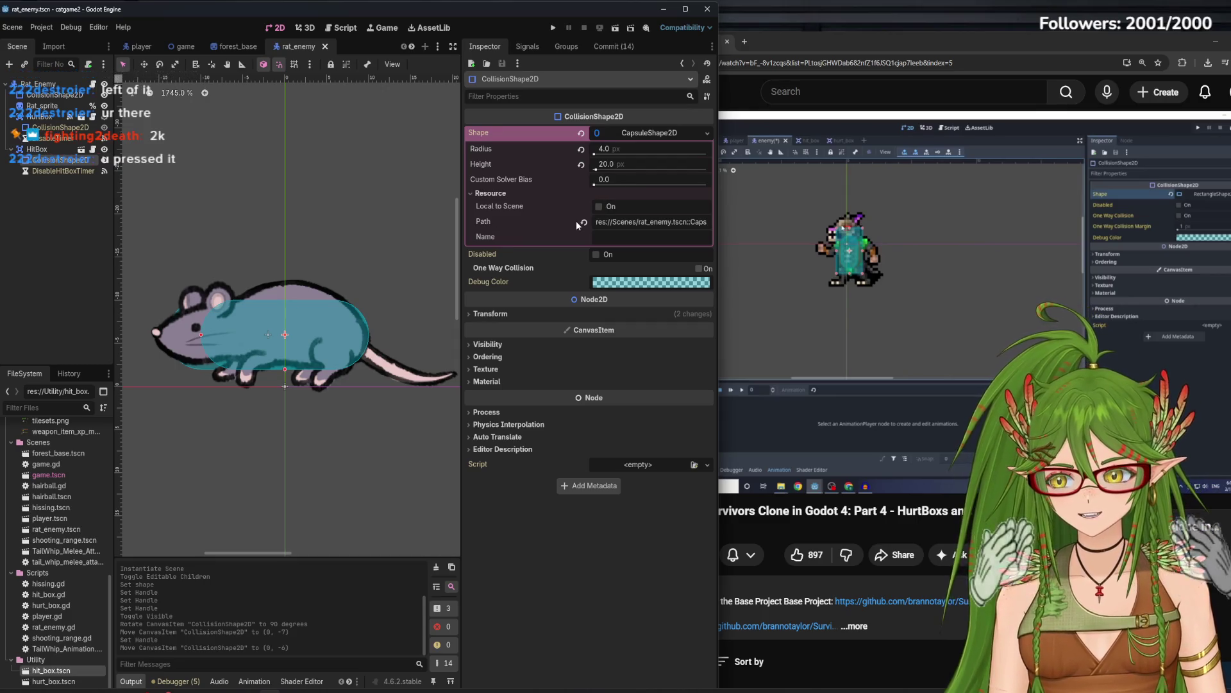
pyautogui.moveTo(576, 221)
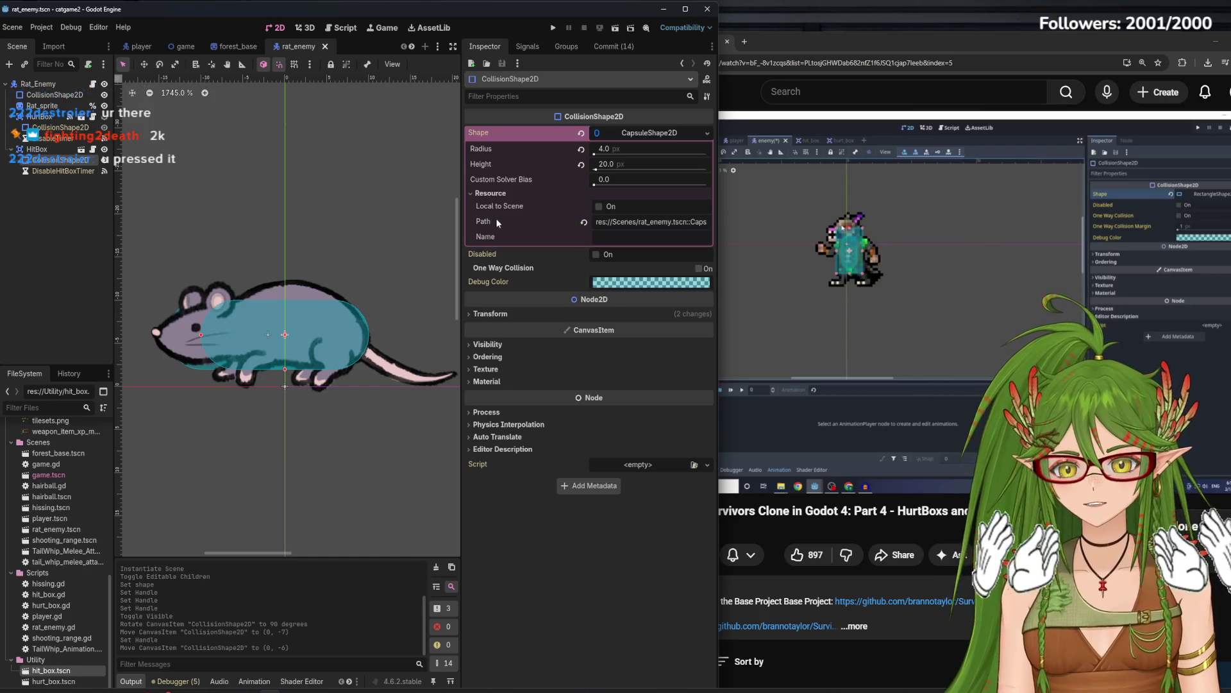
pyautogui.click(708, 132)
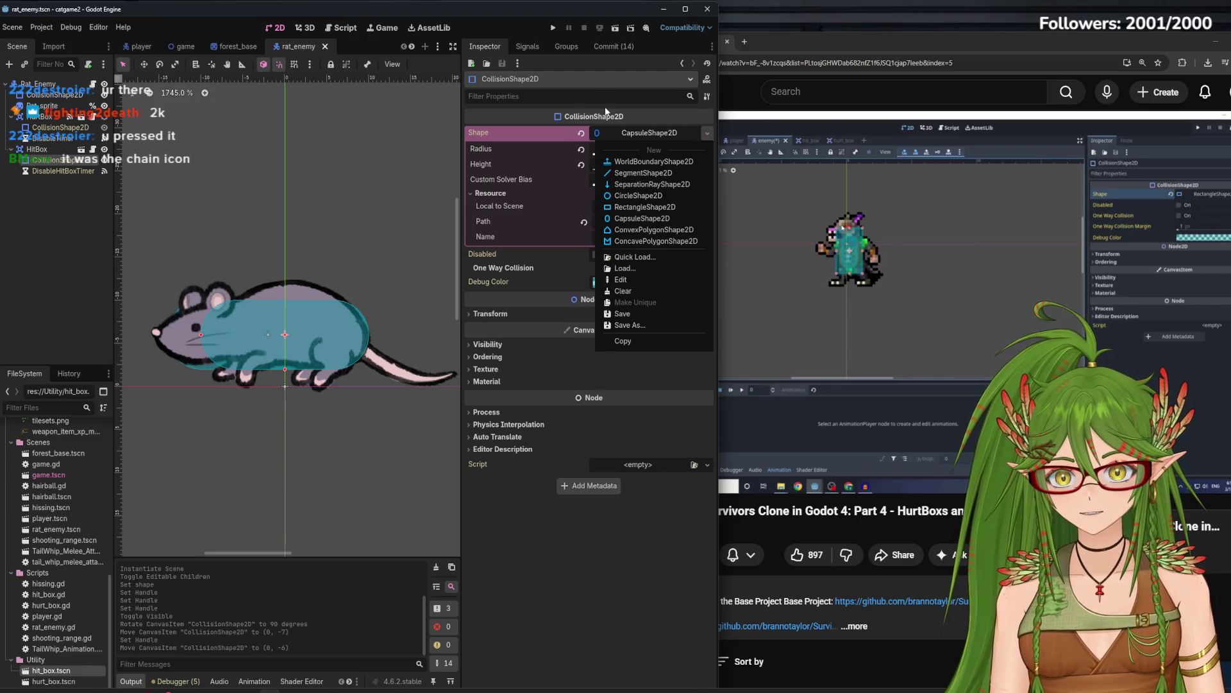
pyautogui.click(606, 111)
pyautogui.click(616, 133)
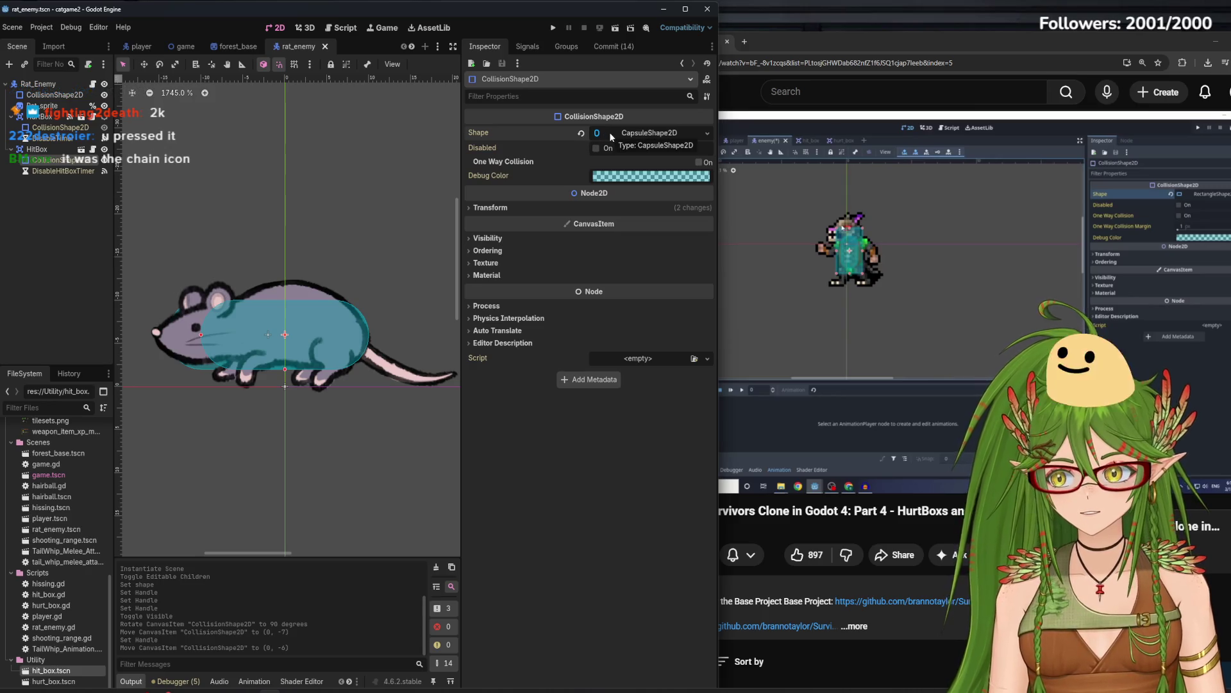
pyautogui.click(610, 132)
pyautogui.click(609, 133)
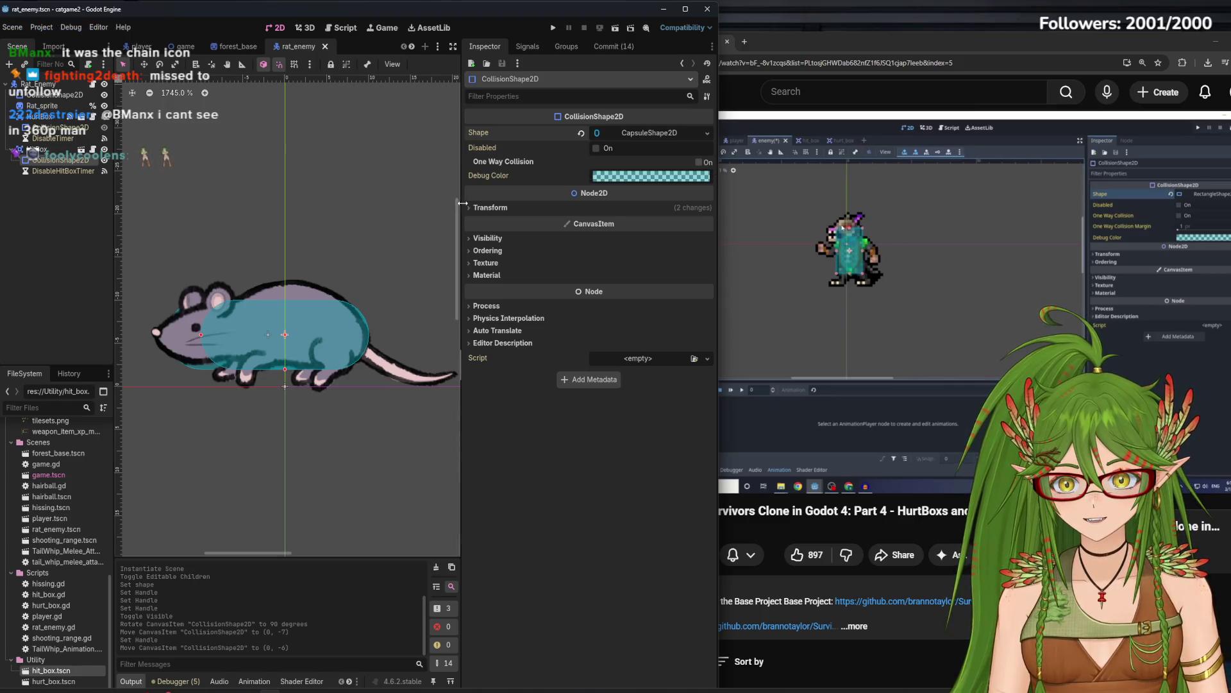
# - Narrow the docks, widen the tutorial window, and toggle the capsule's properties
pyautogui.moveTo(459, 206)
pyautogui.mouseDown()
pyautogui.moveTo(379, 206)
pyautogui.moveTo(463, 206)
pyautogui.mouseUp()
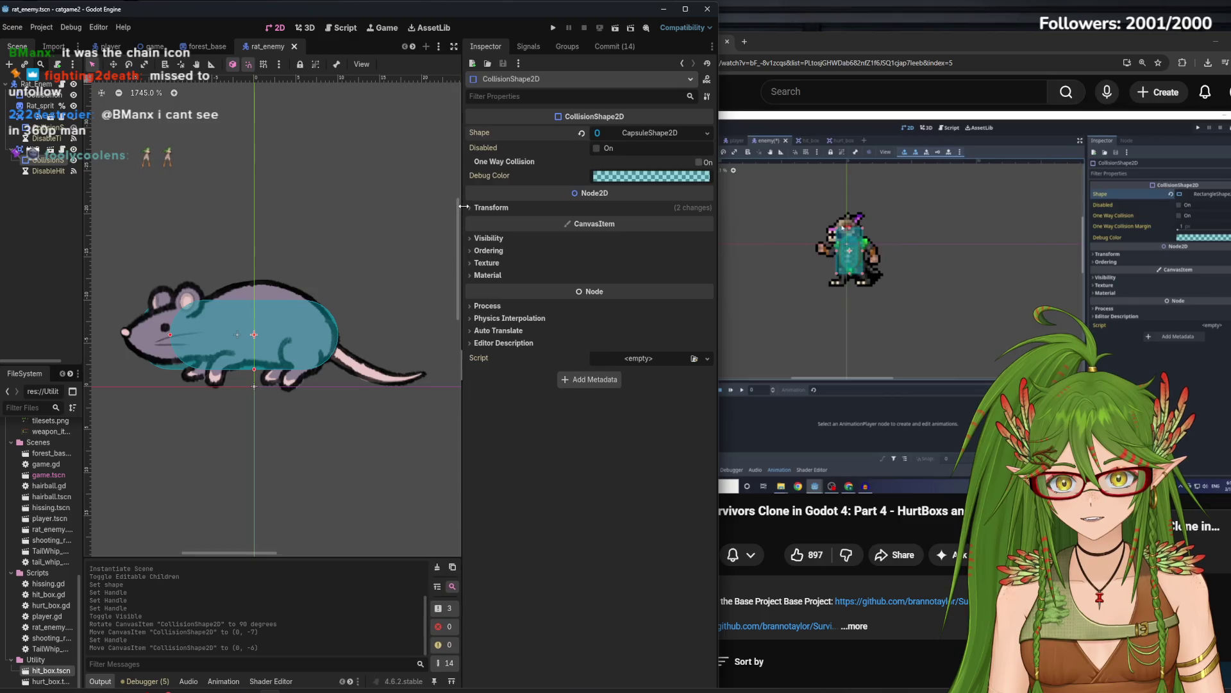
pyautogui.click(649, 135)
pyautogui.click(649, 135)
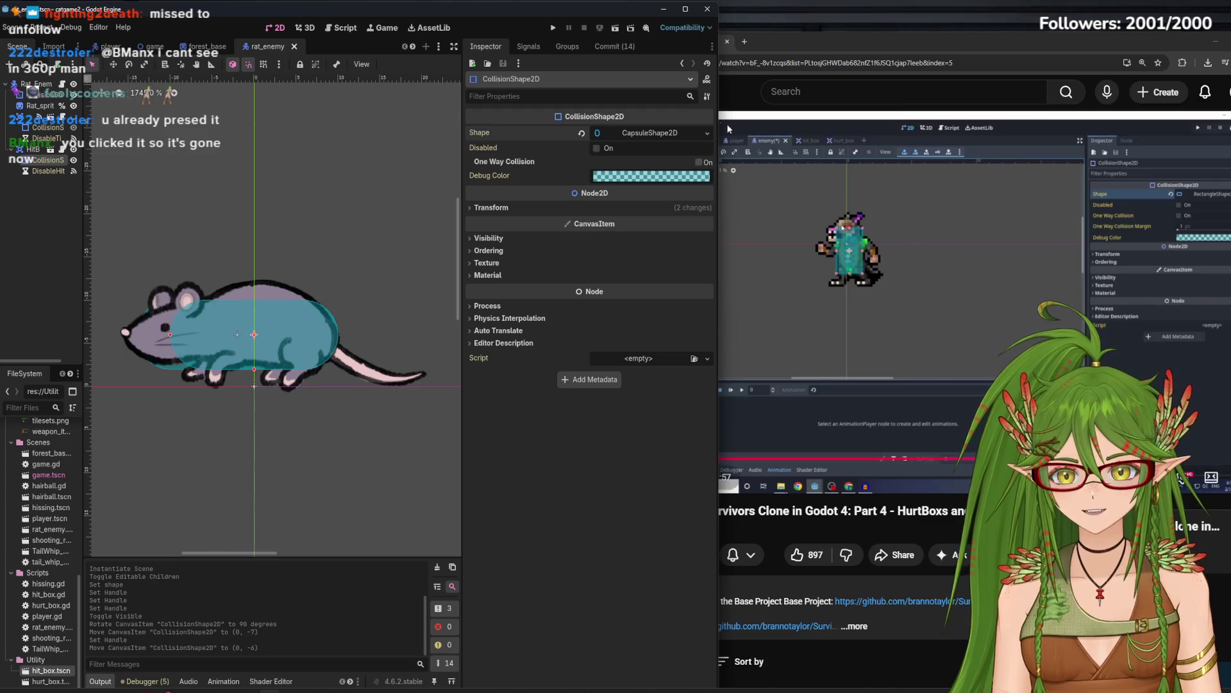
pyautogui.moveTo(719, 328); pyautogui.dragTo(603, 328)
pyautogui.click(755, 277)
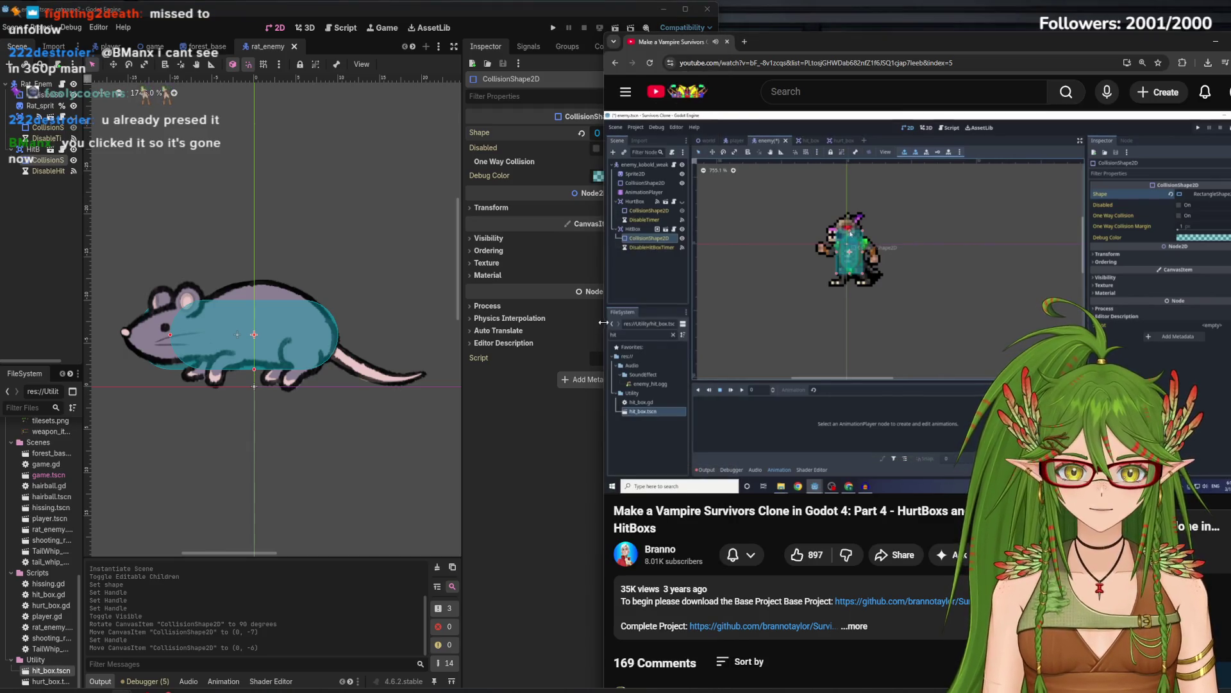
pyautogui.click(767, 301)
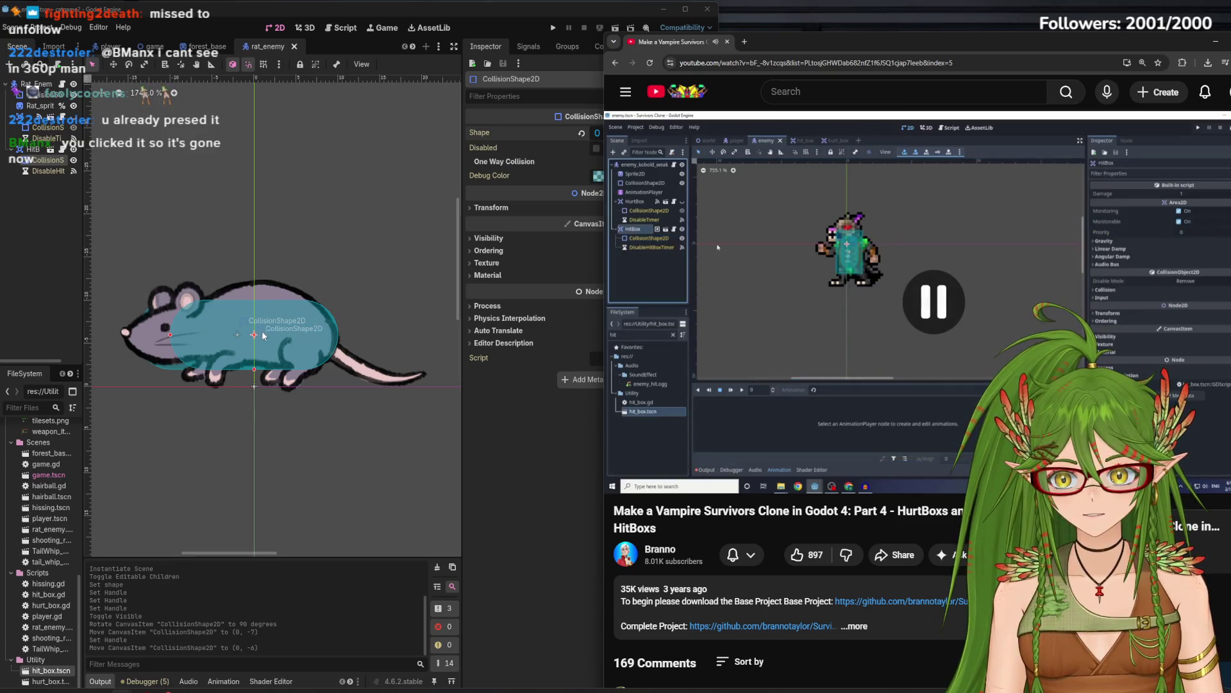
# - Pull in the capsule's left end so it sits at (-1, -6), then save the scene
pyautogui.moveTo(171, 334); pyautogui.dragTo(213, 345)
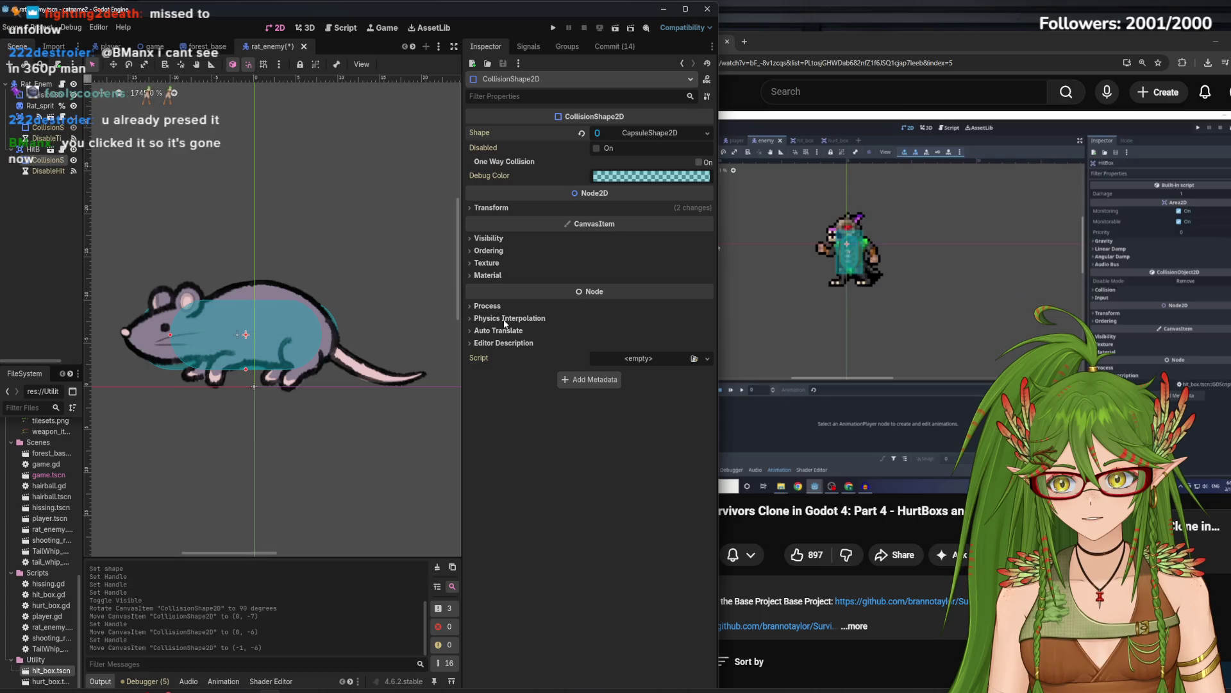
pyautogui.click(834, 301)
pyautogui.click(50, 256)
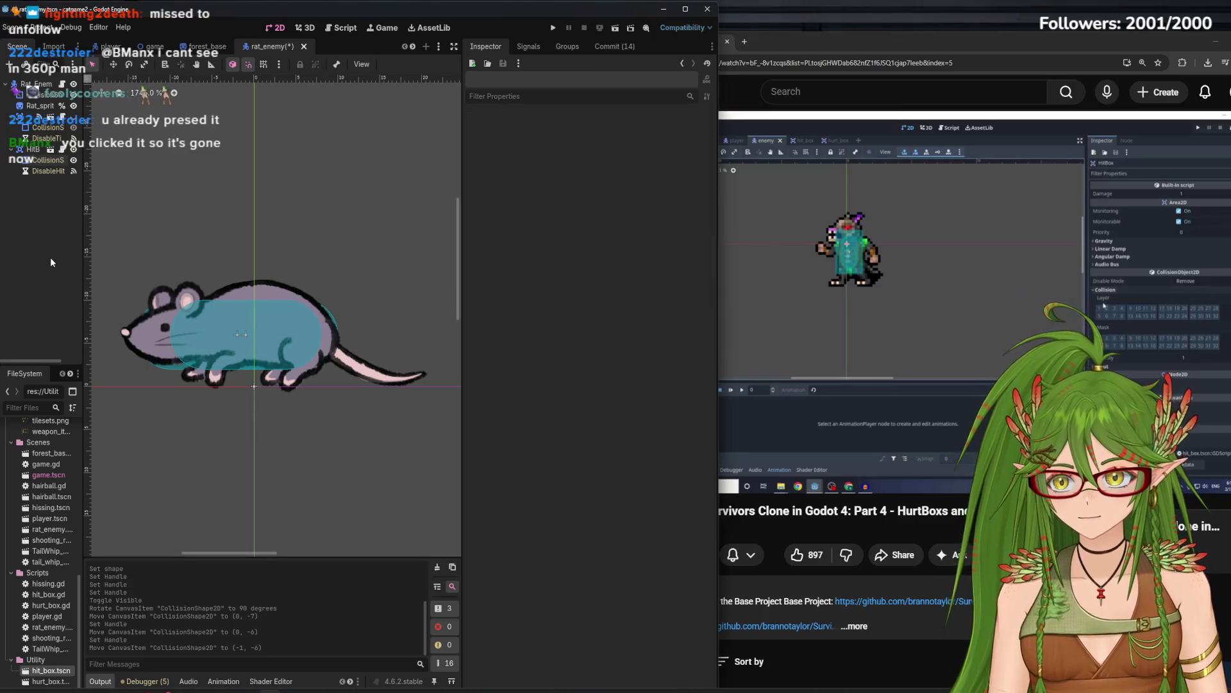
pyautogui.hotkey('ctrl', 's')
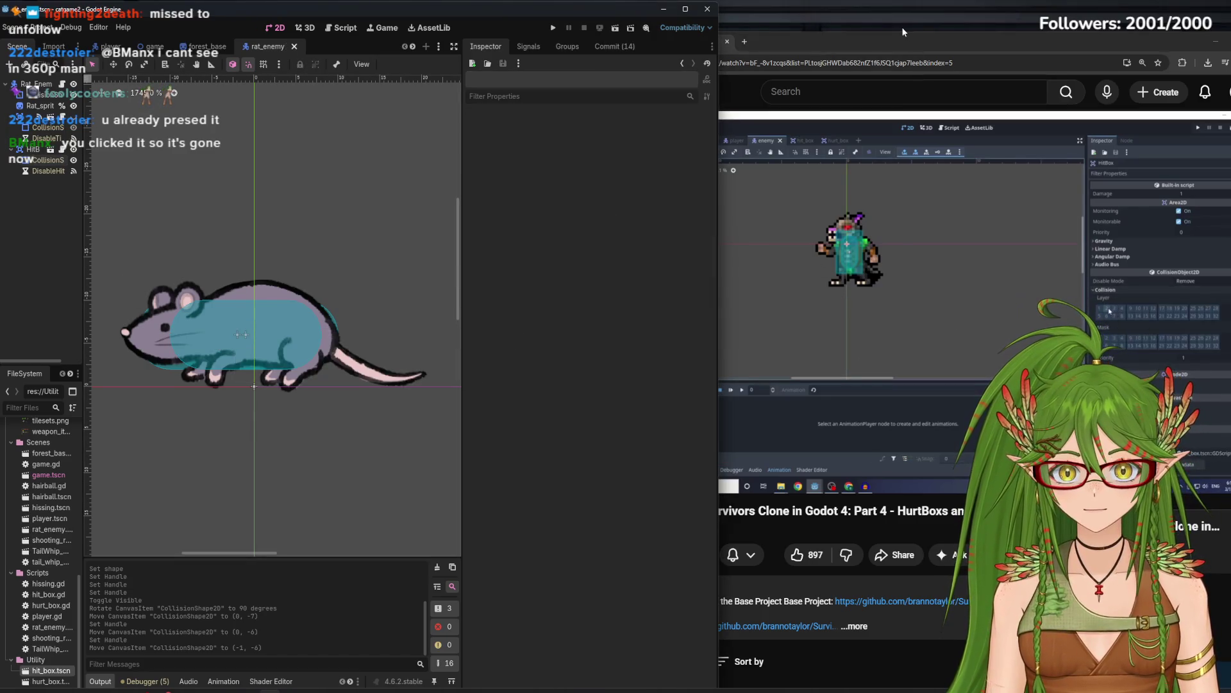
# - Select the Rat_Enemy root node to view its collision settings
pyautogui.click(902, 34)
pyautogui.click(36, 153)
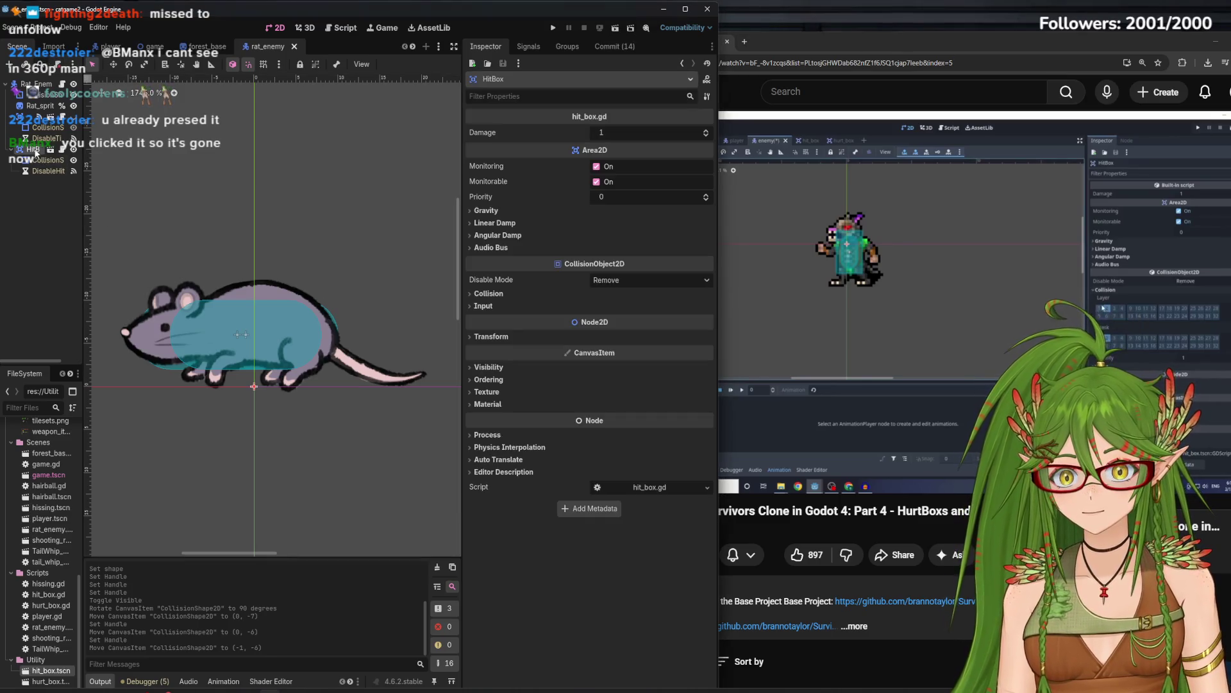
pyautogui.click(909, 301)
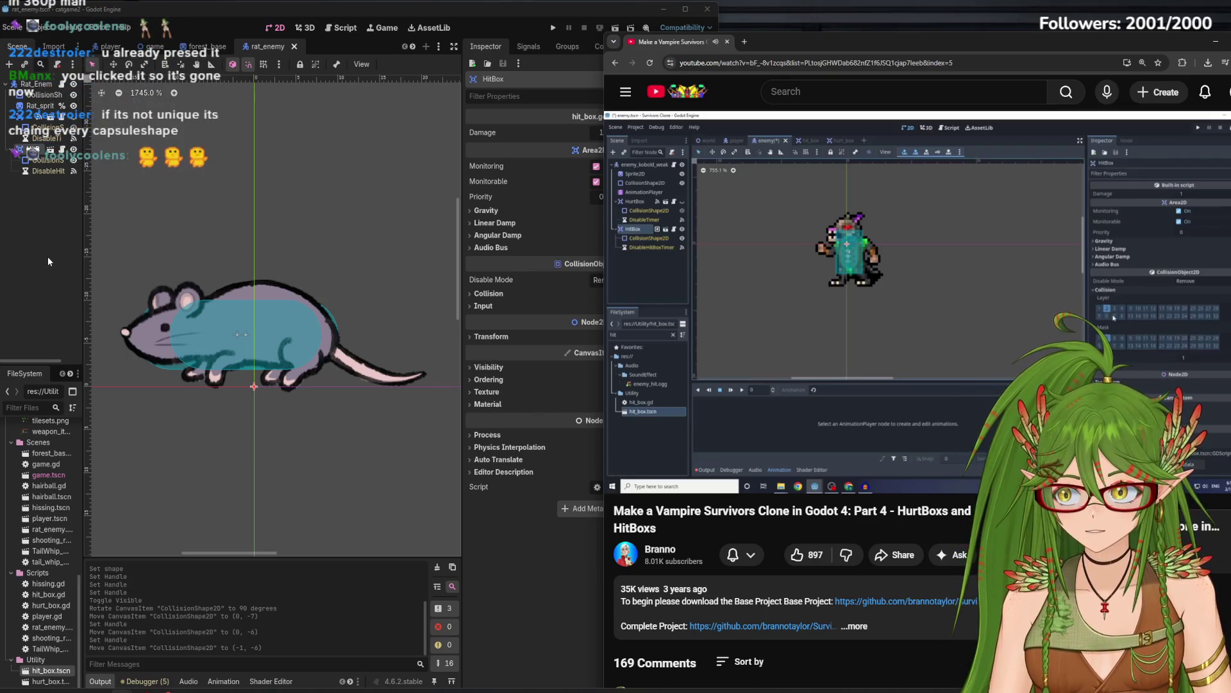
pyautogui.click(37, 84)
# - Toggle the Rat_Enemy body's collision layer and mask bits and save
pyautogui.click(479, 341)
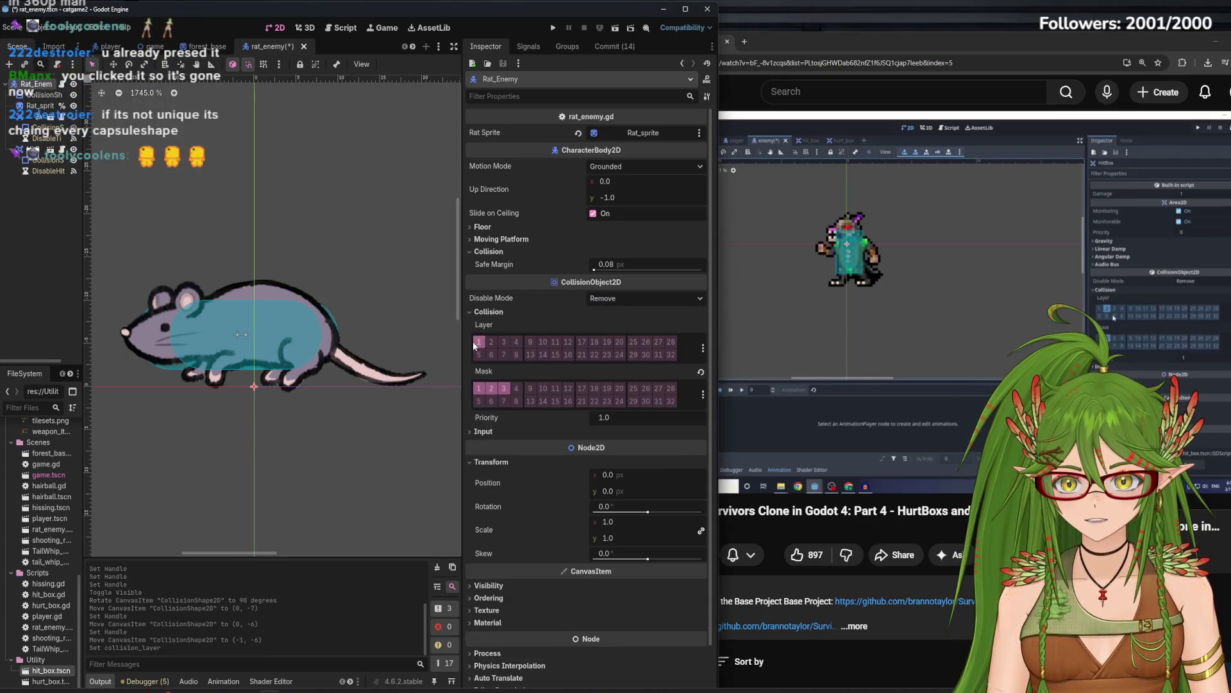
pyautogui.click(491, 388)
pyautogui.click(35, 239)
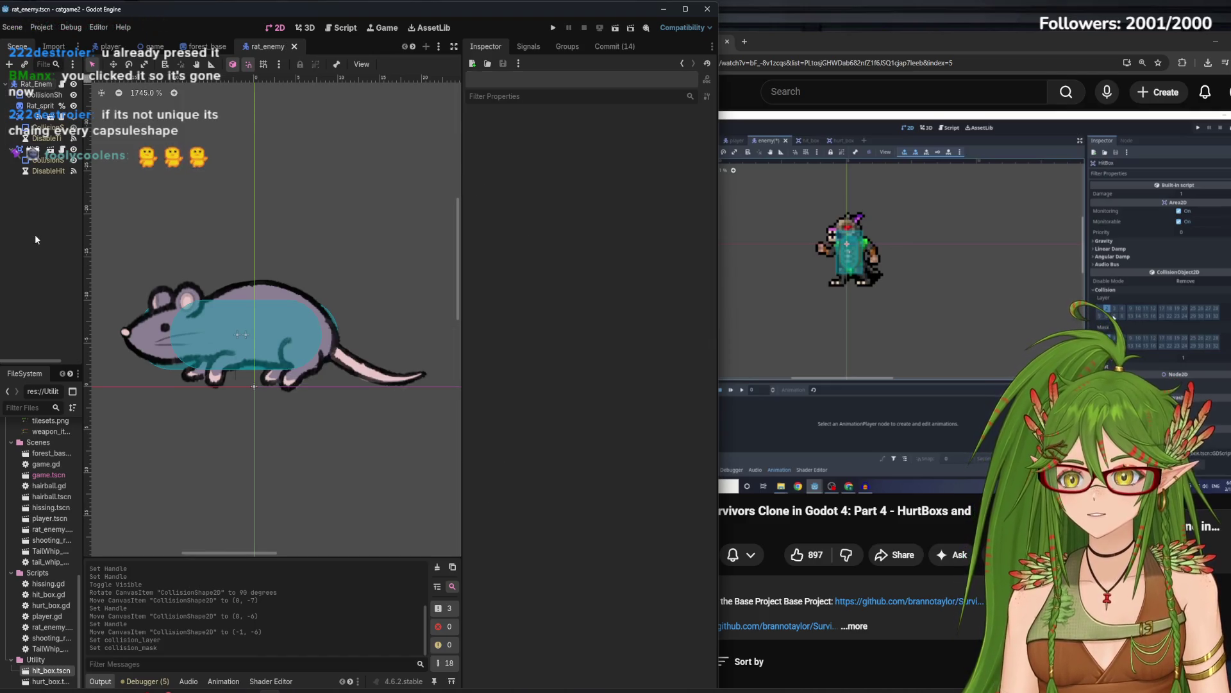
pyautogui.hotkey('ctrl', 's')
# - Move the HitBox collision shape's light mask and visibility layer from 1 to 2
pyautogui.click(46, 171)
pyautogui.click(41, 149)
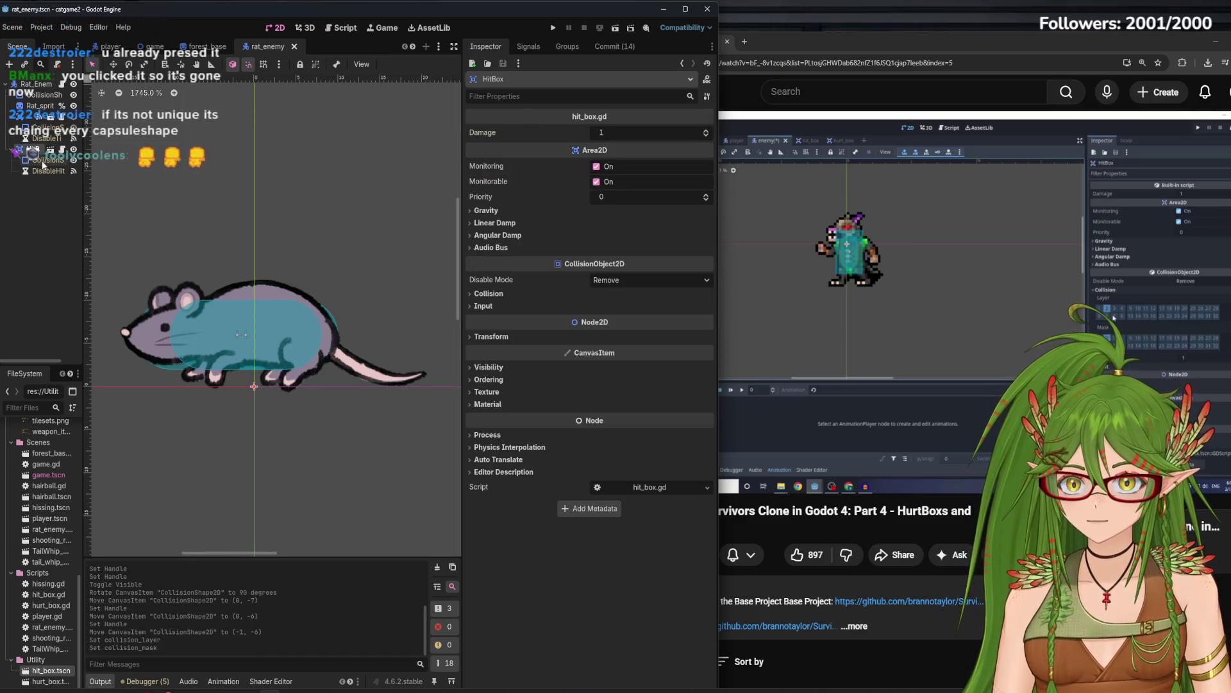
pyautogui.click(47, 170)
pyautogui.click(41, 160)
pyautogui.click(491, 207)
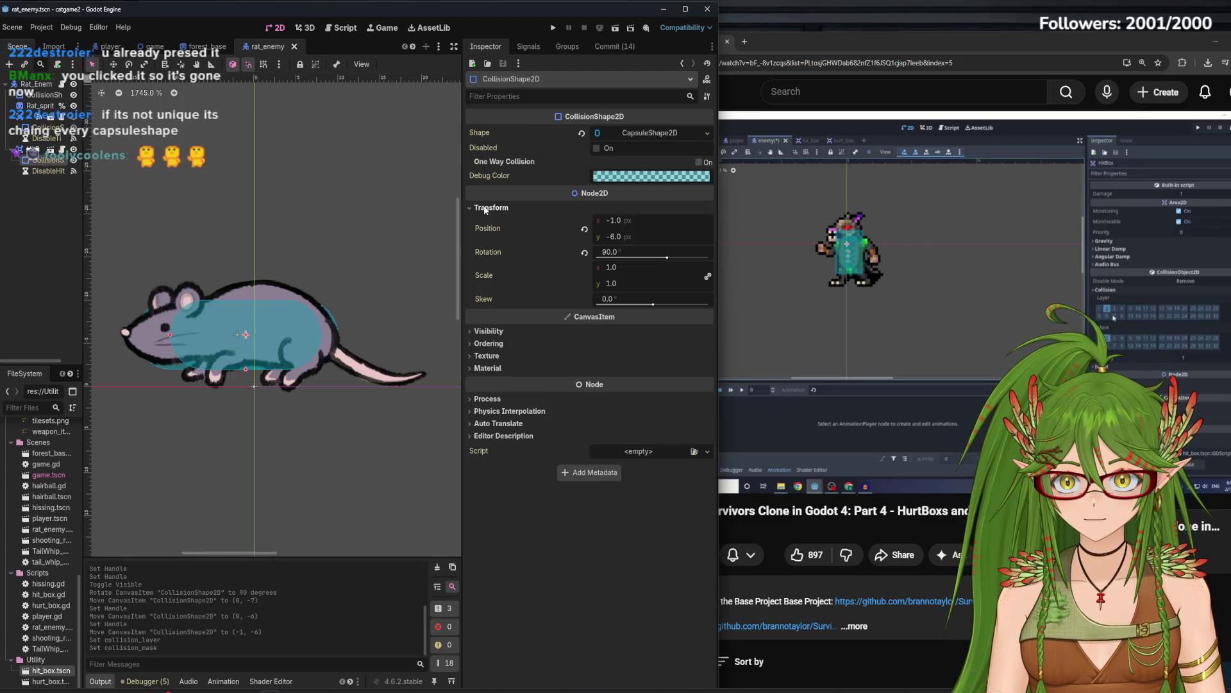
pyautogui.click(488, 330)
pyautogui.click(491, 438)
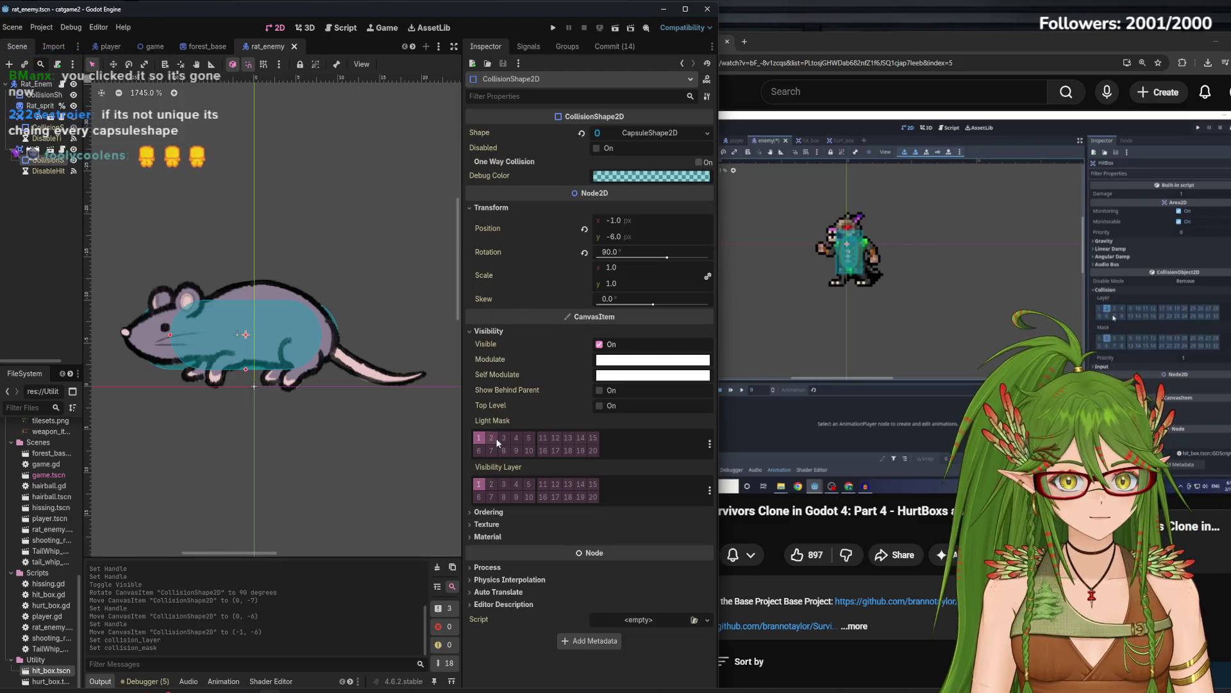
pyautogui.click(492, 484)
pyautogui.click(478, 484)
pyautogui.click(478, 437)
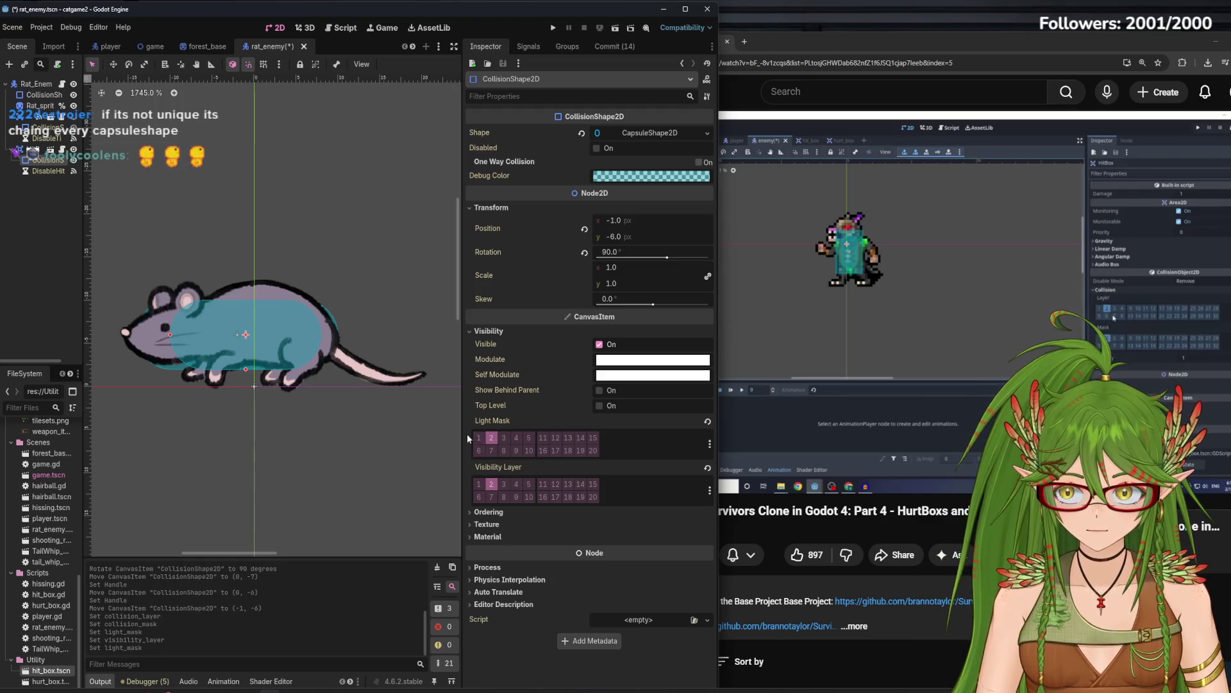
# - Clear the selection and save the rat_enemy scene
pyautogui.click(839, 287)
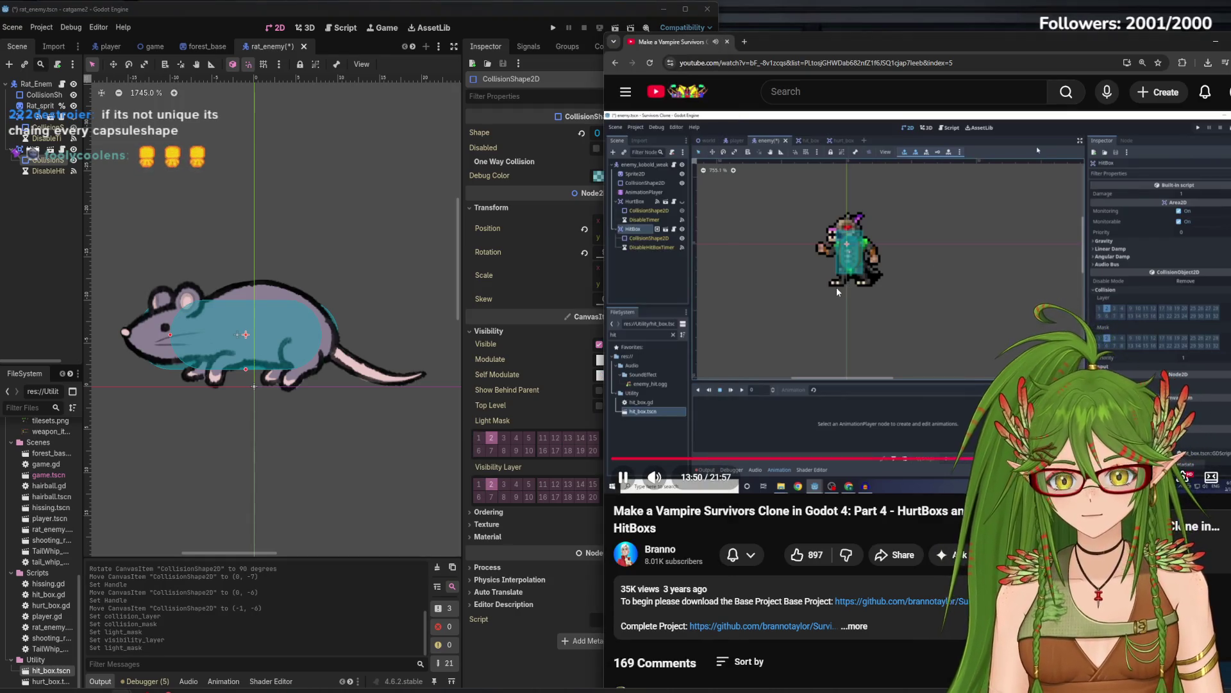
pyautogui.click(45, 245)
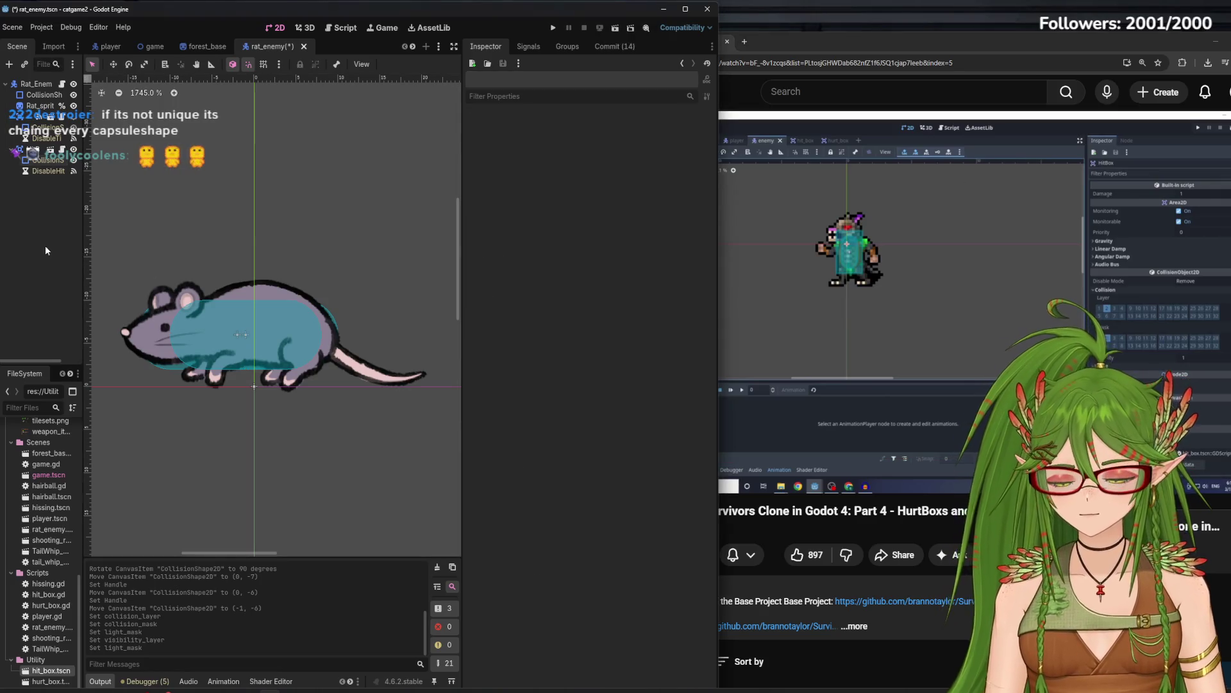
pyautogui.hotkey('ctrl', 's')
# - Widen the 2D viewport and zoom in on the rat
pyautogui.click(460, 325)
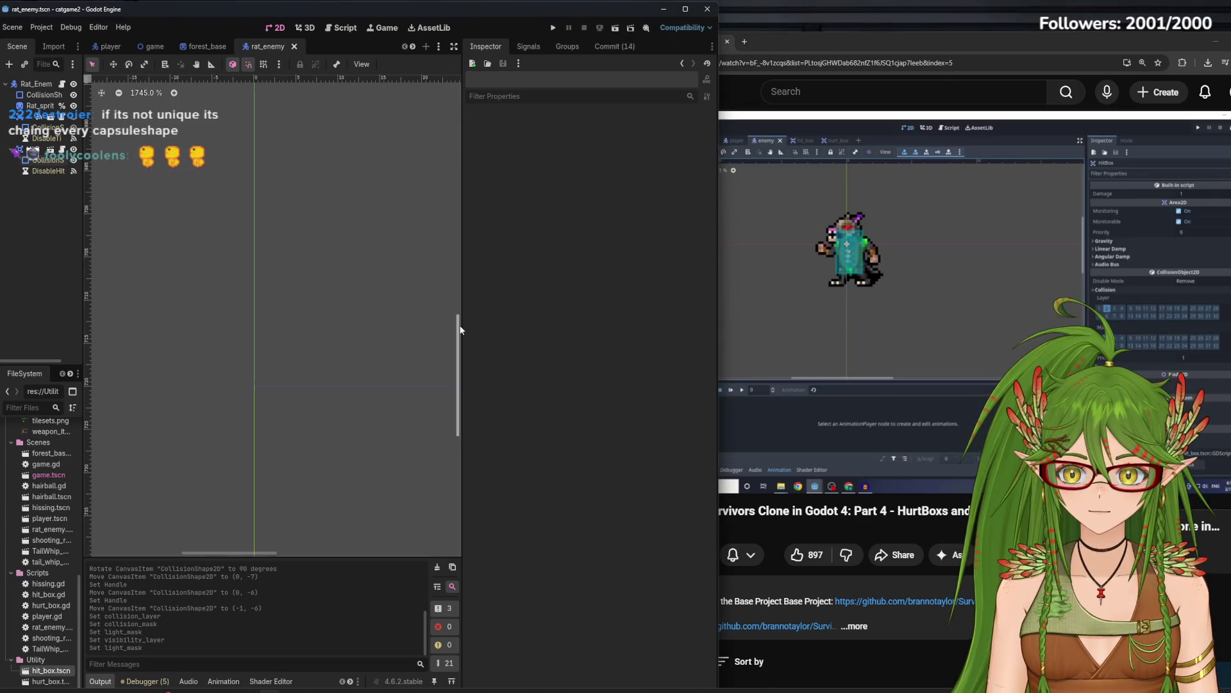
pyautogui.moveTo(459, 319); pyautogui.dragTo(590, 319)
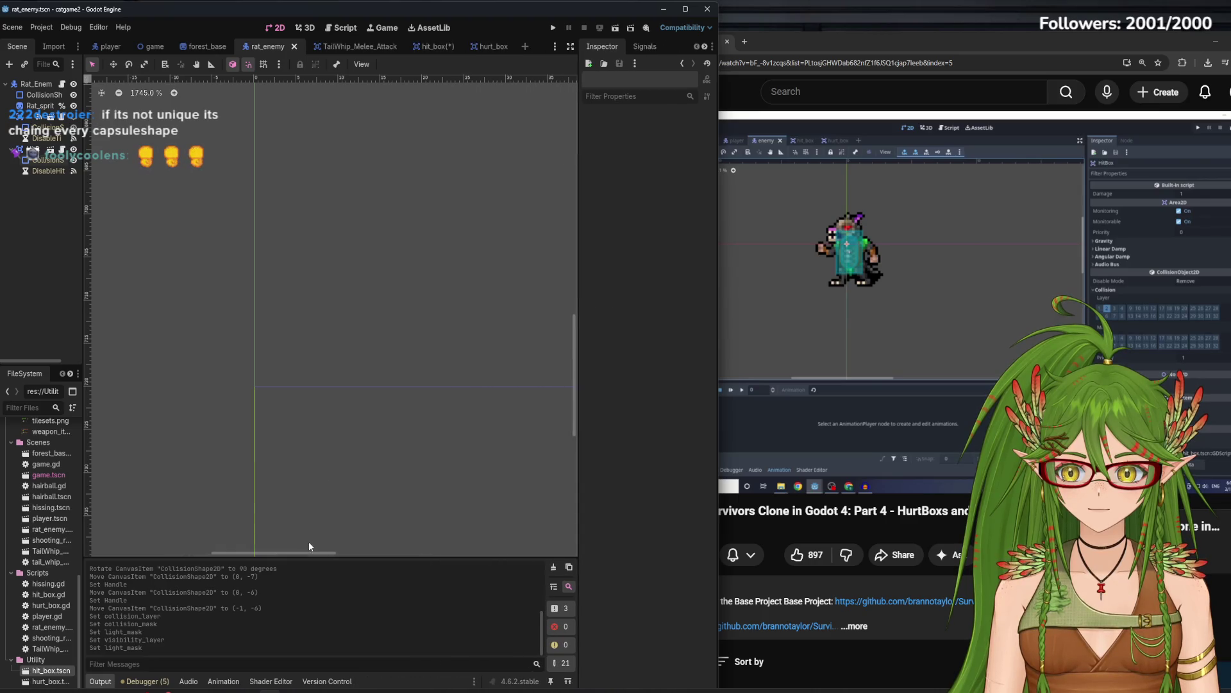
pyautogui.scroll(-5, 336, 487)
pyautogui.scroll(-10, 384, 370)
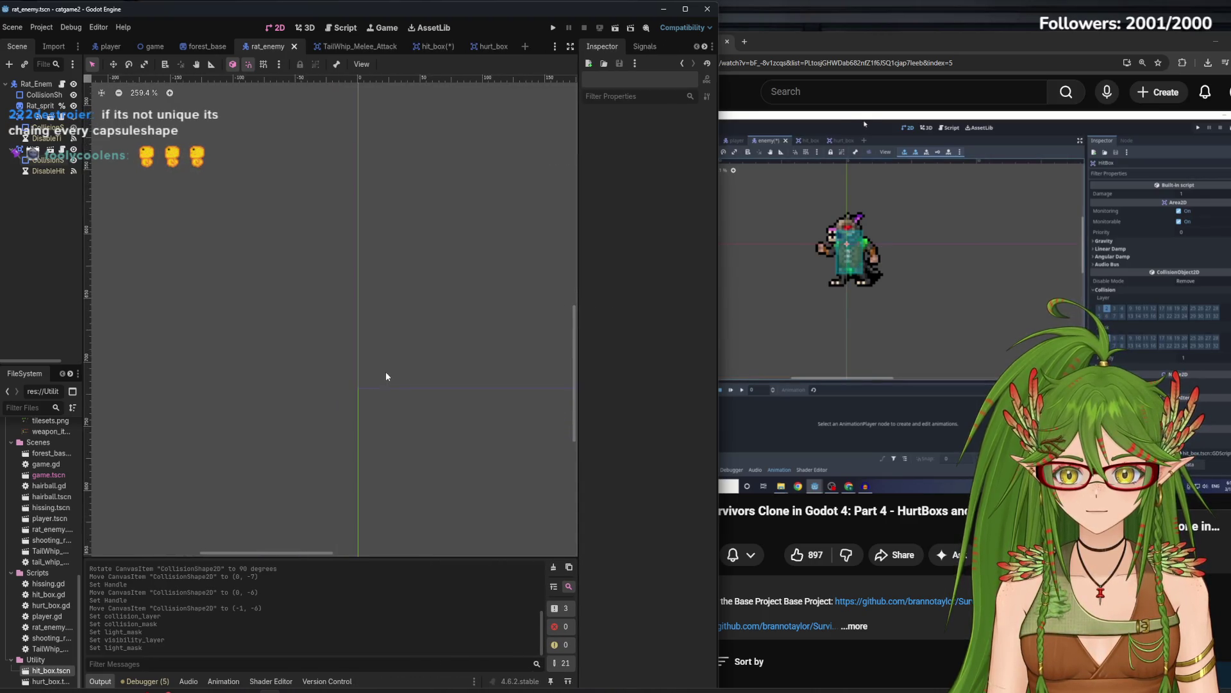
pyautogui.scroll(6, 398, 244)
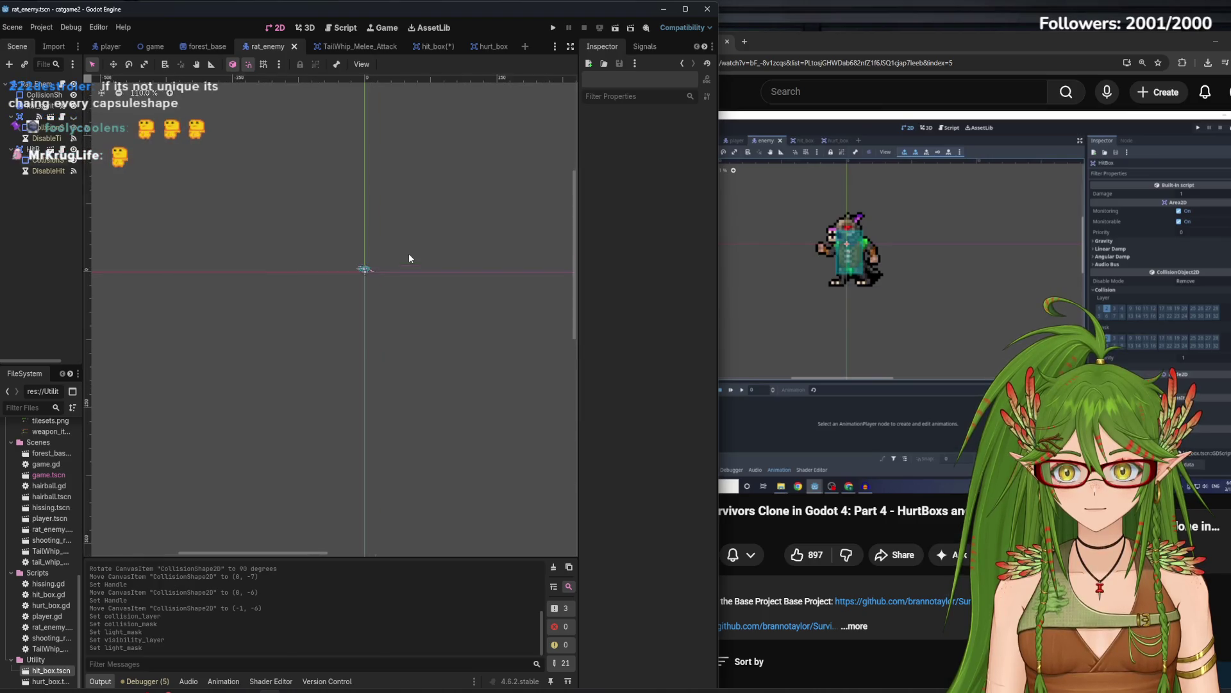
# - Select Rat_Enemy to compare with the tutorial, then open the player scene
pyautogui.moveTo(719, 318); pyautogui.dragTo(610, 318)
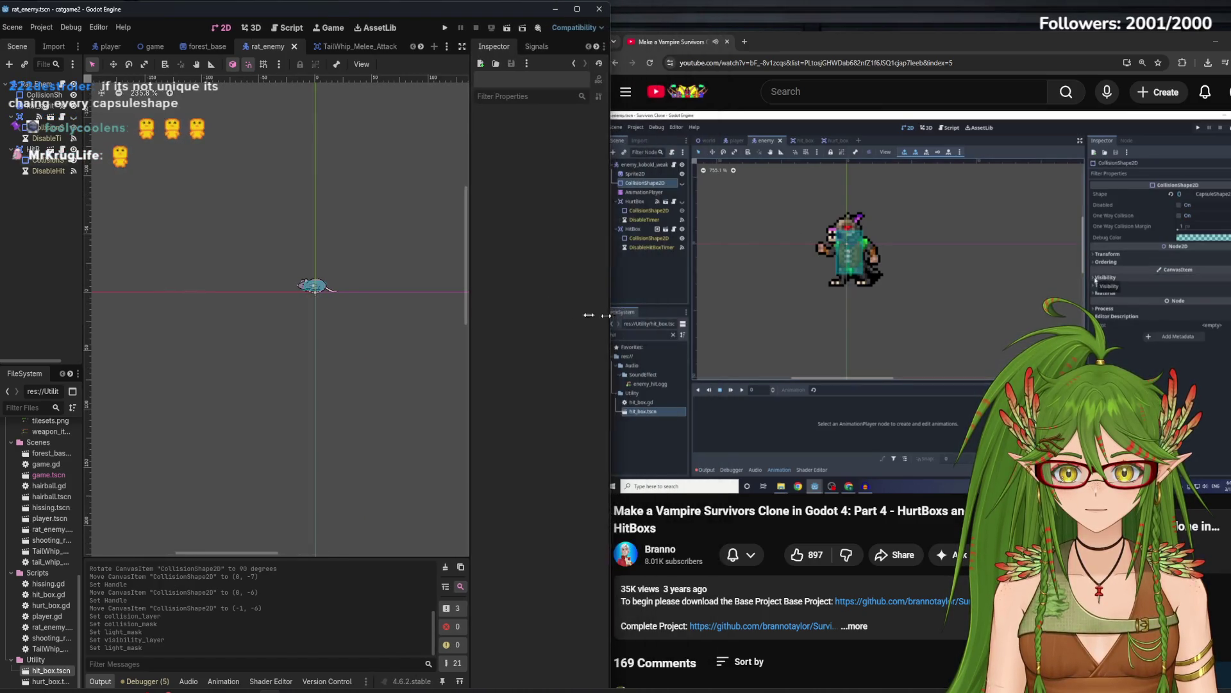
pyautogui.click(797, 298)
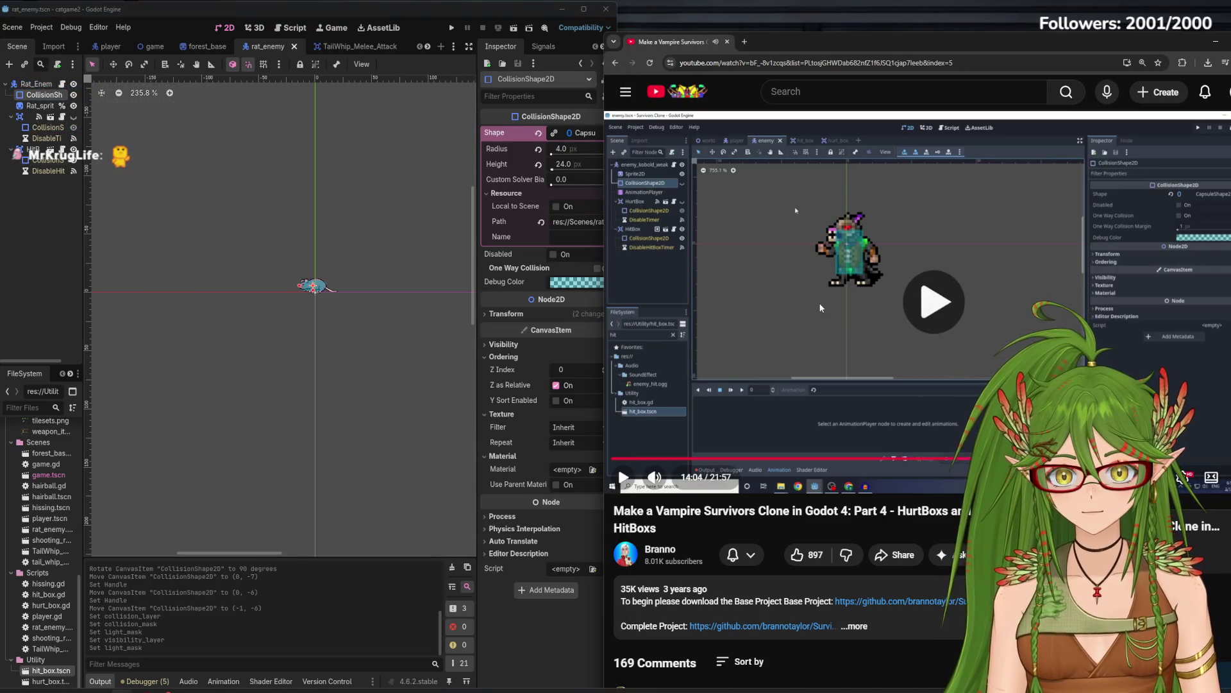
pyautogui.click(777, 322)
pyautogui.click(38, 84)
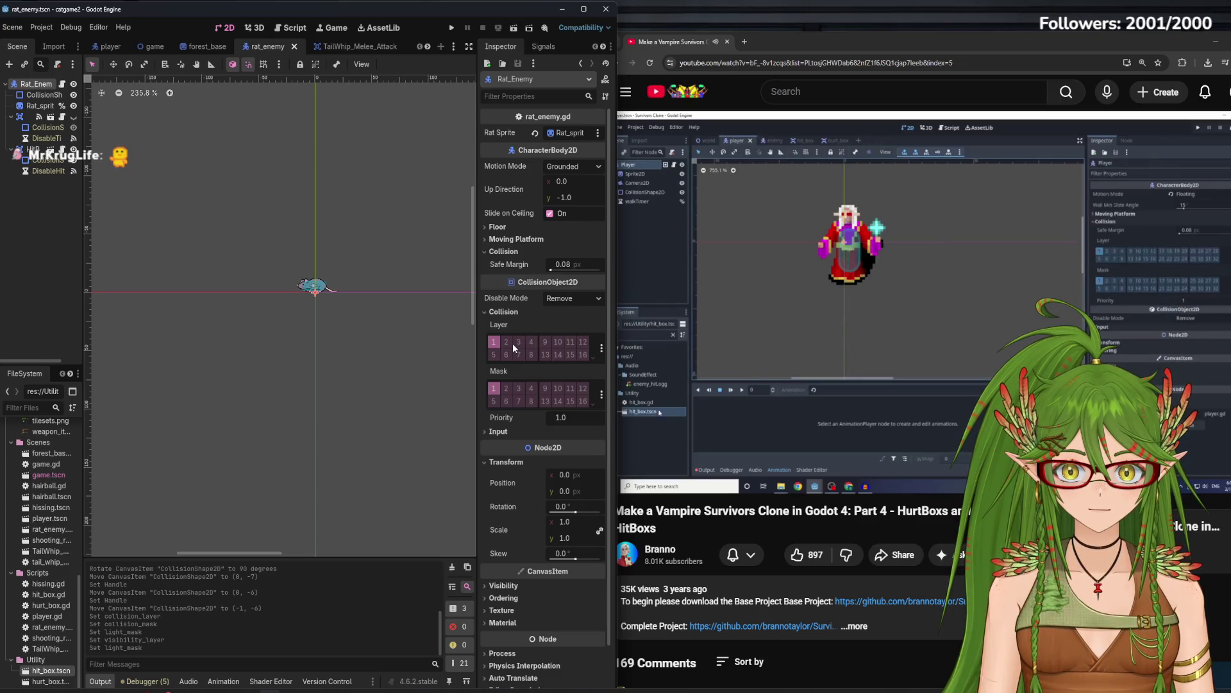
pyautogui.click(105, 44)
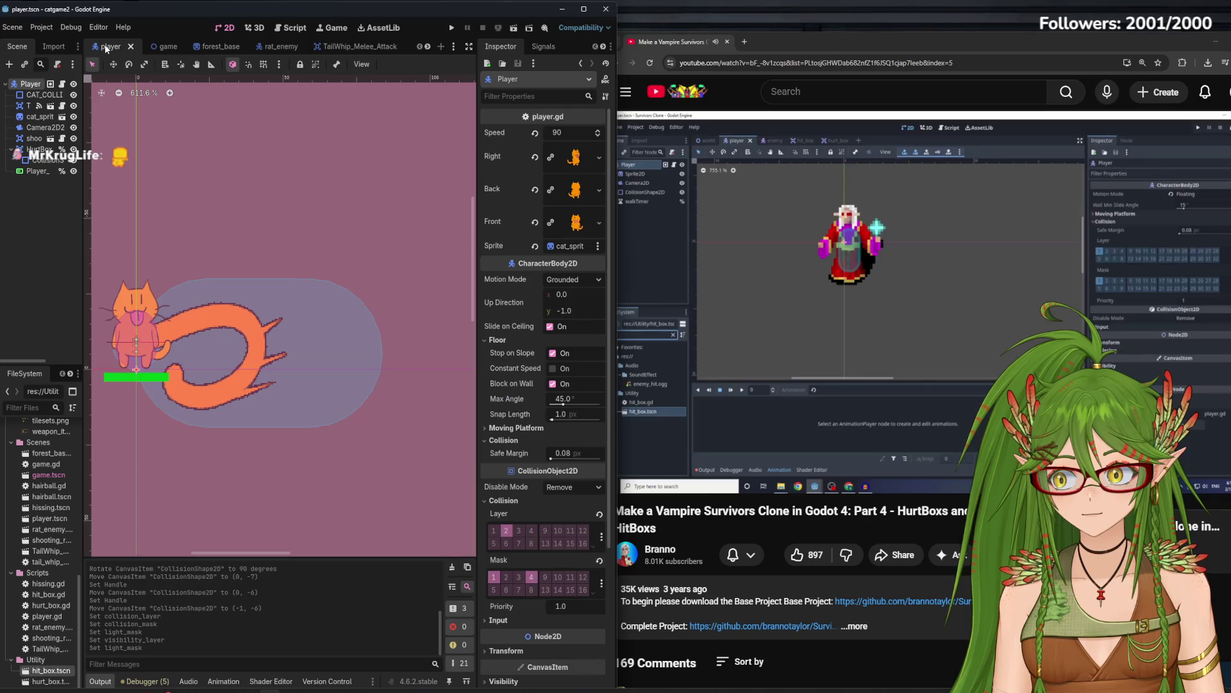
# - Select the player's HurtBox to check its collision layer (none) and mask (bit 2)
pyautogui.scroll(-3, 311, 333)
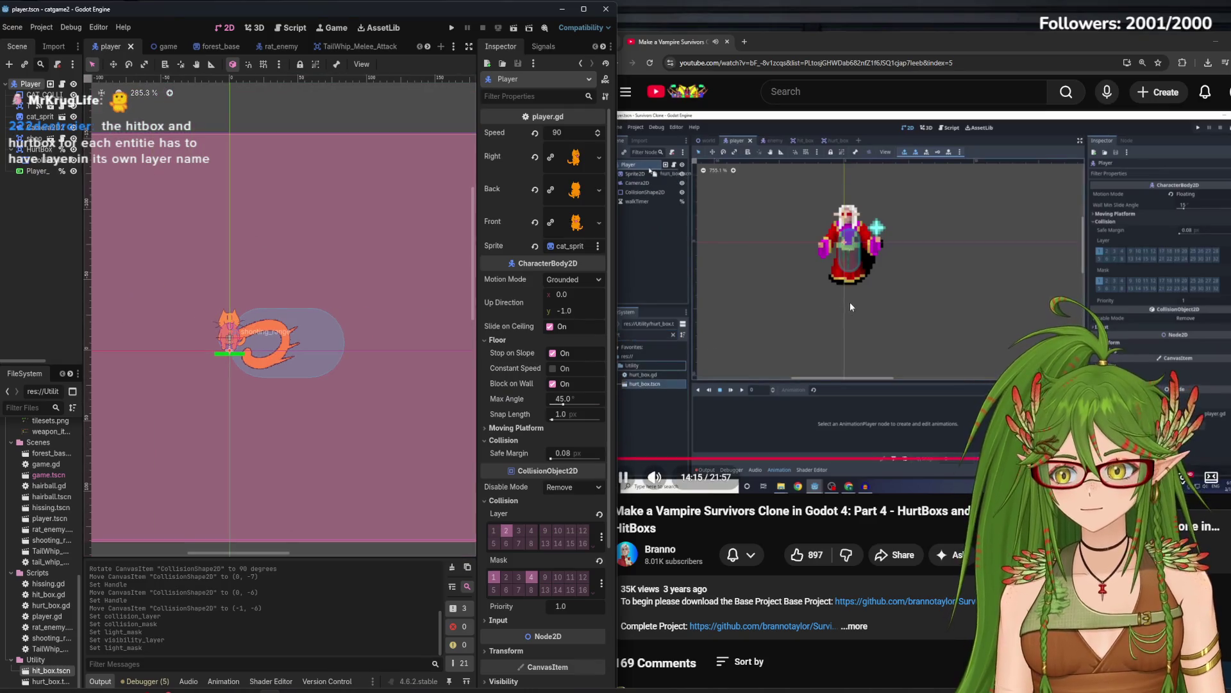
pyautogui.click(822, 299)
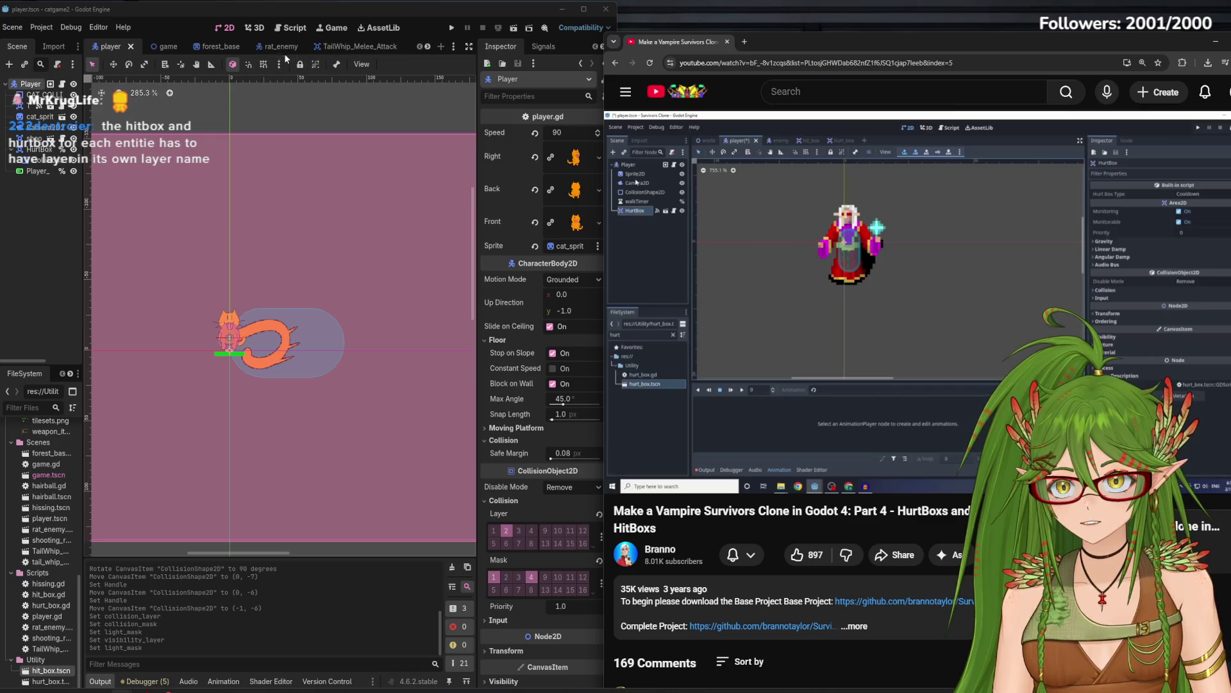
pyautogui.click(39, 149)
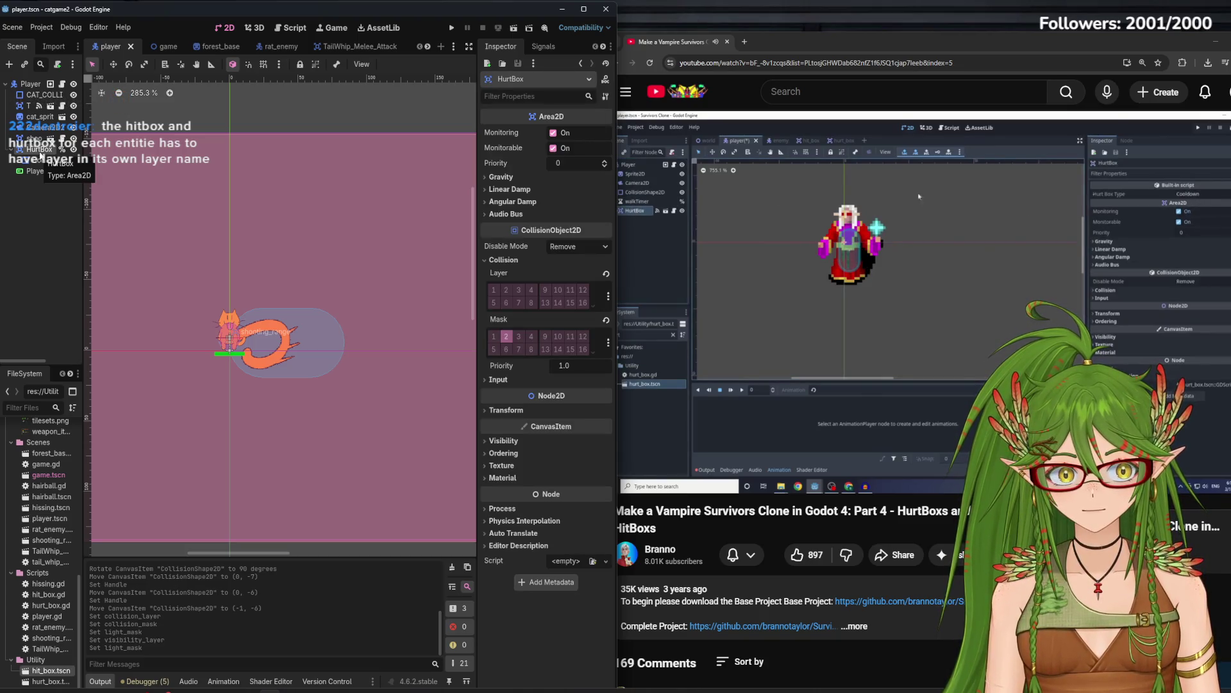
pyautogui.hotkey('alt', 'Tab')
pyautogui.press('k')
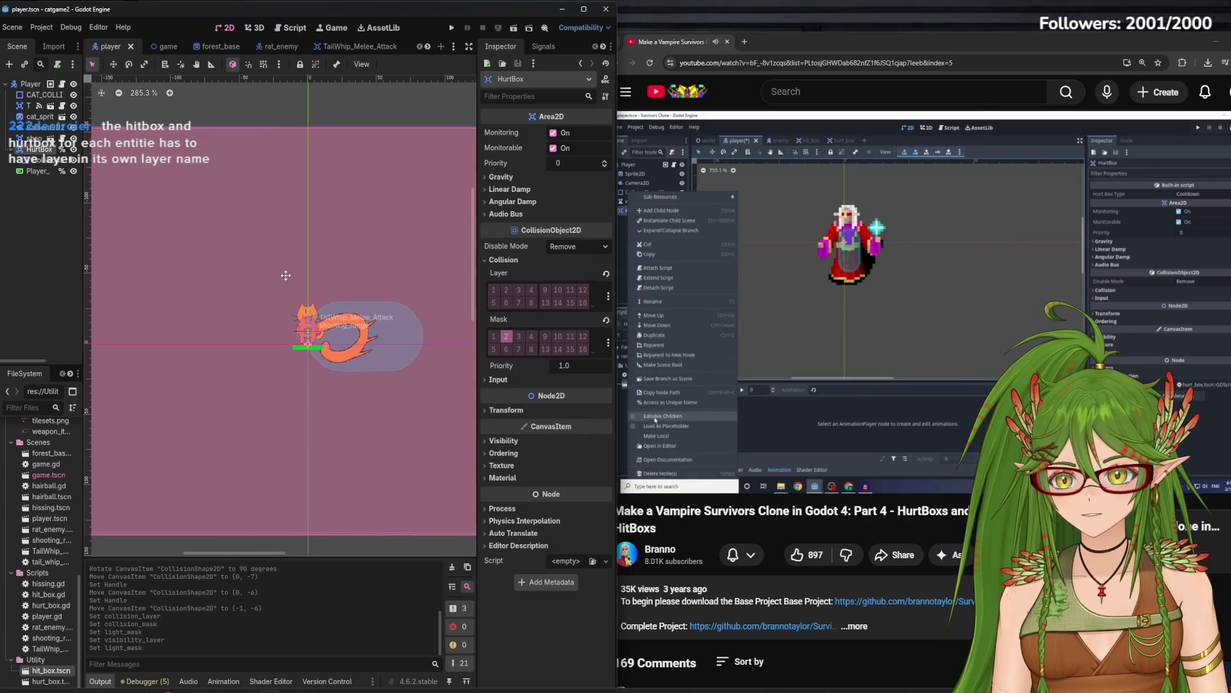
pyautogui.hotkey('alt', 'Tab')
pyautogui.scroll(8, 283, 272)
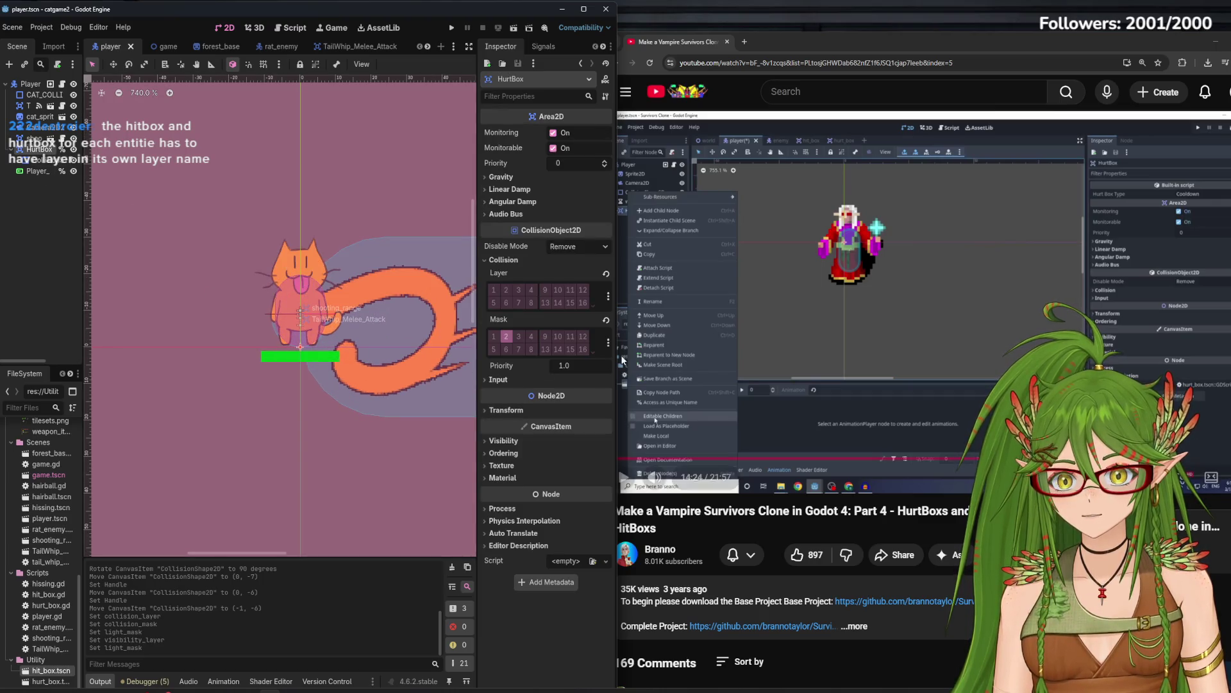
# - Delete the player's old HurtBox node and instance hurt_box.tscn under Player instead
pyautogui.moveTo(617, 350); pyautogui.dragTo(597, 350)
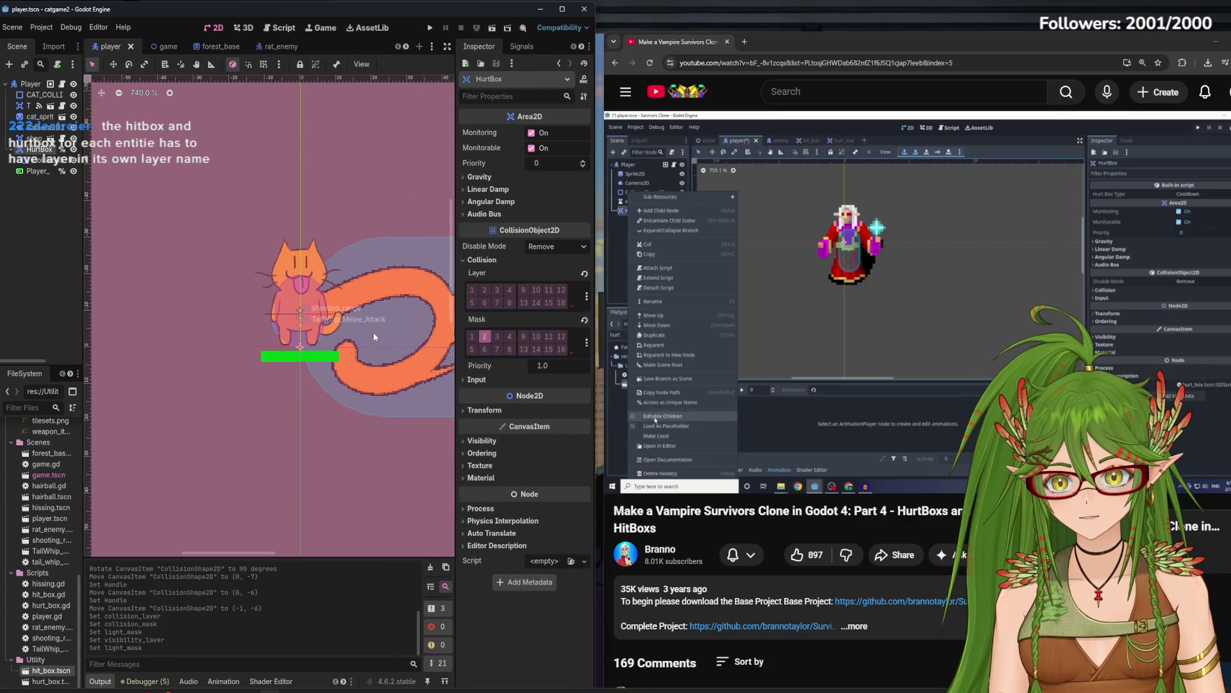
pyautogui.click(872, 337)
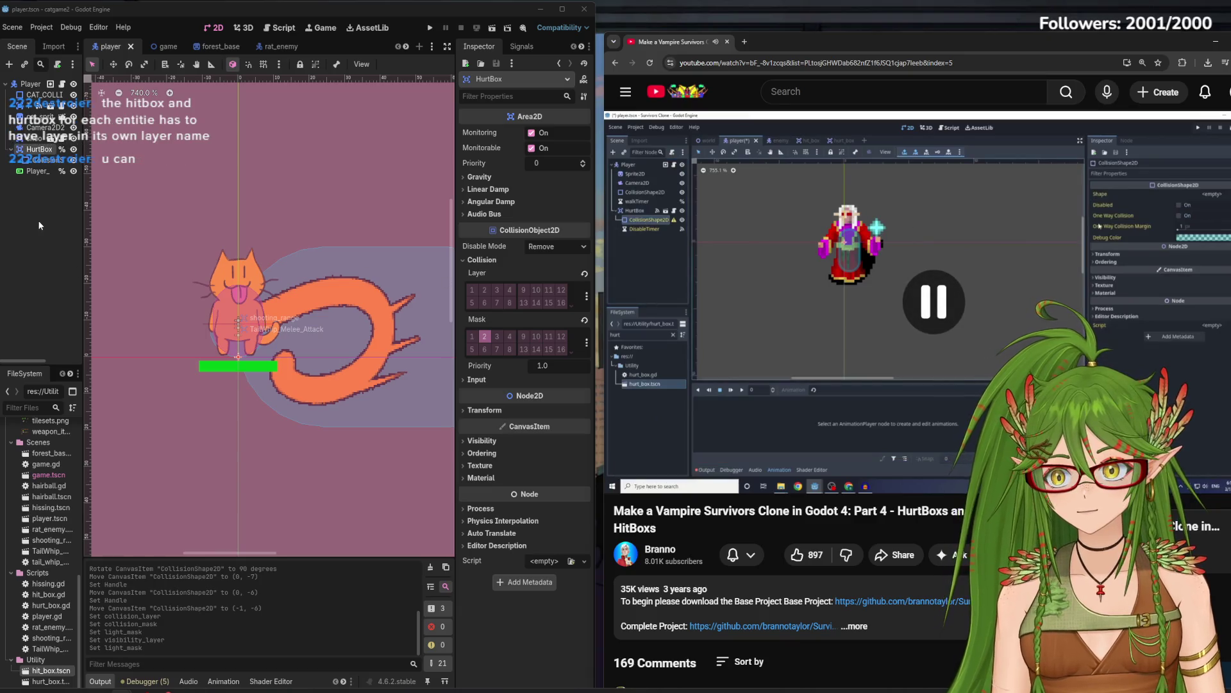
pyautogui.rightClick(41, 150)
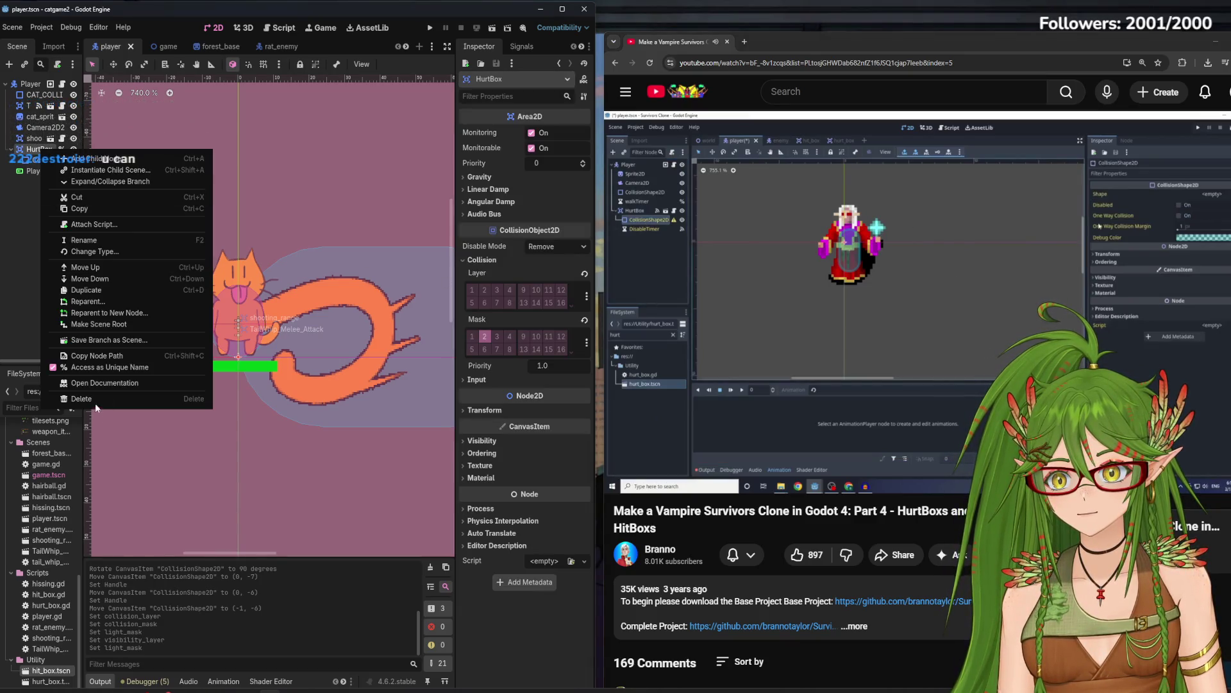
pyautogui.click(81, 398)
pyautogui.click(585, 367)
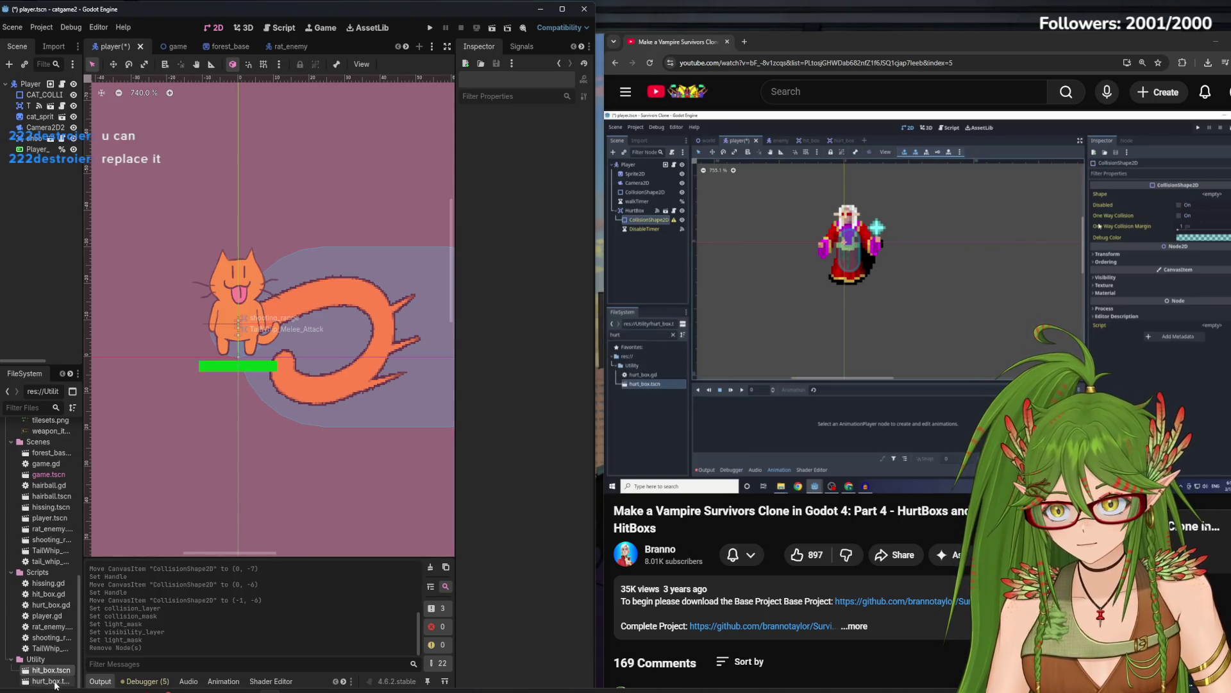
pyautogui.moveTo(58, 684); pyautogui.dragTo(29, 87)
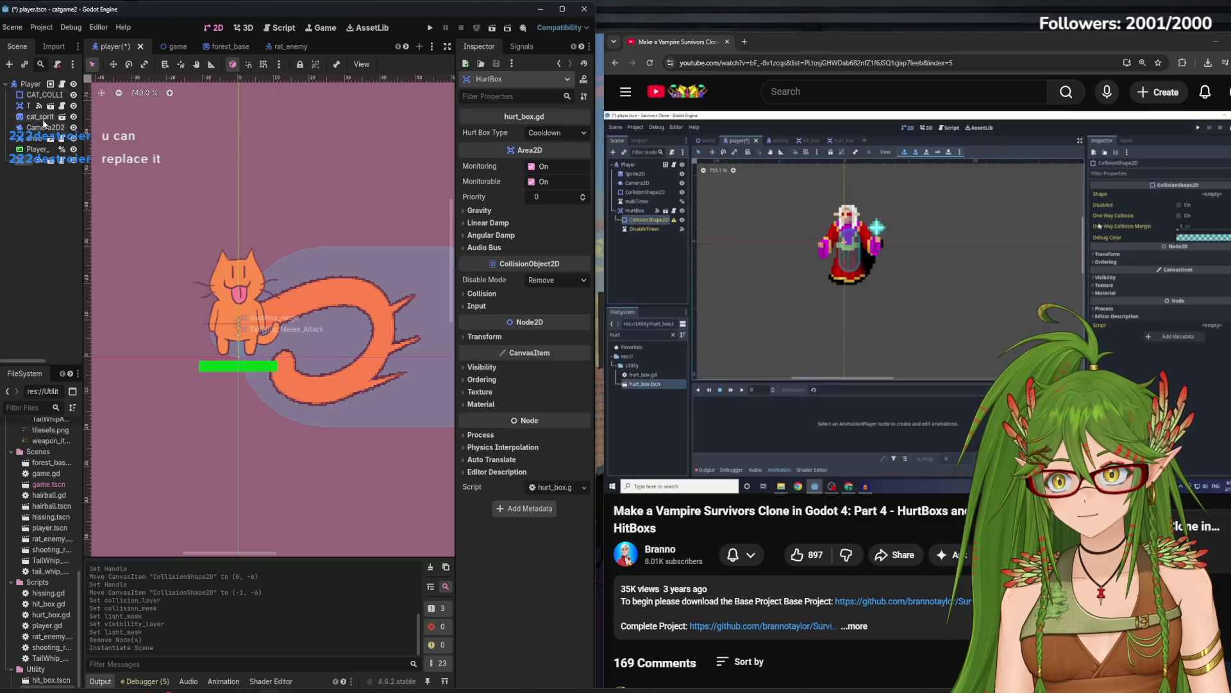
# - Make the instanced HurtBox's children editable and select its CollisionShape2D
pyautogui.rightClick(44, 162)
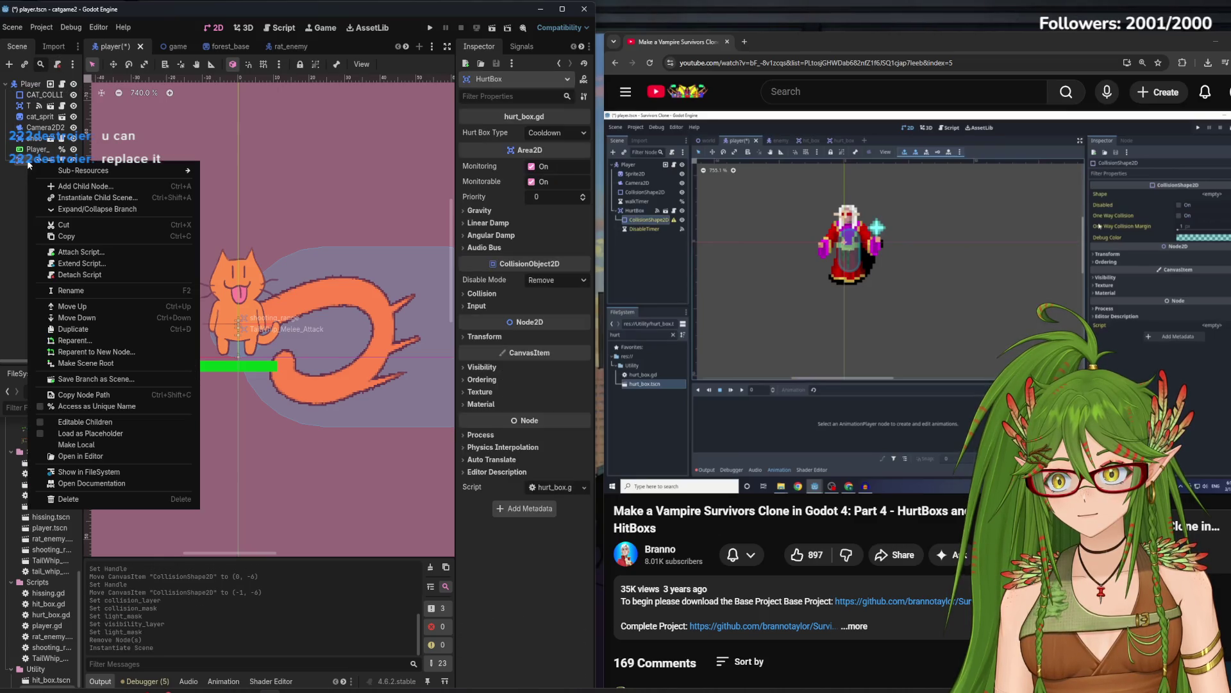
pyautogui.click(116, 422)
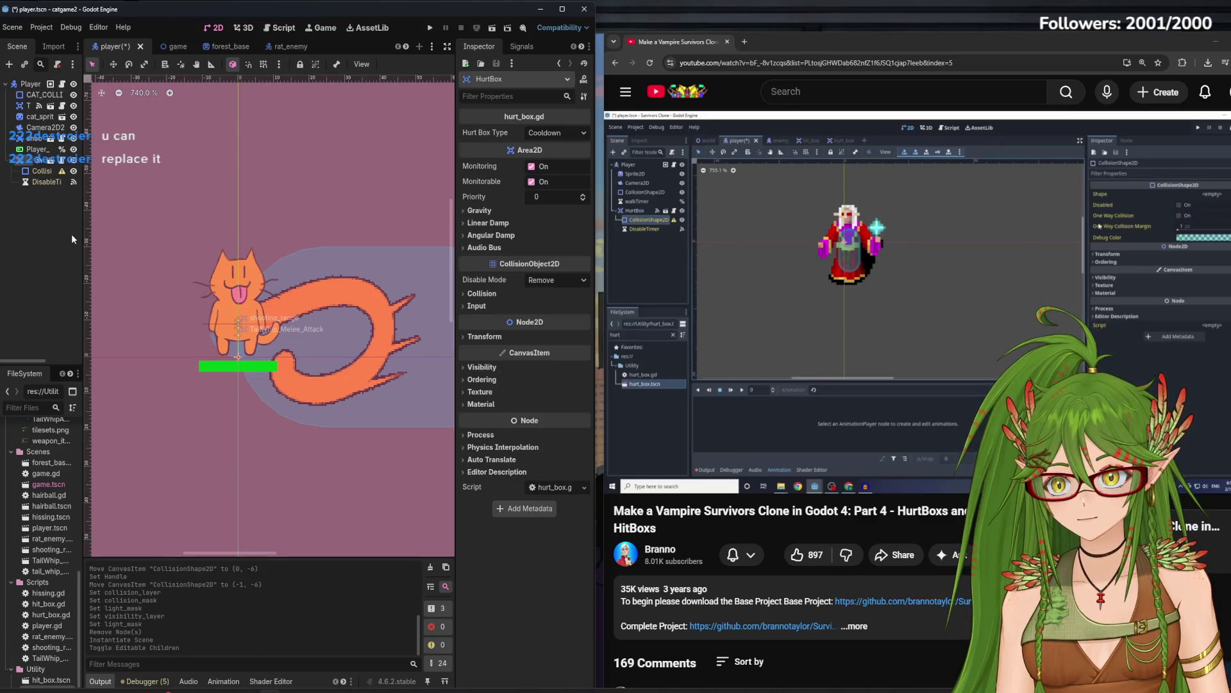
pyautogui.click(42, 171)
pyautogui.click(848, 295)
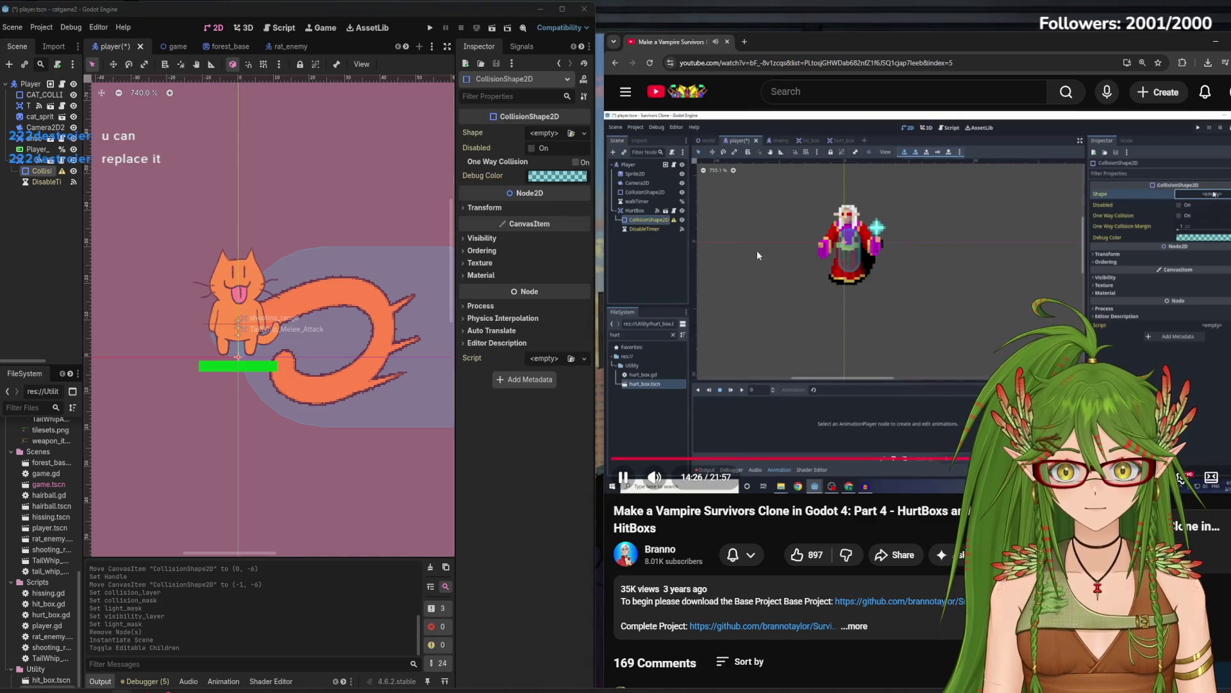
# - Set the collision shape's Shape to a new RectangleShape2D
pyautogui.click(571, 133)
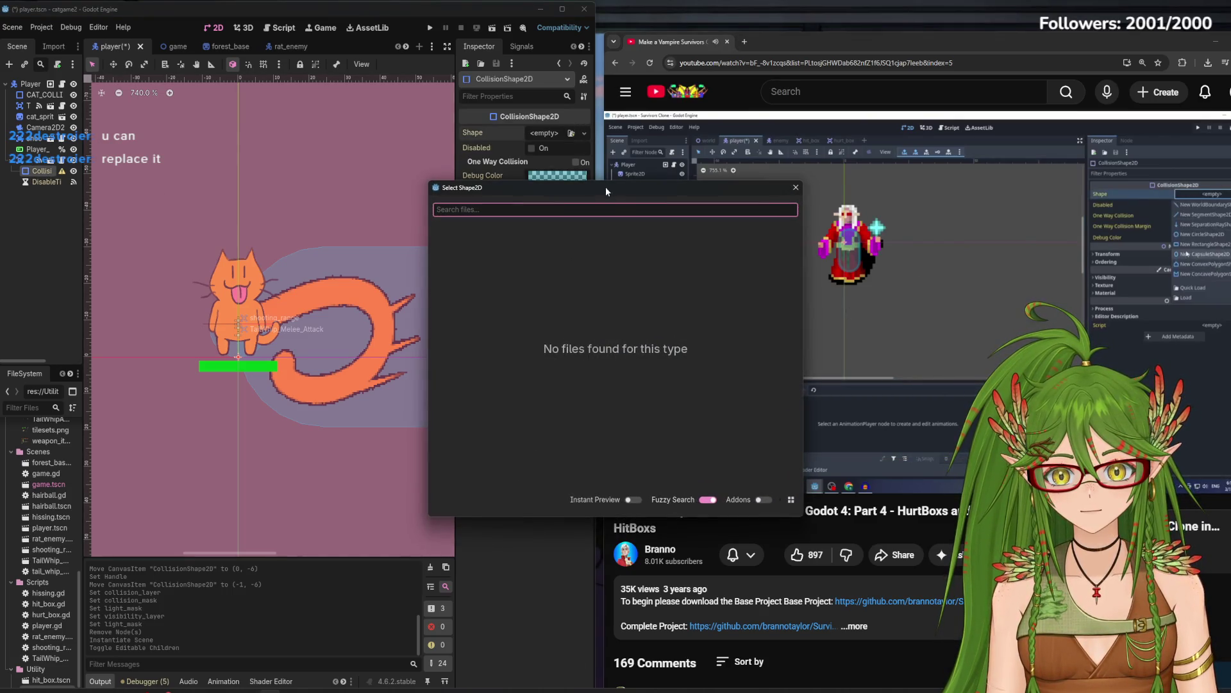
pyautogui.click(794, 189)
pyautogui.click(834, 291)
pyautogui.click(584, 133)
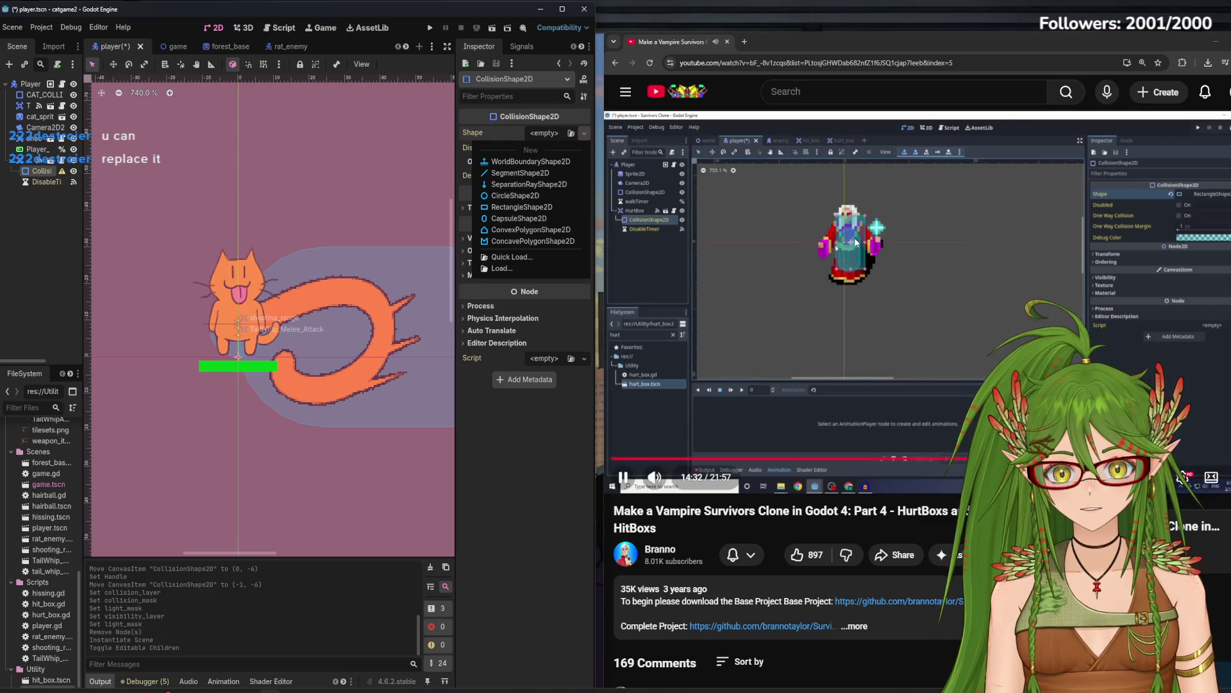
pyautogui.click(834, 291)
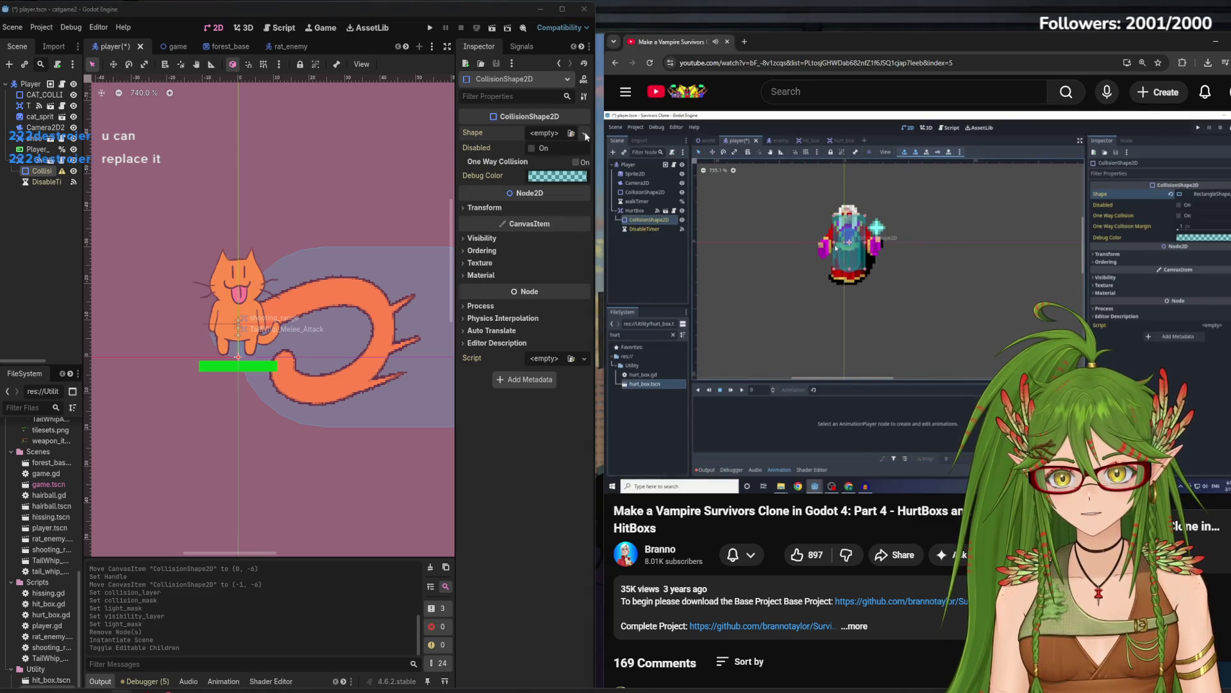
pyautogui.click(584, 133)
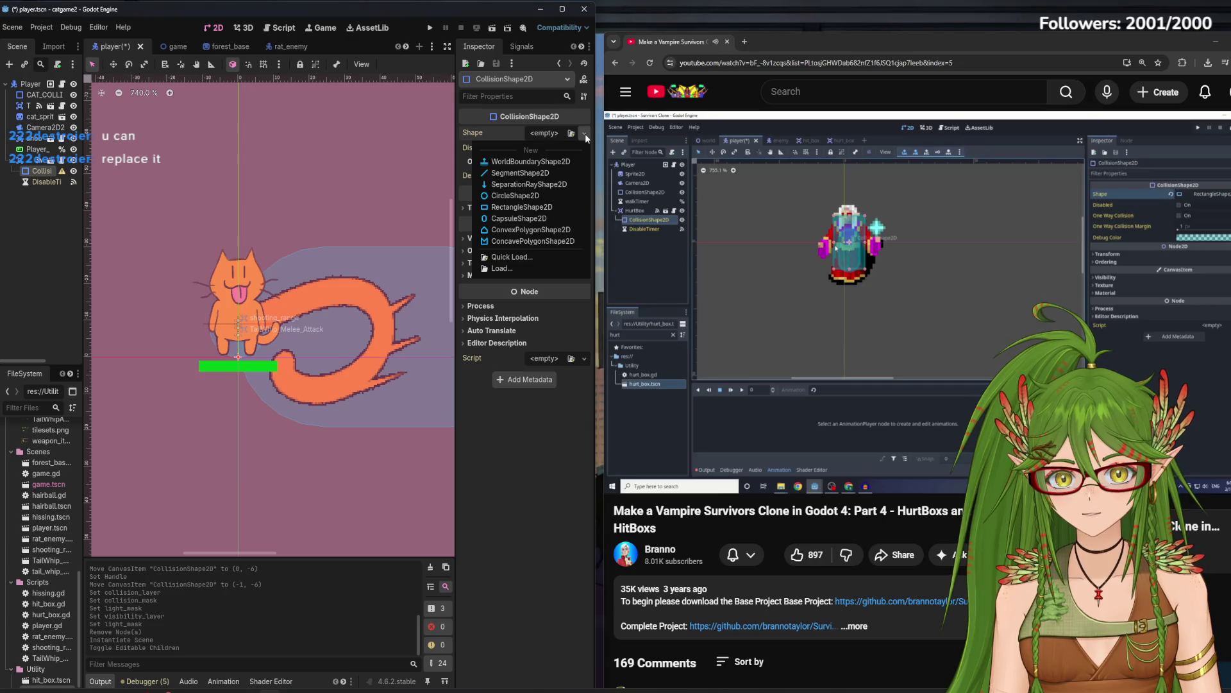
pyautogui.click(535, 209)
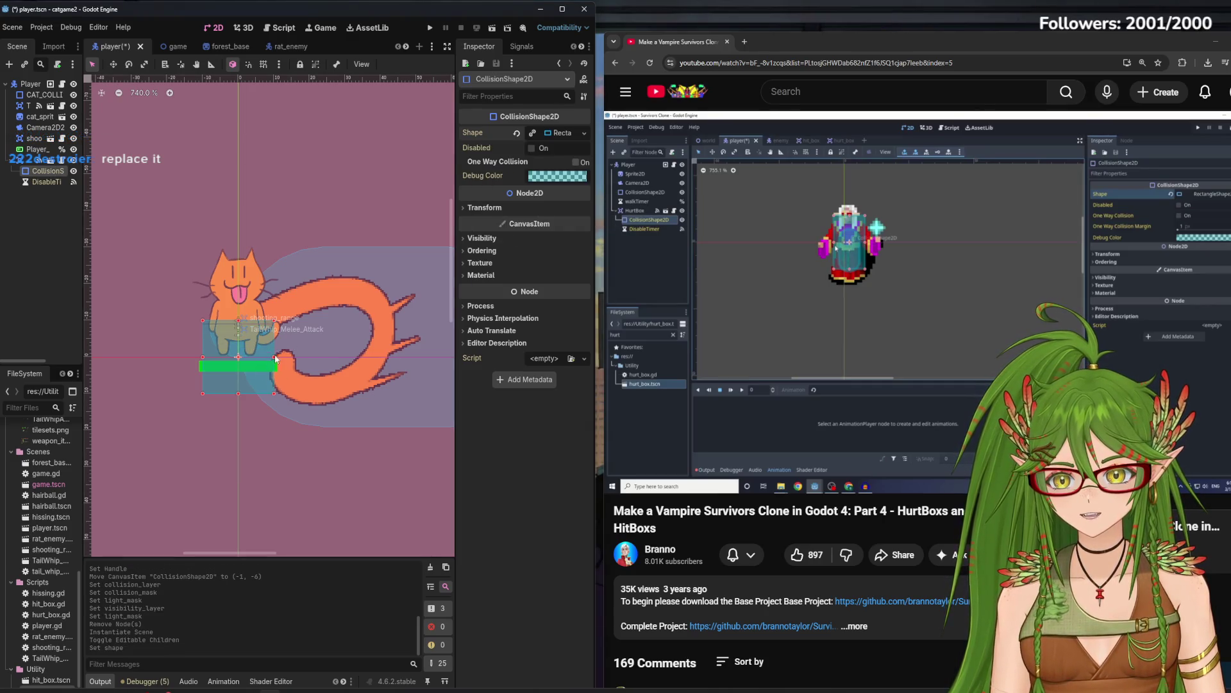
# - Resize and move the rectangle so it covers the cat's body
pyautogui.moveTo(276, 358); pyautogui.dragTo(246, 338)
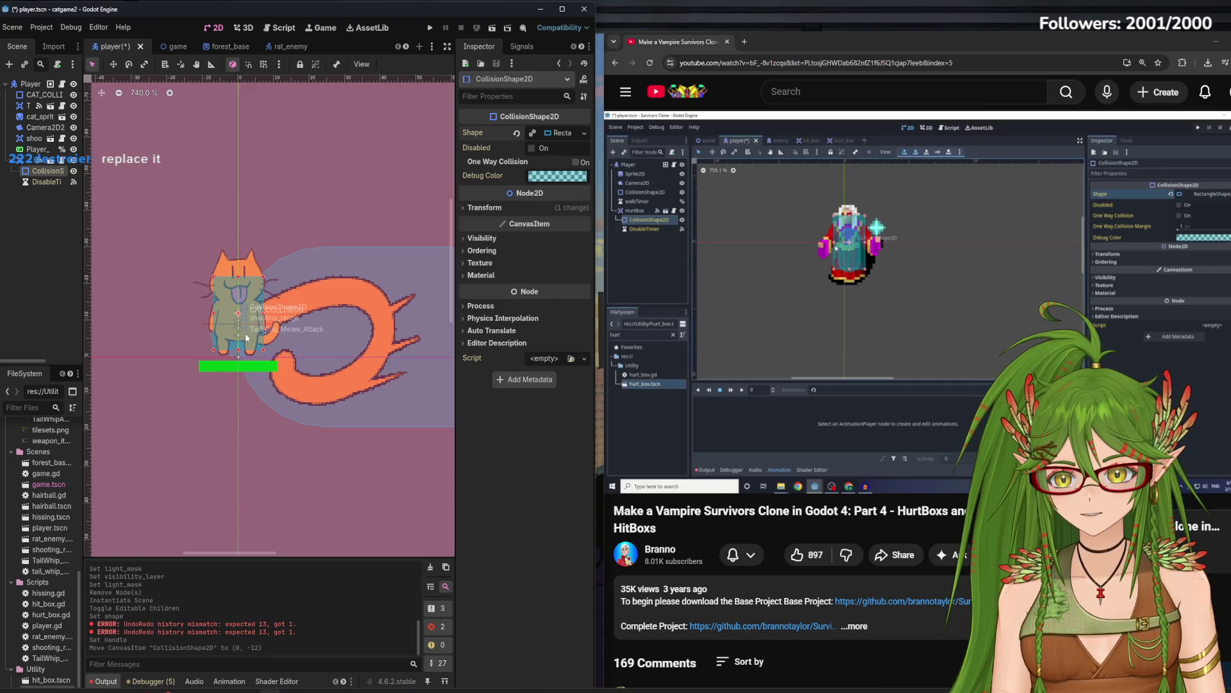
pyautogui.press('XF86AudioPlay')
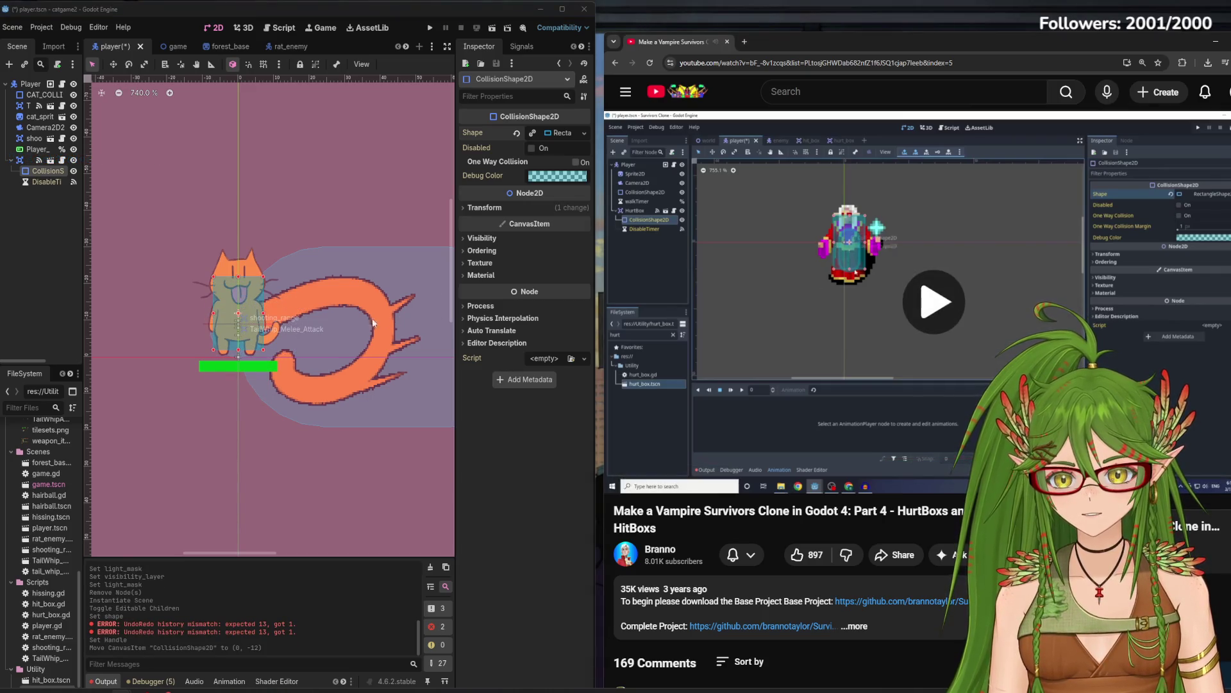
pyautogui.moveTo(263, 315); pyautogui.dragTo(238, 327)
pyautogui.moveTo(260, 273); pyautogui.dragTo(248, 314)
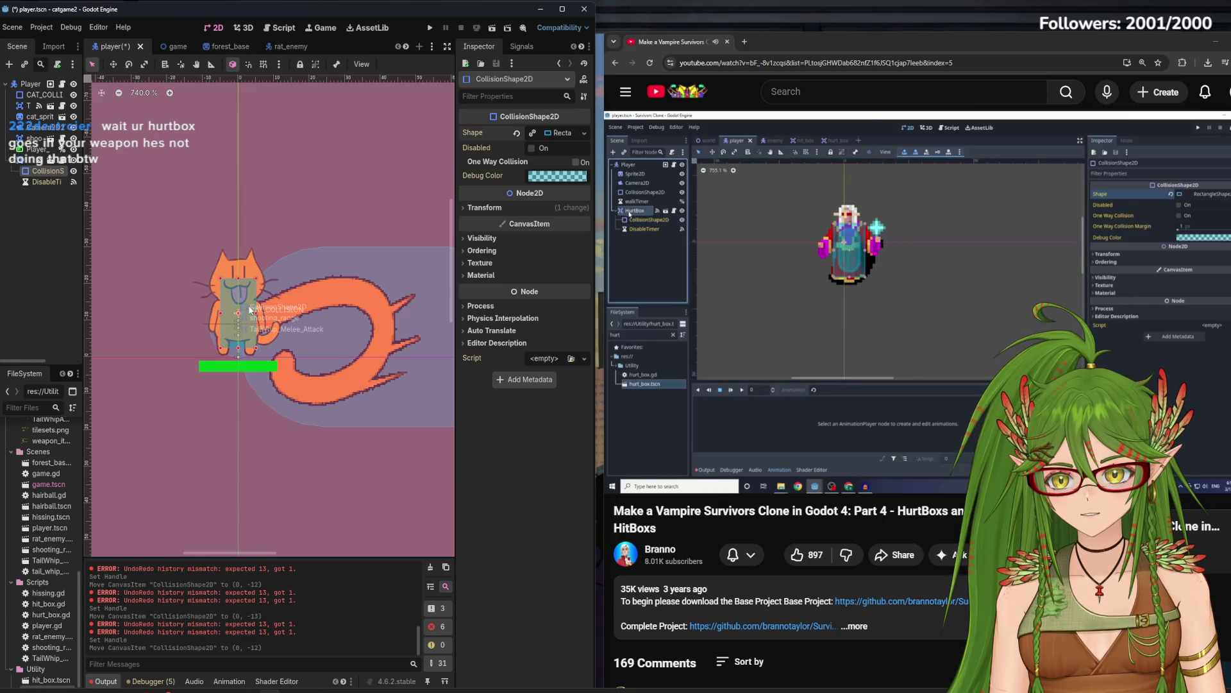
pyautogui.click(873, 329)
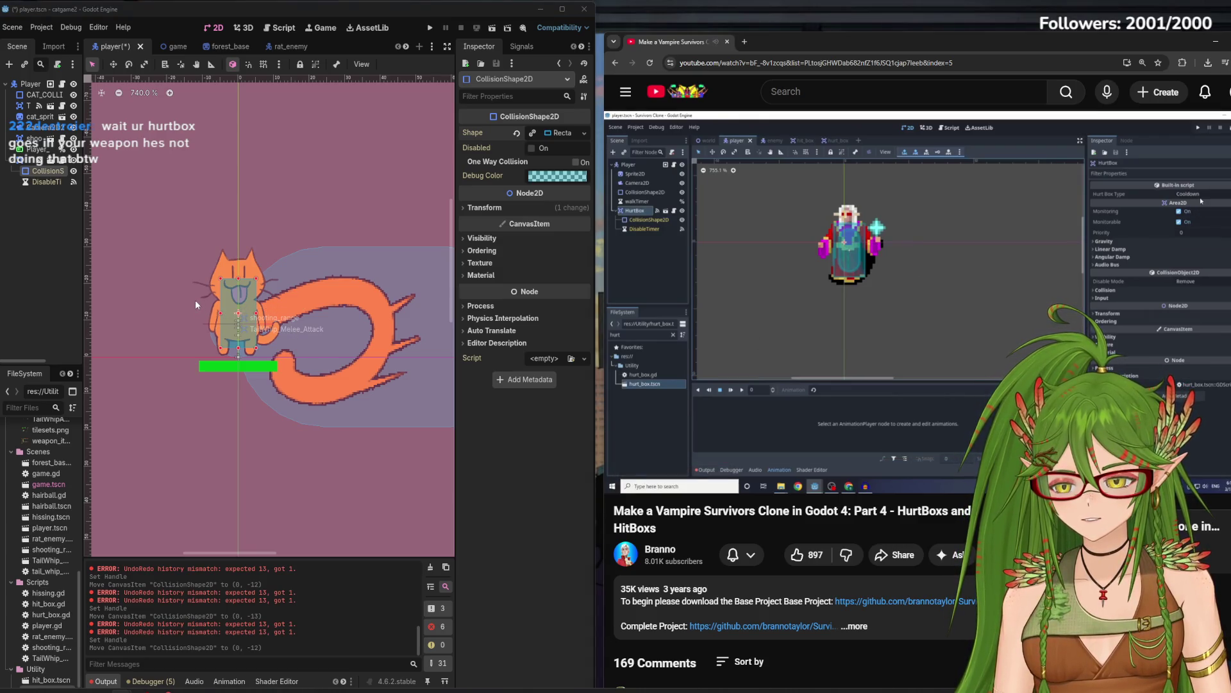
pyautogui.click(36, 289)
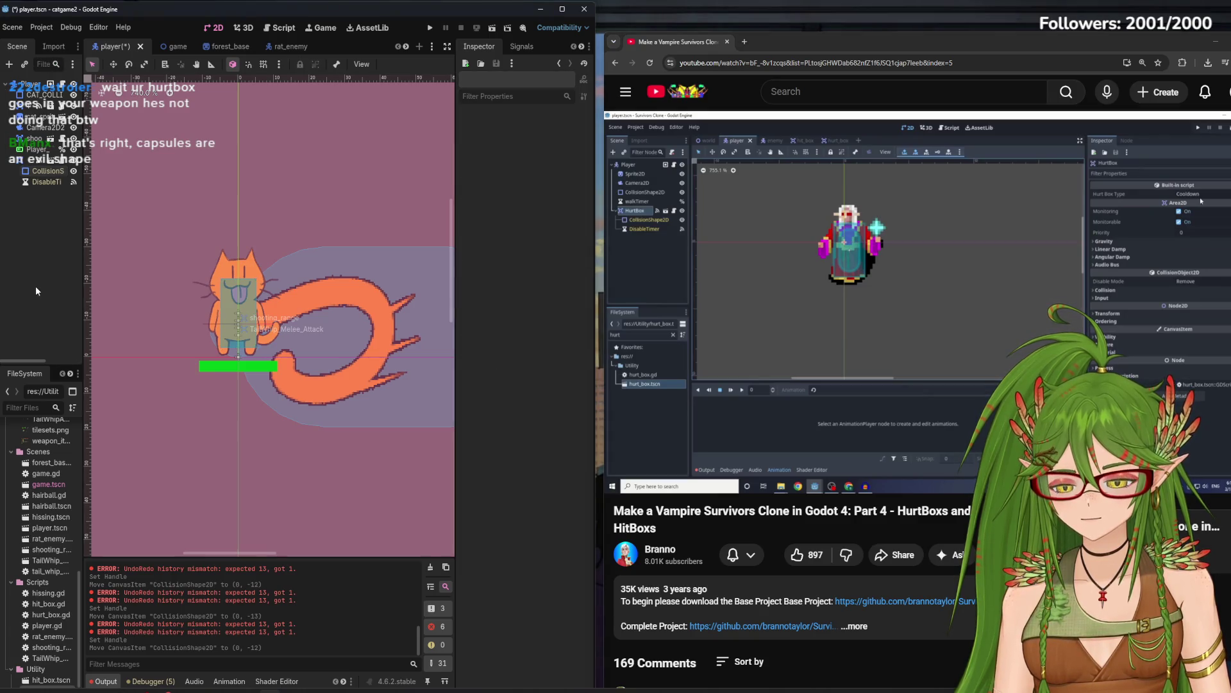
# - Undo the rectangle shape and hurt box swap, restoring the original capsule HurtBox
pyautogui.hotkey('ctrl', 'z')
pyautogui.hotkey('ctrl', 'z')
pyautogui.hotkey('ctrl', 'z')
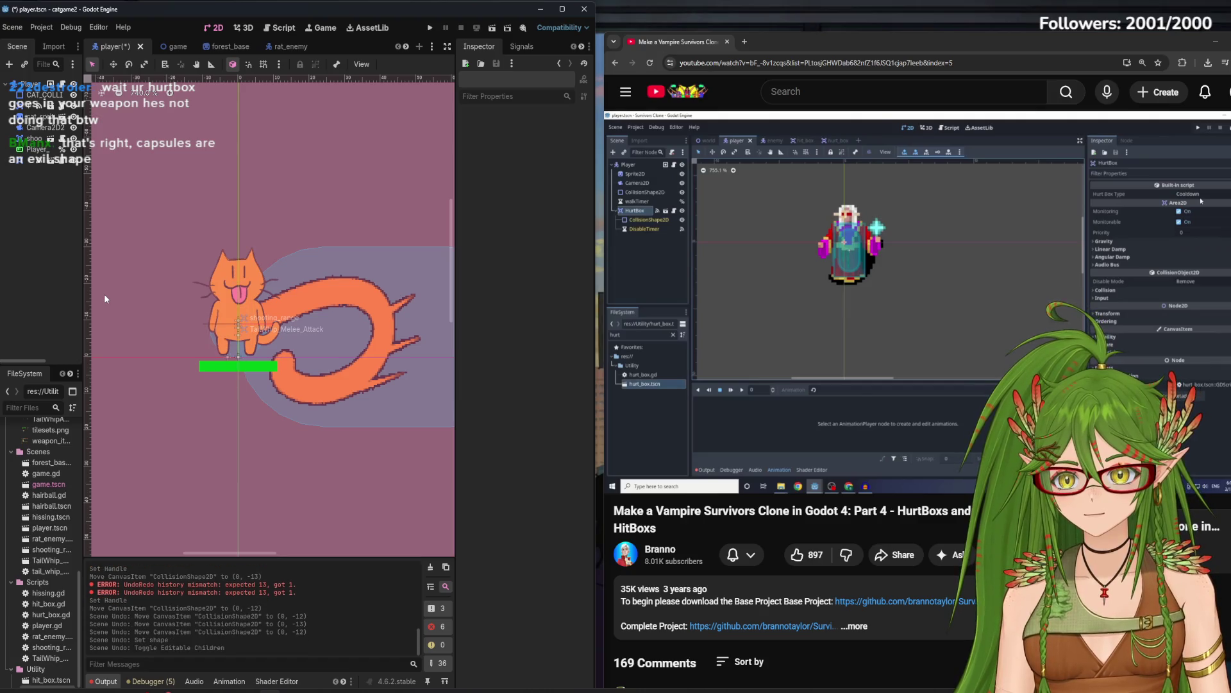
pyautogui.hotkey('ctrl', 'z')
pyautogui.hotkey('ctrl', 'z')
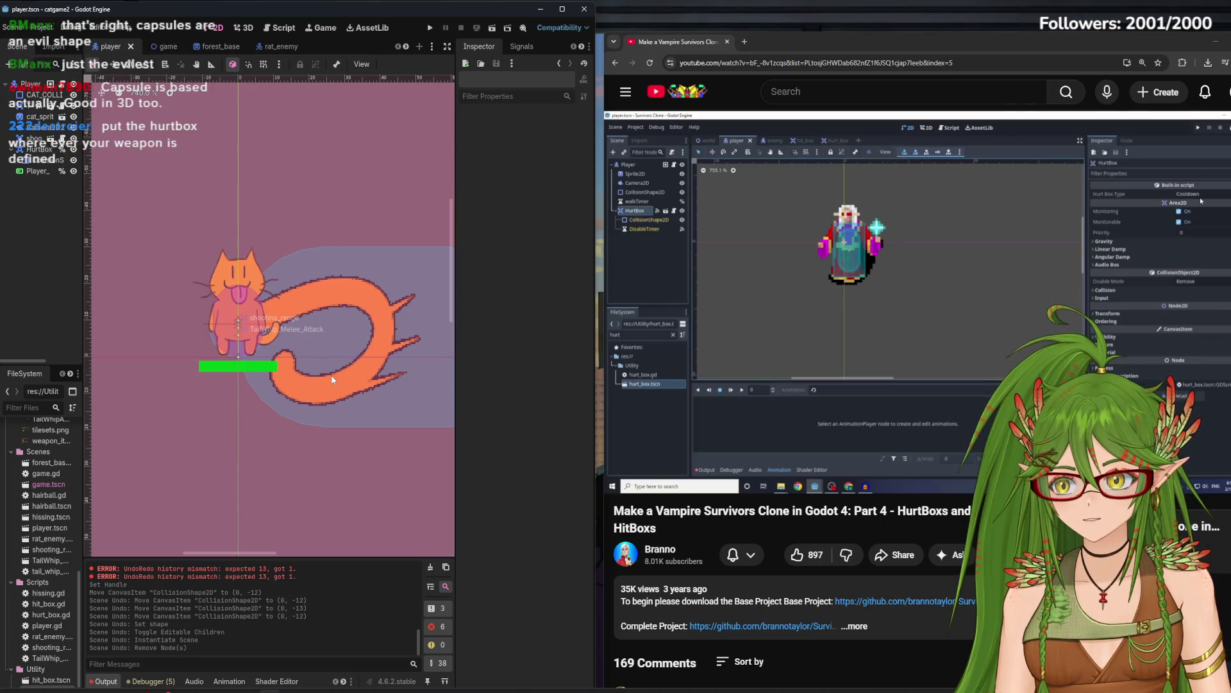
# - Recenter the cat in the viewport and select the original HurtBox node in the Inspector
pyautogui.scroll(-1, 367, 403)
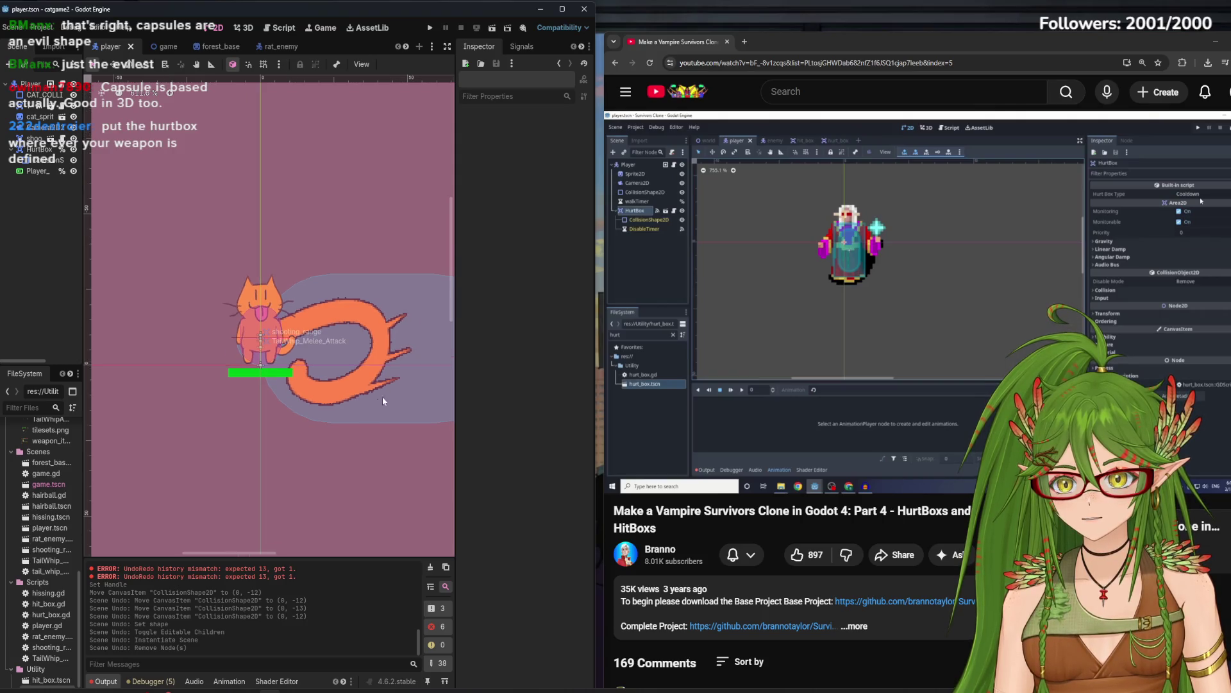
pyautogui.moveTo(382, 394)
pyautogui.mouseDown()
pyautogui.moveTo(303, 388)
pyautogui.moveTo(336, 398)
pyautogui.mouseUp()
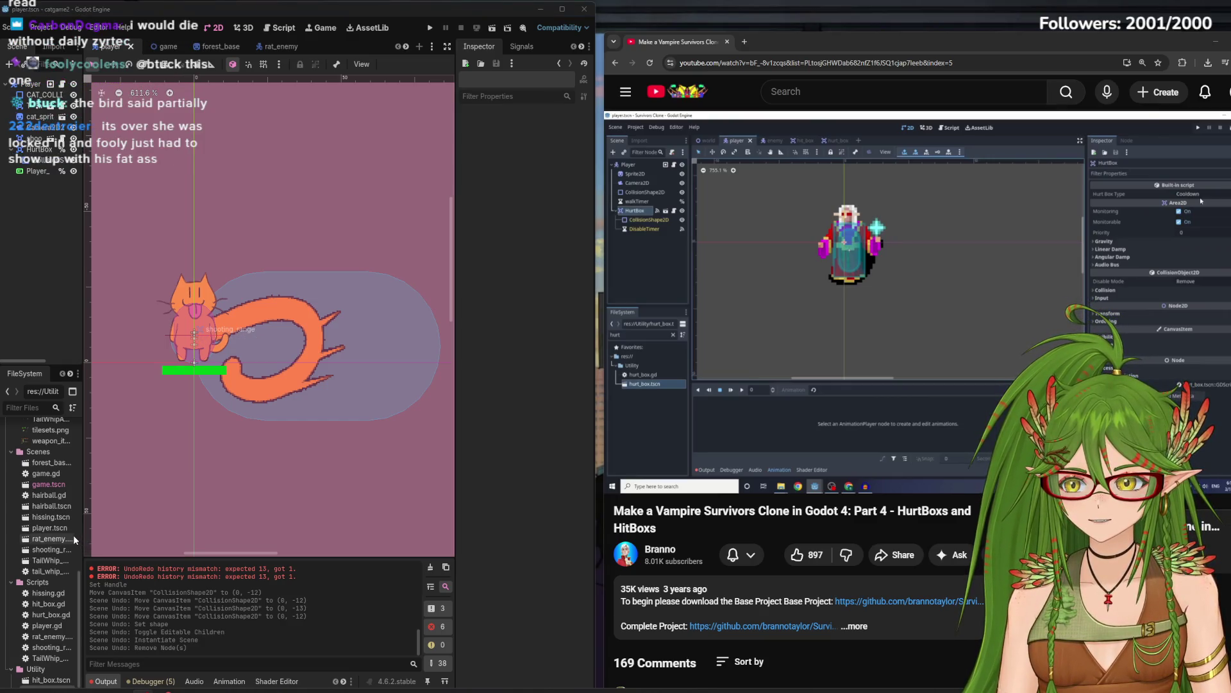
pyautogui.click(405, 6)
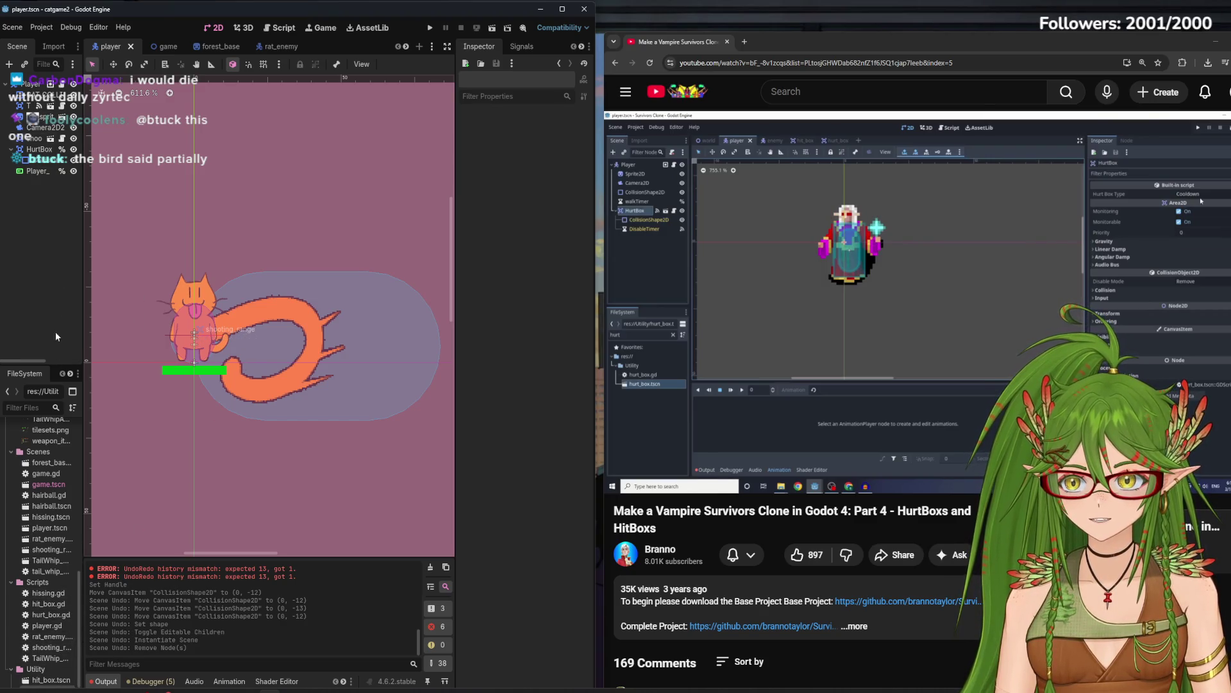
pyautogui.click(39, 149)
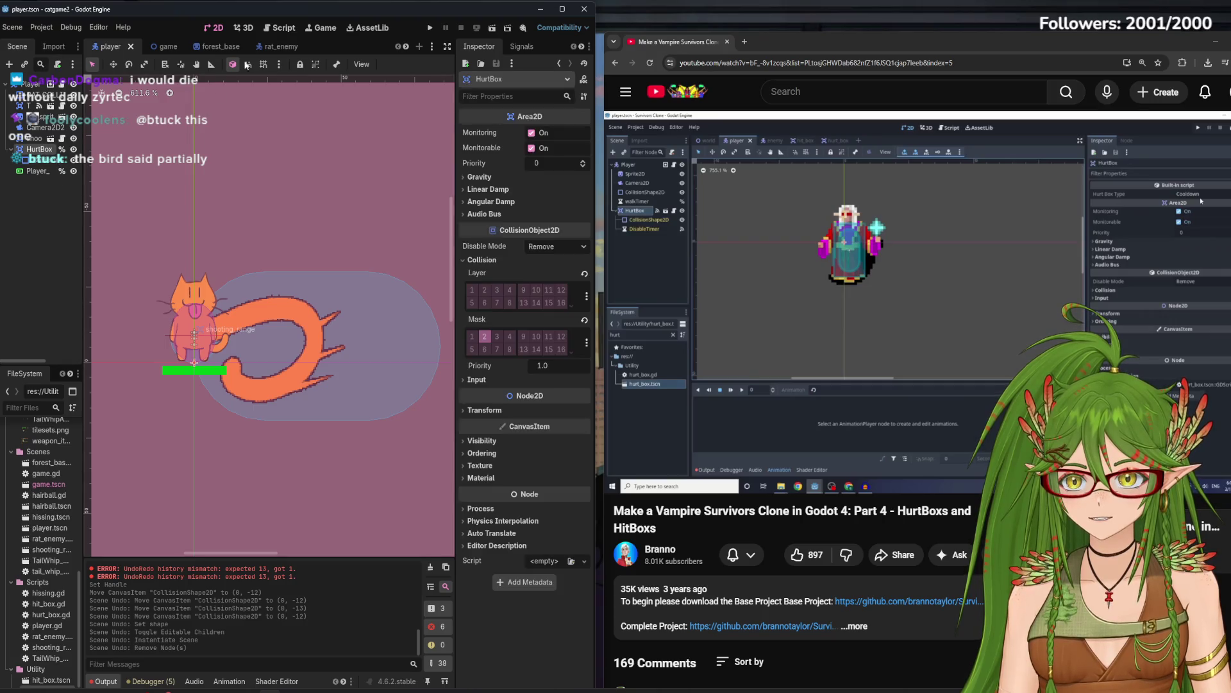
# - Review the damage code in player.gd, then toggle the HurtBox's visibility back in the 2D view
pyautogui.click(293, 31)
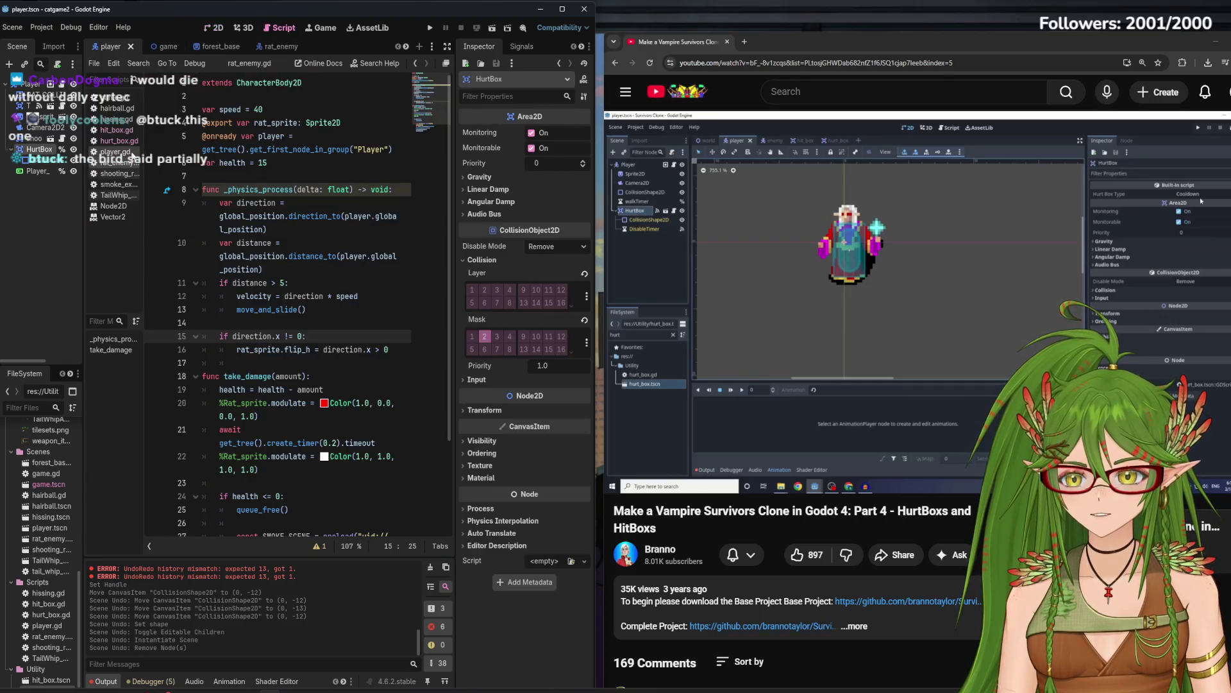
pyautogui.click(116, 152)
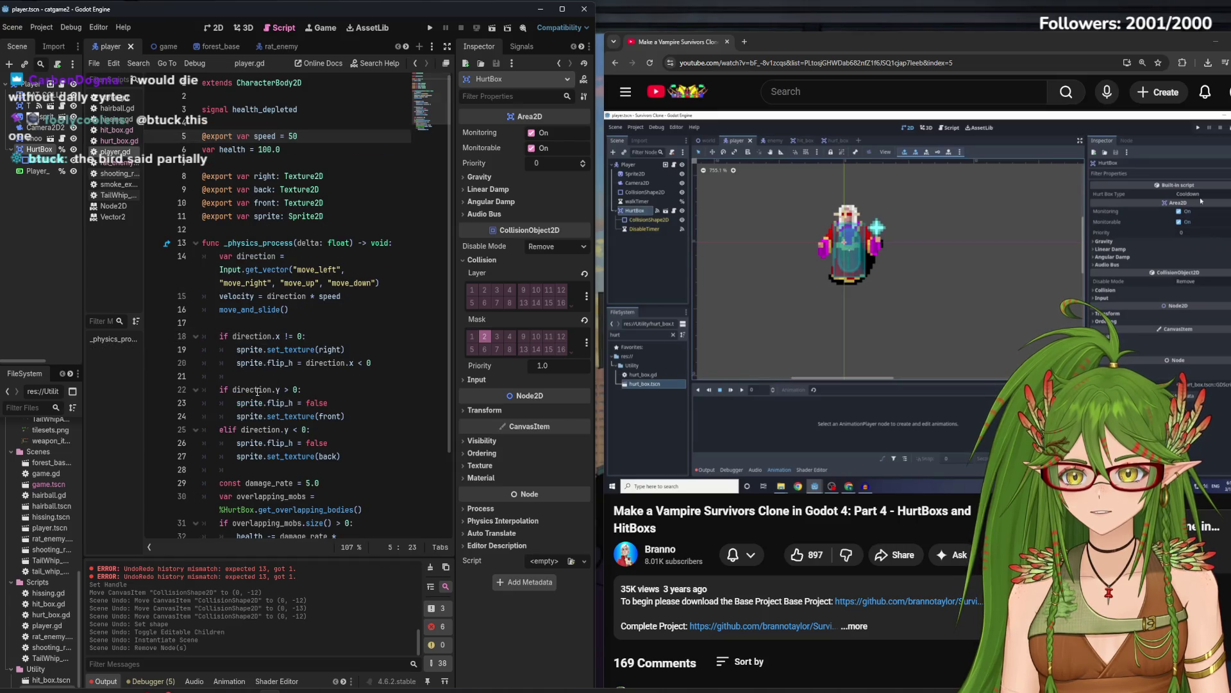
pyautogui.scroll(-3, 257, 392)
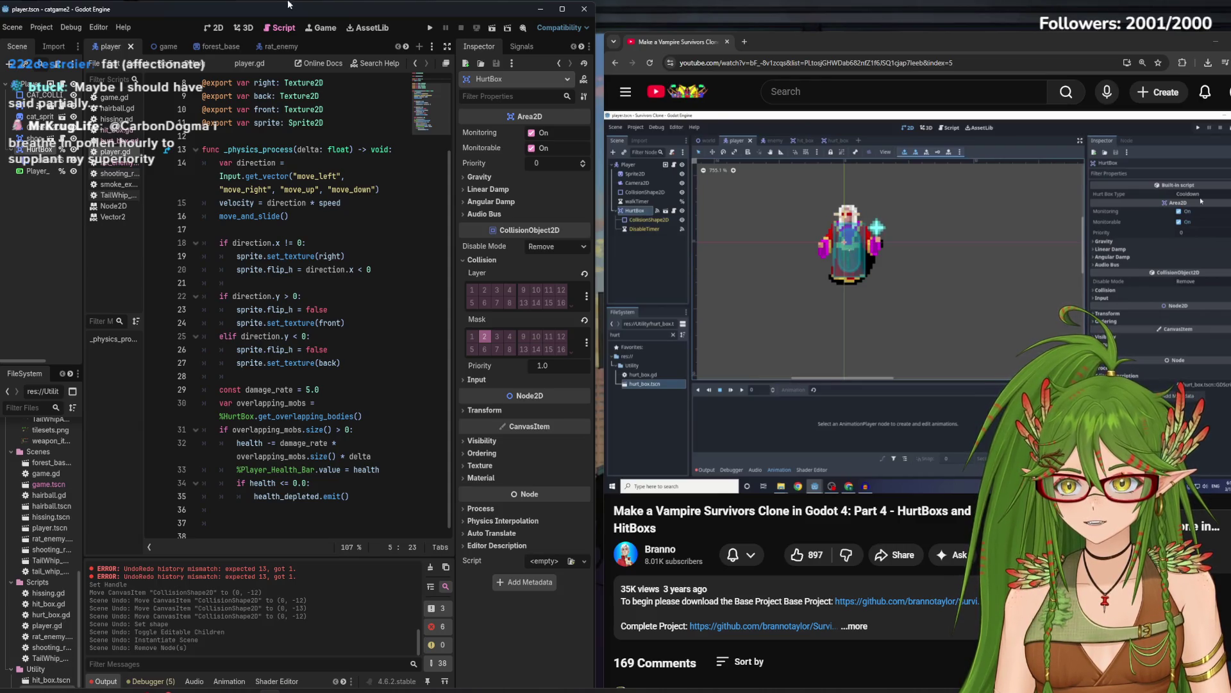
pyautogui.click(215, 28)
pyautogui.click(74, 150)
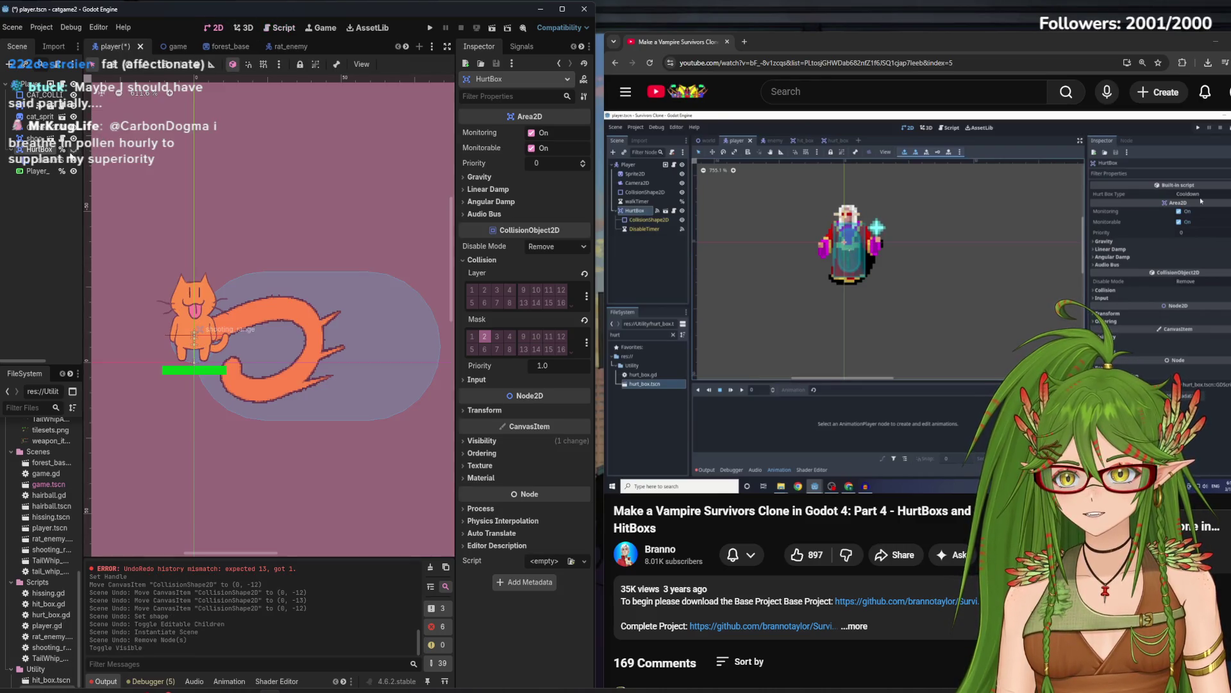
# - Save the player scene
pyautogui.click(46, 239)
pyautogui.hotkey('ctrl', 's')
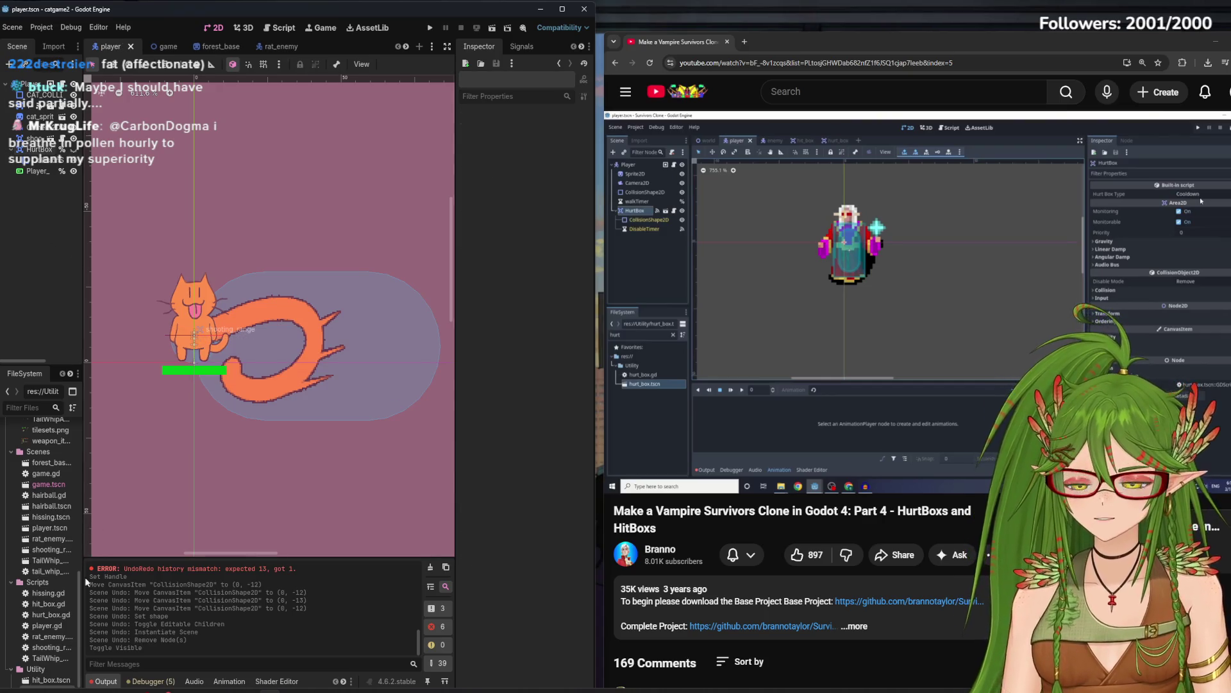
pyautogui.scroll(-1, 55, 661)
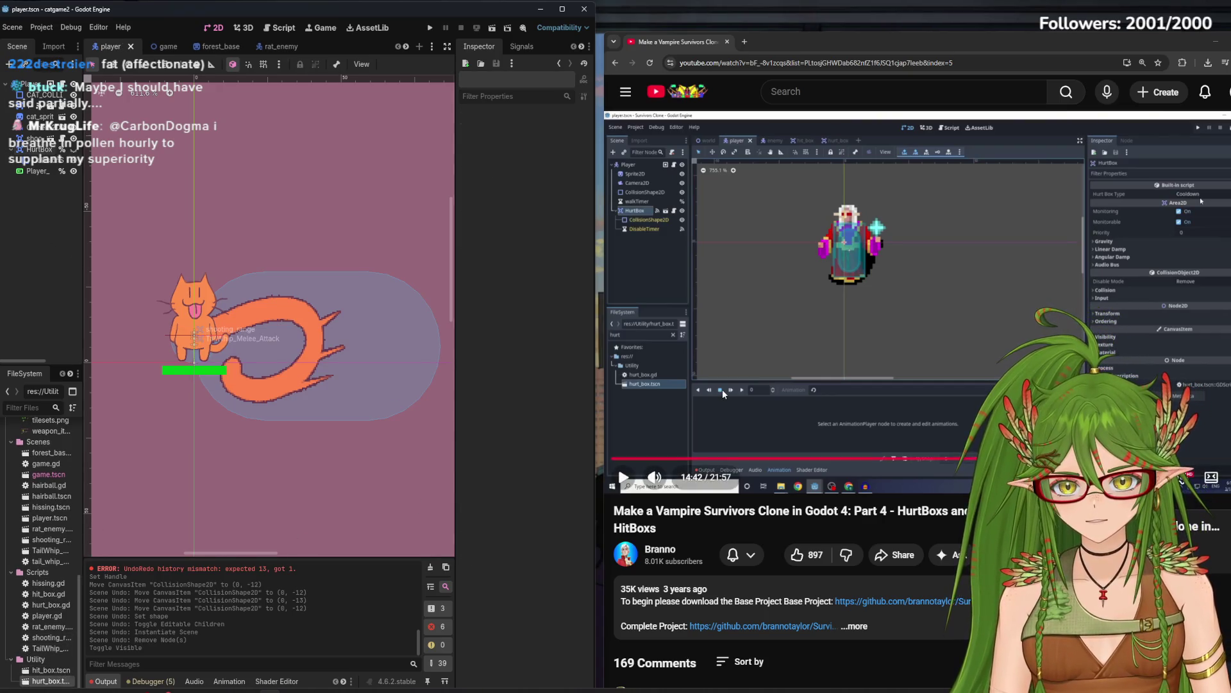
# - Prefix the original HurtBox node's name with OLD, making it OLDHurtBox
pyautogui.click(39, 148)
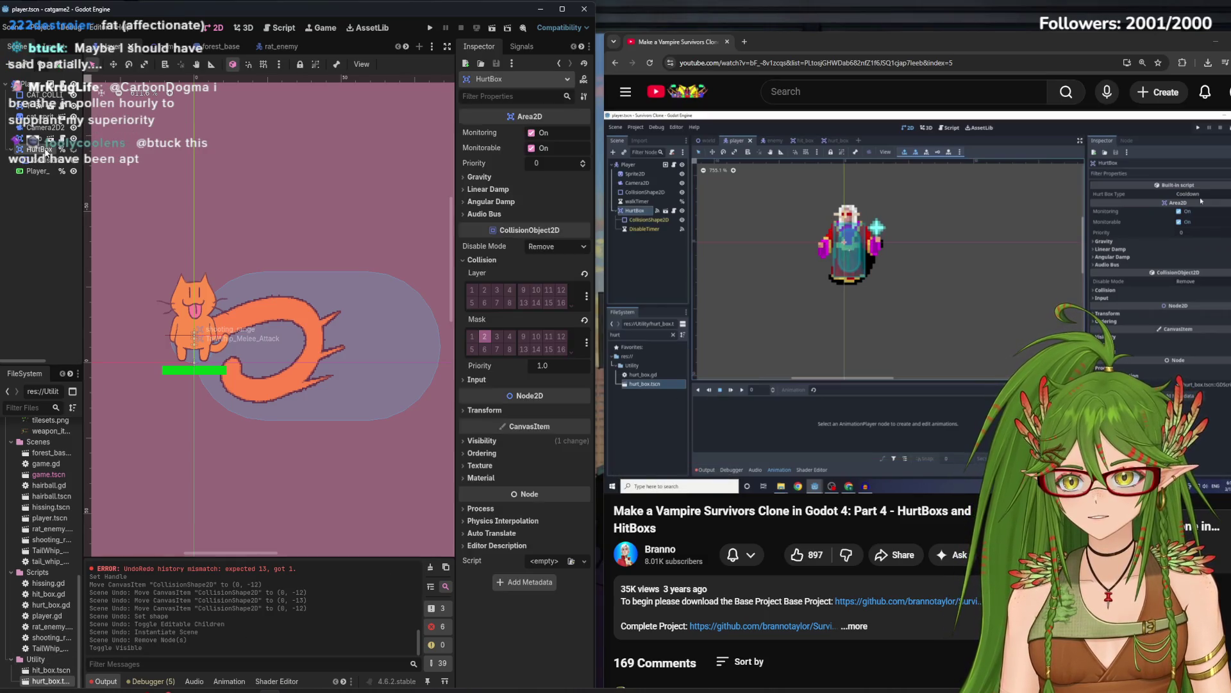
pyautogui.rightClick(45, 149)
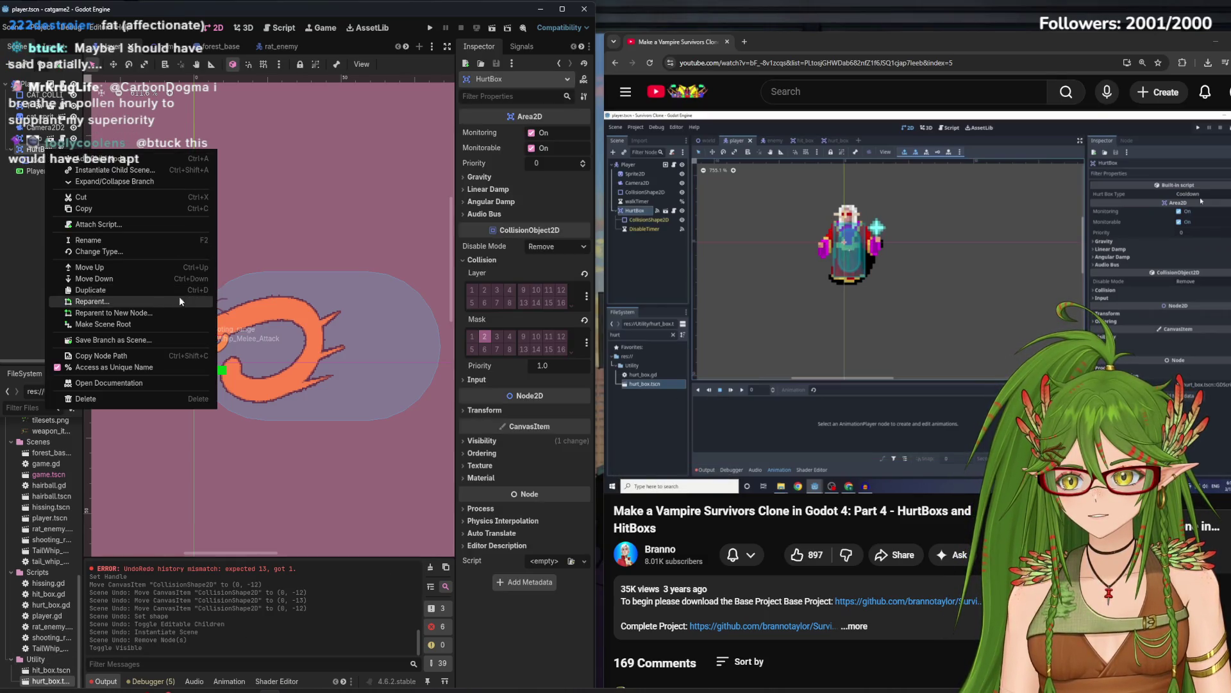
pyautogui.click(106, 236)
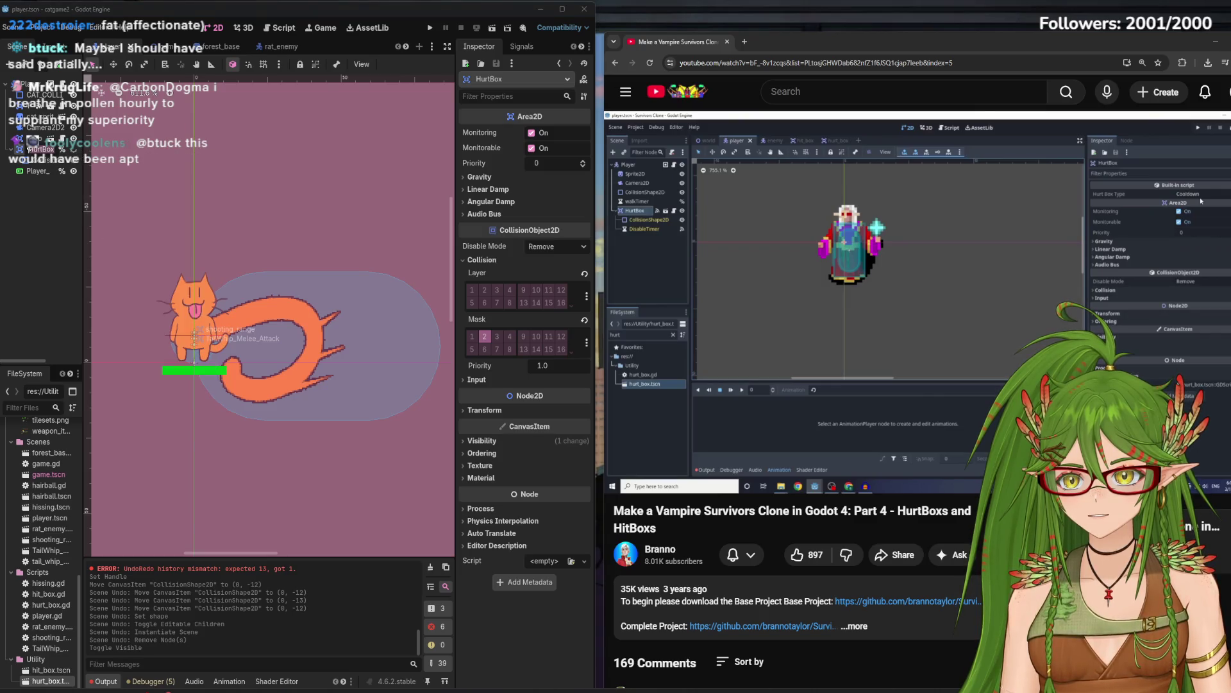
pyautogui.press('Home')
pyautogui.write('OLD')
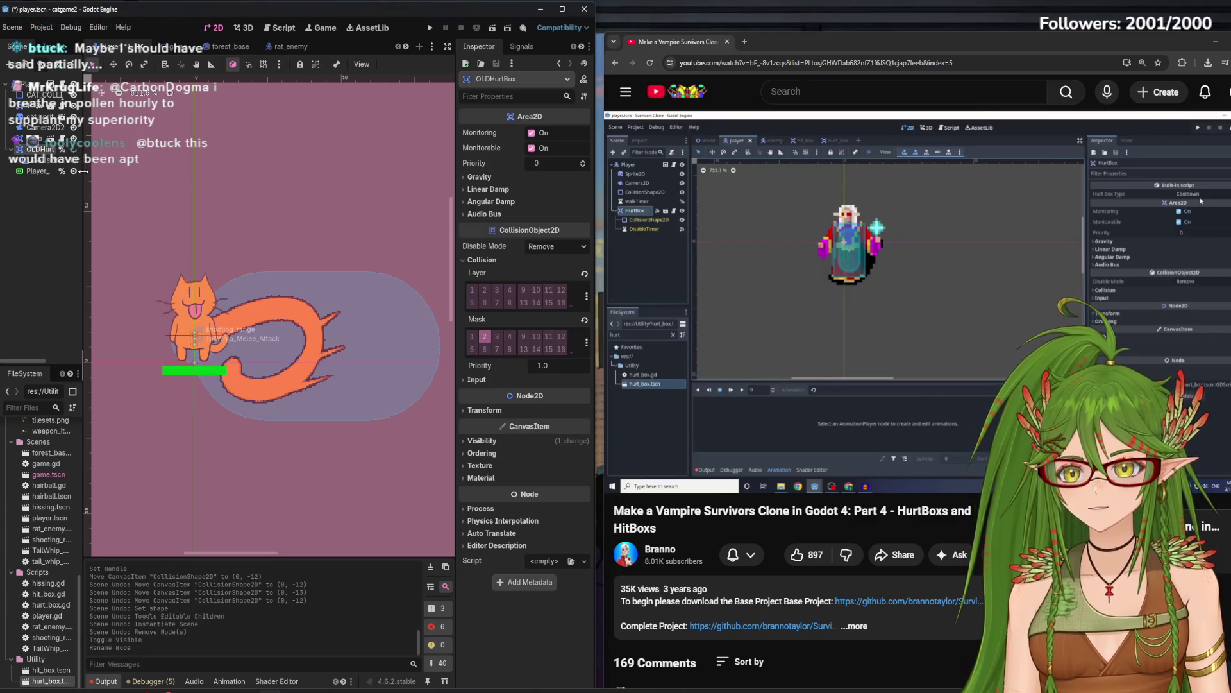
pyautogui.click(57, 250)
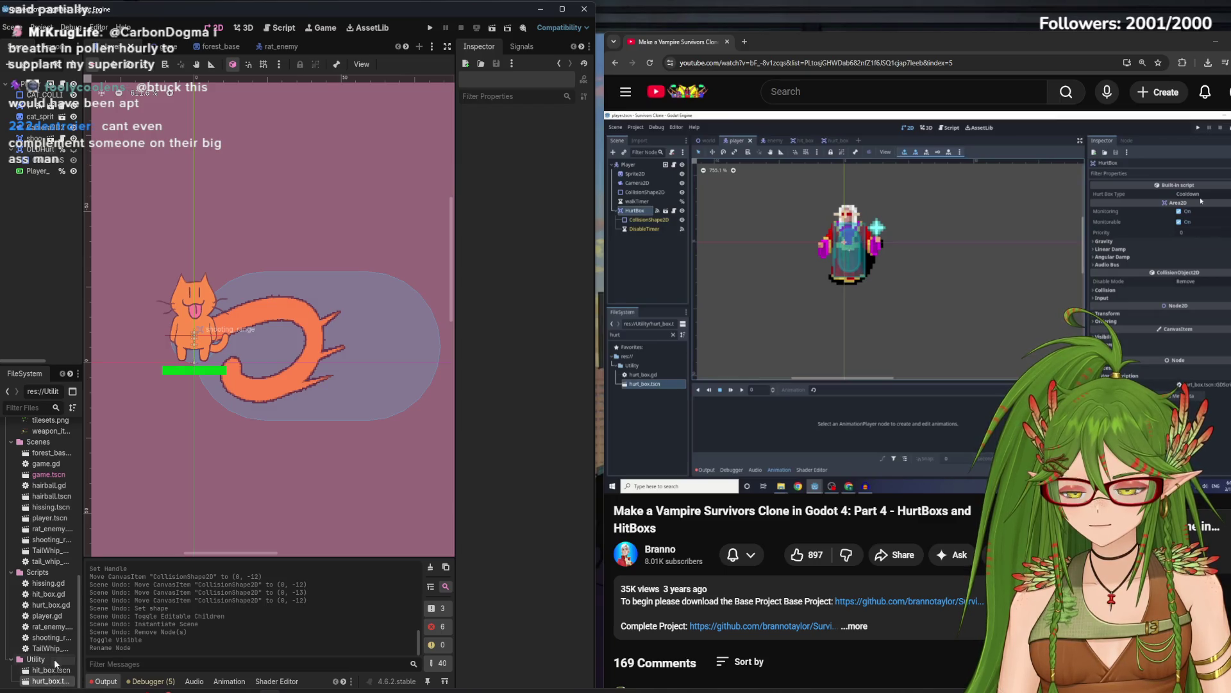
# - Instance hurt_box.tscn under Player, make its children editable, and give its collision shape a RectangleShape2D
pyautogui.moveTo(47, 685)
pyautogui.mouseDown()
pyautogui.moveTo(39, 122)
pyautogui.moveTo(51, 181)
pyautogui.moveTo(32, 206)
pyautogui.moveTo(26, 167)
pyautogui.moveTo(29, 212)
pyautogui.moveTo(22, 86)
pyautogui.mouseUp()
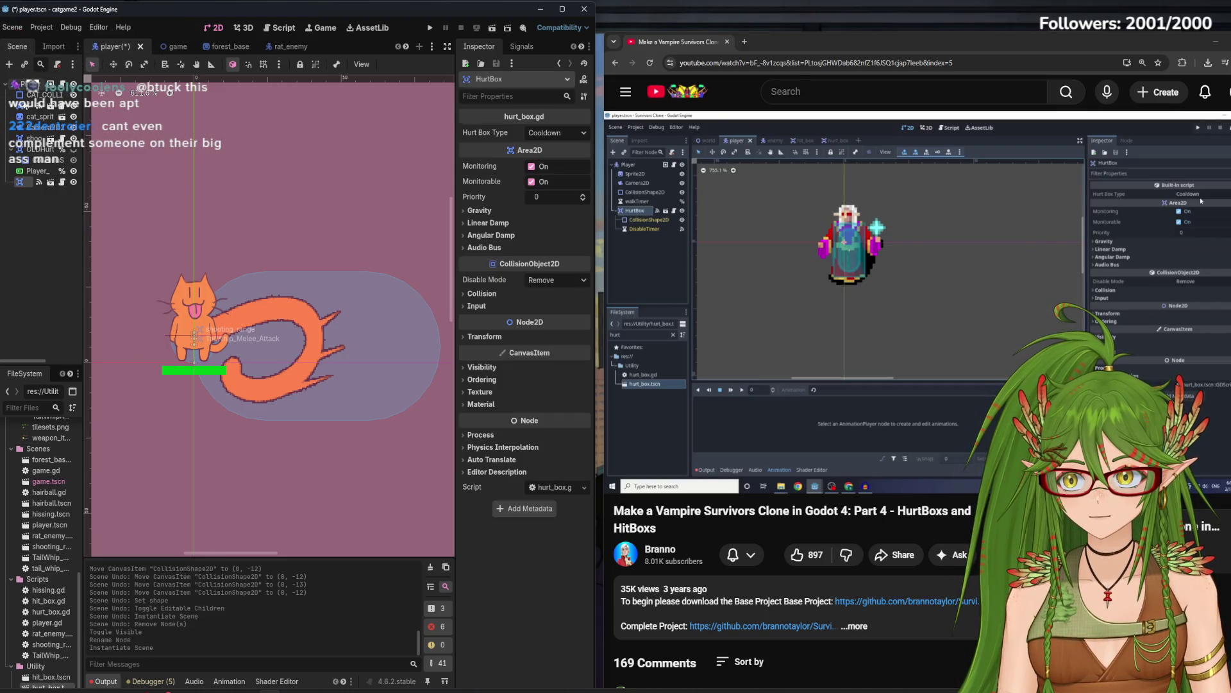
pyautogui.rightClick(26, 182)
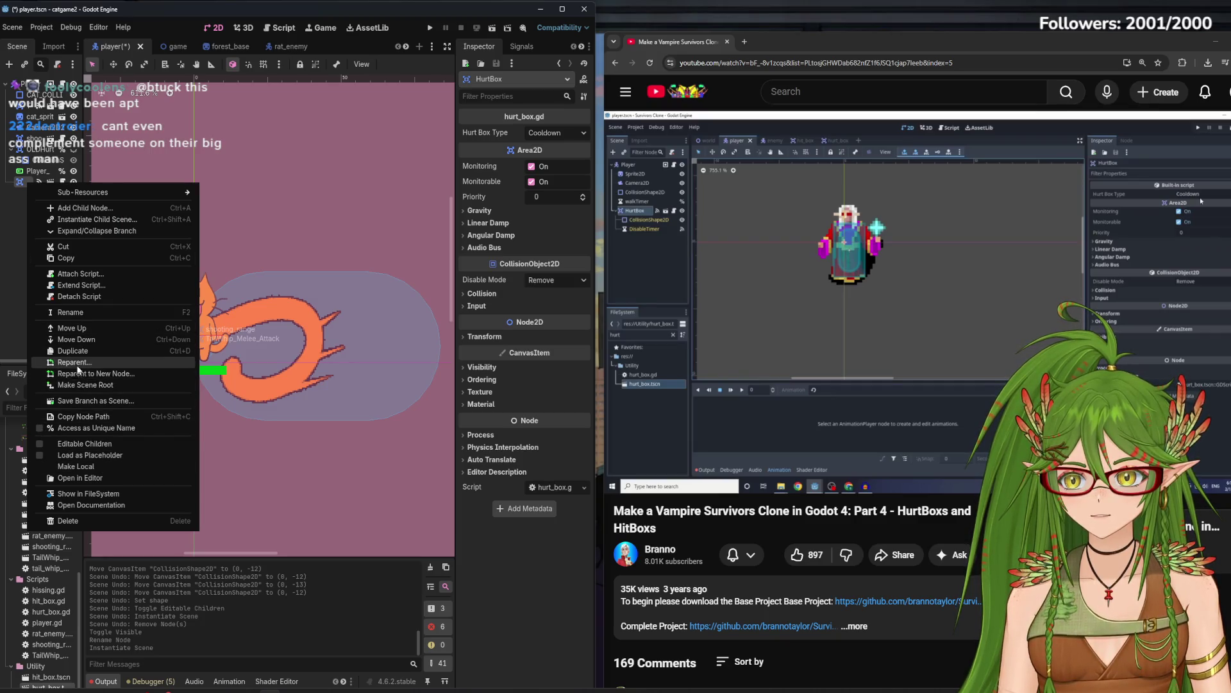
pyautogui.click(80, 443)
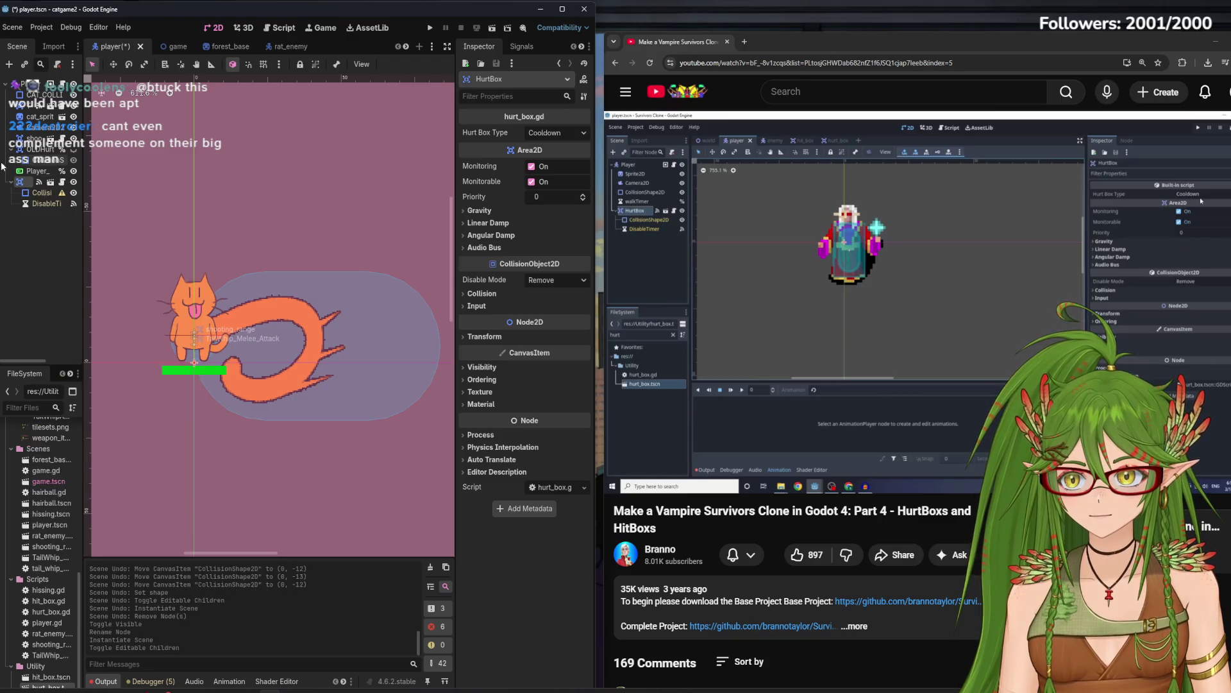
pyautogui.click(33, 193)
pyautogui.click(581, 132)
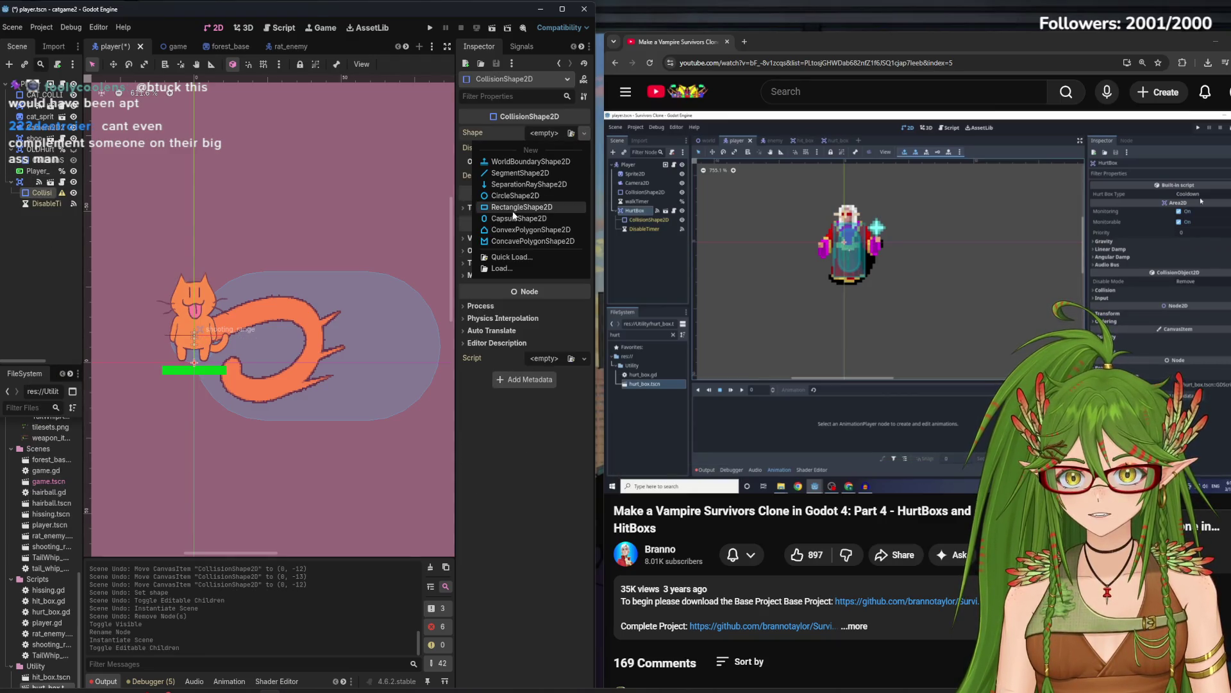
pyautogui.click(532, 211)
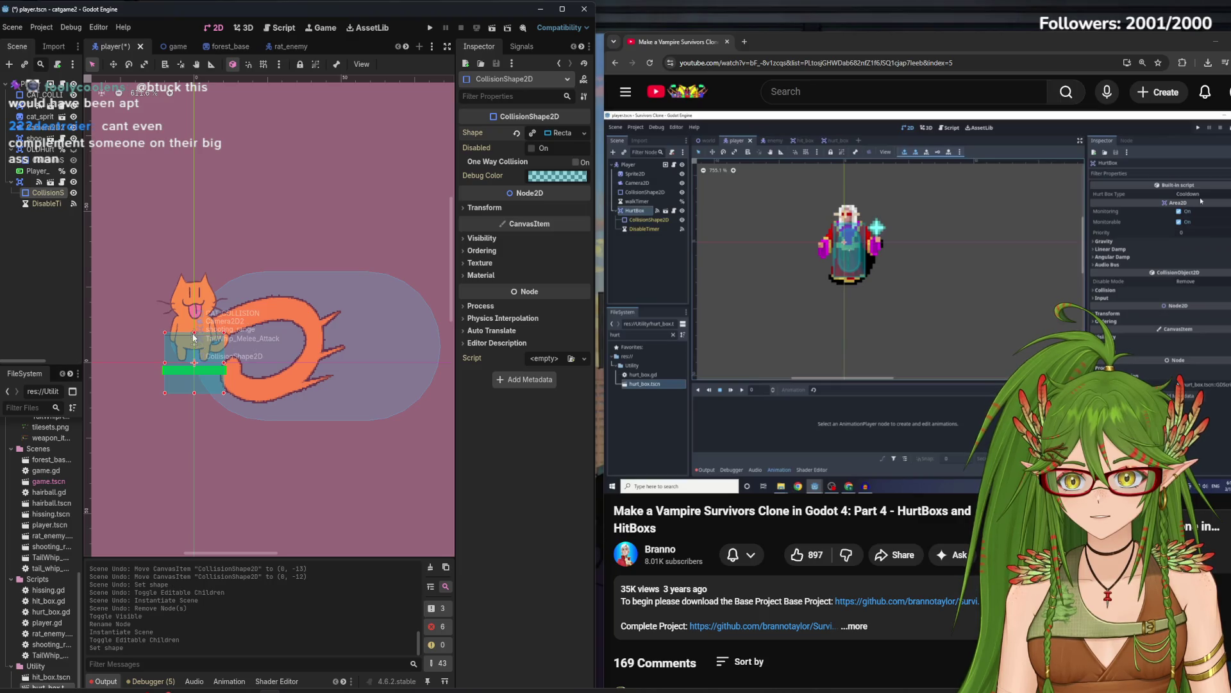
# - Drag the rectangle's edges to roughly fit the cat's body
pyautogui.moveTo(193, 332); pyautogui.dragTo(193, 307)
pyautogui.scroll(5, 172, 313)
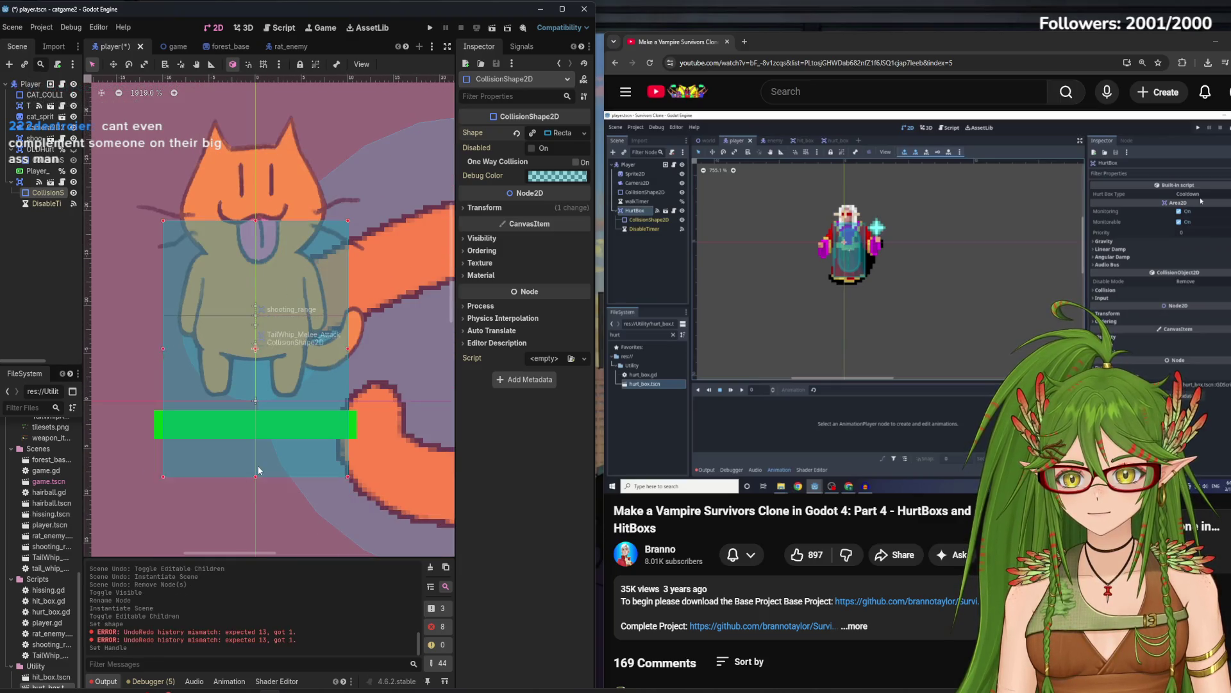
pyautogui.moveTo(255, 495); pyautogui.dragTo(256, 391)
pyautogui.moveTo(163, 305); pyautogui.dragTo(200, 306)
pyautogui.moveTo(348, 305); pyautogui.dragTo(312, 307)
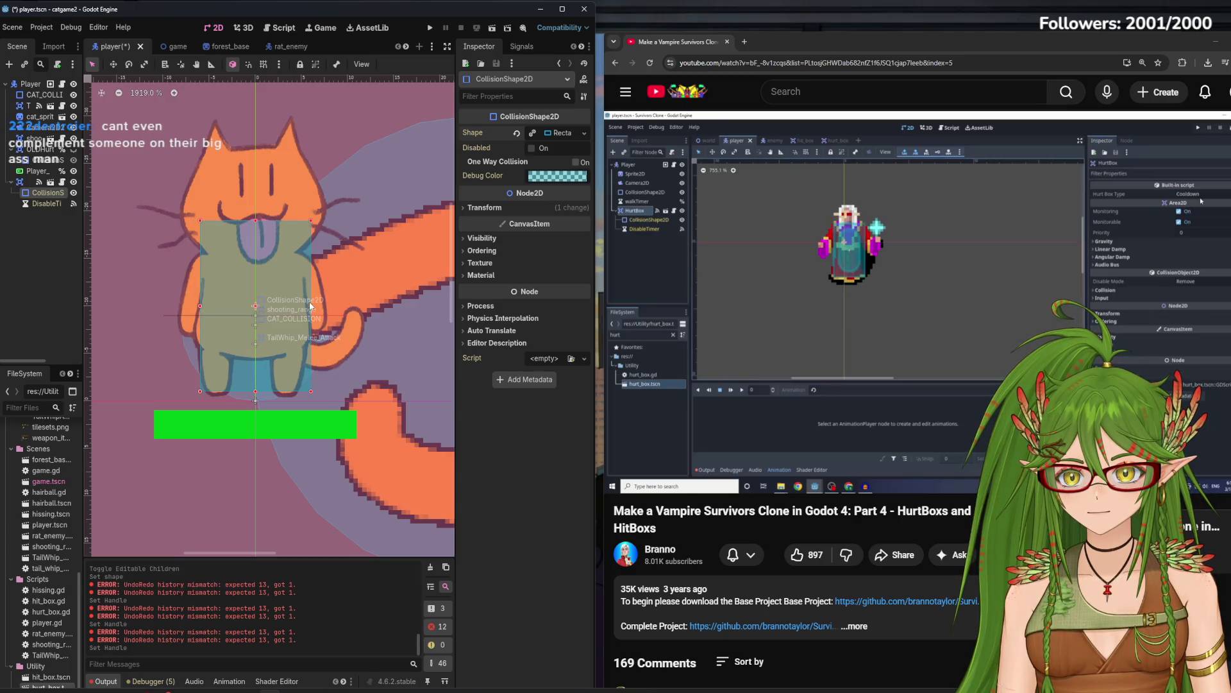
pyautogui.moveTo(255, 220); pyautogui.dragTo(260, 168)
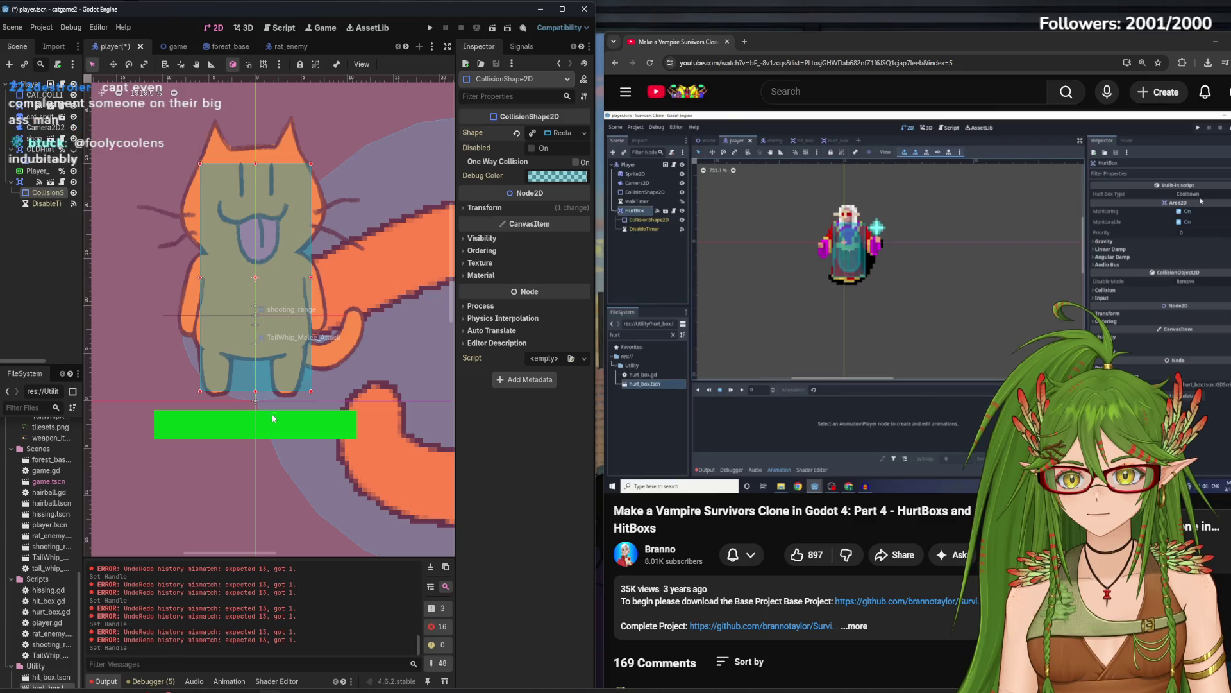
pyautogui.moveTo(256, 389); pyautogui.dragTo(255, 362)
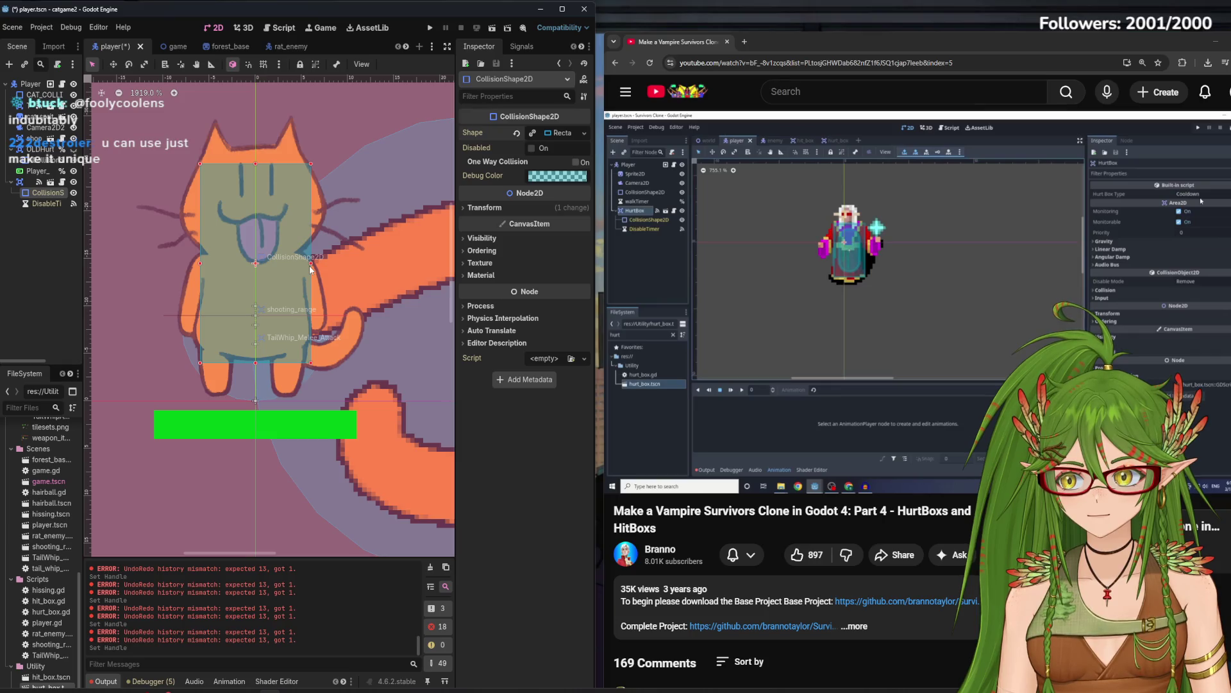
pyautogui.moveTo(311, 269); pyautogui.dragTo(306, 269)
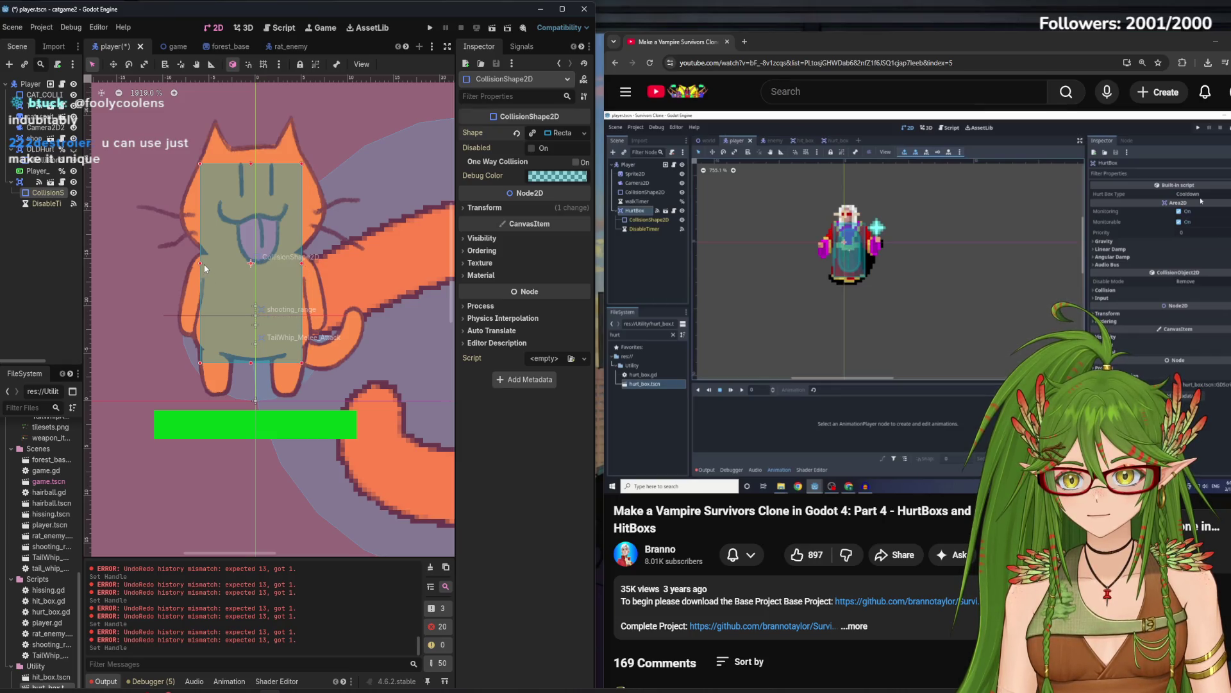
pyautogui.moveTo(200, 264); pyautogui.dragTo(209, 264)
# - Fine-tune the rectangle over the cat at (0, -13) and save the player scene
pyautogui.press('Up')
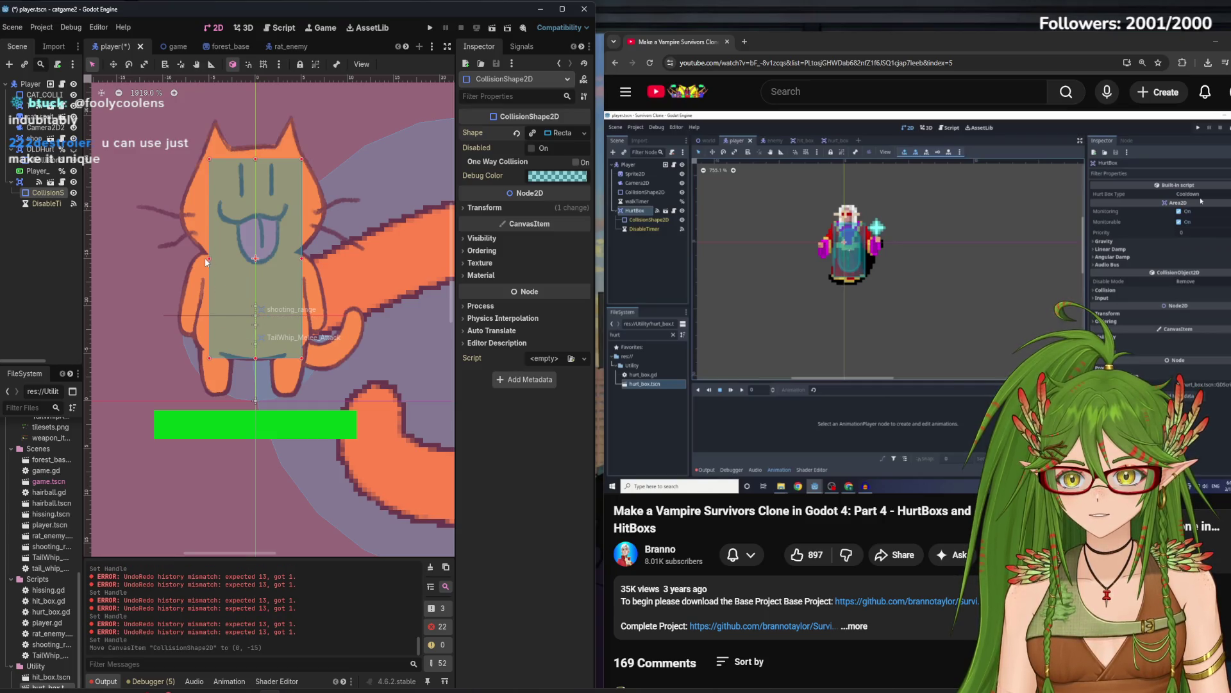
pyautogui.moveTo(208, 258); pyautogui.dragTo(200, 258)
pyautogui.moveTo(256, 366); pyautogui.dragTo(256, 370)
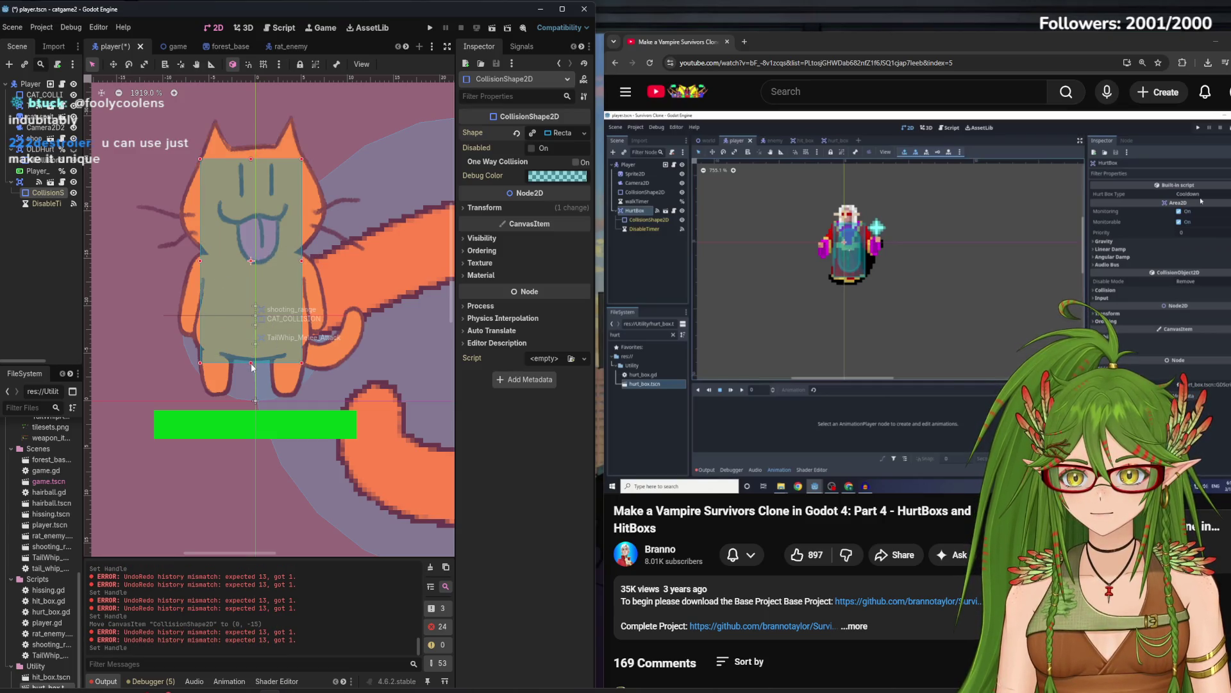
pyautogui.moveTo(254, 163); pyautogui.dragTo(249, 179)
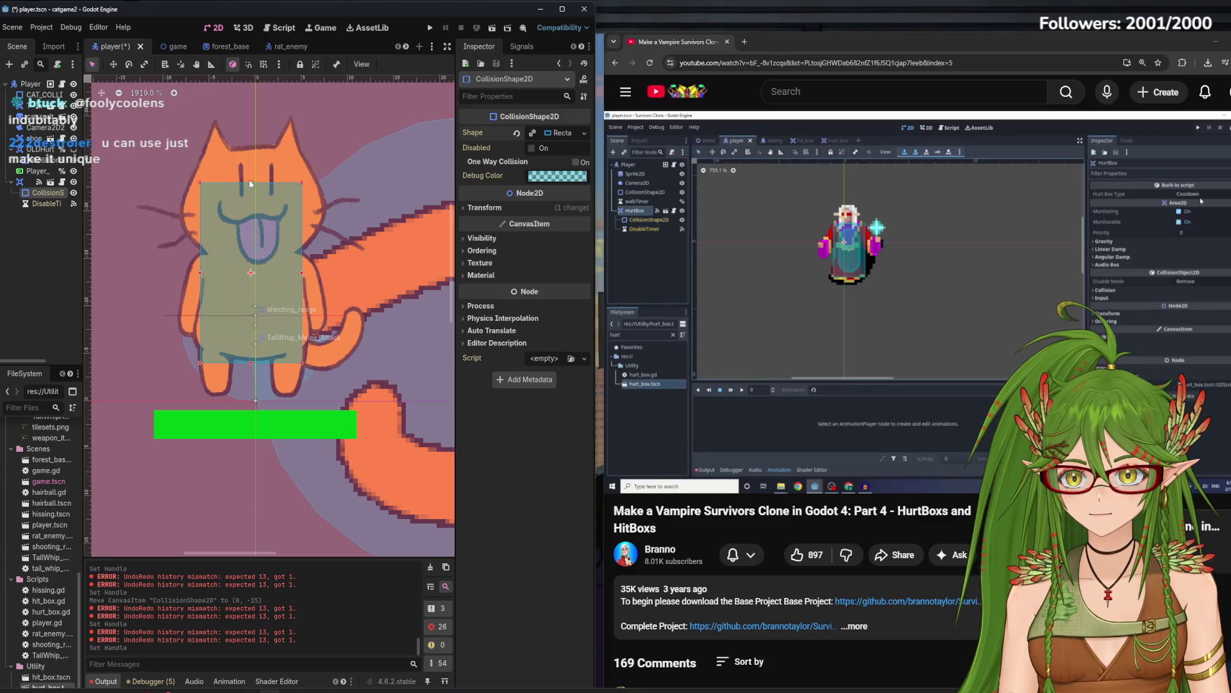
pyautogui.moveTo(267, 309); pyautogui.dragTo(266, 346)
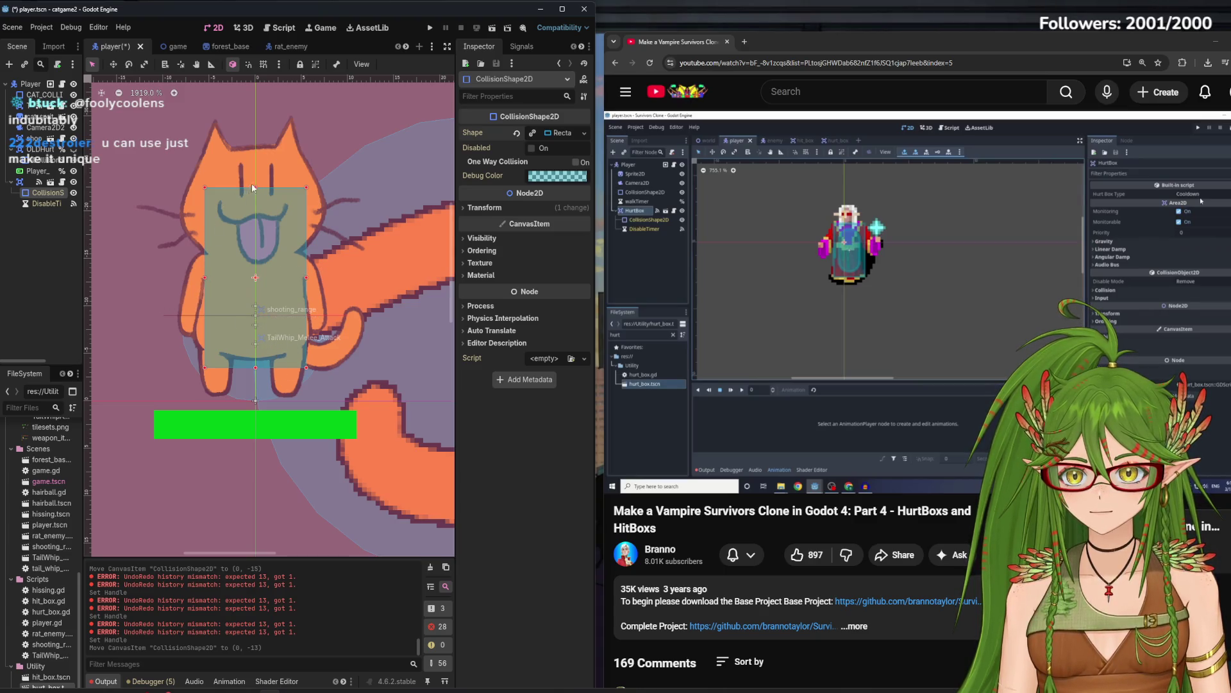
pyautogui.moveTo(252, 184); pyautogui.dragTo(257, 175)
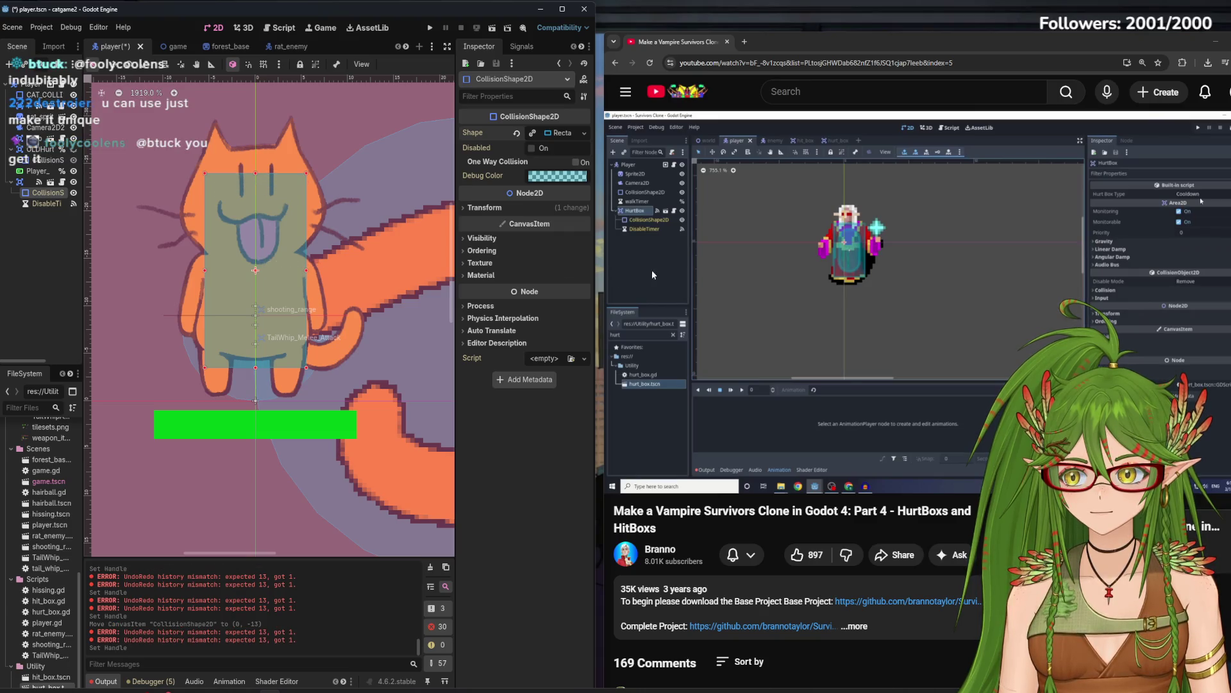
pyautogui.click(783, 265)
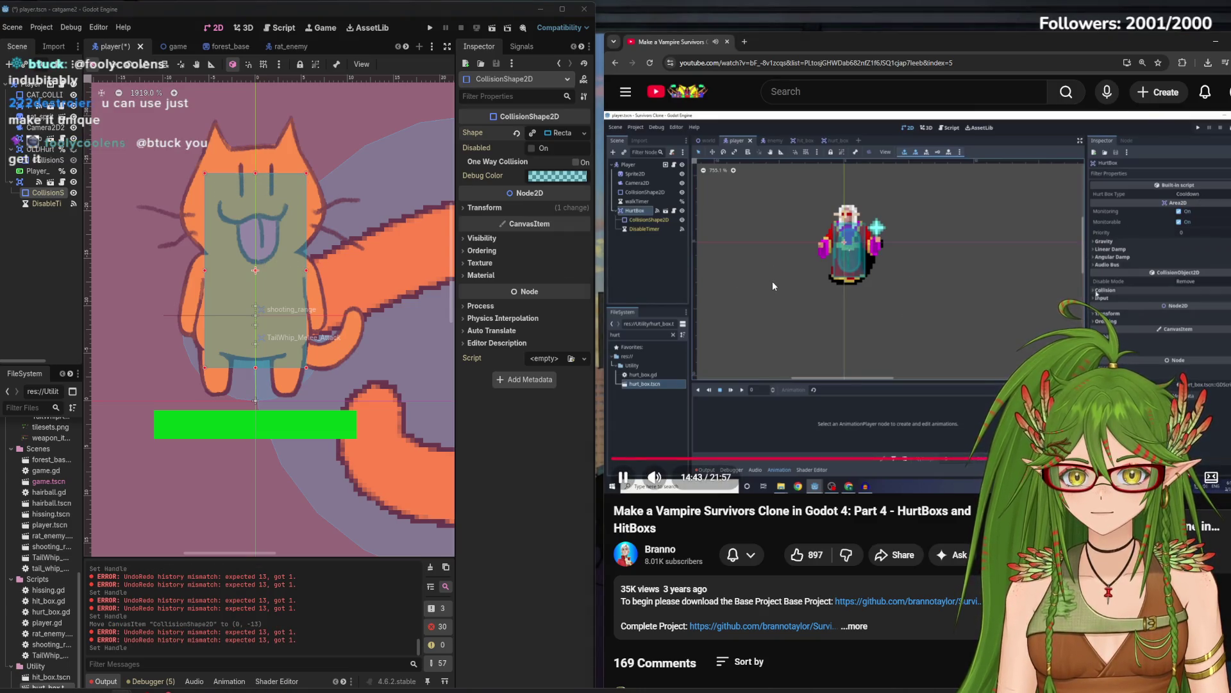
pyautogui.click(393, 11)
pyautogui.hotkey('ctrl', 's')
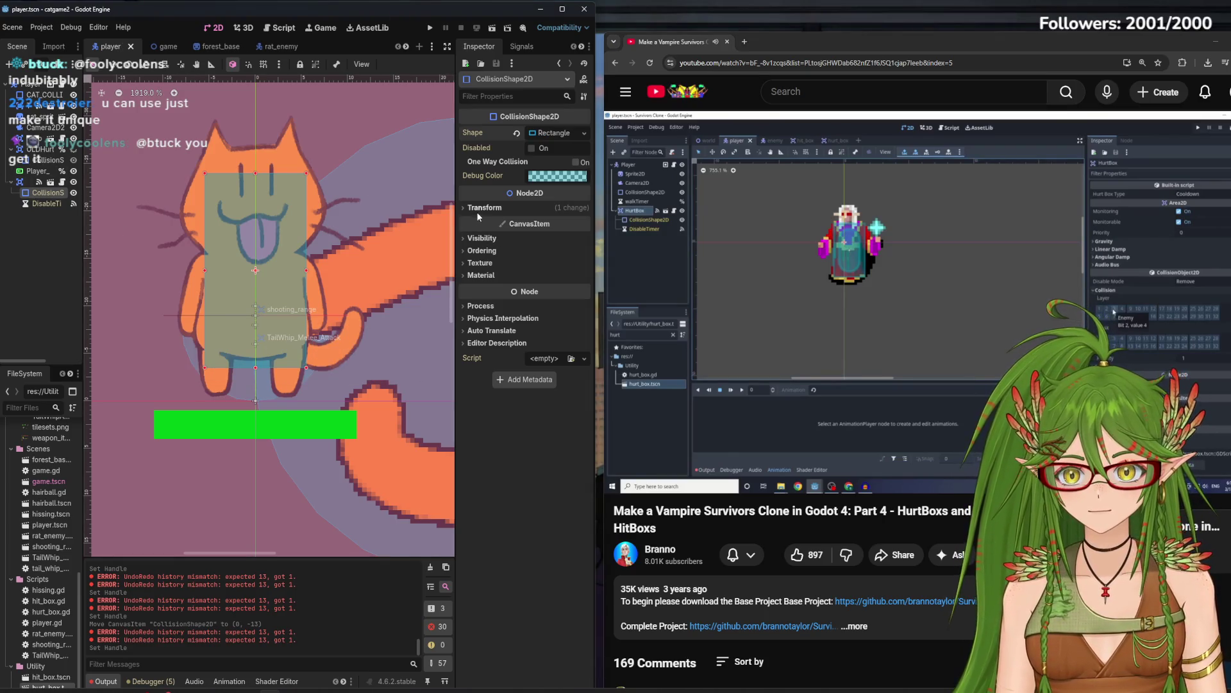
# - Set the collision shape's Light Mask and Visibility Layer to layer 3 only, then save
pyautogui.click(482, 238)
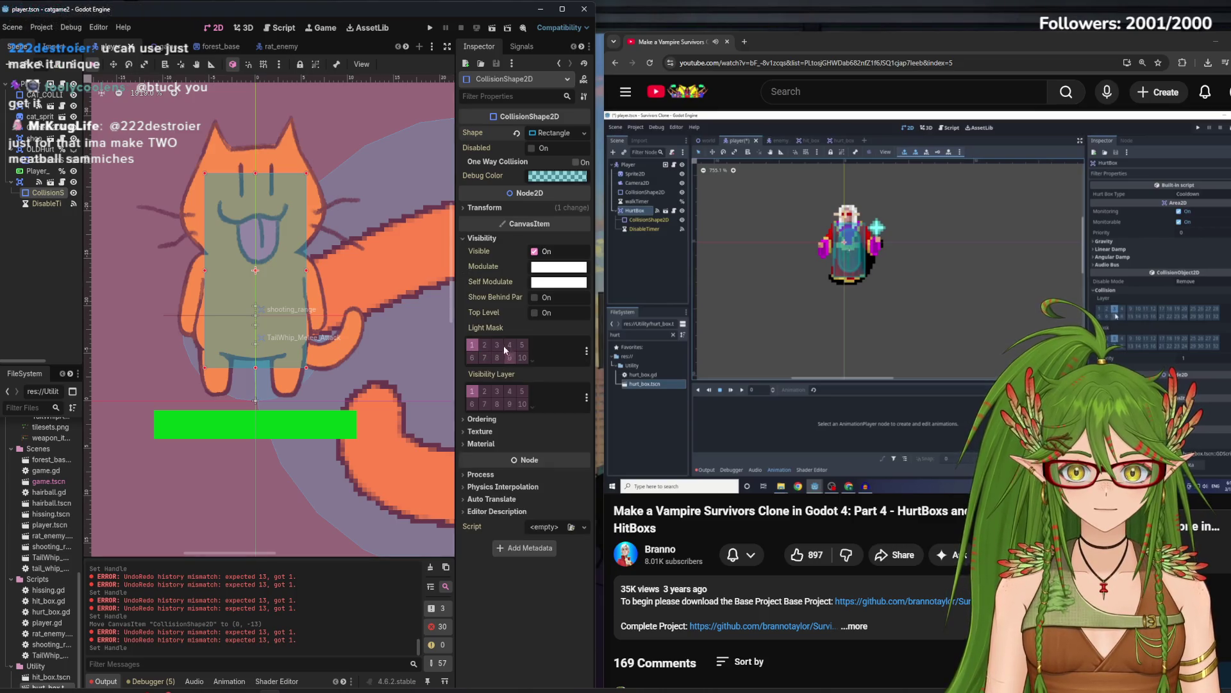
pyautogui.click(497, 345)
pyautogui.click(498, 392)
pyautogui.click(473, 392)
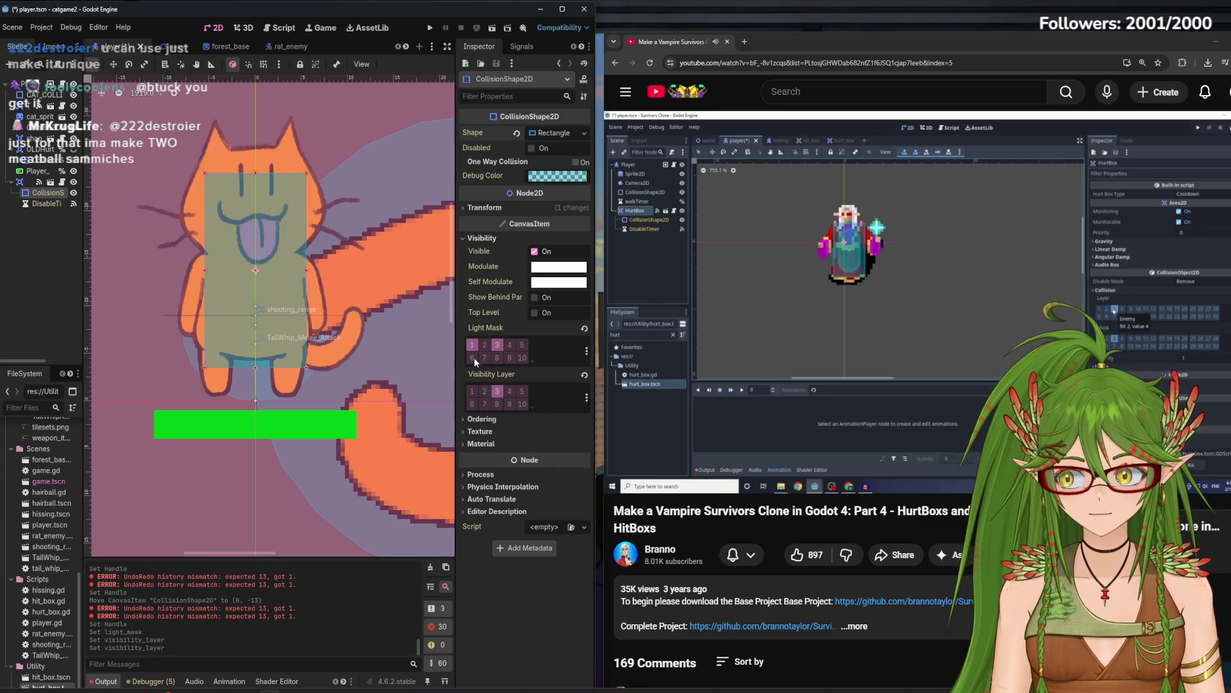
pyautogui.click(473, 346)
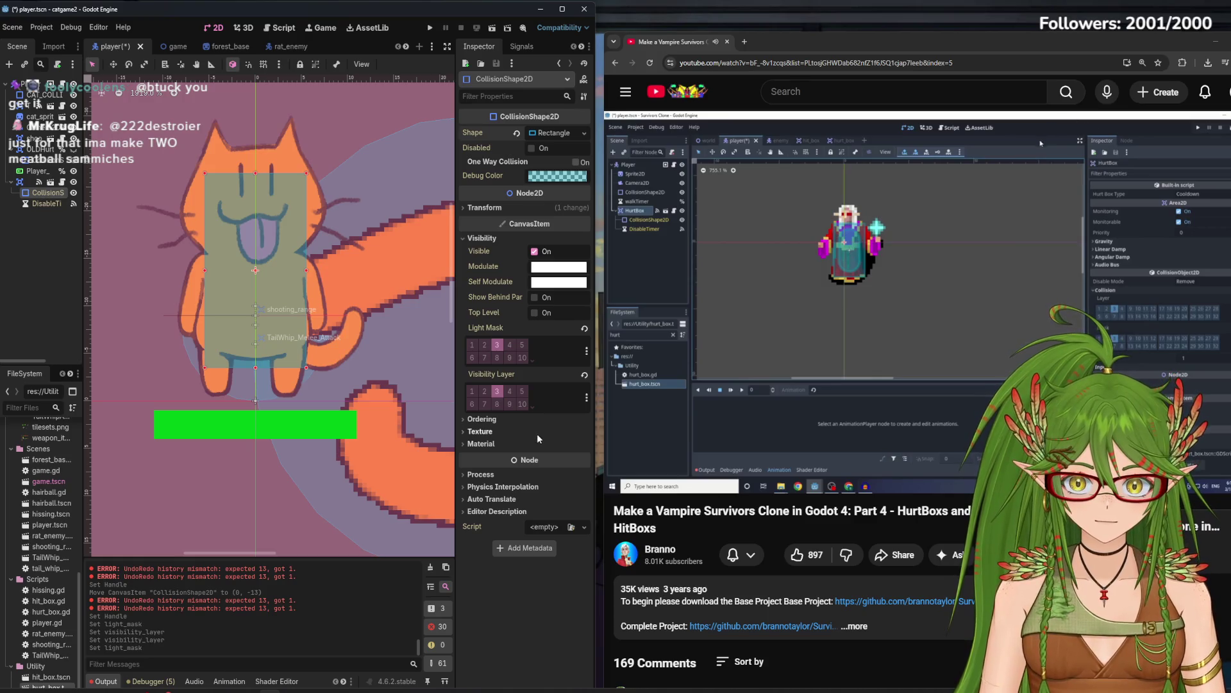
pyautogui.hotkey('ctrl', 's')
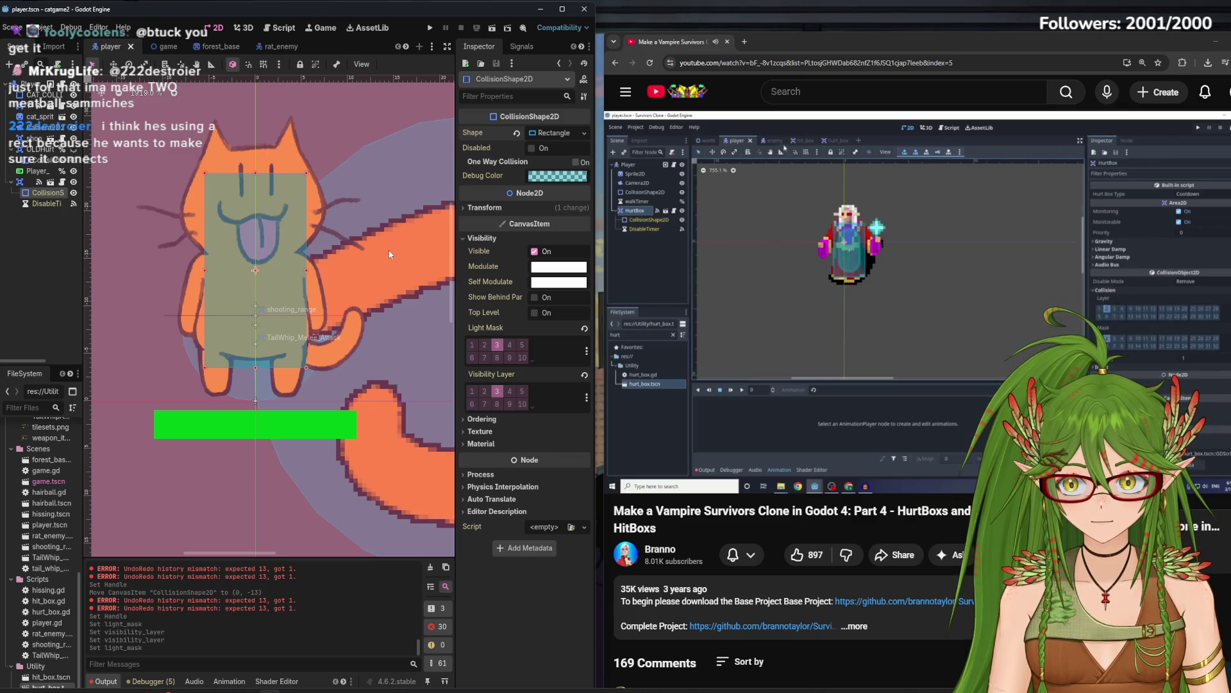
pyautogui.click(788, 270)
# - In rat_enemy, replace the collision shape's capsule with a visible RectangleShape2D
pyautogui.click(283, 46)
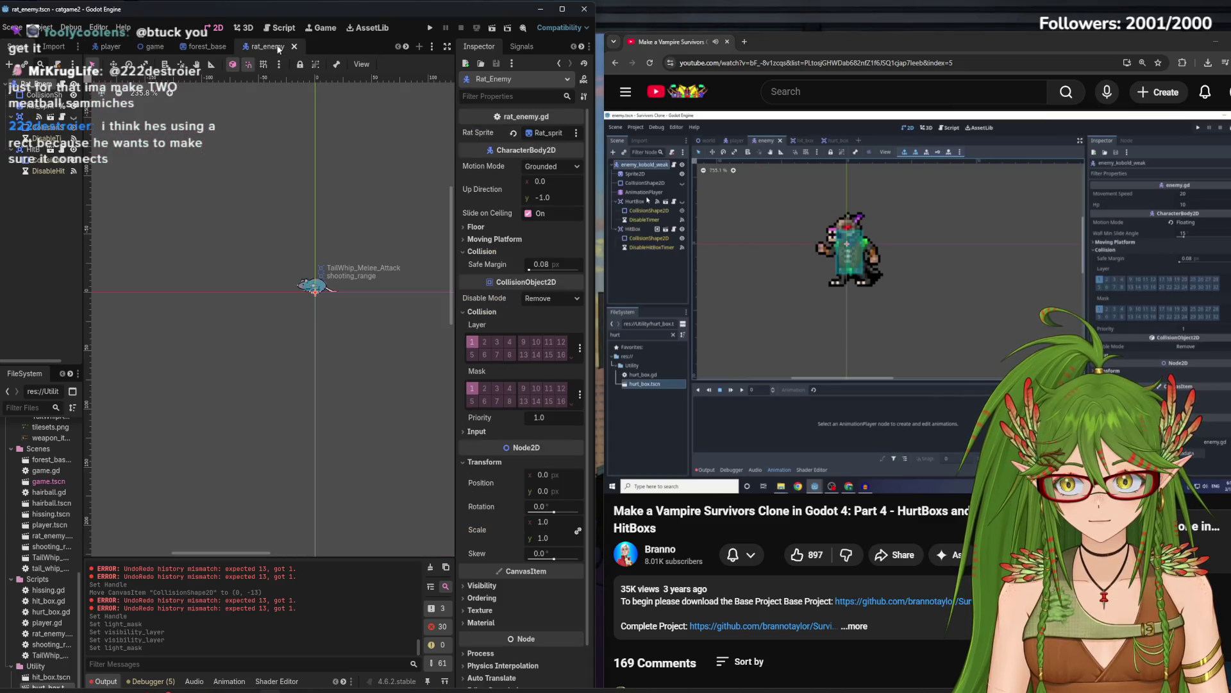
pyautogui.scroll(10, 322, 301)
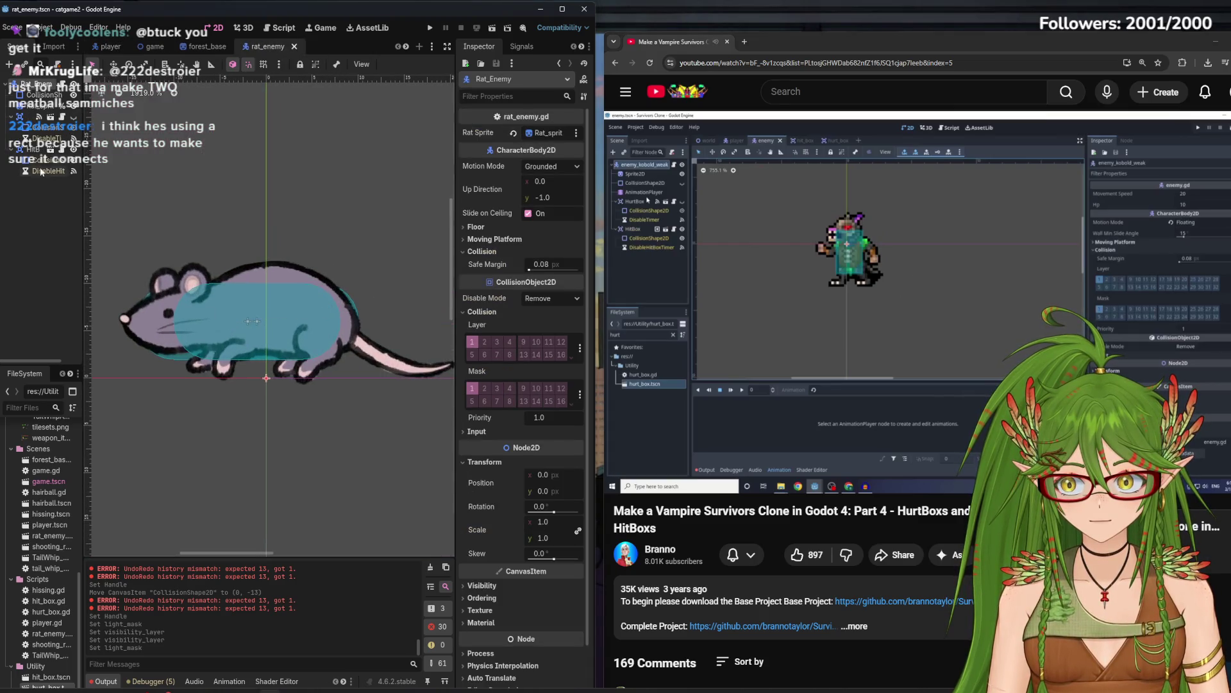
pyautogui.click(45, 129)
pyautogui.click(584, 133)
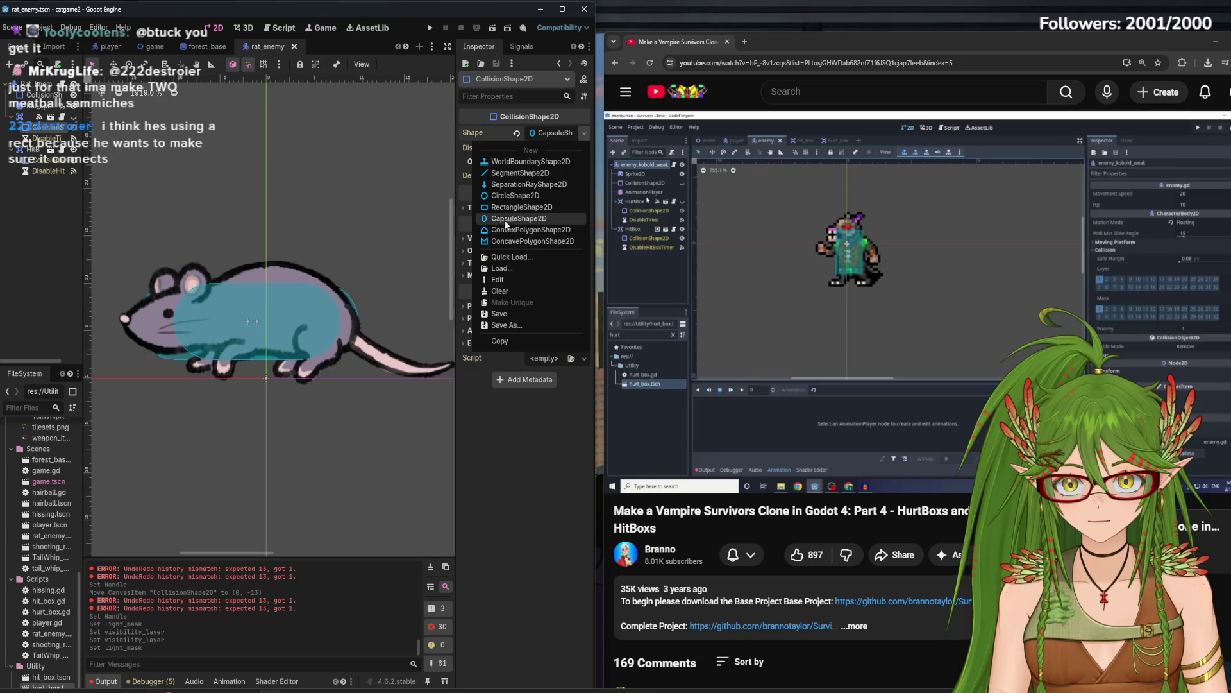
pyautogui.click(504, 210)
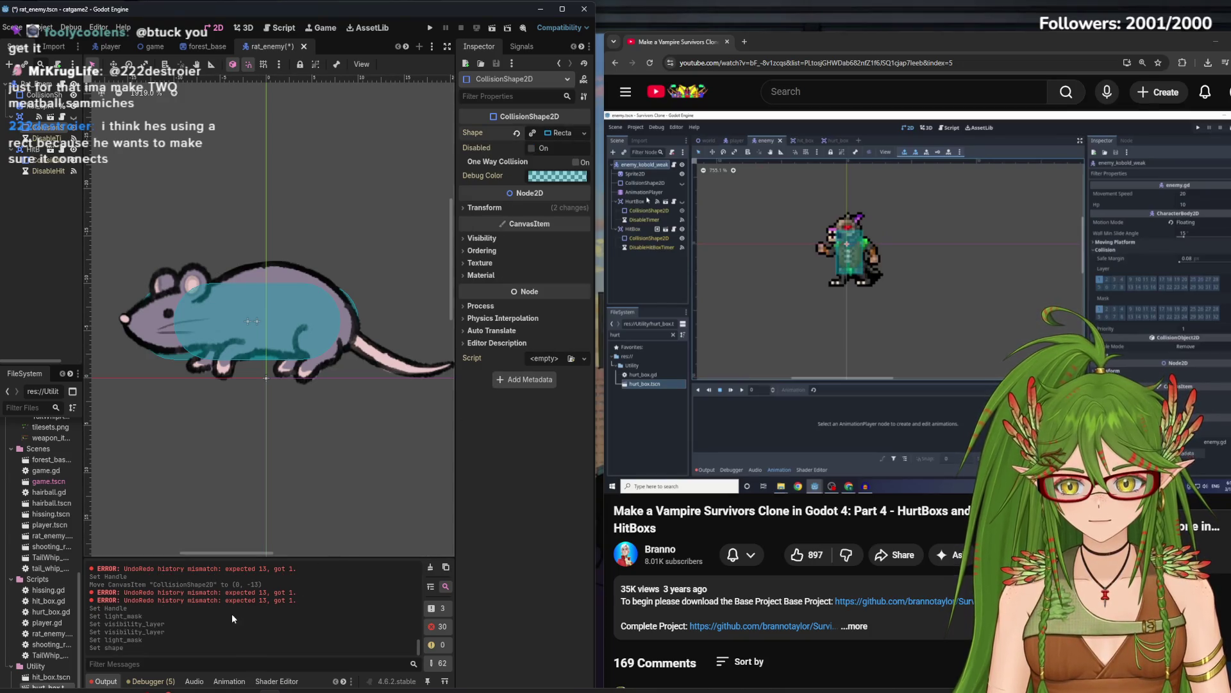
pyautogui.click(74, 127)
# - Drag the rectangle's edges to cover the rat's body, placing it at (-2, -6)
pyautogui.moveTo(251, 417); pyautogui.dragTo(266, 389)
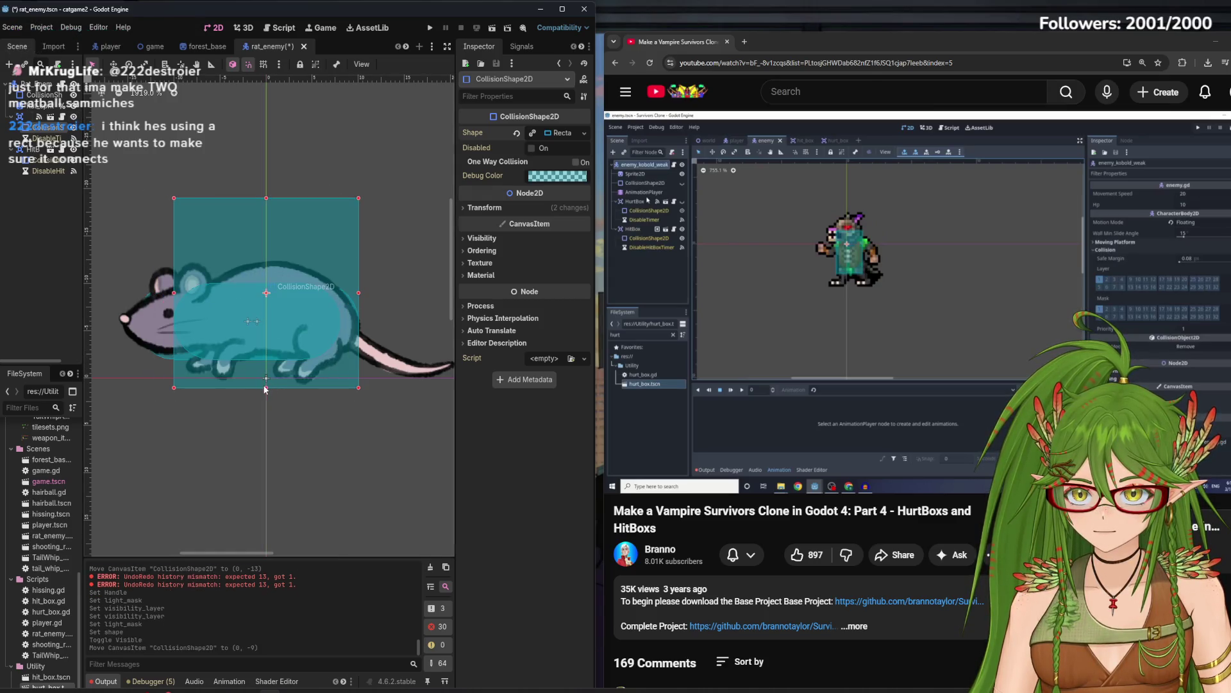
pyautogui.moveTo(269, 203); pyautogui.dragTo(270, 282)
pyautogui.moveTo(267, 388)
pyautogui.mouseDown()
pyautogui.moveTo(270, 361)
pyautogui.moveTo(238, 323)
pyautogui.mouseUp()
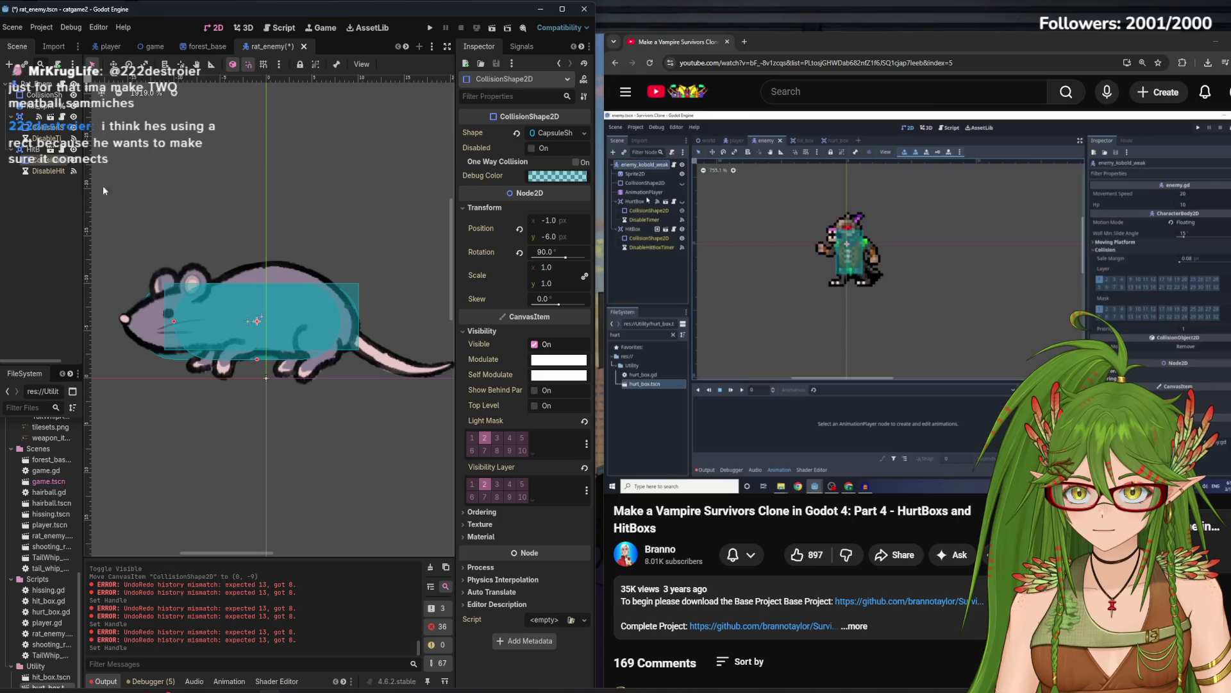
pyautogui.click(346, 288)
pyautogui.moveTo(350, 291); pyautogui.dragTo(334, 289)
pyautogui.moveTo(251, 292); pyautogui.dragTo(251, 284)
pyautogui.moveTo(247, 363); pyautogui.dragTo(248, 369)
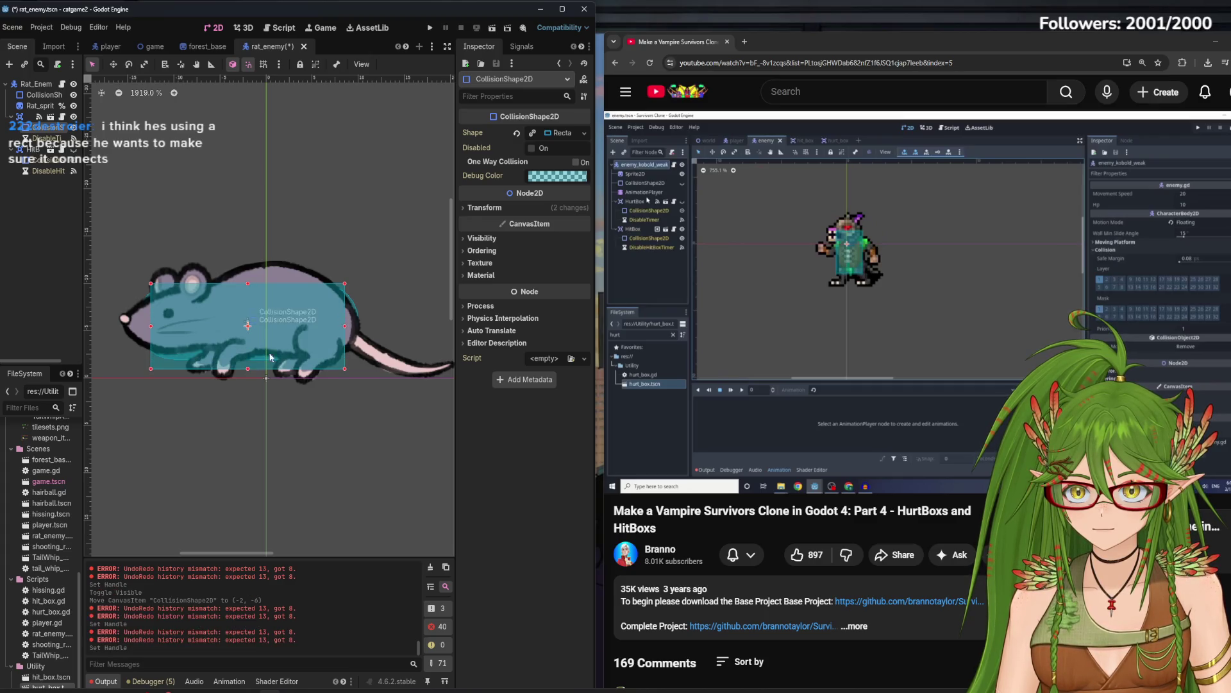
pyautogui.moveTo(346, 322); pyautogui.dragTo(359, 329)
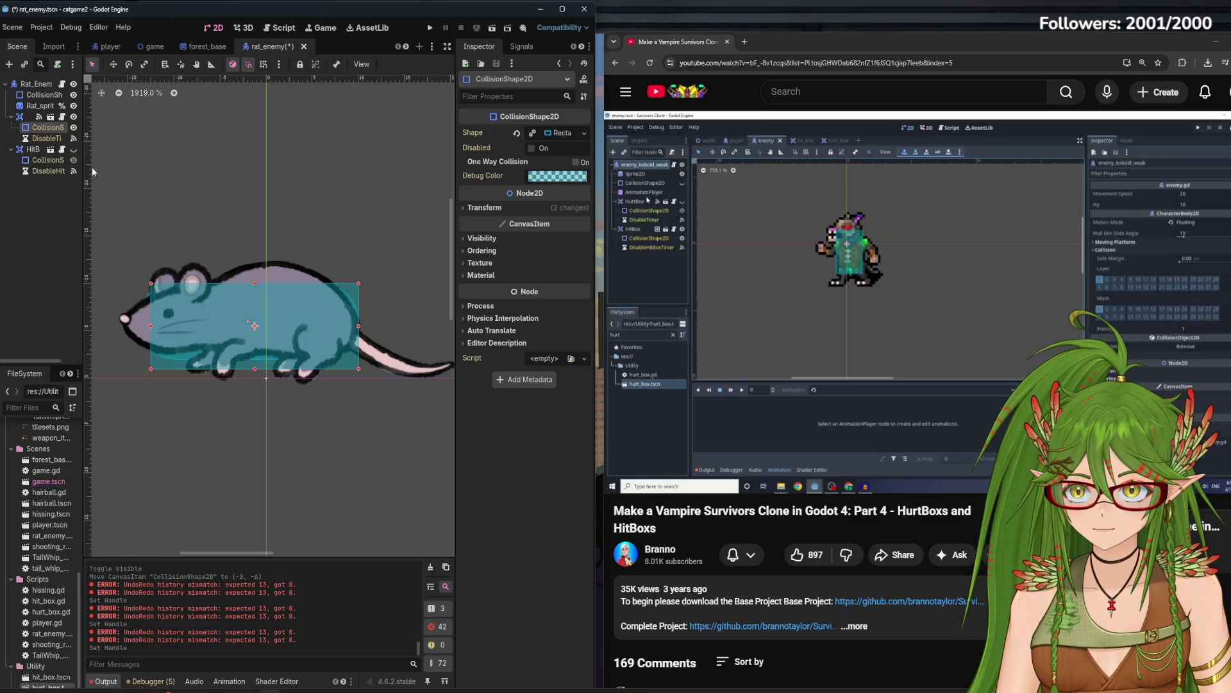
# - Give the HitBox's CollisionShape2D a new RectangleShape2D and hide the HurtBox shape
pyautogui.click(48, 160)
pyautogui.click(583, 134)
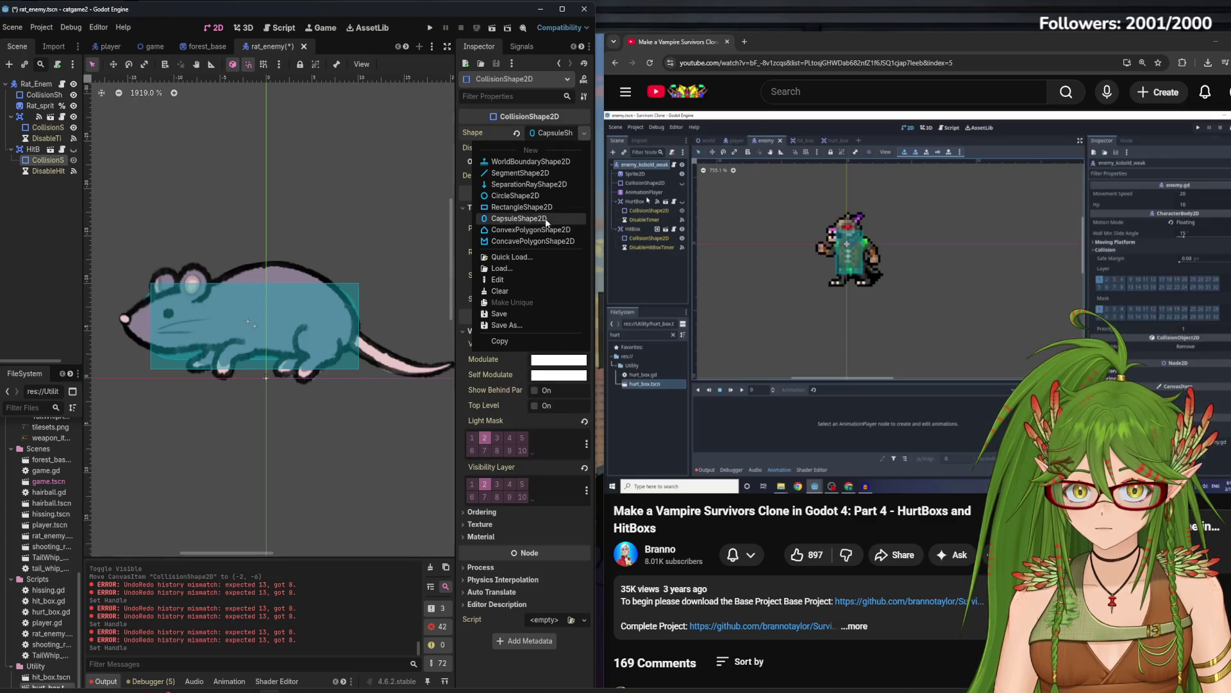
pyautogui.click(521, 210)
pyautogui.click(74, 159)
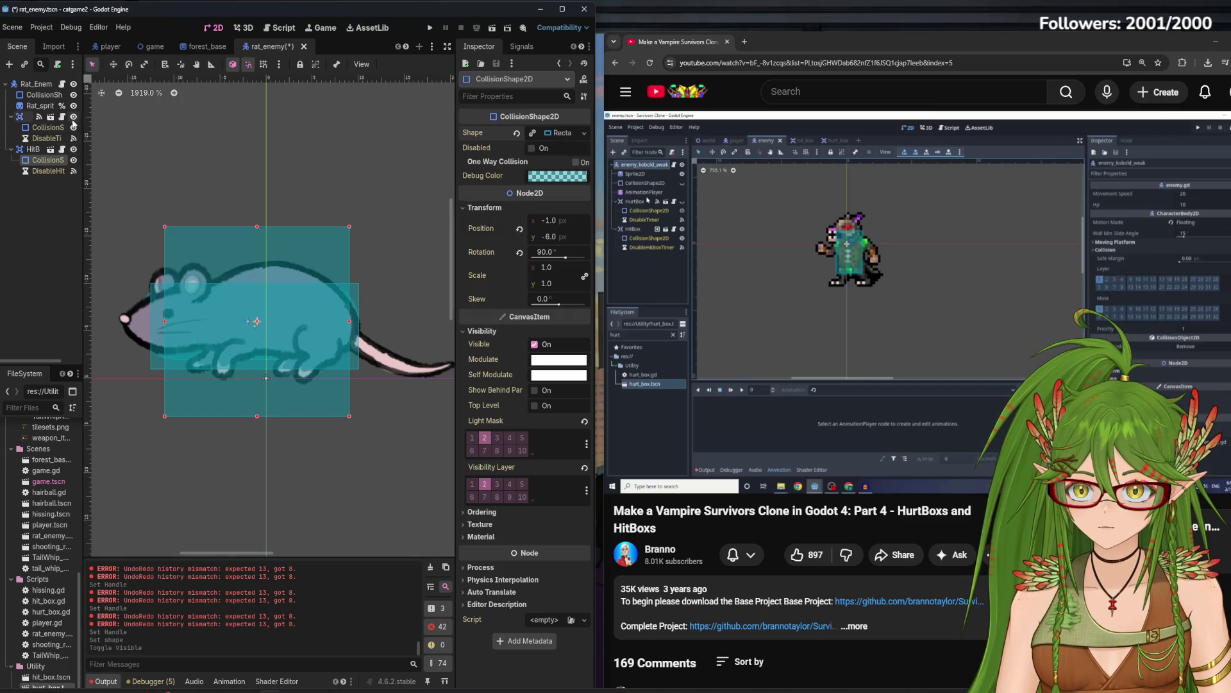
pyautogui.click(74, 127)
pyautogui.click(74, 127)
pyautogui.click(75, 127)
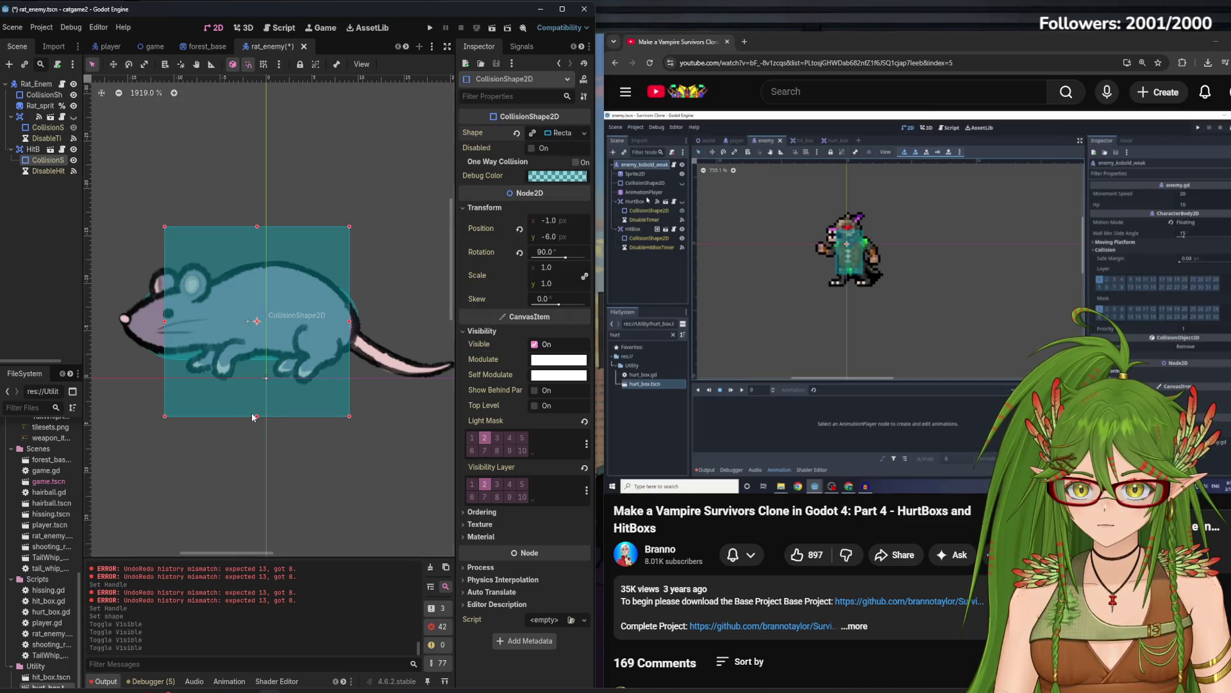
# - Fit the rectangle to the rat's body at (-1.5, -7), reshow the HurtBox shape, and save
pyautogui.moveTo(254, 418); pyautogui.dragTo(256, 340)
pyautogui.moveTo(257, 226); pyautogui.dragTo(255, 297)
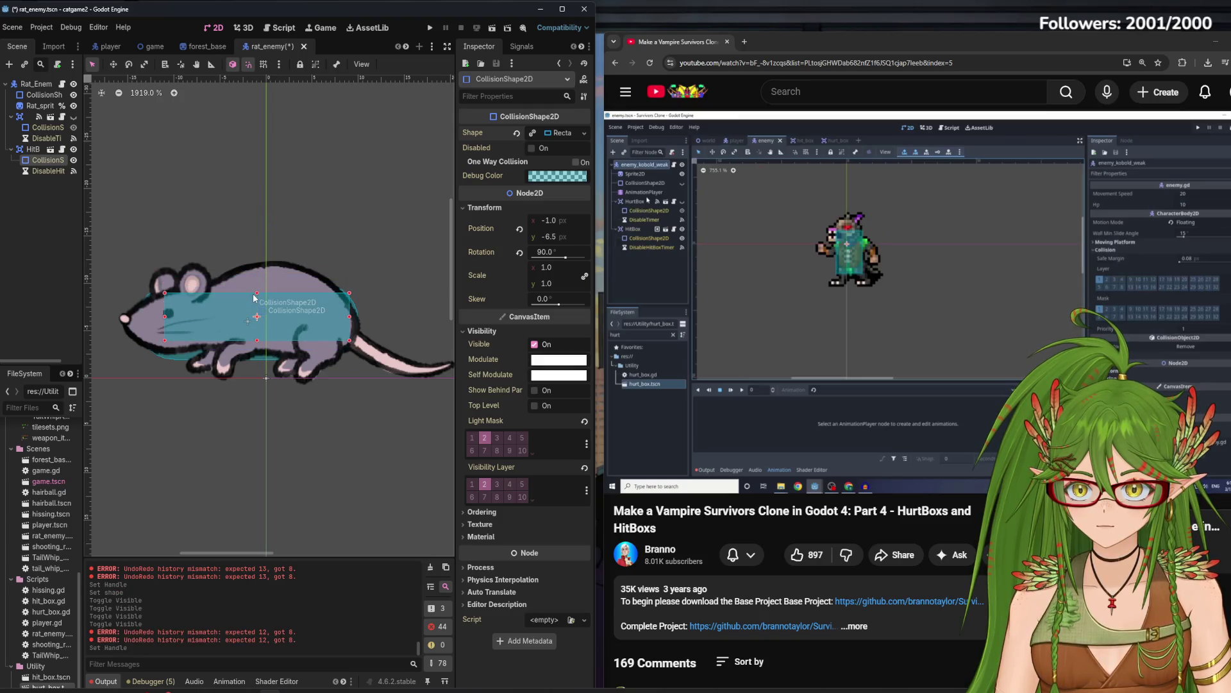
pyautogui.moveTo(165, 316); pyautogui.dragTo(156, 316)
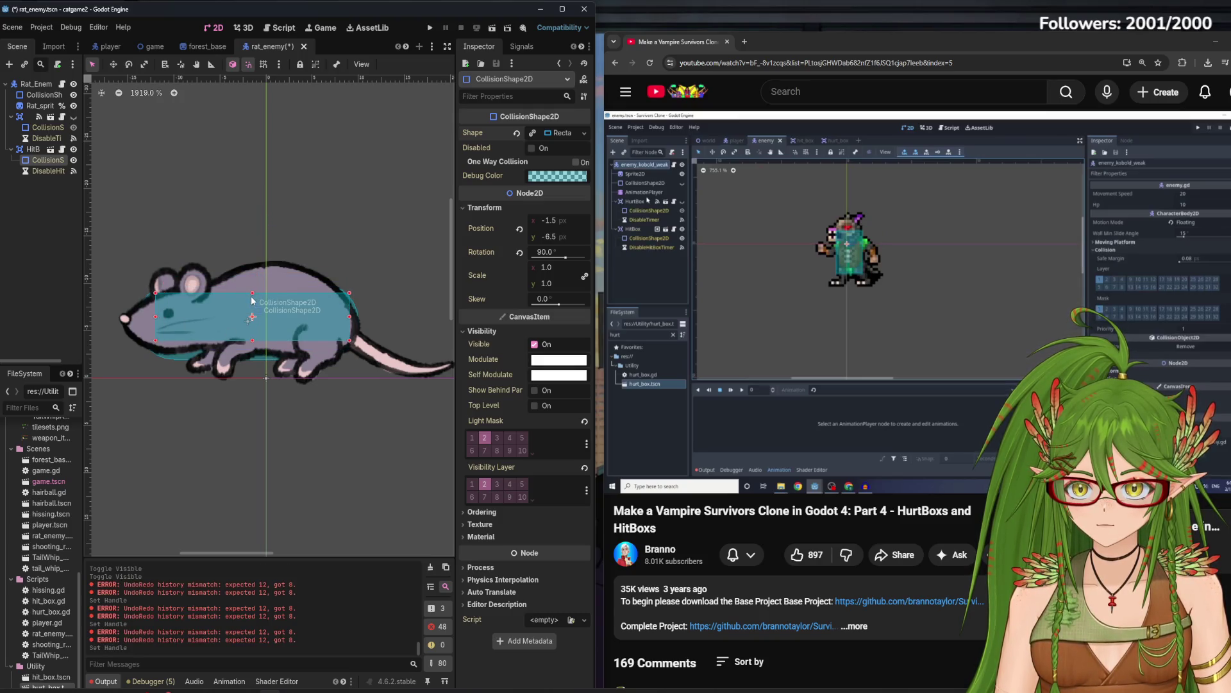
pyautogui.moveTo(252, 299); pyautogui.dragTo(252, 283)
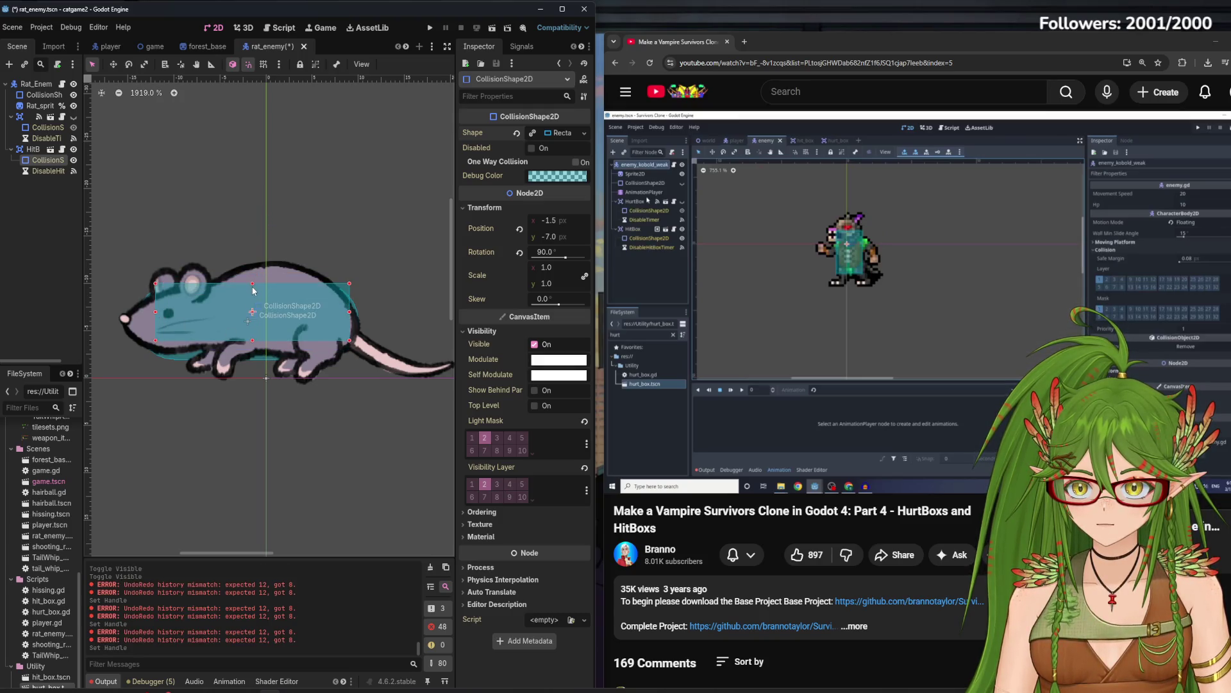
pyautogui.click(73, 117)
pyautogui.click(45, 260)
pyautogui.hotkey('ctrl', 's')
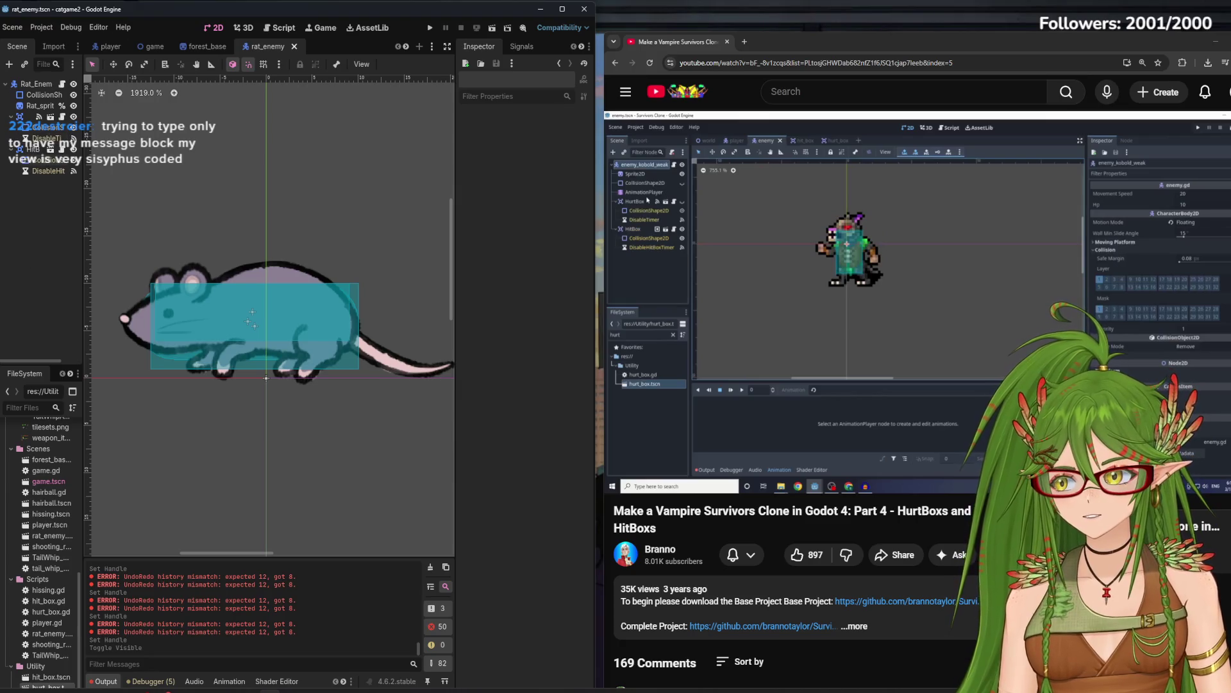
# - Check the forest_base and player scenes, then select the rat HurtBox's collision shape
pyautogui.click(199, 47)
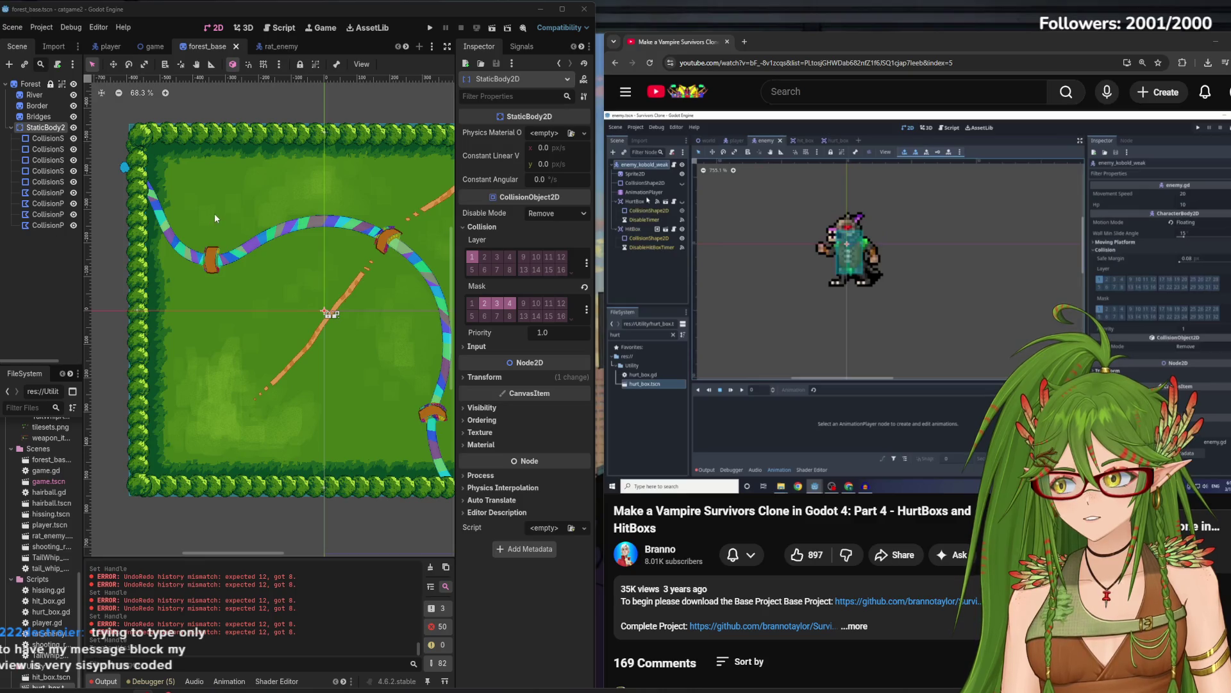
pyautogui.click(108, 46)
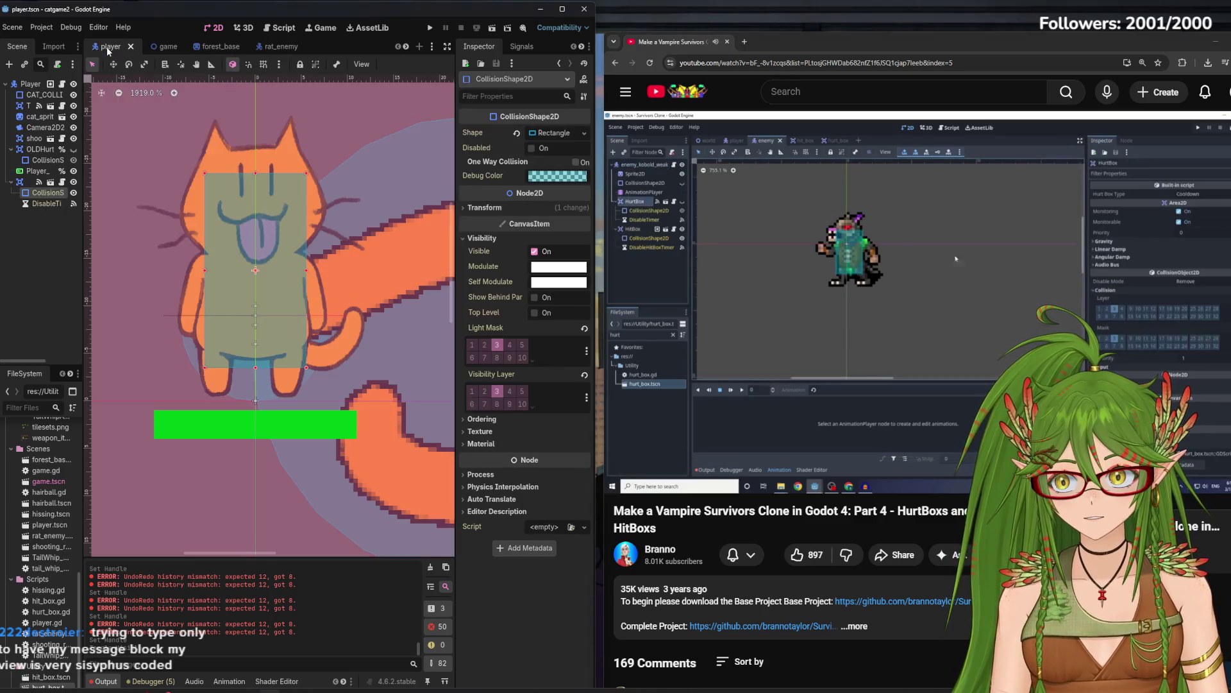
pyautogui.click(272, 46)
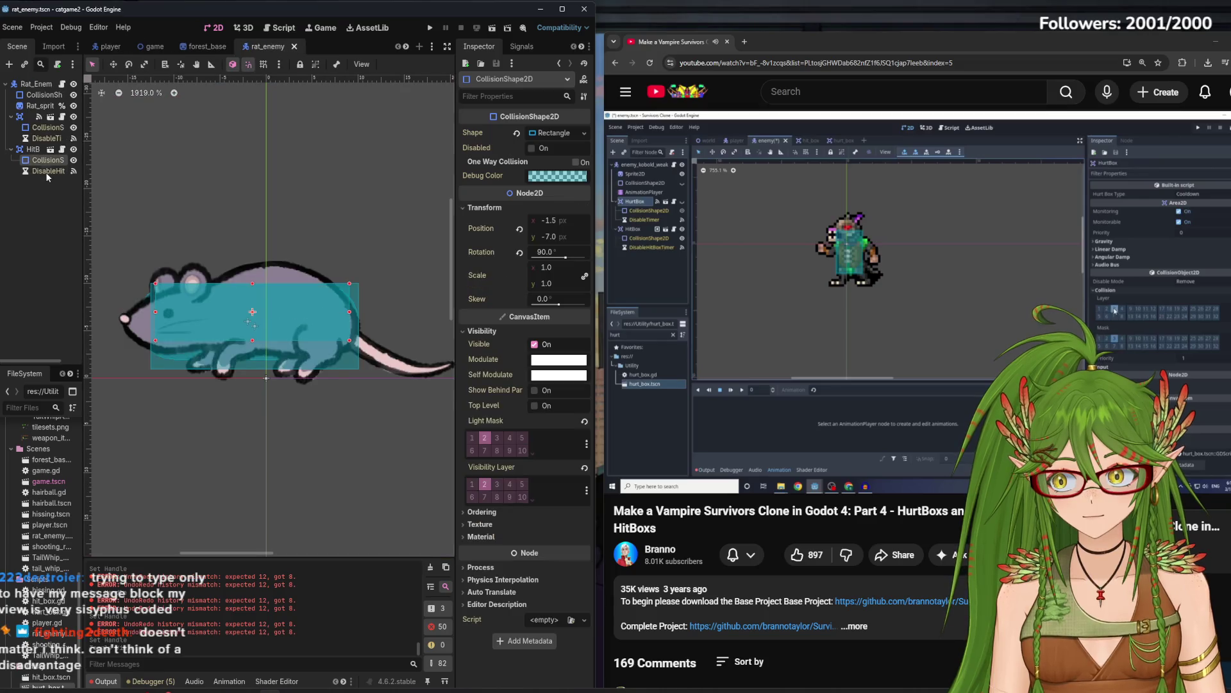
pyautogui.click(46, 127)
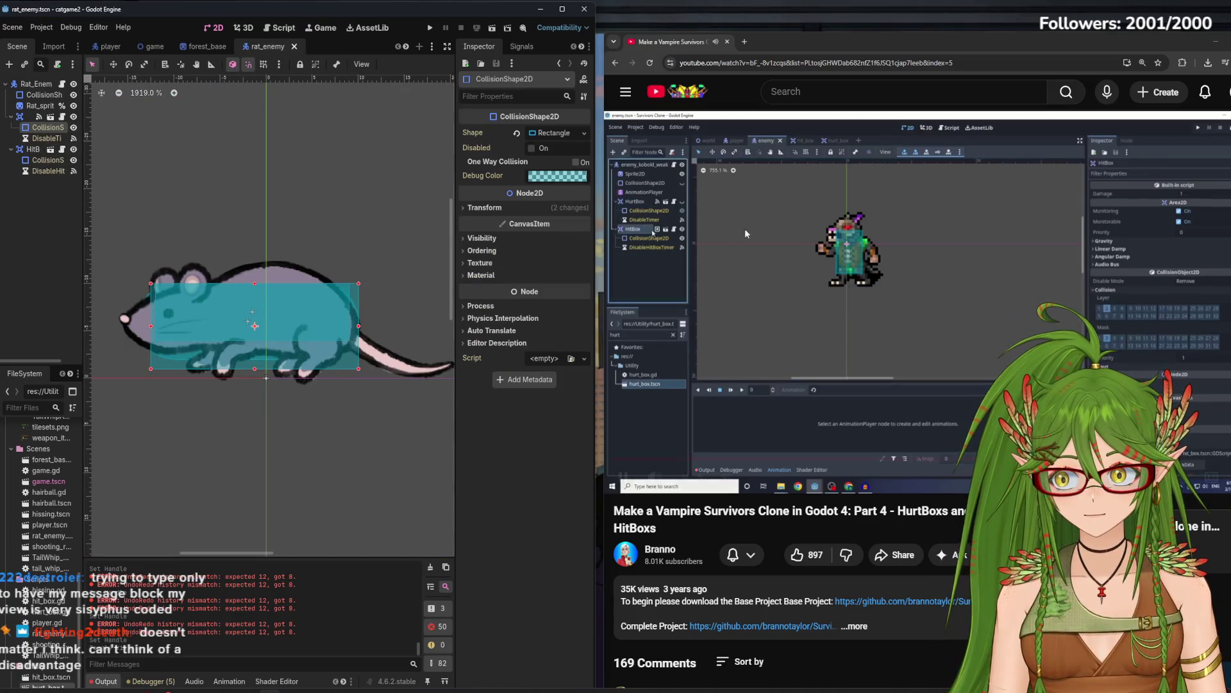
pyautogui.click(799, 233)
pyautogui.press('Left')
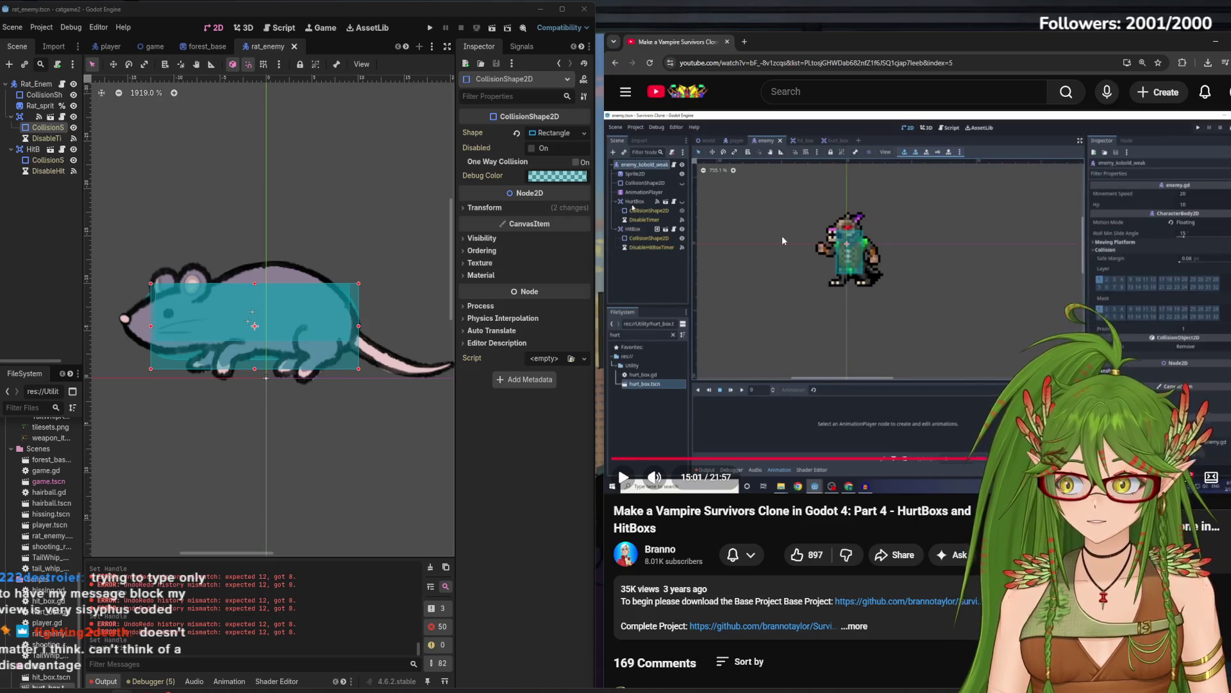
pyautogui.click(802, 195)
pyautogui.press('Left')
# - Review the shape's Transform and Visibility properties, then widen the Scene dock so names fit
pyautogui.click(492, 210)
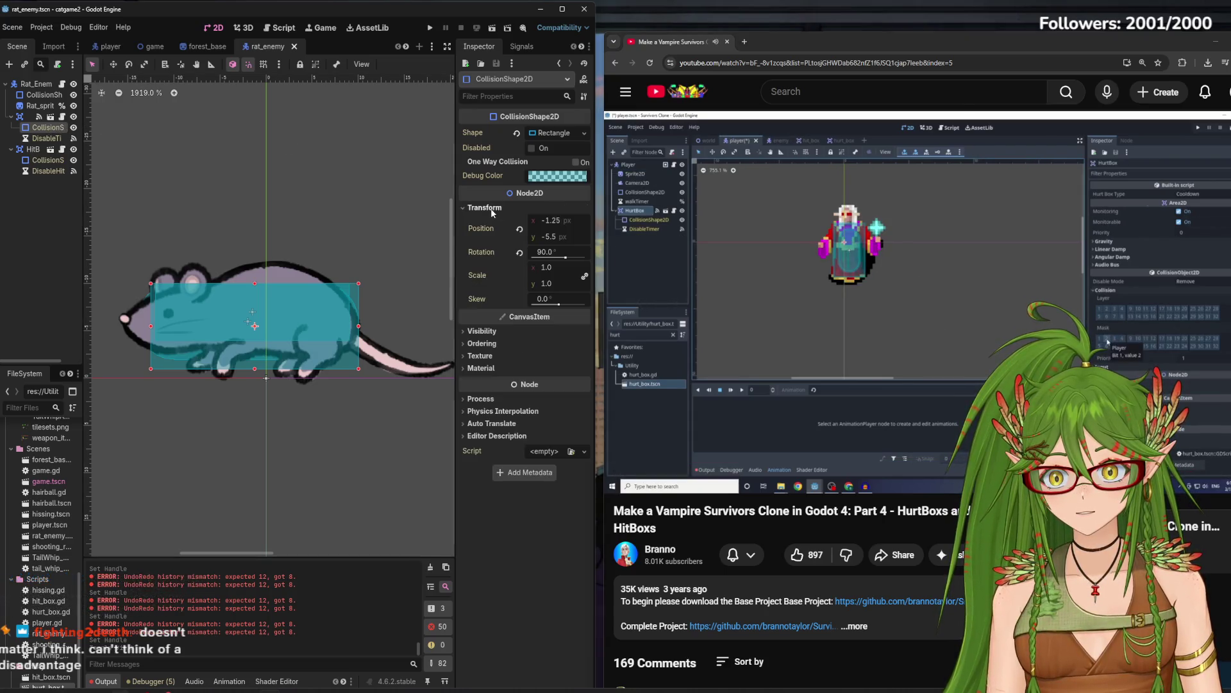
pyautogui.click(485, 335)
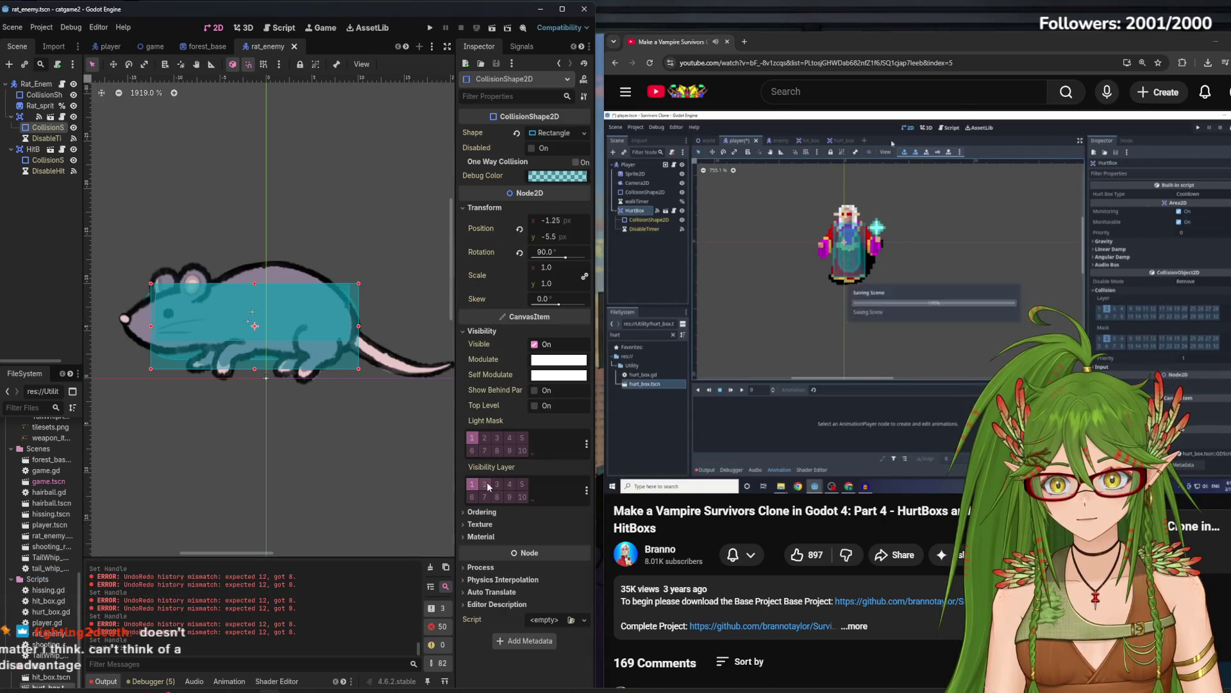
pyautogui.click(609, 409)
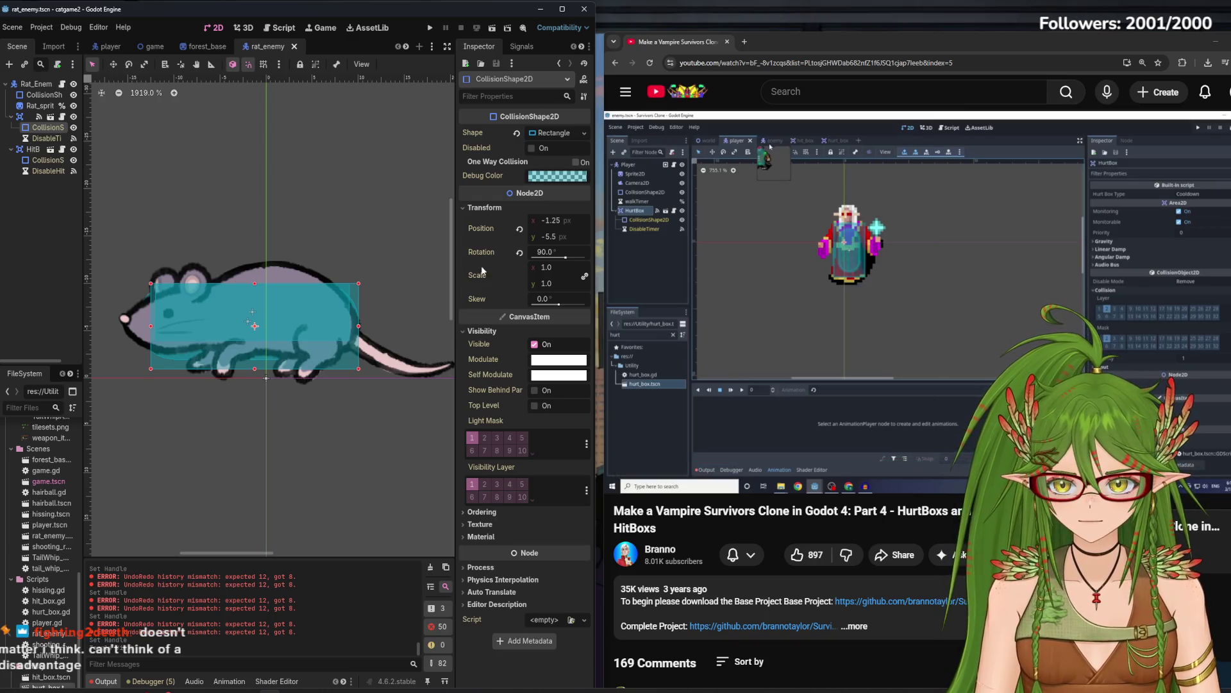
pyautogui.click(483, 207)
pyautogui.click(485, 238)
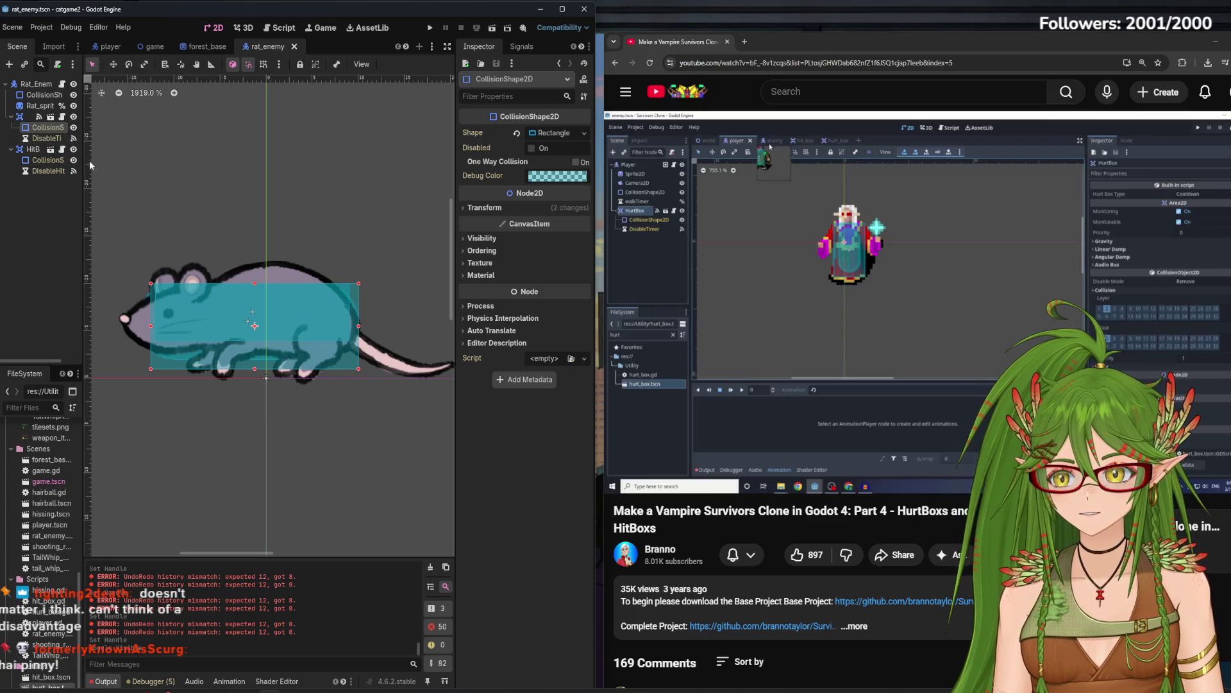
pyautogui.moveTo(84, 186); pyautogui.dragTo(117, 186)
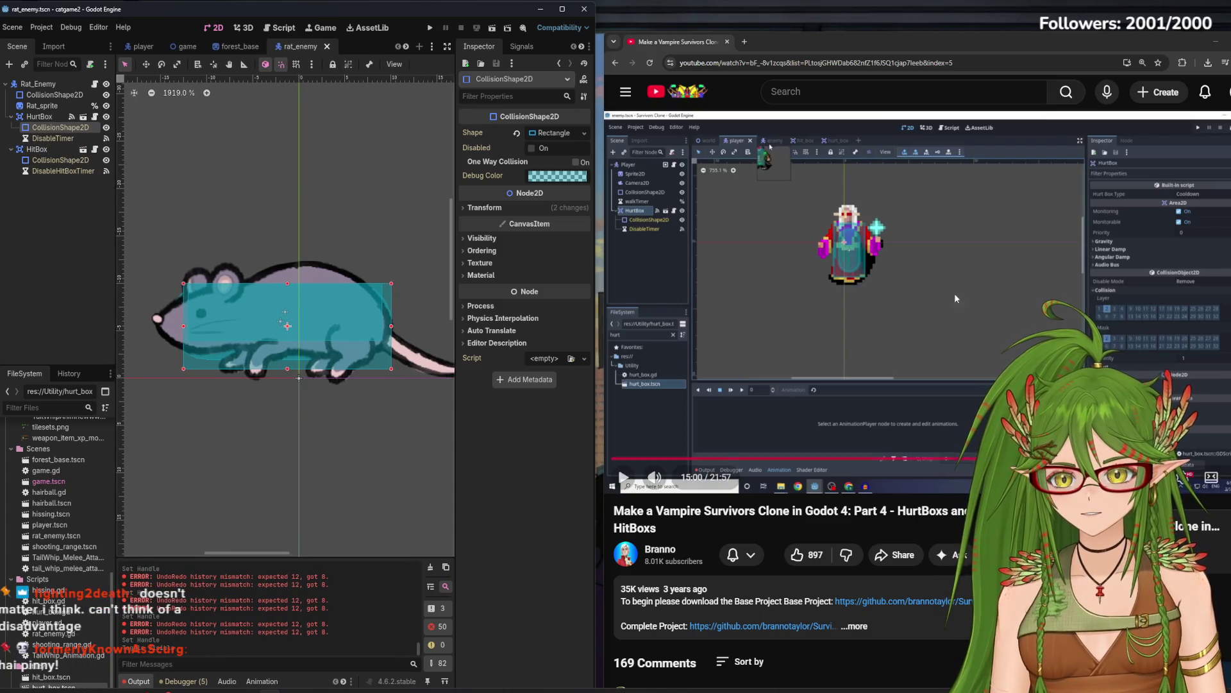
# - Put the rat's HitBox on collision layer 2 with mask 2
pyautogui.click(39, 116)
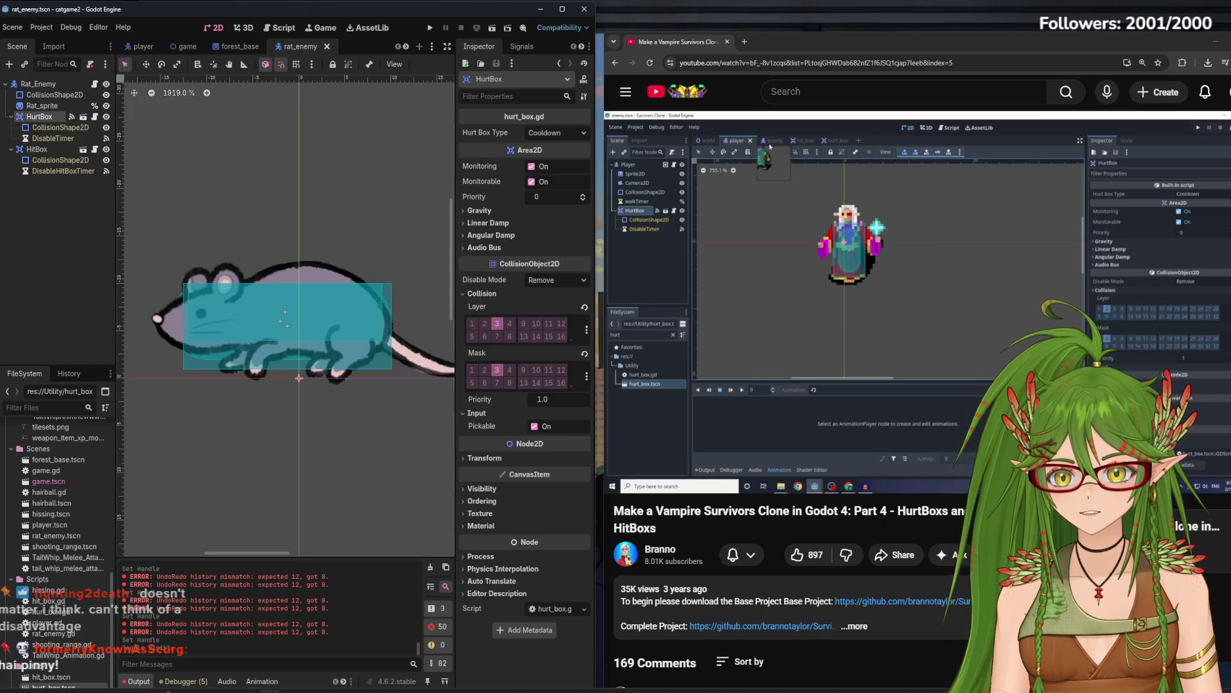
pyautogui.click(826, 333)
pyautogui.click(826, 333)
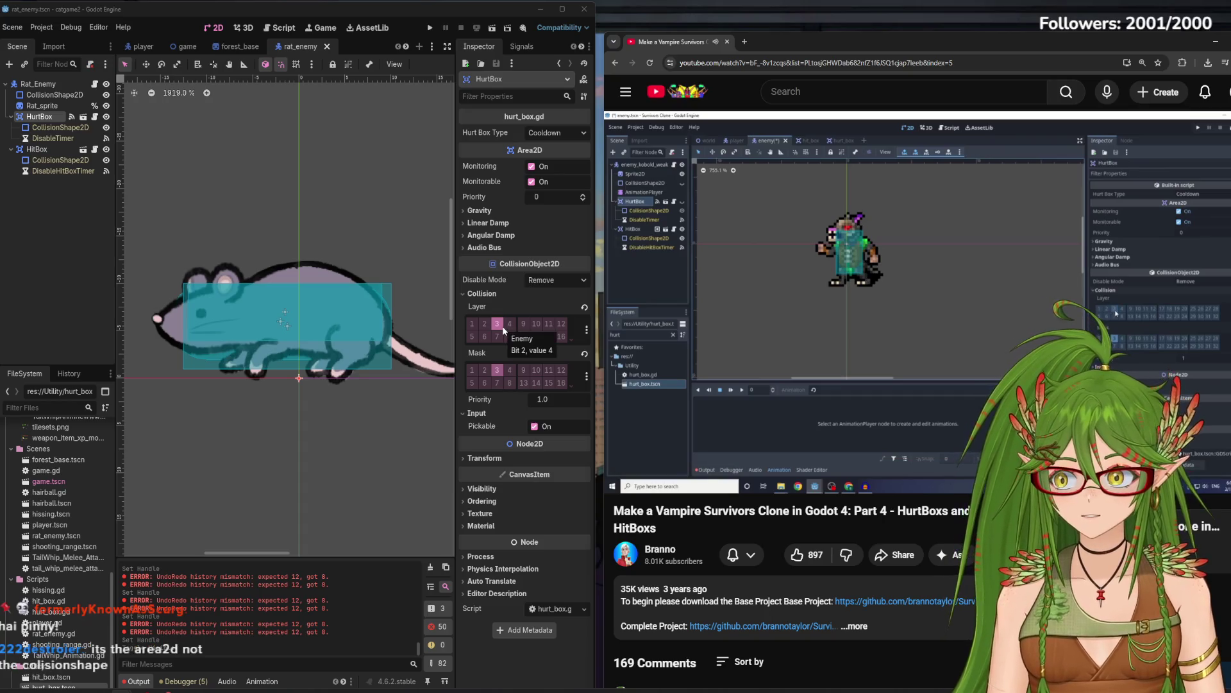
pyautogui.click(775, 304)
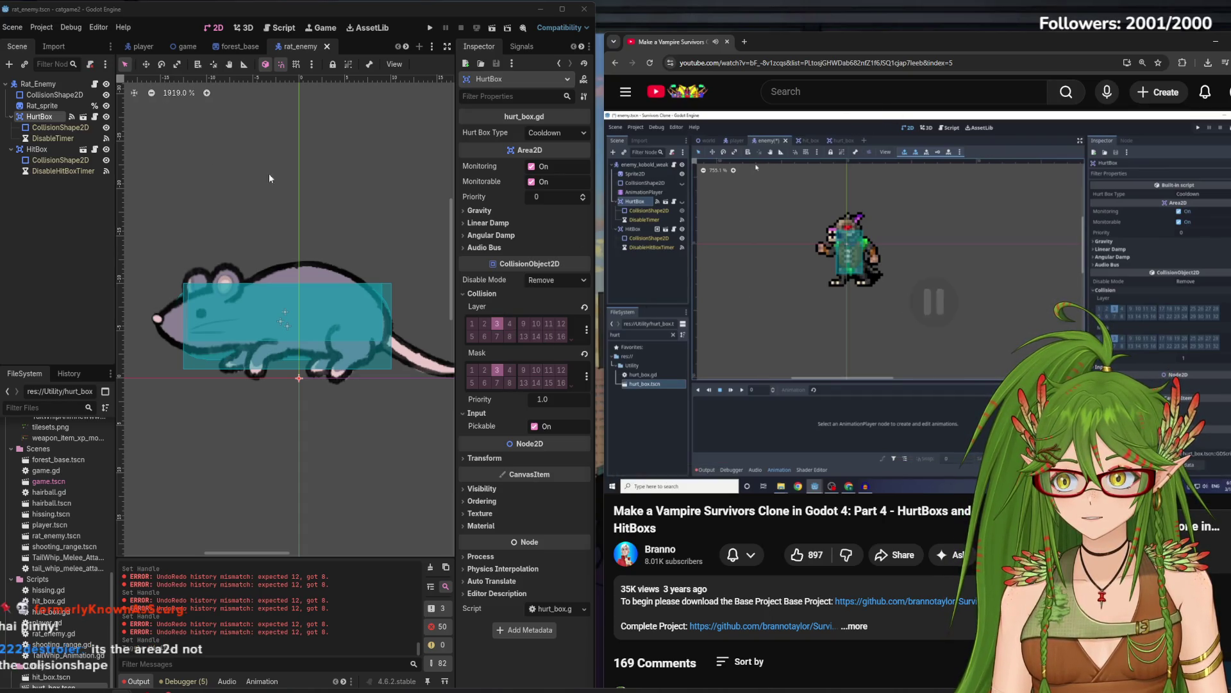
pyautogui.click(54, 85)
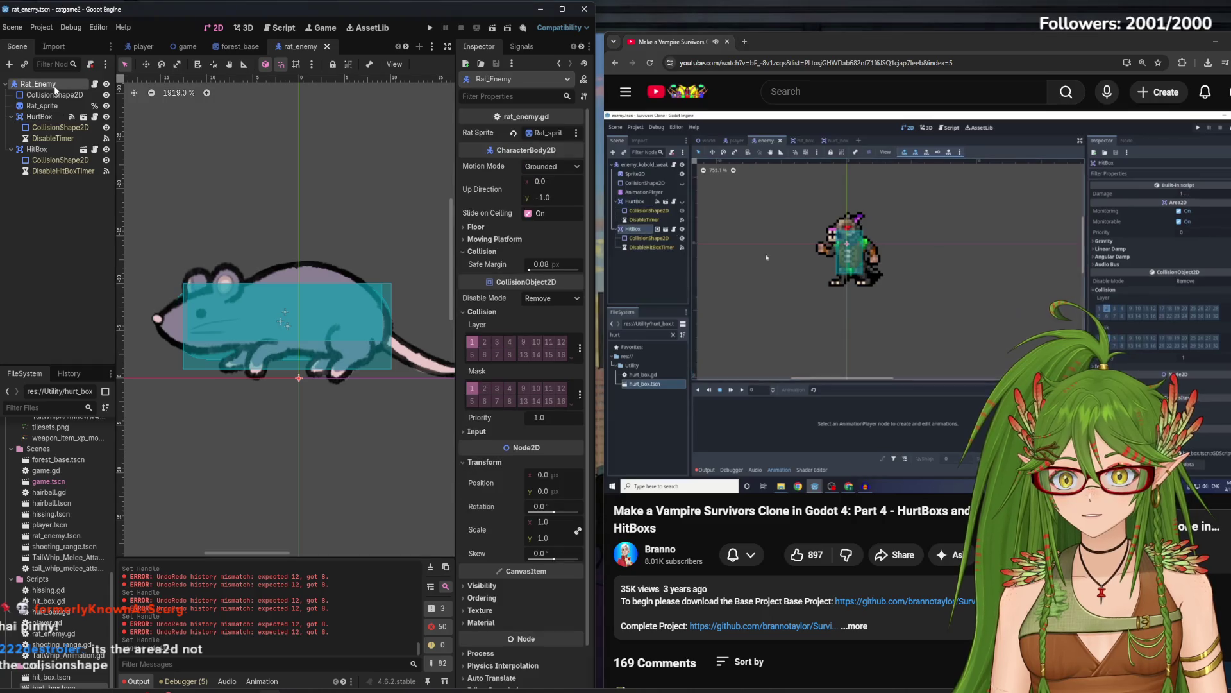
pyautogui.click(53, 151)
pyautogui.click(482, 293)
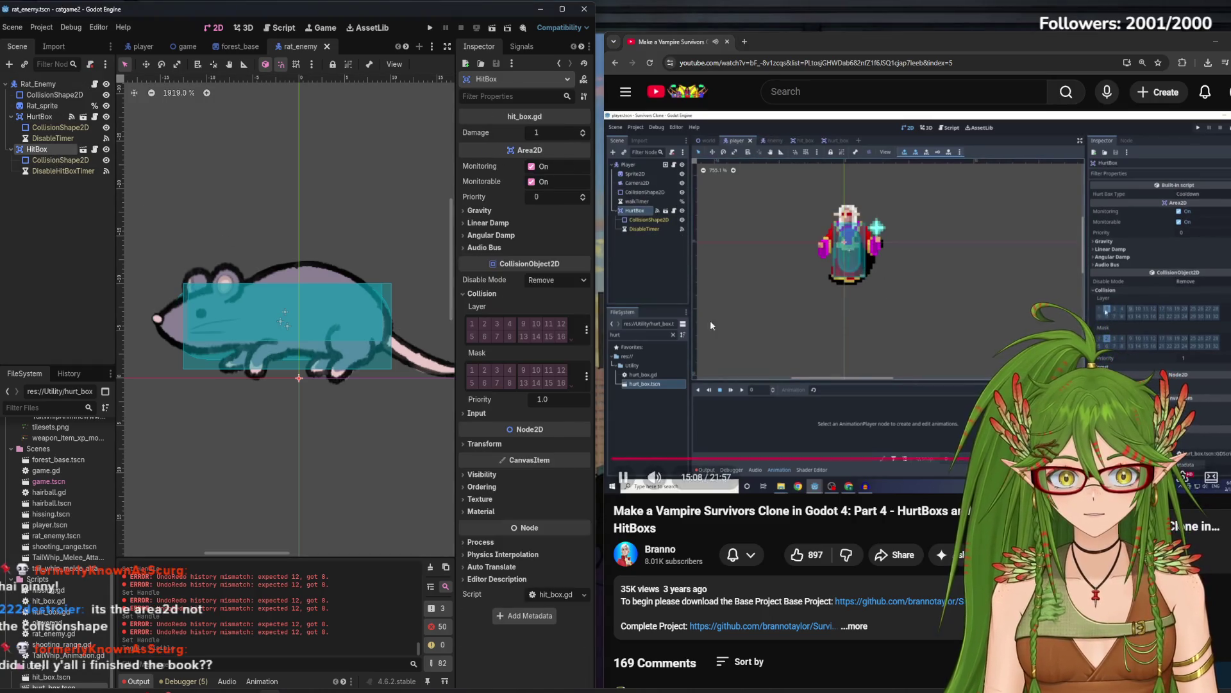
pyautogui.click(484, 324)
pyautogui.click(484, 370)
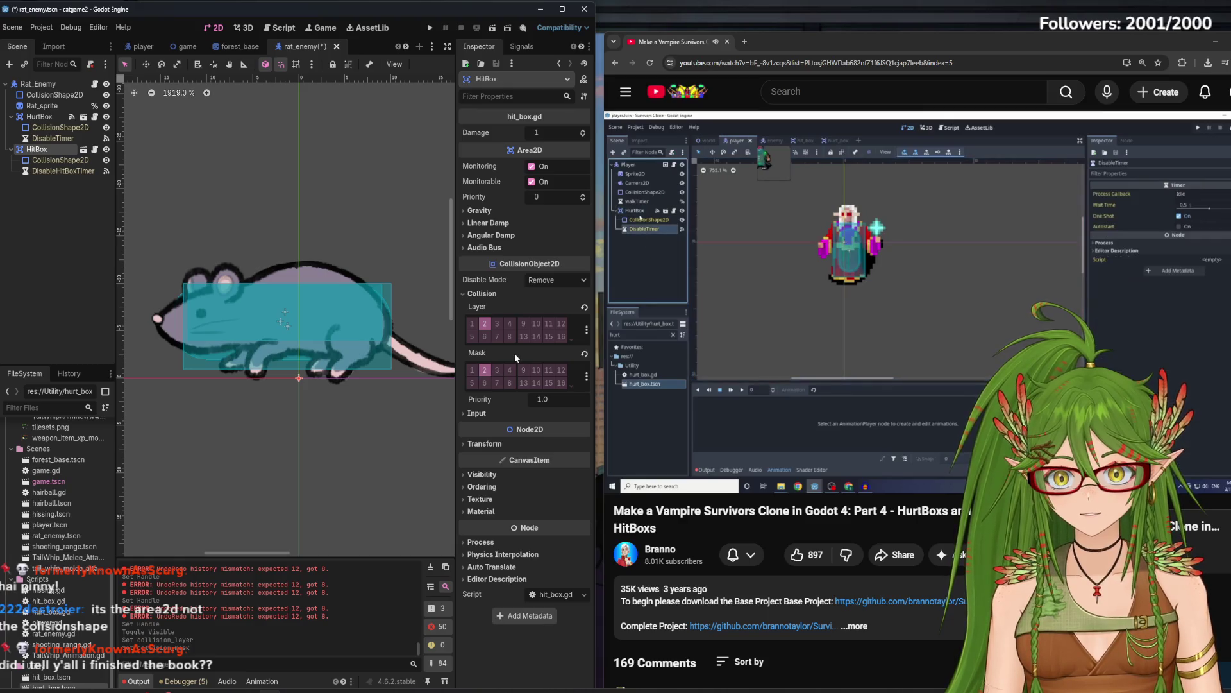
# - Compare the HitBox with the HurtBox's layers against the tutorial, then save the rat_enemy scene
pyautogui.click(776, 282)
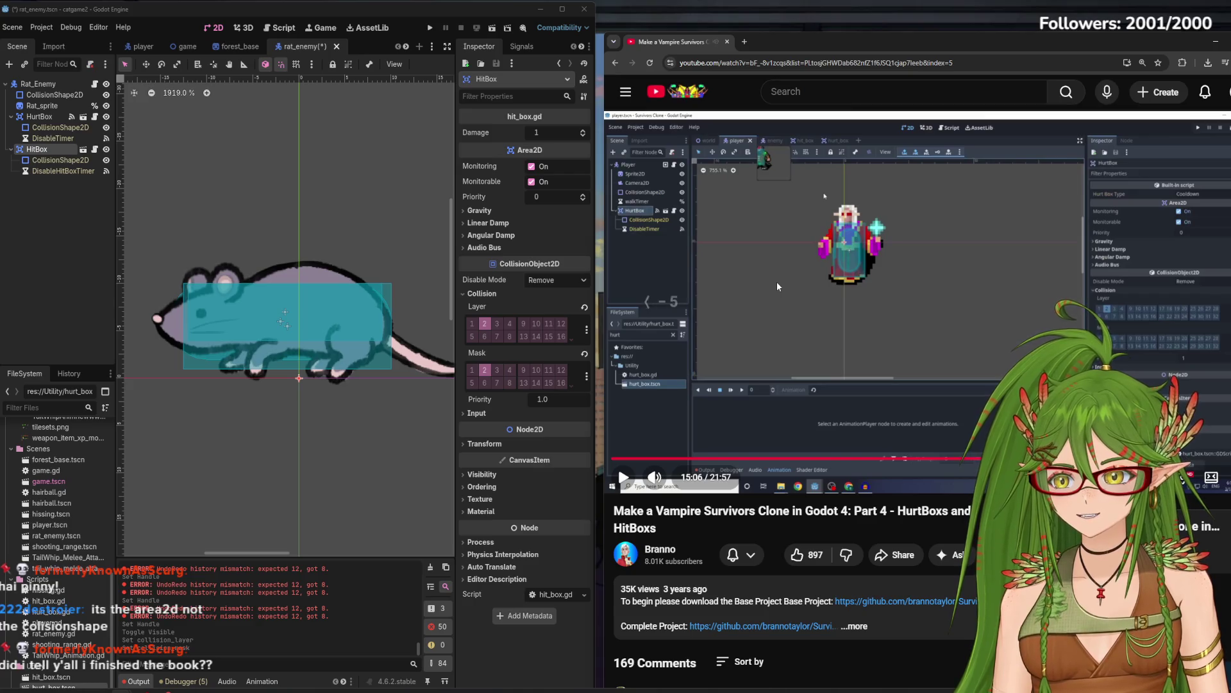
pyautogui.press('Left')
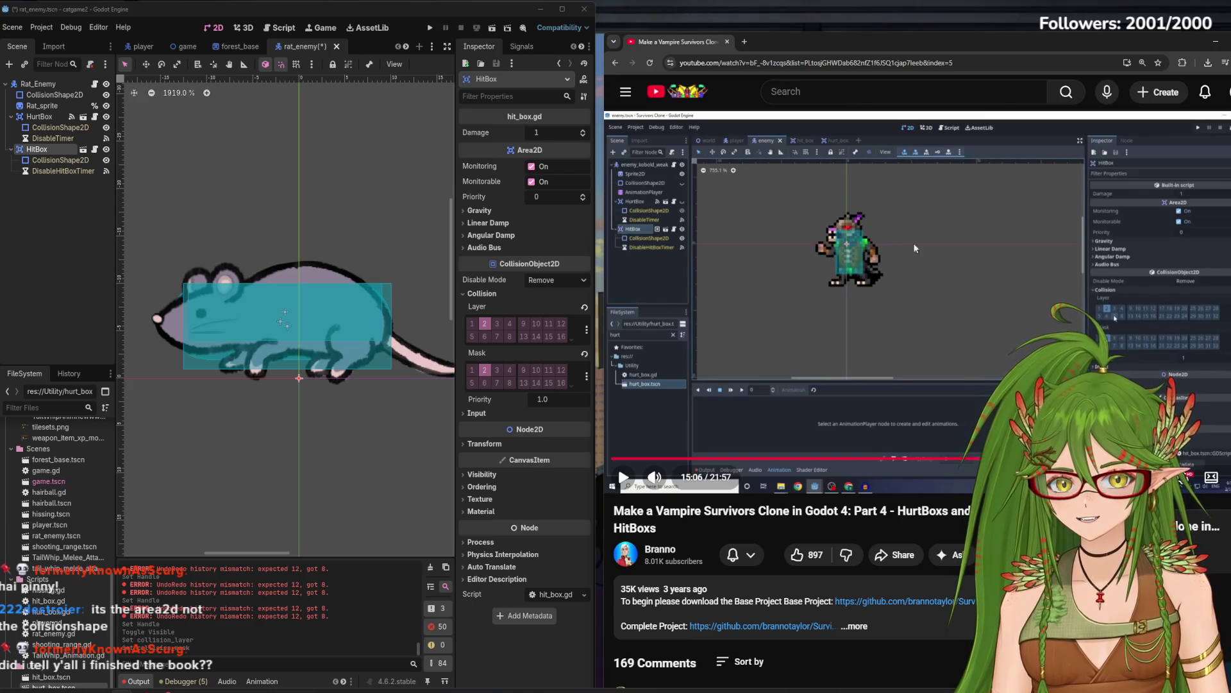
pyautogui.press('Left')
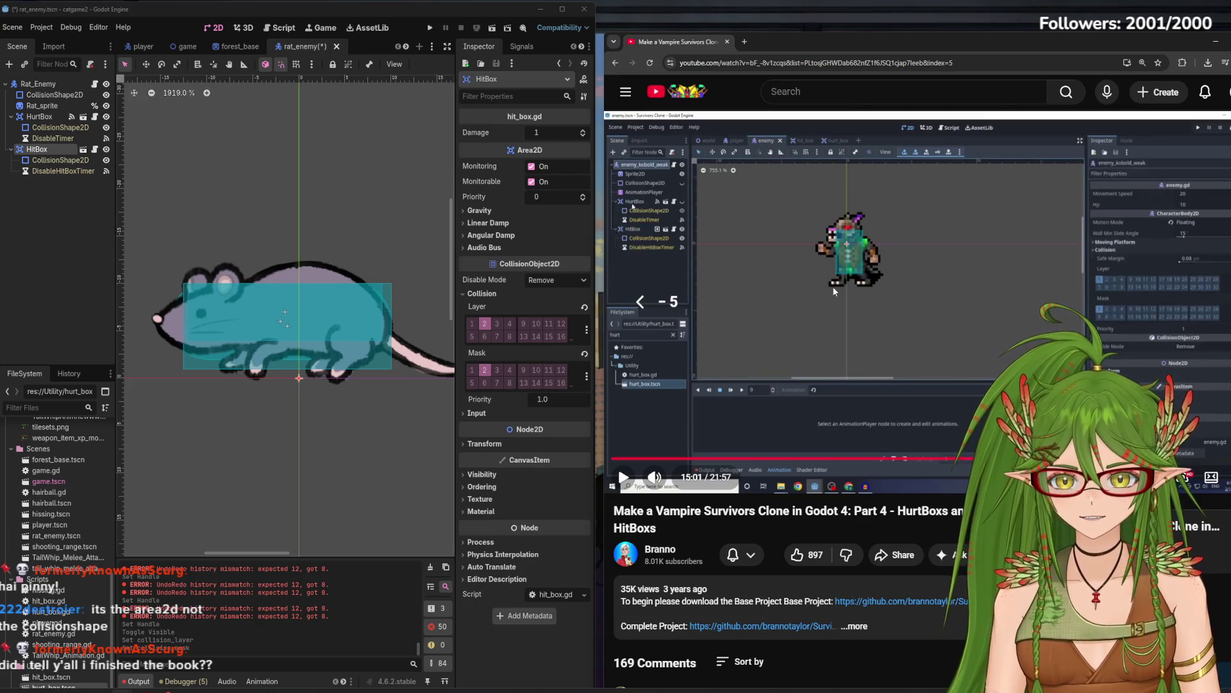
pyautogui.click(833, 286)
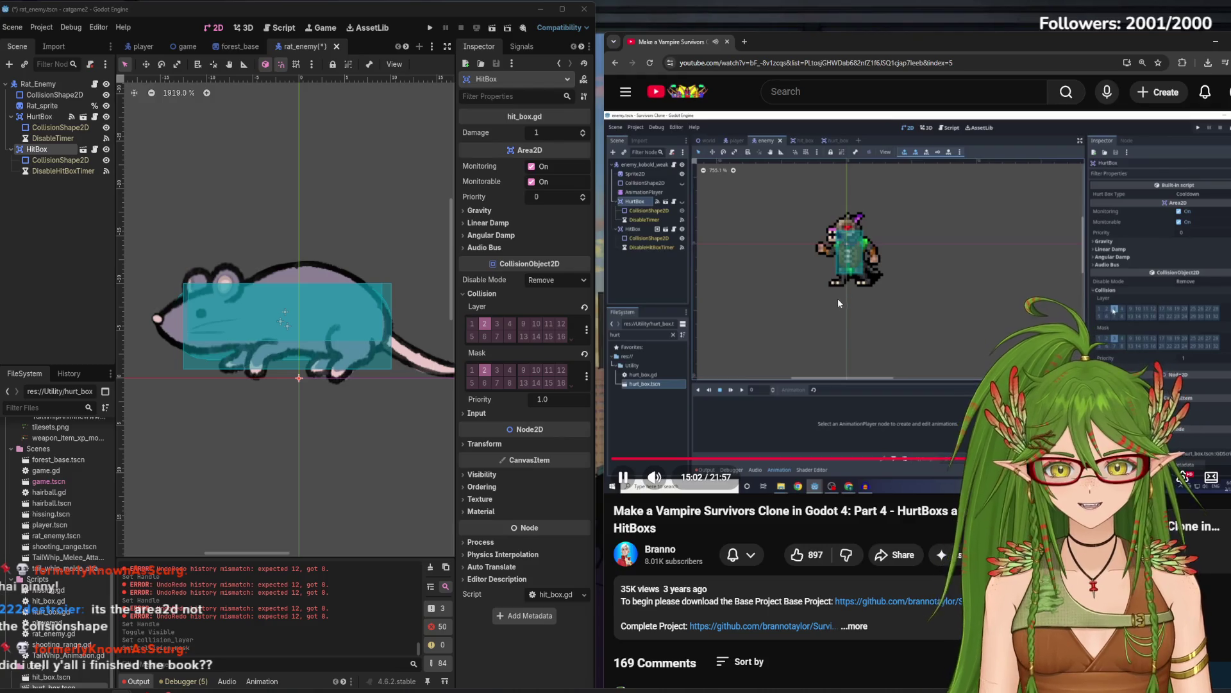
pyautogui.click(46, 117)
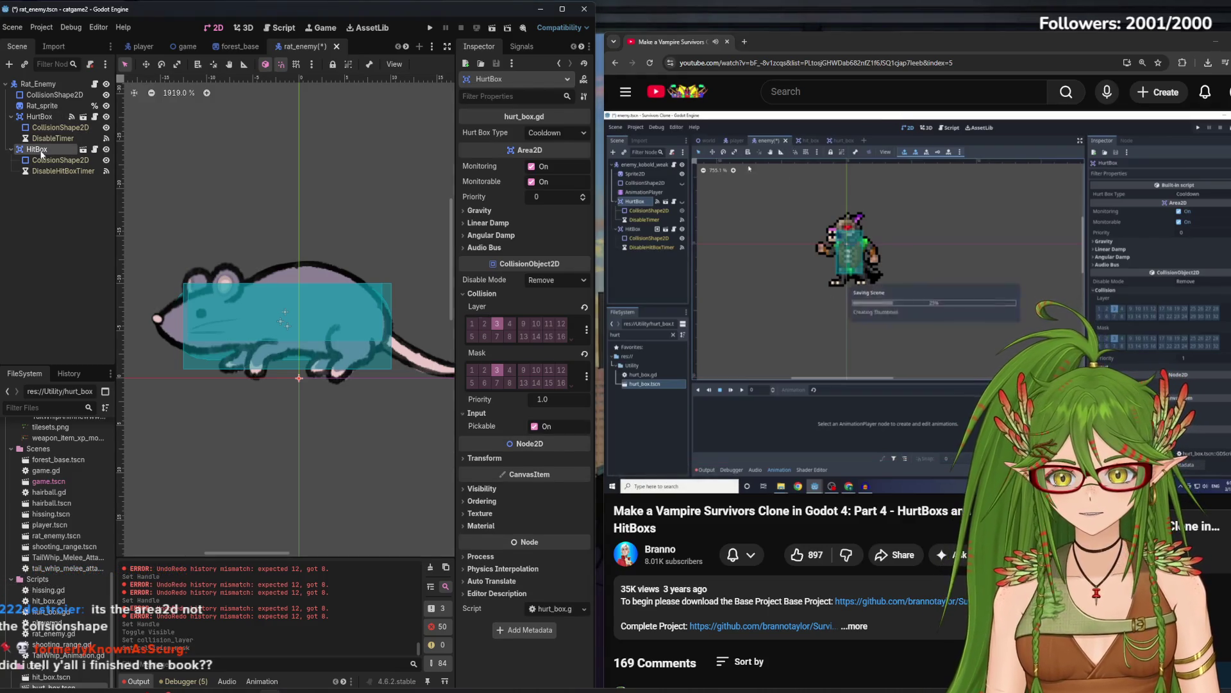
pyautogui.click(41, 152)
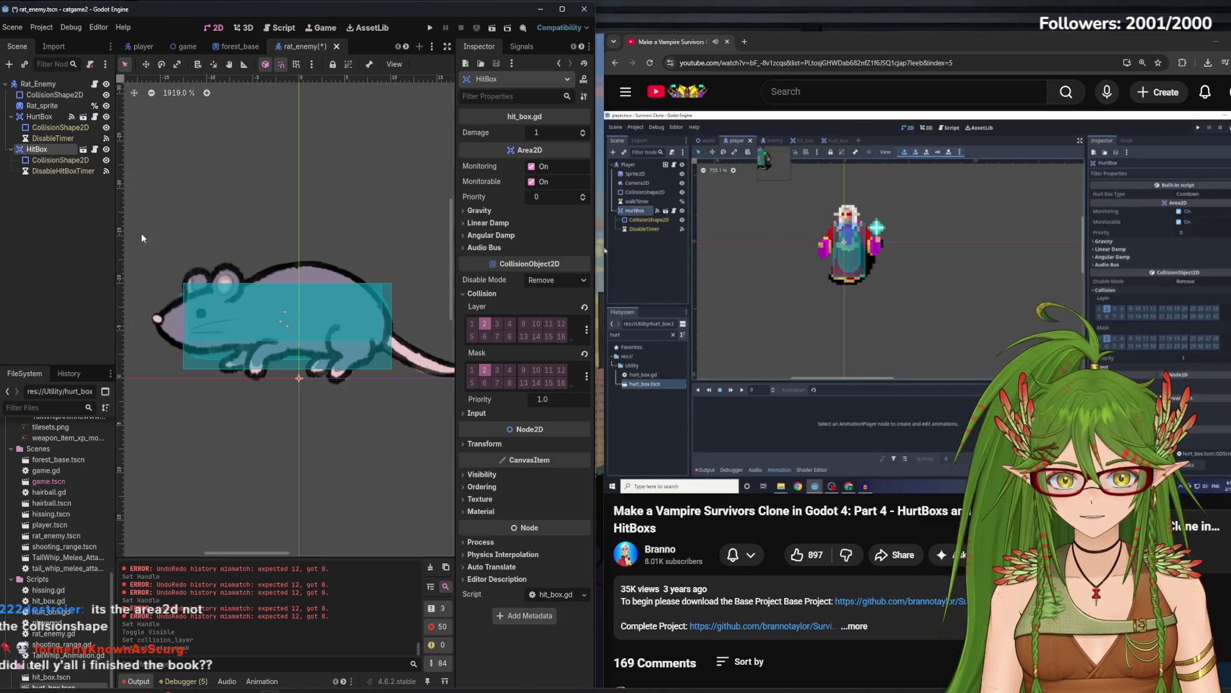
pyautogui.click(218, 232)
pyautogui.hotkey('ctrl', 's')
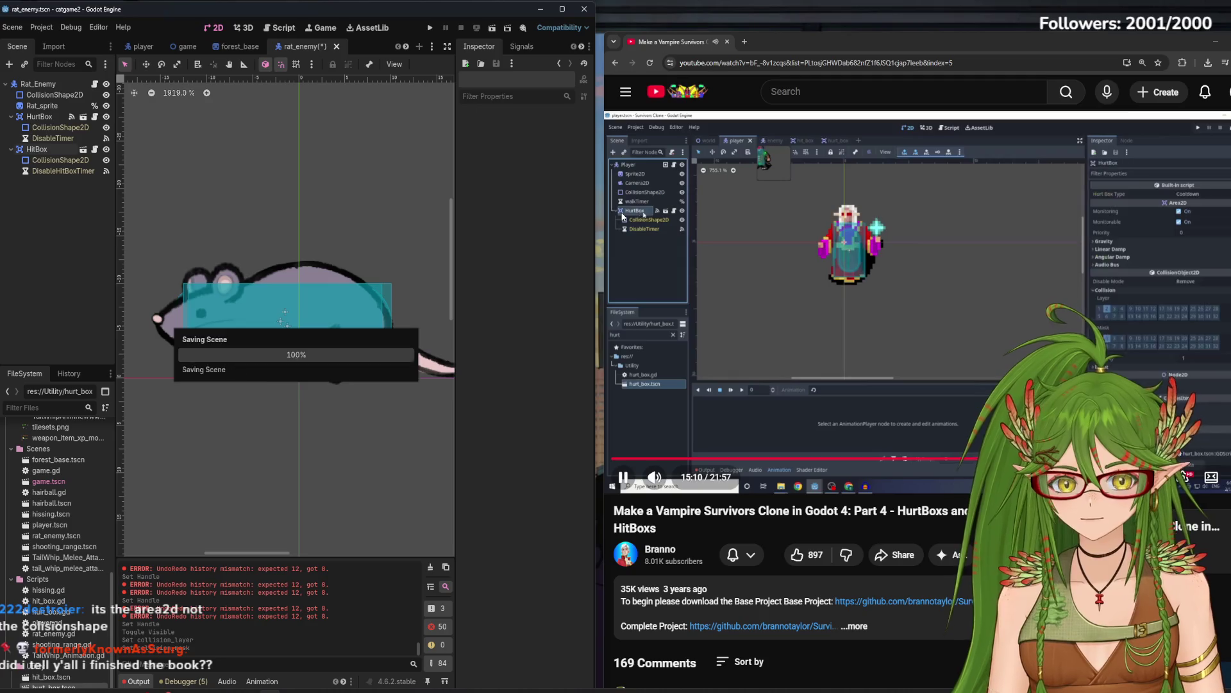
# - In the player scene, select the HurtBox and show its signal list
pyautogui.click(141, 46)
pyautogui.click(69, 184)
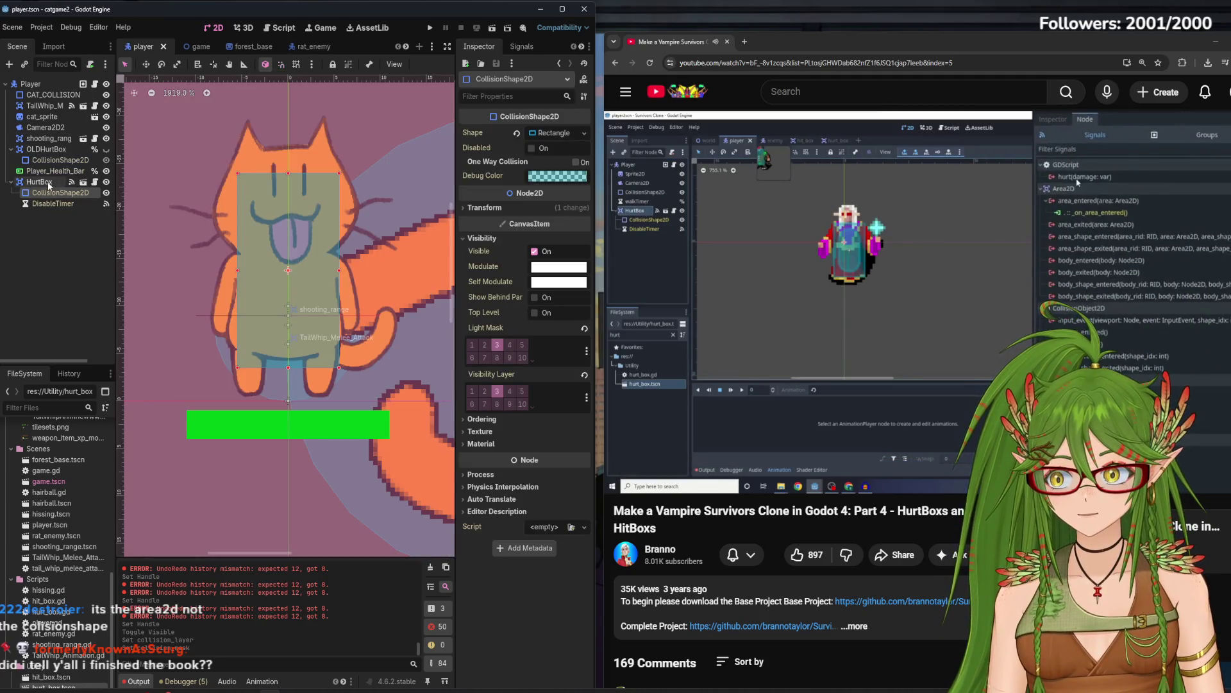
pyautogui.click(884, 270)
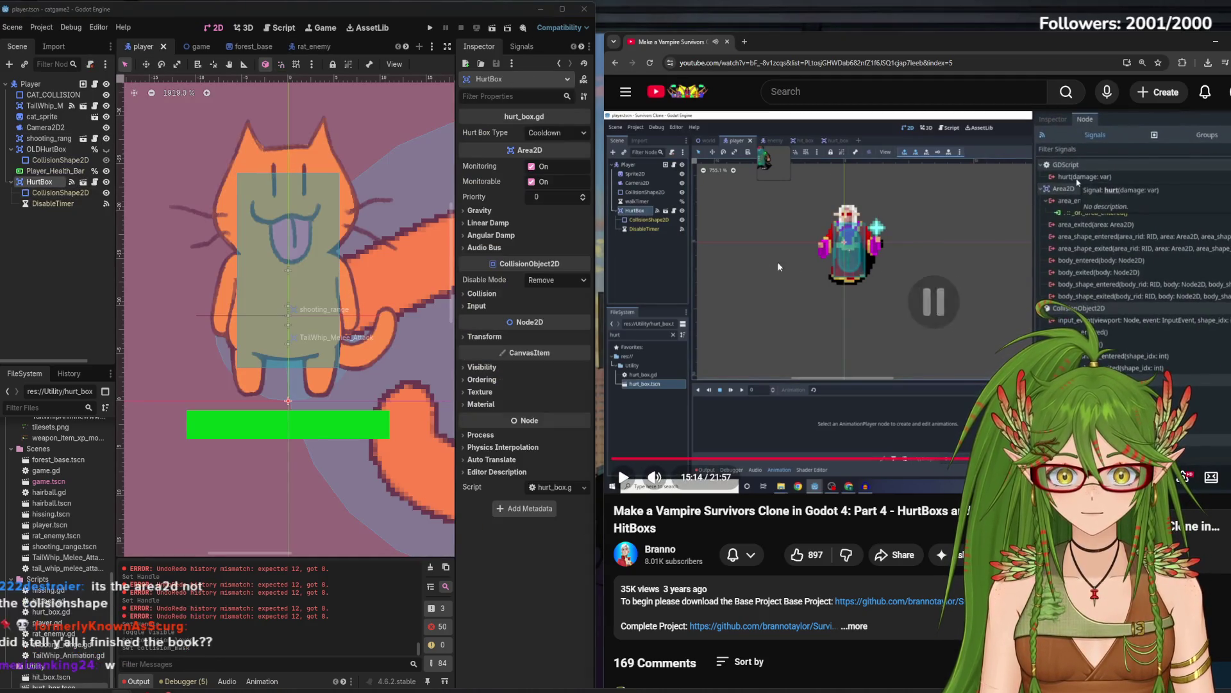
pyautogui.click(799, 264)
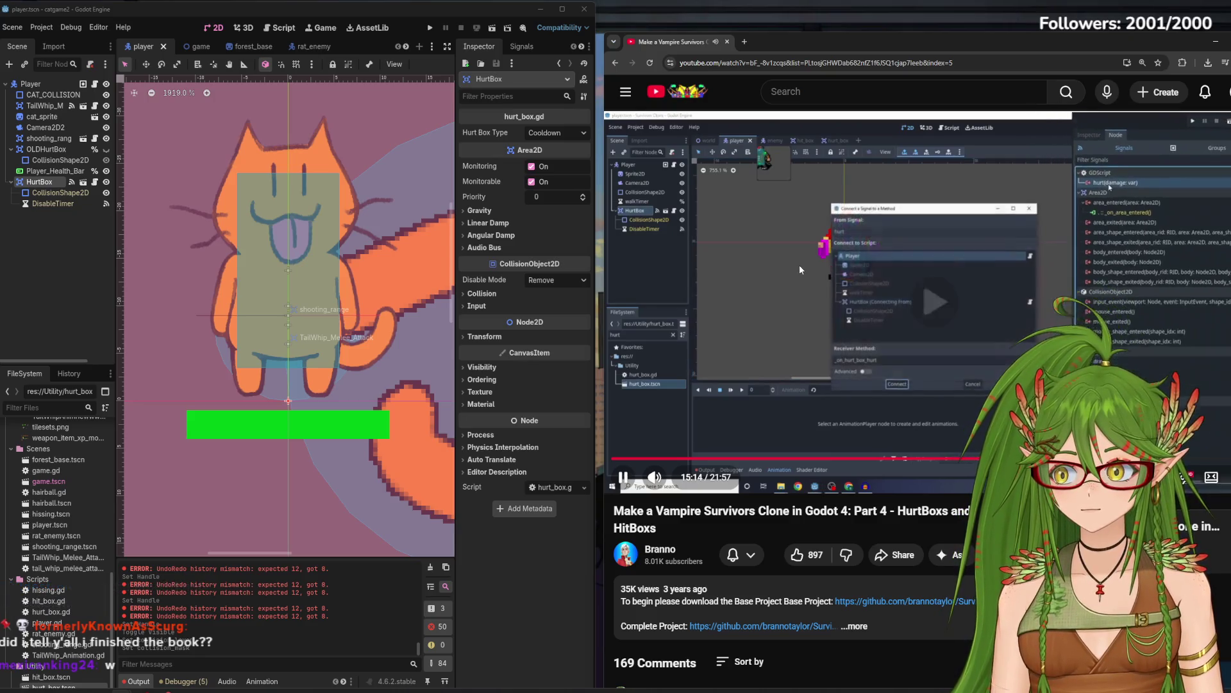
pyautogui.press('space')
pyautogui.click(523, 46)
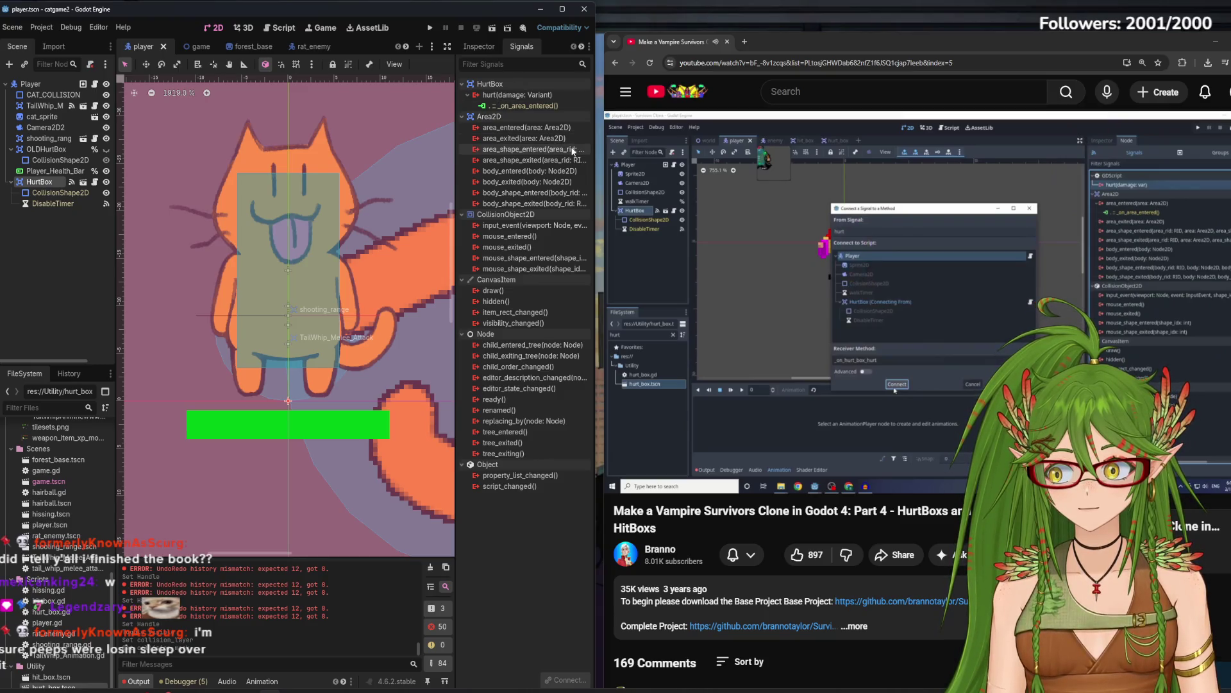
pyautogui.moveTo(533, 149)
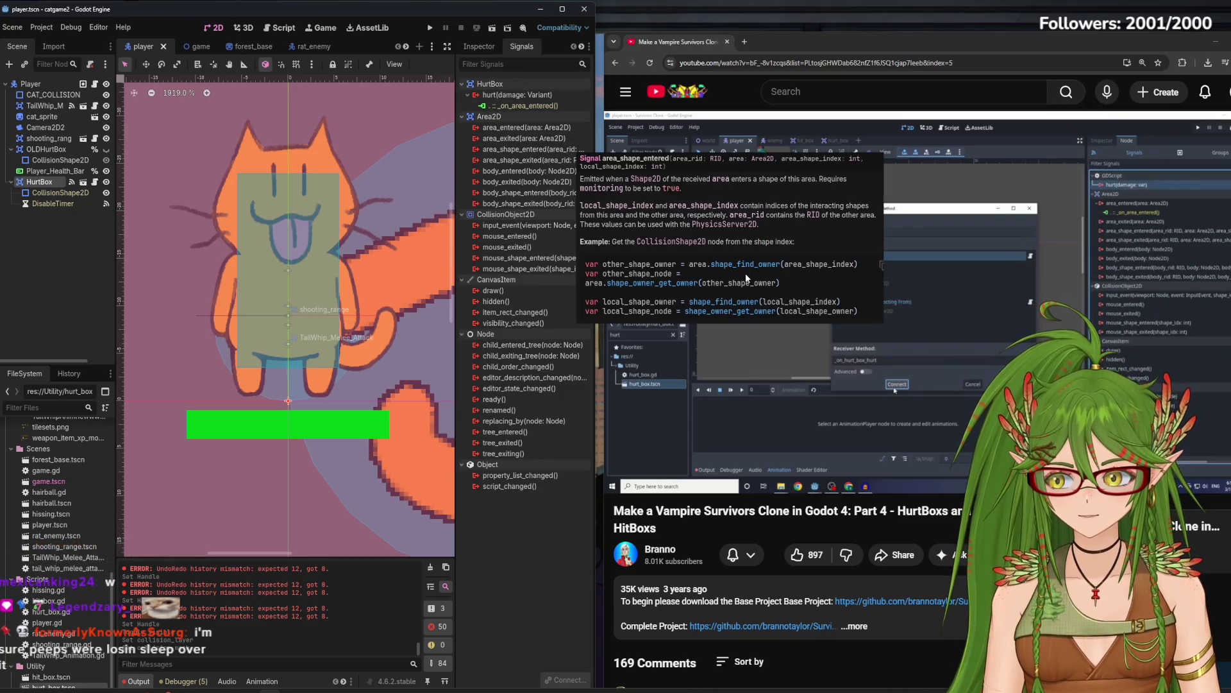
# - Replay the tutorial back to its signal-connecting step and pause there
pyautogui.click(979, 330)
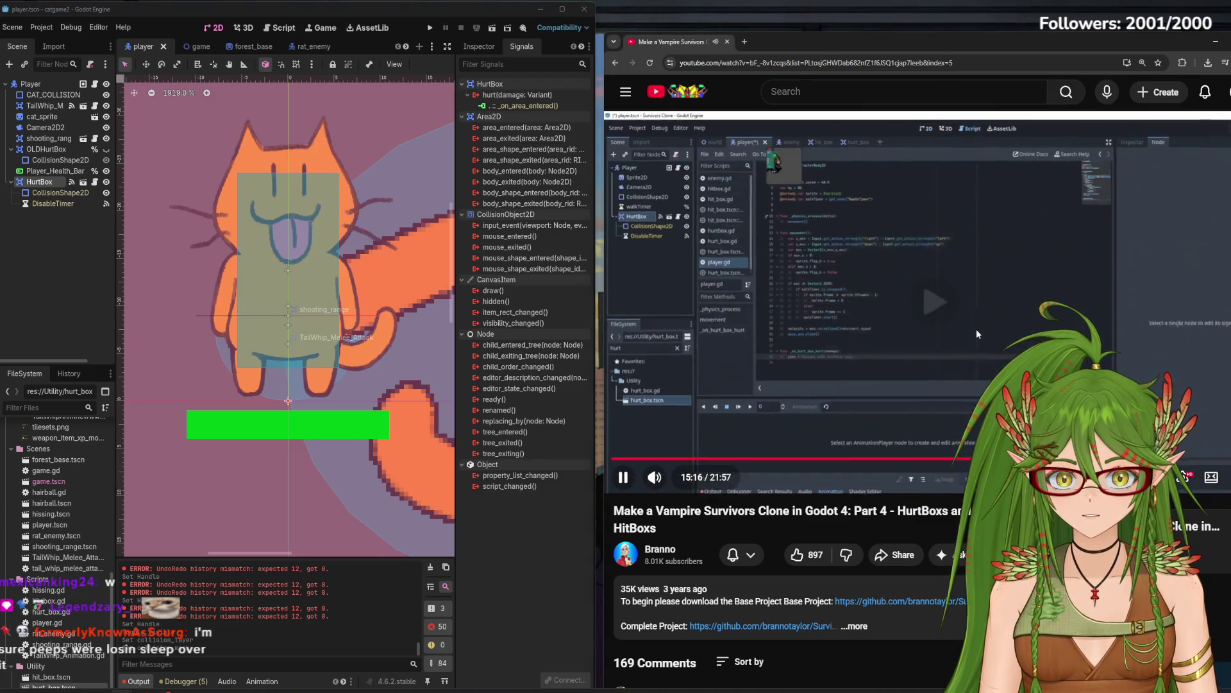
pyautogui.click(820, 270)
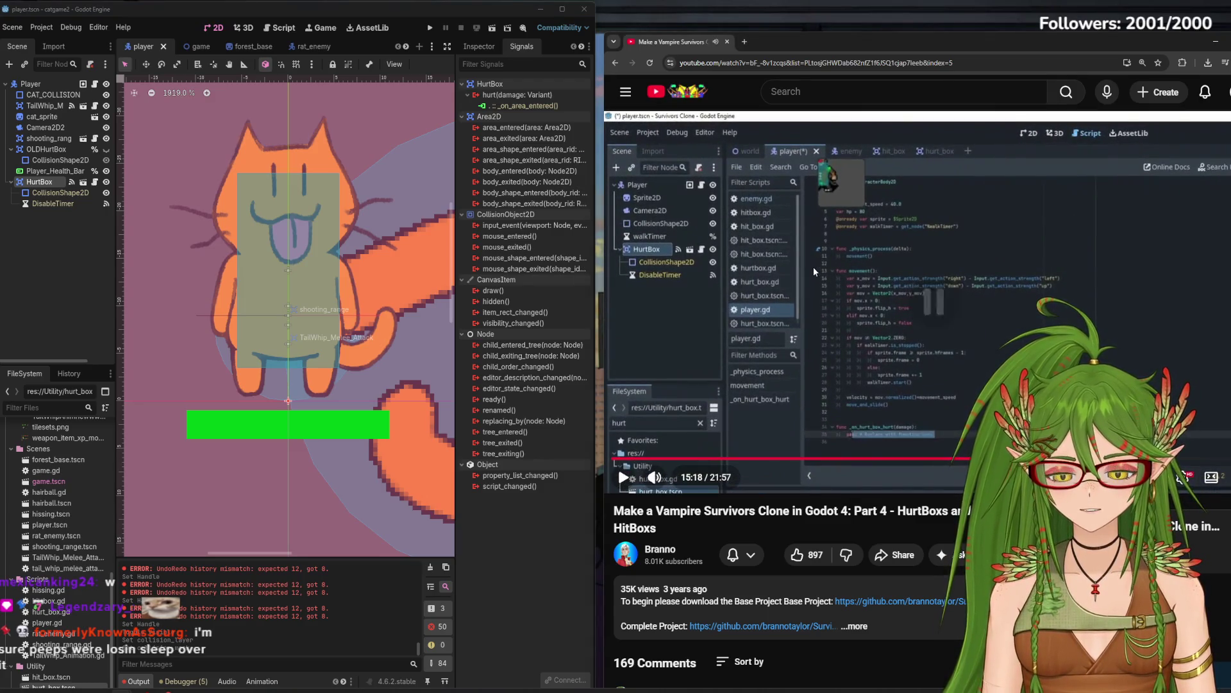
pyautogui.press('j')
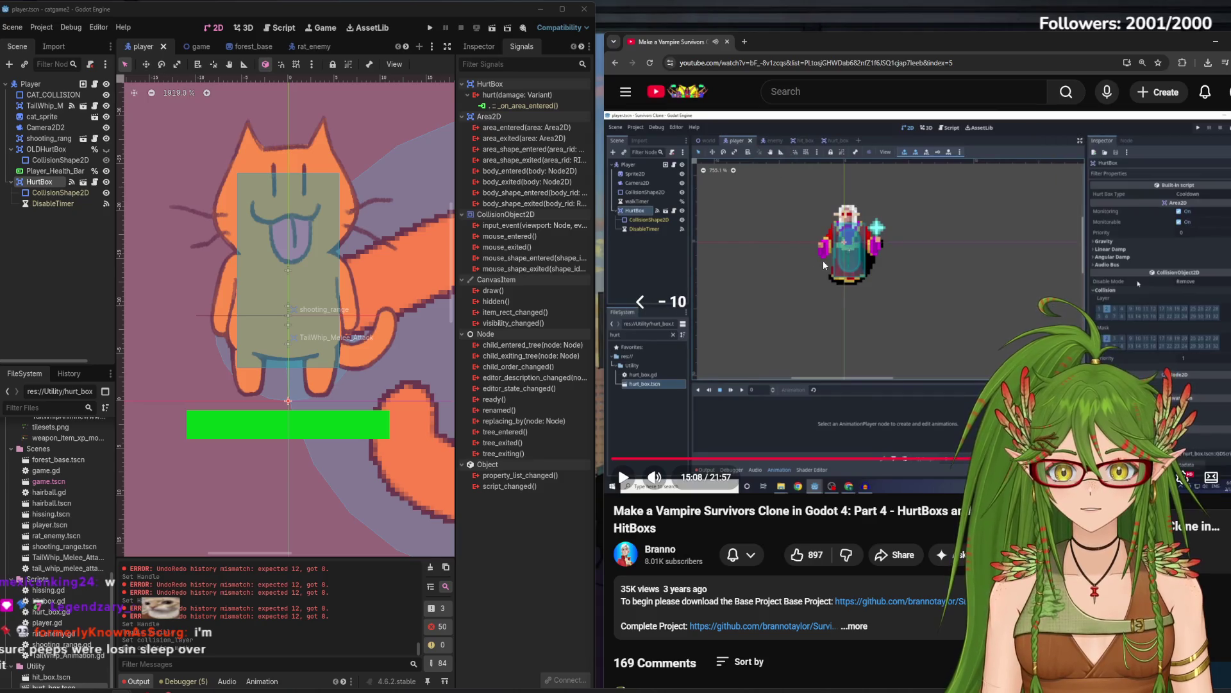
pyautogui.press('k')
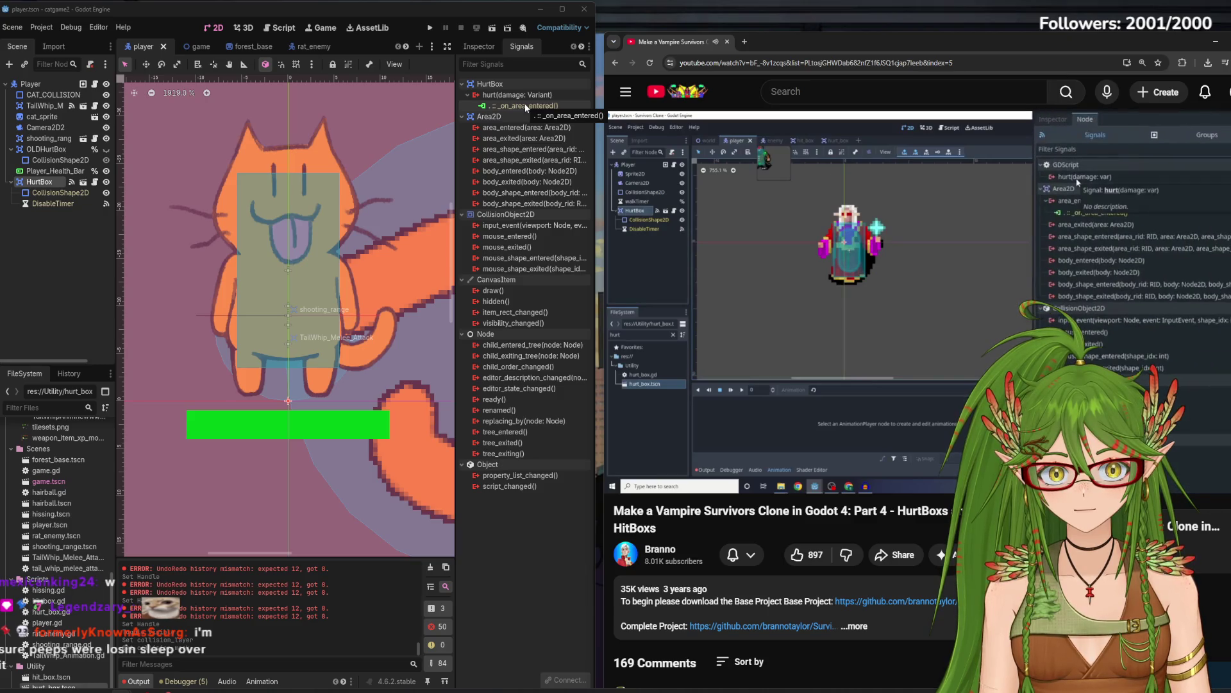
pyautogui.click(772, 189)
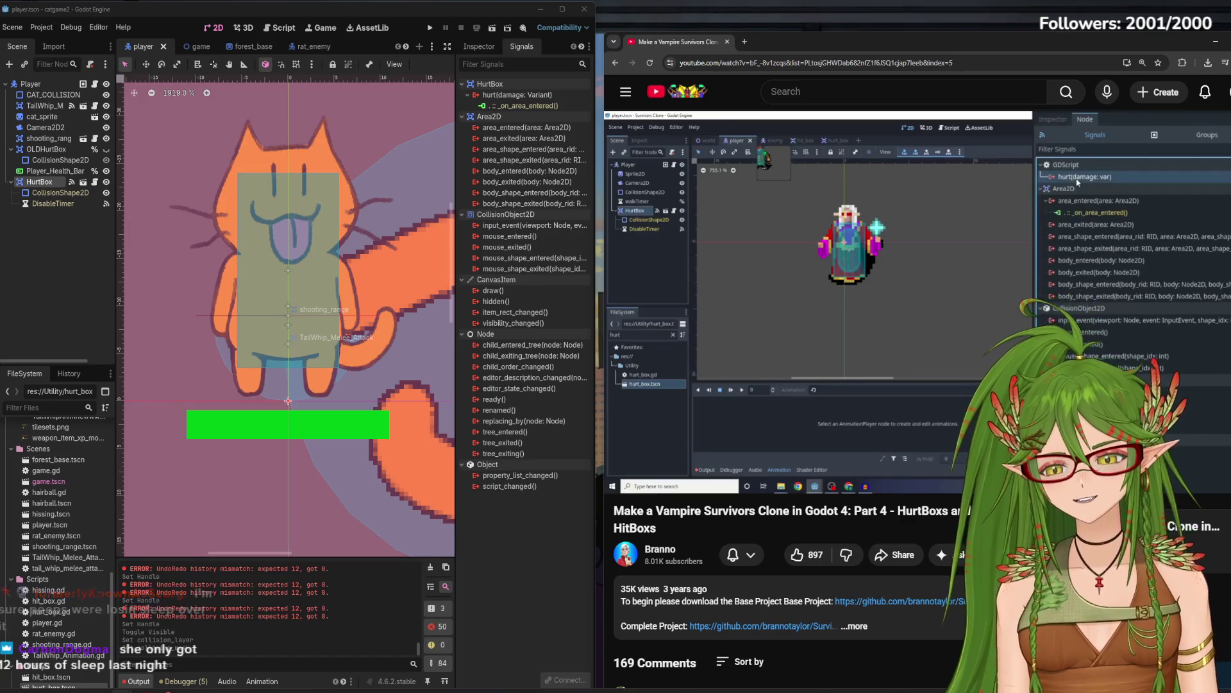
pyautogui.click(873, 255)
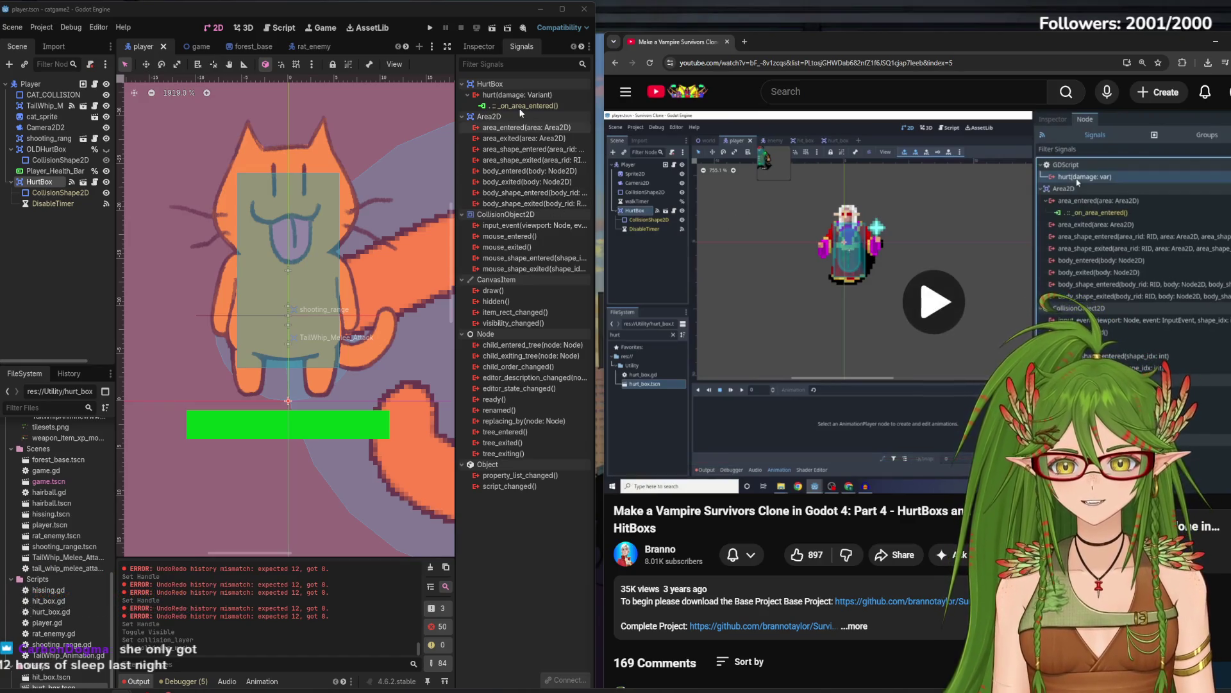
pyautogui.click(823, 267)
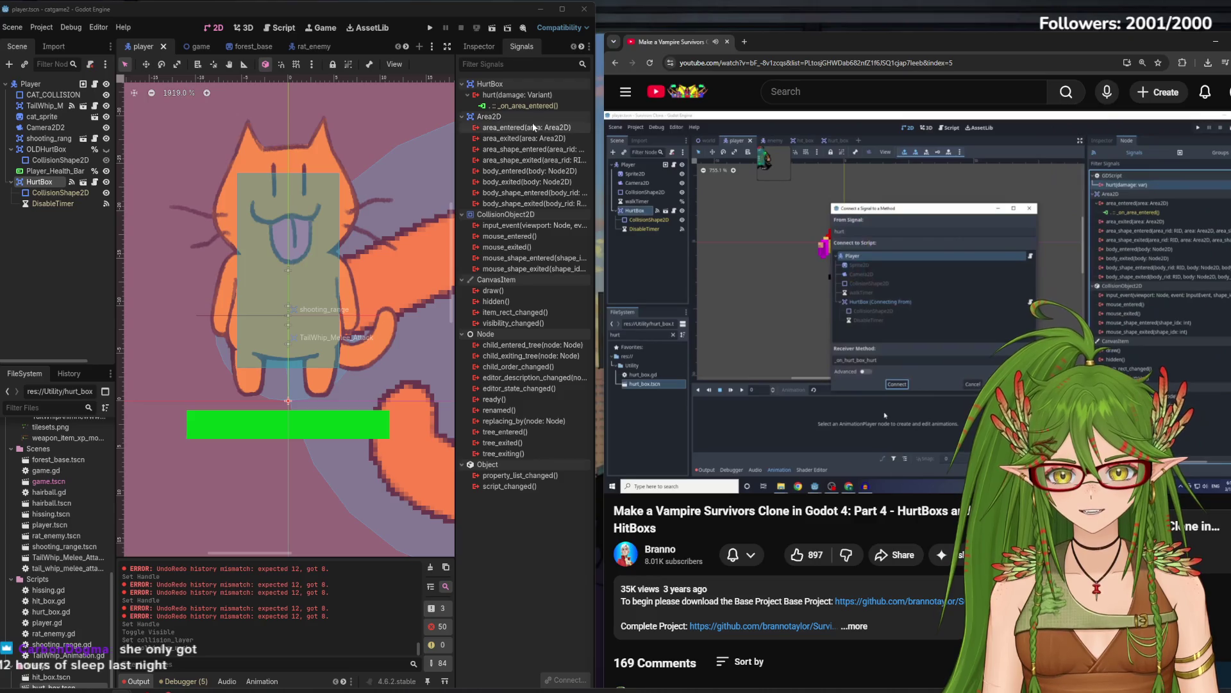
# - Connect the hurt signal to a new _on_hurt_box_hurt method on Player
pyautogui.click(529, 106)
pyautogui.doubleClick(528, 96)
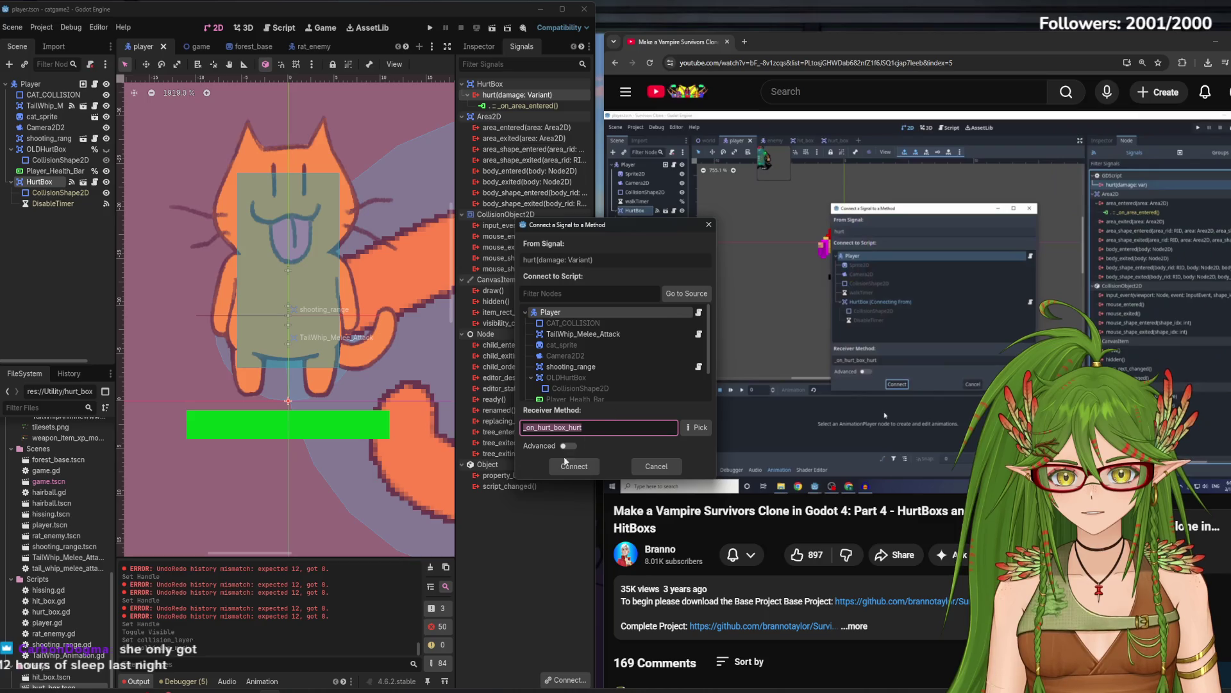
pyautogui.hotkey('alt', 'Tab')
pyautogui.press('k')
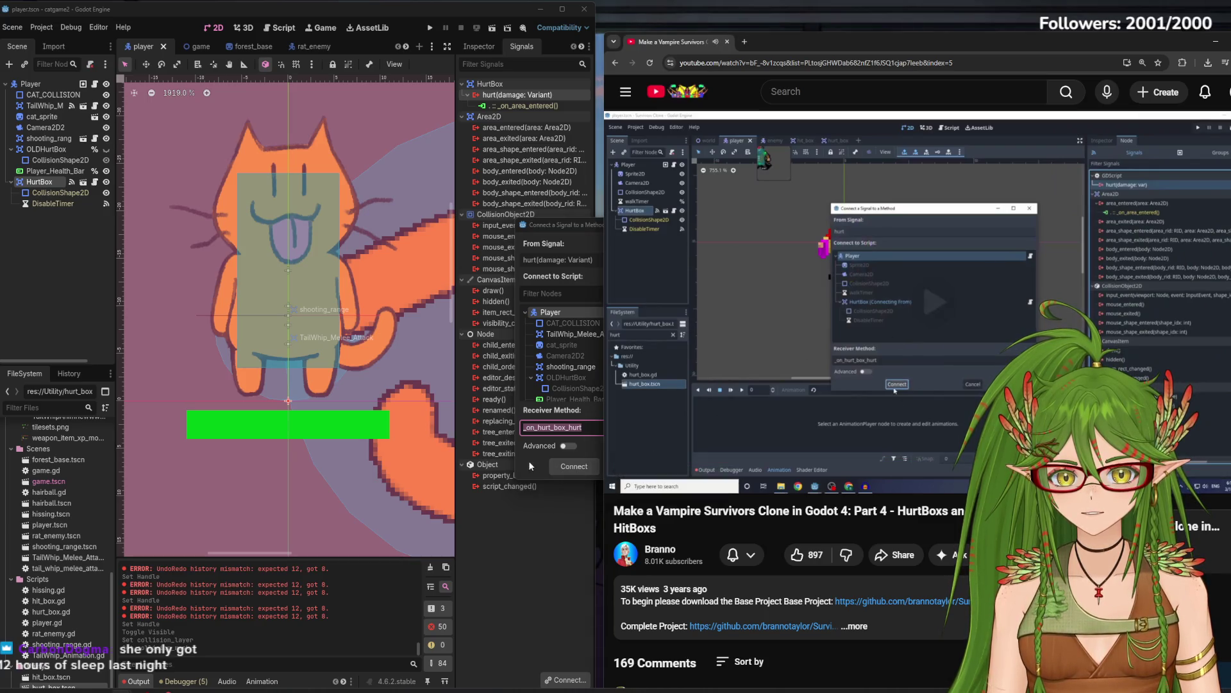
pyautogui.click(574, 467)
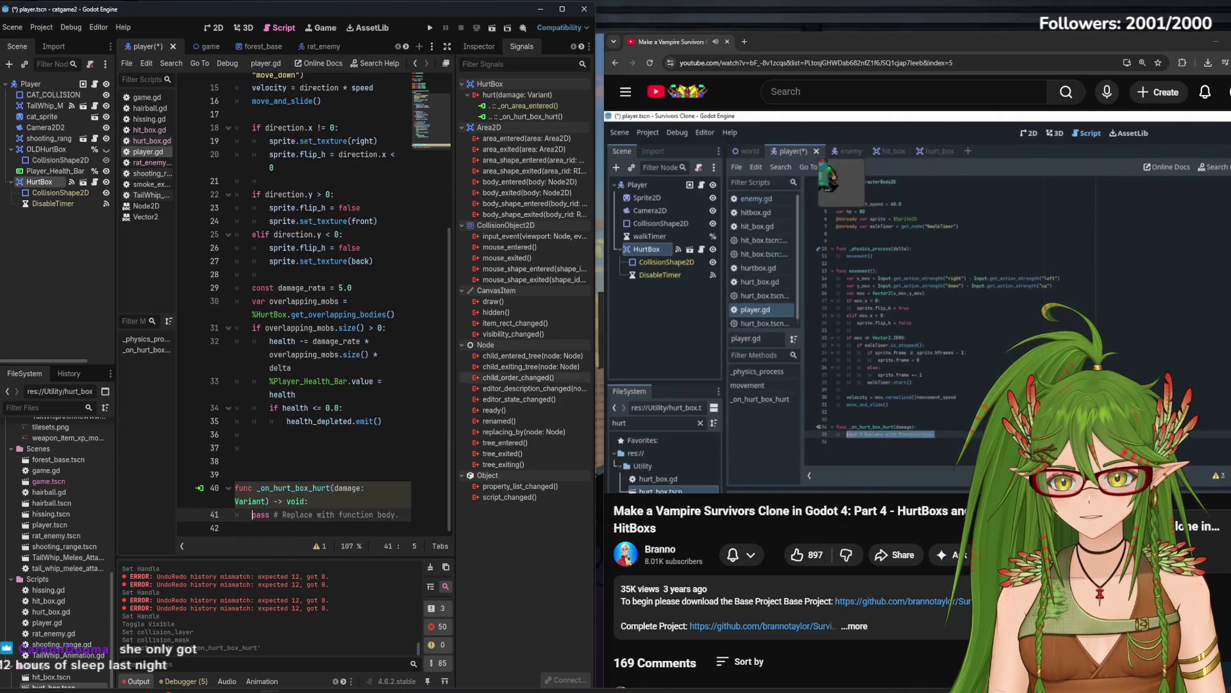
# - Redo the visibility_layer and light_mask scene changes from the Scene menu
pyautogui.click(751, 367)
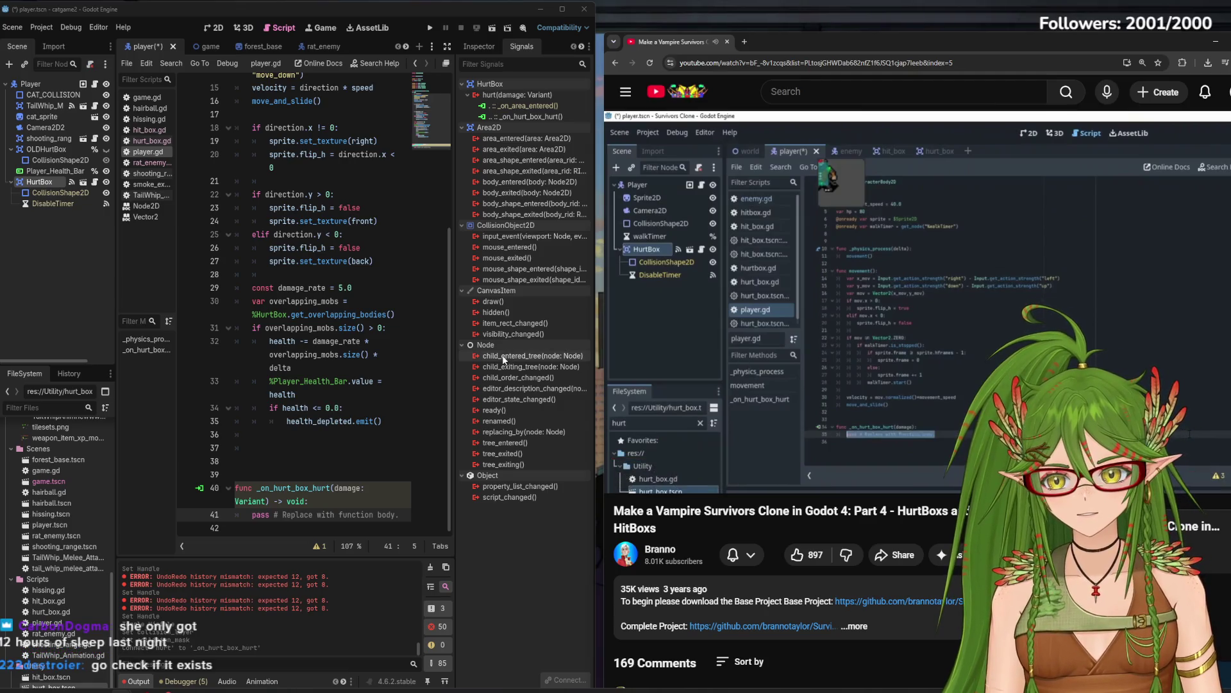
pyautogui.click(107, 290)
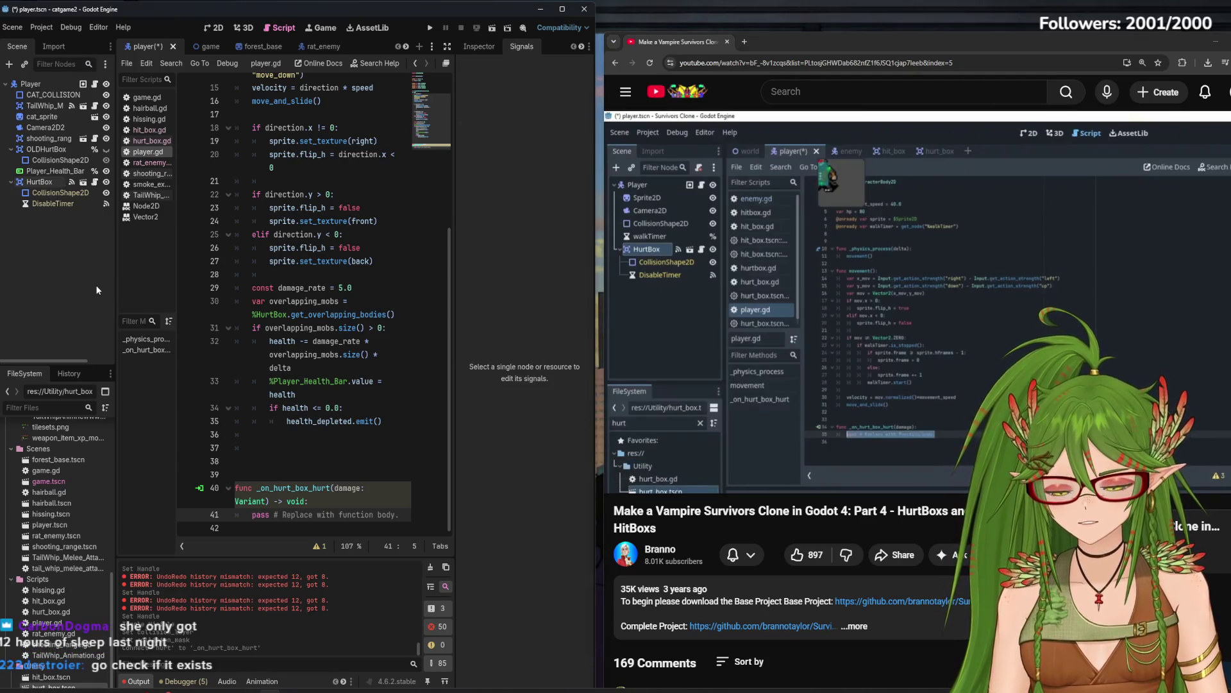
pyautogui.click(317, 436)
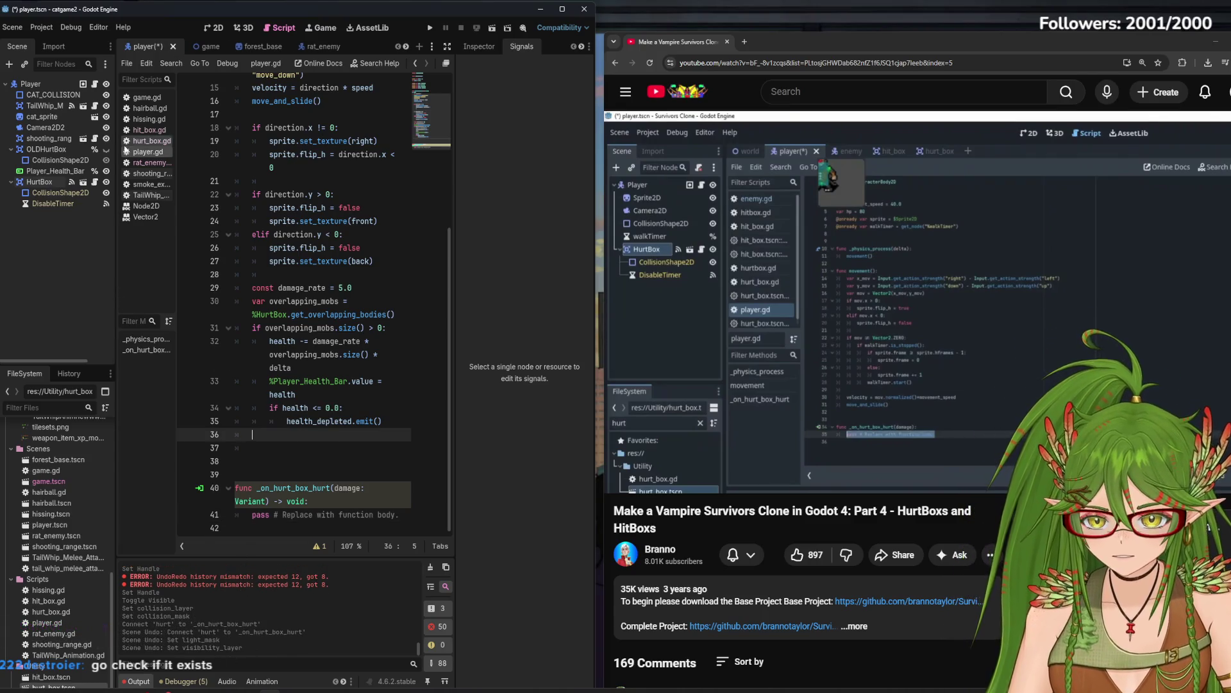
pyautogui.click(70, 30)
pyautogui.moveTo(99, 30)
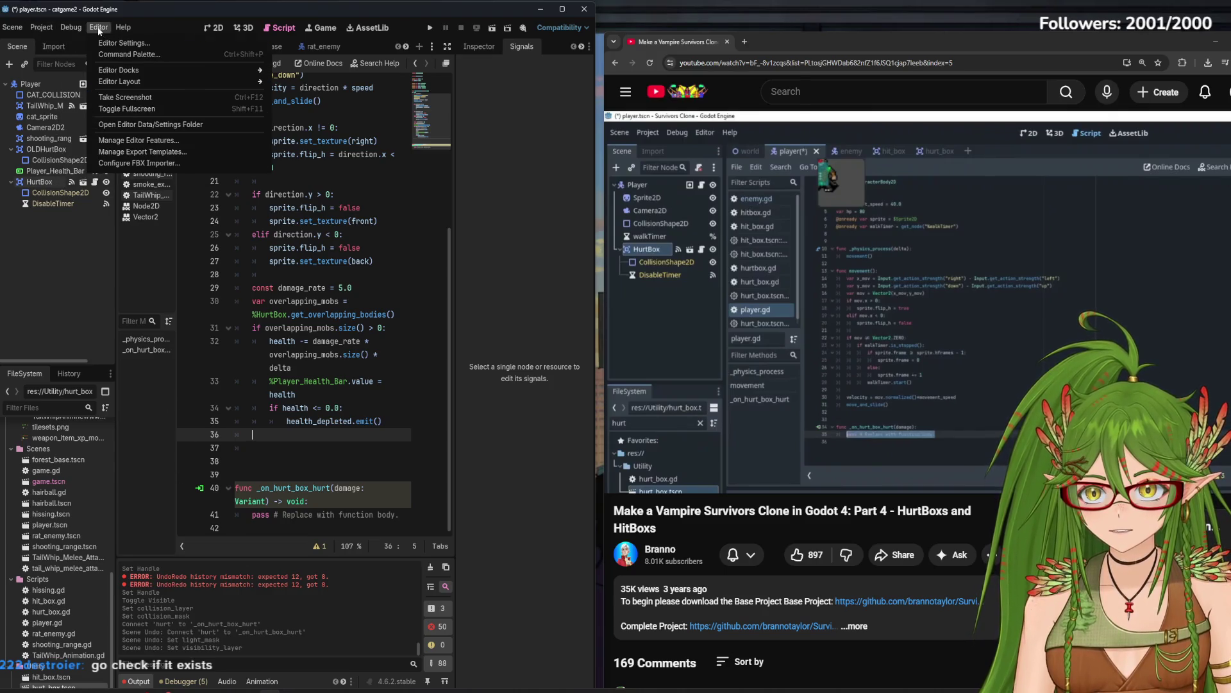
pyautogui.moveTo(13, 28)
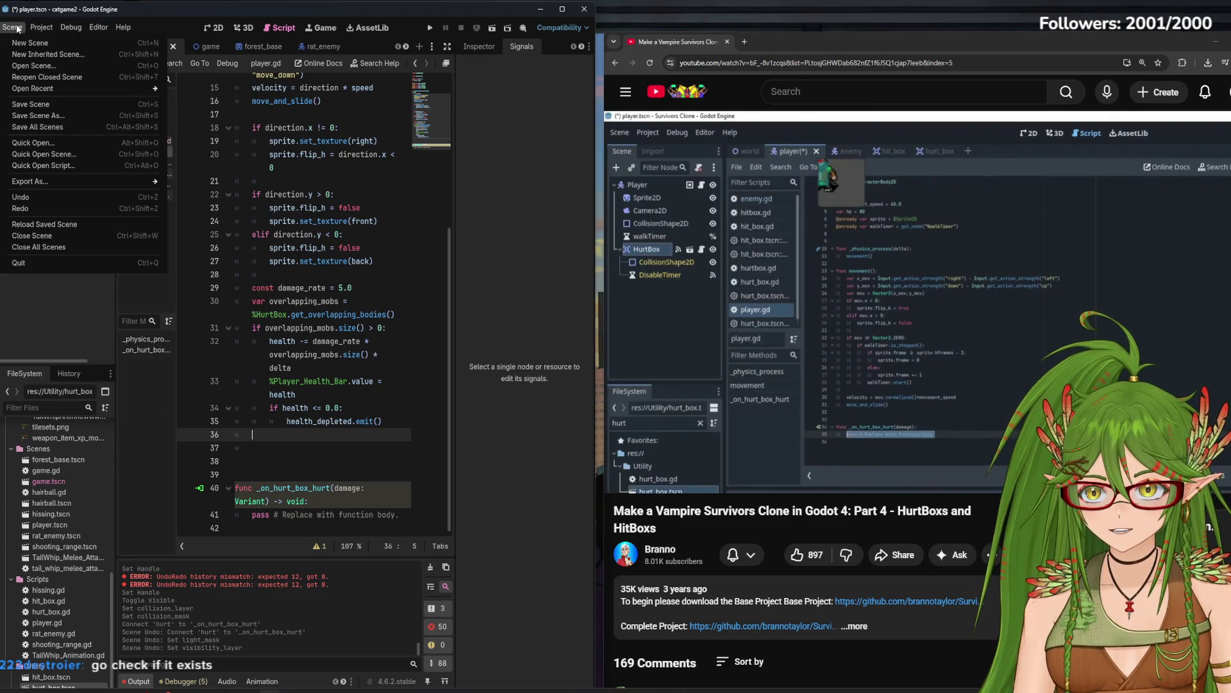
pyautogui.click(44, 207)
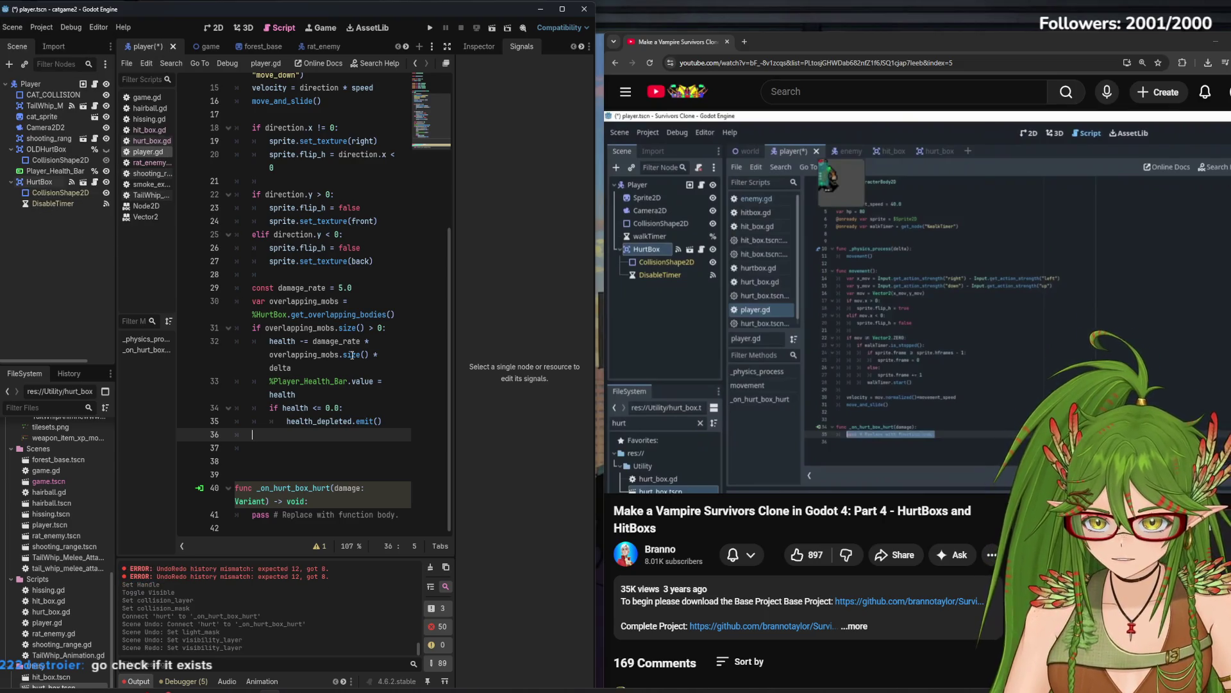
pyautogui.click(13, 27)
pyautogui.click(43, 210)
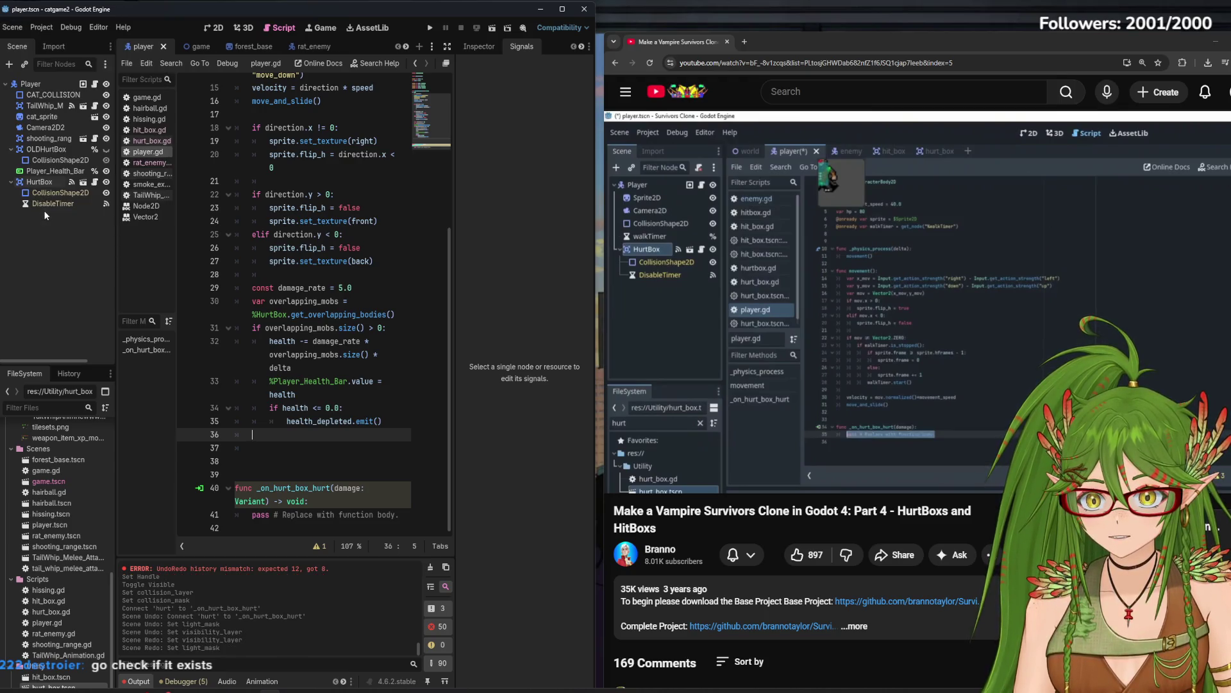
pyautogui.click(12, 26)
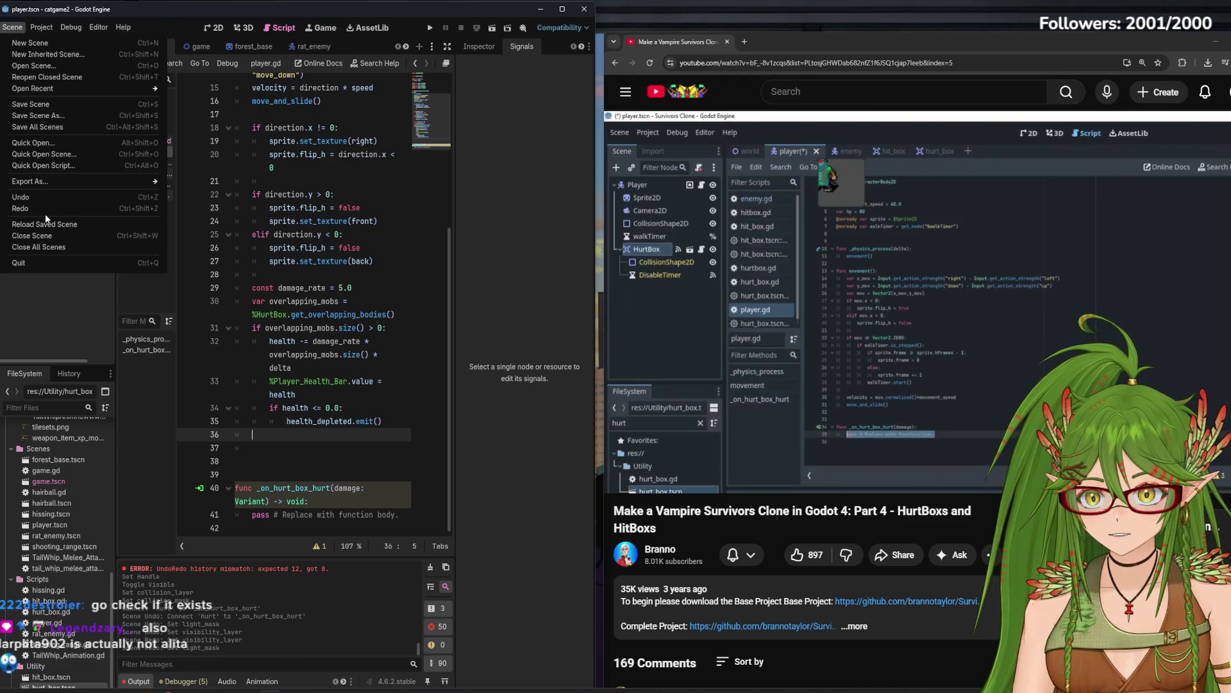
pyautogui.click(41, 207)
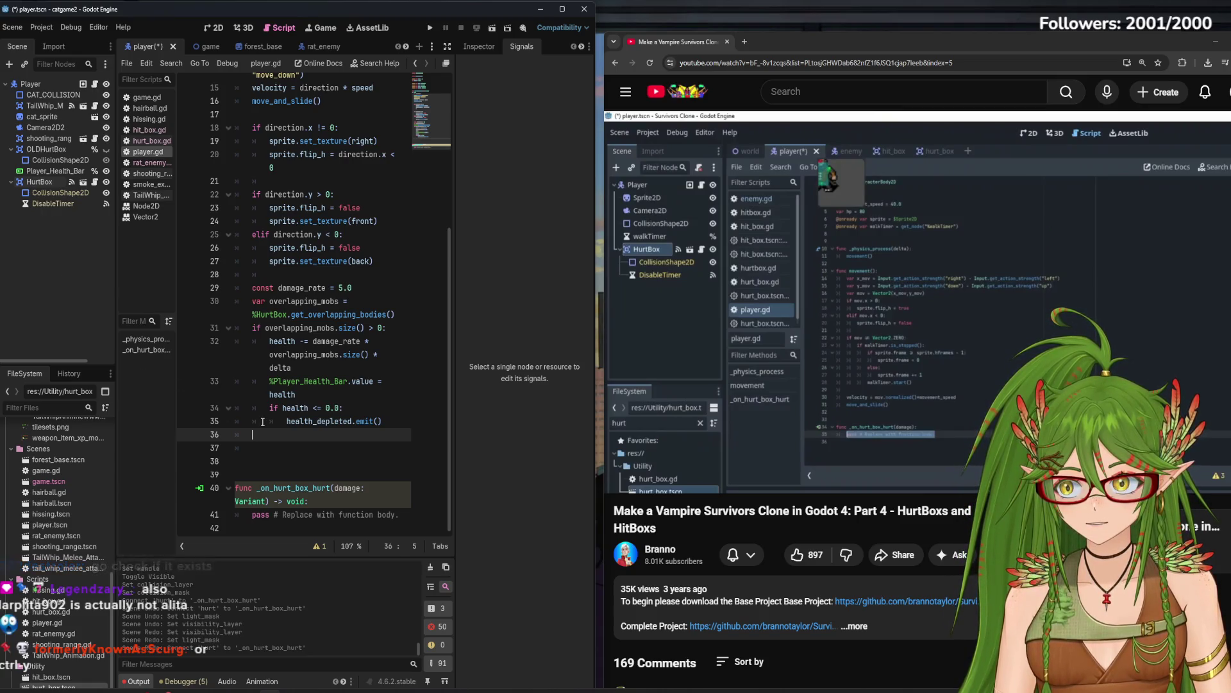
# - Select the placeholder pass line in _on_hurt_box_hurt(damage) for replacement
pyautogui.hotkey('ctrl', 'z')
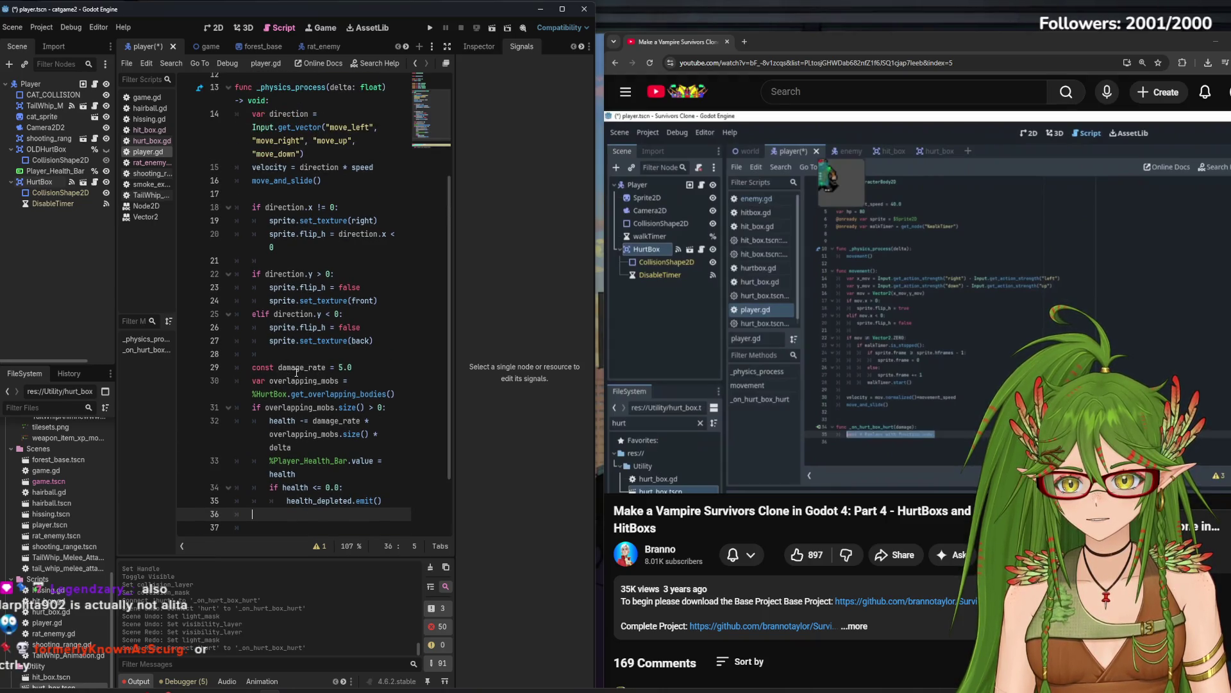
pyautogui.scroll(-1, 300, 392)
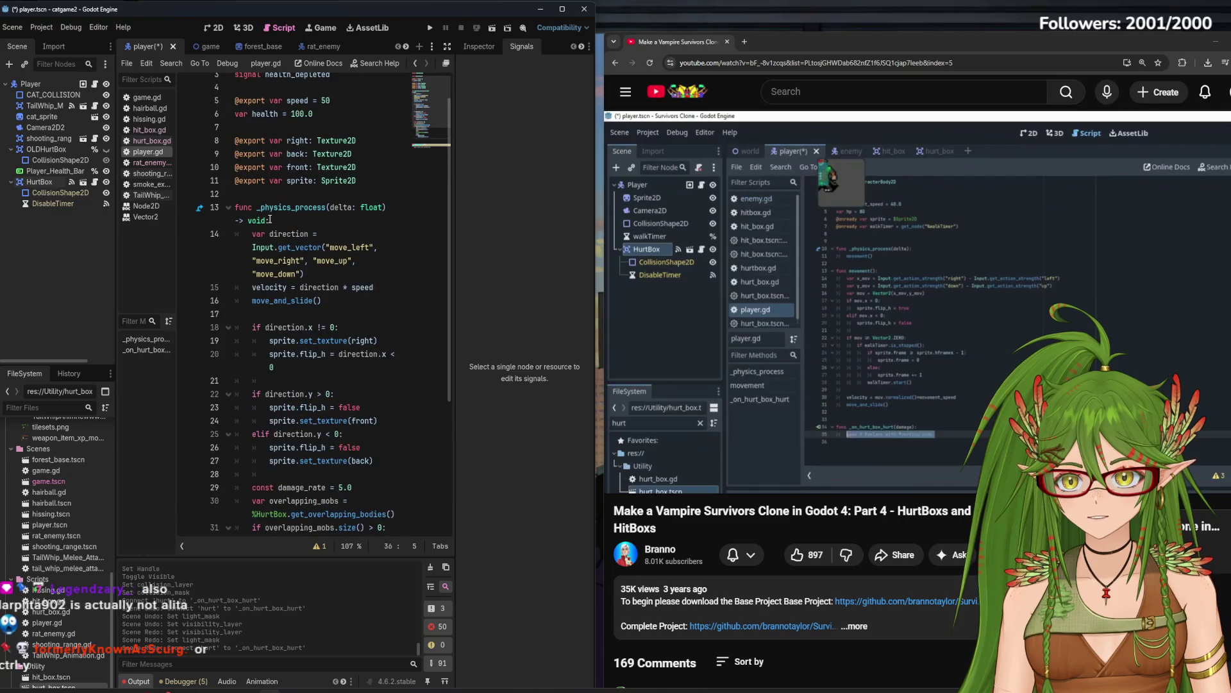
pyautogui.scroll(-1, 301, 411)
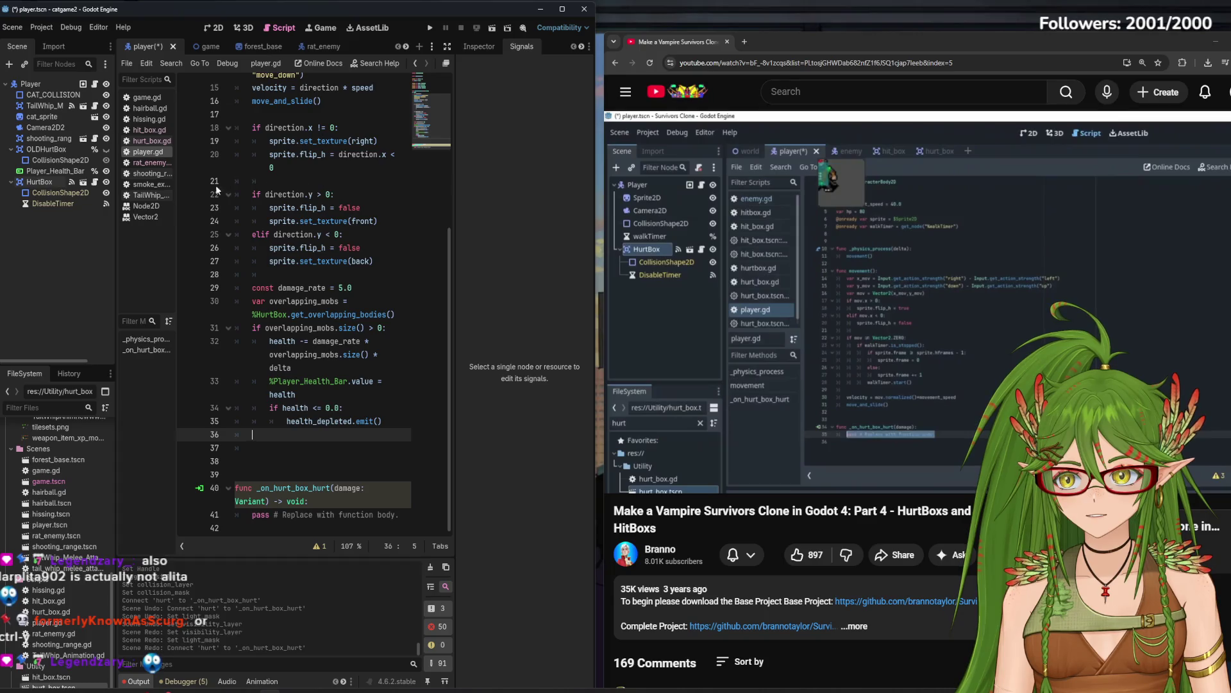
pyautogui.click(859, 321)
pyautogui.click(408, 513)
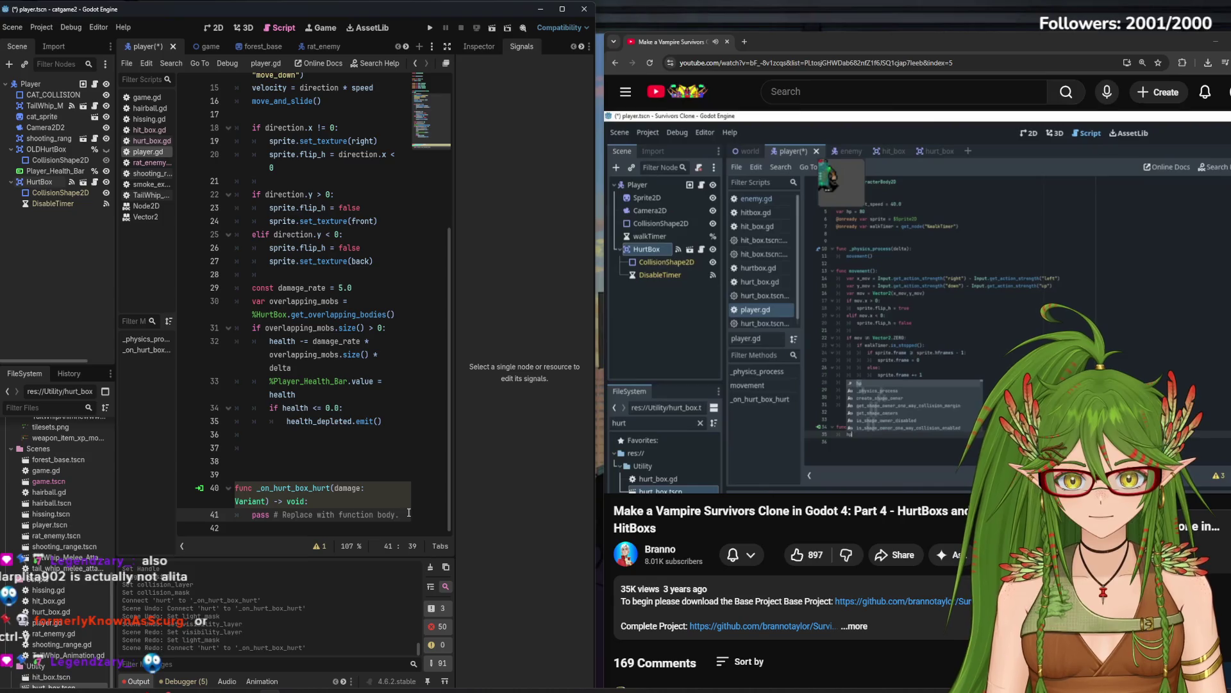
pyautogui.hotkey('shift', 'Home')
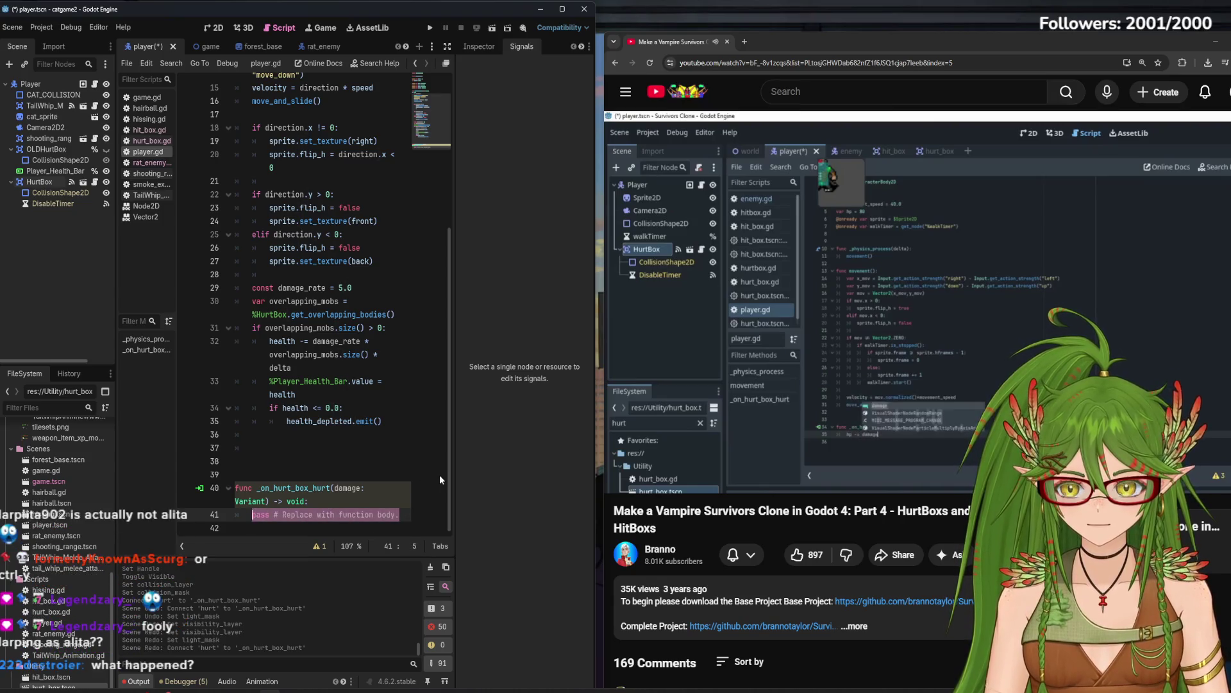
pyautogui.click(976, 354)
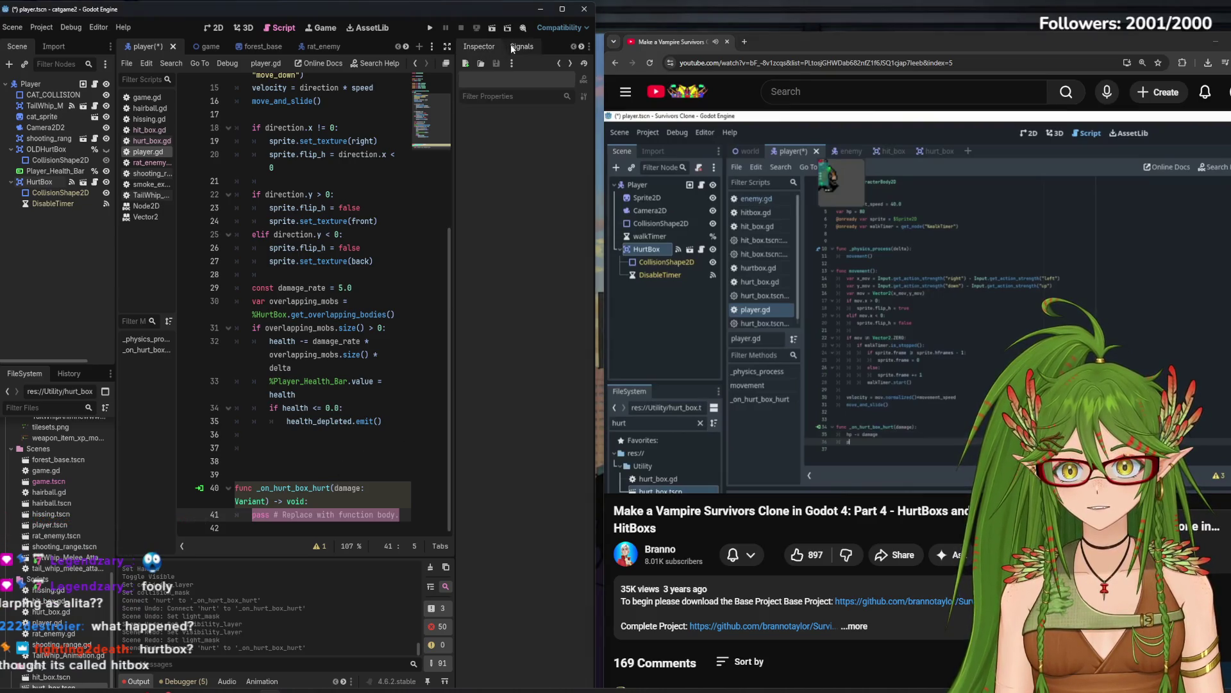
# - Jump from the HurtBox's _on_area_entered connection to its method in hurt_box.gd
pyautogui.click(30, 84)
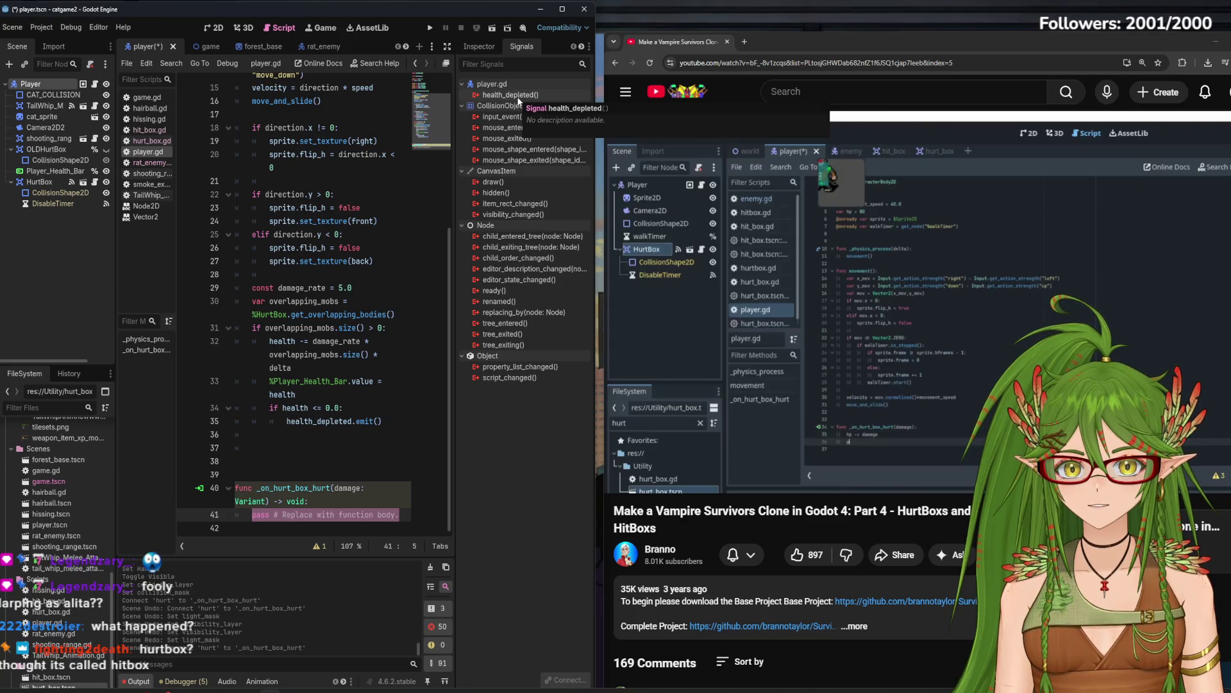
pyautogui.click(43, 182)
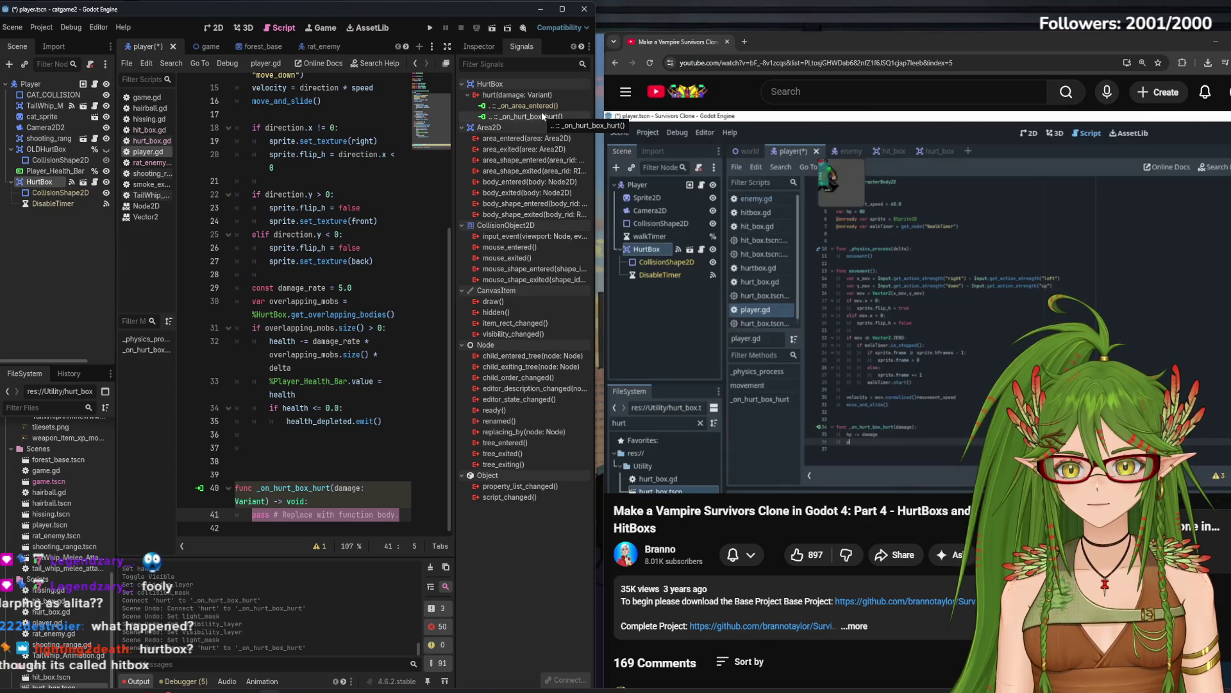
pyautogui.click(49, 153)
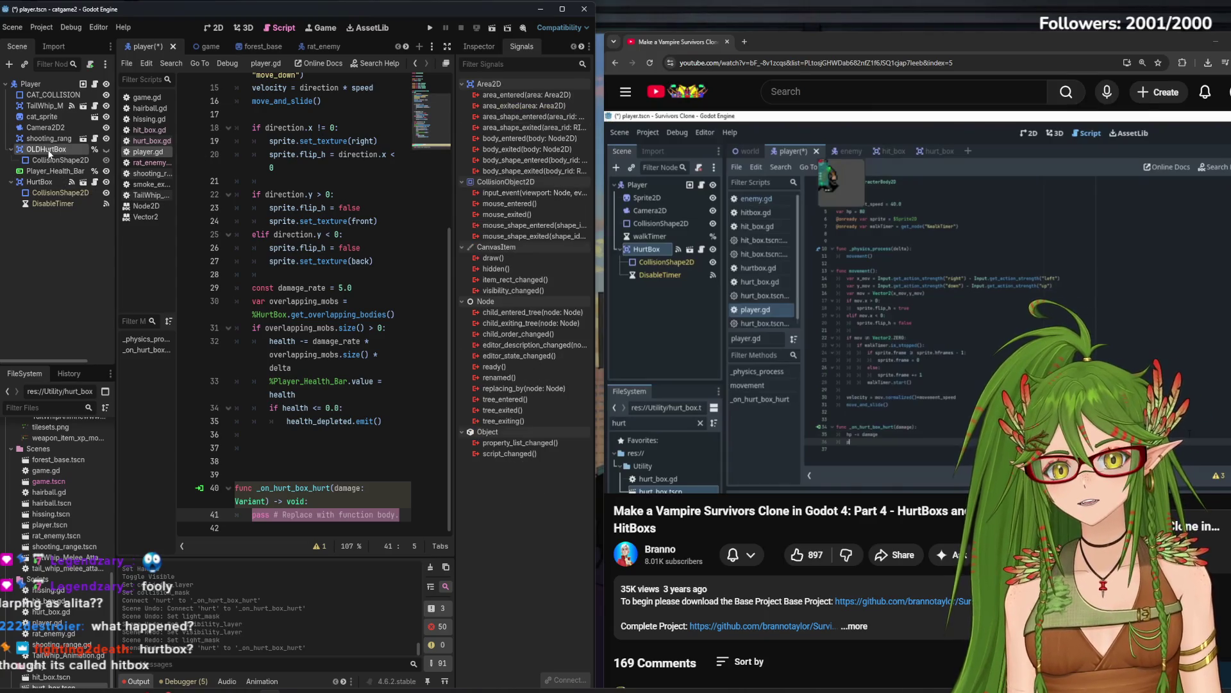
pyautogui.click(46, 182)
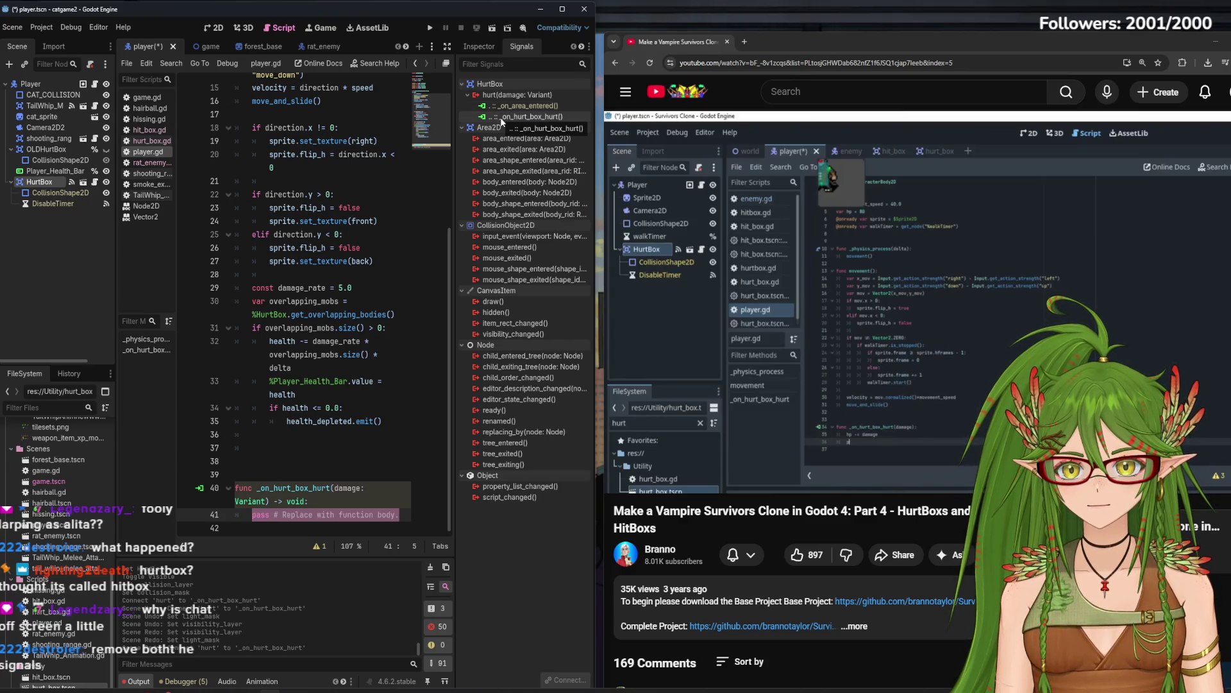
pyautogui.rightClick(507, 109)
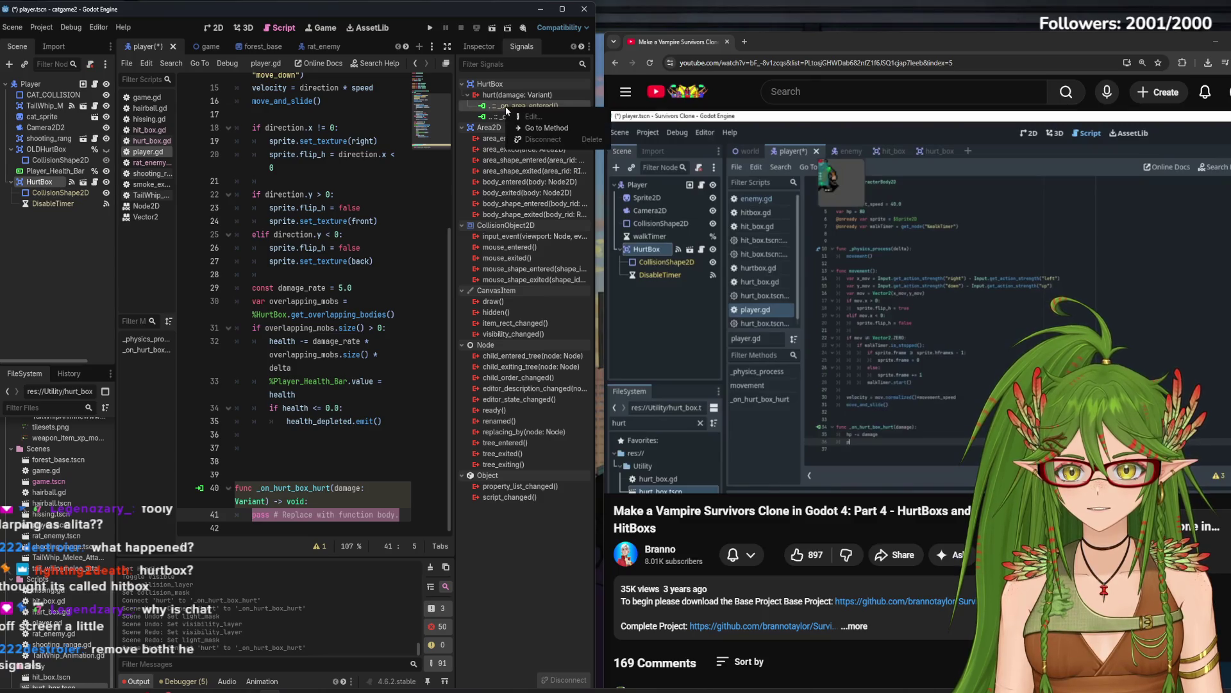
pyautogui.click(530, 125)
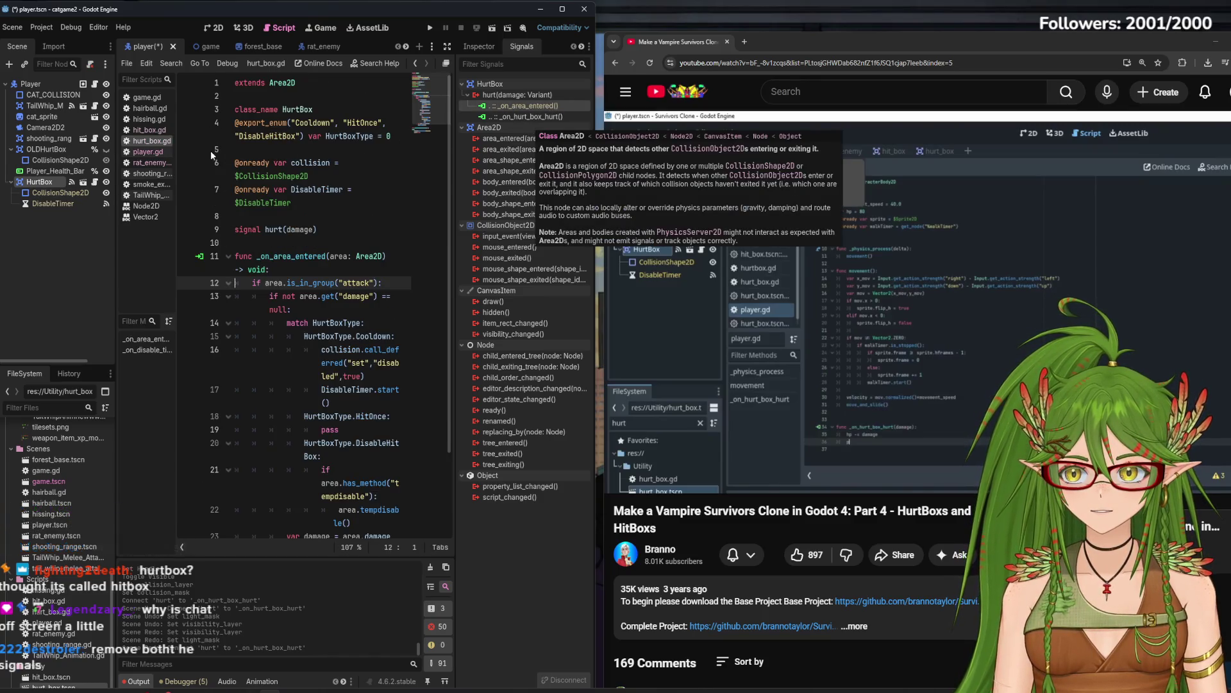
# - Check which signals connect to _on_area_entered using line 11's gutter icon
pyautogui.scroll(-3, 310, 239)
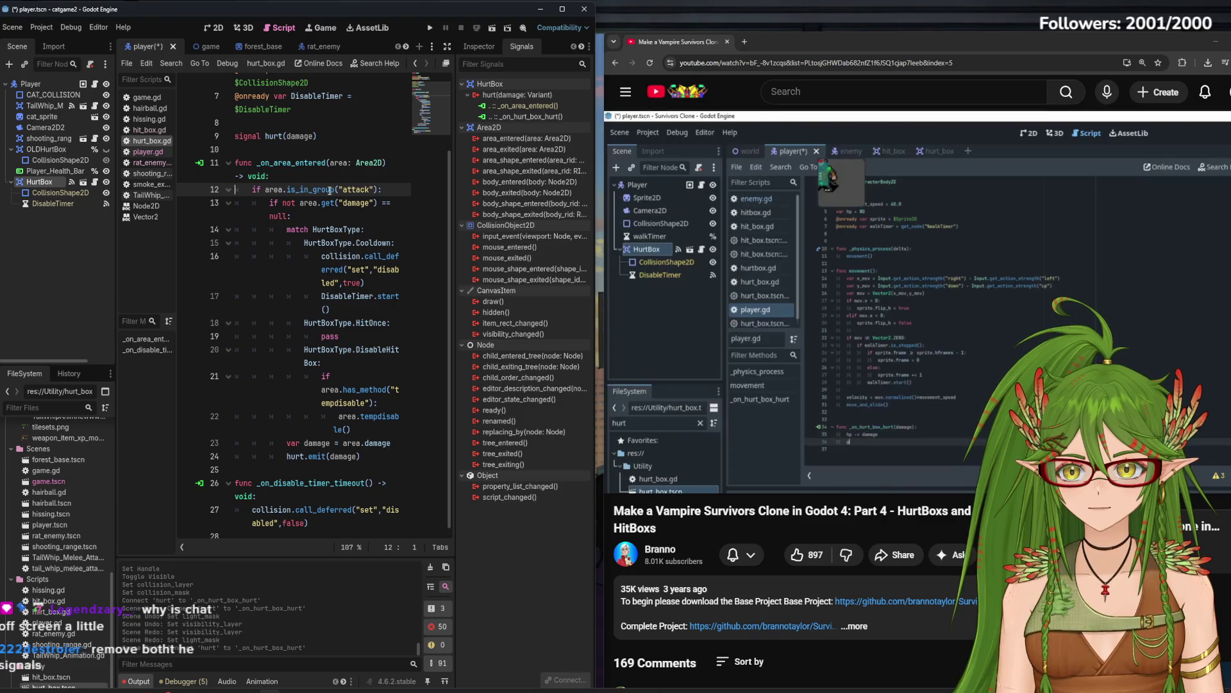
pyautogui.moveTo(813, 256)
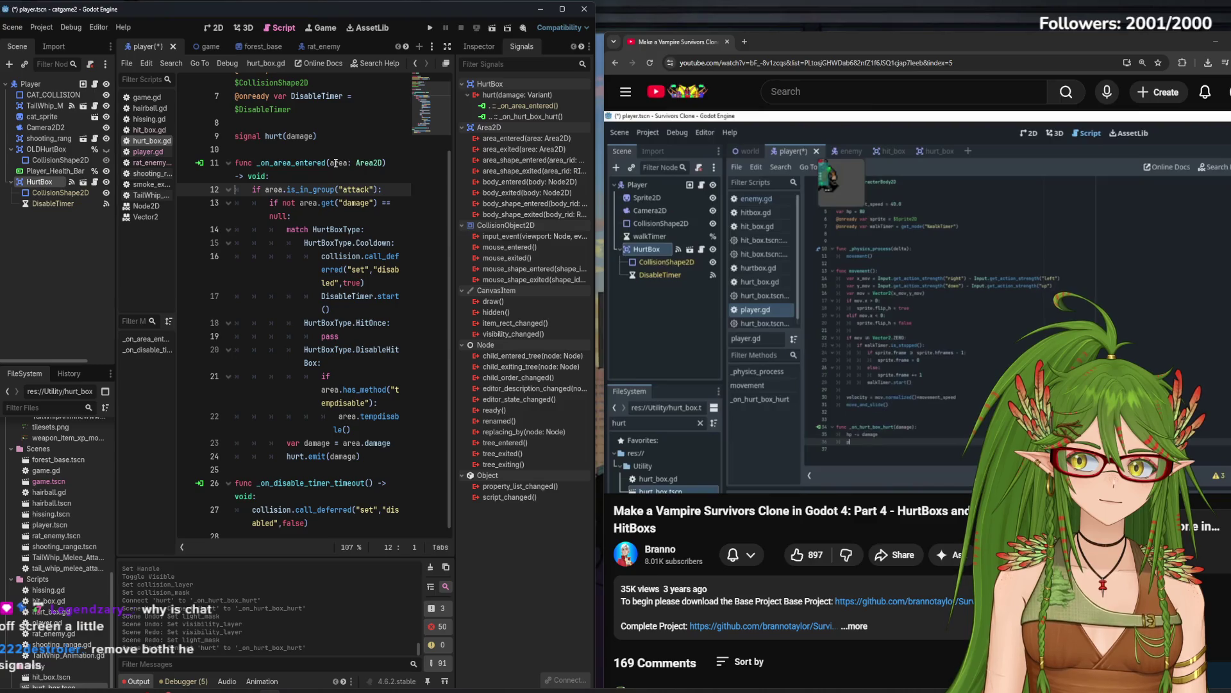
pyautogui.click(201, 163)
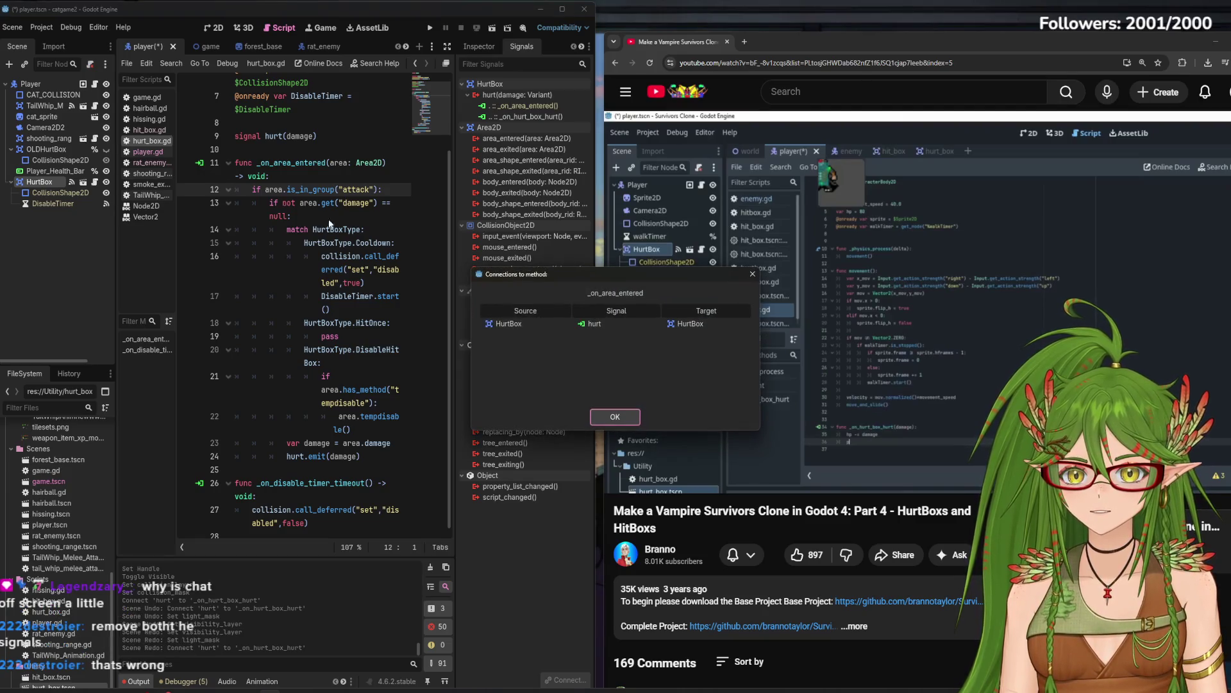
pyautogui.click(752, 274)
pyautogui.rightClick(527, 103)
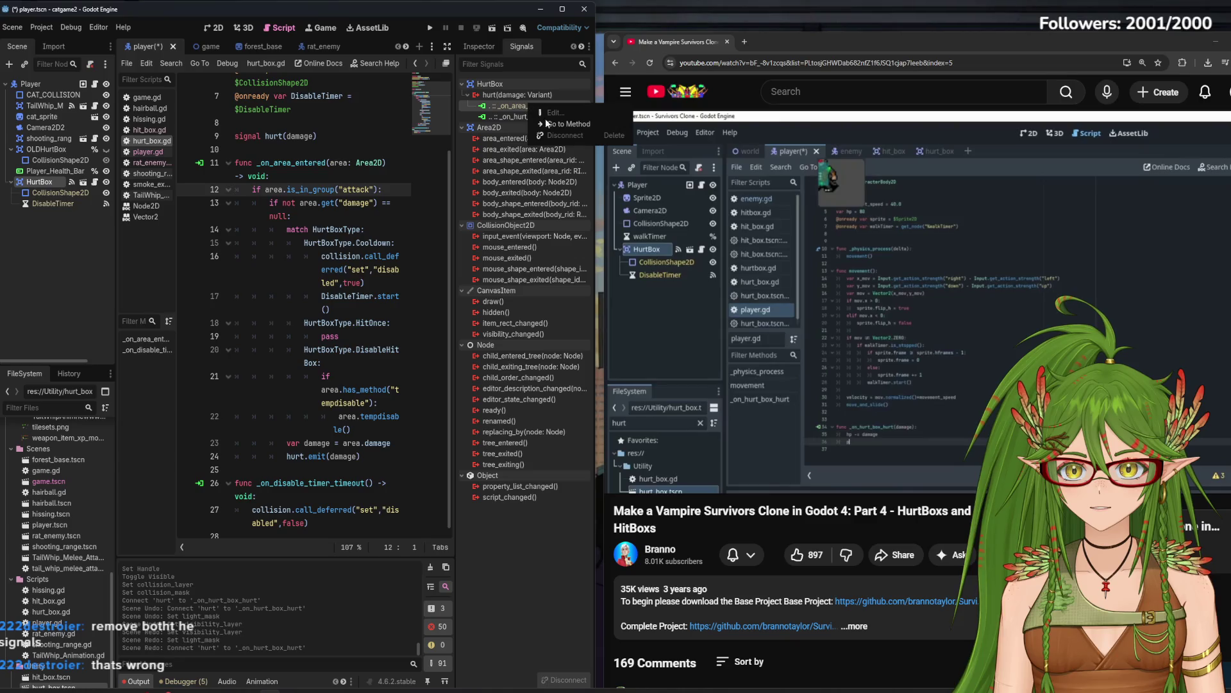
pyautogui.click(500, 110)
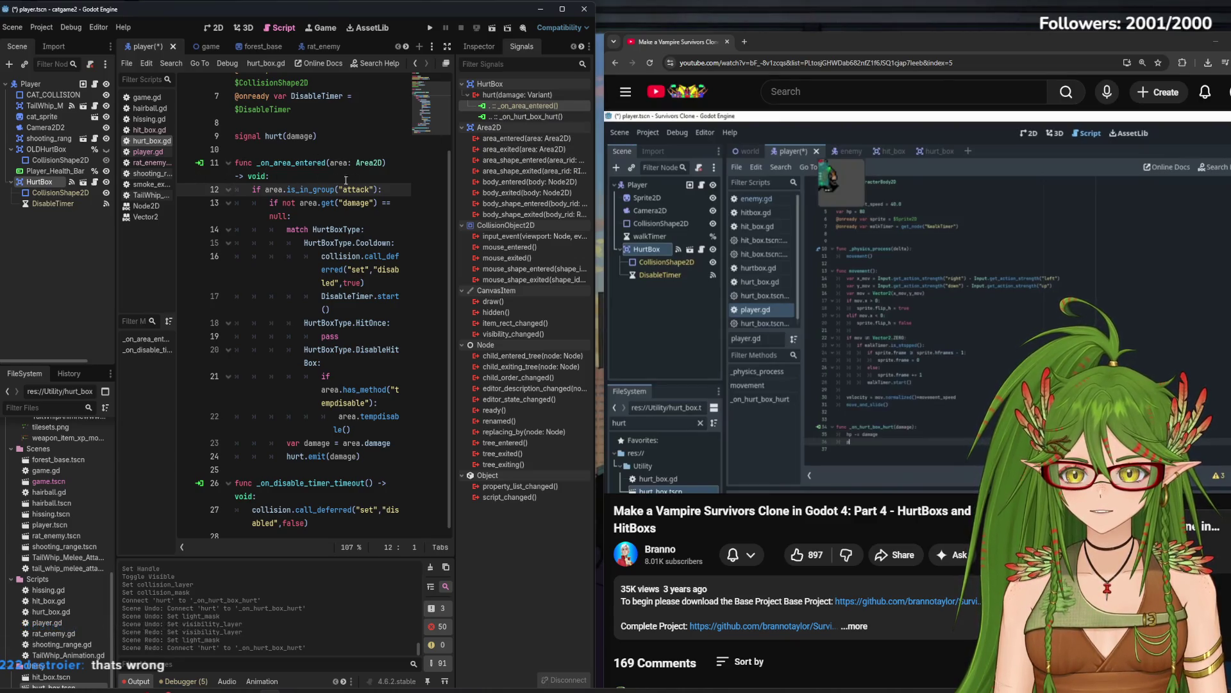
pyautogui.rightClick(198, 167)
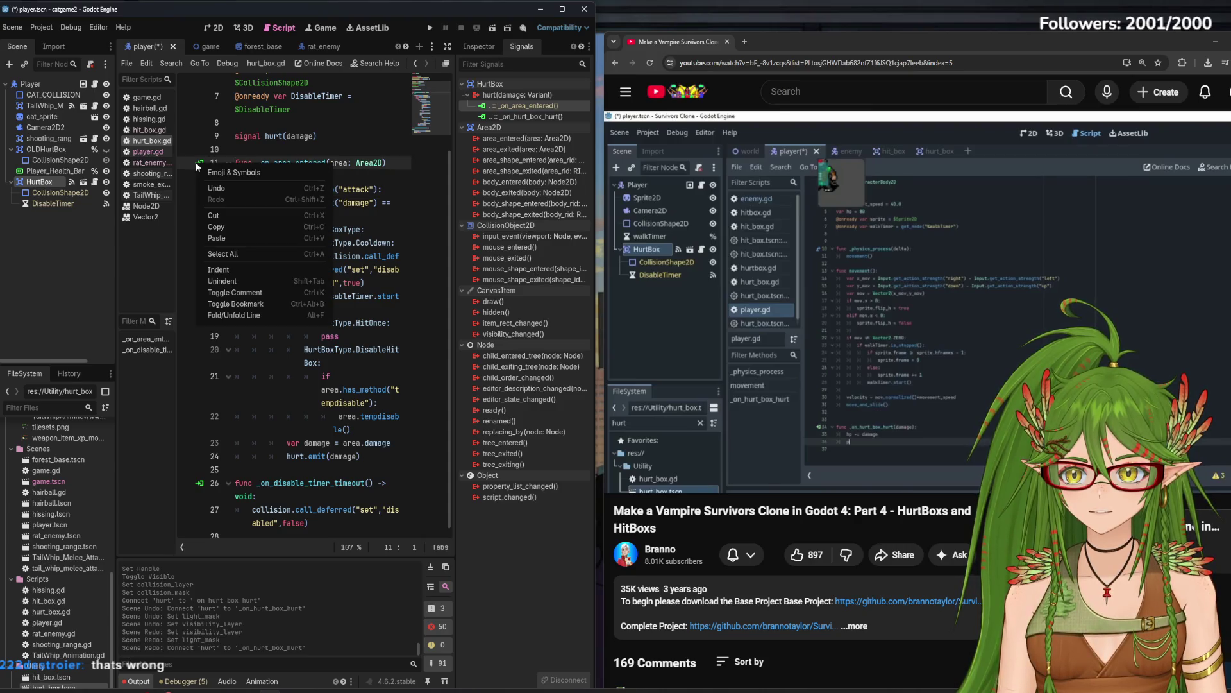
pyautogui.click(199, 162)
pyautogui.click(199, 162)
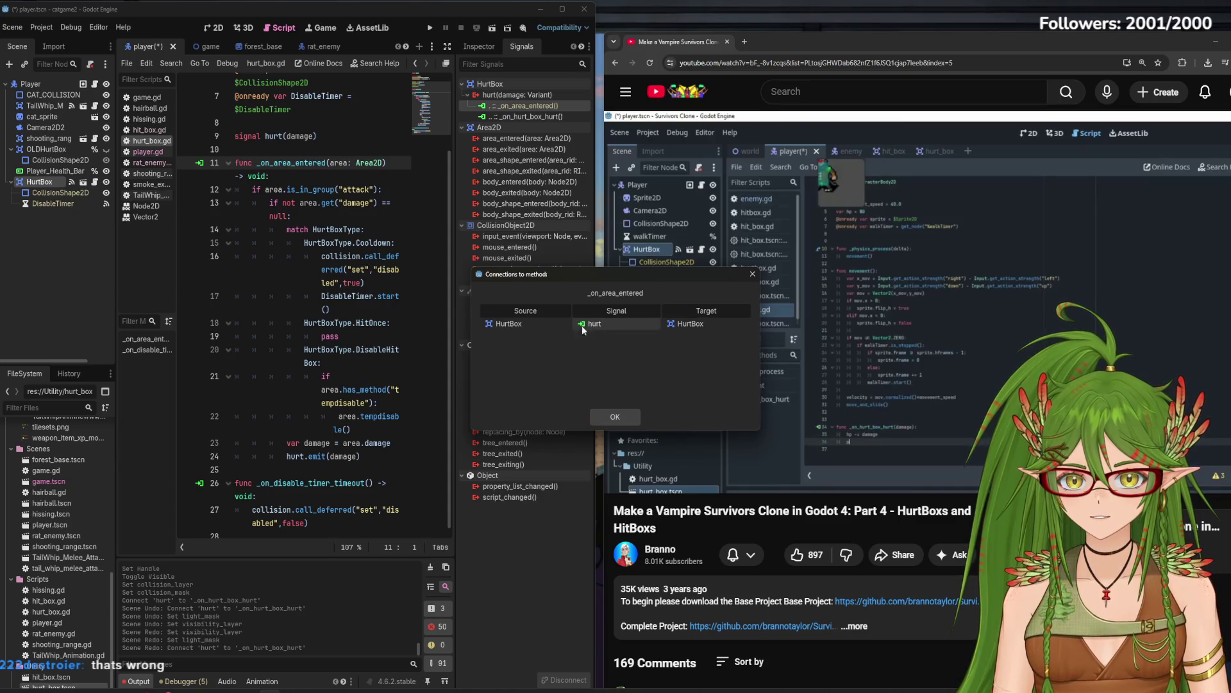
pyautogui.moveTo(772, 272)
pyautogui.press('Escape')
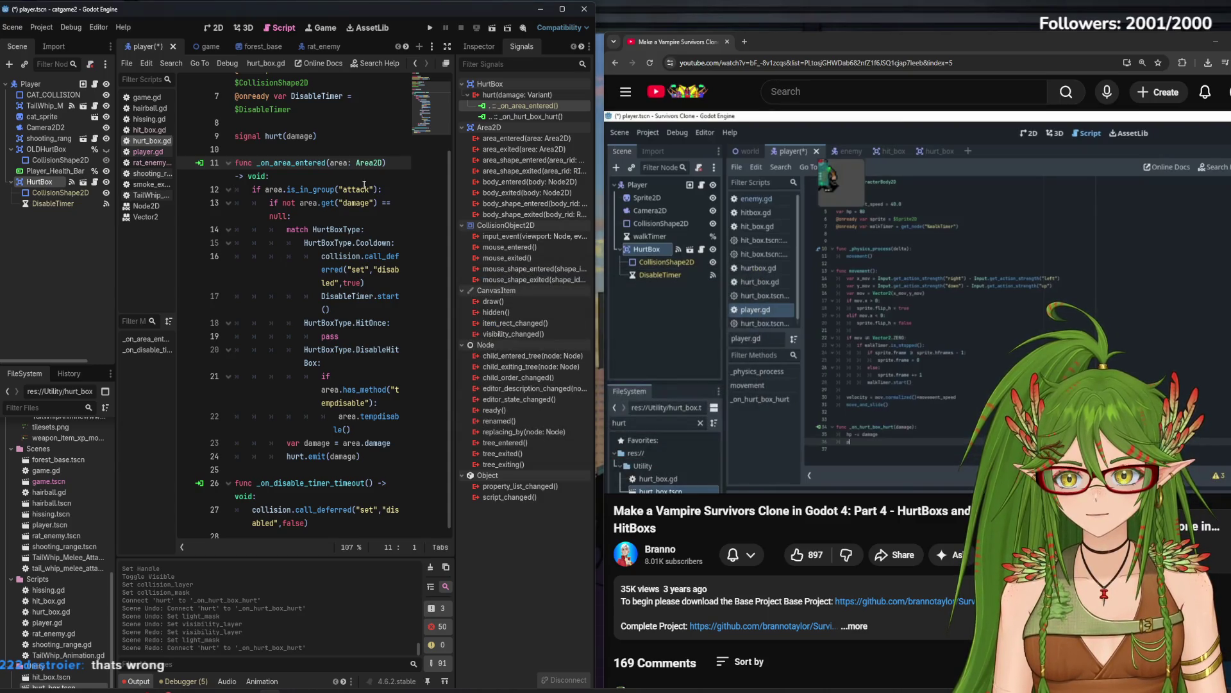
# - Bring up context menus on line 11 and the _on_hurt_box_hurt connection
pyautogui.rightClick(187, 164)
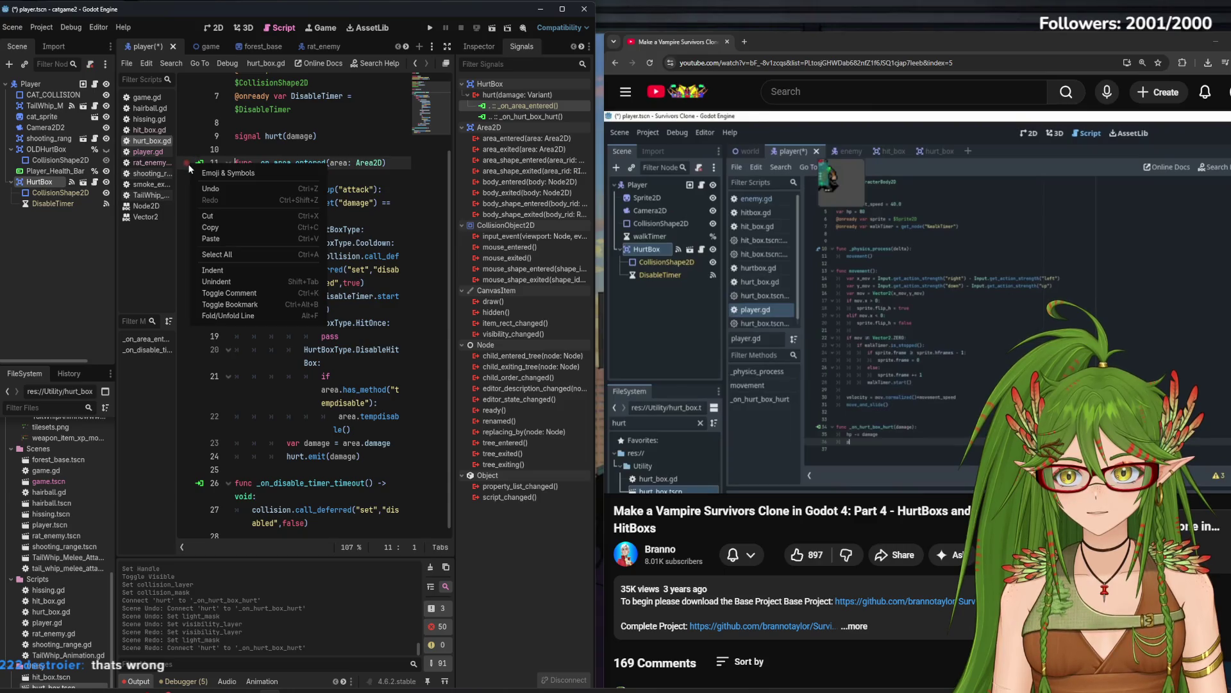
pyautogui.click(181, 247)
pyautogui.rightClick(299, 164)
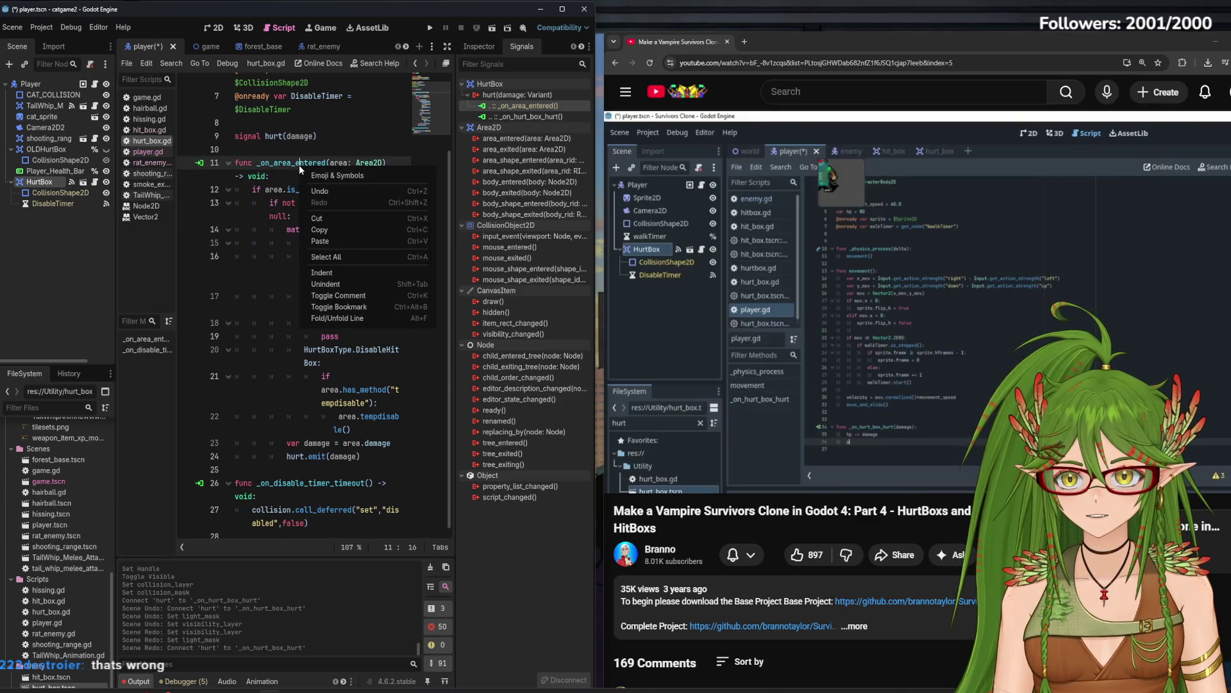
pyautogui.click(204, 193)
pyautogui.click(190, 174)
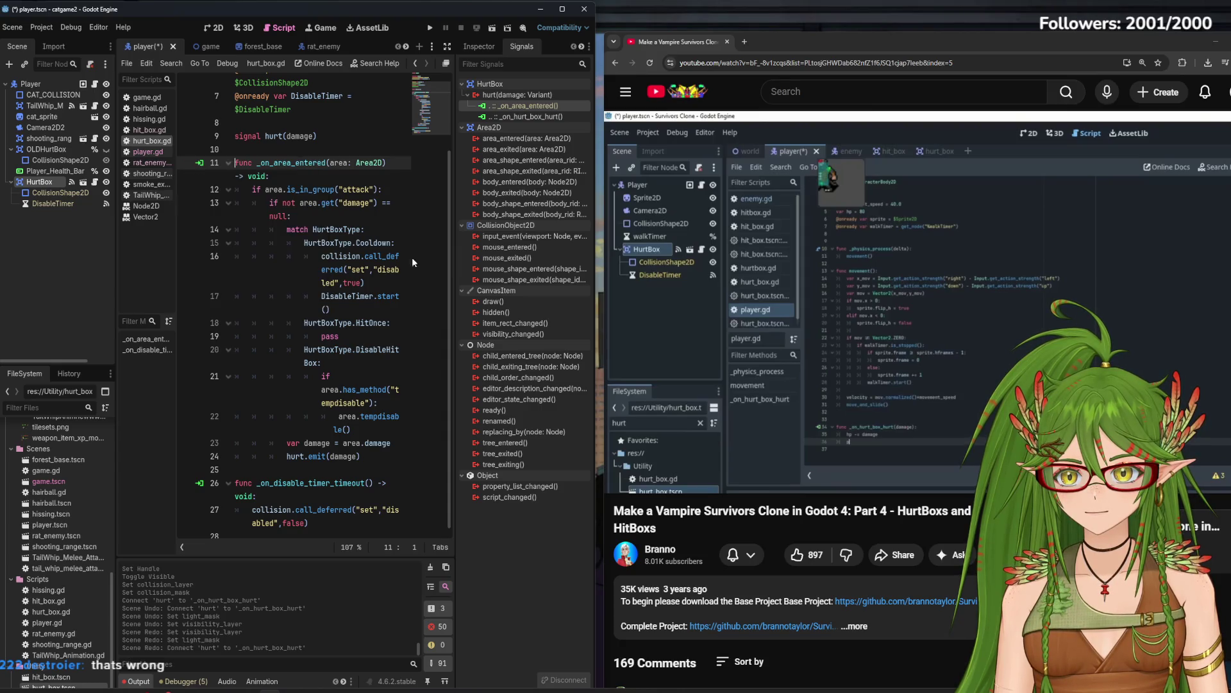
pyautogui.rightClick(524, 114)
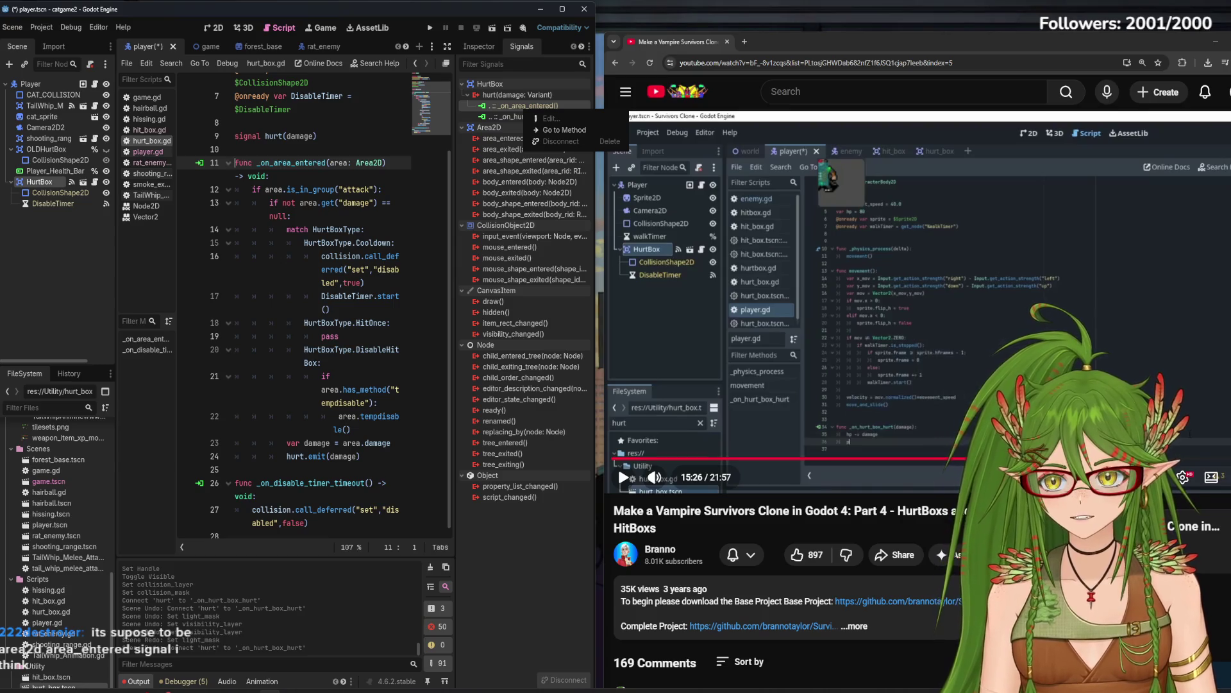
# - Rewind the tutorial to about 5:38, skip ahead to the hurt_box.gd code, and pause
pyautogui.click(841, 458)
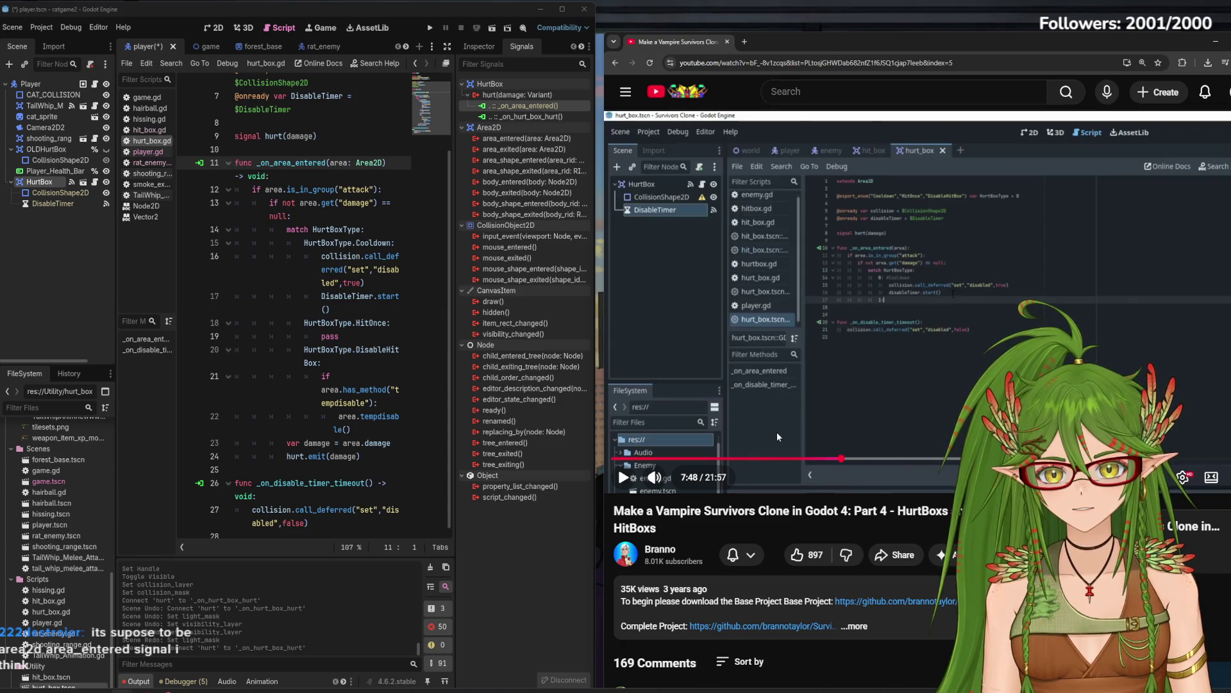
pyautogui.click(778, 458)
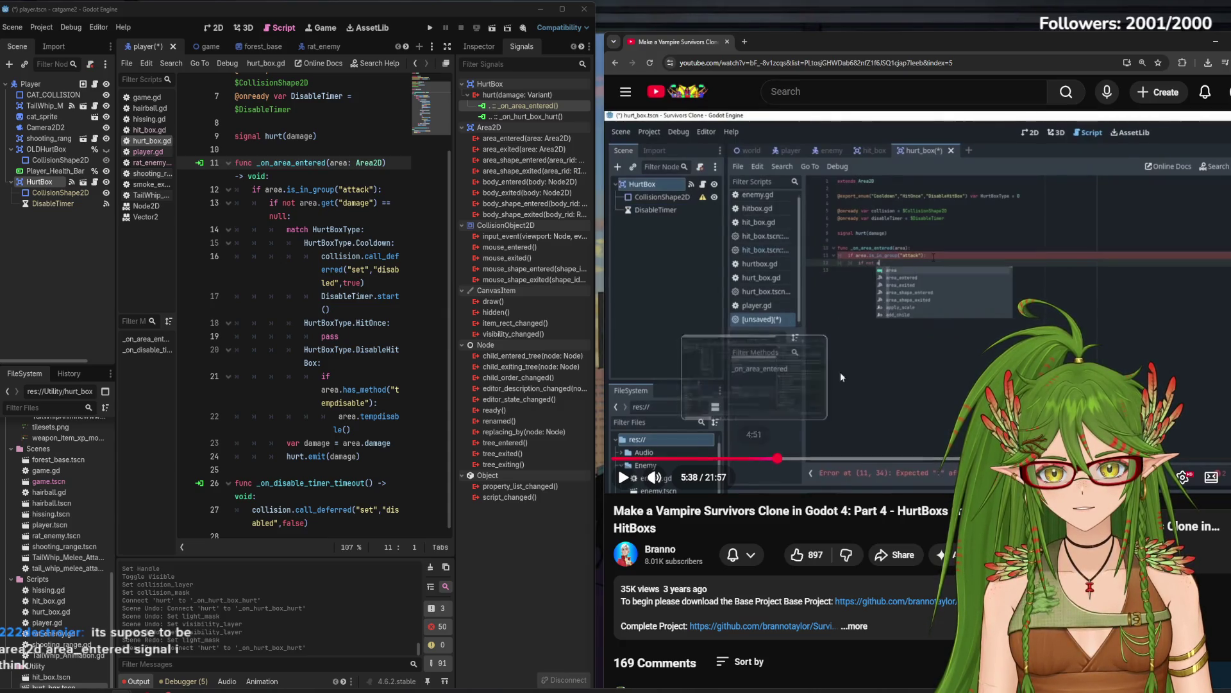
pyautogui.click(864, 355)
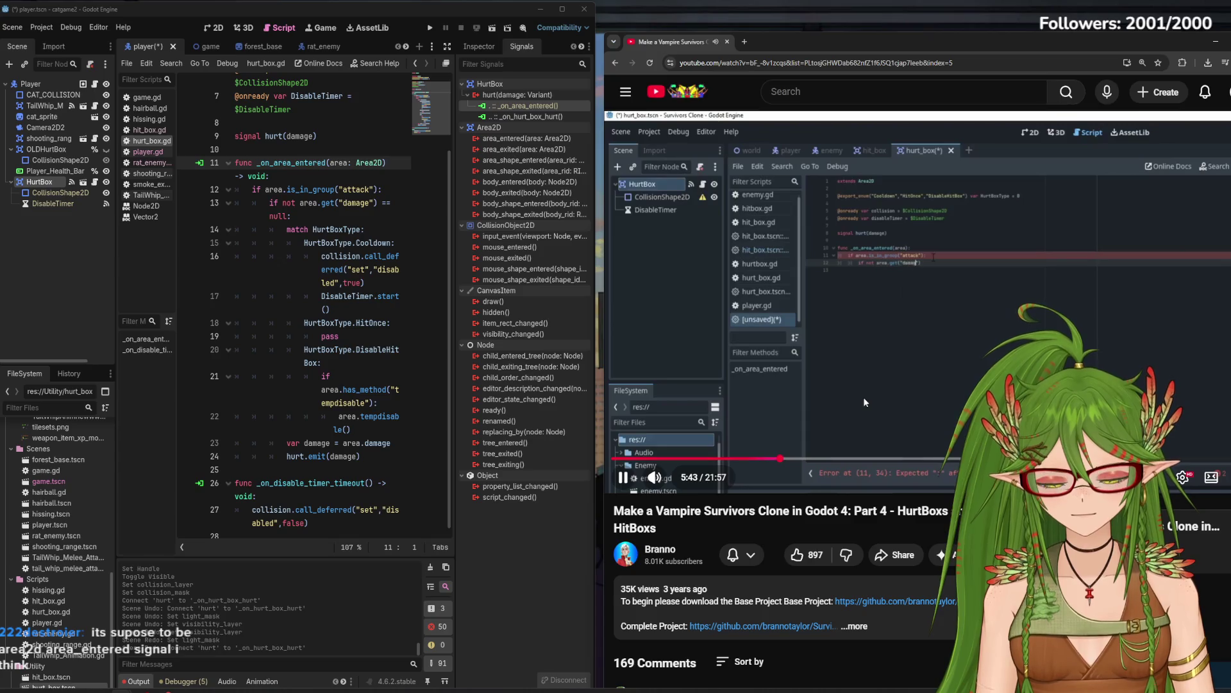
pyautogui.press('l')
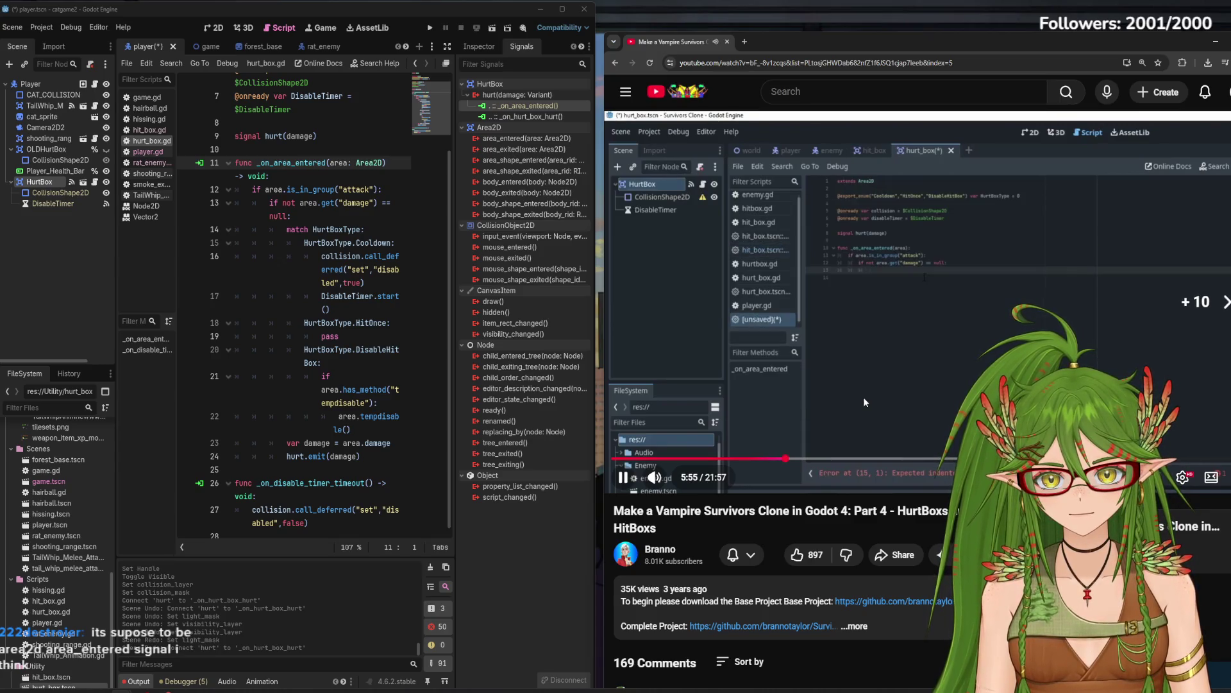
pyautogui.press('Right')
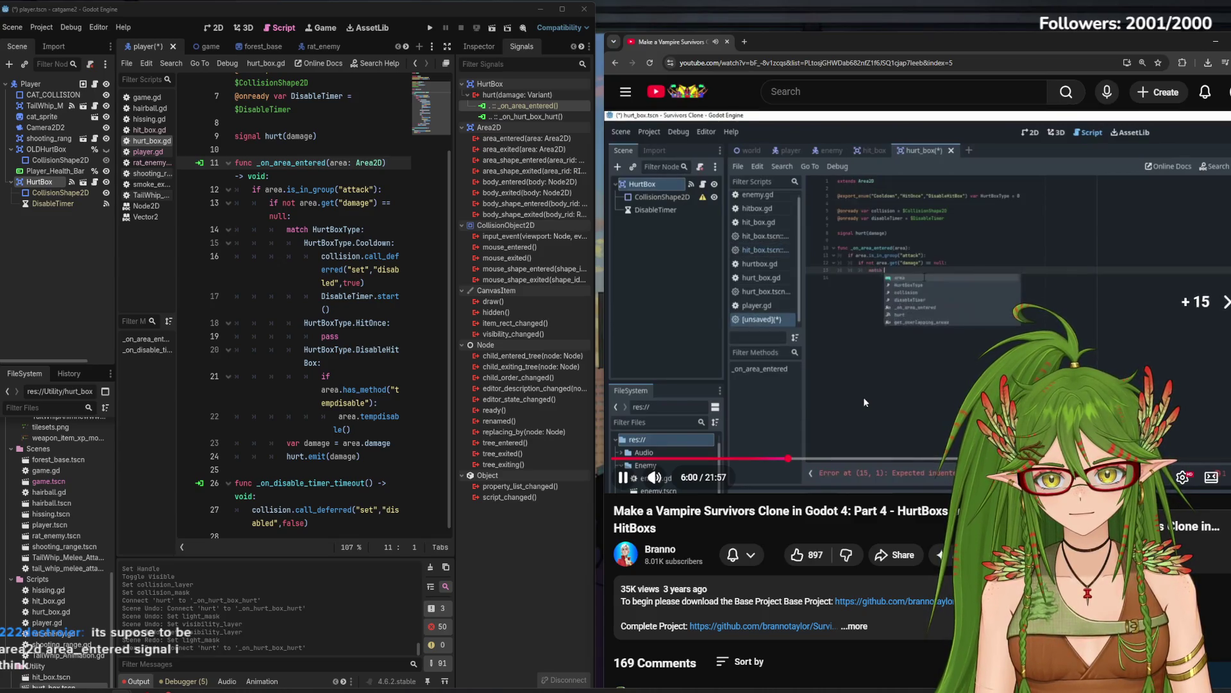
pyautogui.press('l')
pyautogui.press('l')
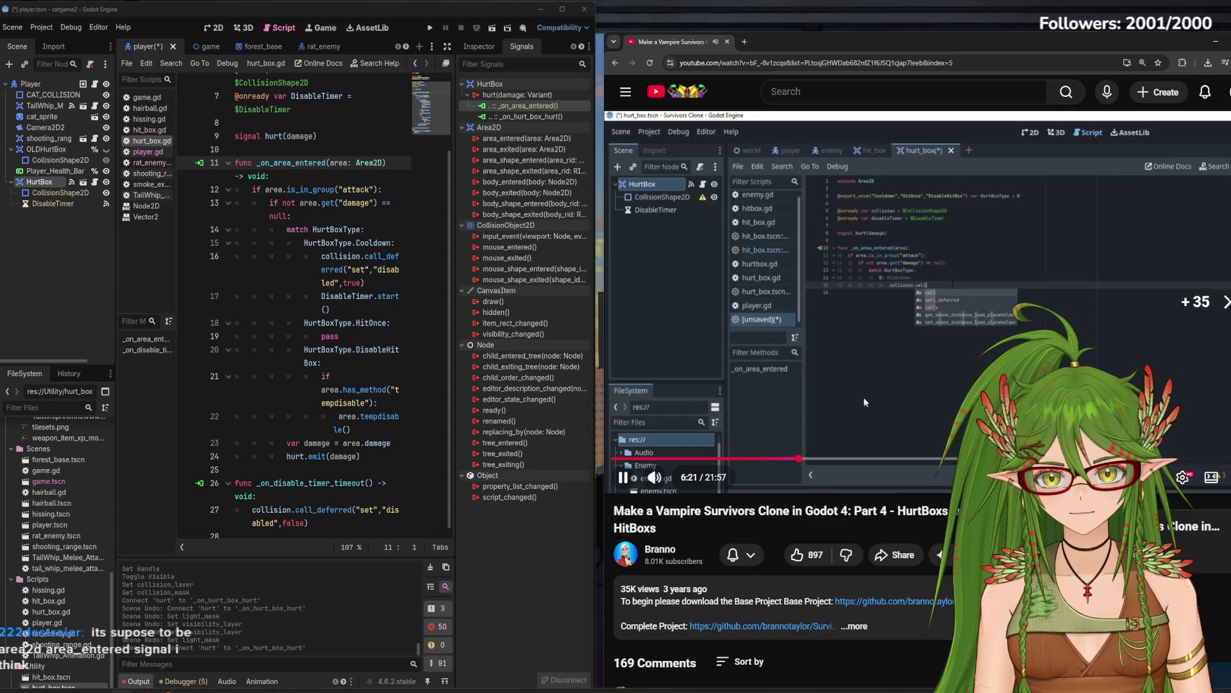
pyautogui.press('Left')
pyautogui.press('Left')
pyautogui.press('Left')
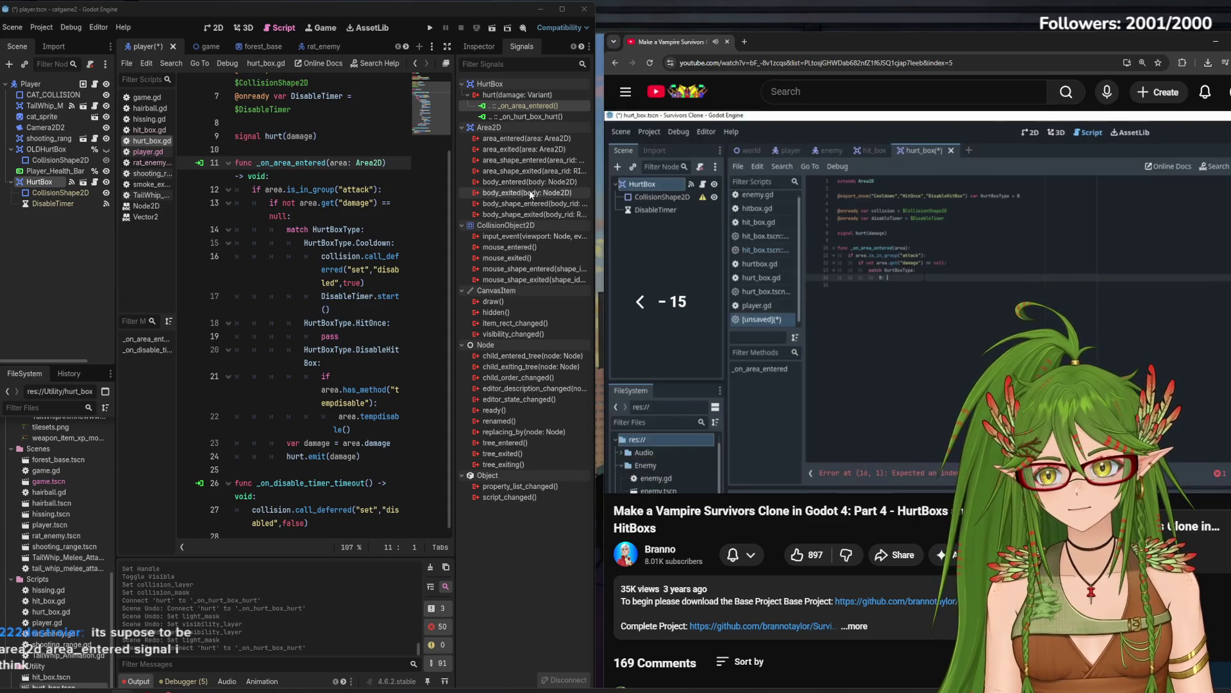
pyautogui.press('Down')
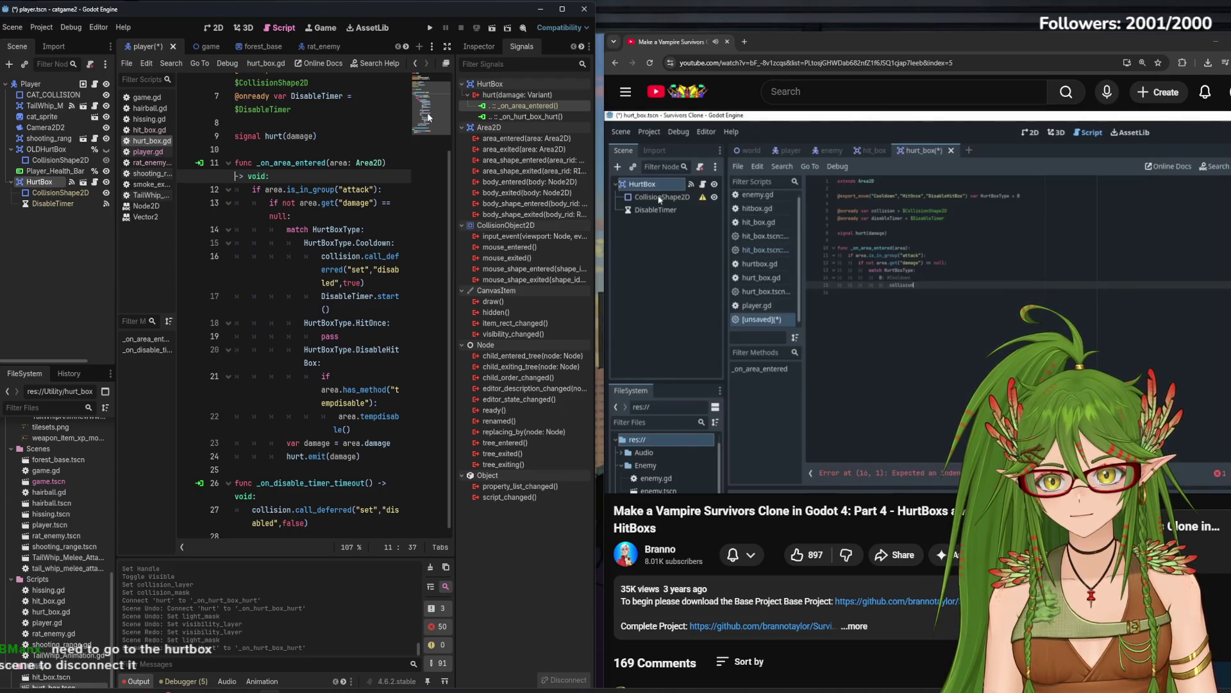
pyautogui.press('XF86AudioPlay')
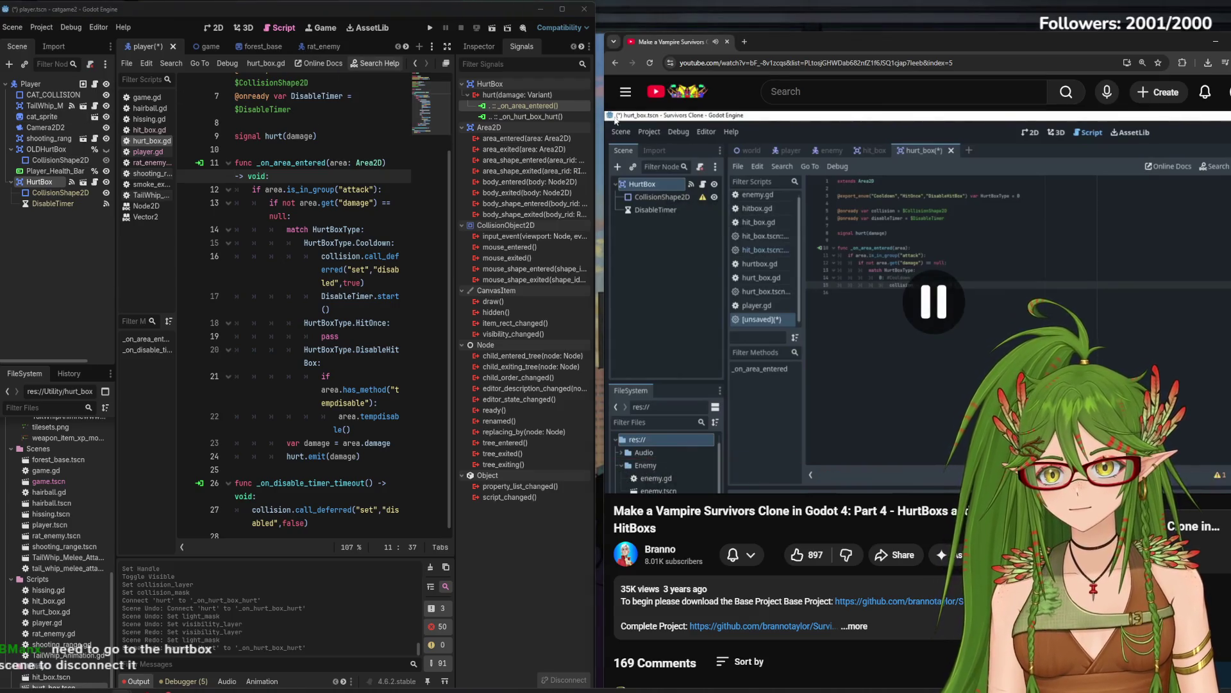
pyautogui.click(406, 47)
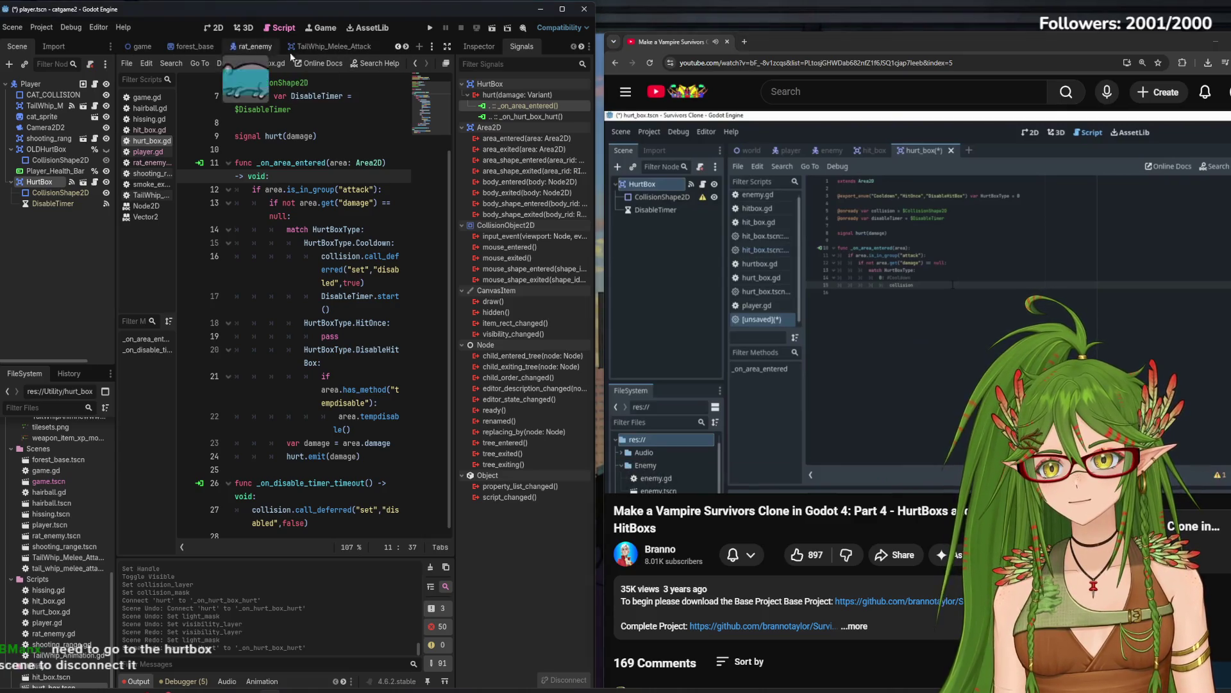
# - Open the hurt_box scene tab and view the HurtBox node's signals and connections
pyautogui.click(406, 46)
pyautogui.click(406, 46)
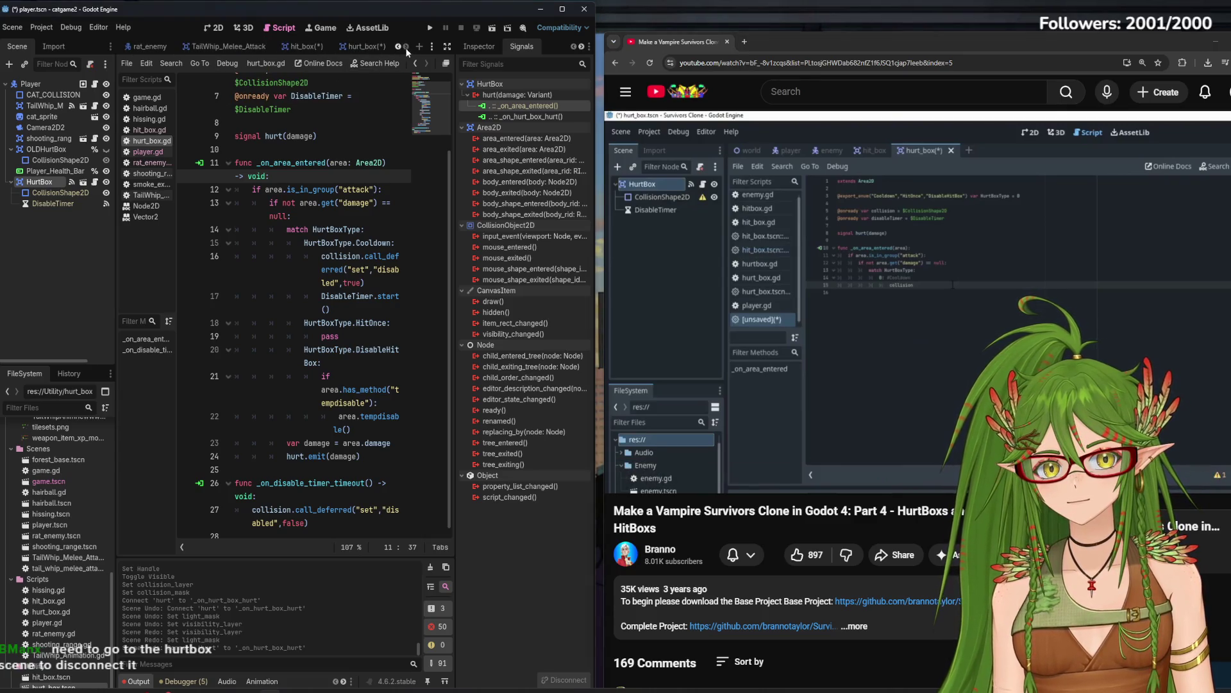
pyautogui.click(360, 48)
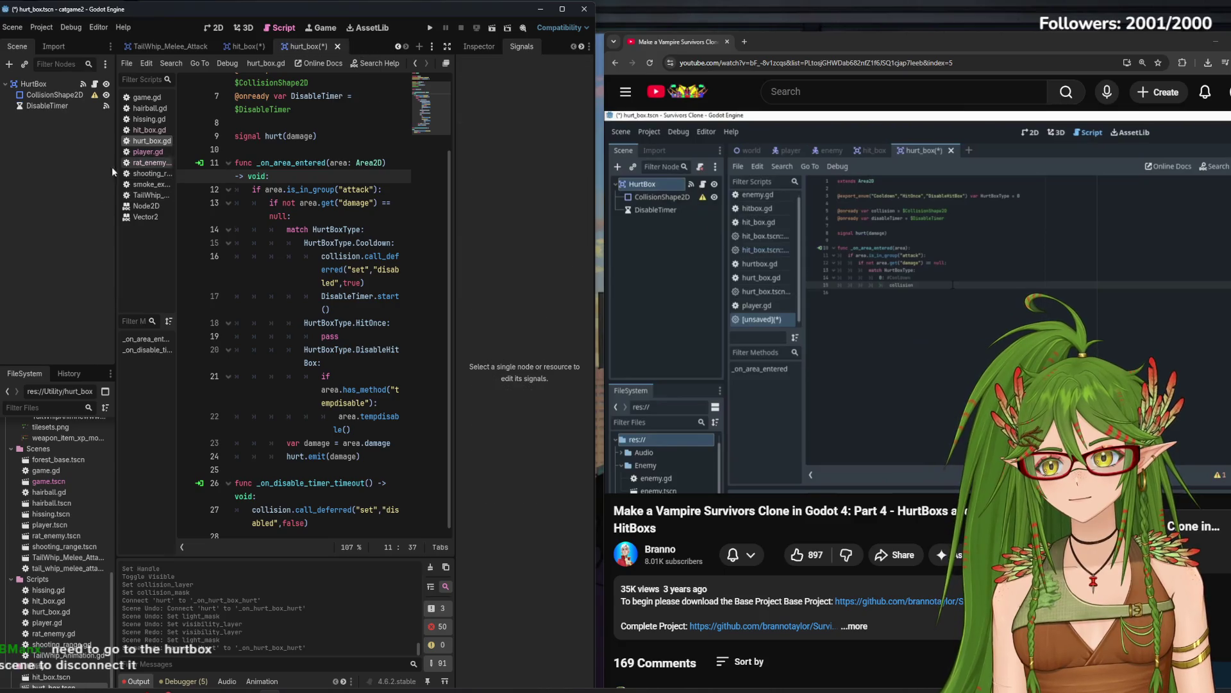
pyautogui.click(51, 84)
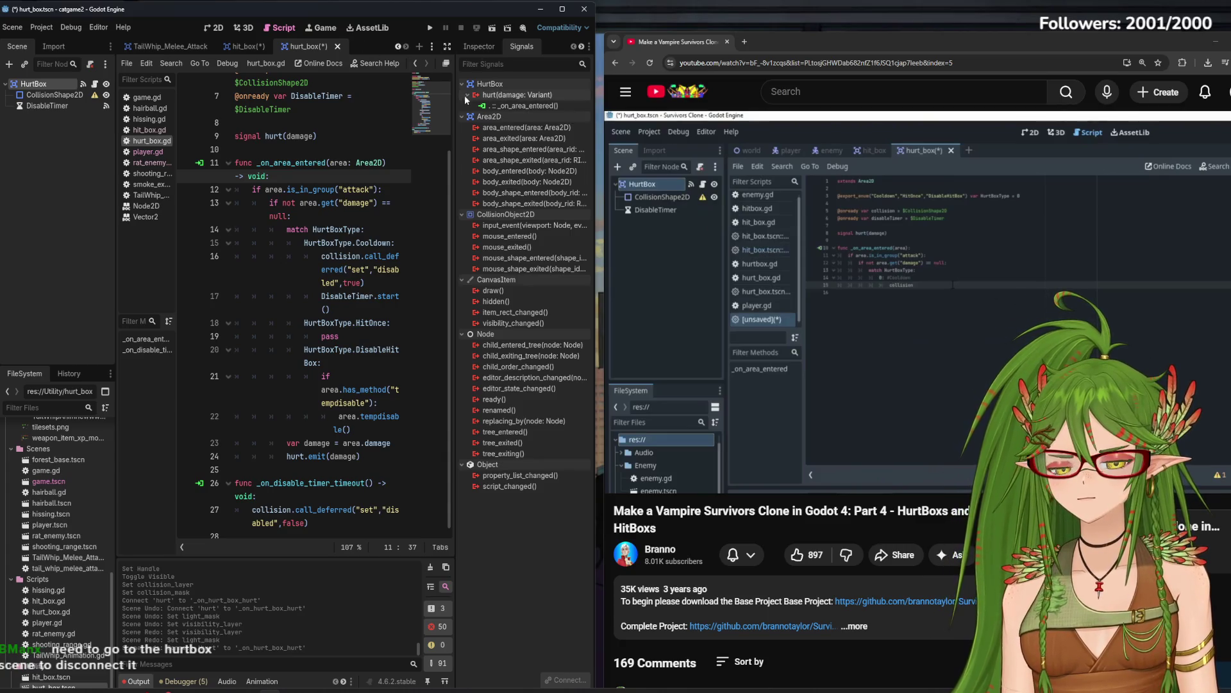
pyautogui.moveTo(477, 150)
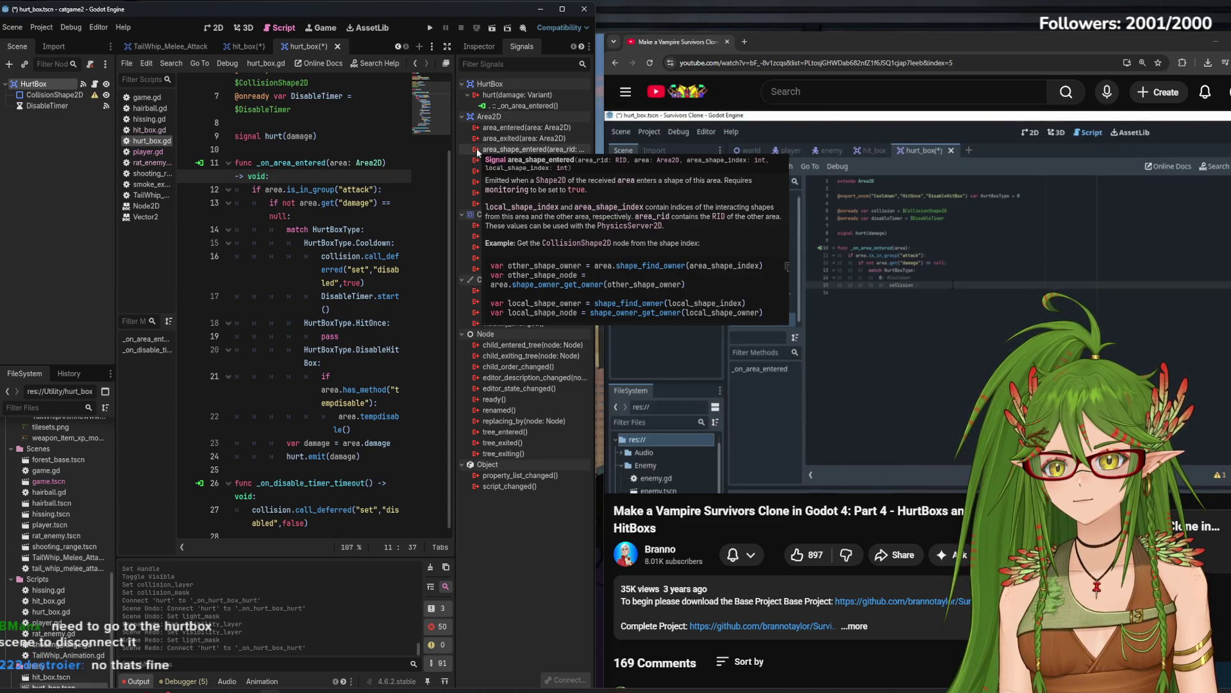
pyautogui.click(929, 323)
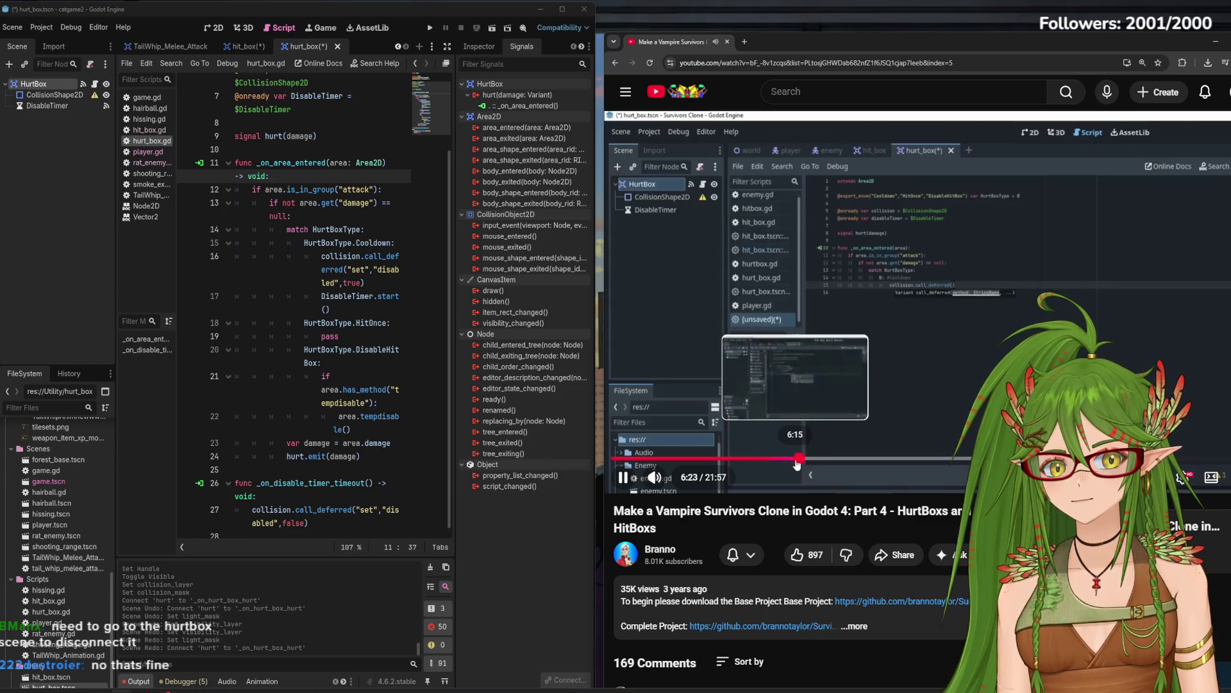
# - Widen the browser and rewind the tutorial from 6:22 to about 4:49
pyautogui.click(793, 459)
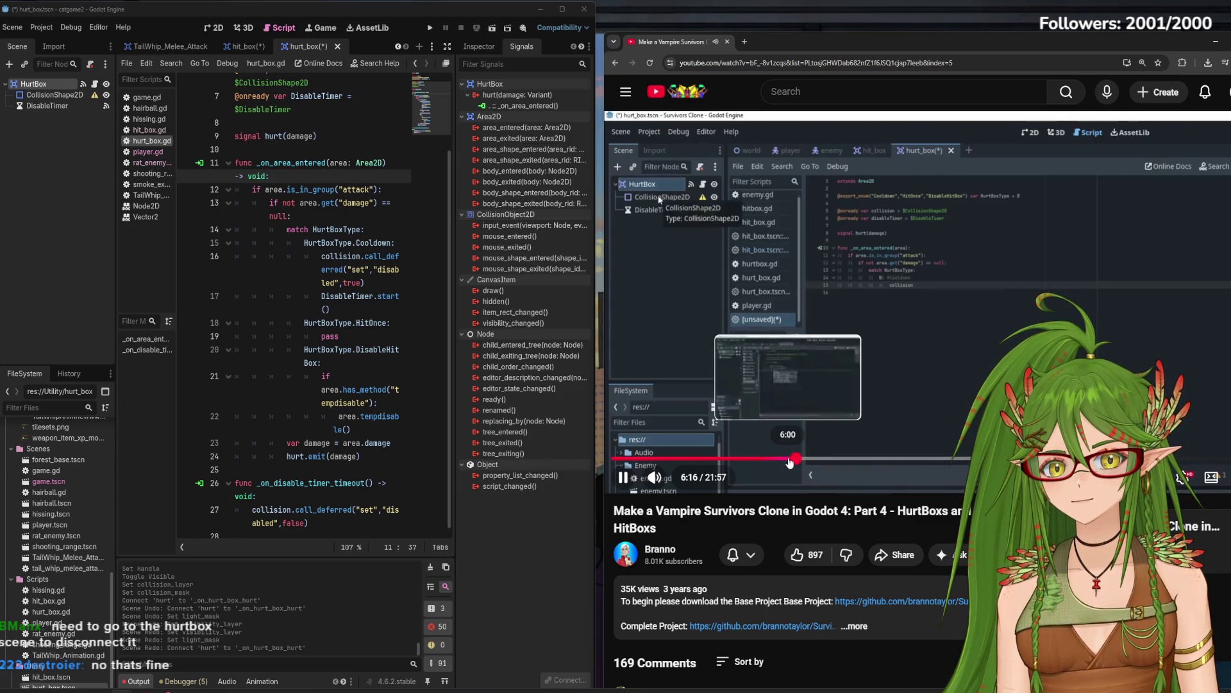
pyautogui.moveTo(1039, 47)
pyautogui.mouseDown()
pyautogui.moveTo(836, 58)
pyautogui.moveTo(1018, 55)
pyautogui.mouseUp()
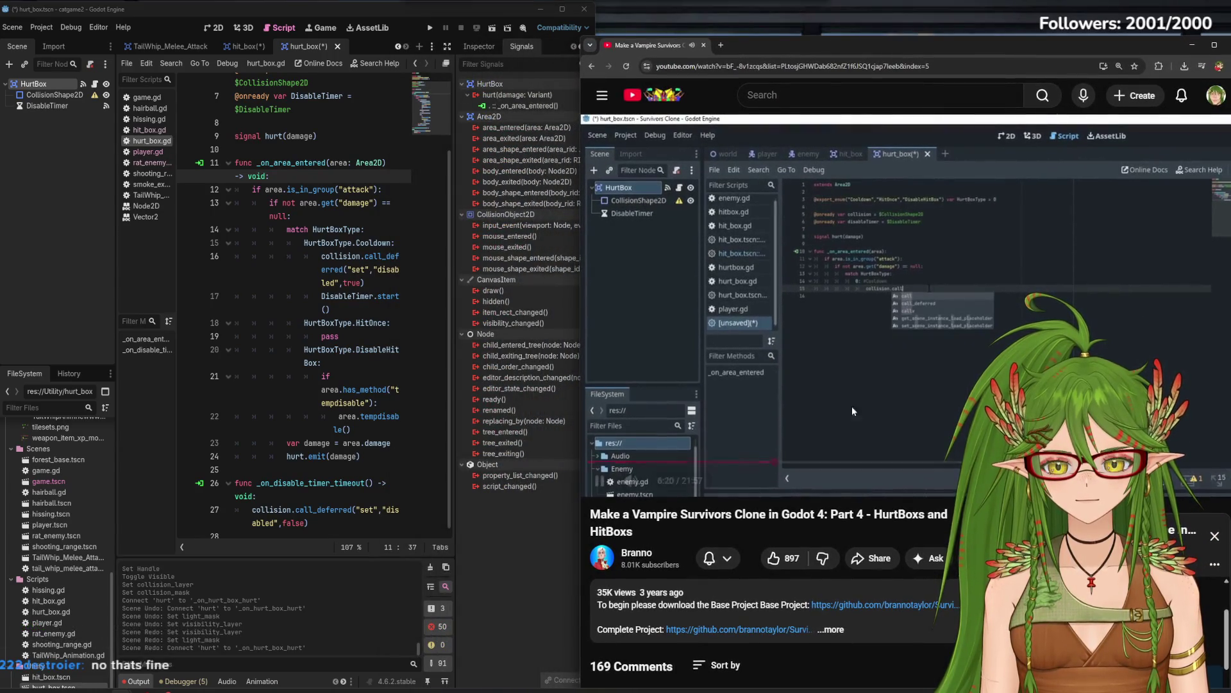
pyautogui.click(767, 462)
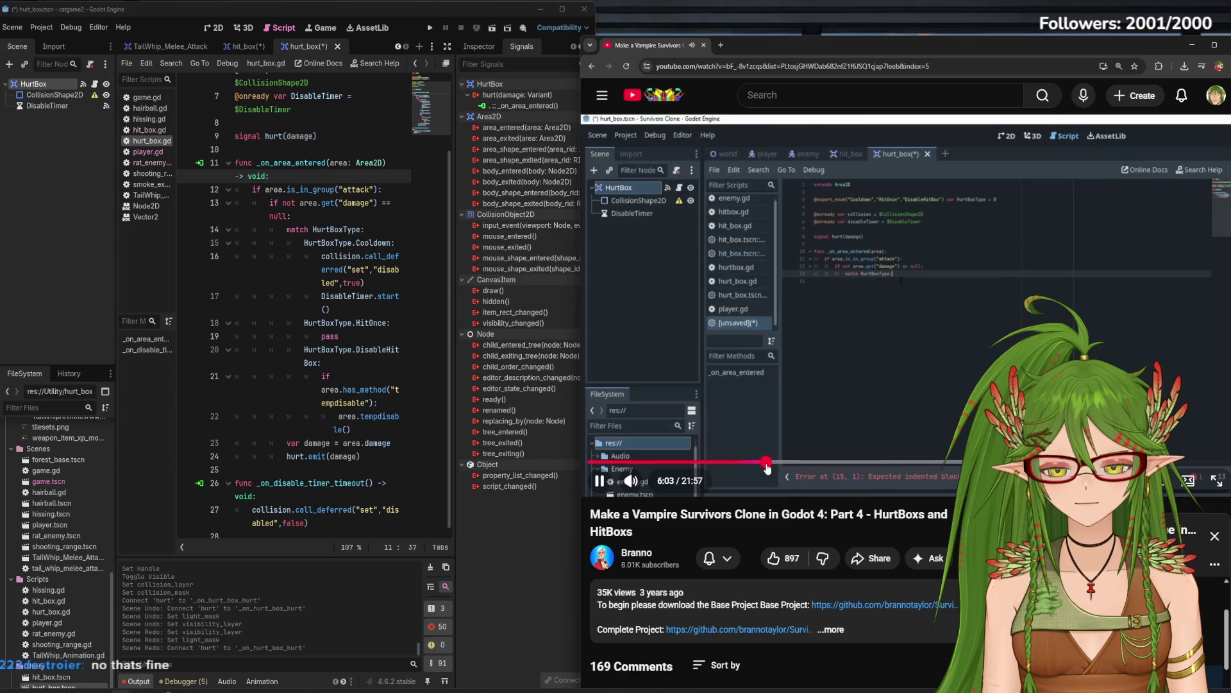
pyautogui.click(744, 463)
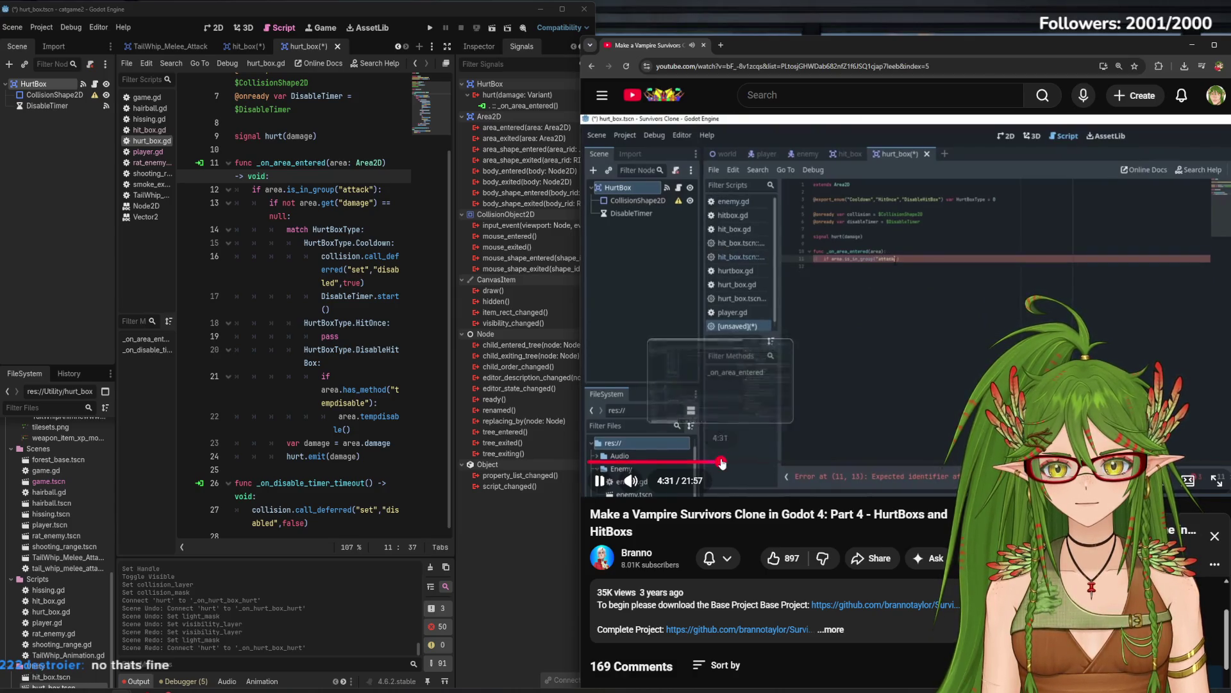
pyautogui.click(704, 463)
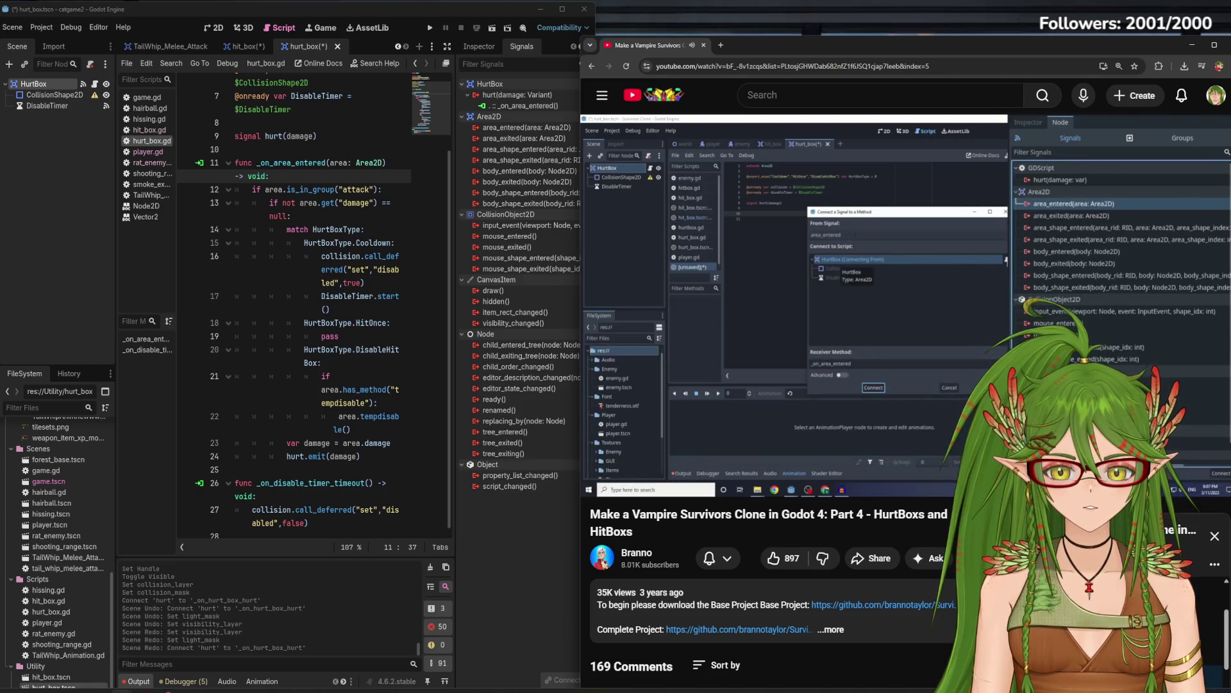
# - Disconnect the HurtBox's _on_area_entered connection and save hurt_box.tscn
pyautogui.press('k')
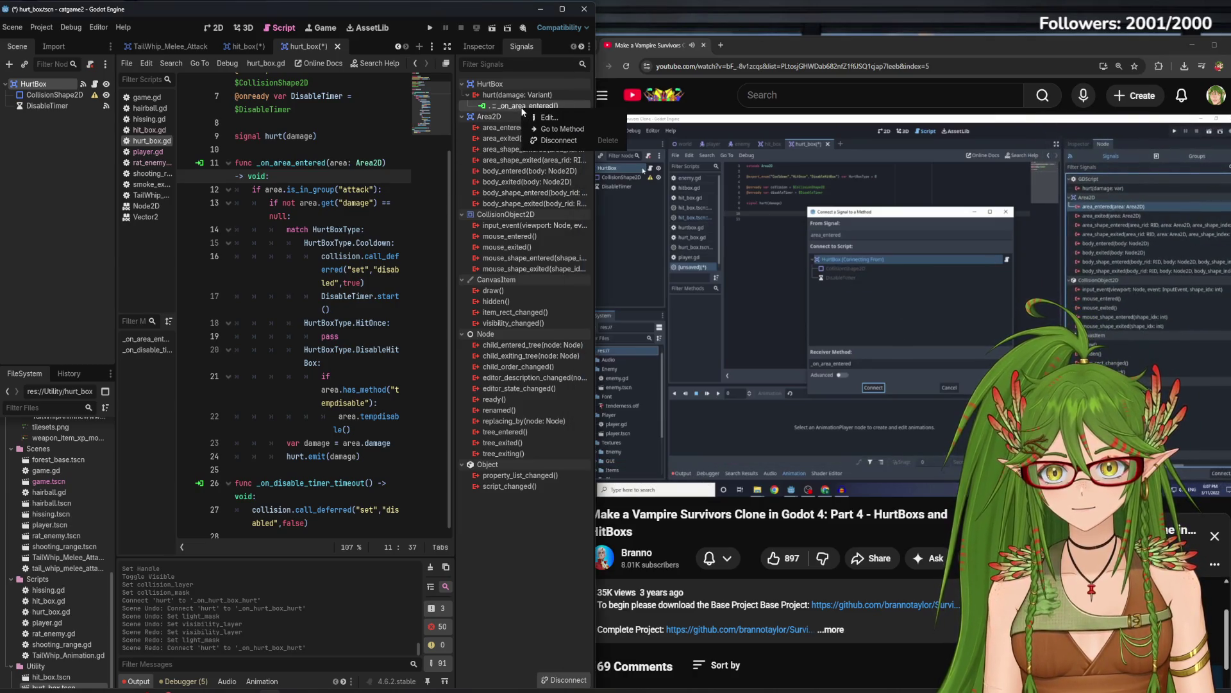
pyautogui.click(1010, 272)
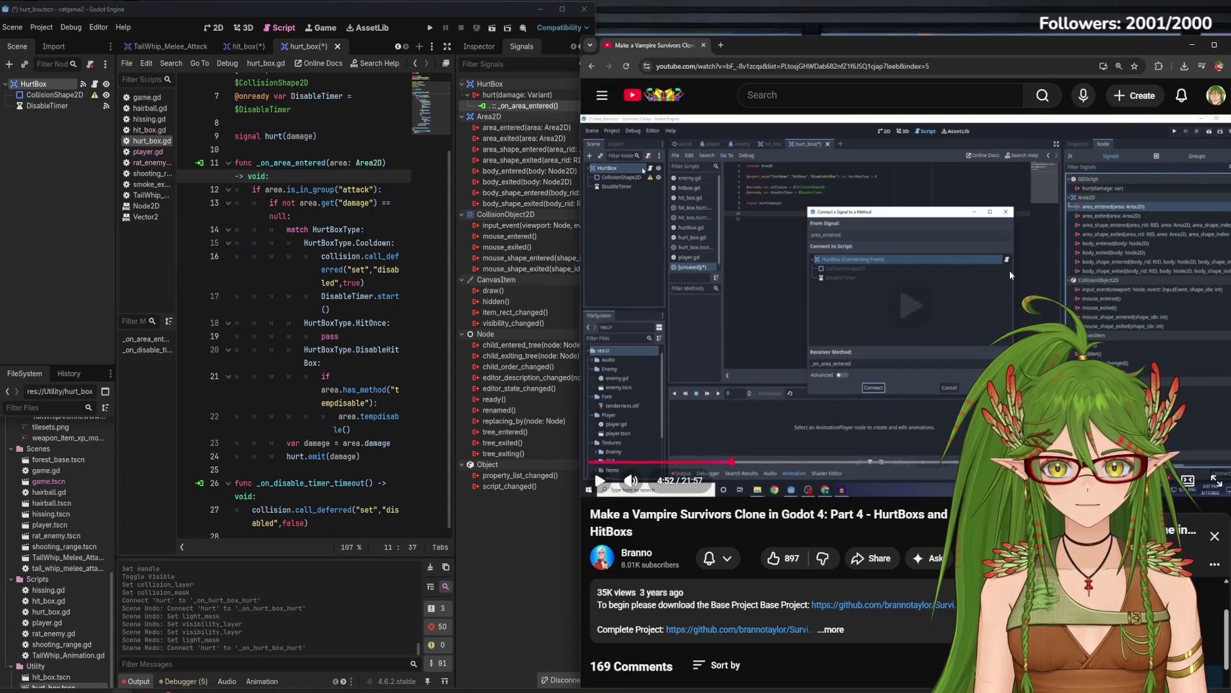
pyautogui.click(849, 260)
pyautogui.click(510, 135)
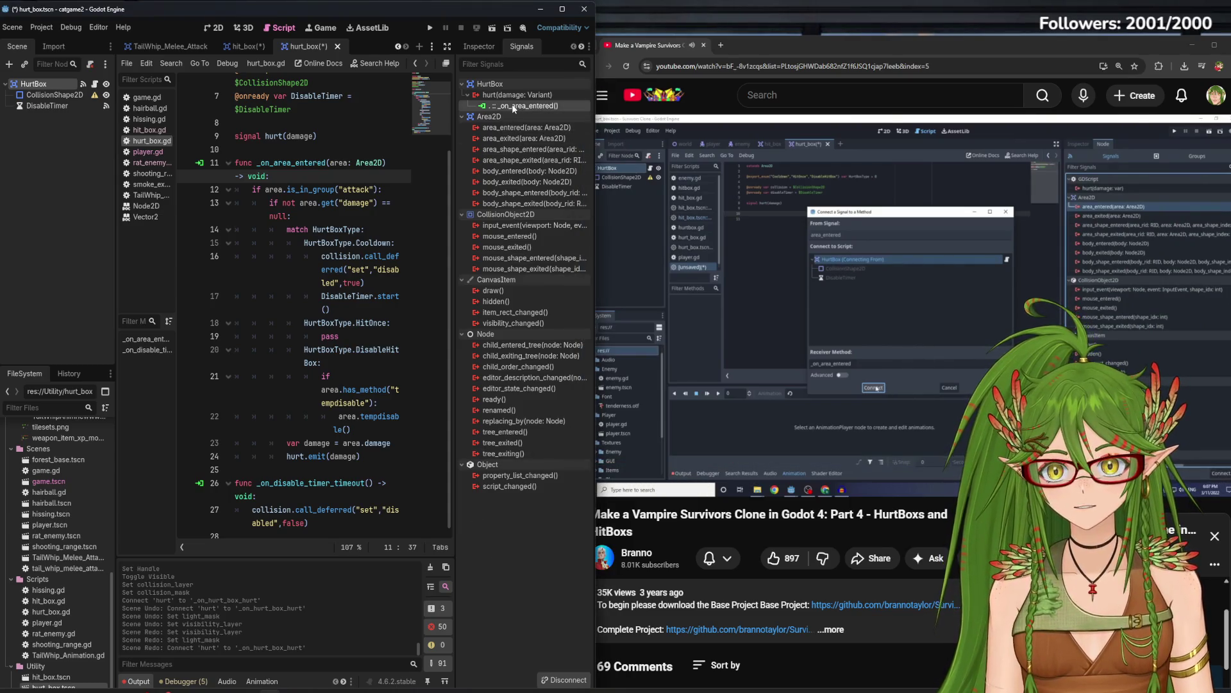
pyautogui.rightClick(512, 105)
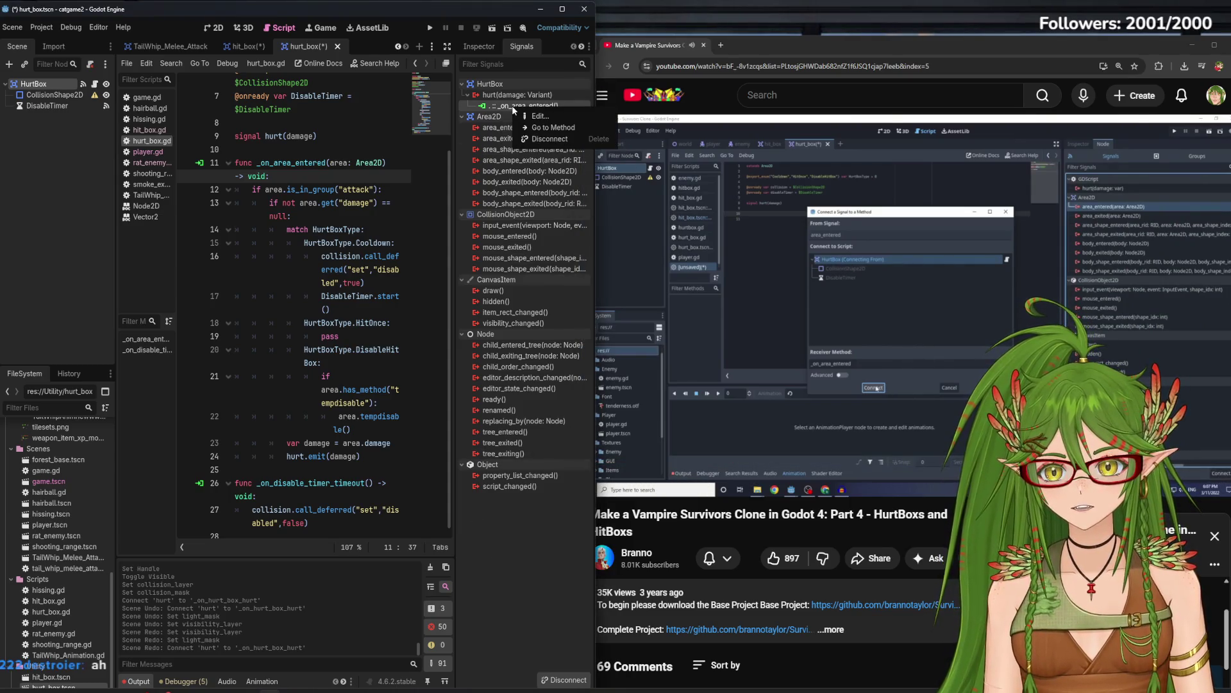
pyautogui.click(545, 139)
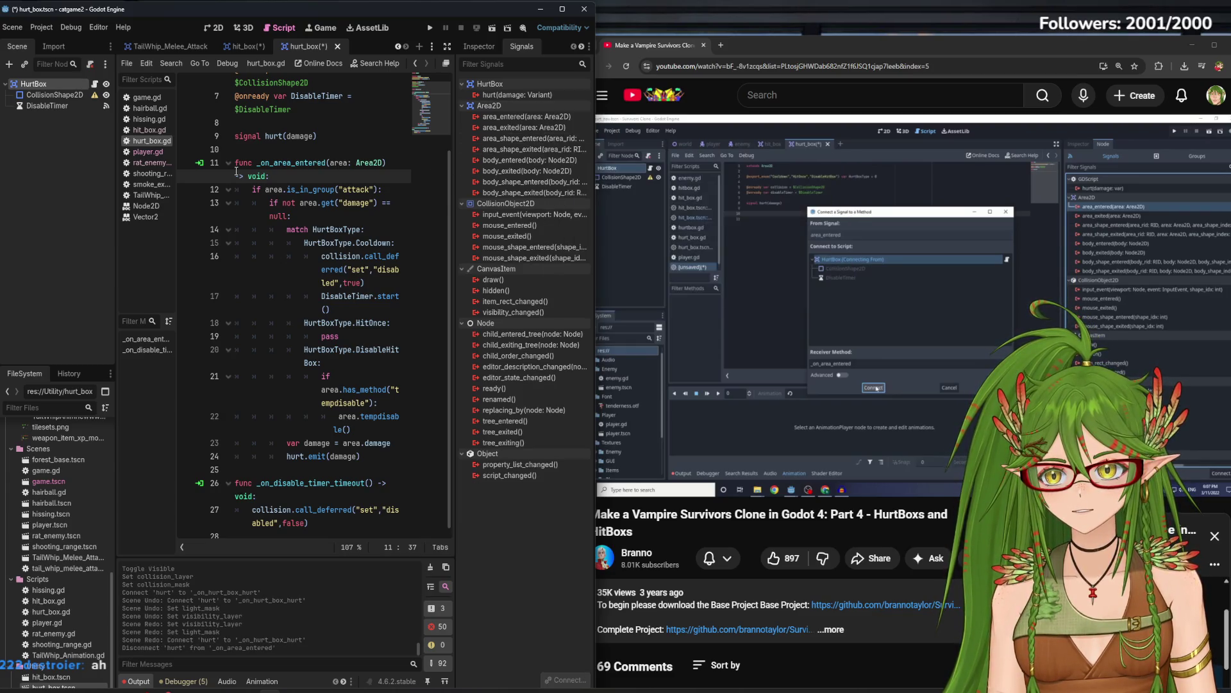
pyautogui.click(282, 157)
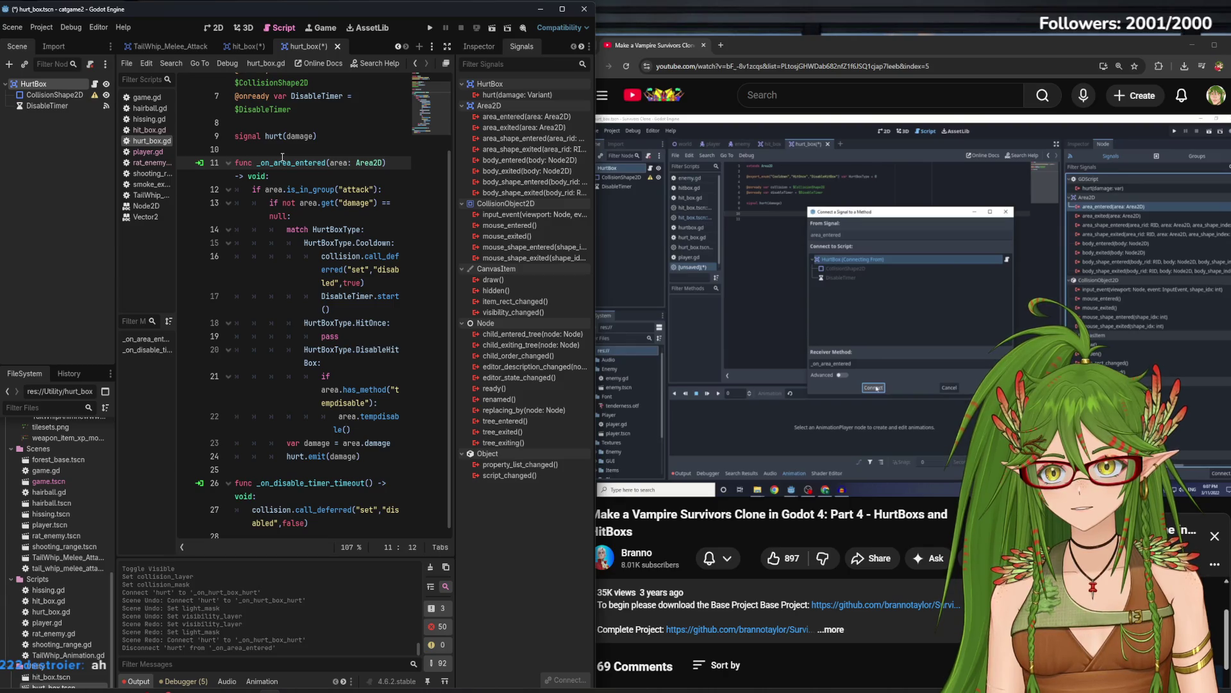
pyautogui.hotkey('ctrl', 's')
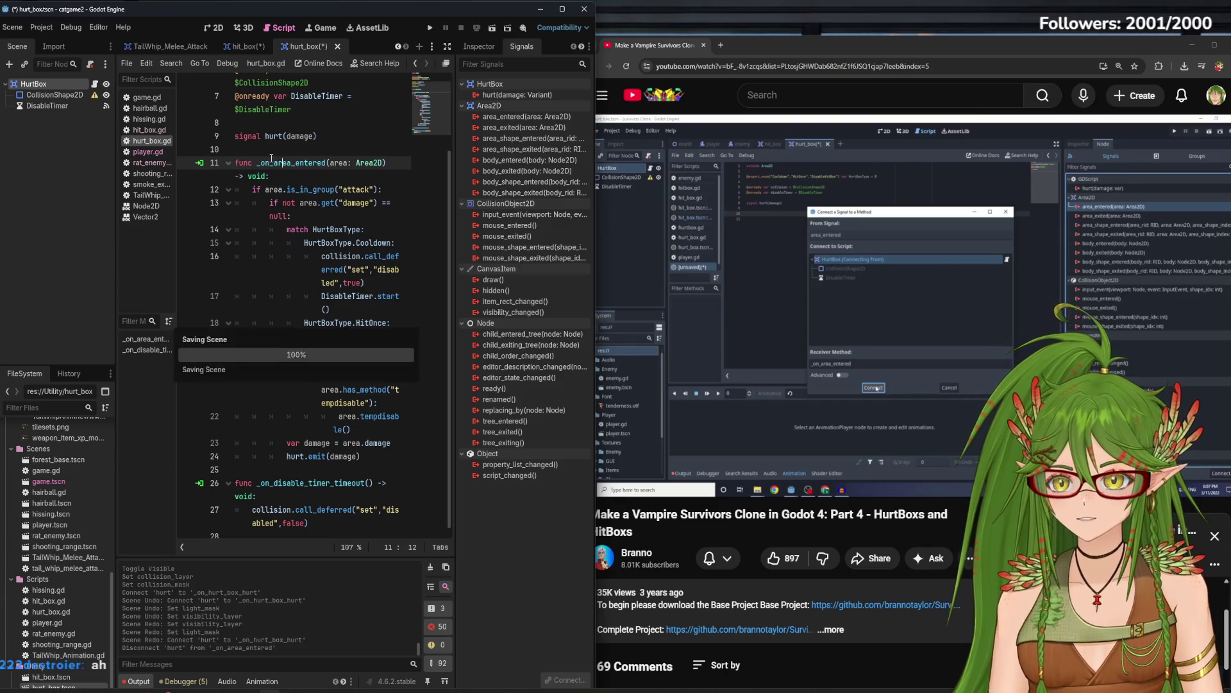
# - Confirm _on_area_entered now has no connected signals
pyautogui.rightClick(193, 163)
pyautogui.click(194, 163)
pyautogui.click(198, 163)
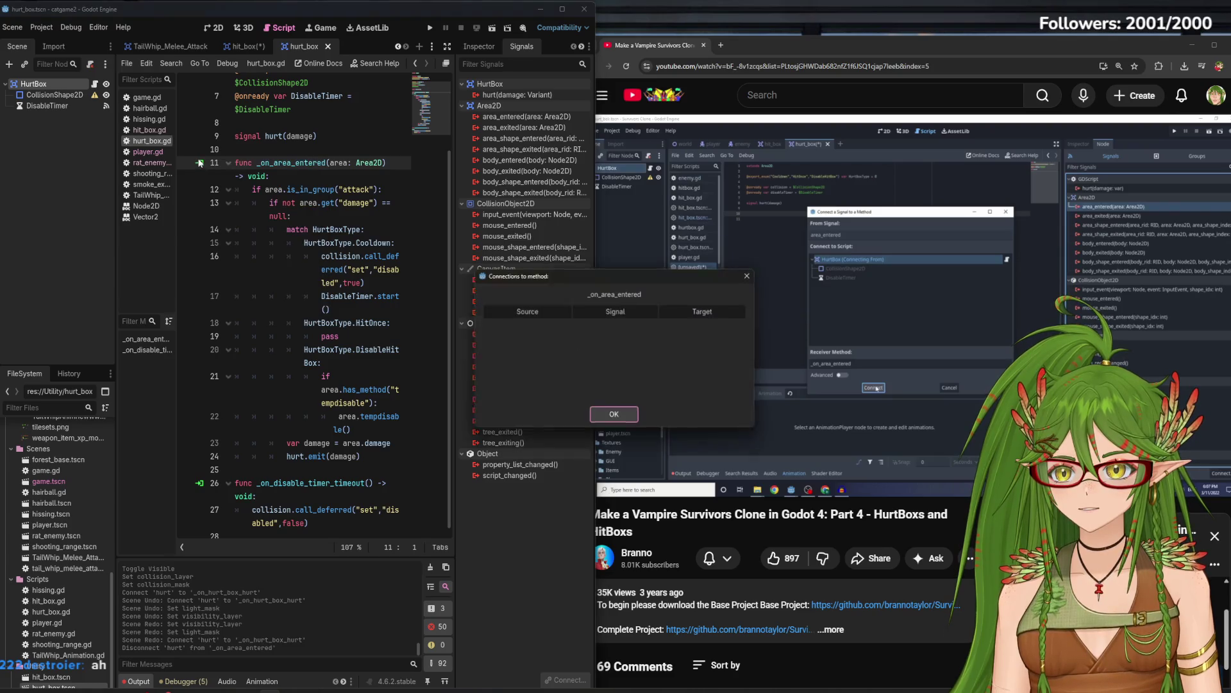
pyautogui.click(615, 417)
# - Connect area_entered to the existing _on_area_entered method, picked from the script's methods
pyautogui.click(526, 116)
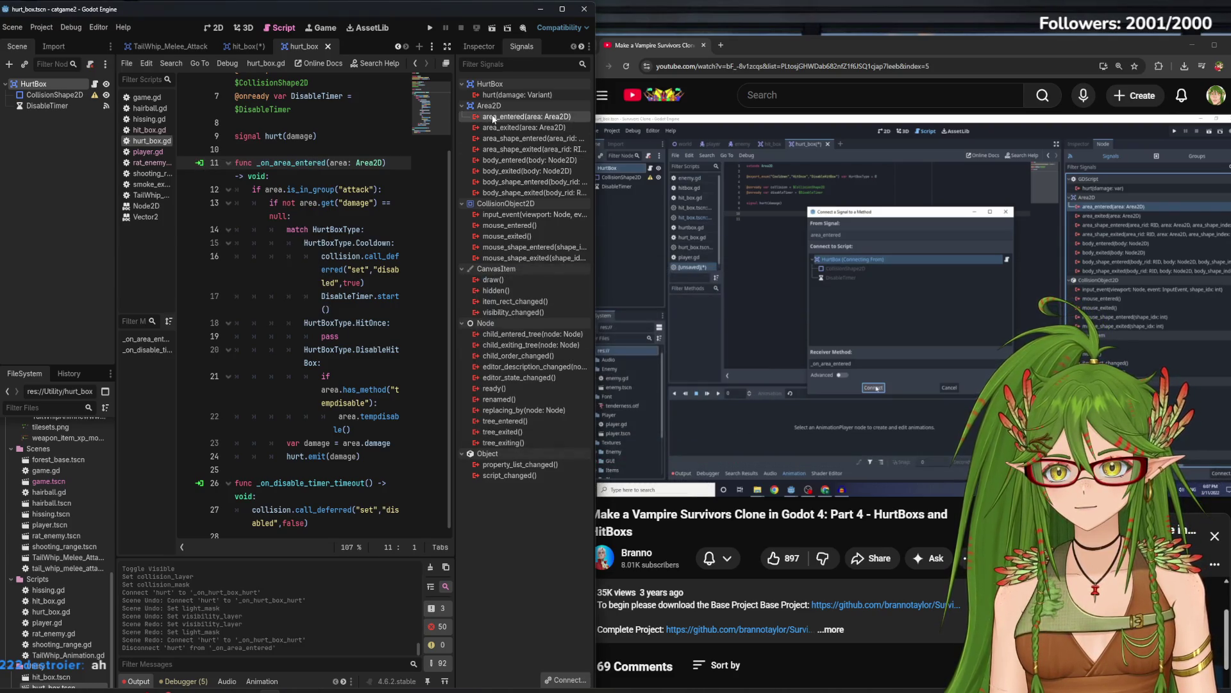
pyautogui.doubleClick(526, 116)
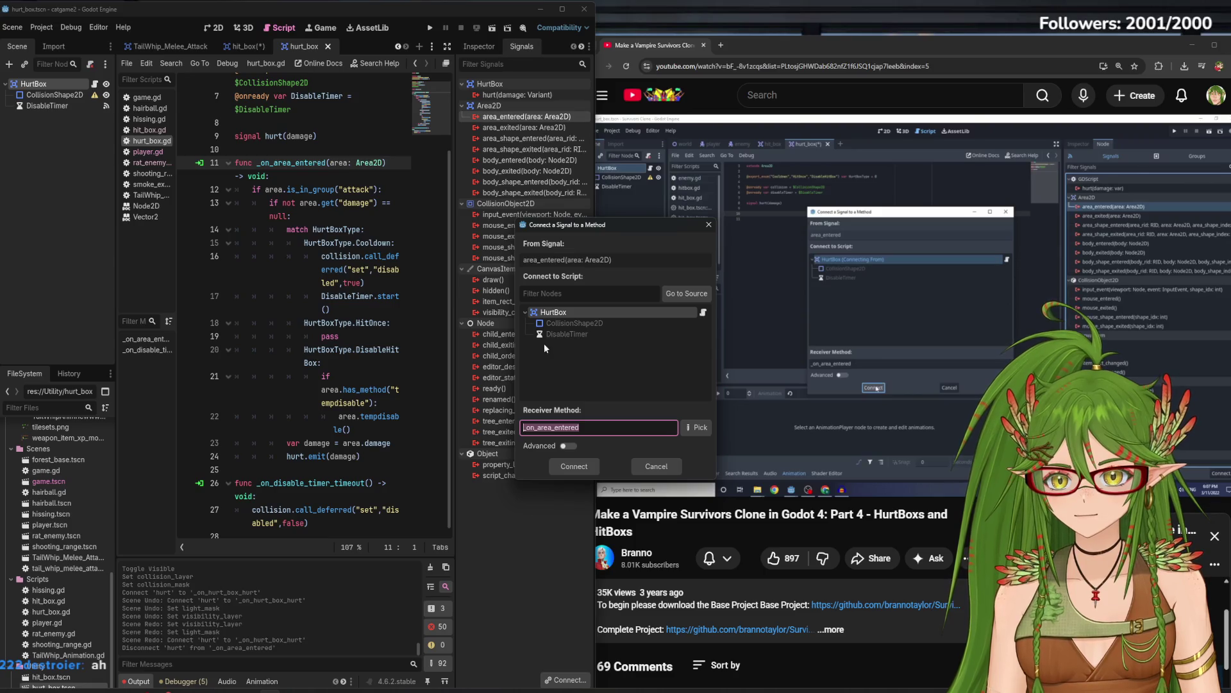
pyautogui.click(705, 430)
pyautogui.click(615, 491)
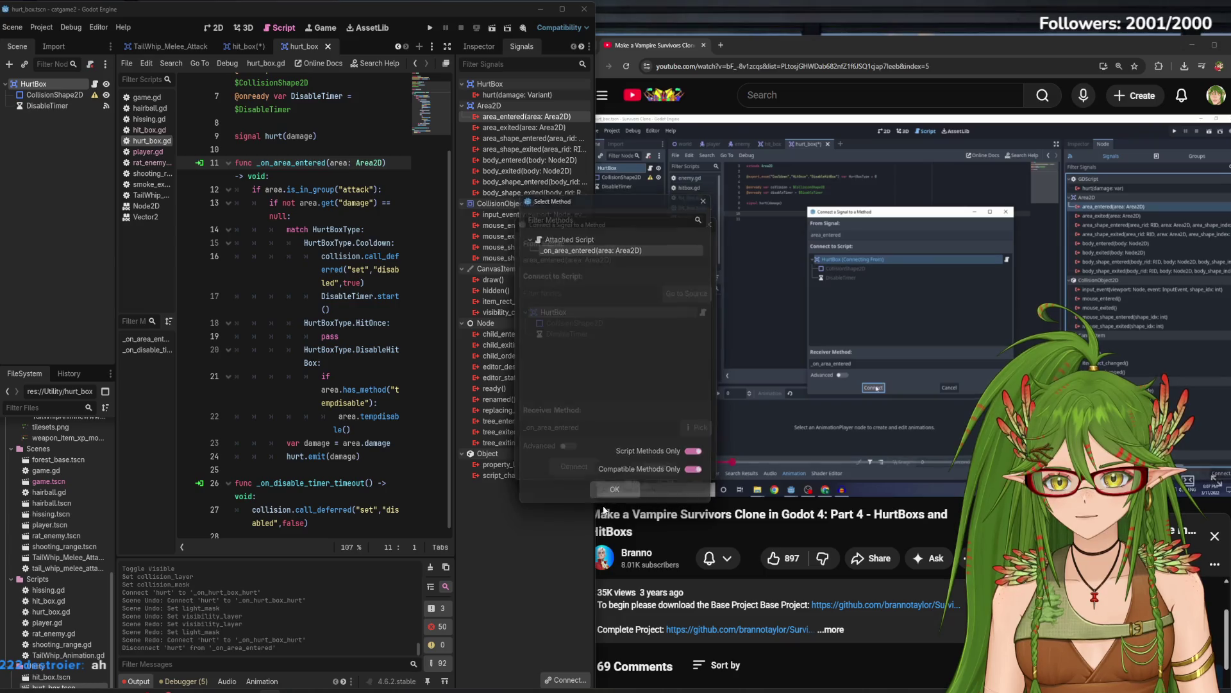
pyautogui.click(573, 468)
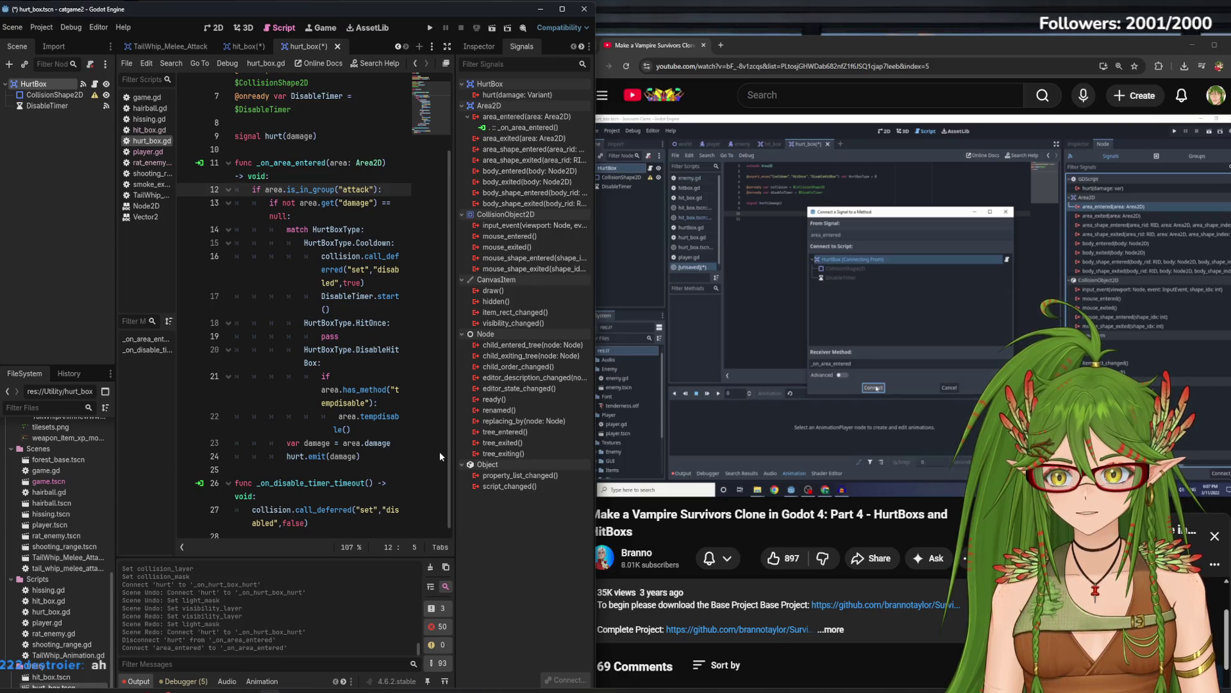
pyautogui.scroll(3, 451, 413)
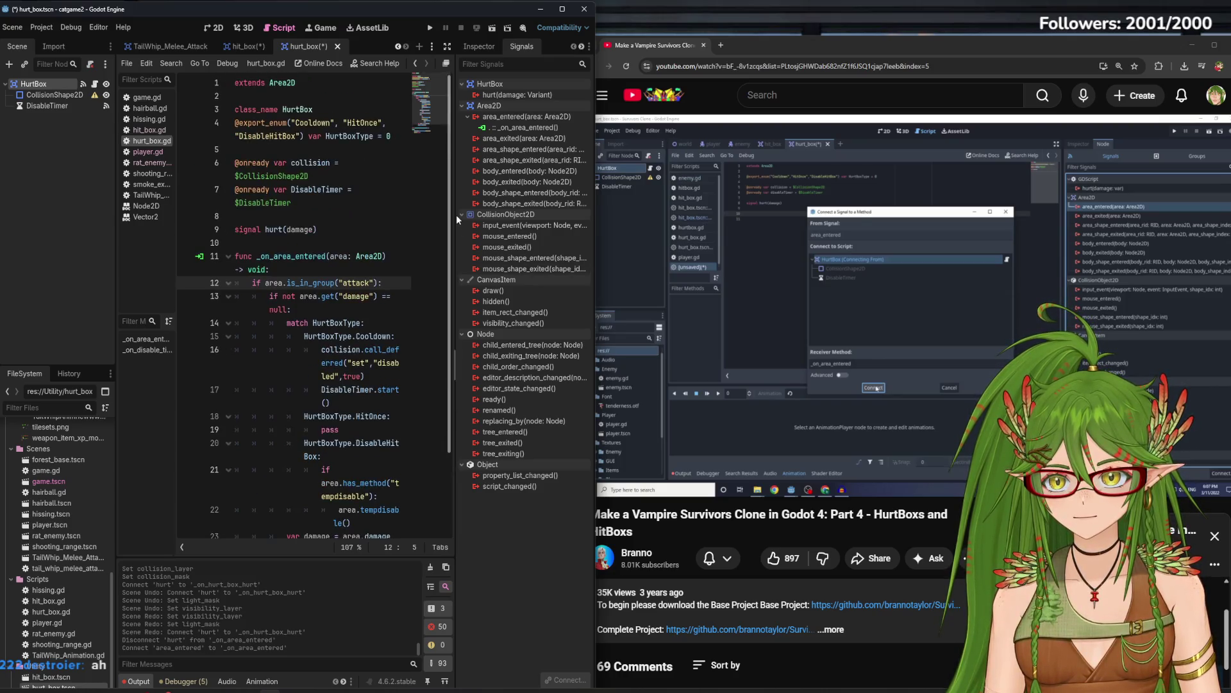
# - Close the TailWhip_Melee_Attack scene tab
pyautogui.scroll(-3, 456, 214)
pyautogui.scroll(2, 456, 244)
pyautogui.scroll(-2, 457, 276)
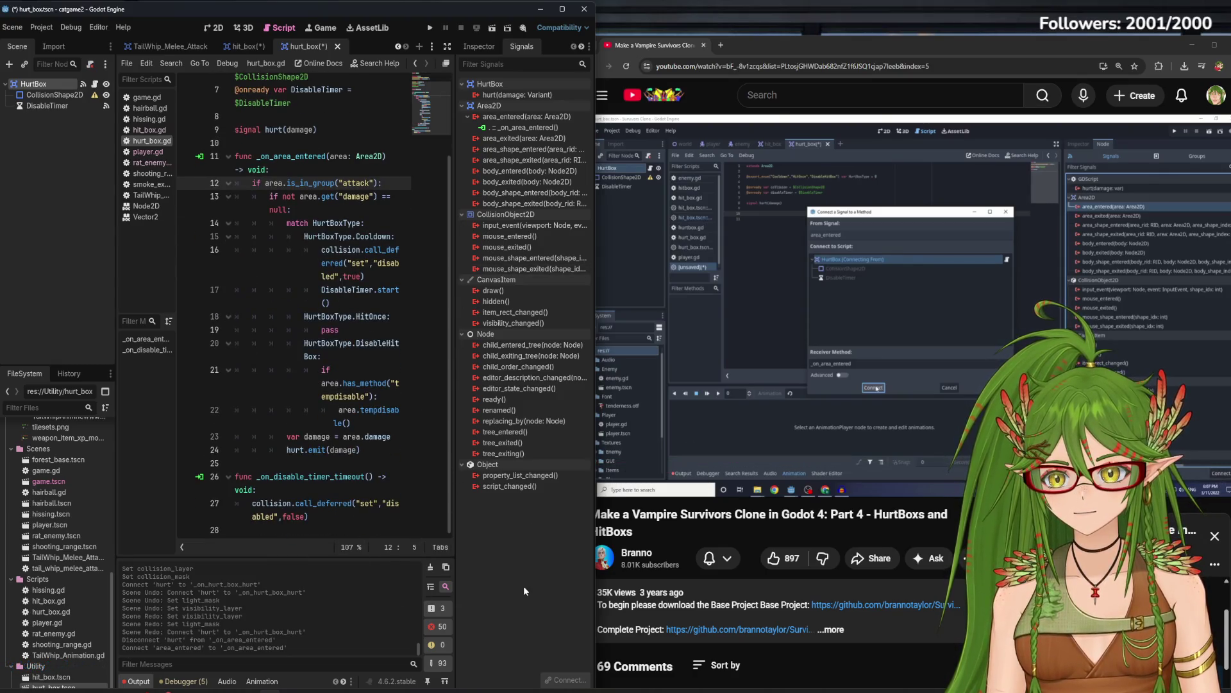
pyautogui.click(236, 45)
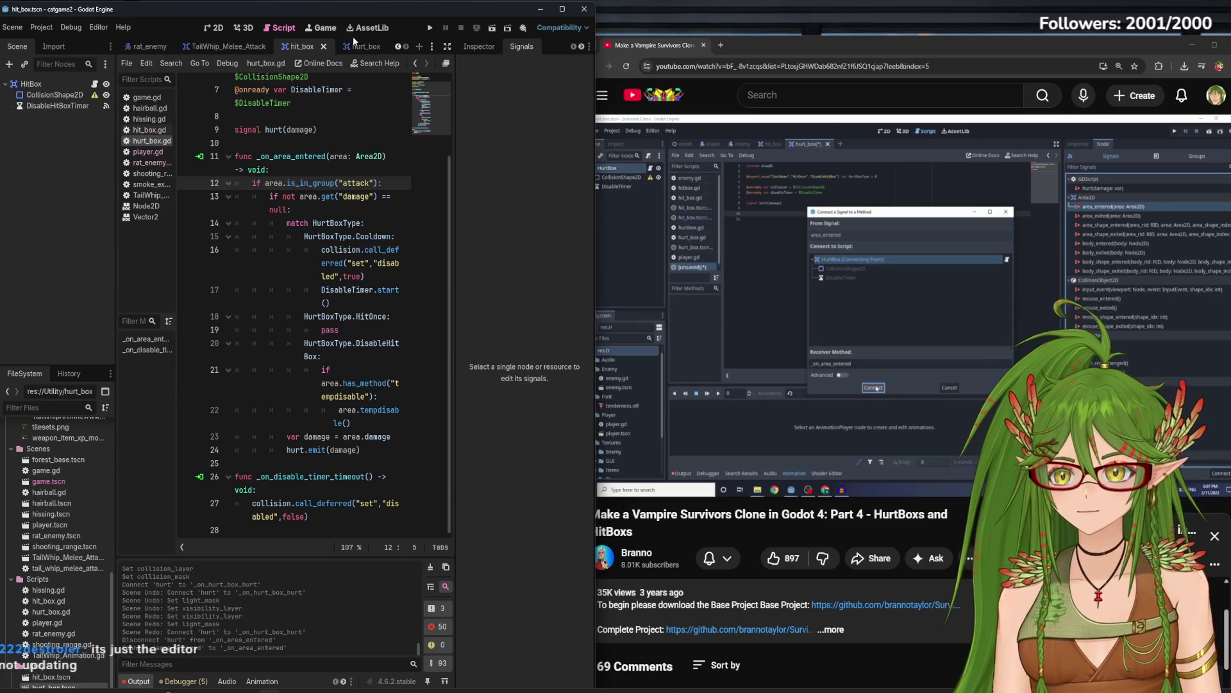
pyautogui.click(261, 47)
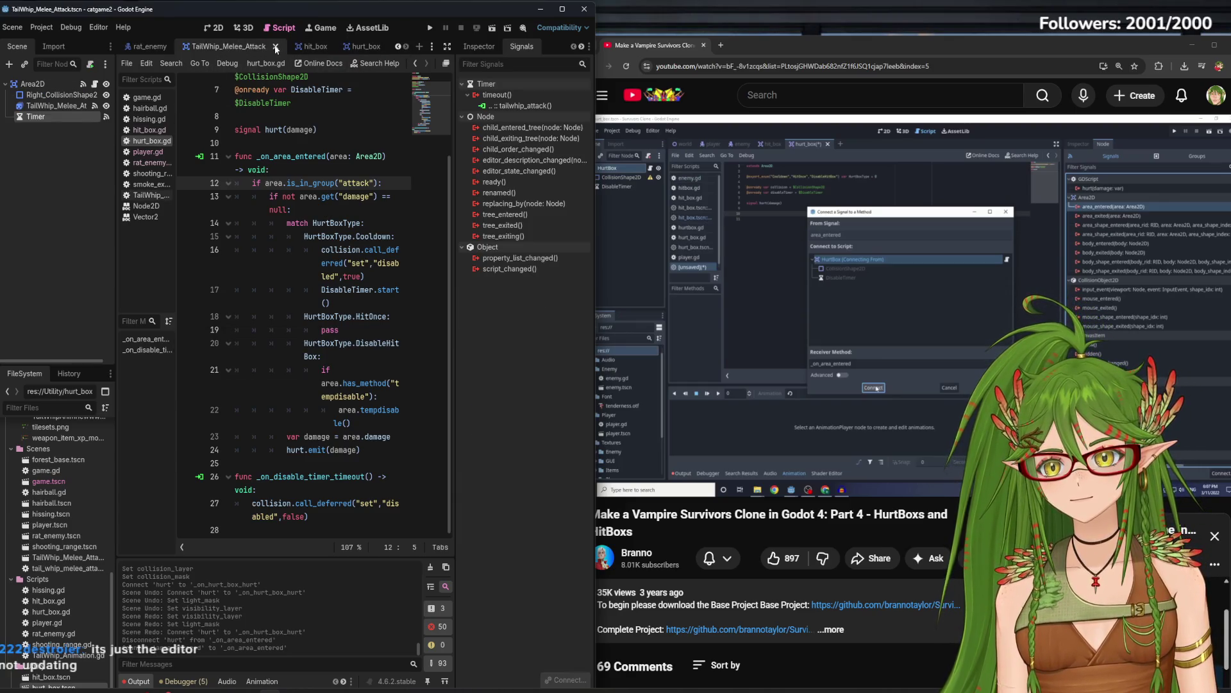
pyautogui.click(275, 48)
pyautogui.click(199, 47)
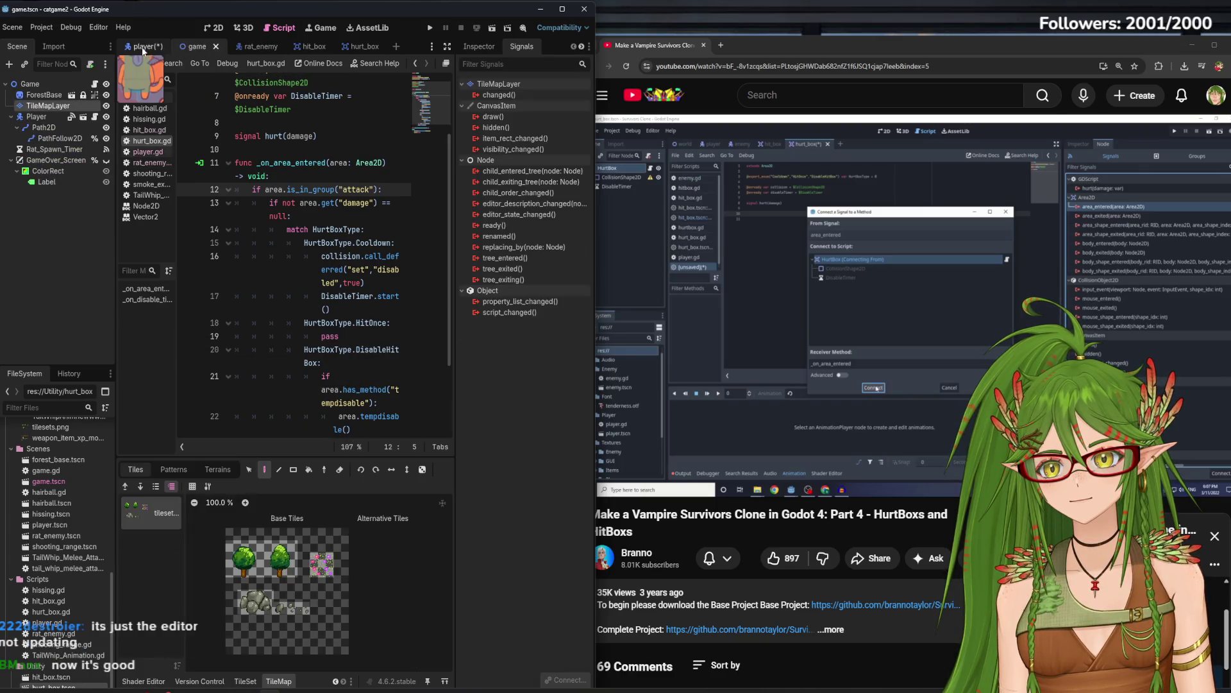
# - Return to the player scene and open player.gd at the empty _on_hurt_box_hurt handler
pyautogui.click(141, 48)
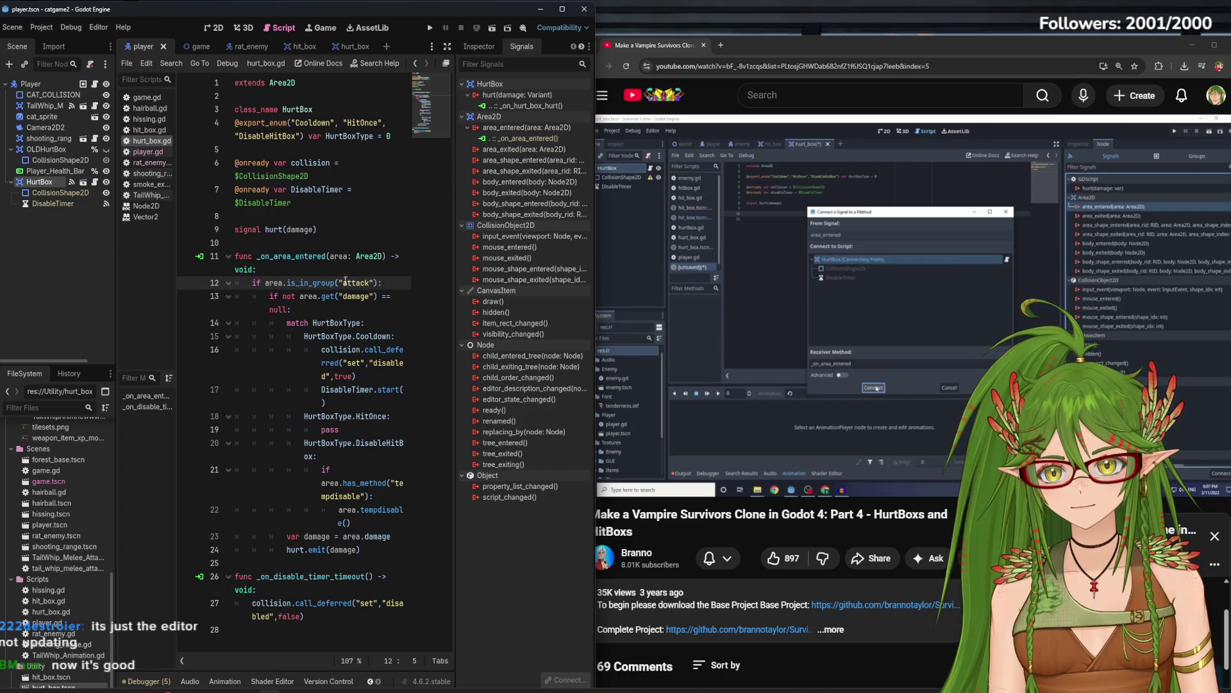
pyautogui.click(532, 107)
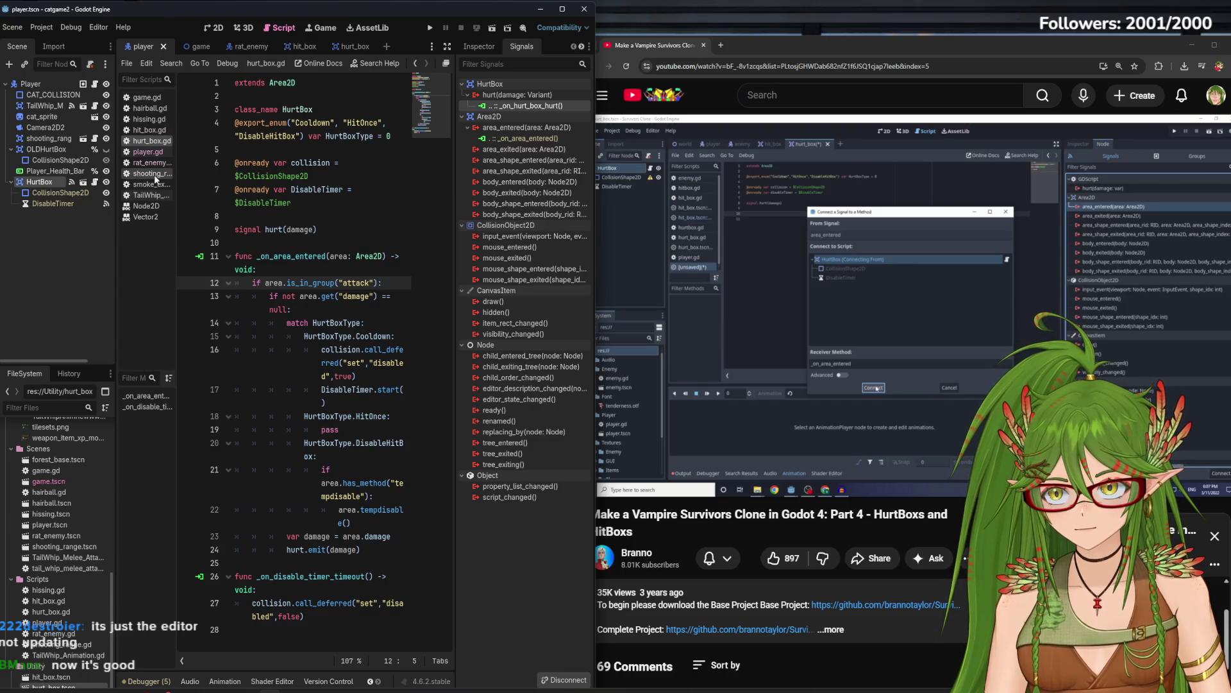
pyautogui.click(148, 152)
pyautogui.scroll(-1, 416, 509)
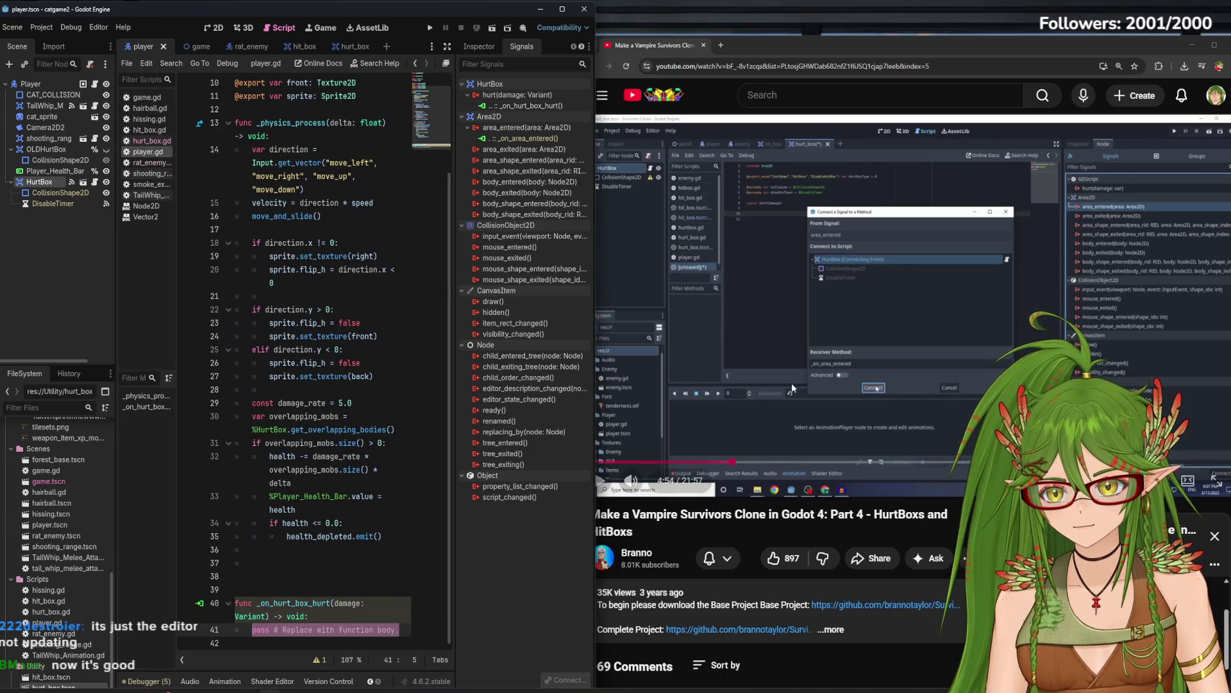
# - Skip the tutorial ahead to about 14:57 and pause on its HurtBox settings
pyautogui.click(818, 379)
pyautogui.click(1021, 462)
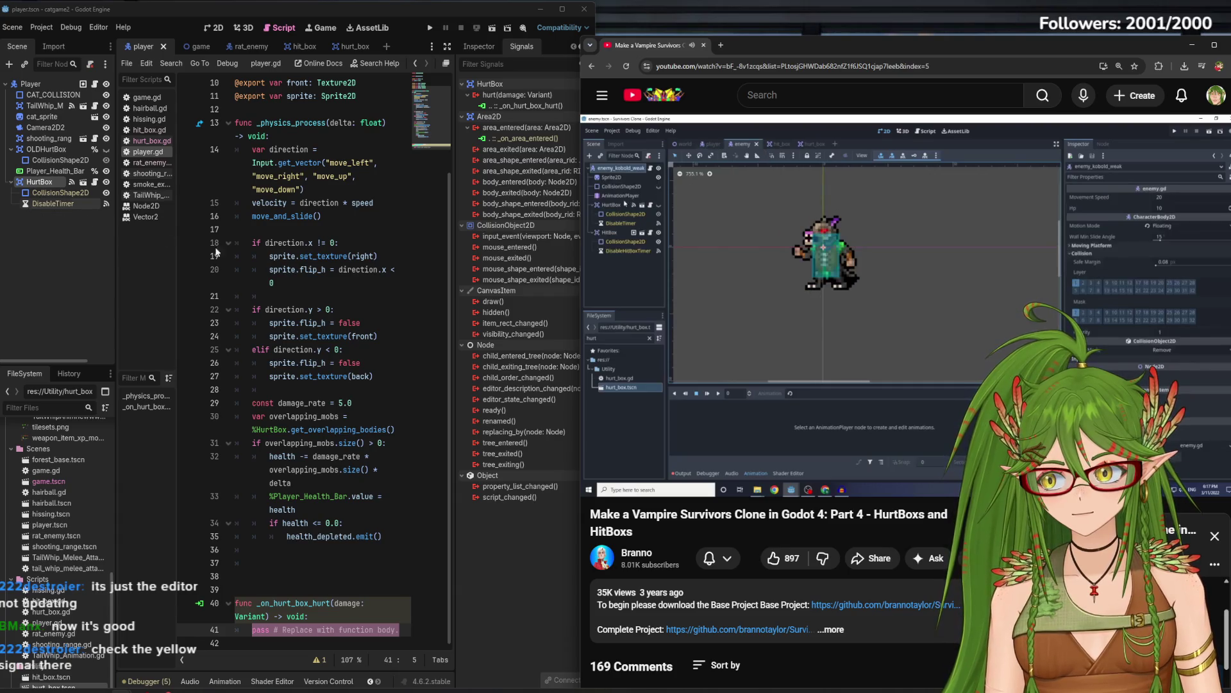
pyautogui.click(888, 312)
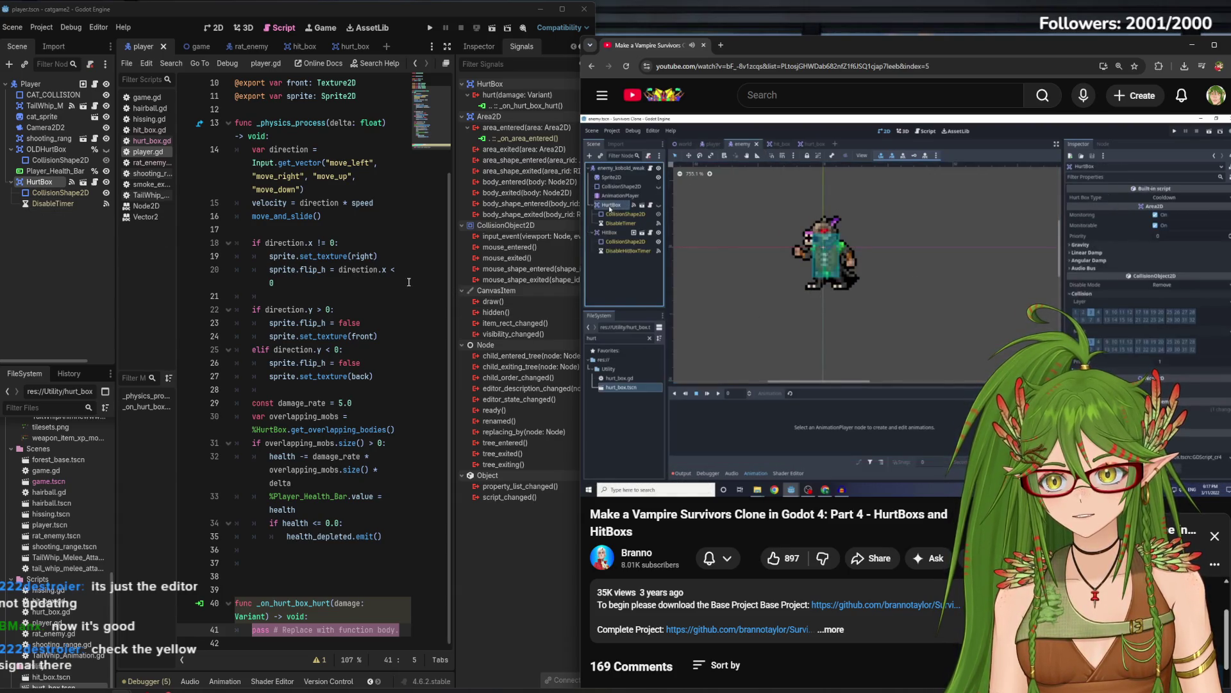
# - Jump to the HurtBox area_entered code in hurt_box.gd, then switch to player.gd
pyautogui.click(526, 140)
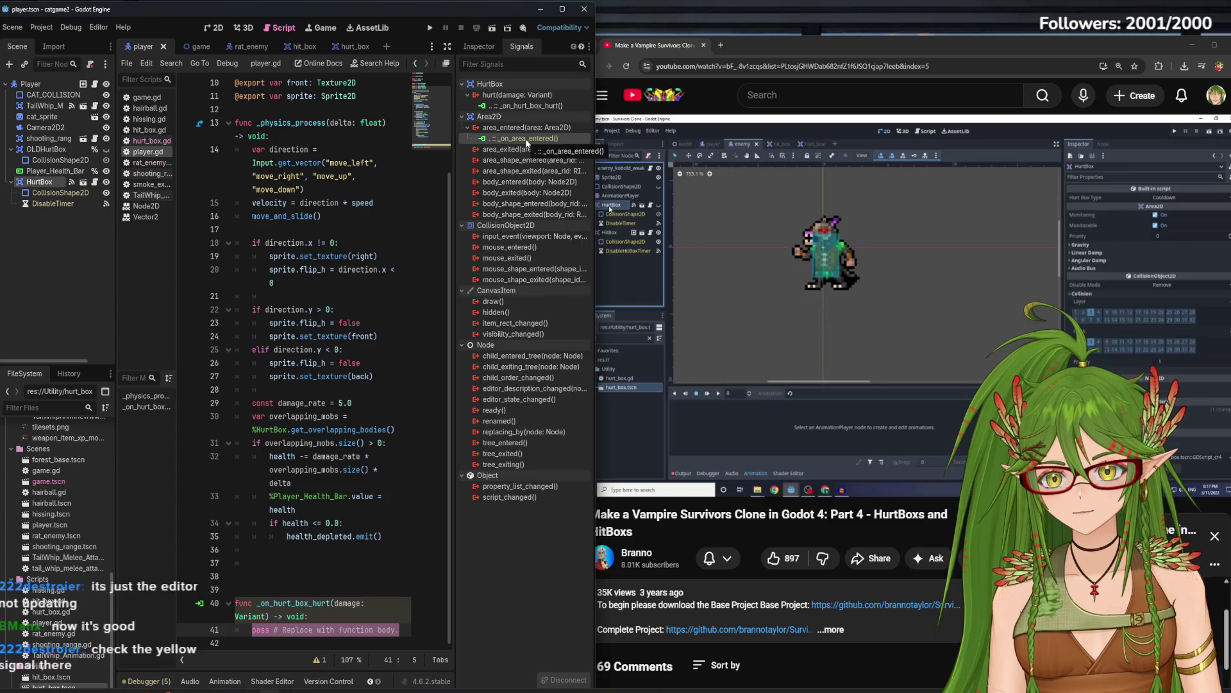
pyautogui.doubleClick(526, 140)
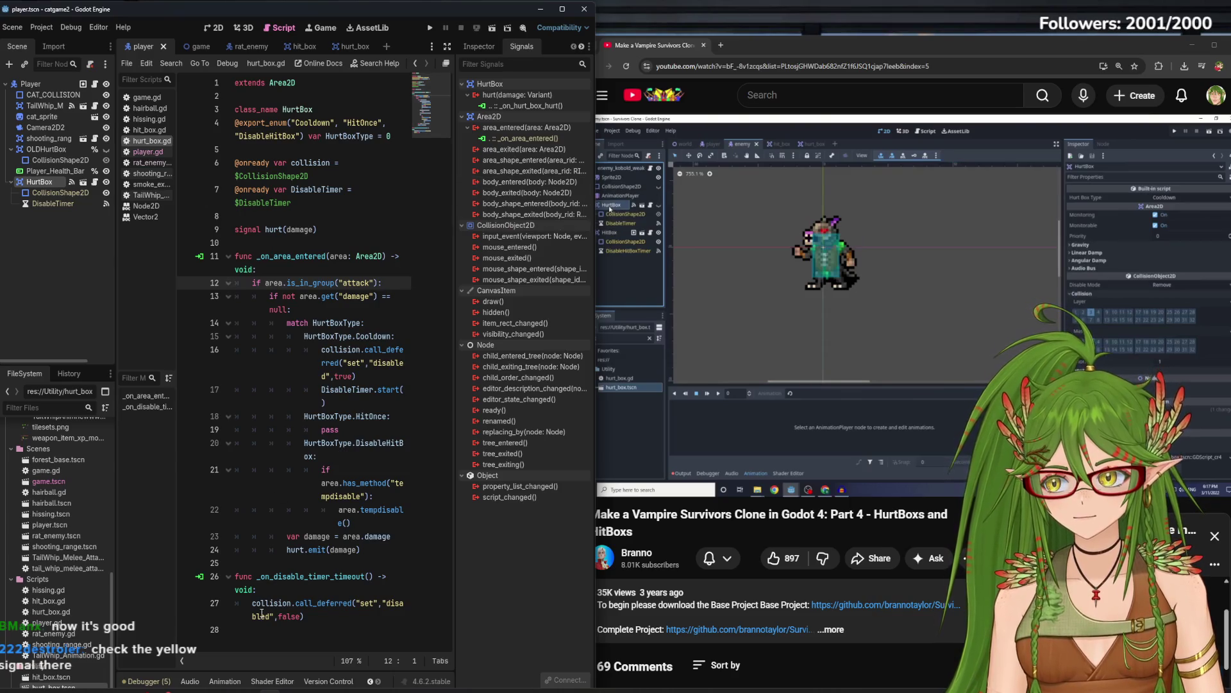
pyautogui.rightClick(516, 141)
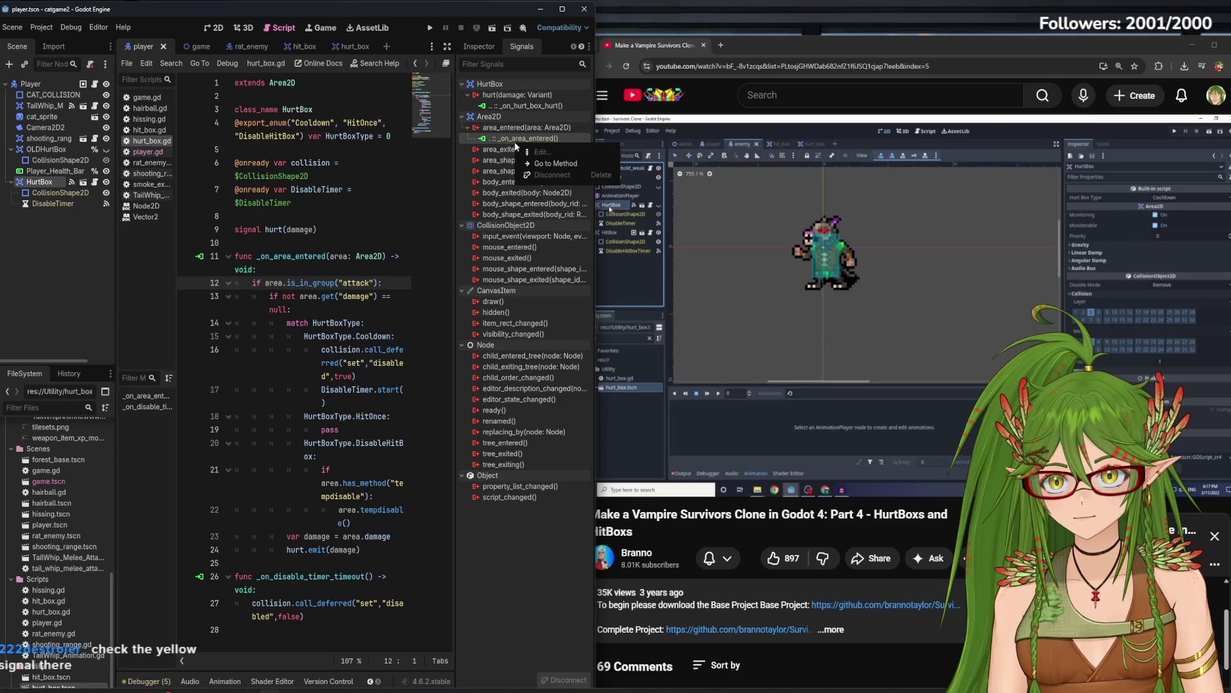
pyautogui.click(511, 146)
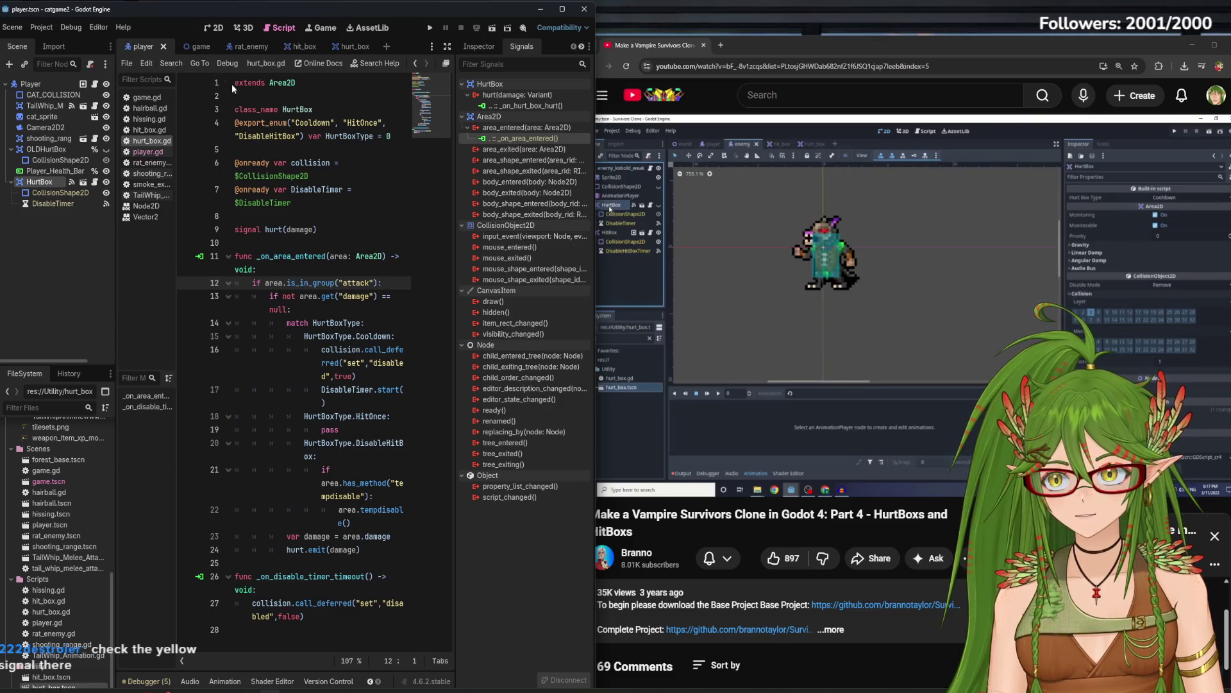
pyautogui.click(148, 151)
pyautogui.click(855, 323)
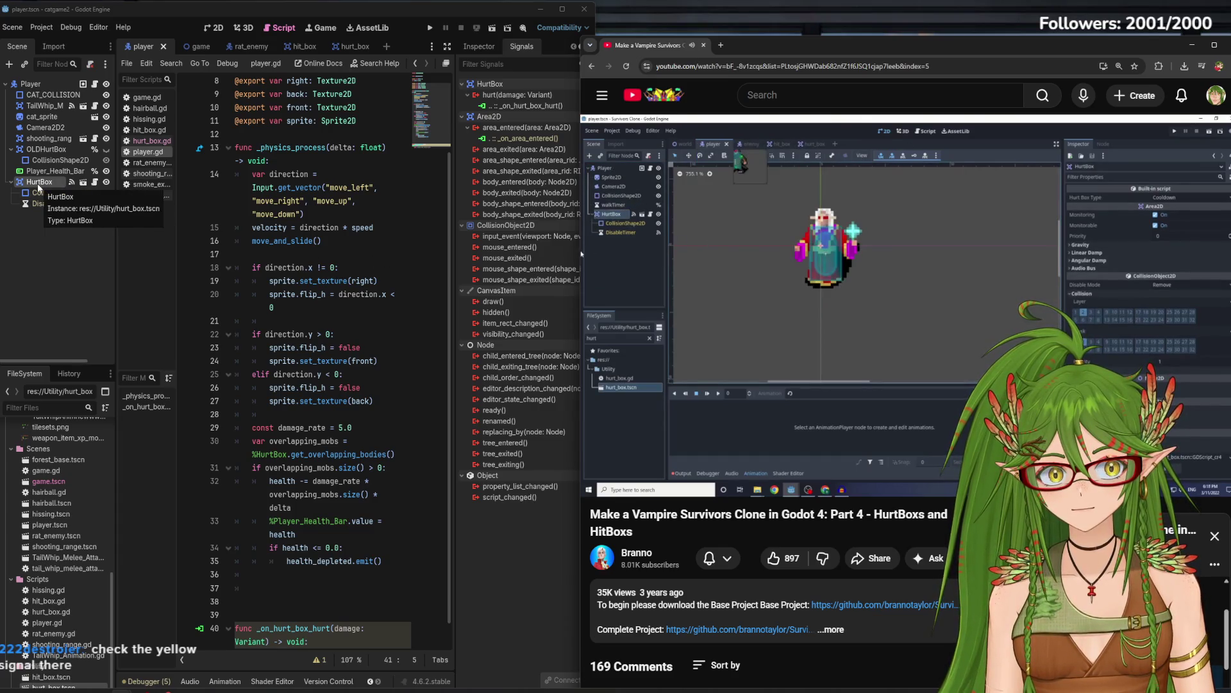
# - Expand the HurtBox's Collision settings in the Inspector while checking the tutorial
pyautogui.click(804, 284)
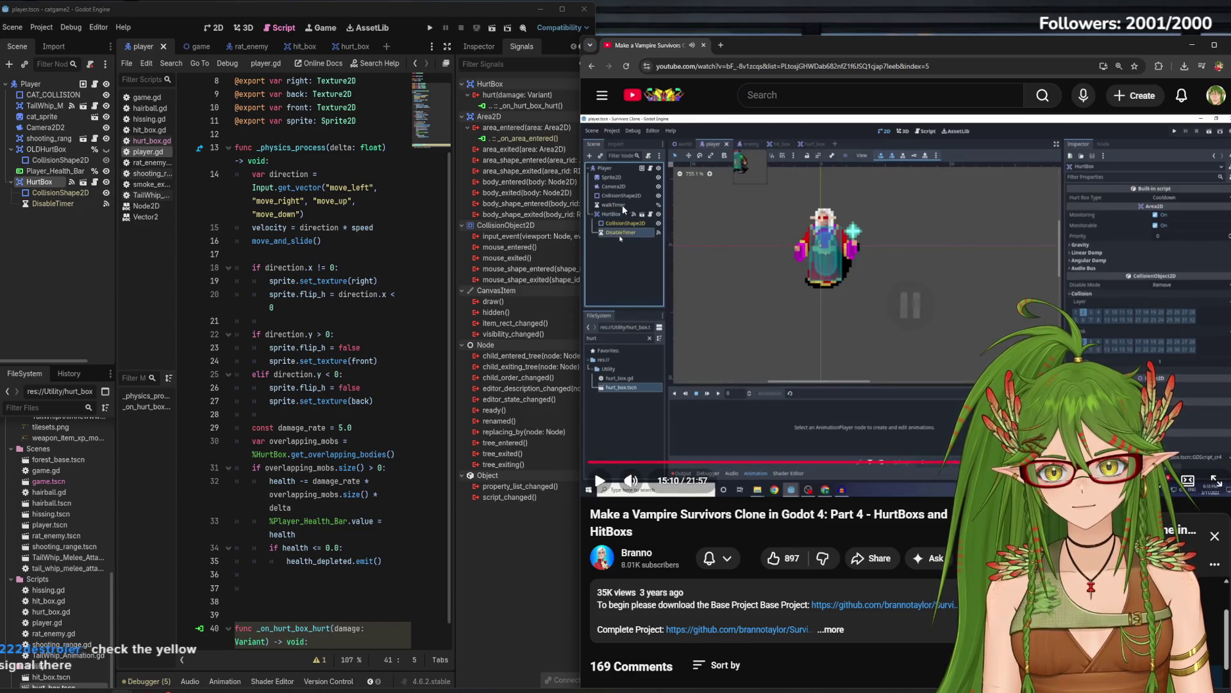
pyautogui.click(477, 50)
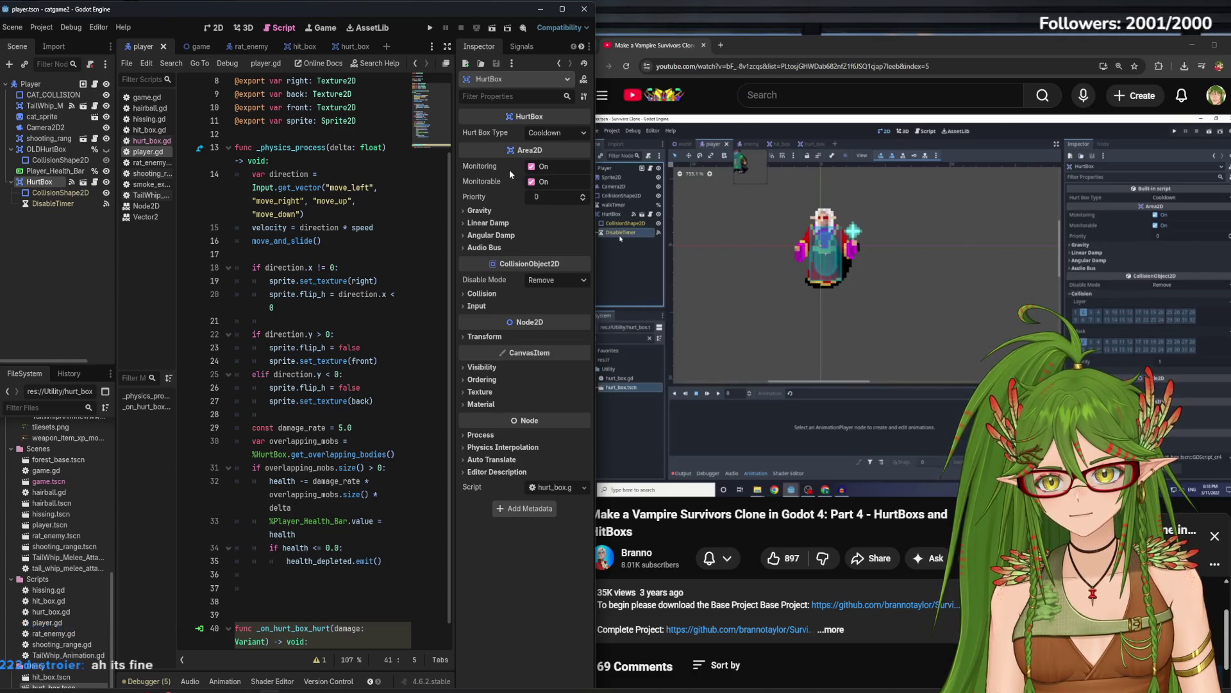
pyautogui.click(485, 294)
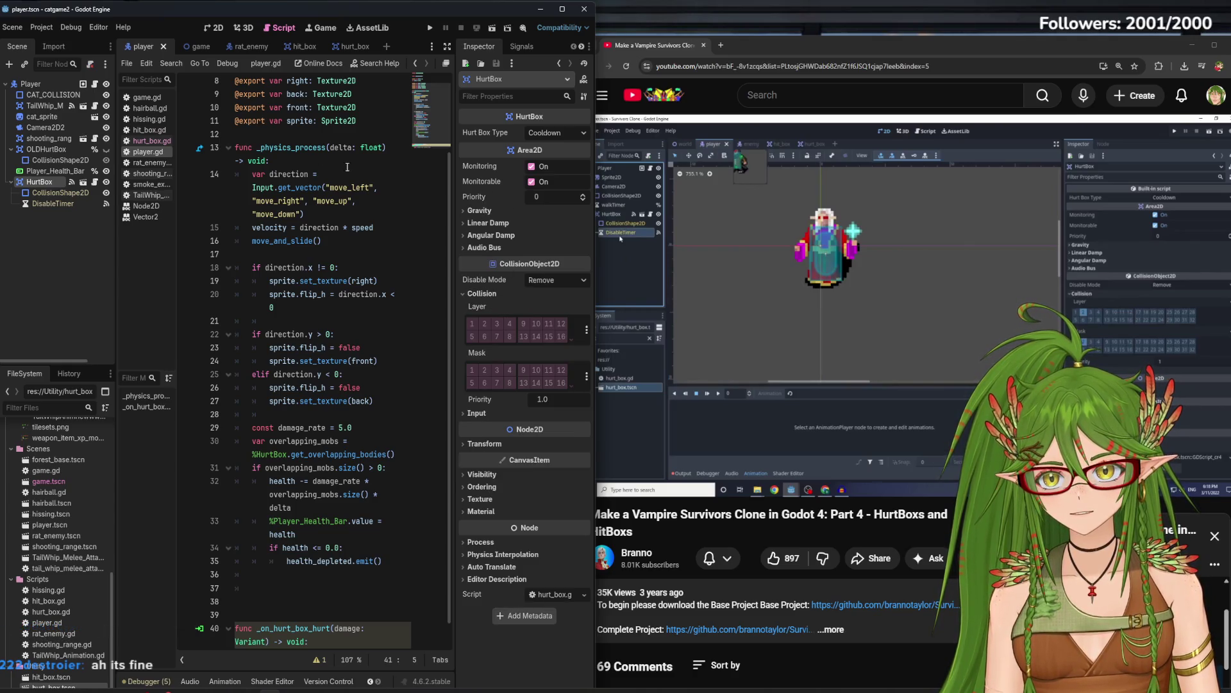
pyautogui.moveTo(742, 239)
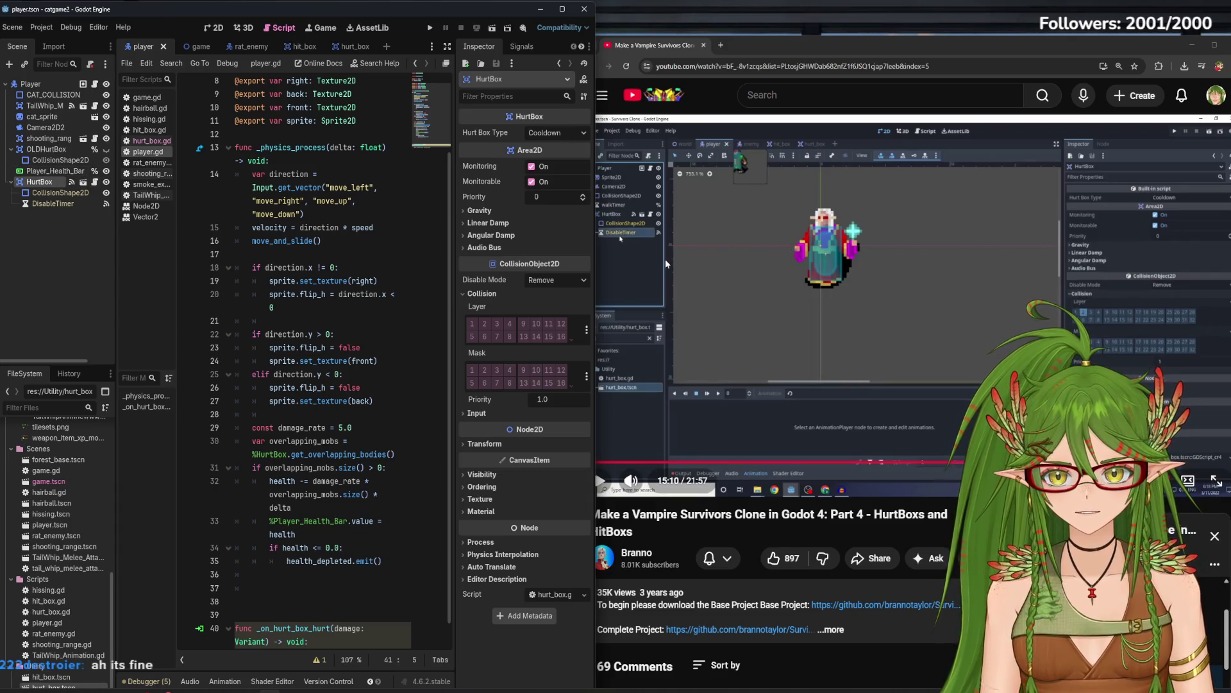
pyautogui.click(676, 353)
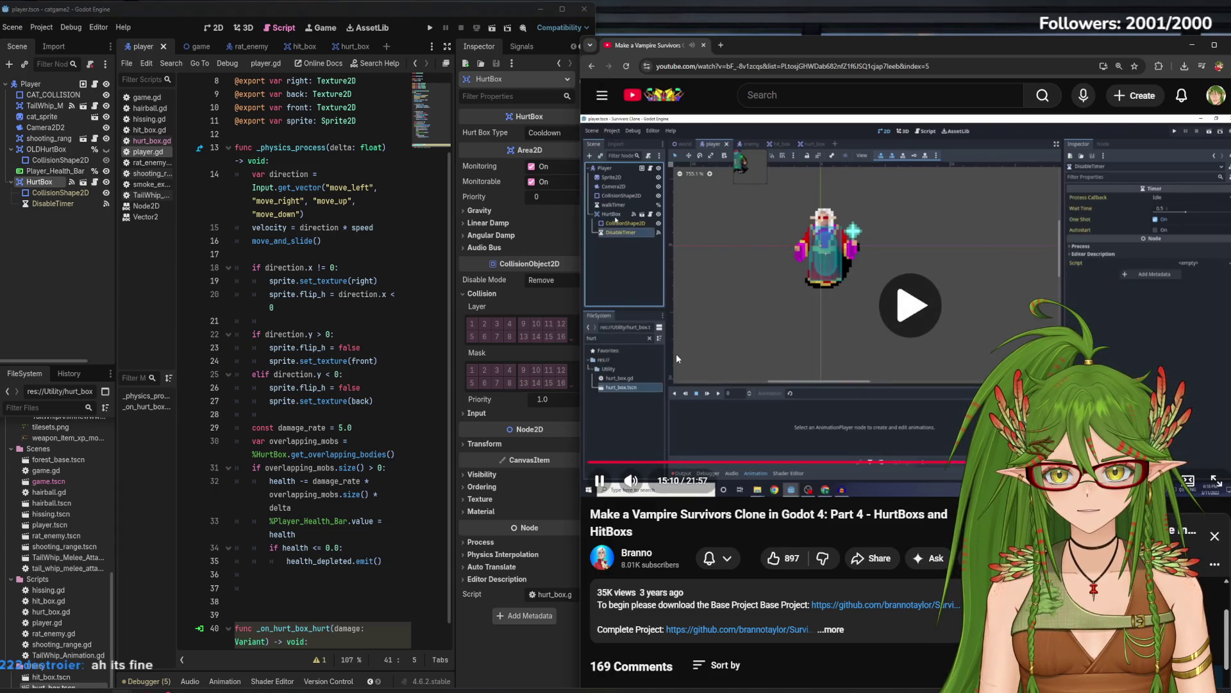
pyautogui.click(675, 344)
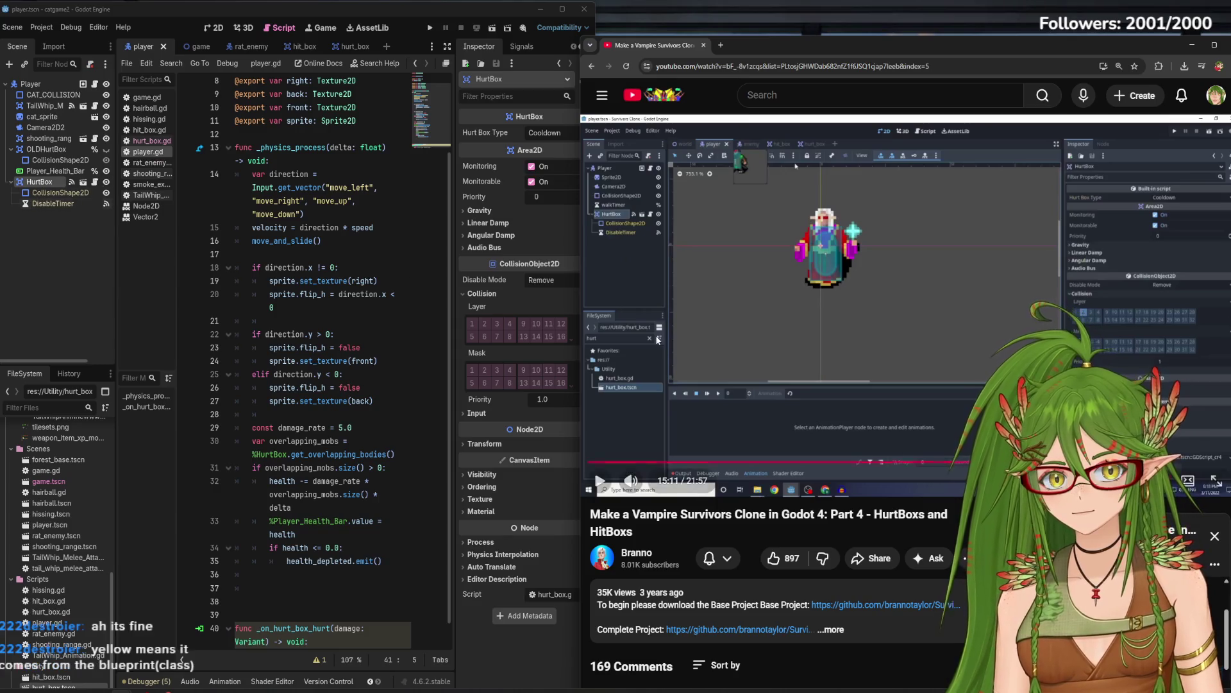
# - Put the HurtBox on collision layer 2 and return to its Signals list
pyautogui.click(484, 324)
pyautogui.click(490, 370)
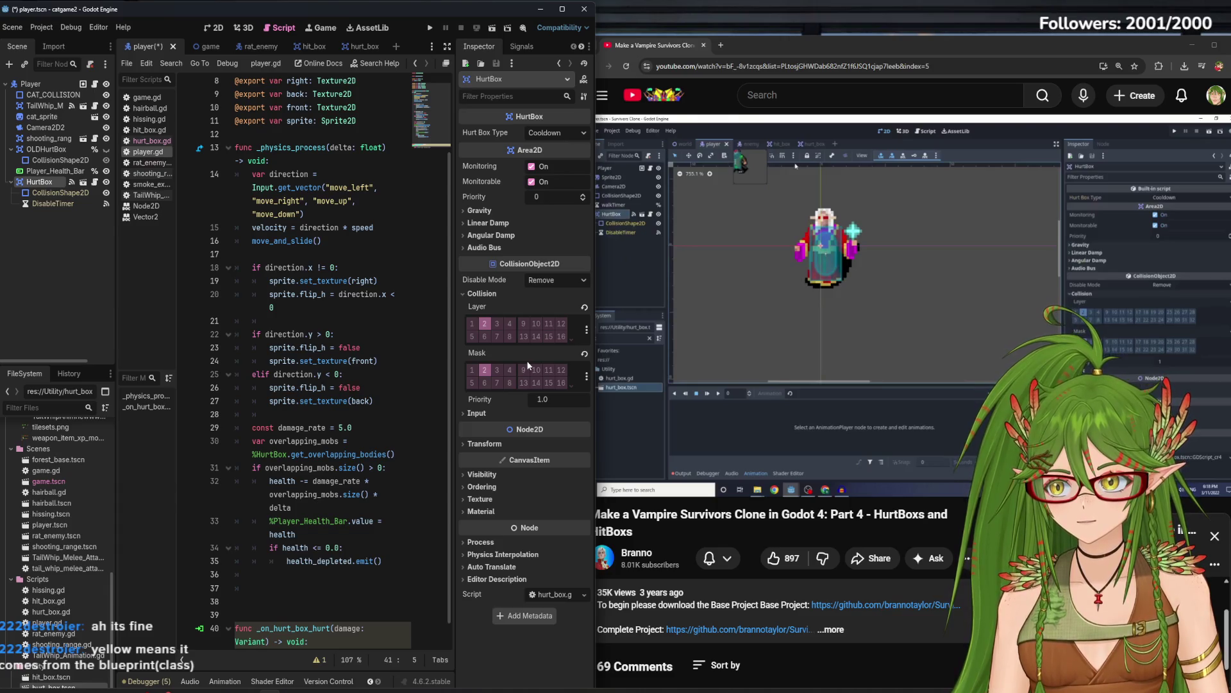
pyautogui.click(930, 359)
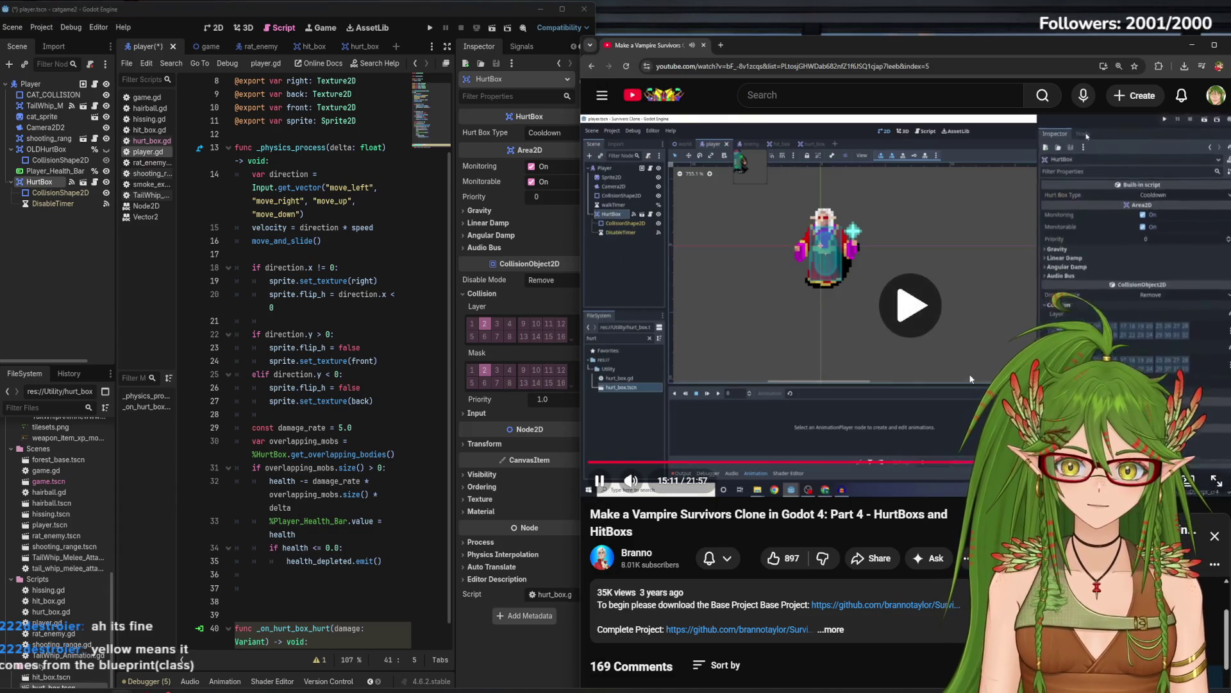
pyautogui.click(899, 339)
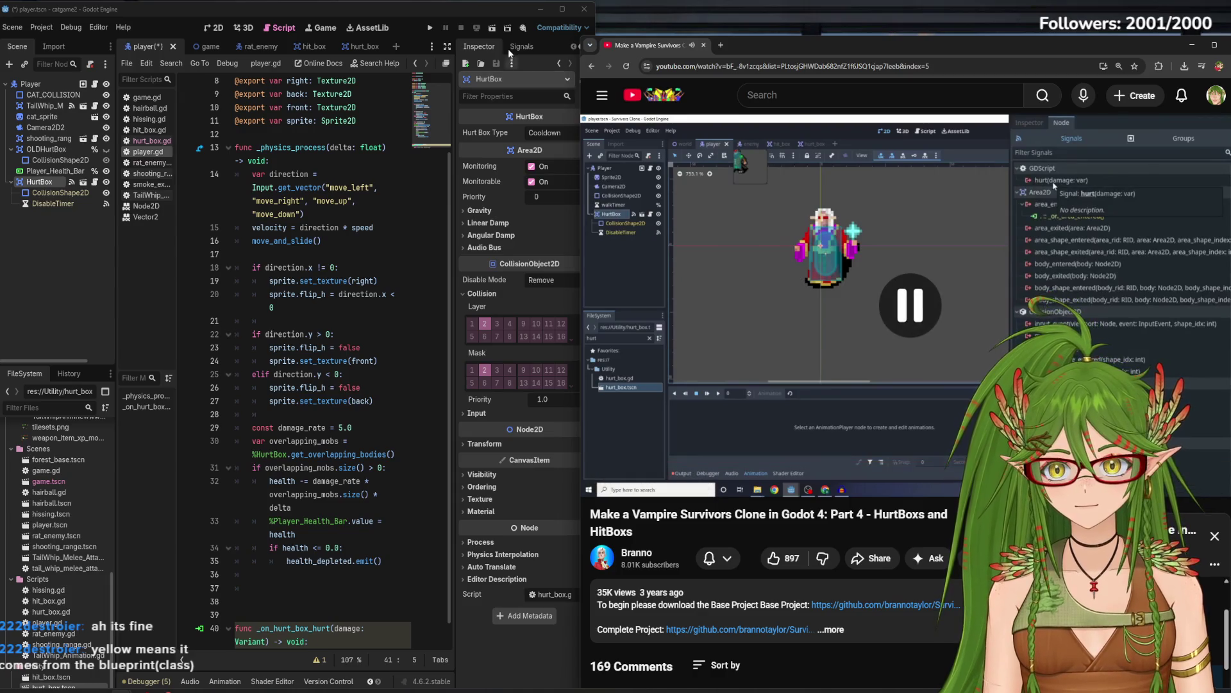
pyautogui.click(521, 46)
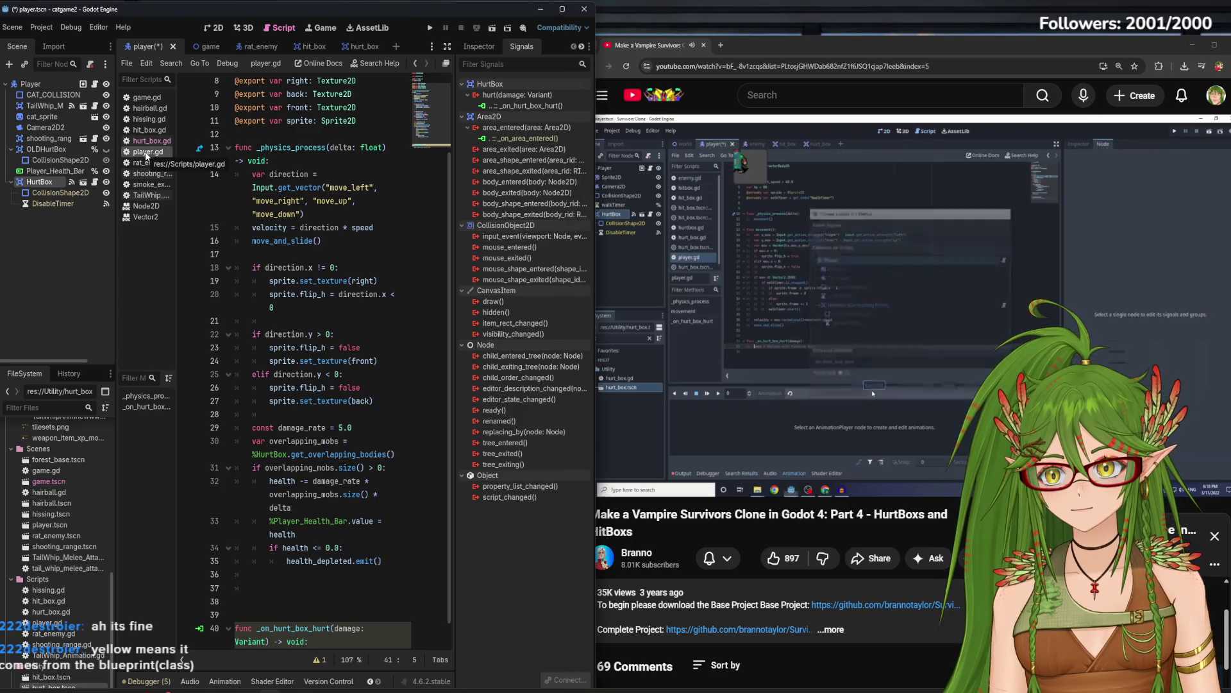
# - Replace the pass body of _on_hurt_box_hurt with 'health -= damage'
pyautogui.click(925, 300)
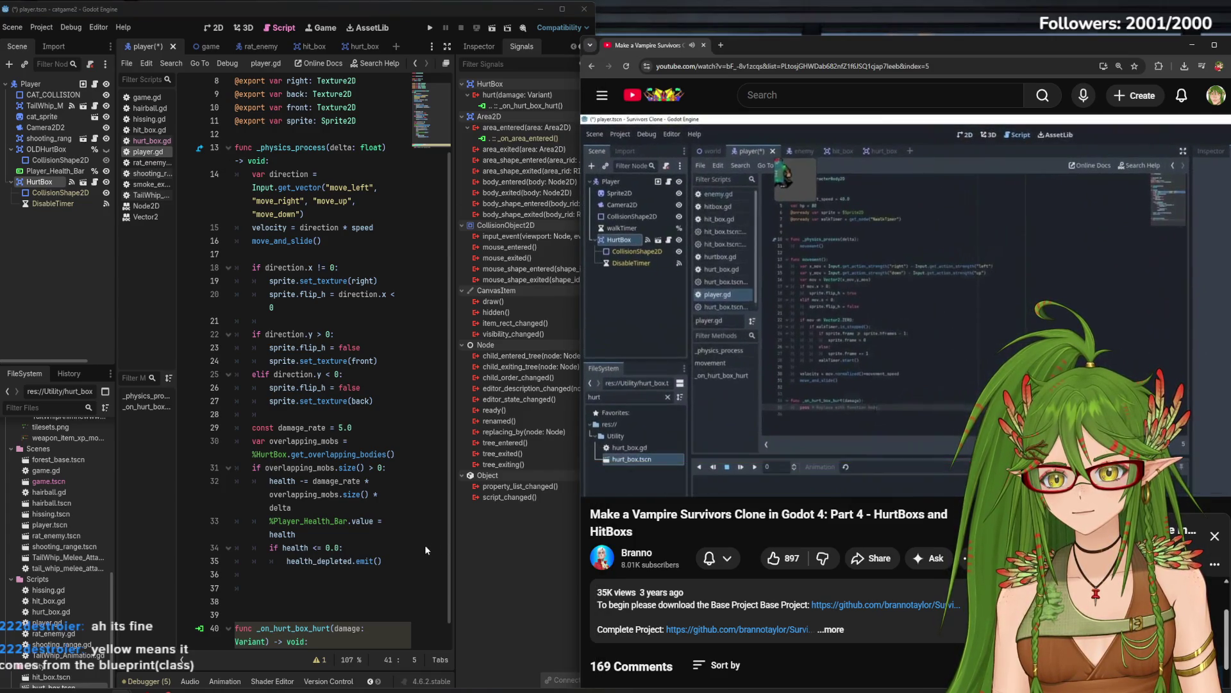
pyautogui.scroll(-1, 437, 539)
pyautogui.click(821, 374)
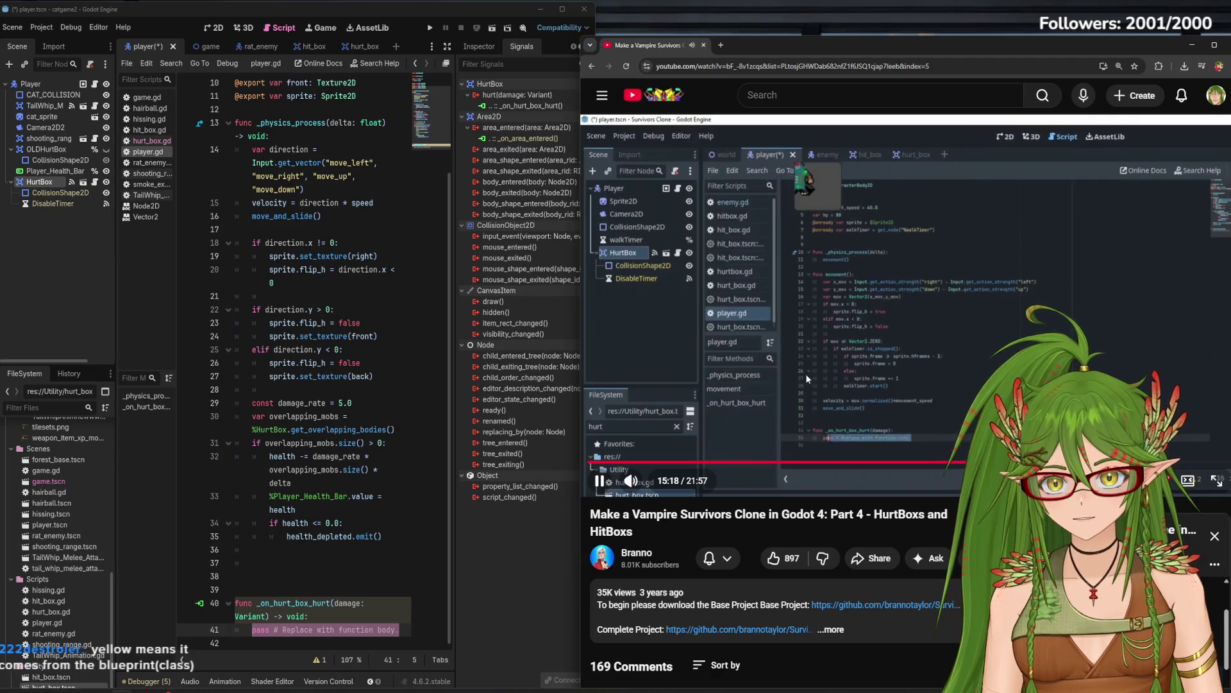
pyautogui.moveTo(399, 629); pyautogui.dragTo(251, 629)
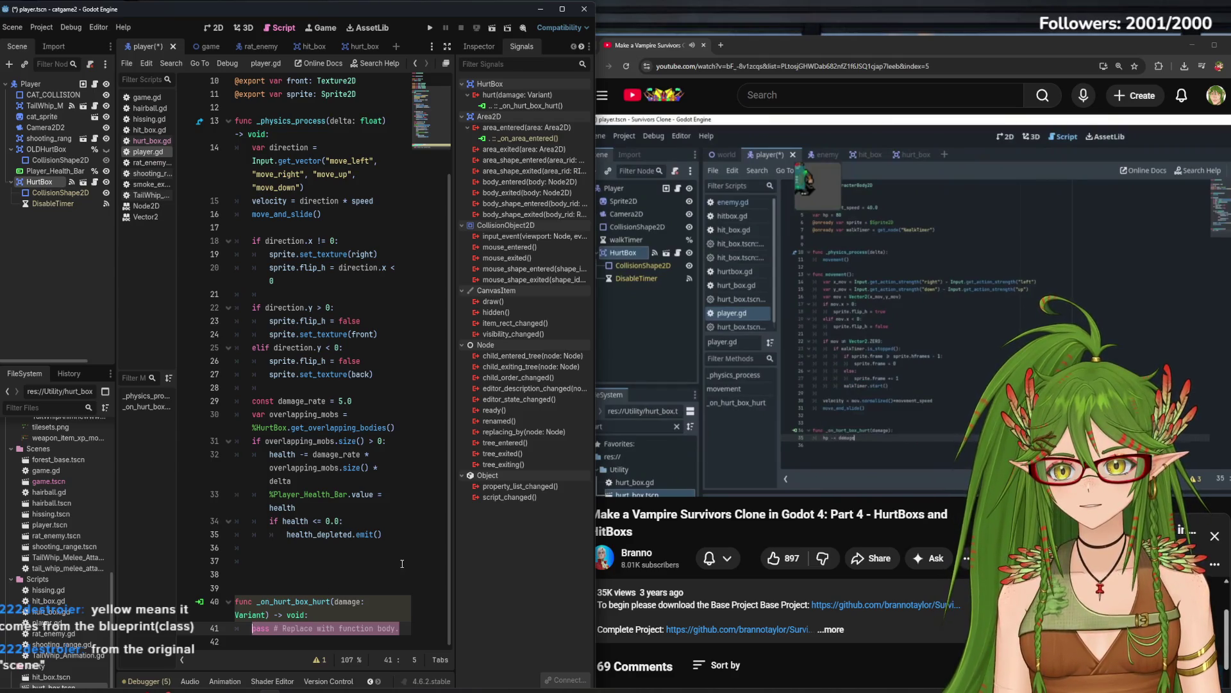
pyautogui.write('hp')
pyautogui.scroll(2, 402, 564)
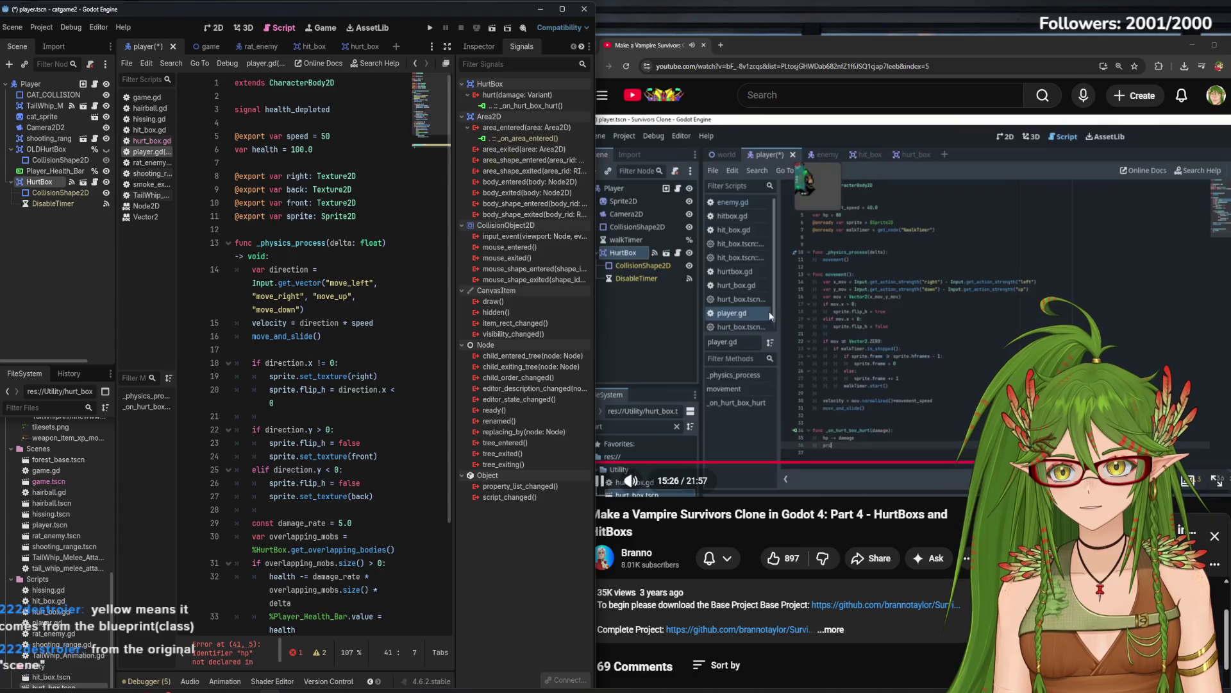
pyautogui.scroll(-2, 385, 465)
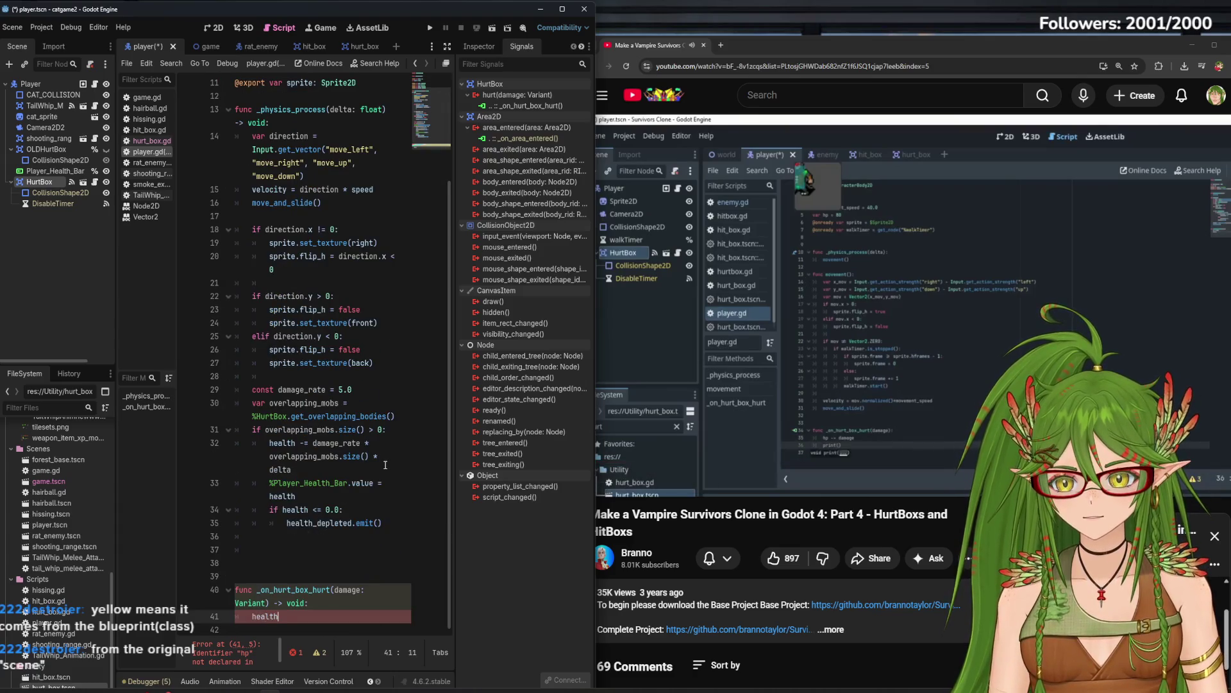
pyautogui.press('BackSpace')
pyautogui.press('BackSpace')
pyautogui.write('health')
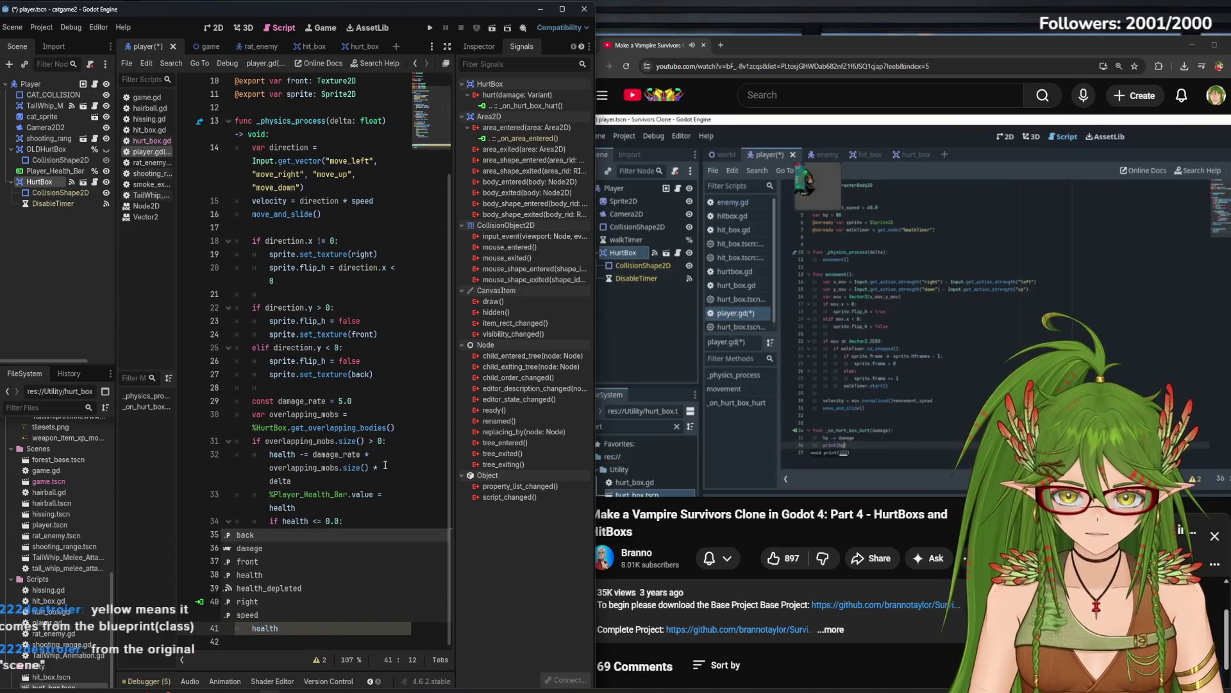
pyautogui.write(' -=')
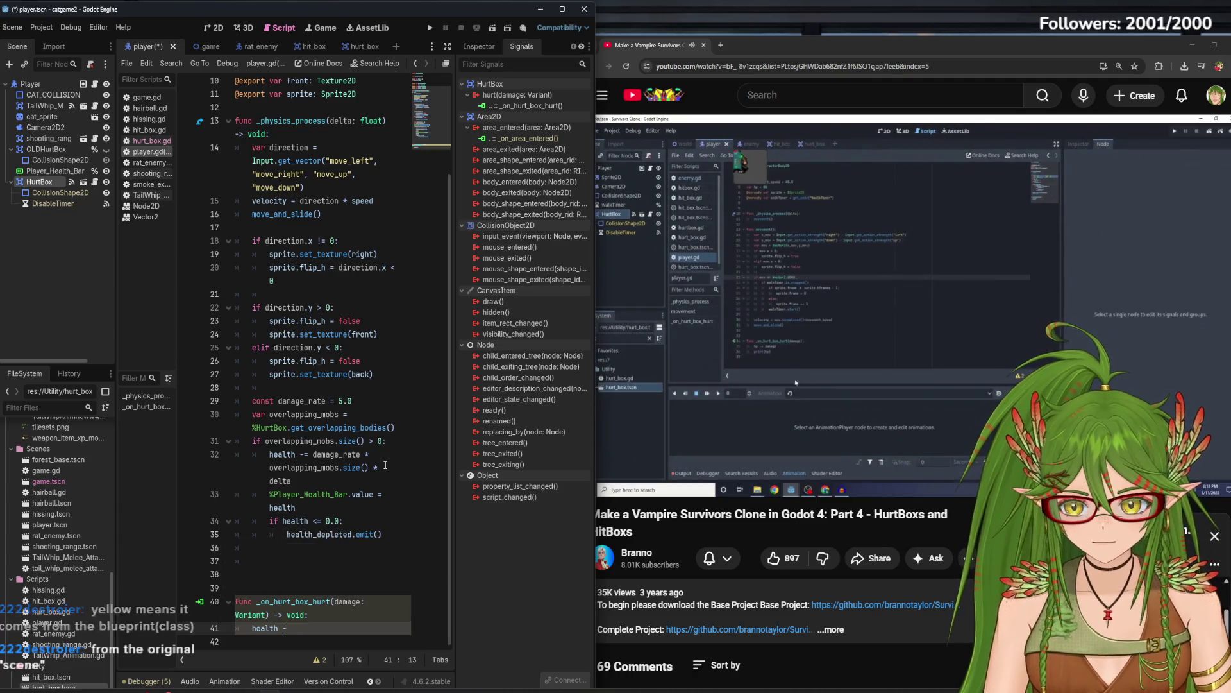
pyautogui.write(' dama')
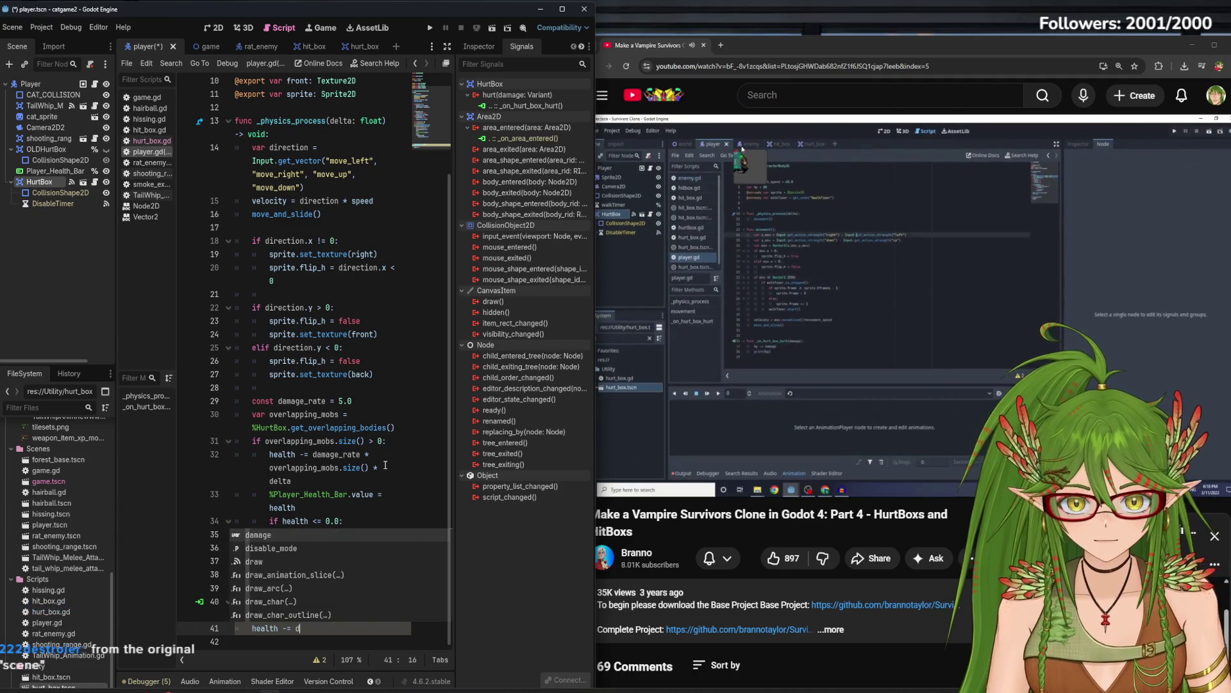
pyautogui.write('ge')
# - Rewind the tutorial briefly, then add a print() call below the health subtraction
pyautogui.click(885, 388)
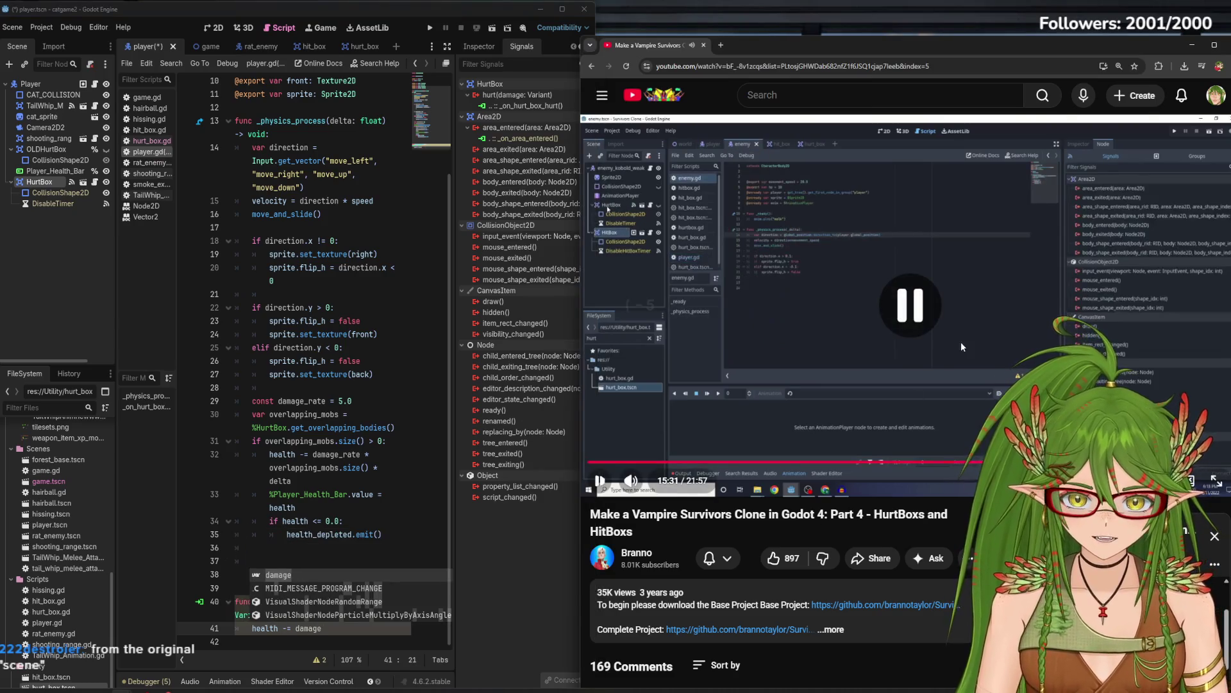
pyautogui.press('Left')
pyautogui.press('Left')
pyautogui.click(865, 391)
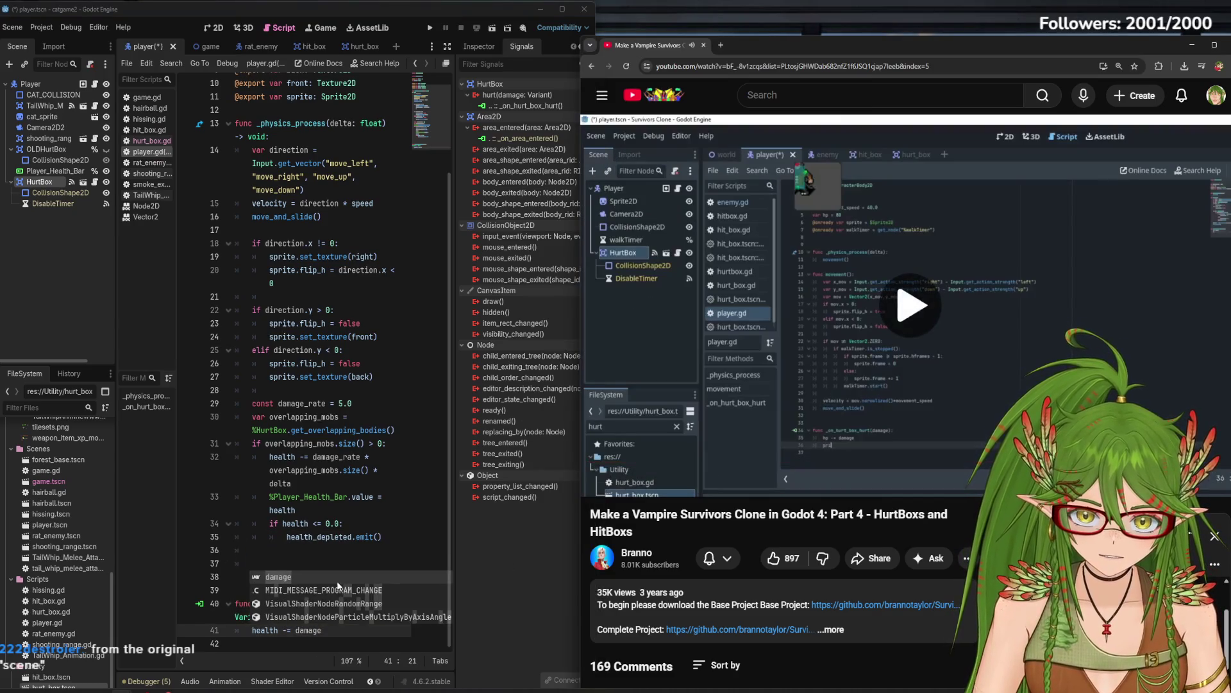
pyautogui.click(331, 631)
pyautogui.press('Return')
pyautogui.write('prin')
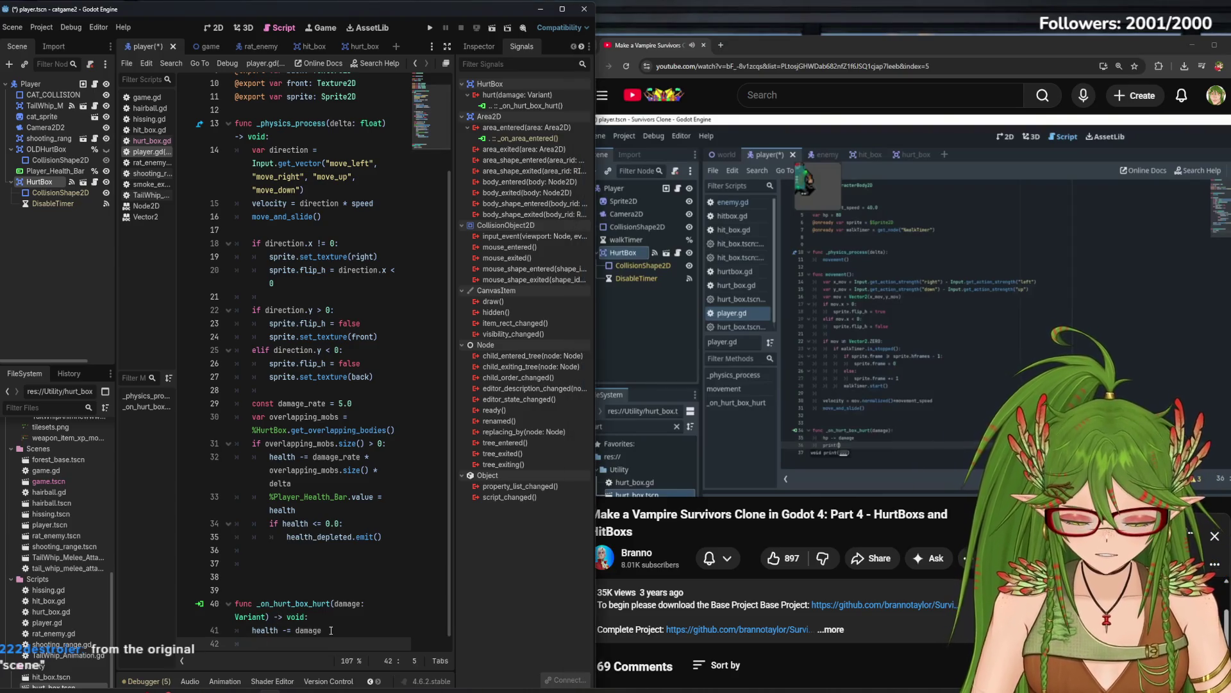
pyautogui.write('t')
pyautogui.press('Return')
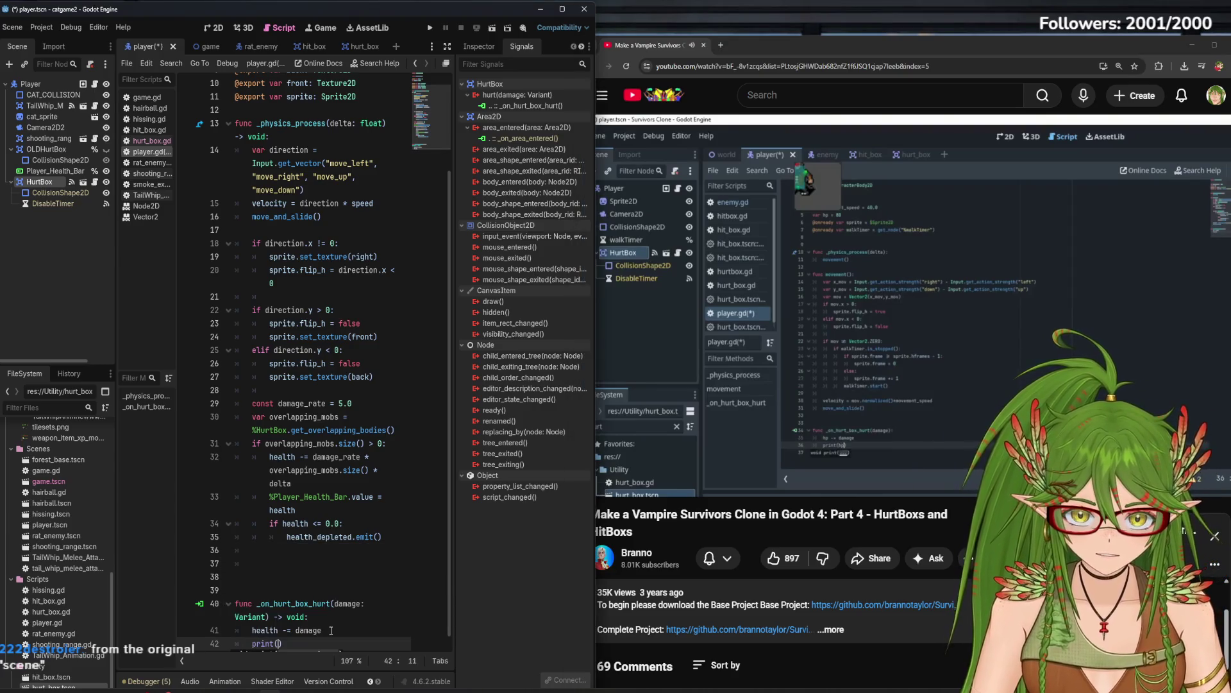